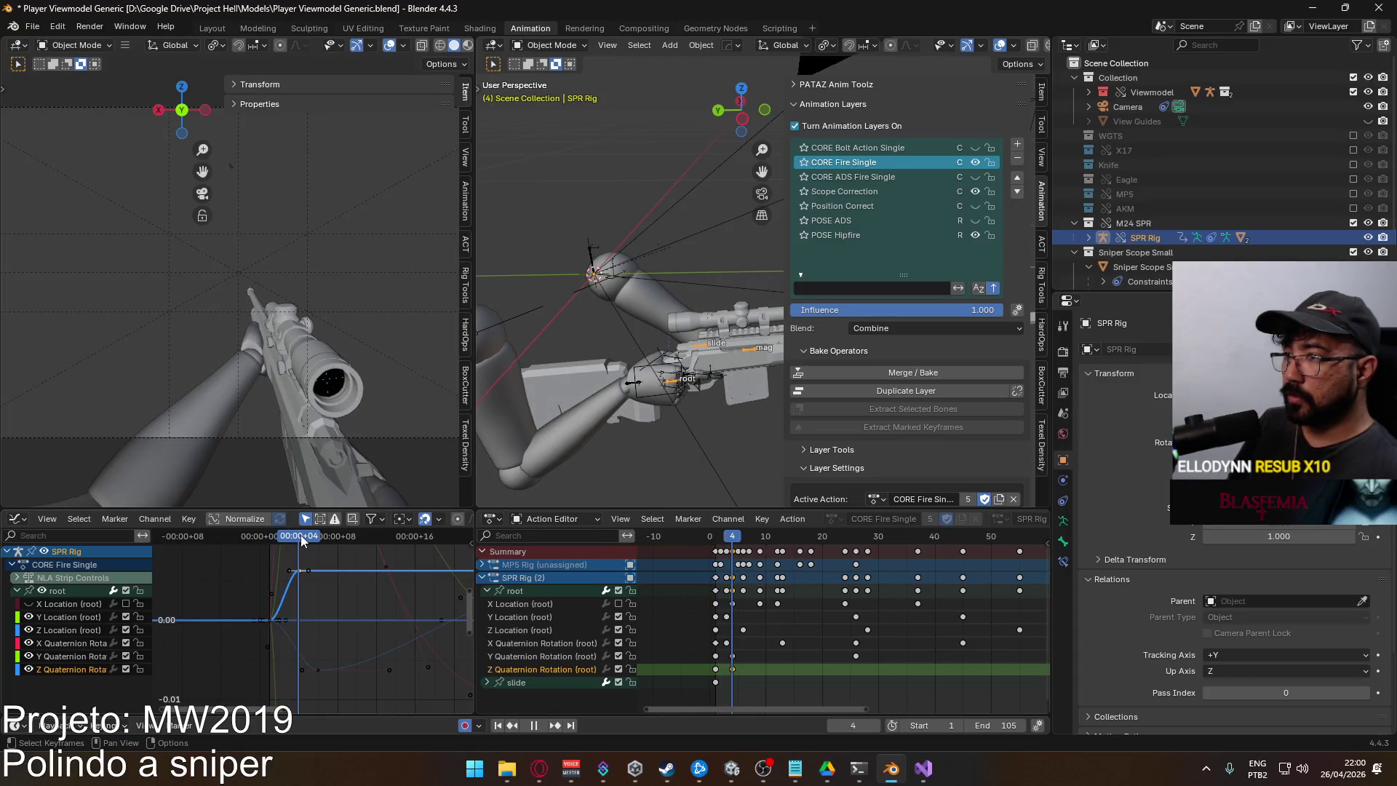
Delete the root Z Quaternion Rotation key at frame 4 and preview the action
key(g)
key(y)
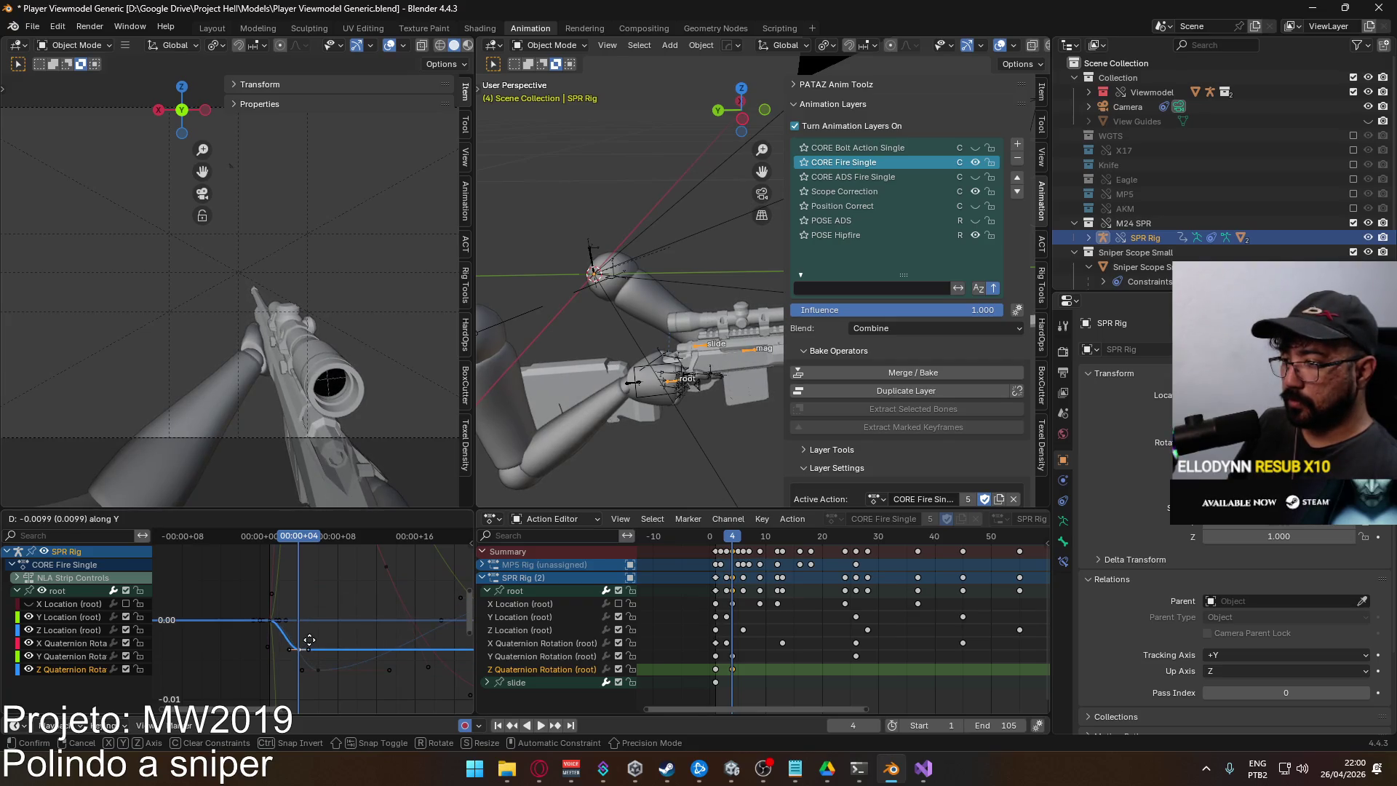
key(Escape)
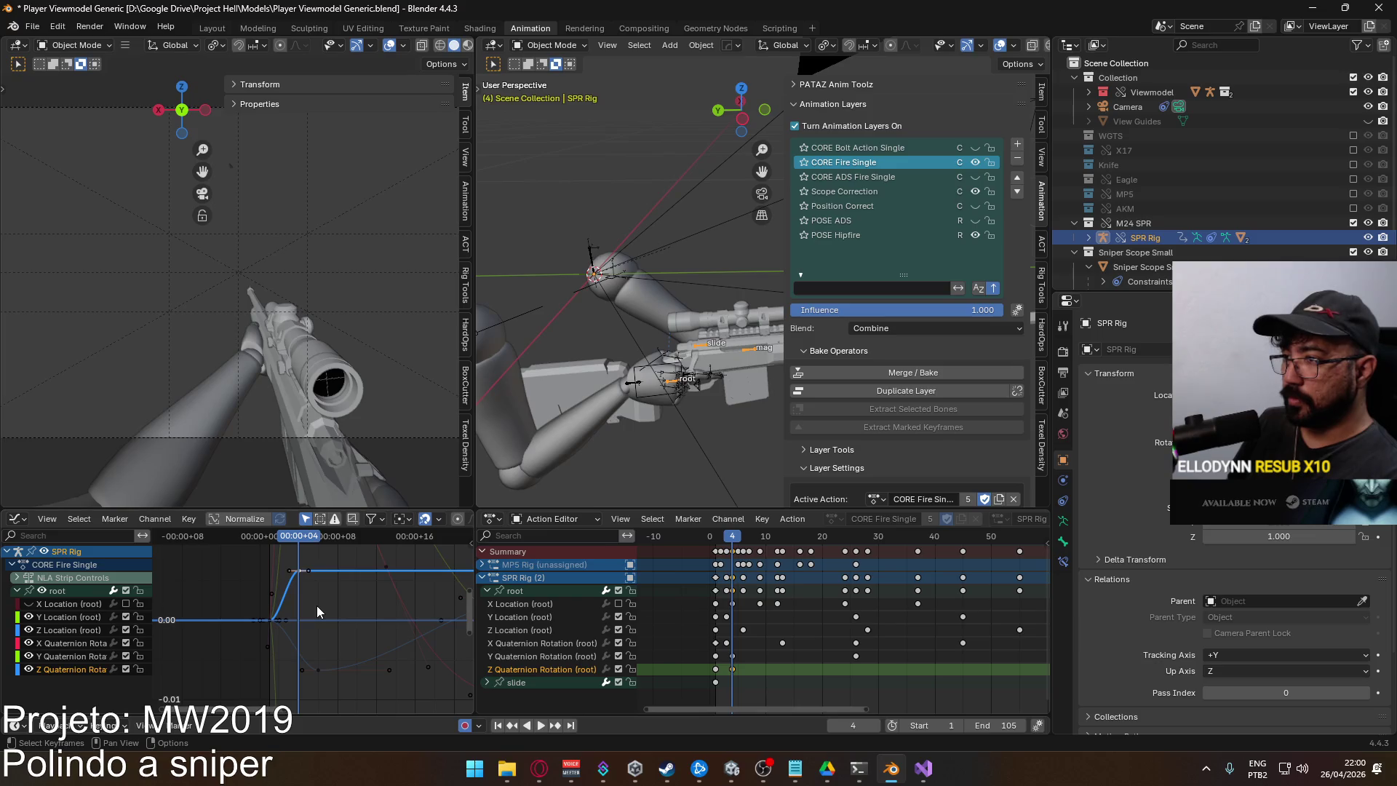
key(Delete)
key(space)
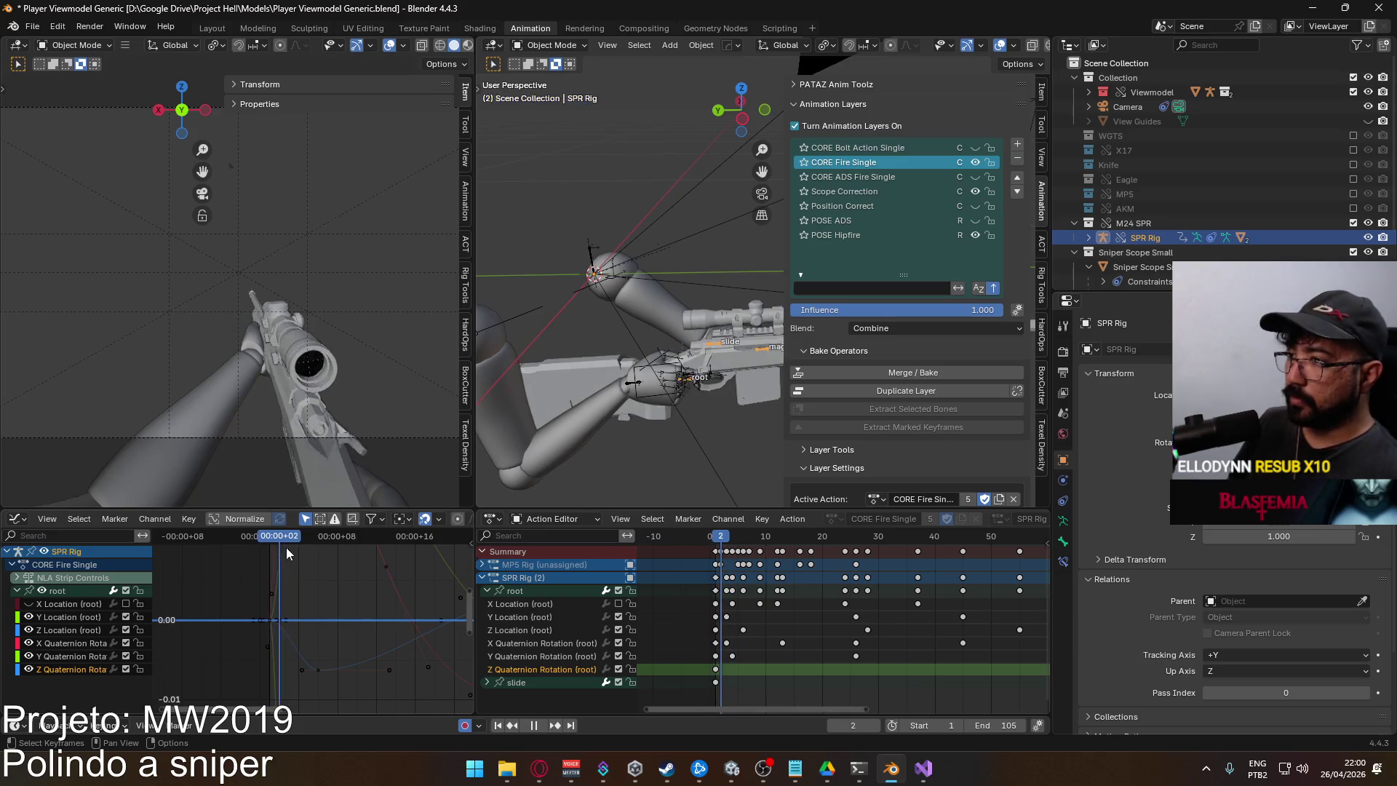
drag(397, 547, 373, 560)
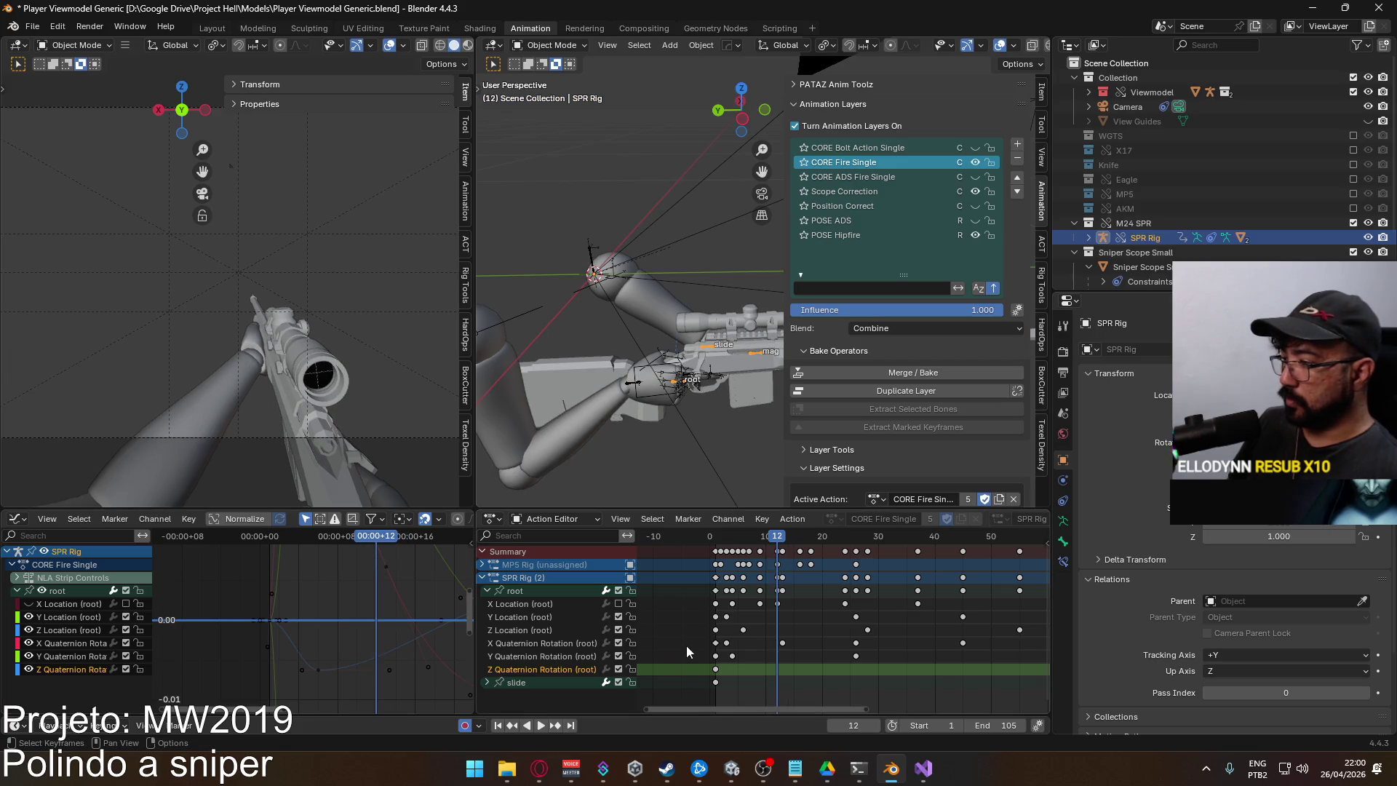
Paste a Z rotation key at frame 12 and lower it into the recoil dip
key(ctrl+v)
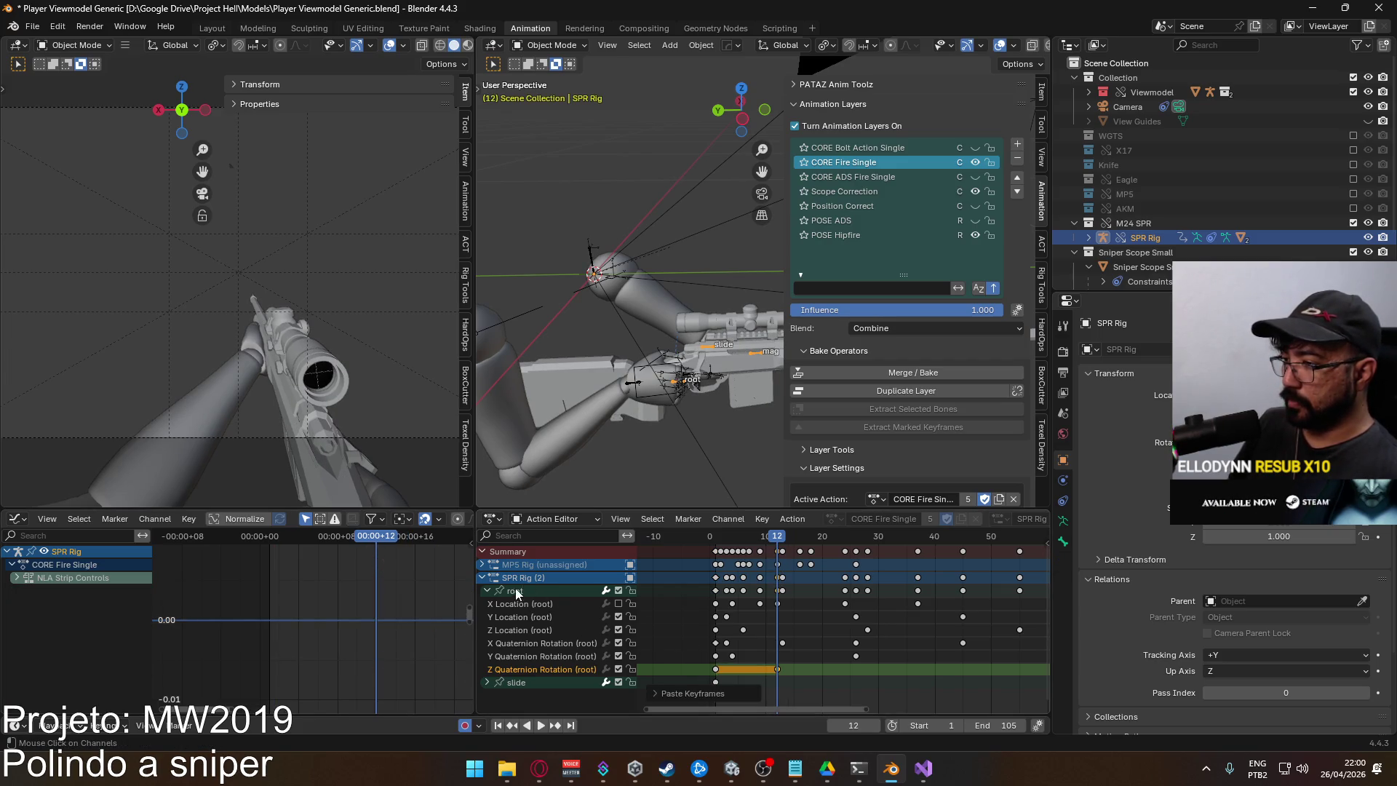
click(517, 593)
key(g)
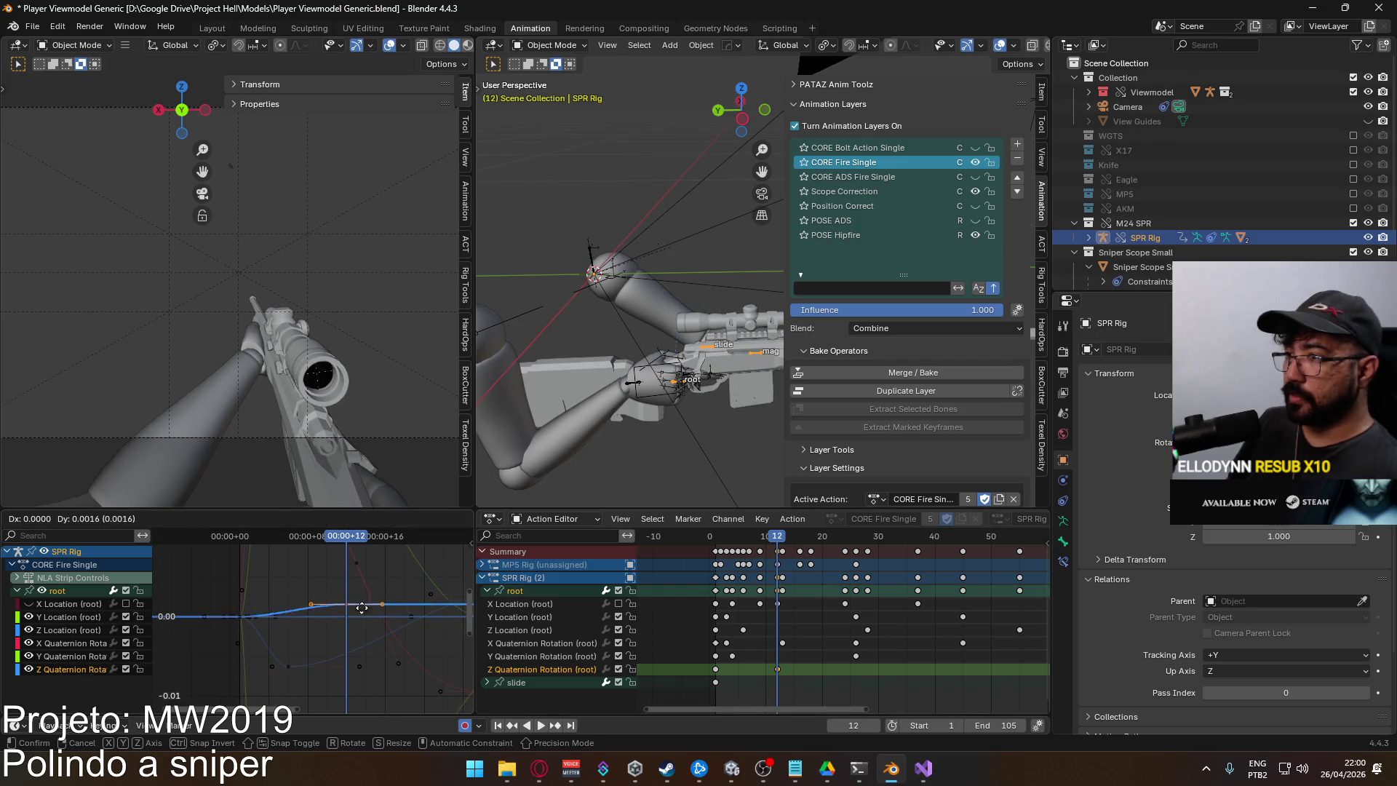
mouse_move(357, 678)
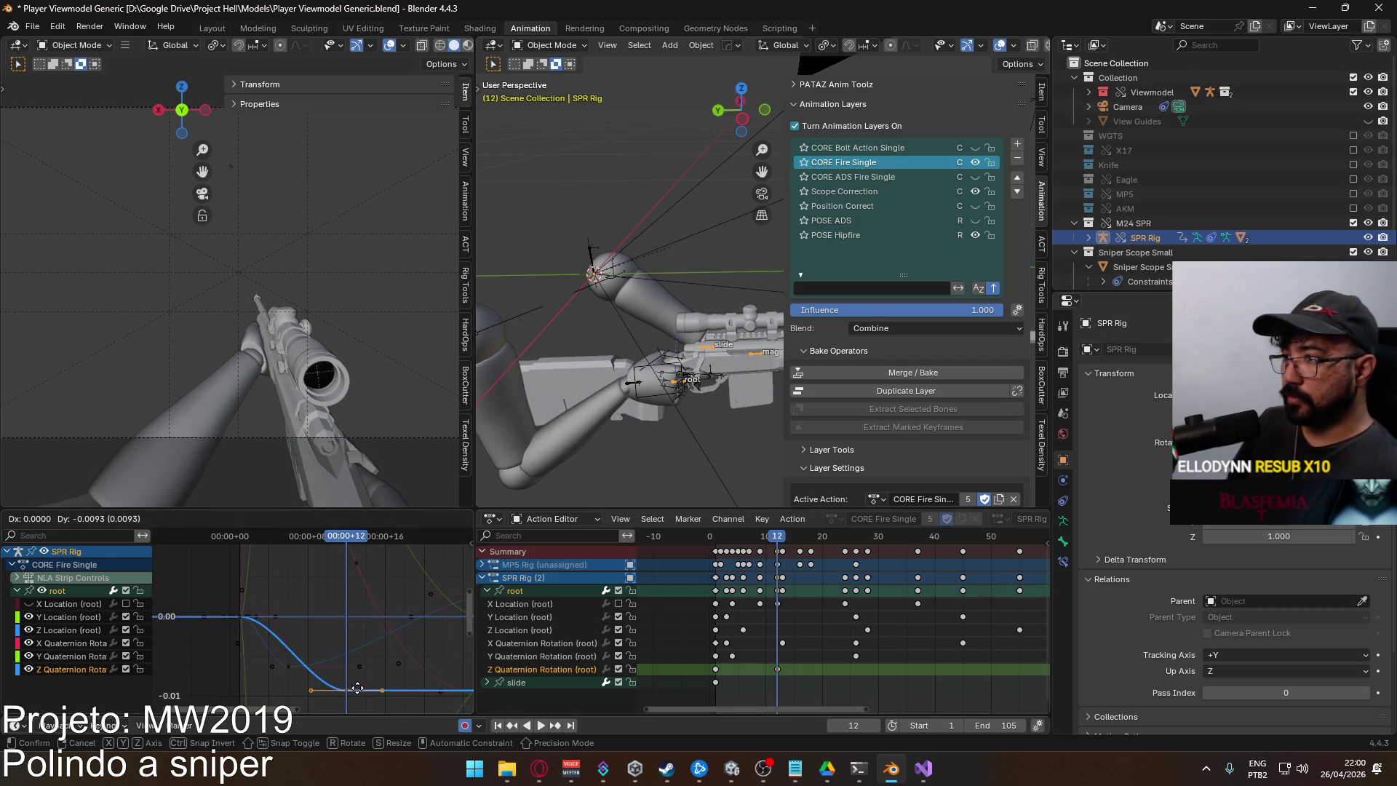
click(357, 688)
key(space)
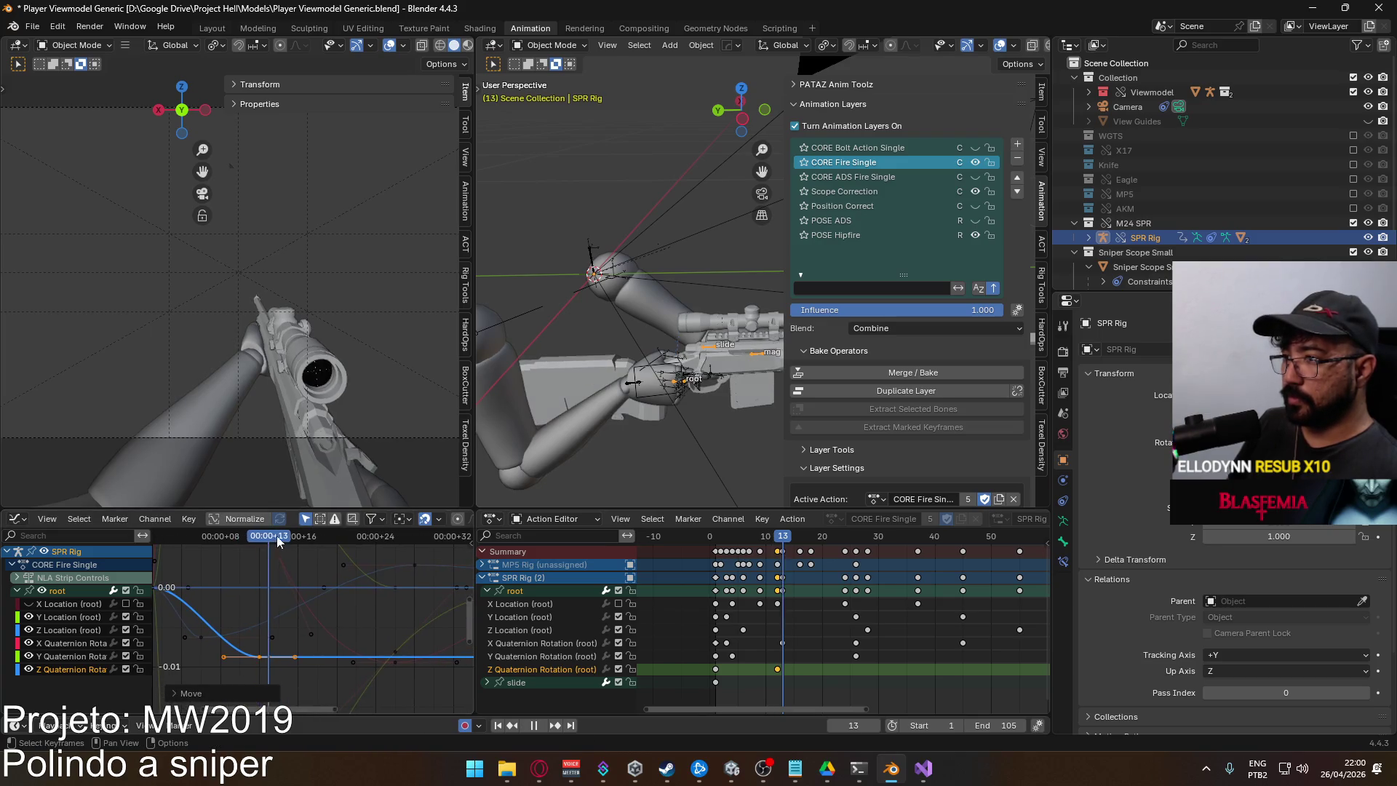
Paste a Z rotation key at frame 22 and raise it for the recovery
key(space)
key(ctrl+v)
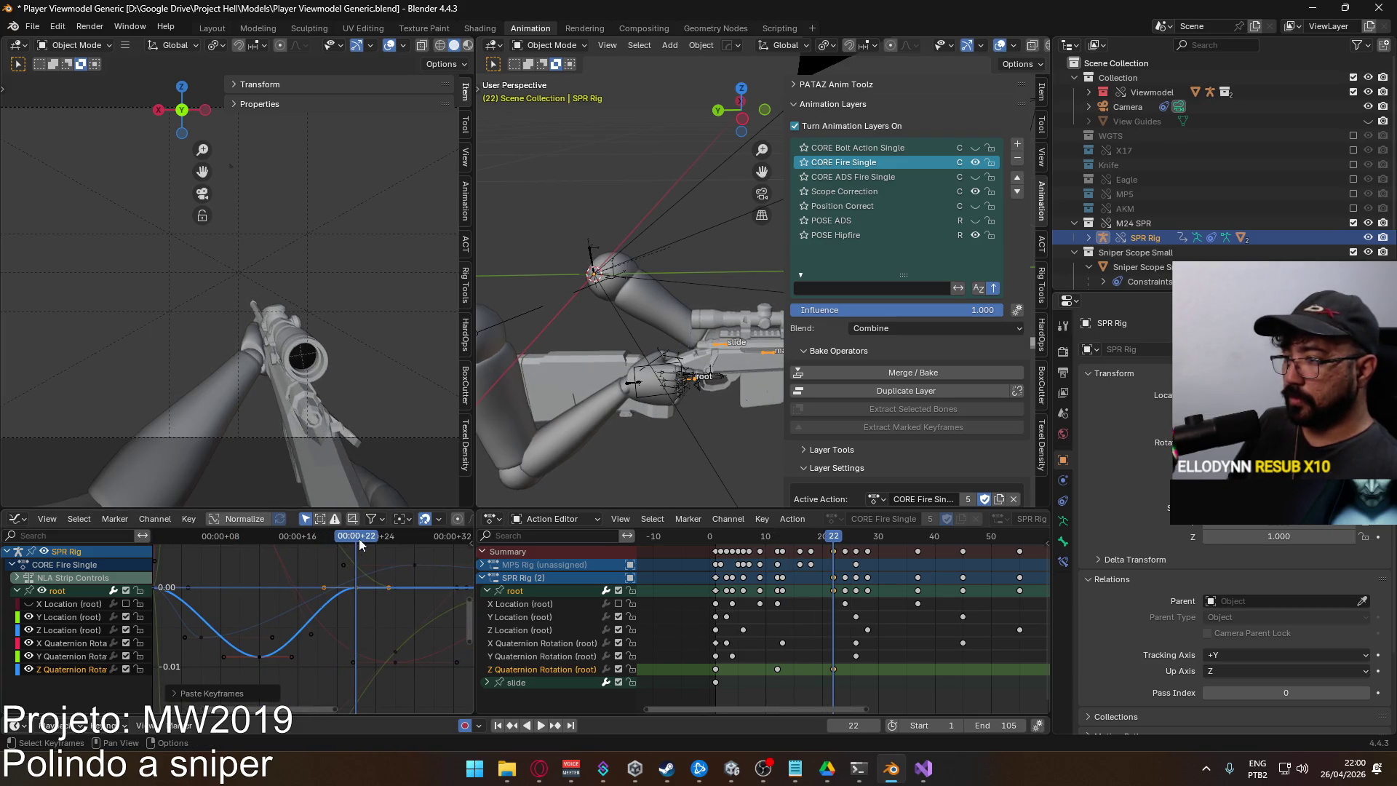
key(space)
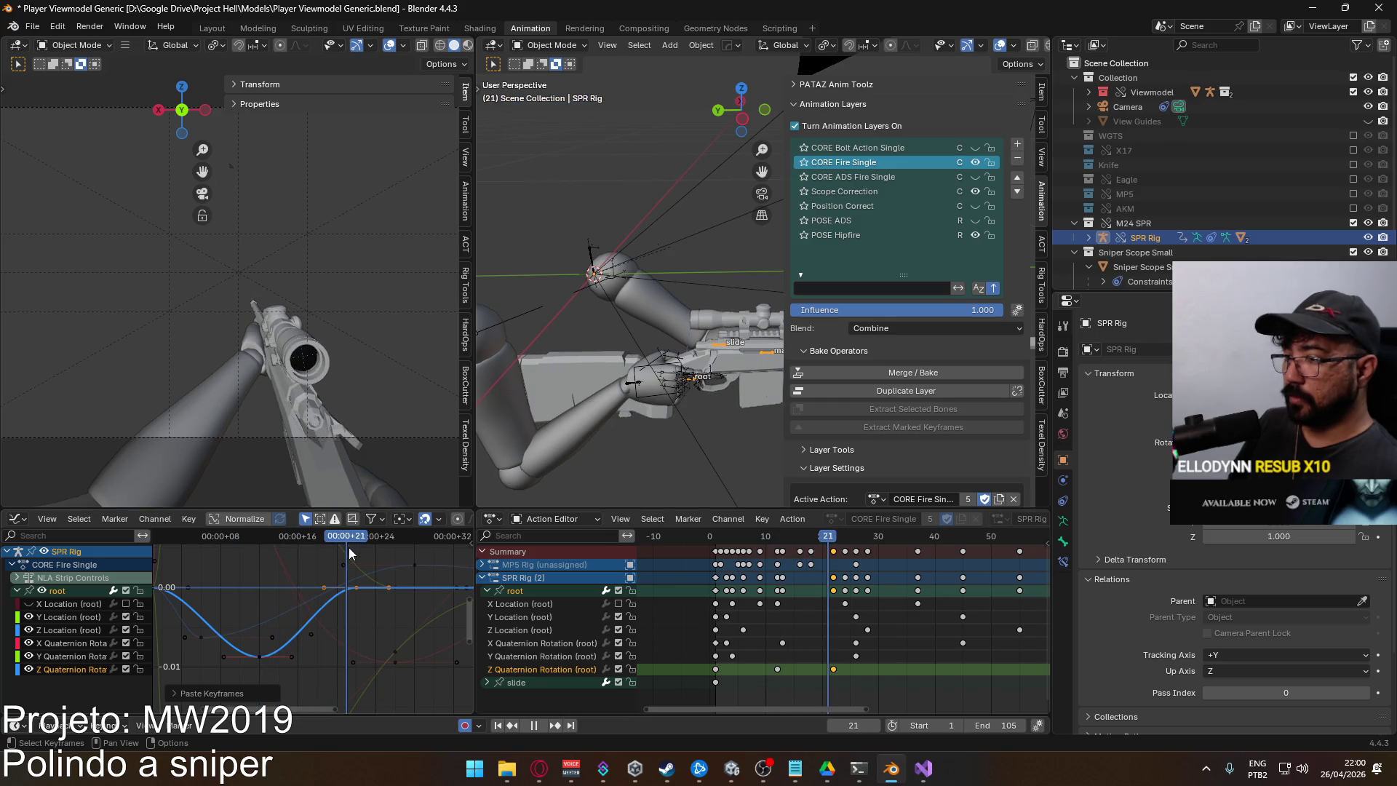
key(space)
key(g)
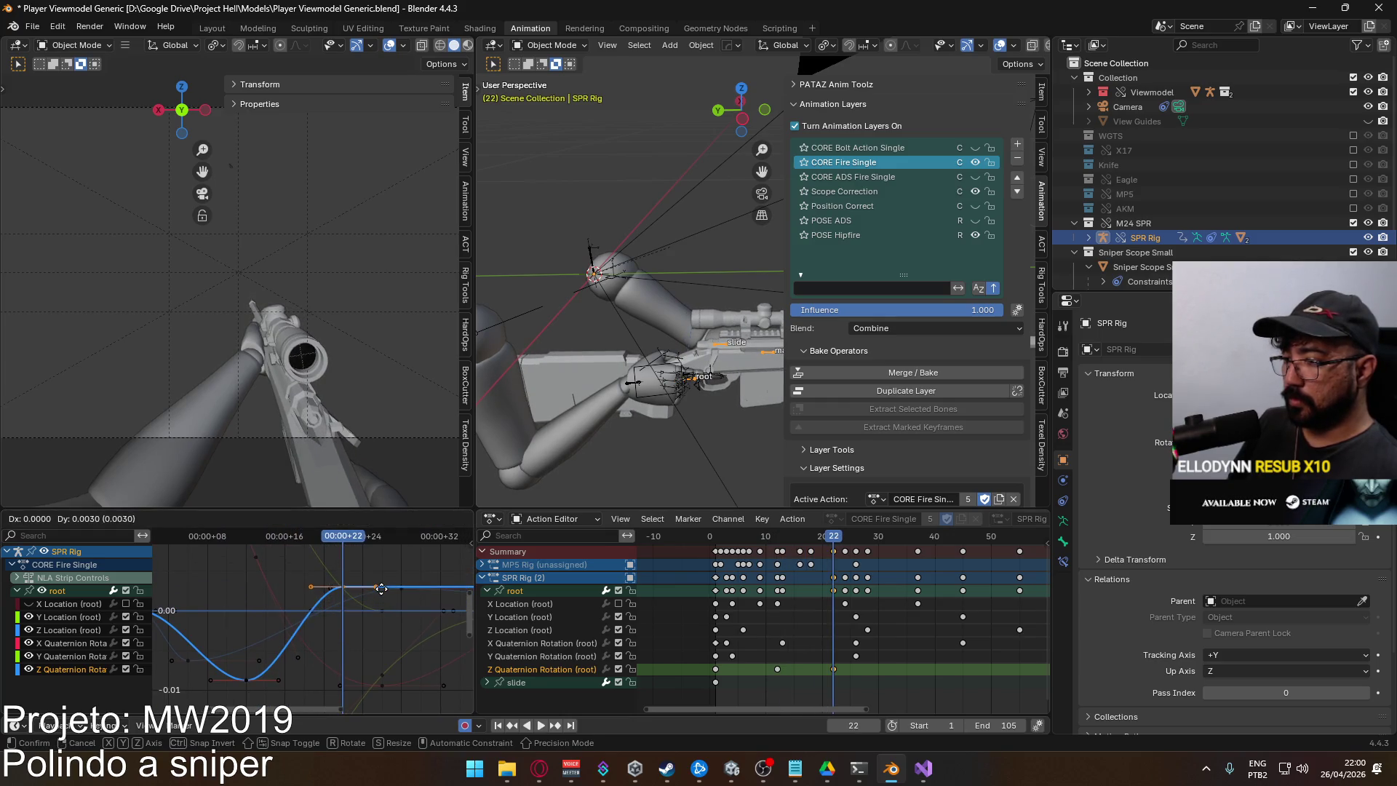
click(381, 589)
Paste a closing Z rotation key at frame 35 and scrub through the recoil poses
key(space)
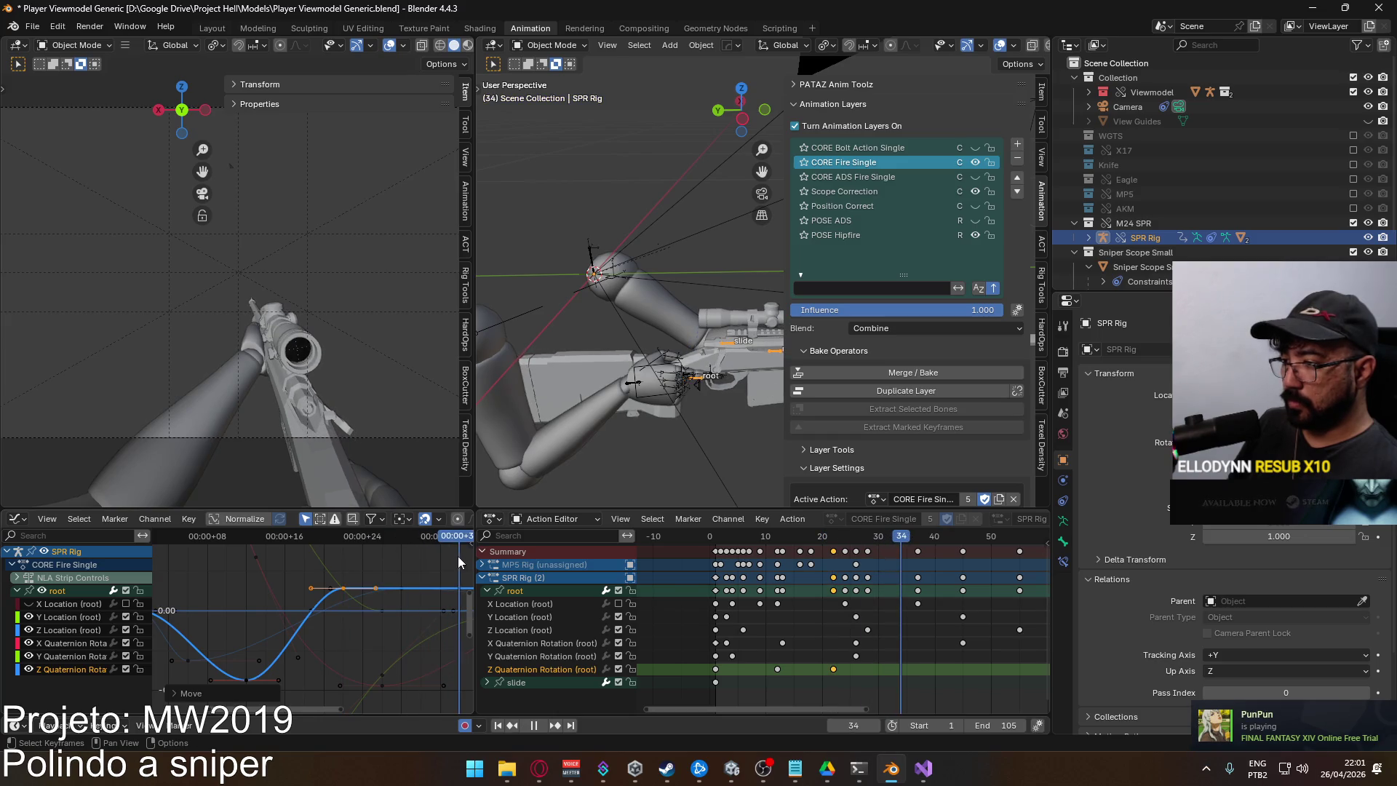
key(space)
key(ctrl+v)
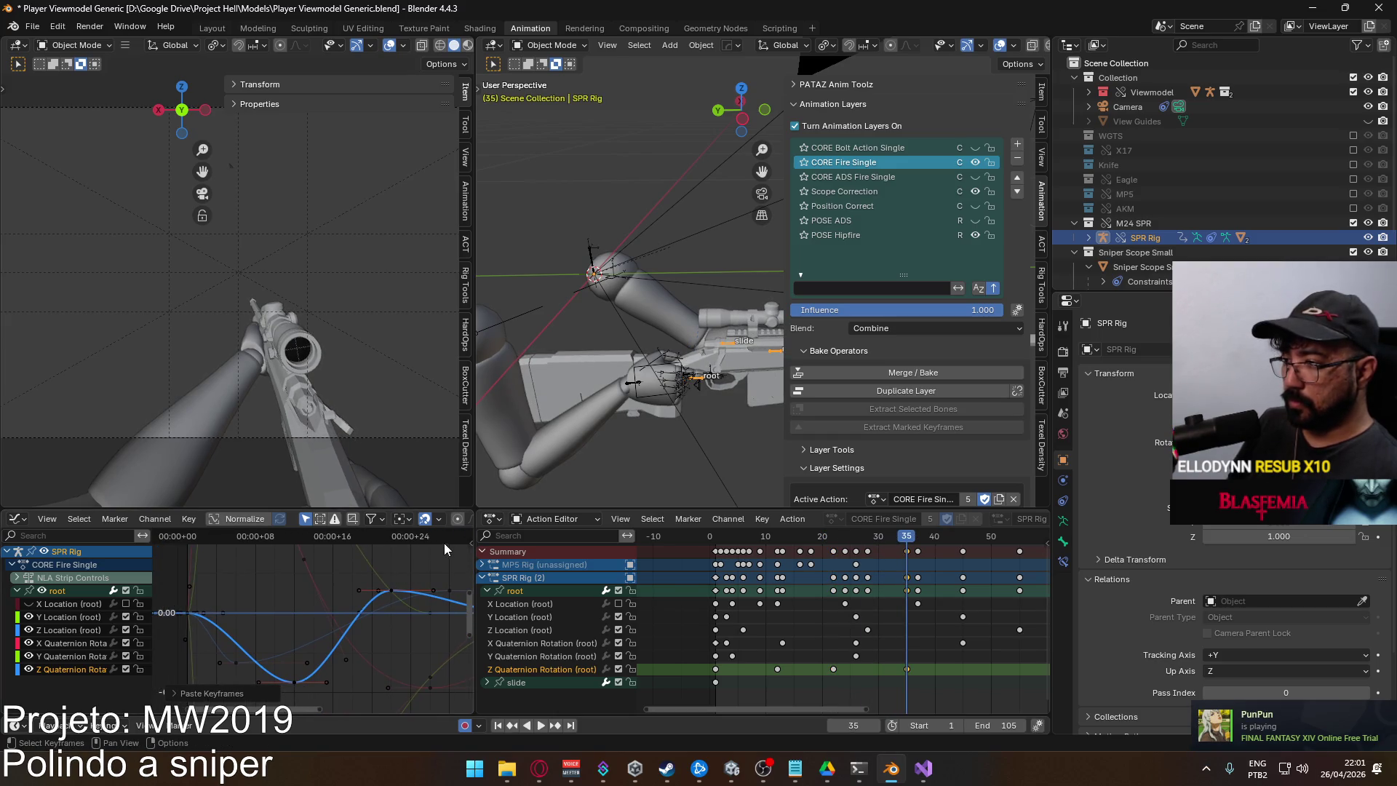
mouse_move(458, 539)
mouse_down()
mouse_move(192, 535)
mouse_move(342, 535)
mouse_move(416, 517)
mouse_up()
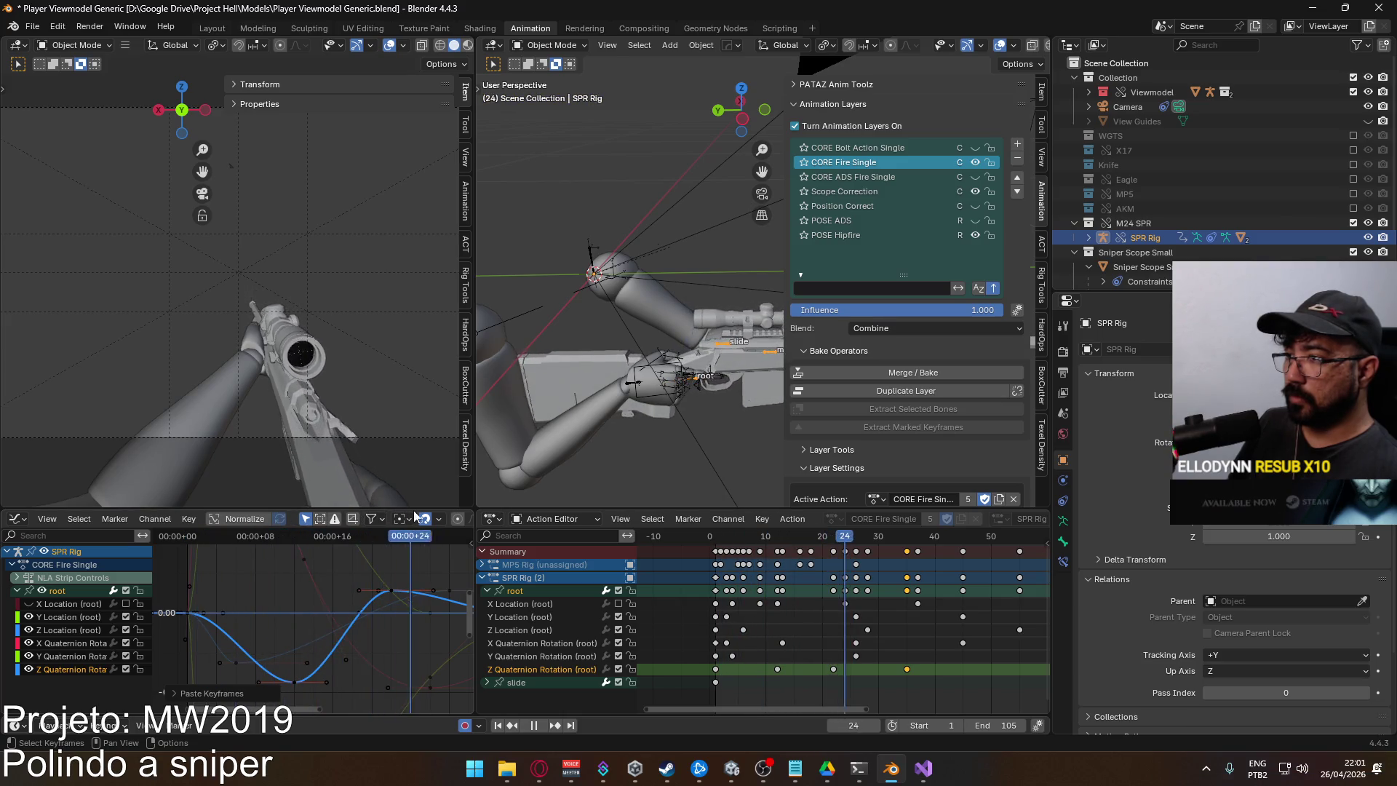
click(195, 535)
key(space)
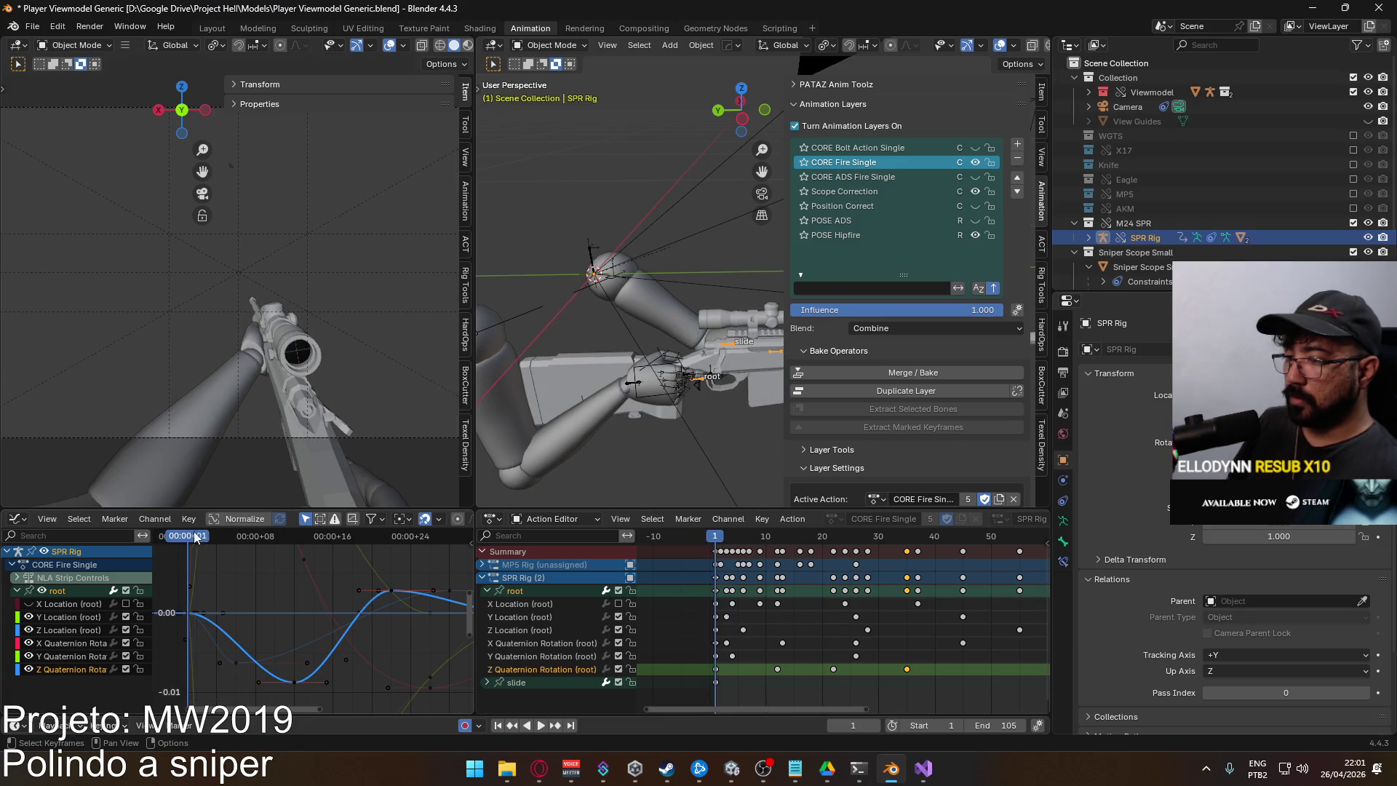
Shift the root Z rotation recoil keys 4 frames earlier, time-only, and replay the fire action
key(space)
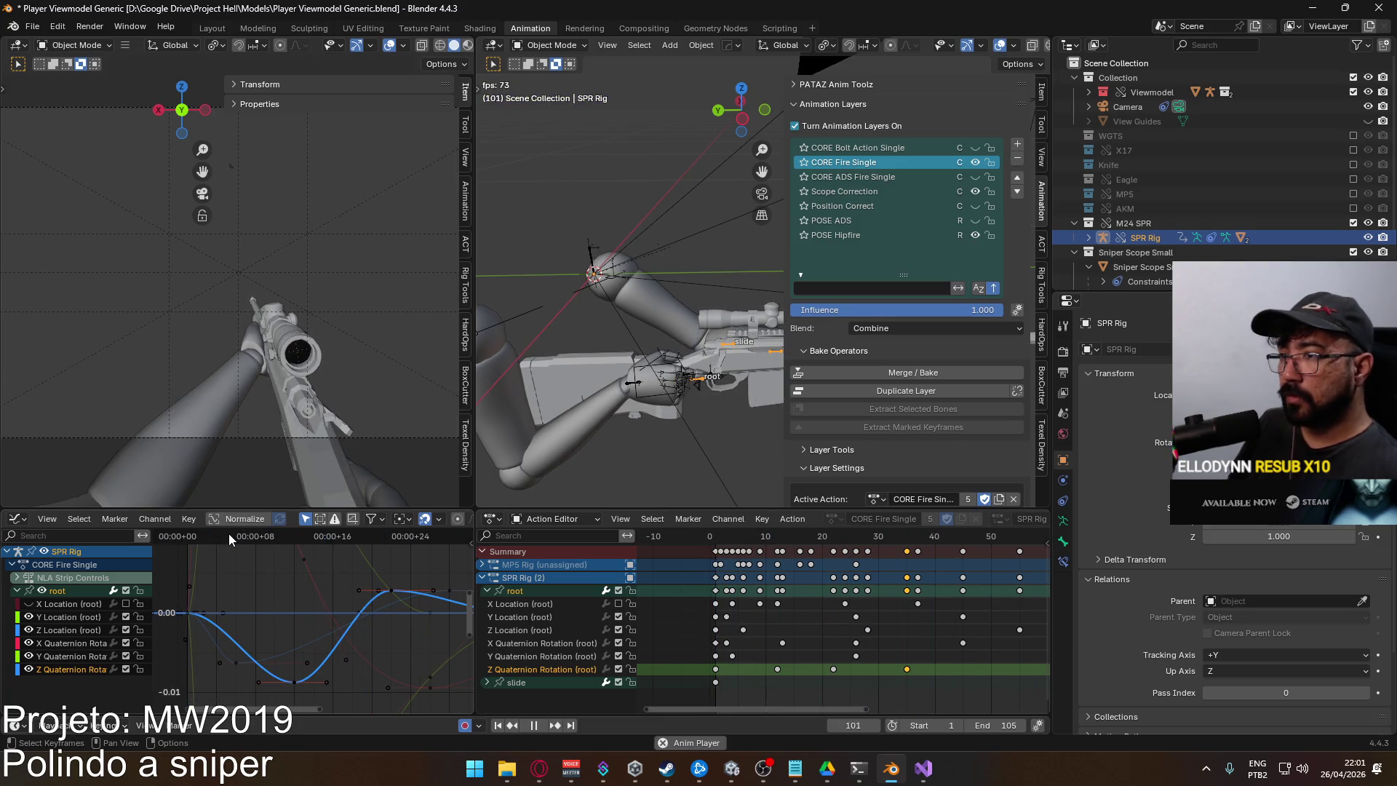
drag(298, 690, 312, 669)
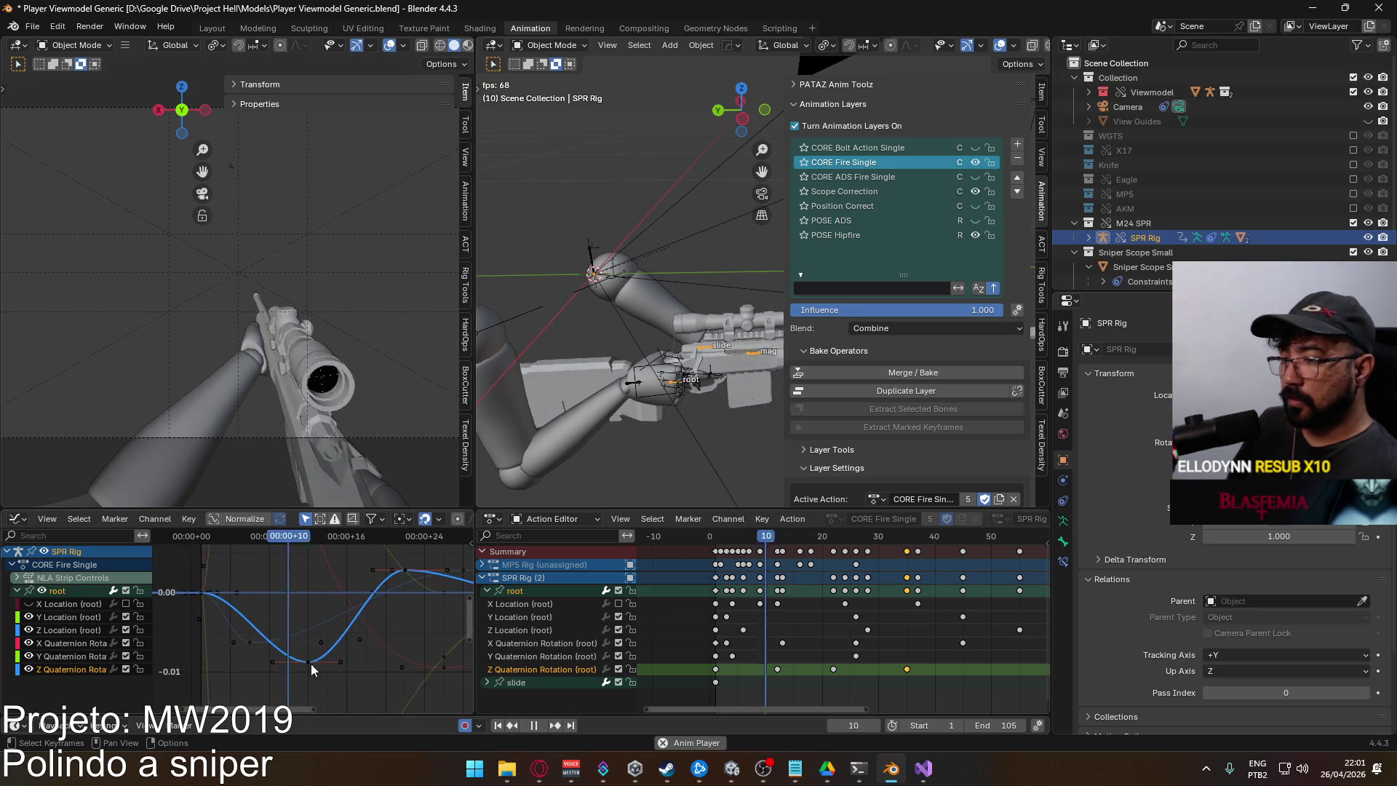
click(309, 663)
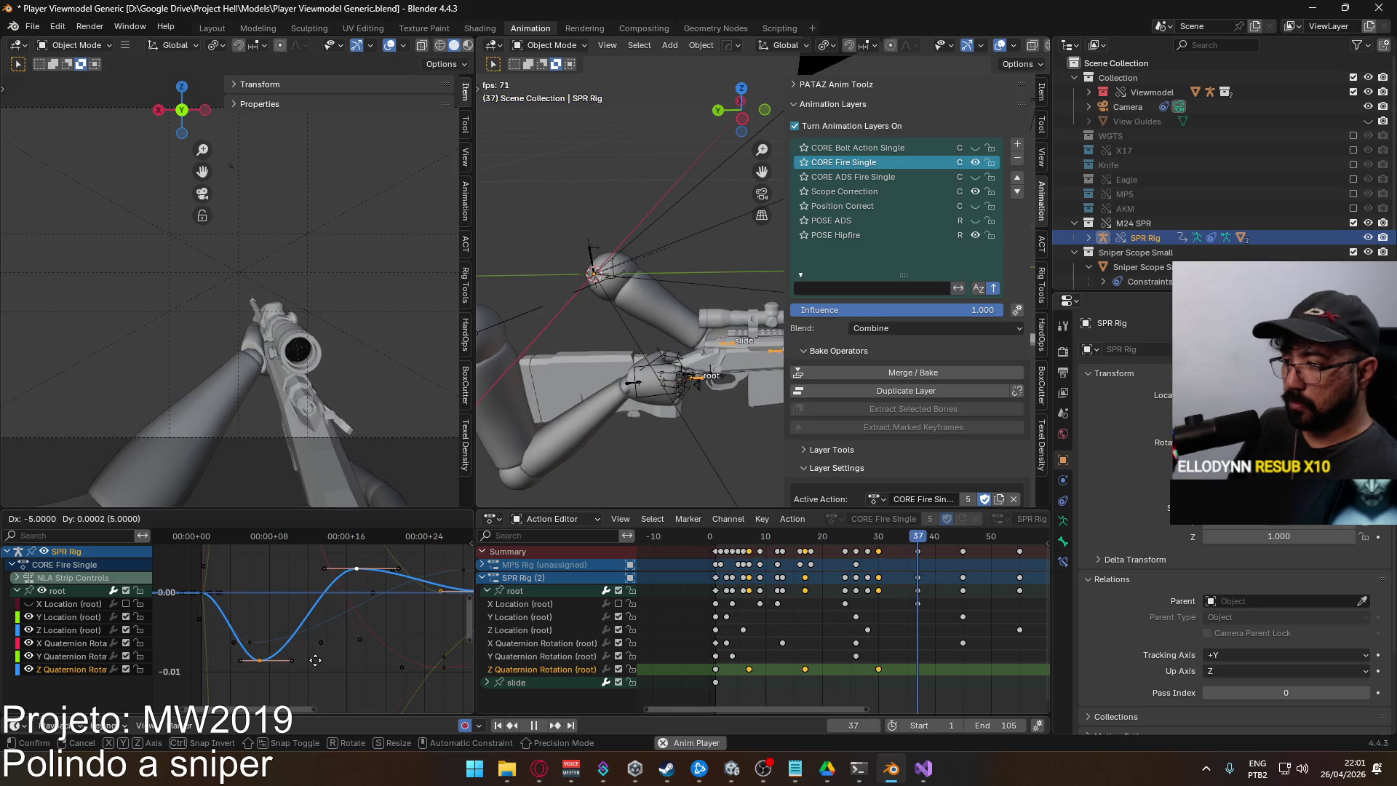
key(g)
key(x)
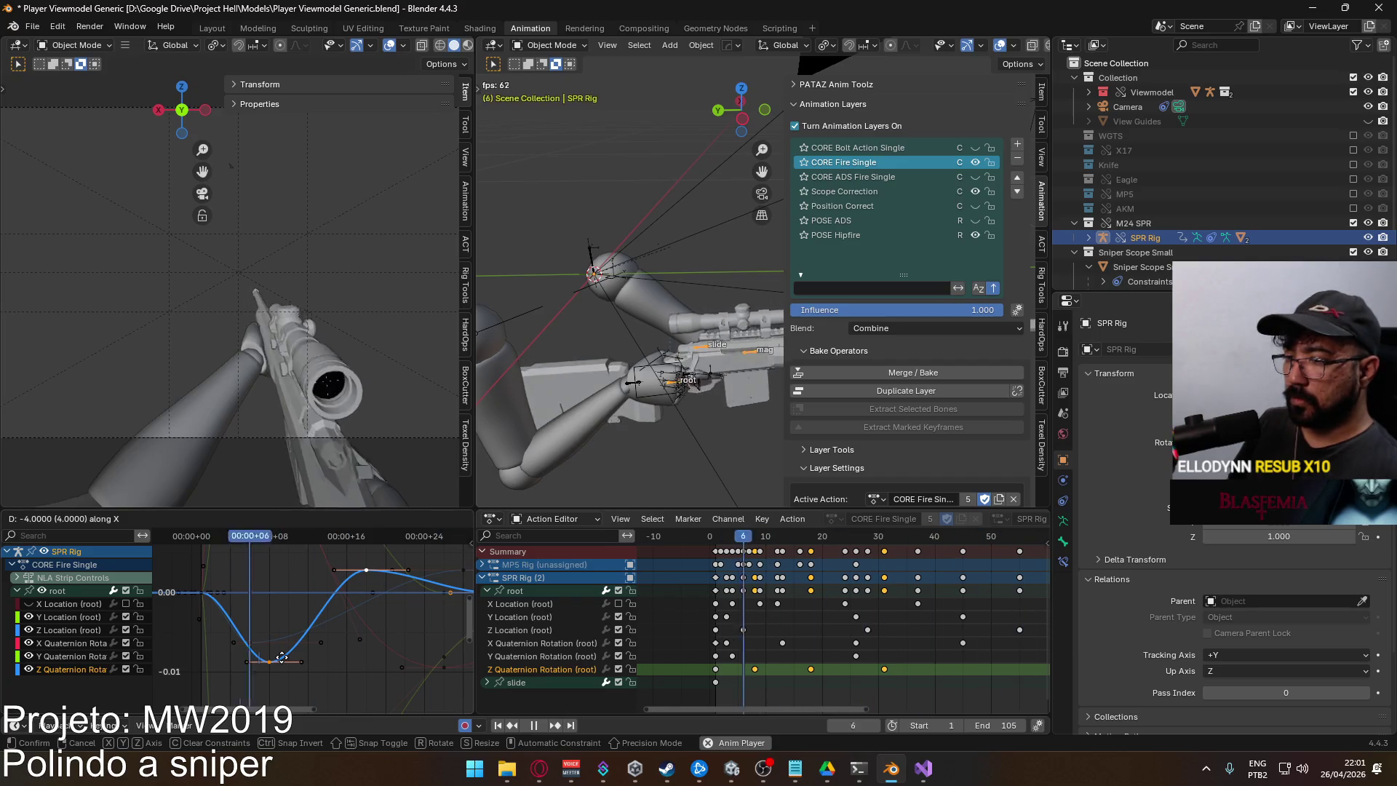
click(287, 660)
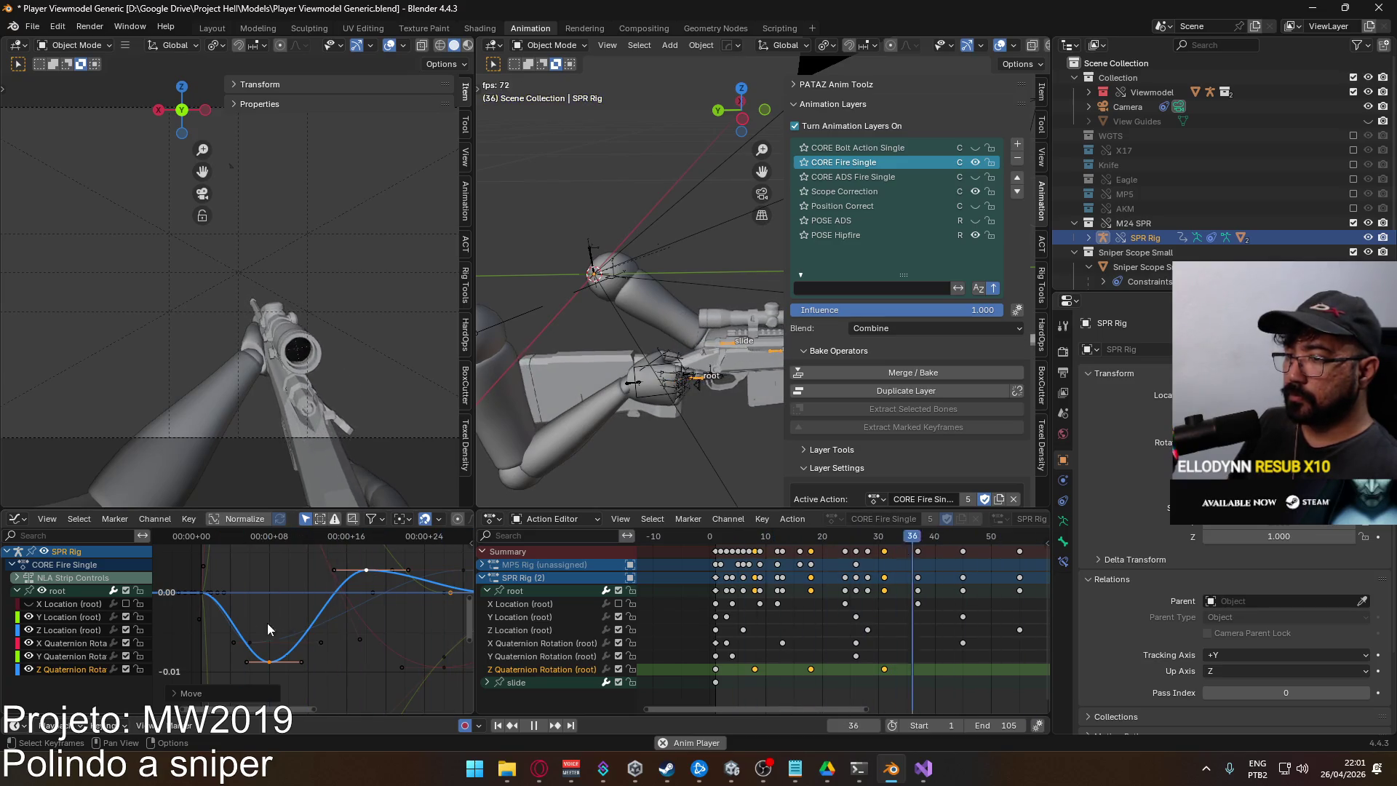
key(space)
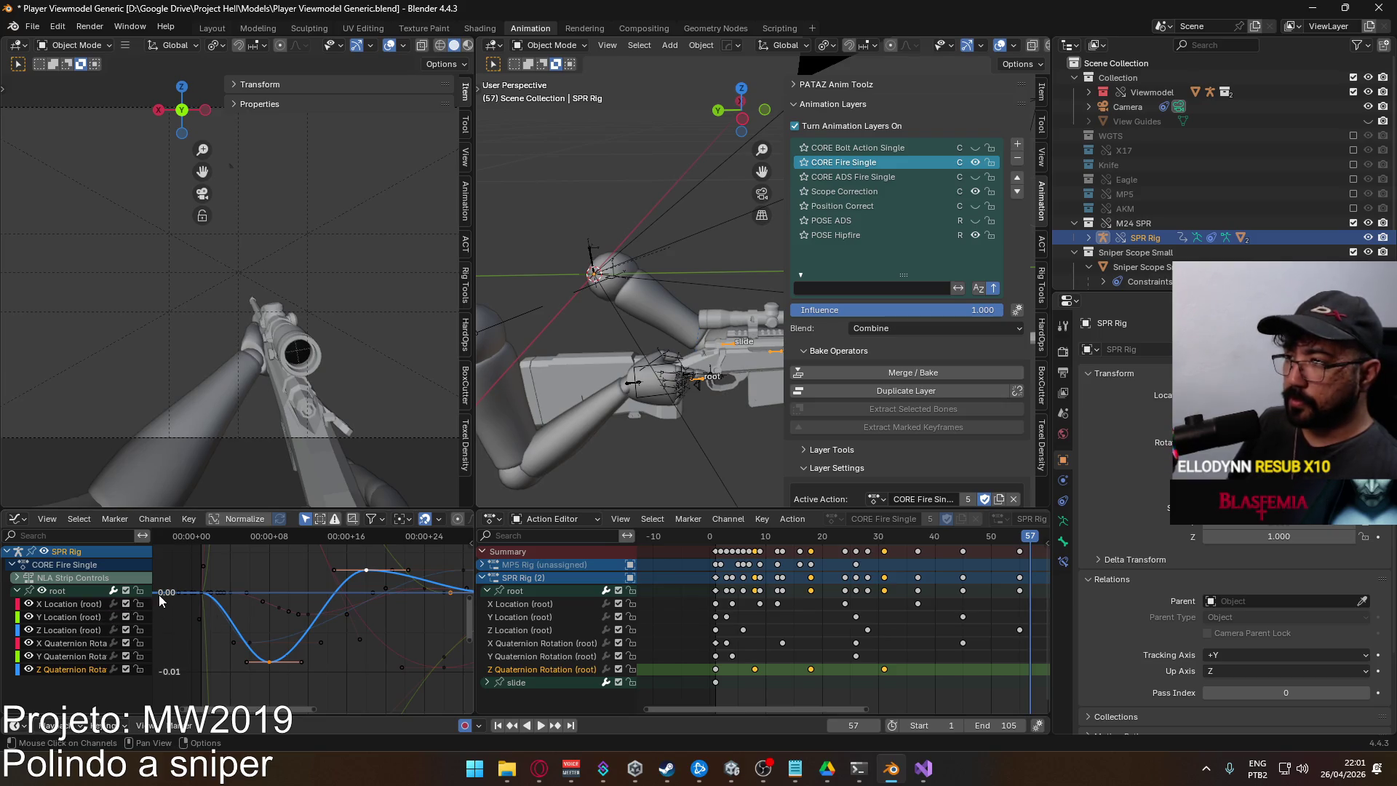
key(space)
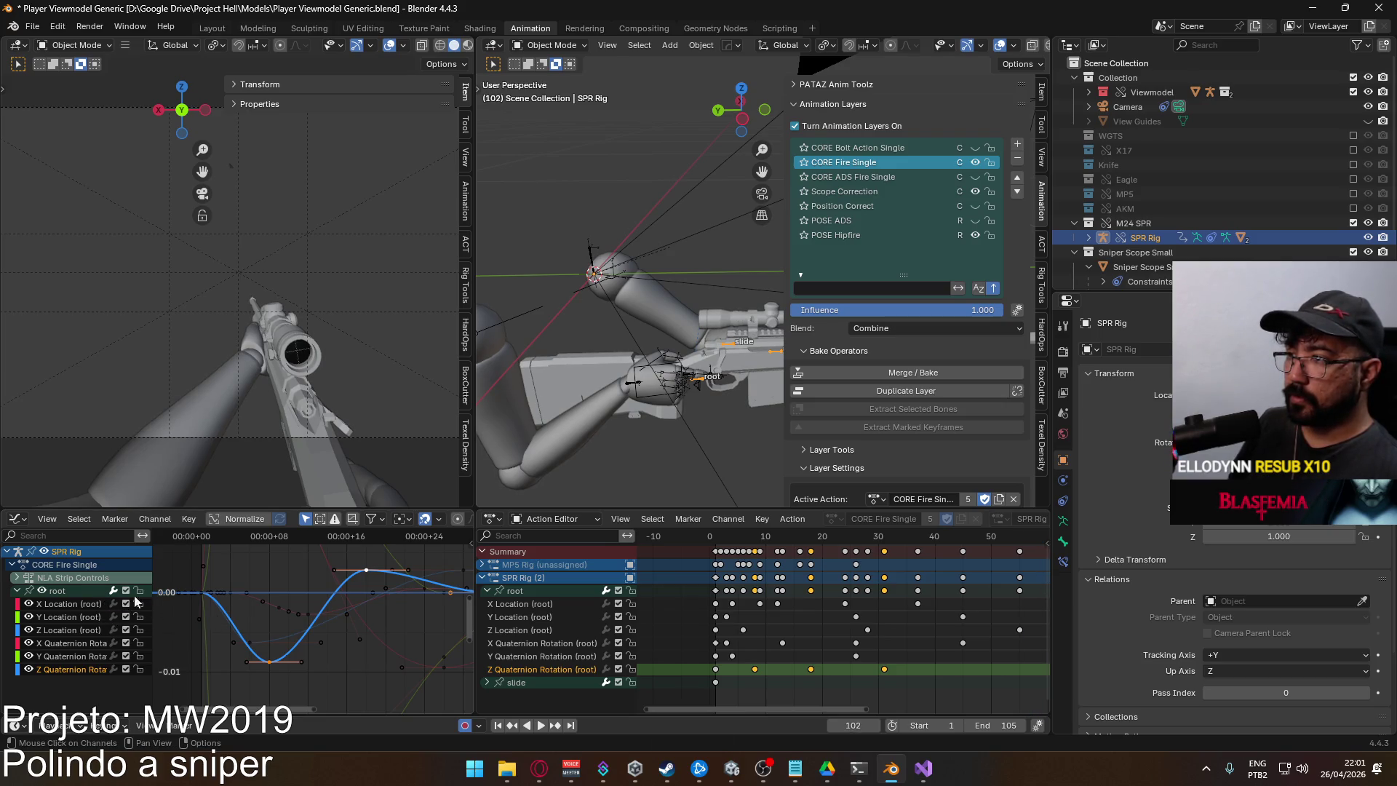
Review the fire playback from the X Location curve and save Player Viewmodel Generic.blend
click(539, 608)
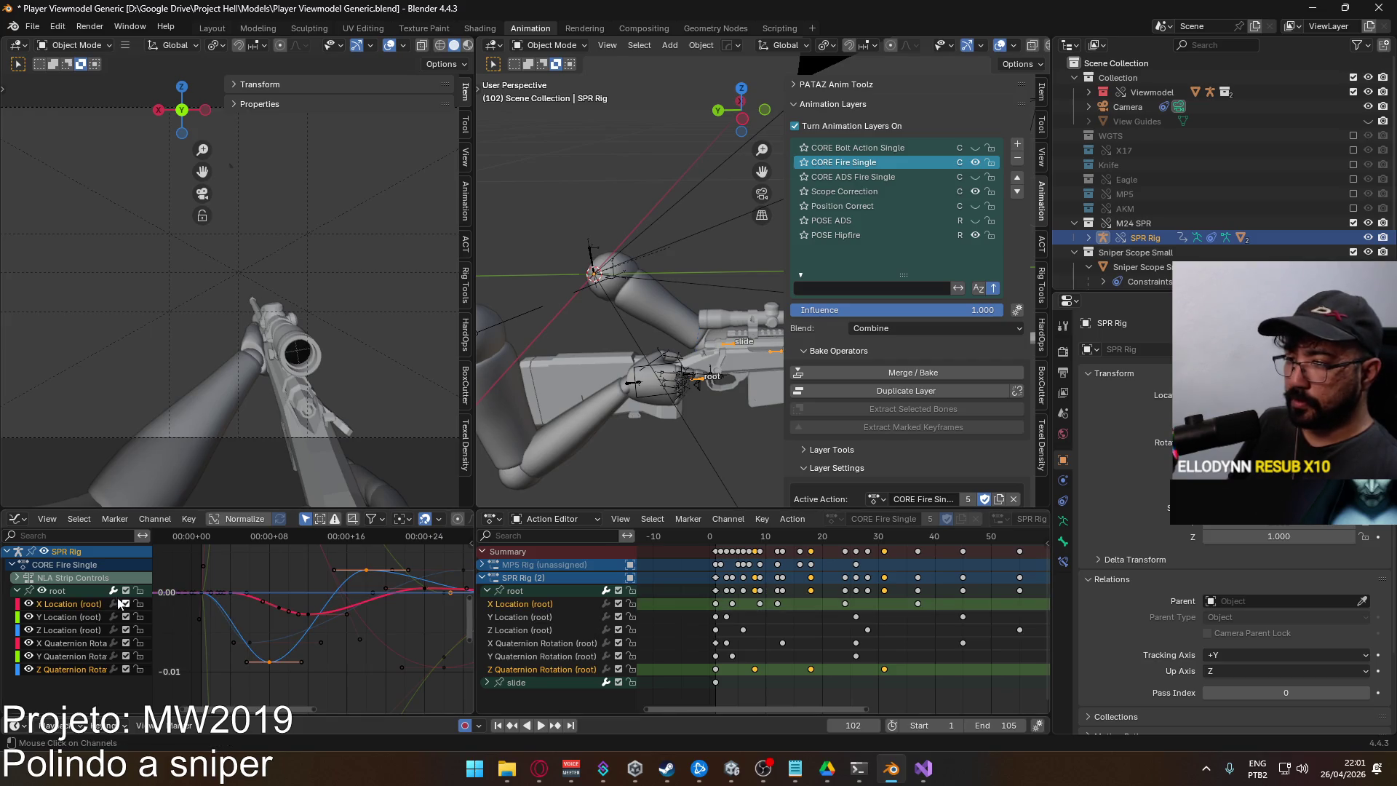
key(space)
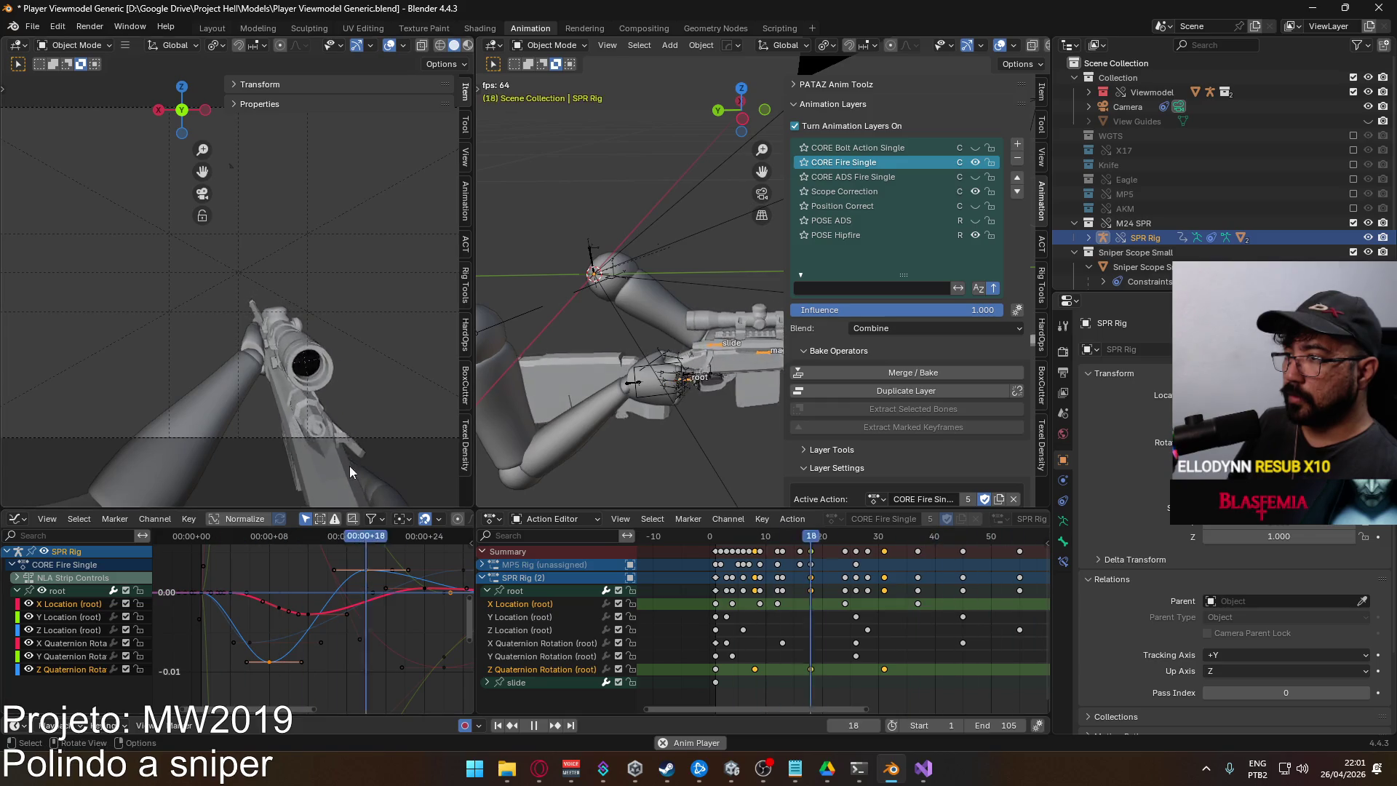
scroll(579, 403, down, 5)
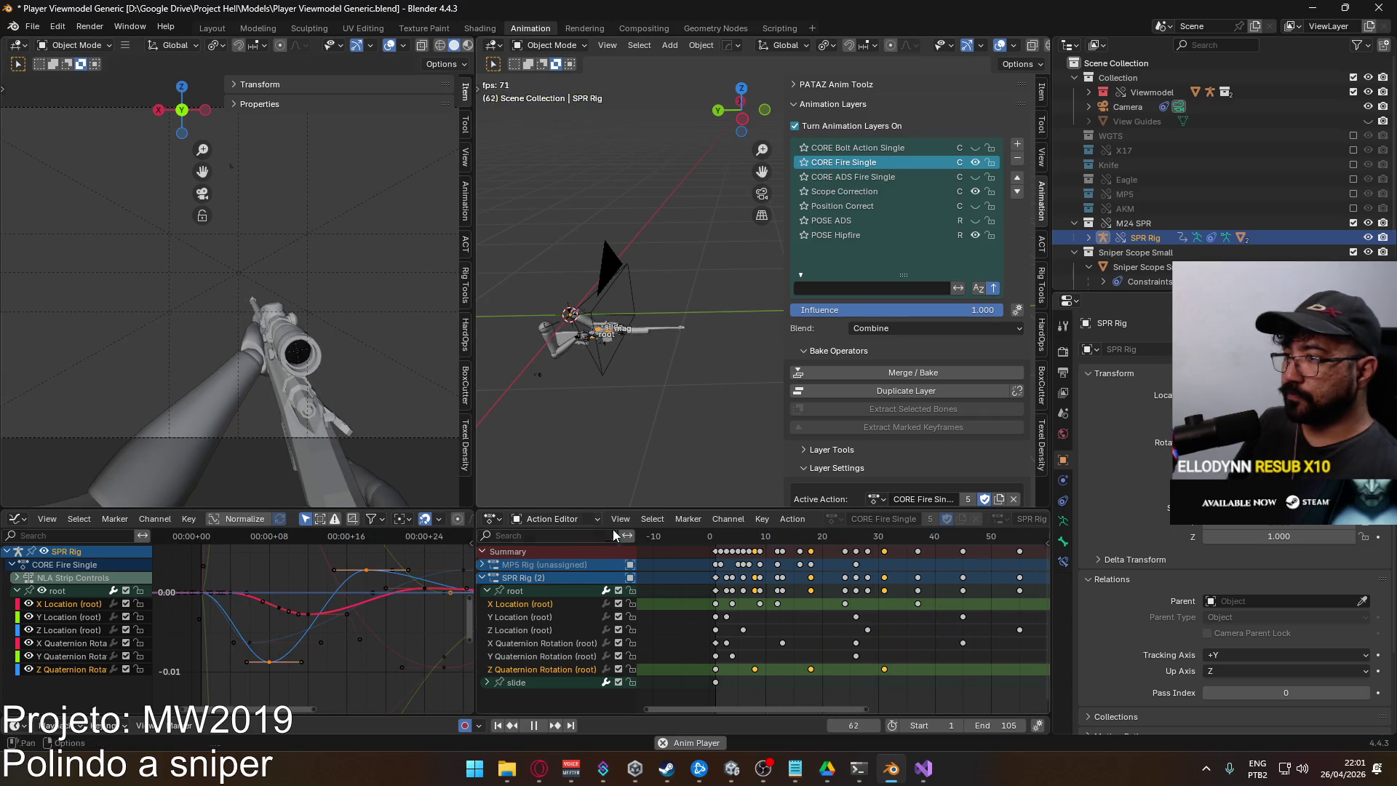
key(space)
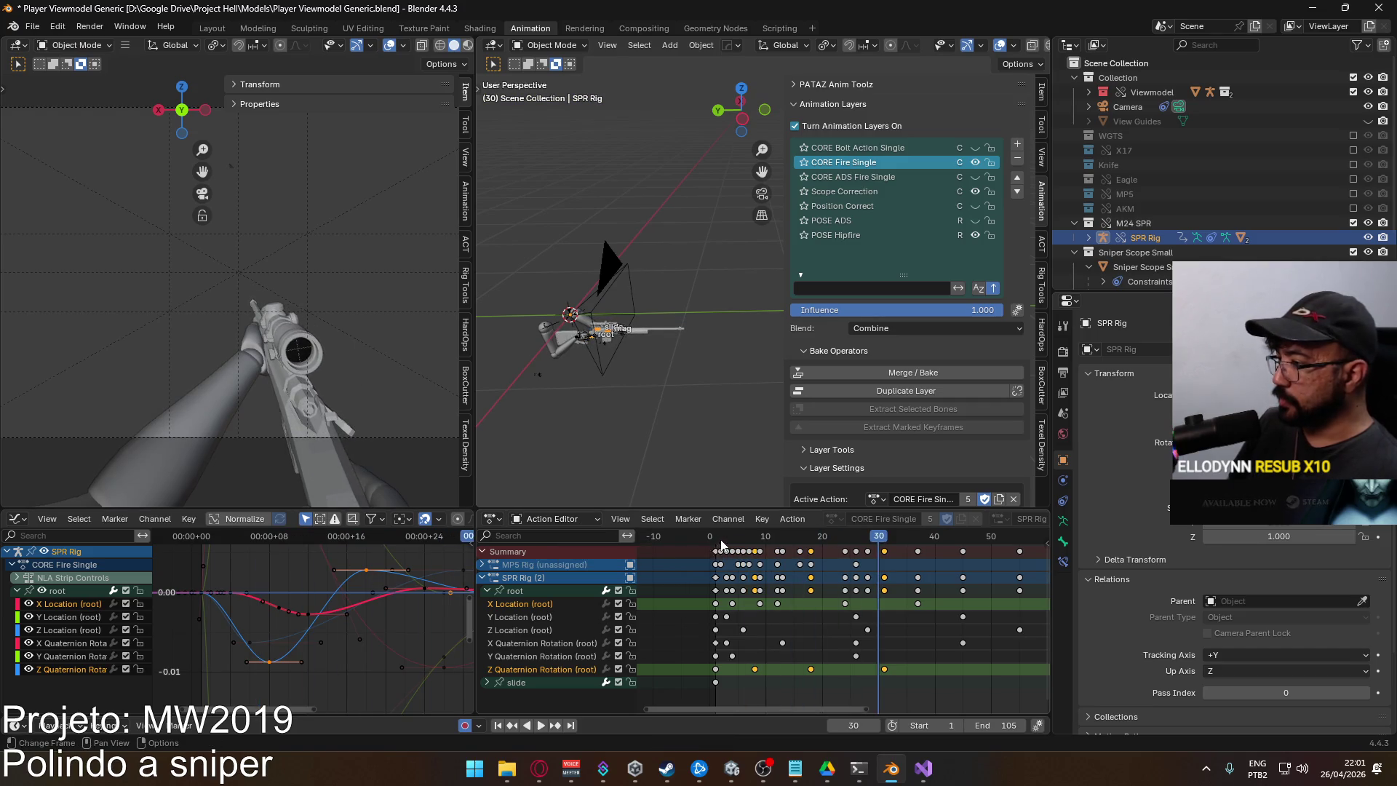
click(721, 542)
key(space)
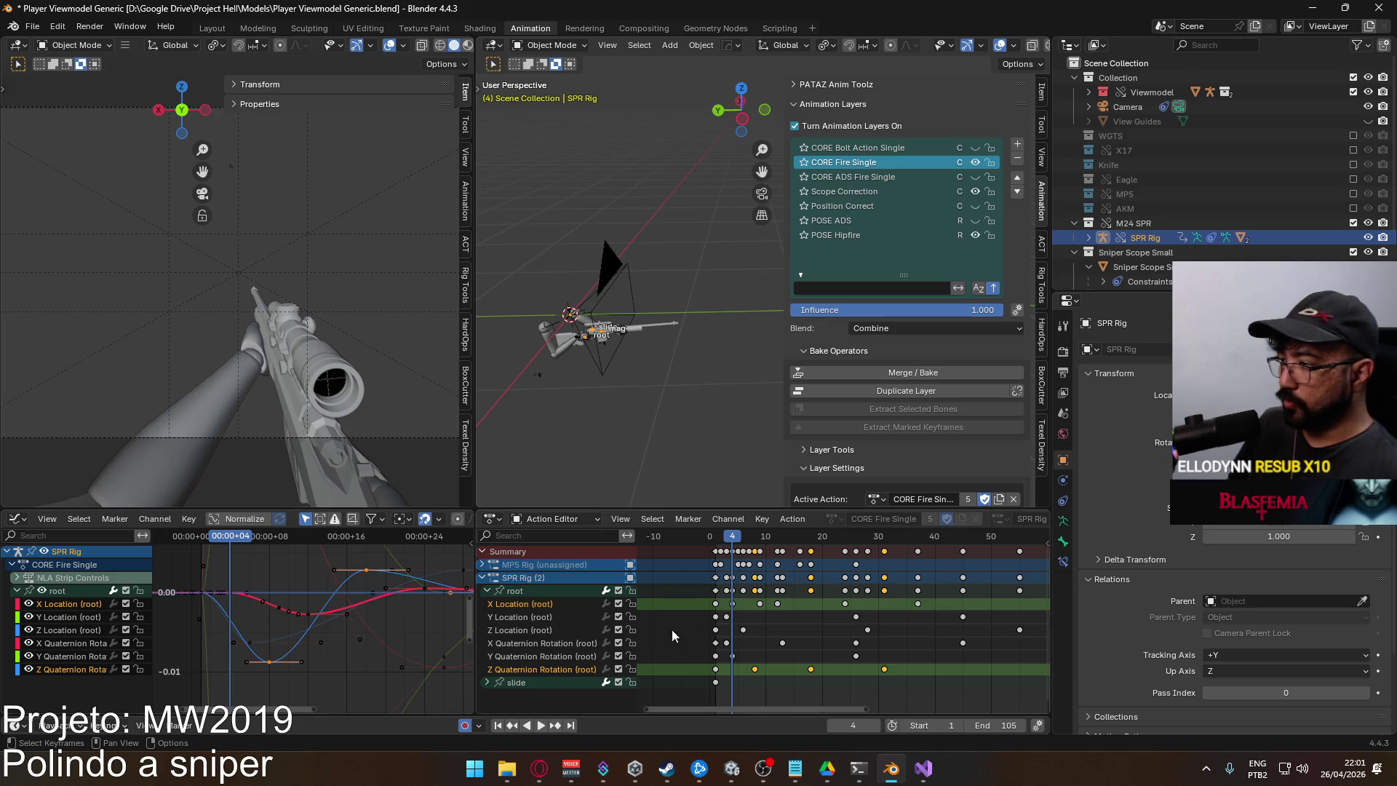
key(ctrl+s)
click(529, 630)
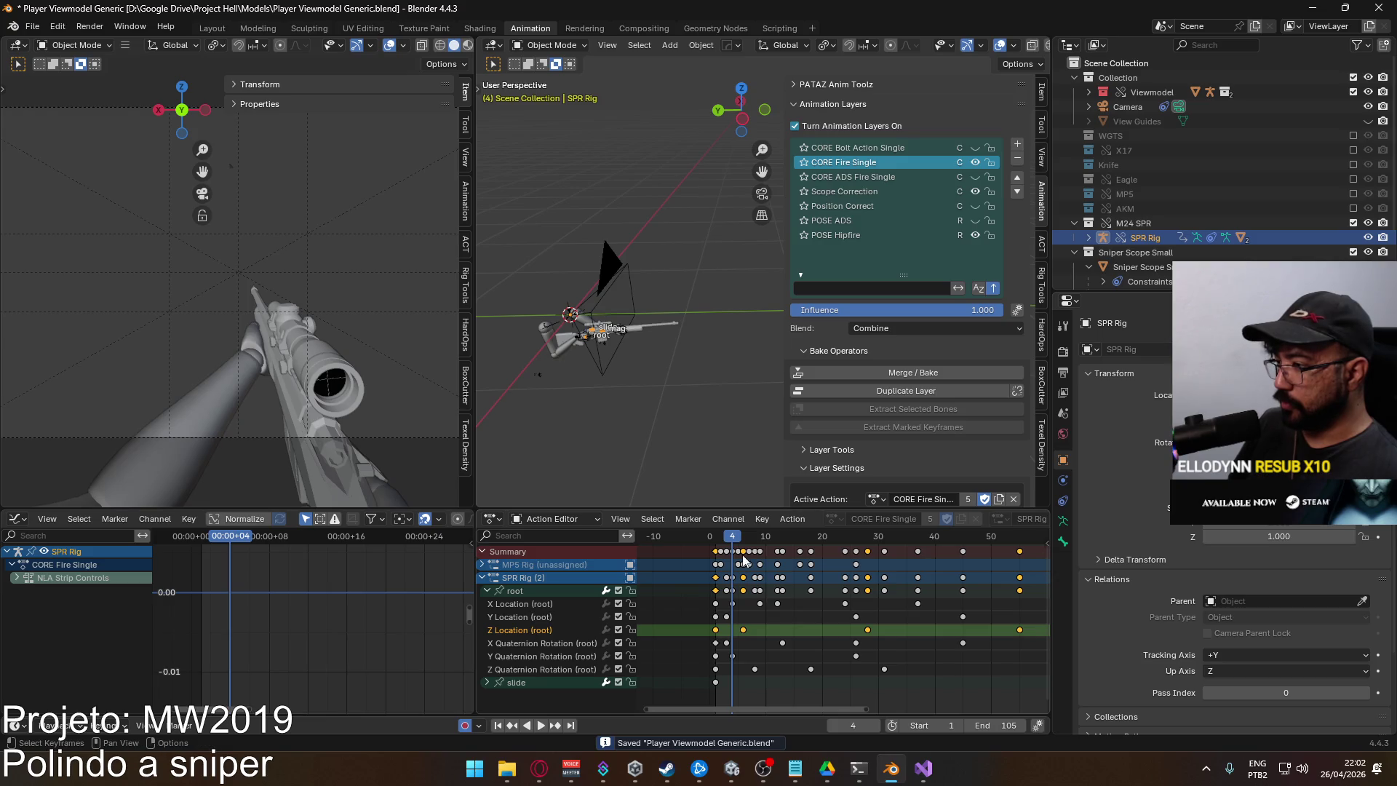
Raise the root Z Location dip keys around frame 6
click(744, 537)
key(space)
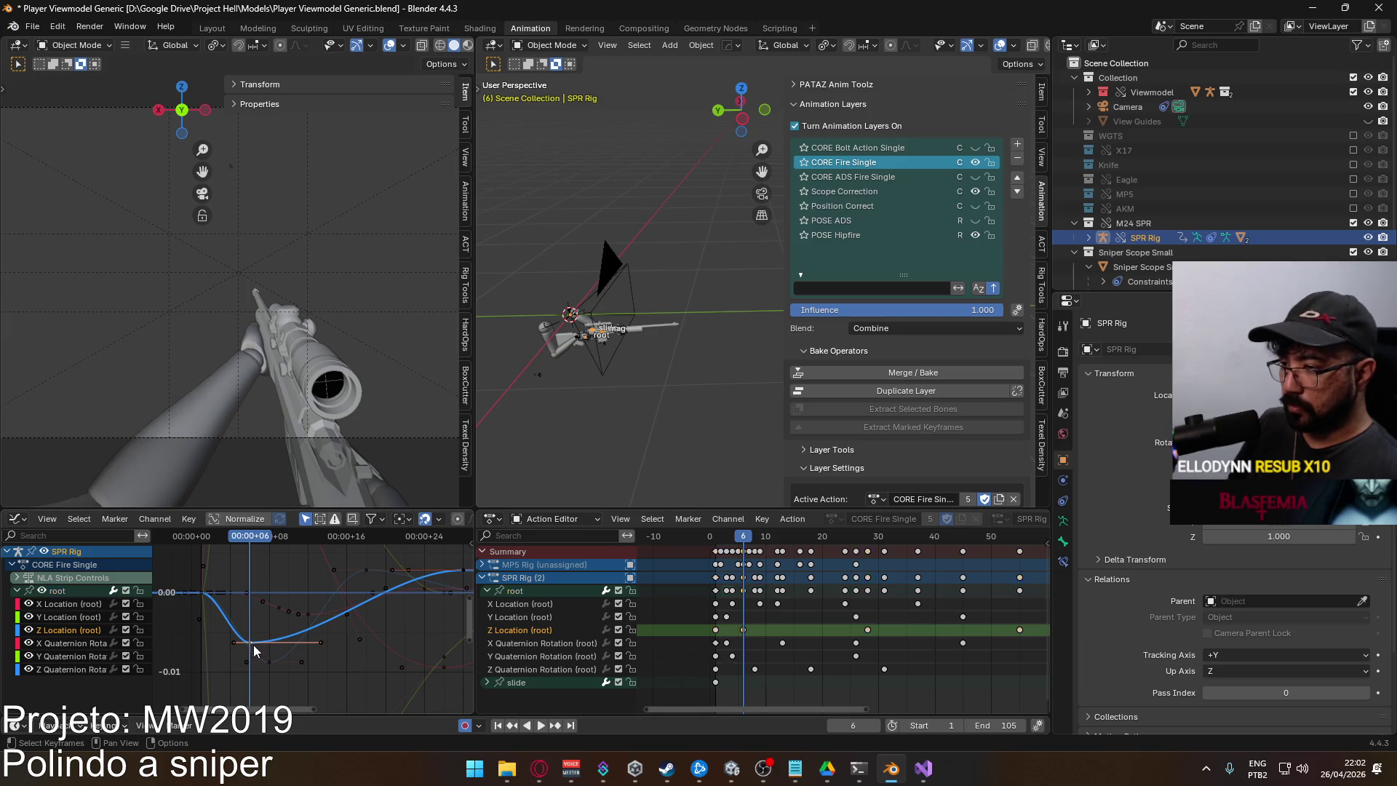
key(g)
click(288, 616)
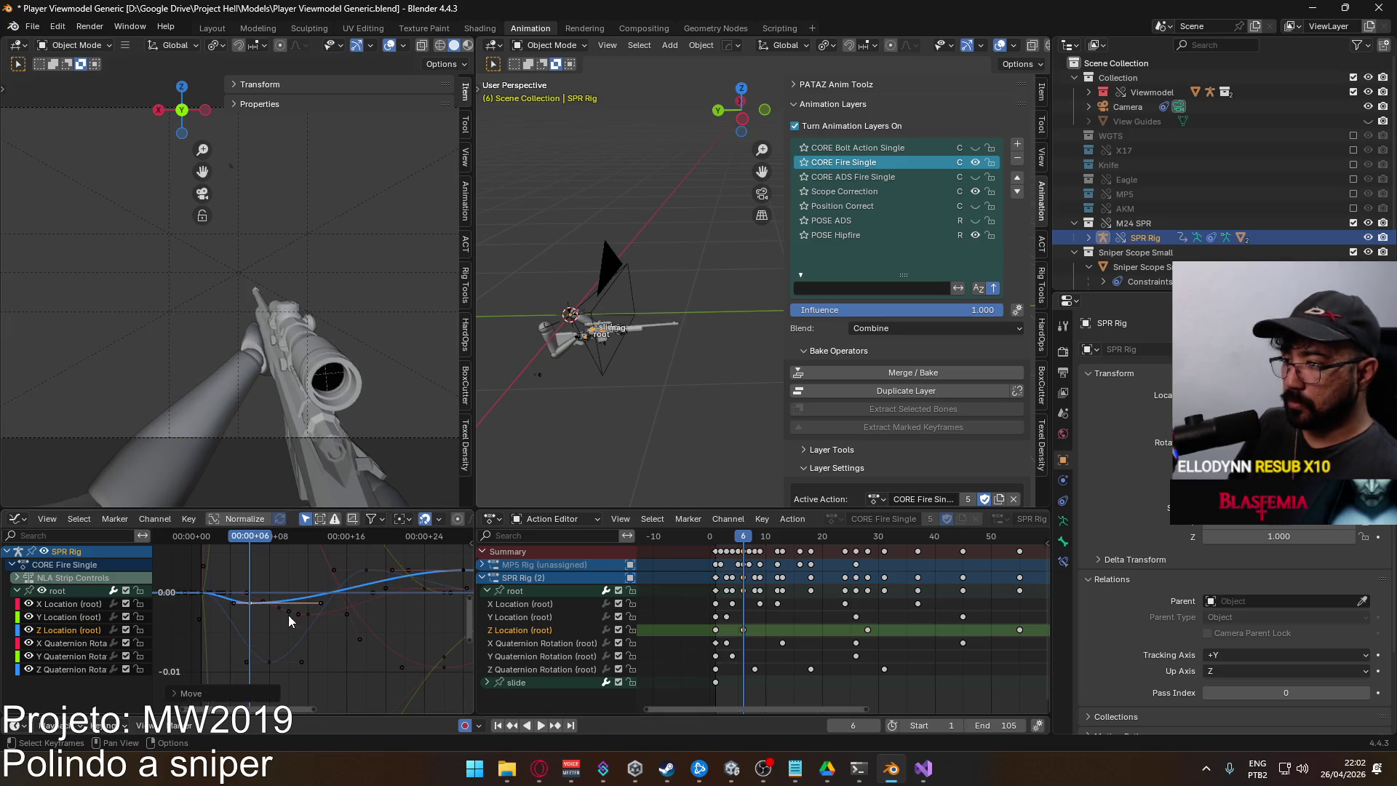
mouse_move(243, 535)
mouse_down()
mouse_move(196, 546)
mouse_move(251, 546)
mouse_up()
Lift the root Z Location key near frame 28
scroll(365, 598, right, 3)
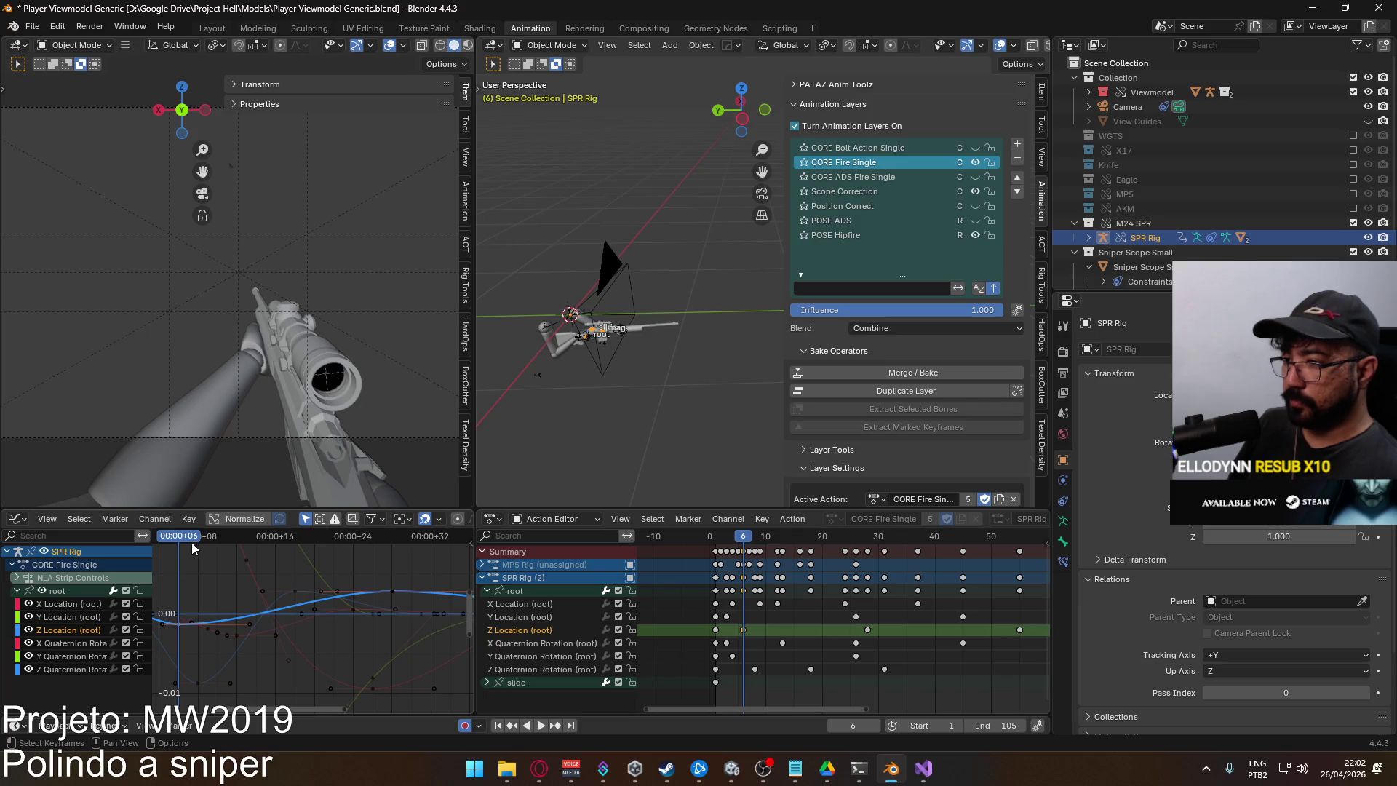
drag(190, 543, 387, 552)
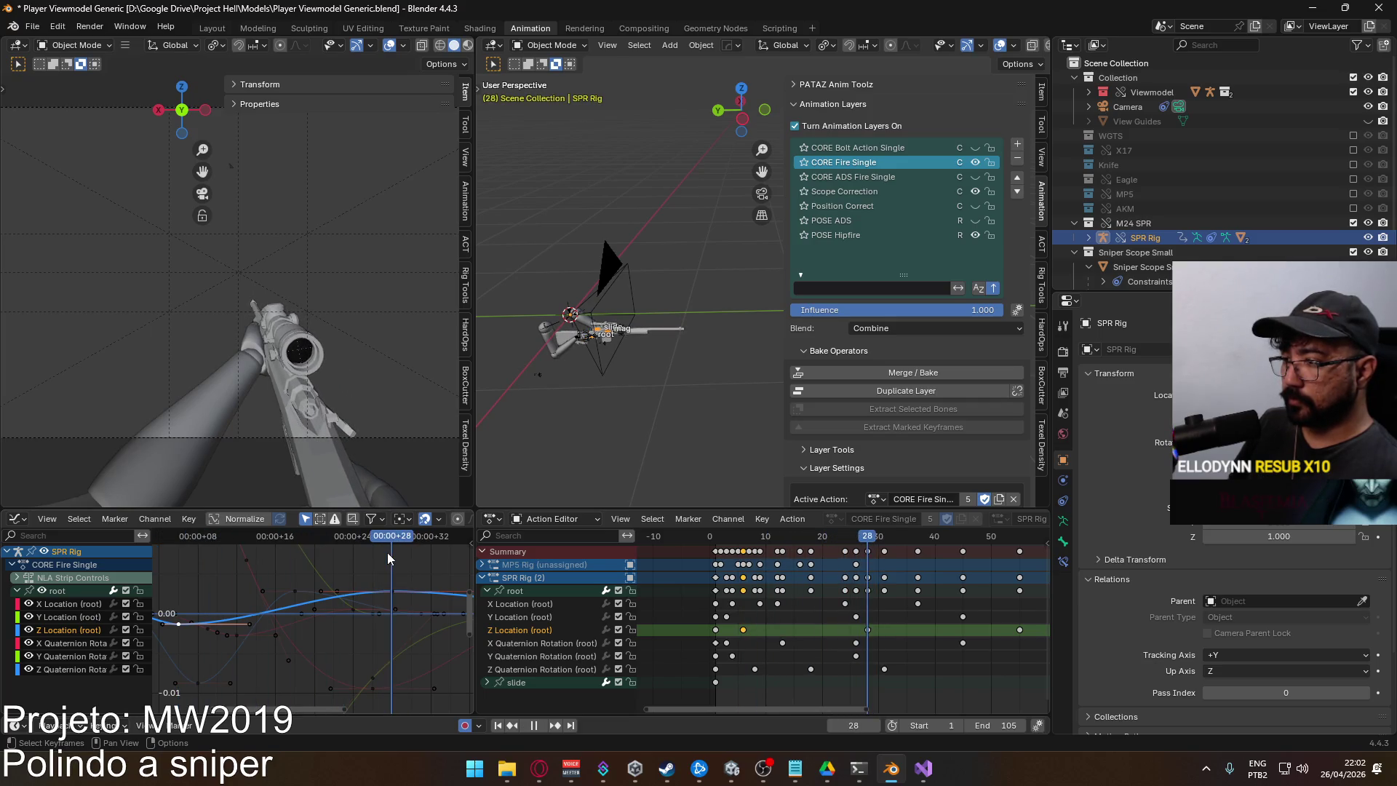
key(g)
click(387, 554)
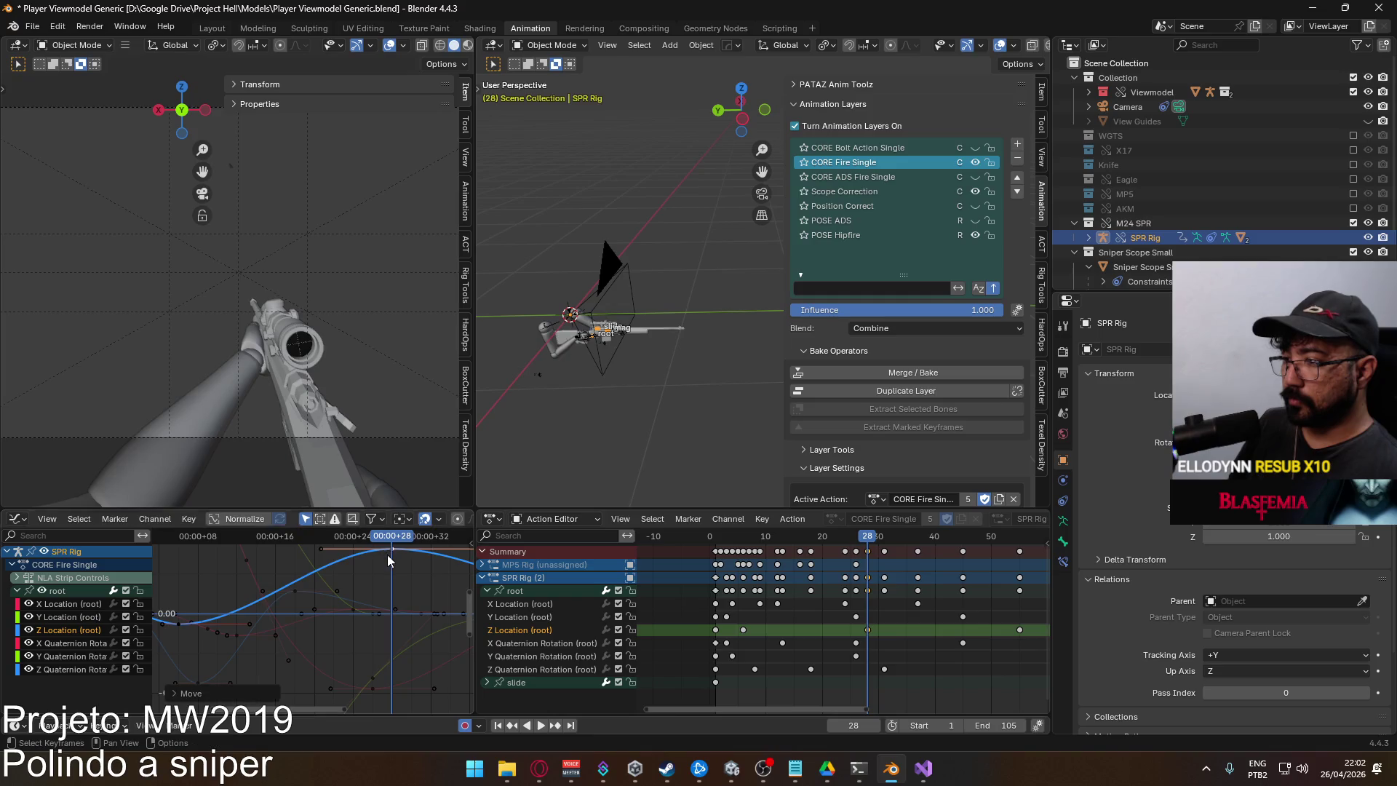
scroll(357, 567, down, 2)
mouse_move(349, 535)
mouse_down()
mouse_move(185, 561)
mouse_move(429, 540)
mouse_move(218, 561)
mouse_up()
Nudge the frame 6 Z Location key down to about -0.004
click(212, 621)
key(g)
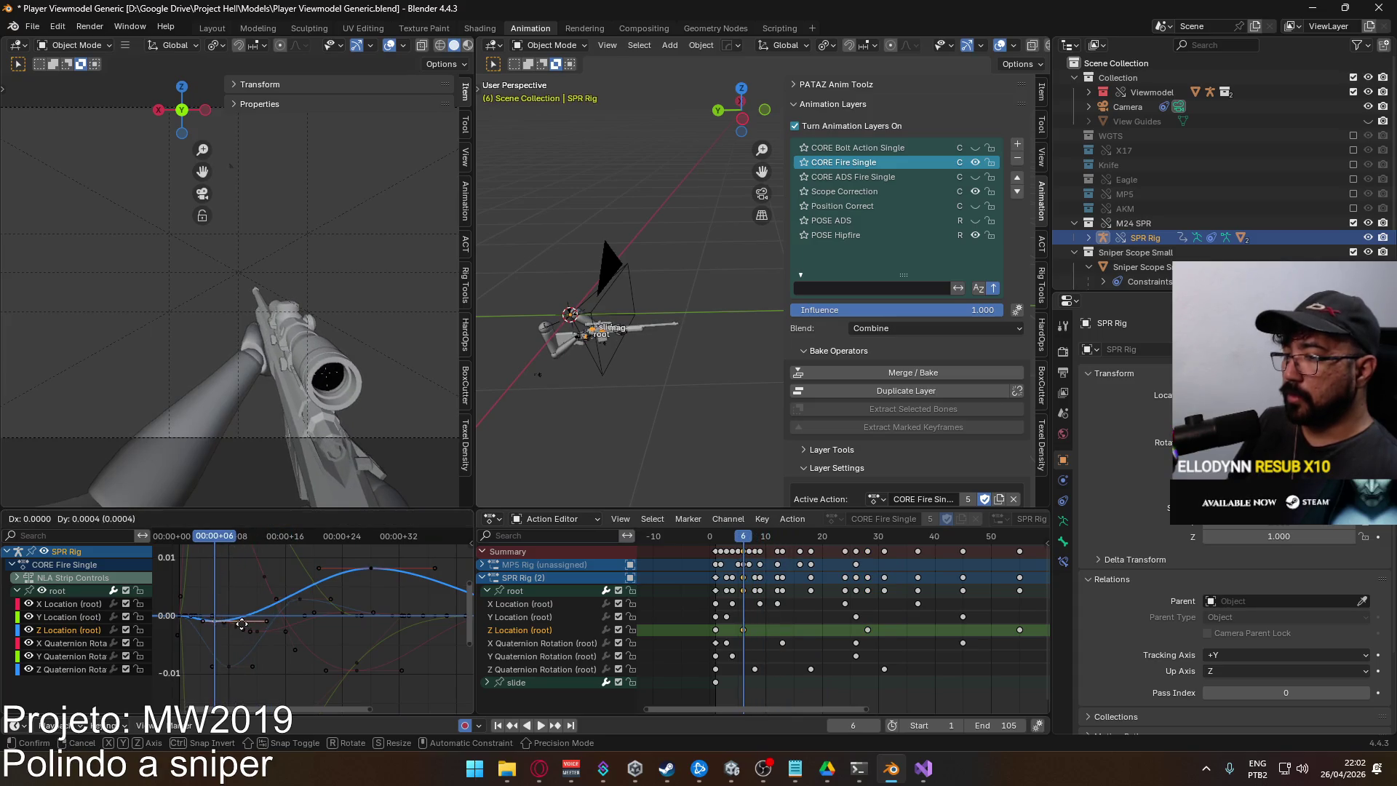
click(239, 638)
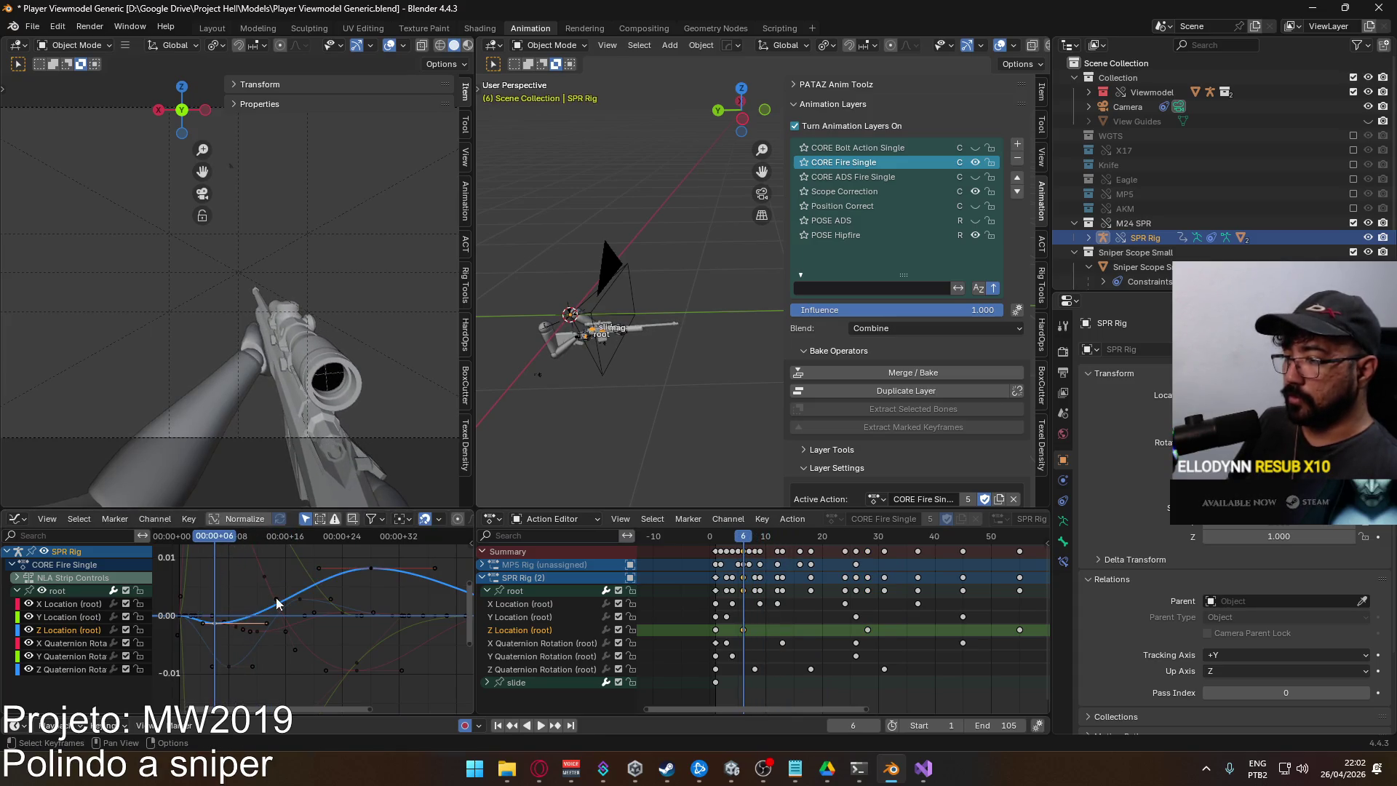
mouse_move(214, 539)
mouse_down()
mouse_move(189, 540)
mouse_move(207, 539)
mouse_up()
click(80, 643)
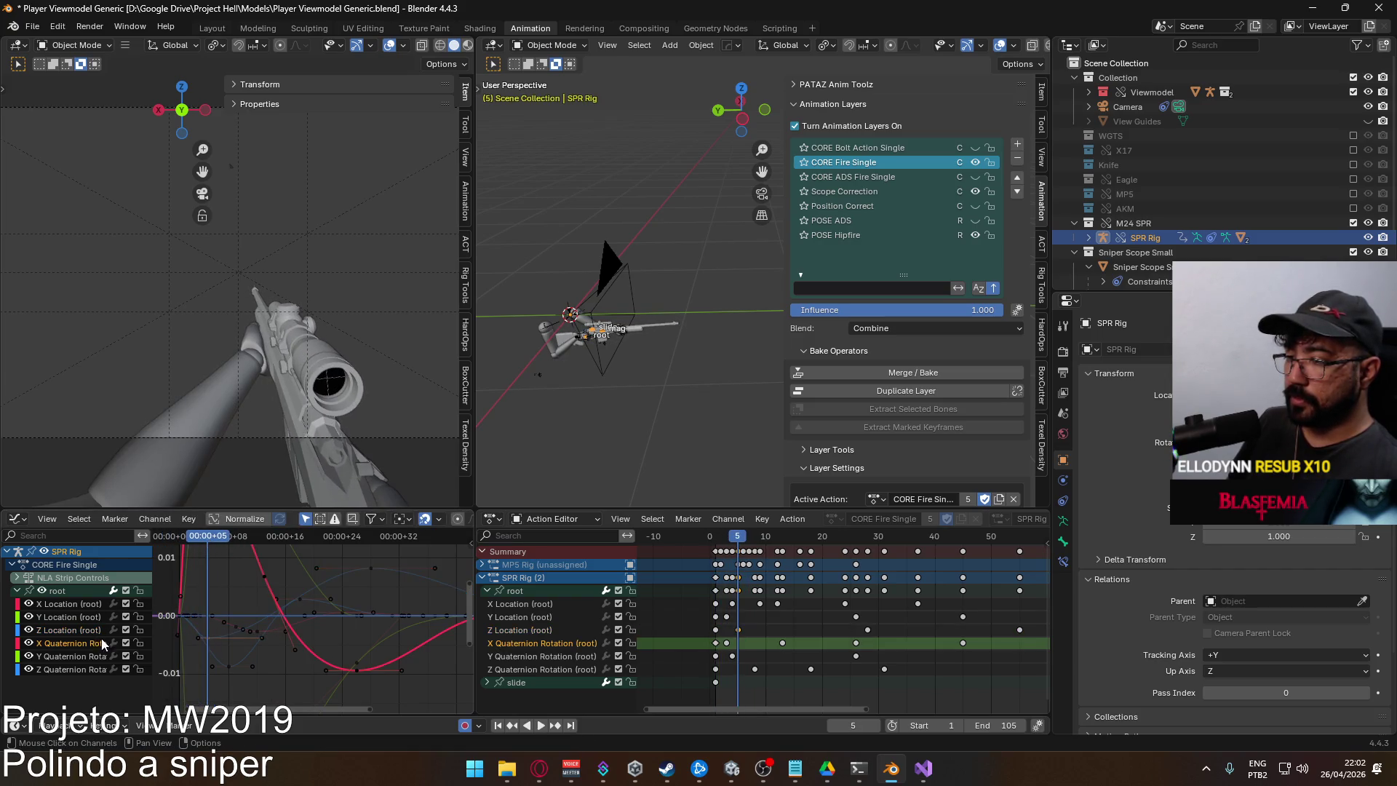
Raise the root X Quaternion Rotation peak key by about 0.028 and review playback
key(Home)
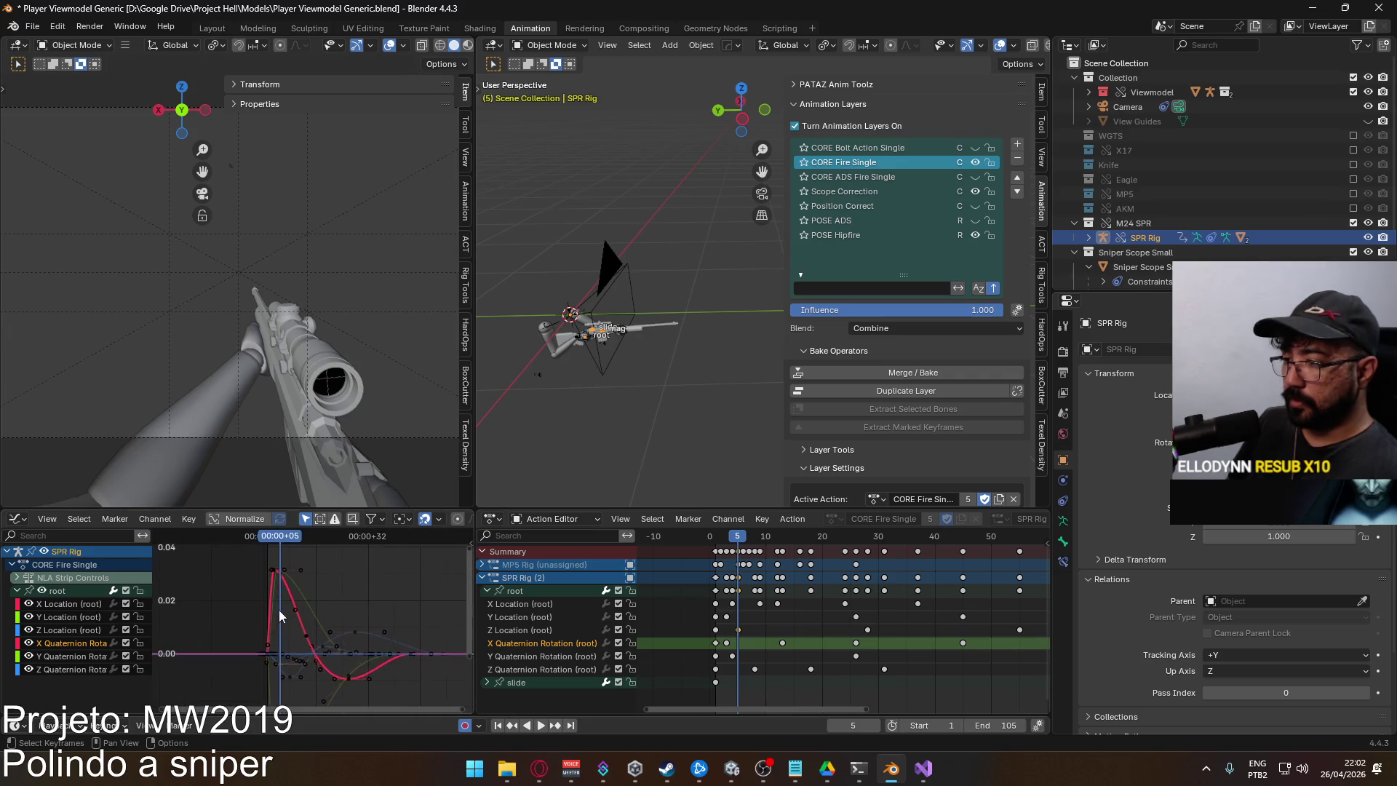
scroll(278, 610, up, 2)
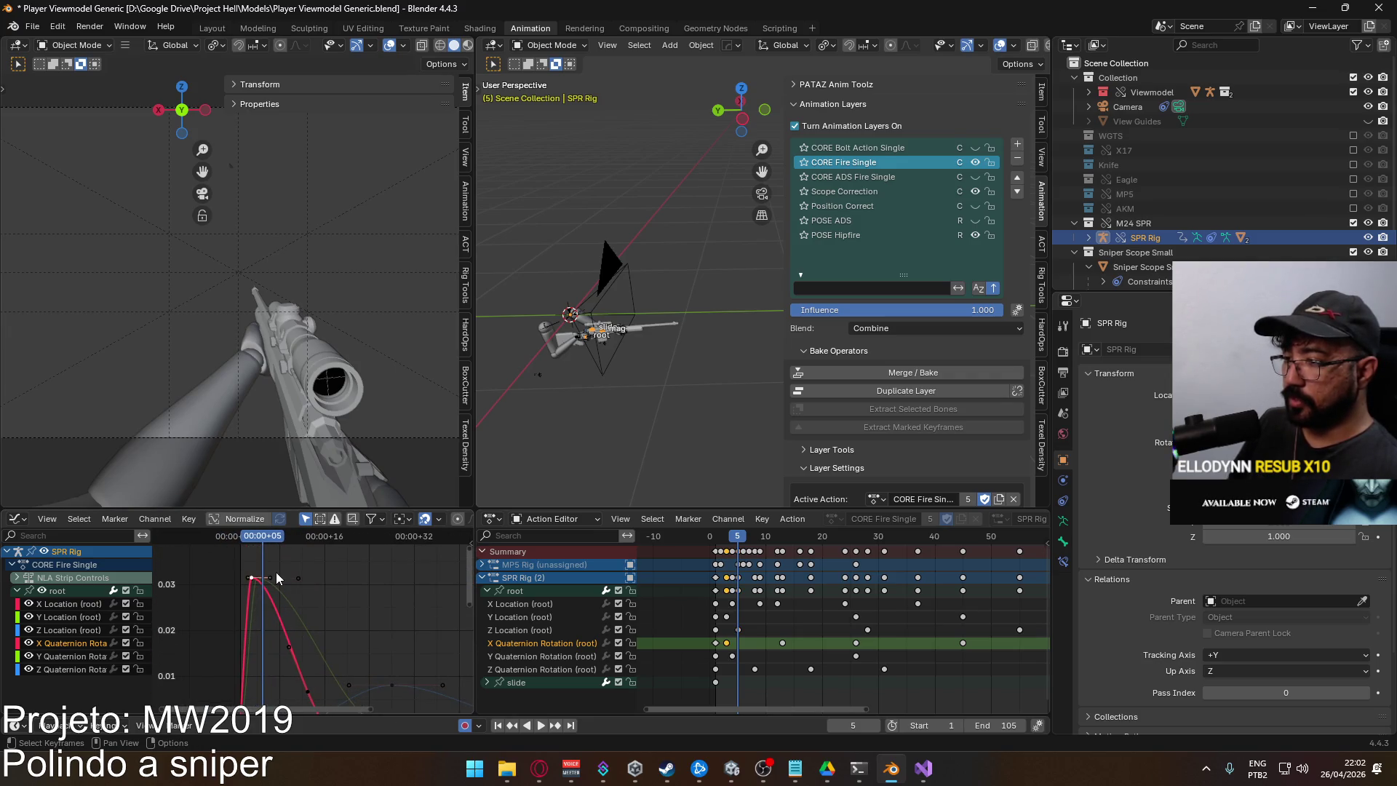
scroll(284, 580, down, 4)
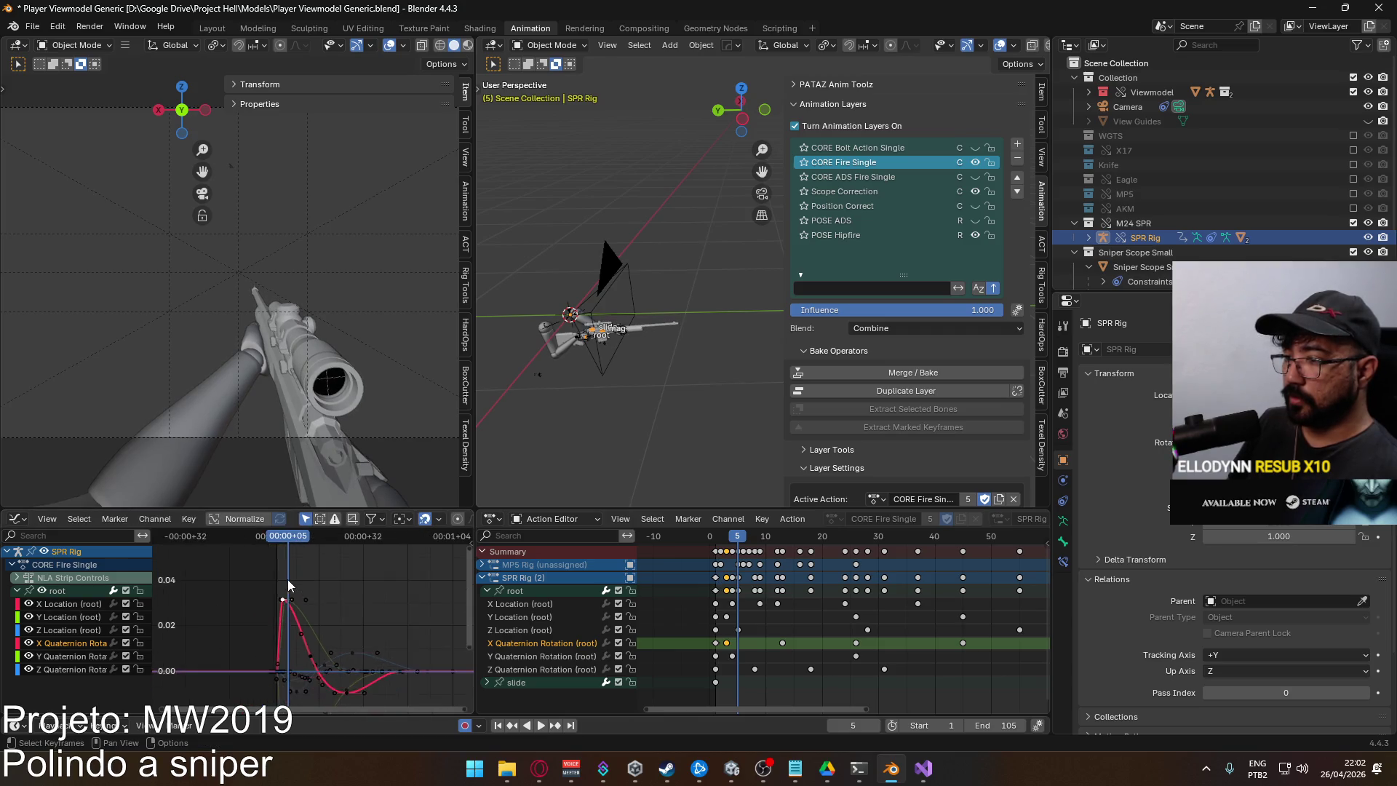
scroll(286, 579, down, 1)
key(g)
key(y)
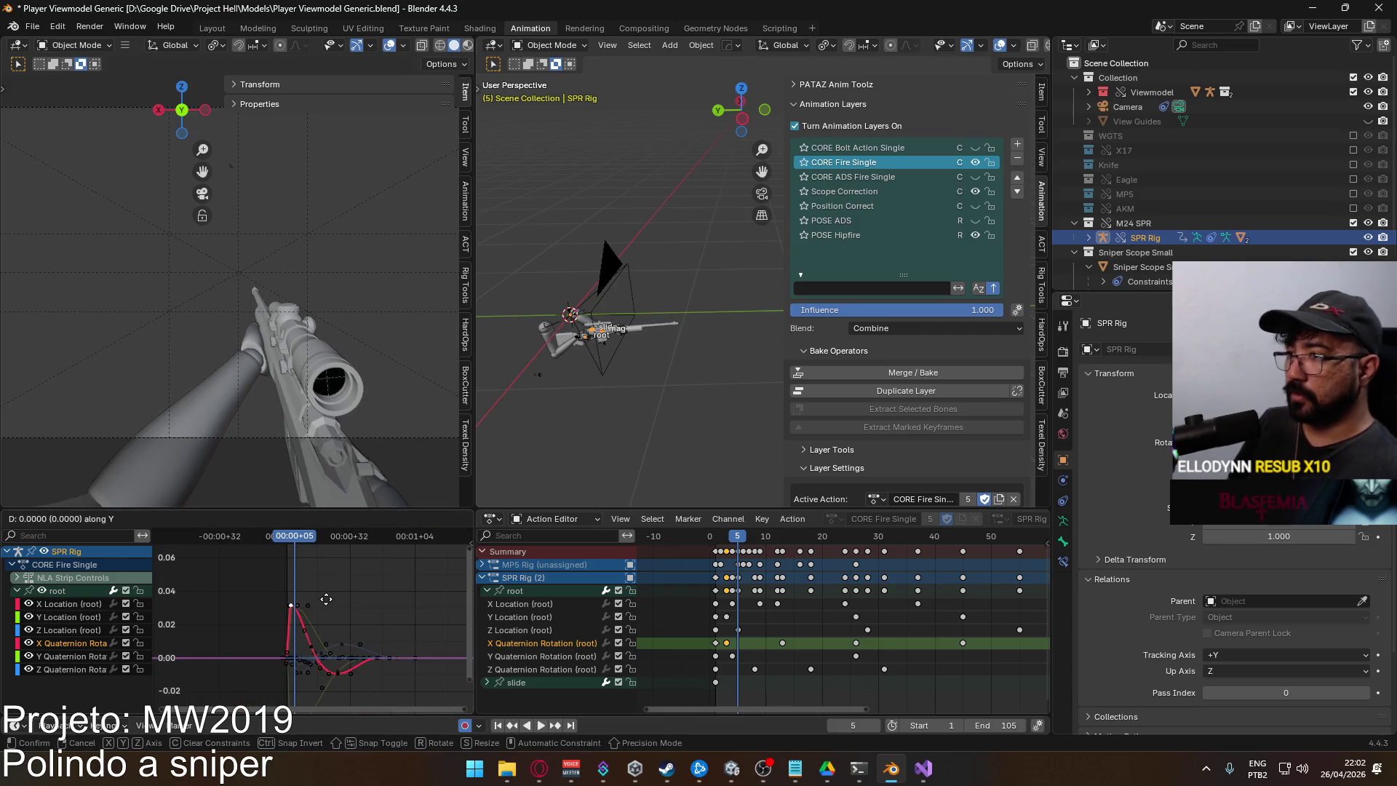
click(319, 553)
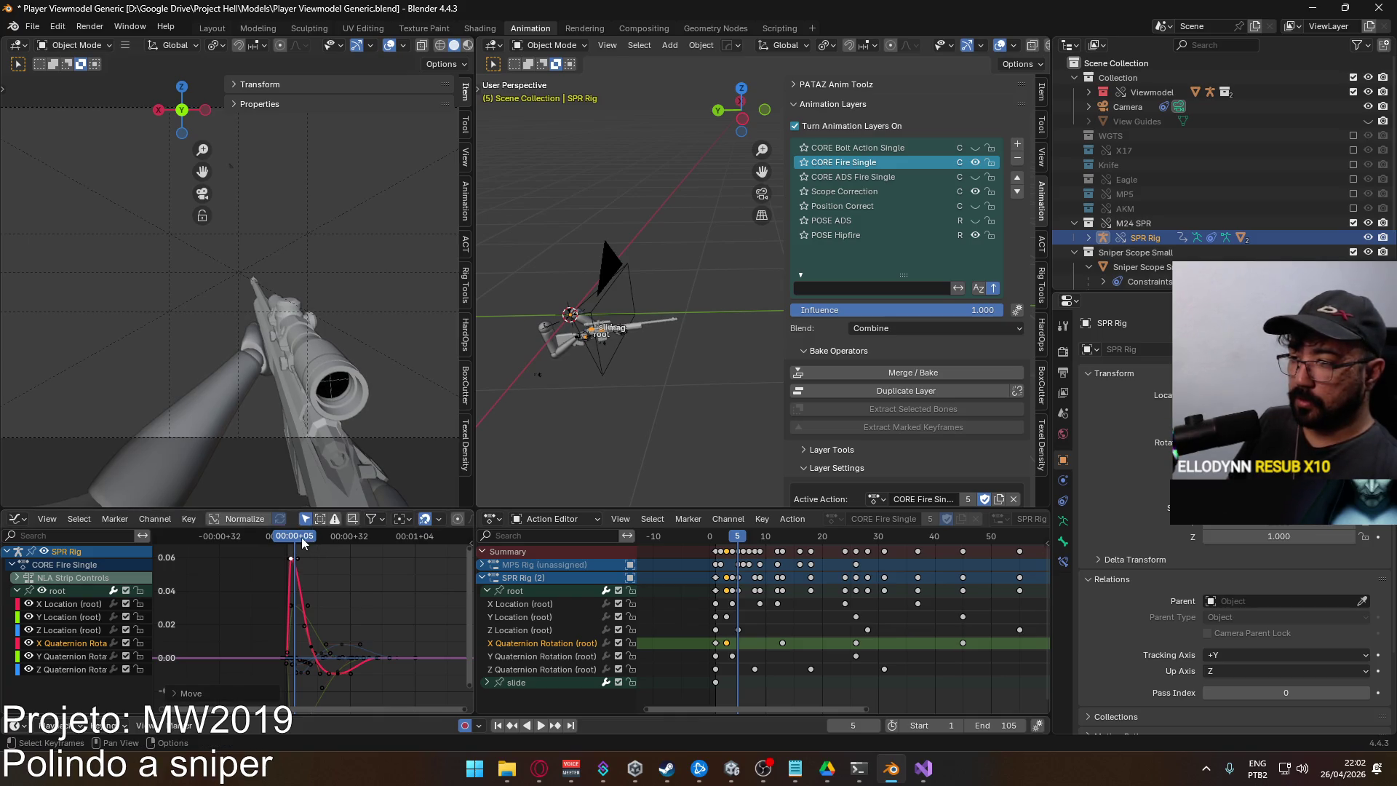
mouse_move(301, 537)
mouse_down()
mouse_move(286, 540)
mouse_move(336, 559)
mouse_move(337, 536)
mouse_up()
key(space)
key(space)
Lower the X Quaternion Rotation dip key, value only
scroll(334, 621, down, 2)
key(g)
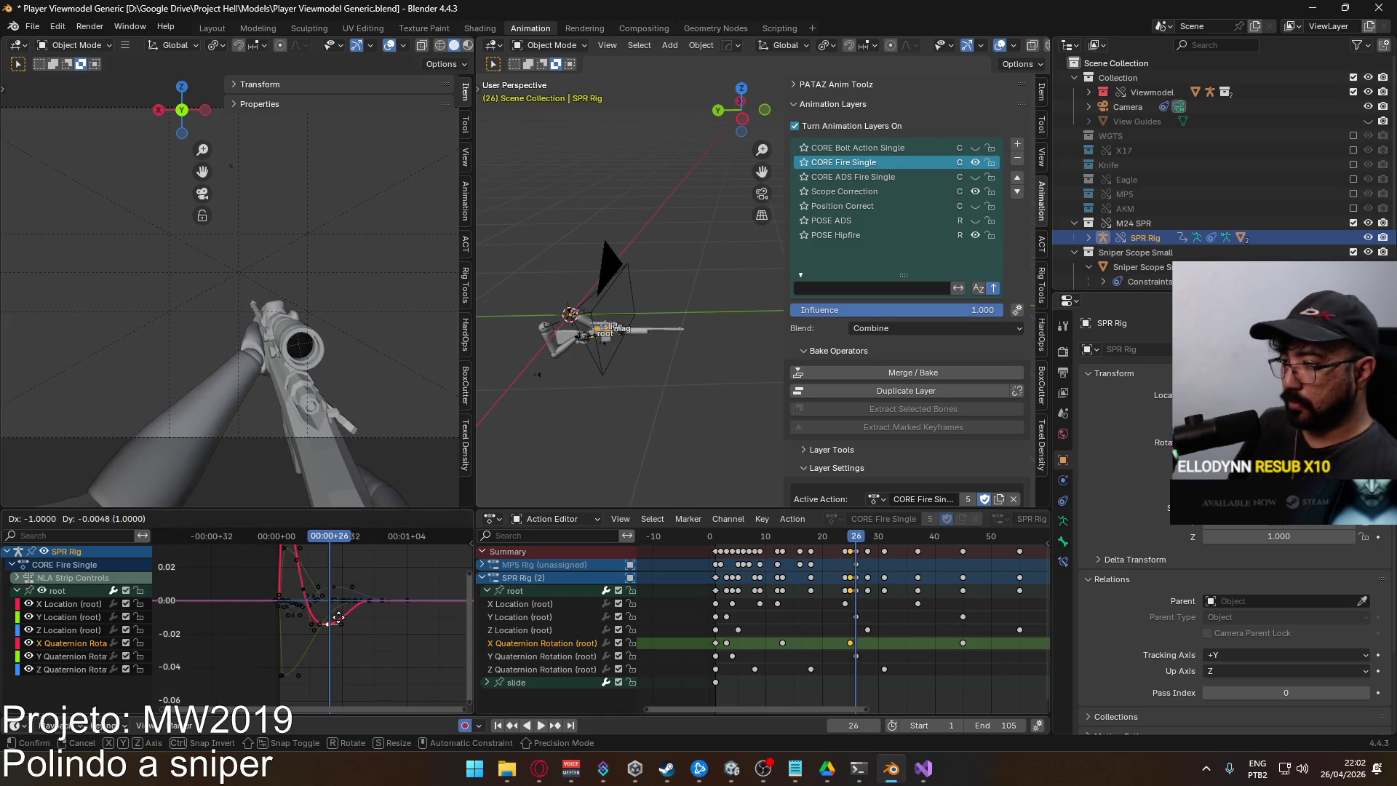
click(337, 620)
key(g)
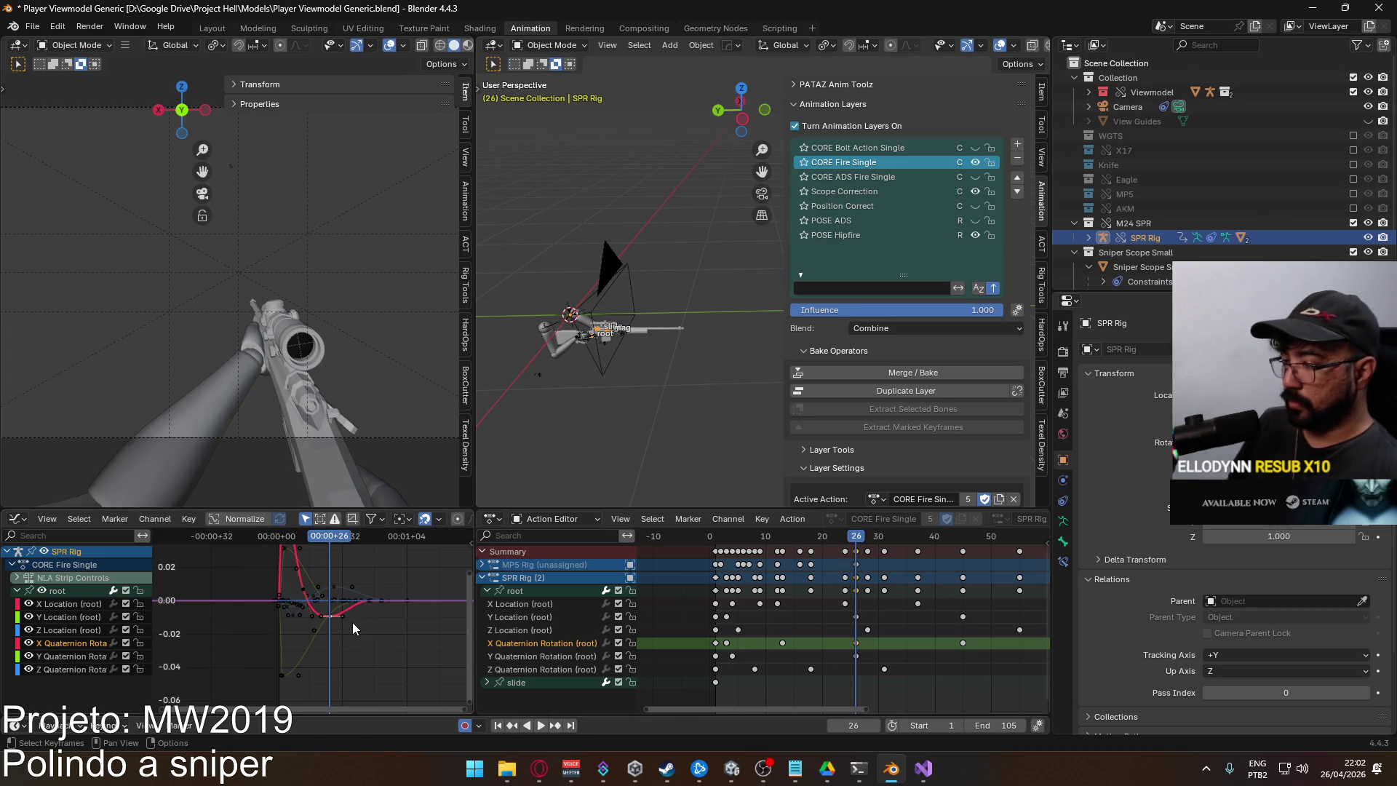
key(y)
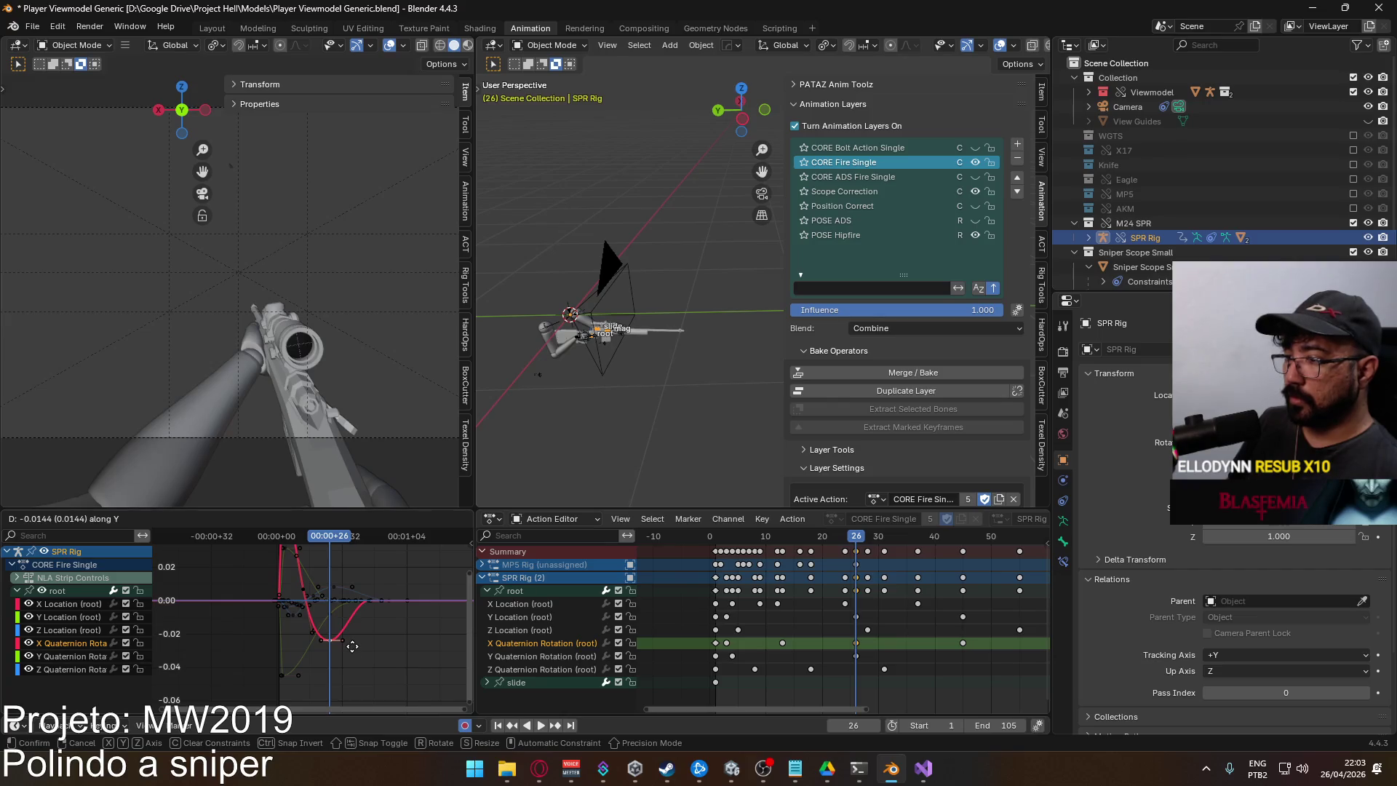
click(352, 646)
Shift the later X rotation keys later in time and preview the timing
scroll(844, 654, right, 5)
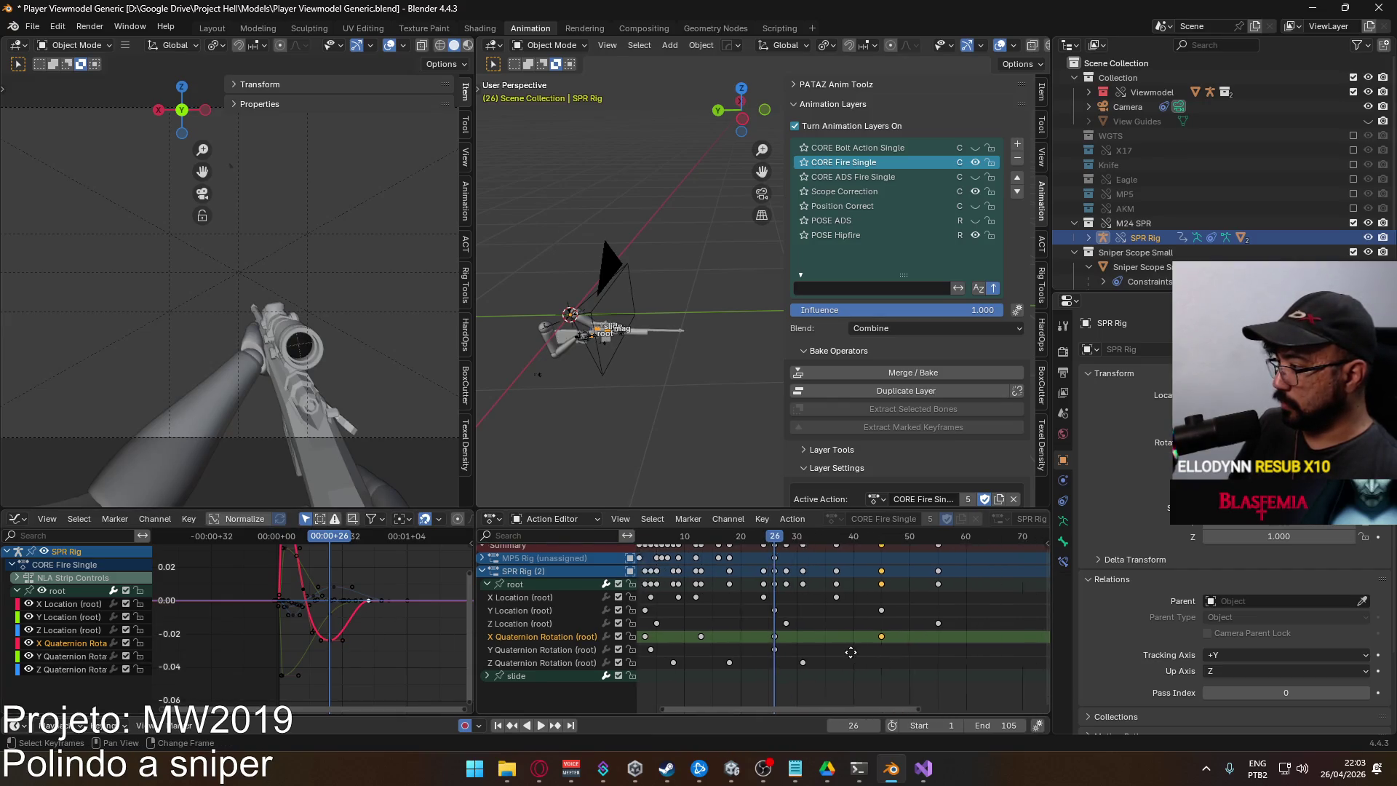
scroll(851, 653, right, 2)
key(g)
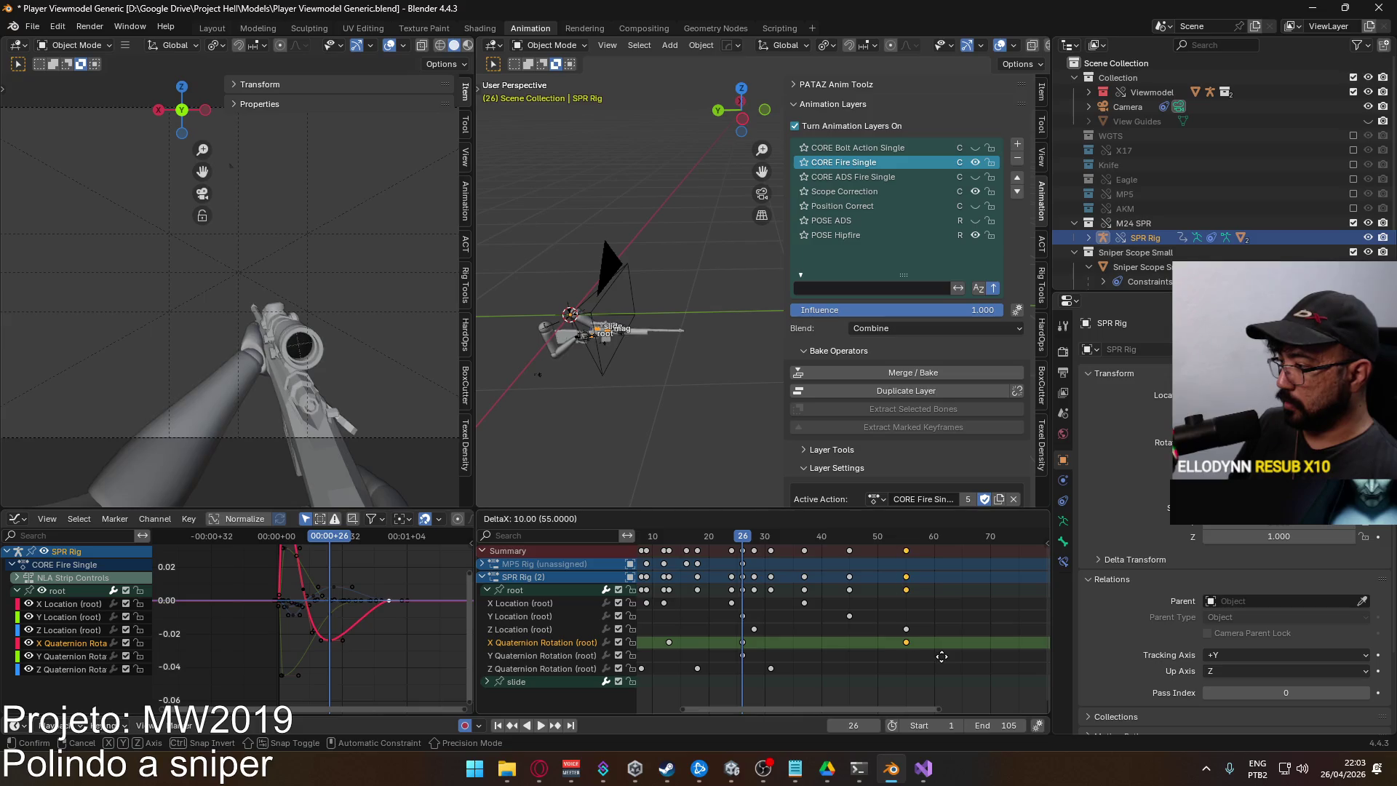
click(941, 656)
key(space)
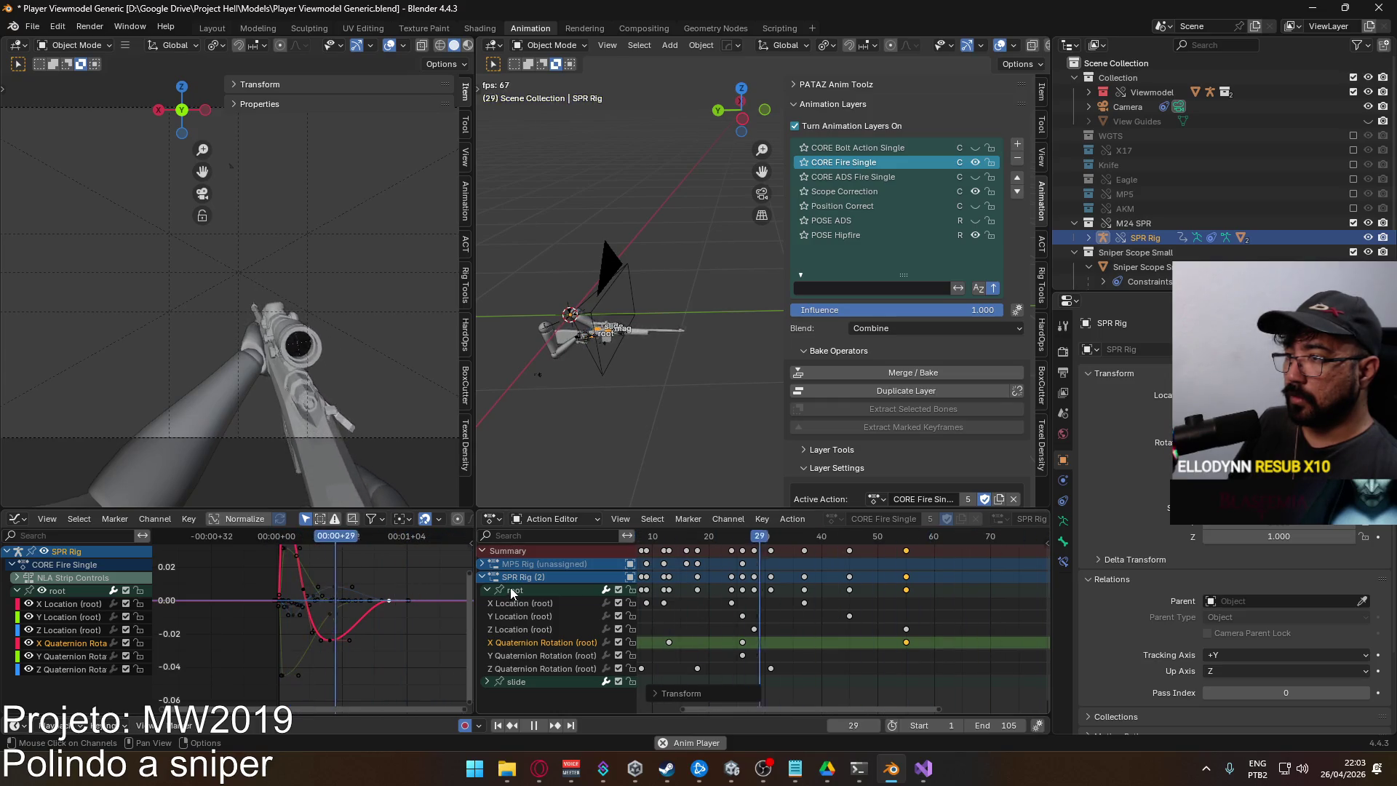
key(space)
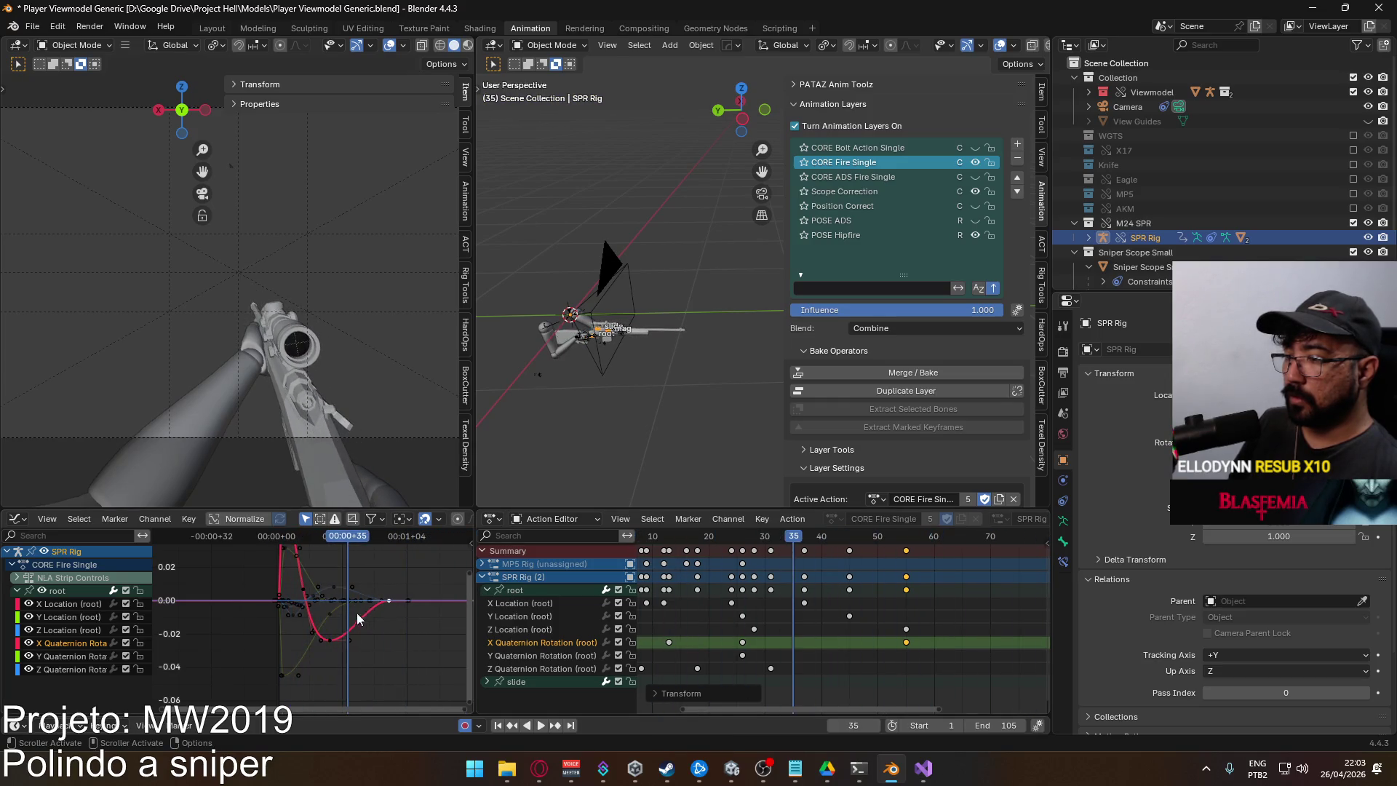
Adjust the value of the lowest X rotation key around frame 26
drag(343, 540, 303, 587)
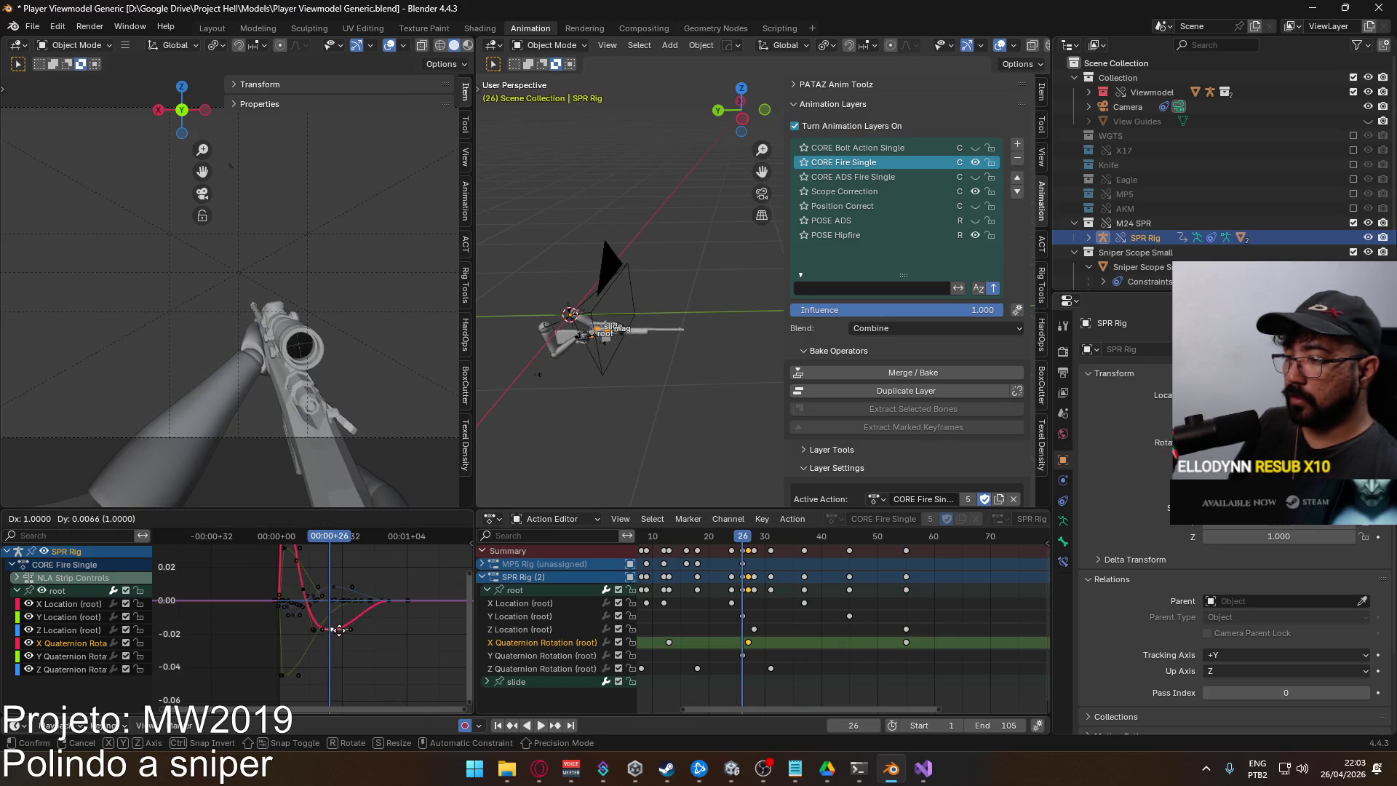
click(334, 639)
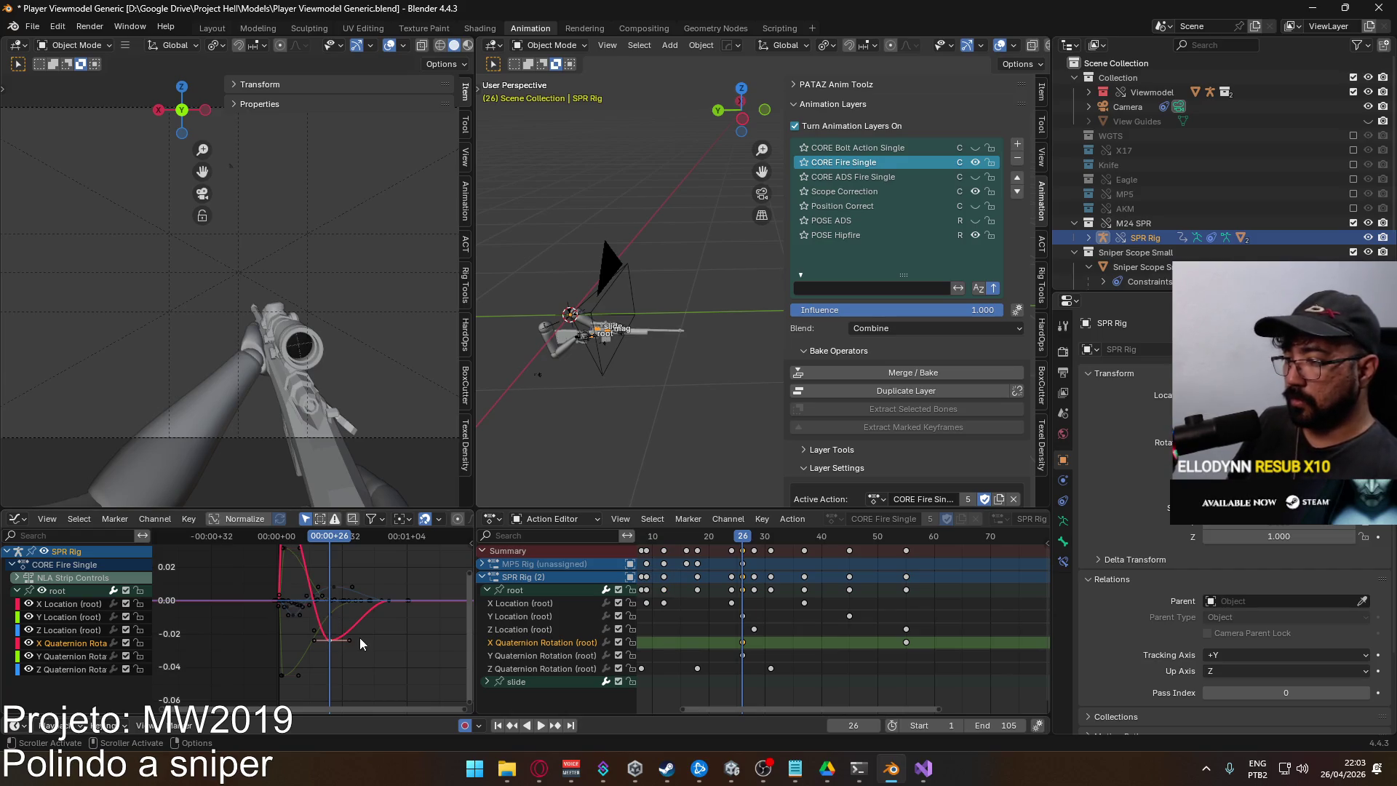
key(g)
key(y)
click(359, 626)
key(space)
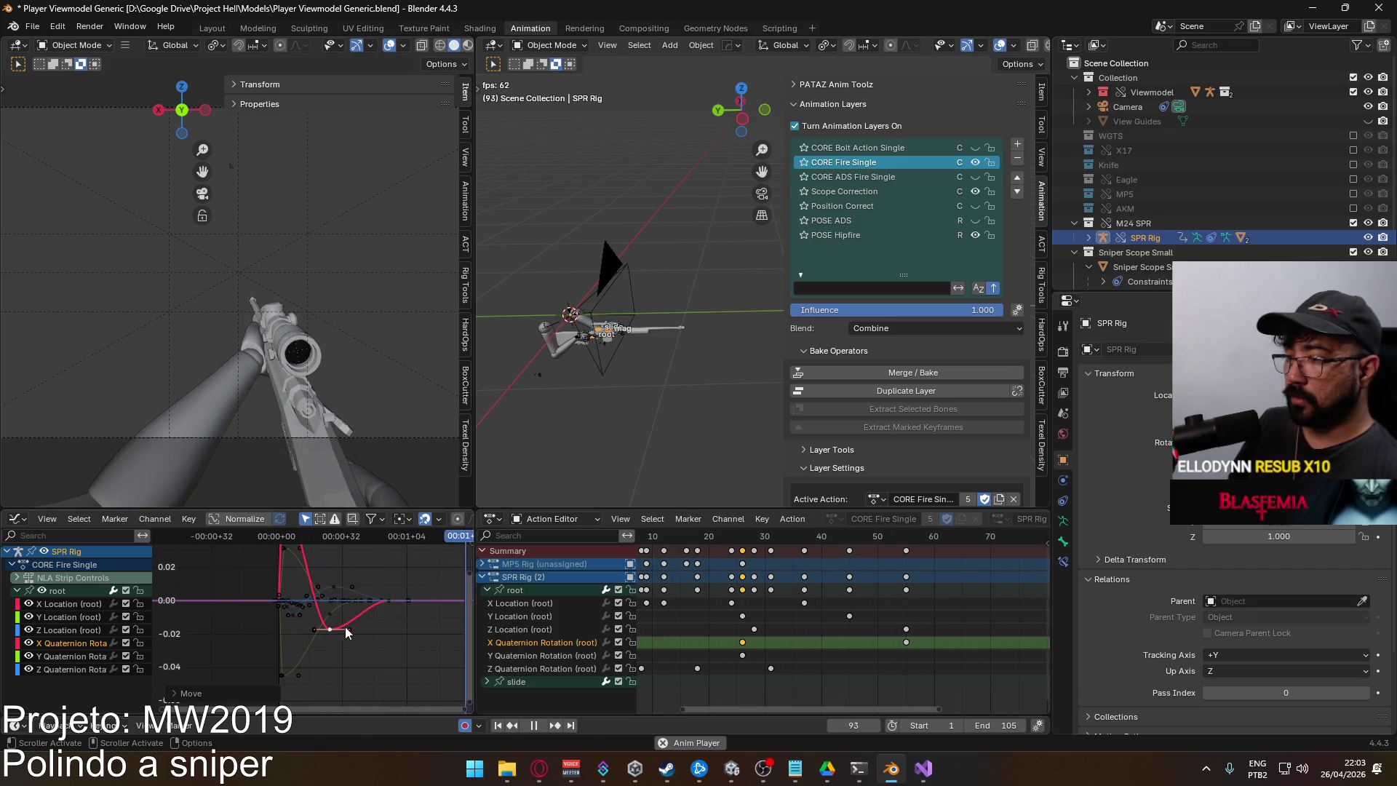
Pull that X rotation key below zero for its final position
key(g)
key(y)
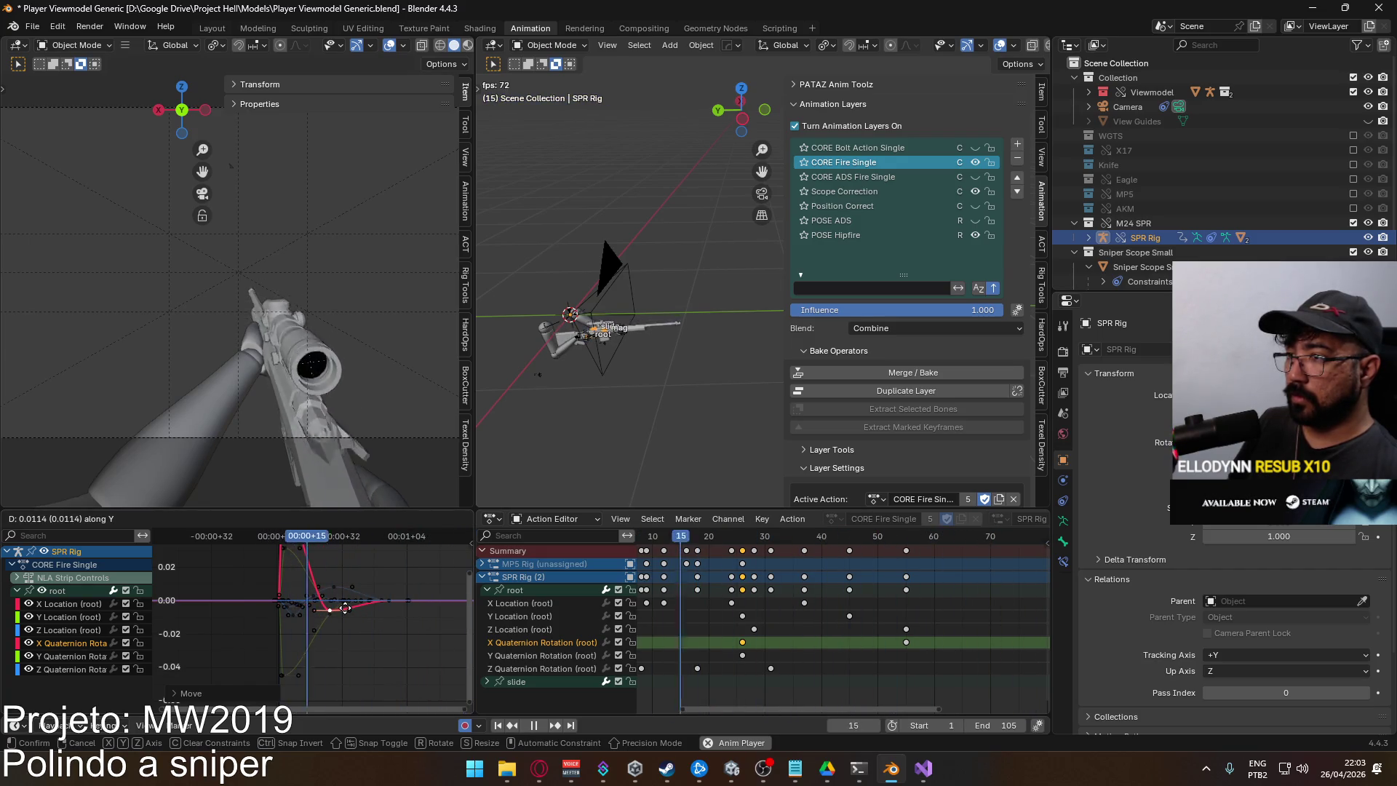
mouse_move(346, 613)
mouse_down()
mouse_move(362, 619)
mouse_move(360, 569)
mouse_up()
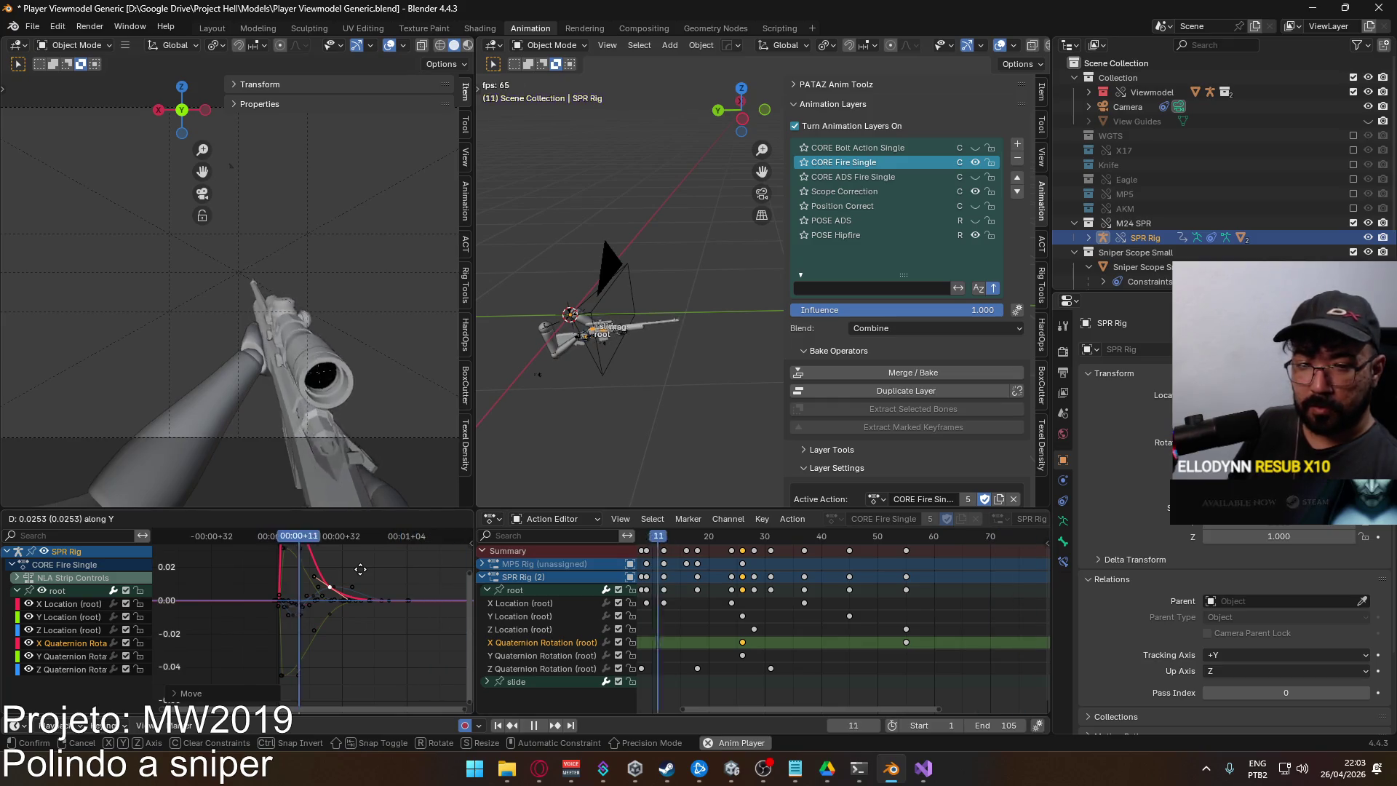
click(360, 569)
scroll(354, 646, up, 3)
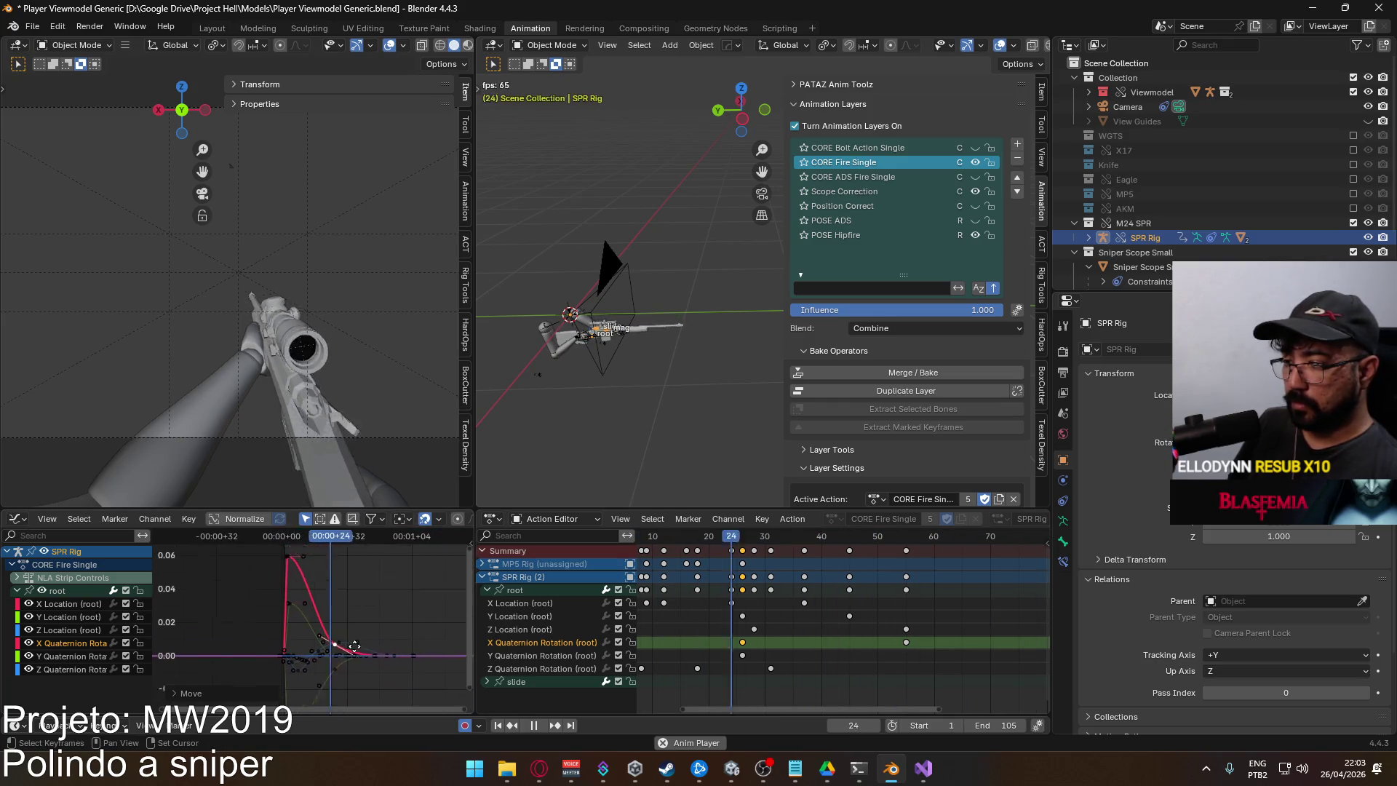
scroll(355, 645, down, 1)
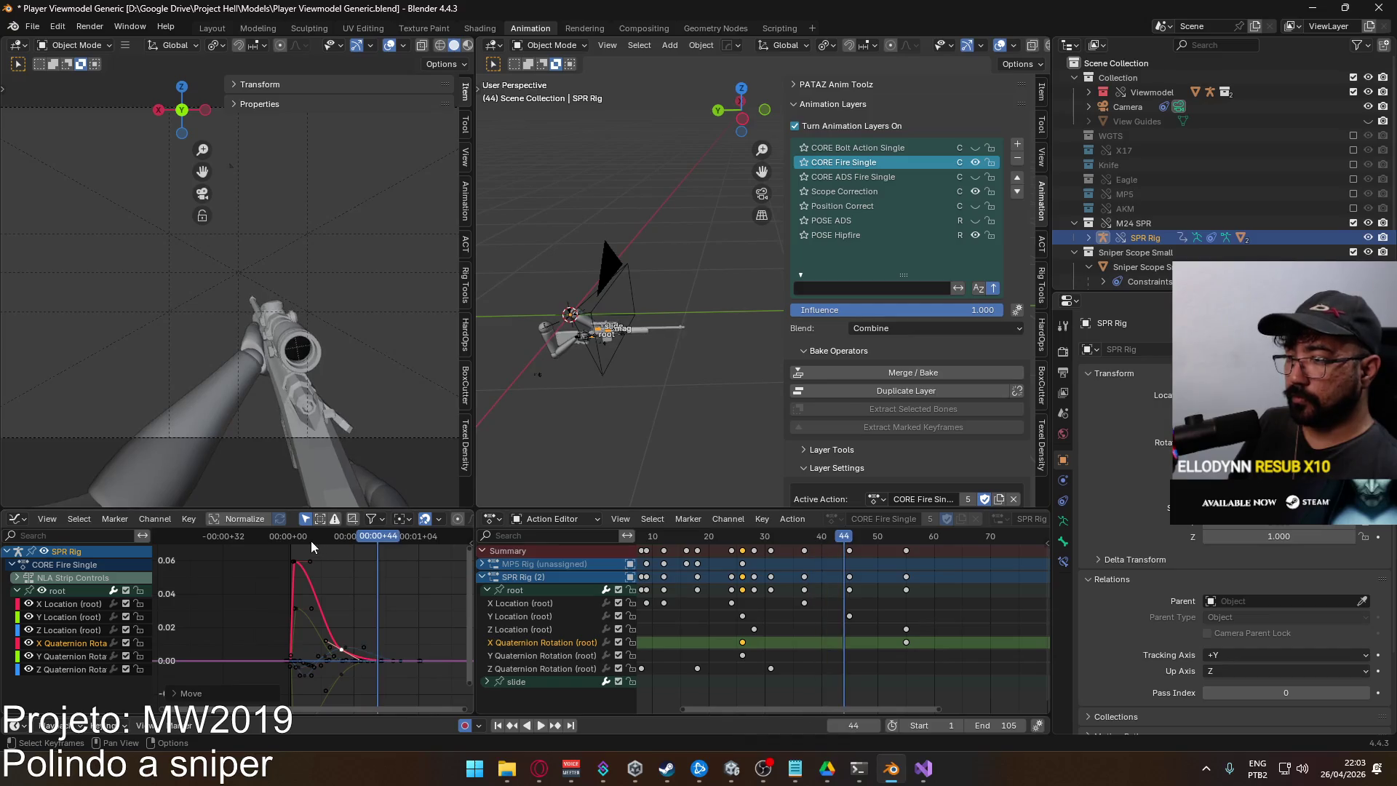
mouse_move(311, 540)
mouse_down()
mouse_move(290, 543)
mouse_move(301, 544)
mouse_up()
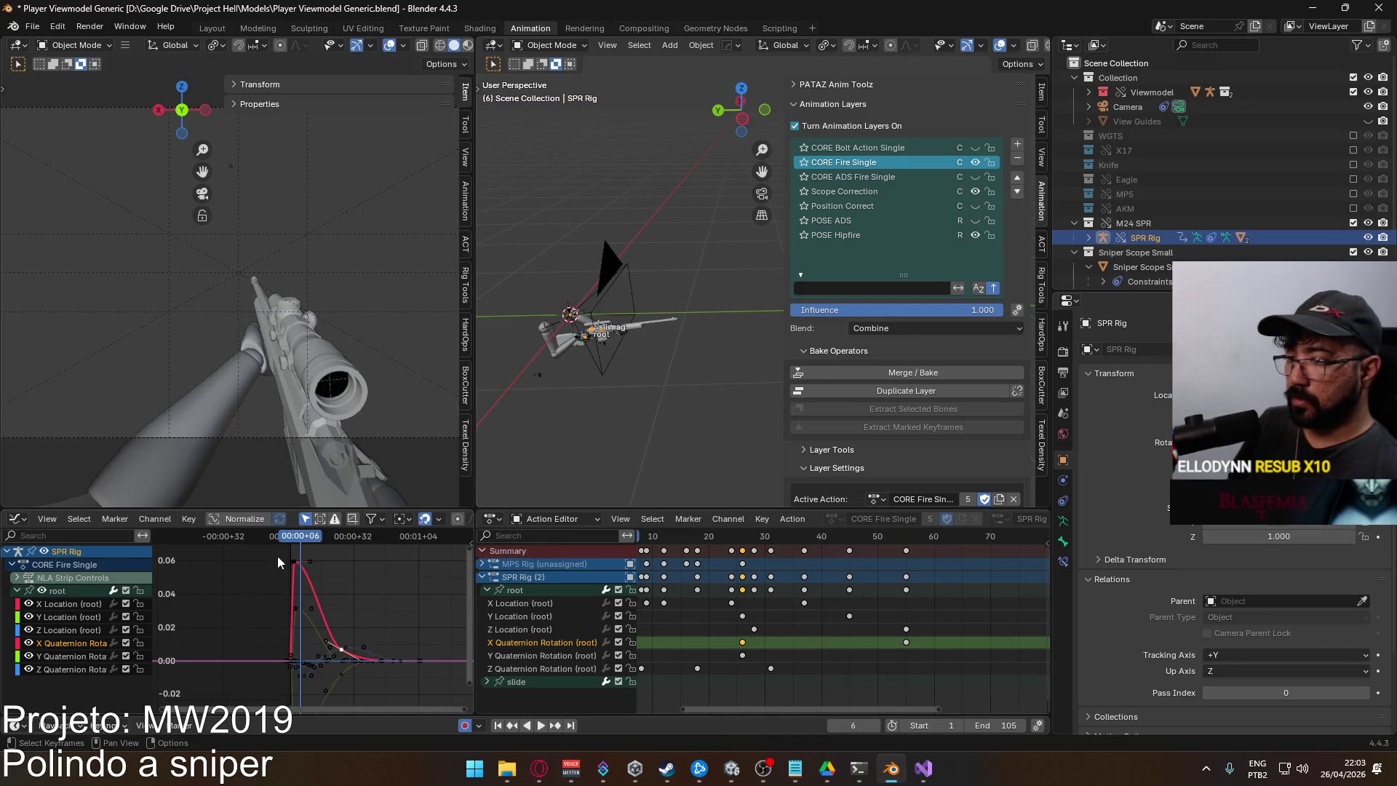
Delete a starting X Location key to ease the curve and shift a key earlier
click(89, 601)
scroll(321, 683, up, 1)
scroll(321, 684, up, 5)
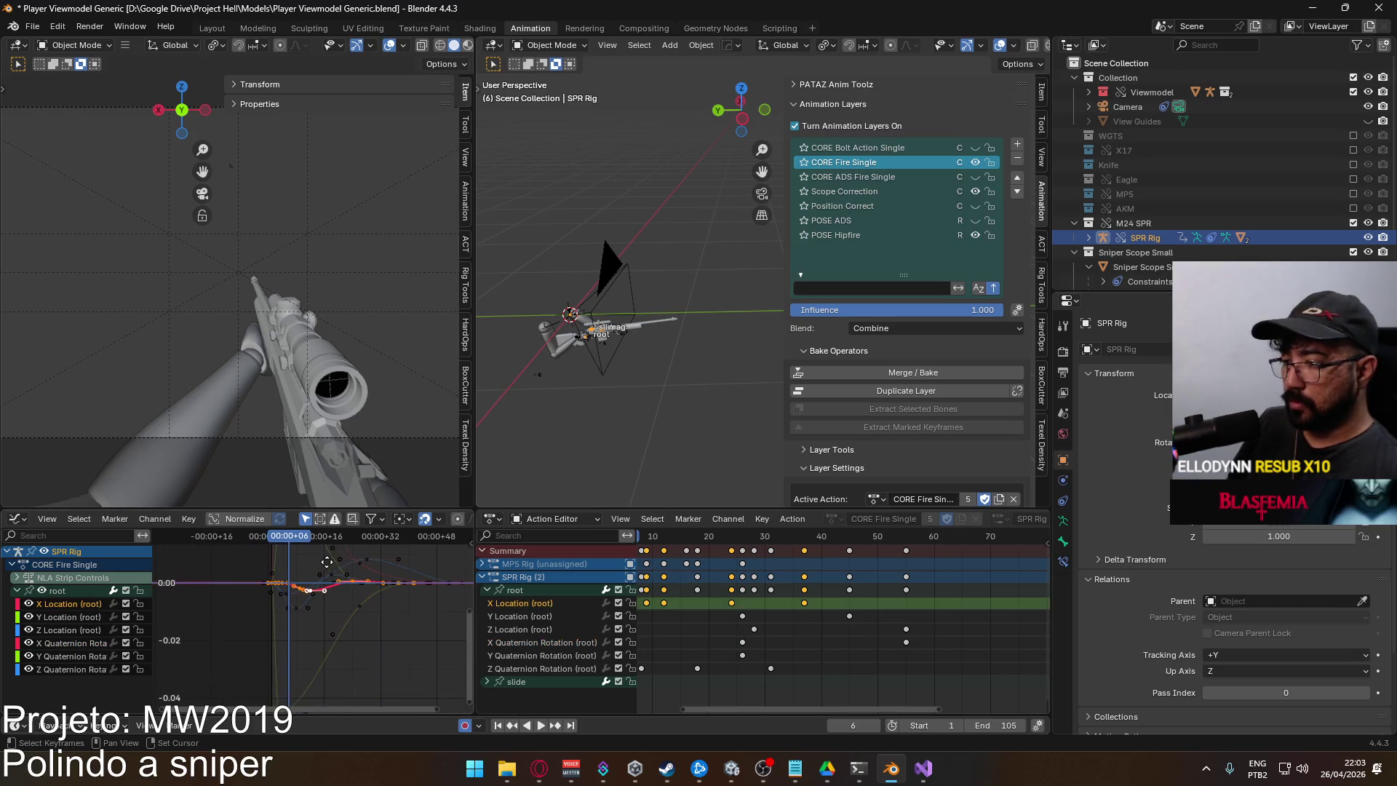
scroll(313, 597, up, 4)
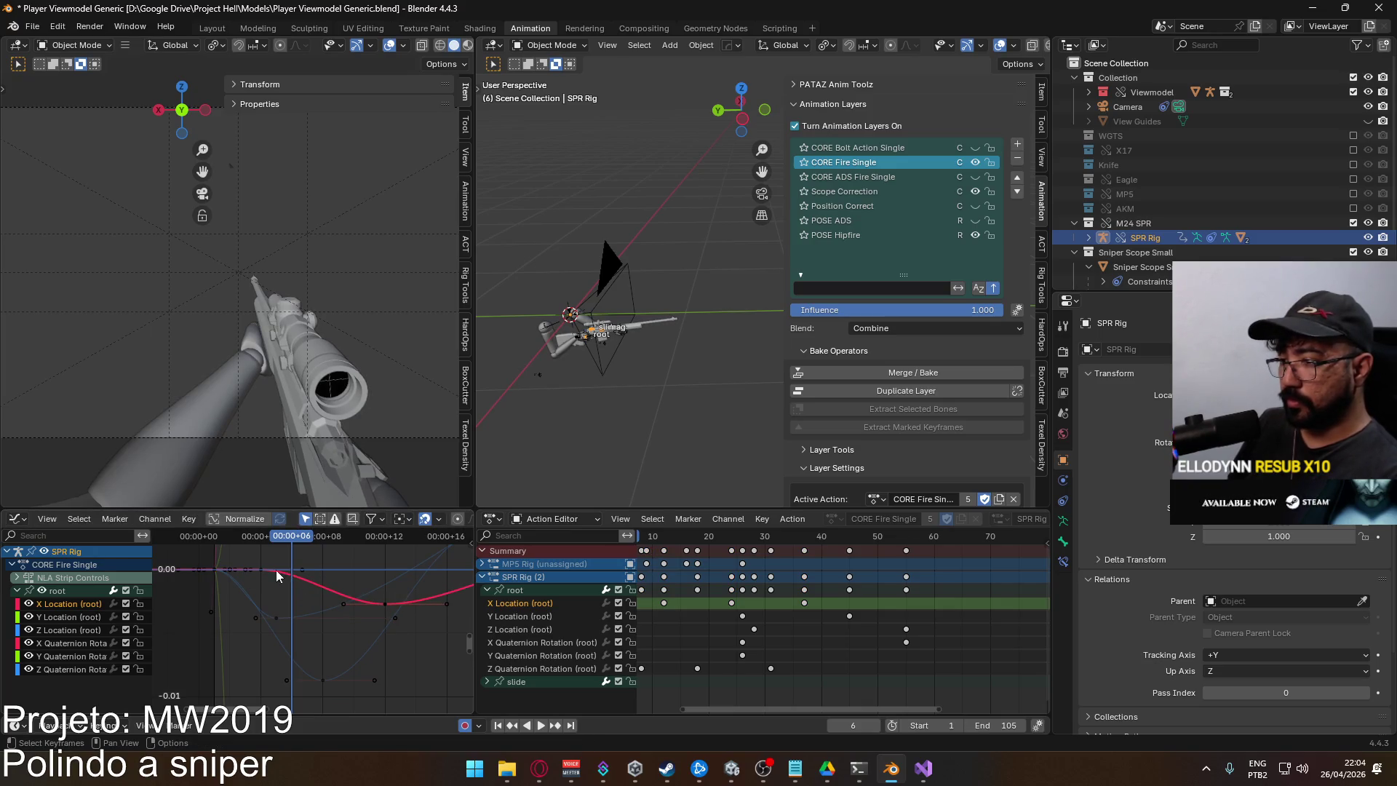
key(Delete)
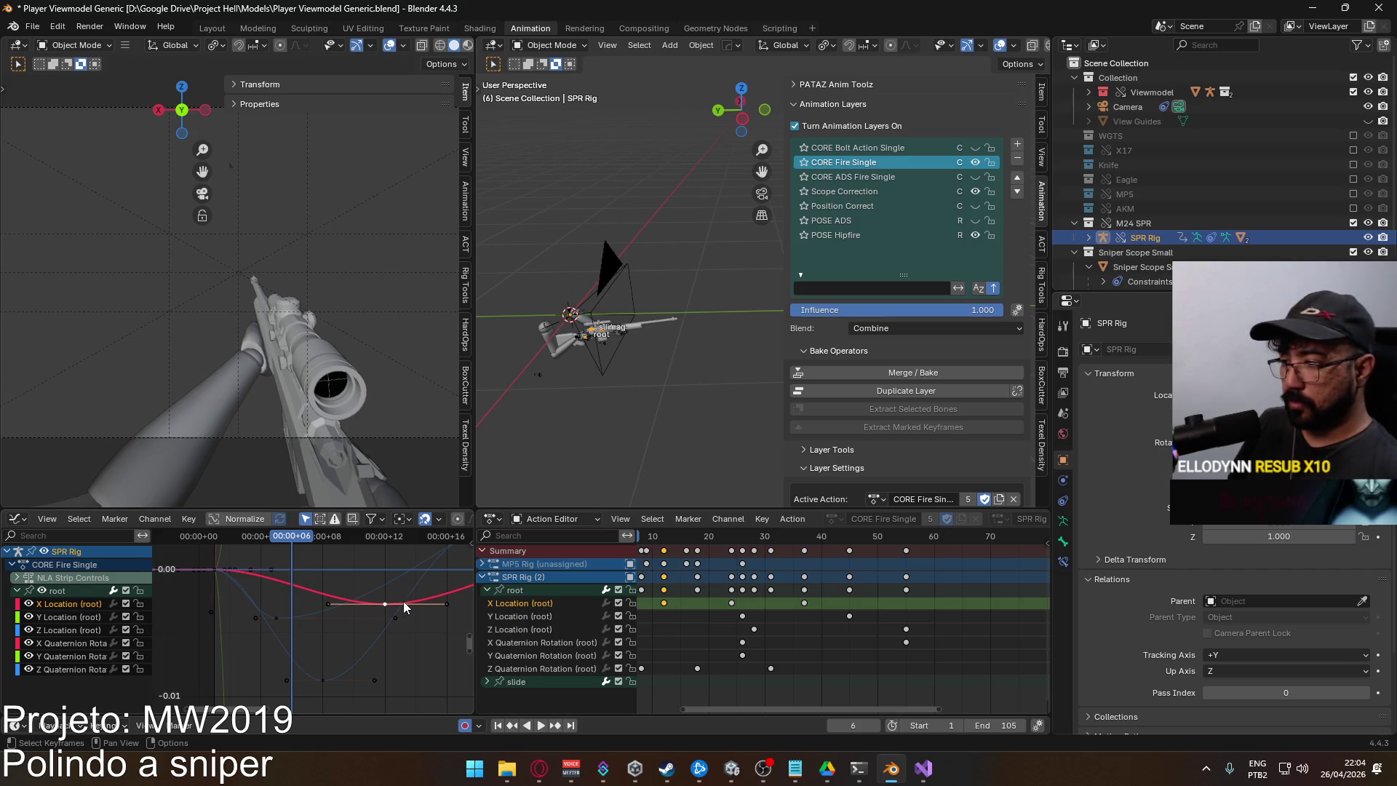
key(g)
key(x)
click(328, 603)
Move the selected X Location key further earlier in time and play back
scroll(371, 604, down, 3)
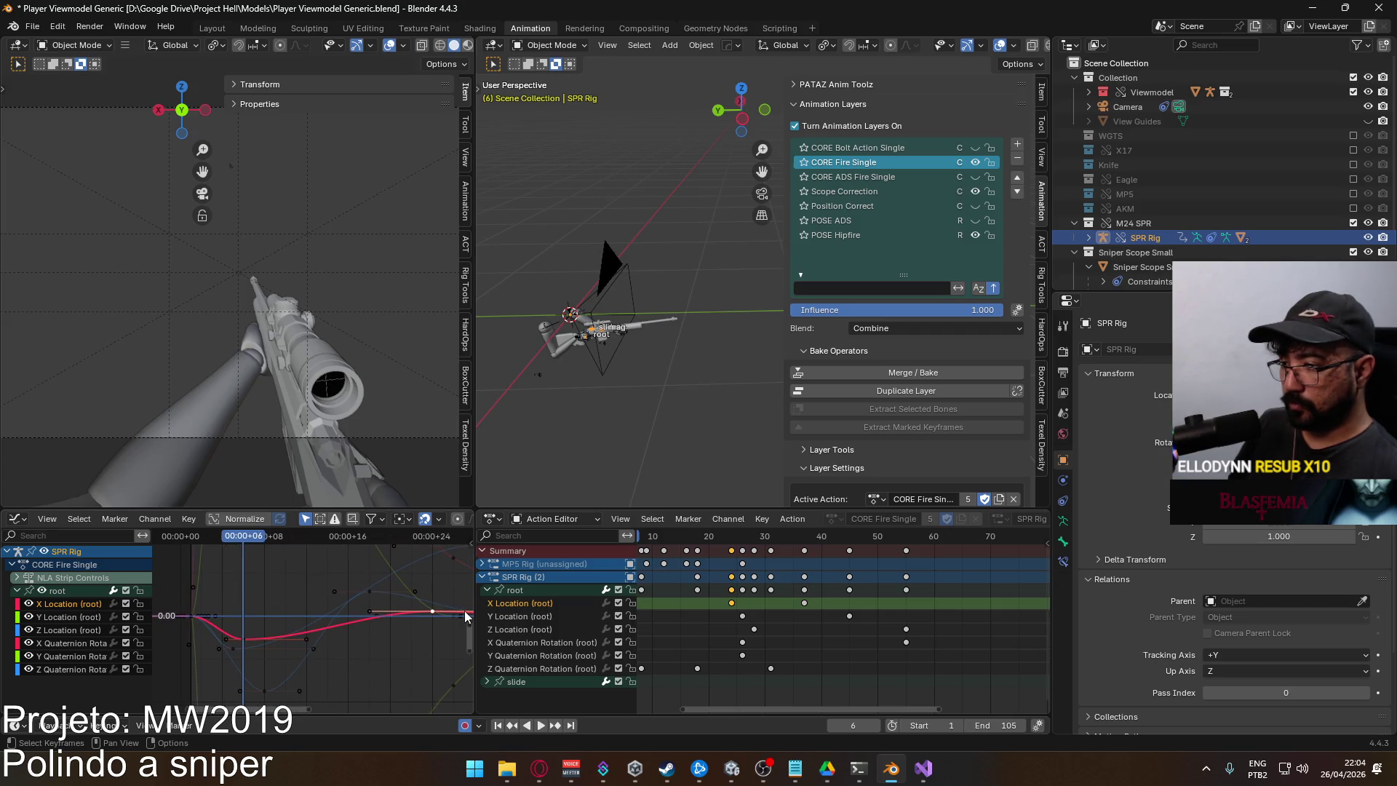
key(g)
key(y)
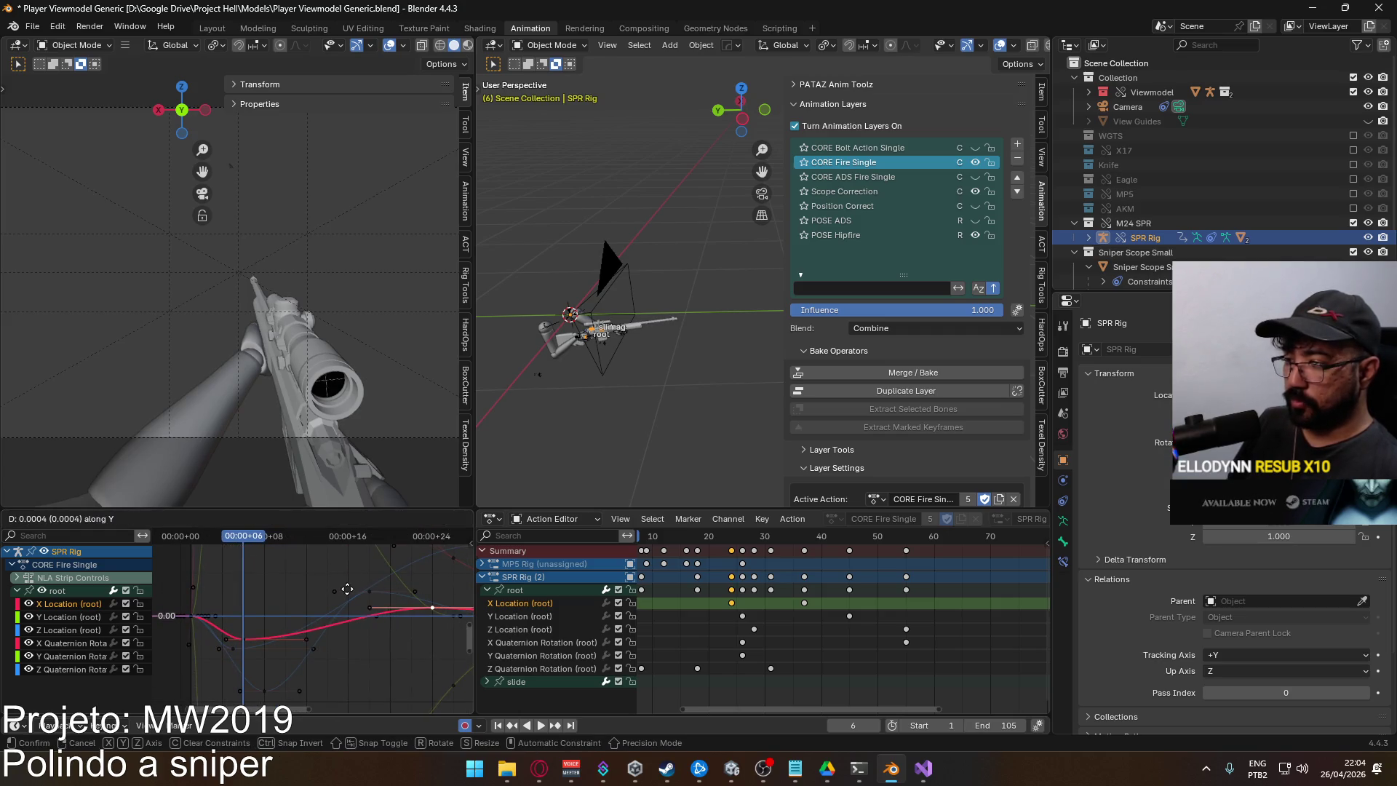
key(x)
click(259, 597)
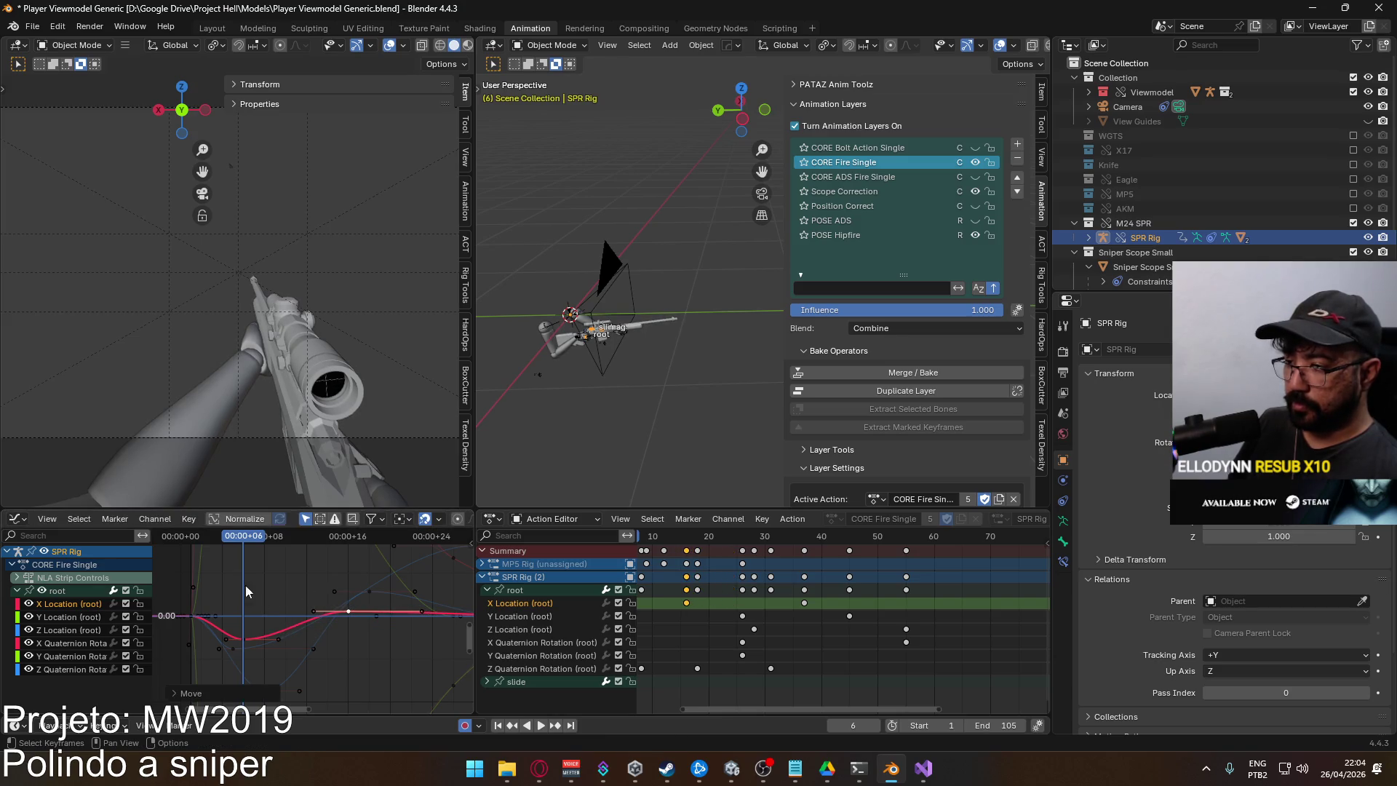
key(space)
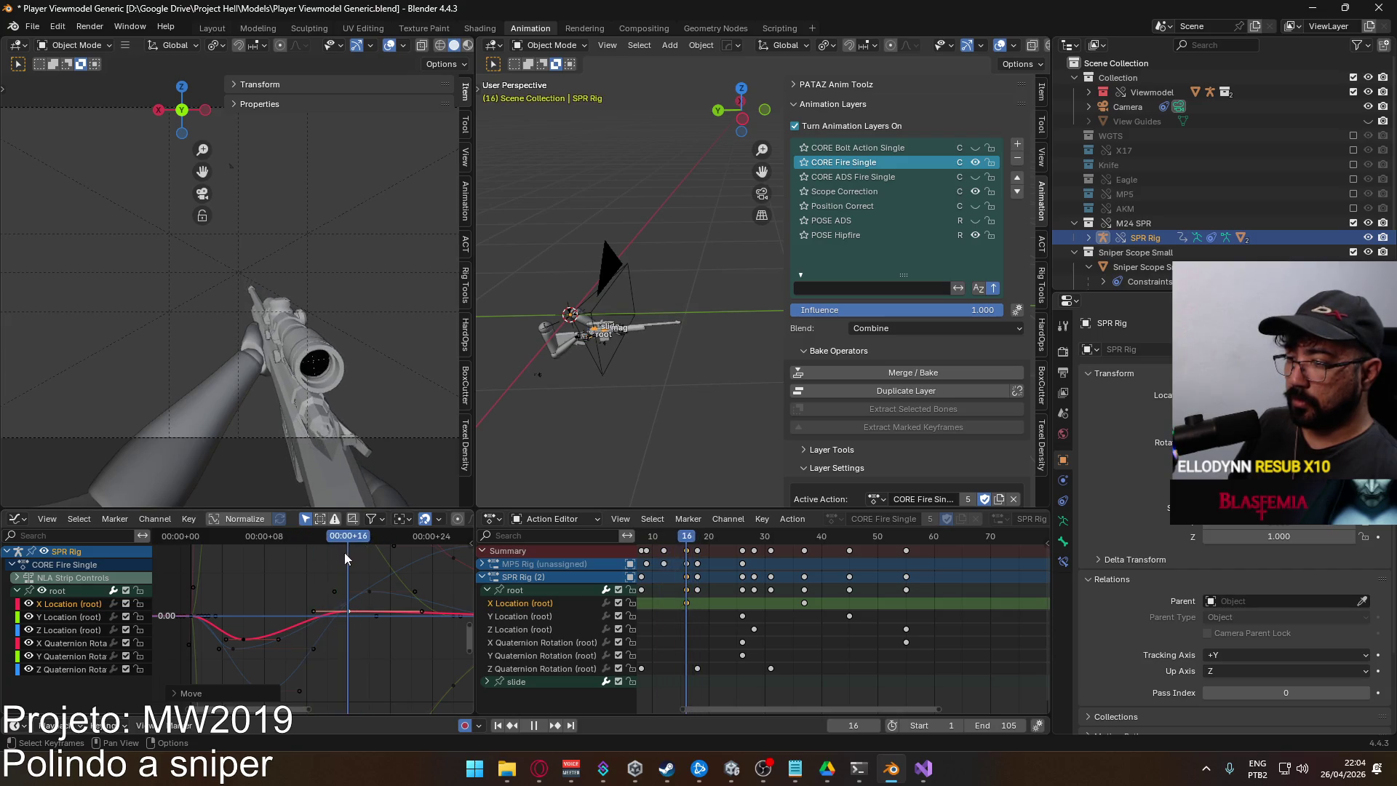
key(shift+Left)
Raise the X Location key near frame 6 into a peak
drag(186, 555, 343, 551)
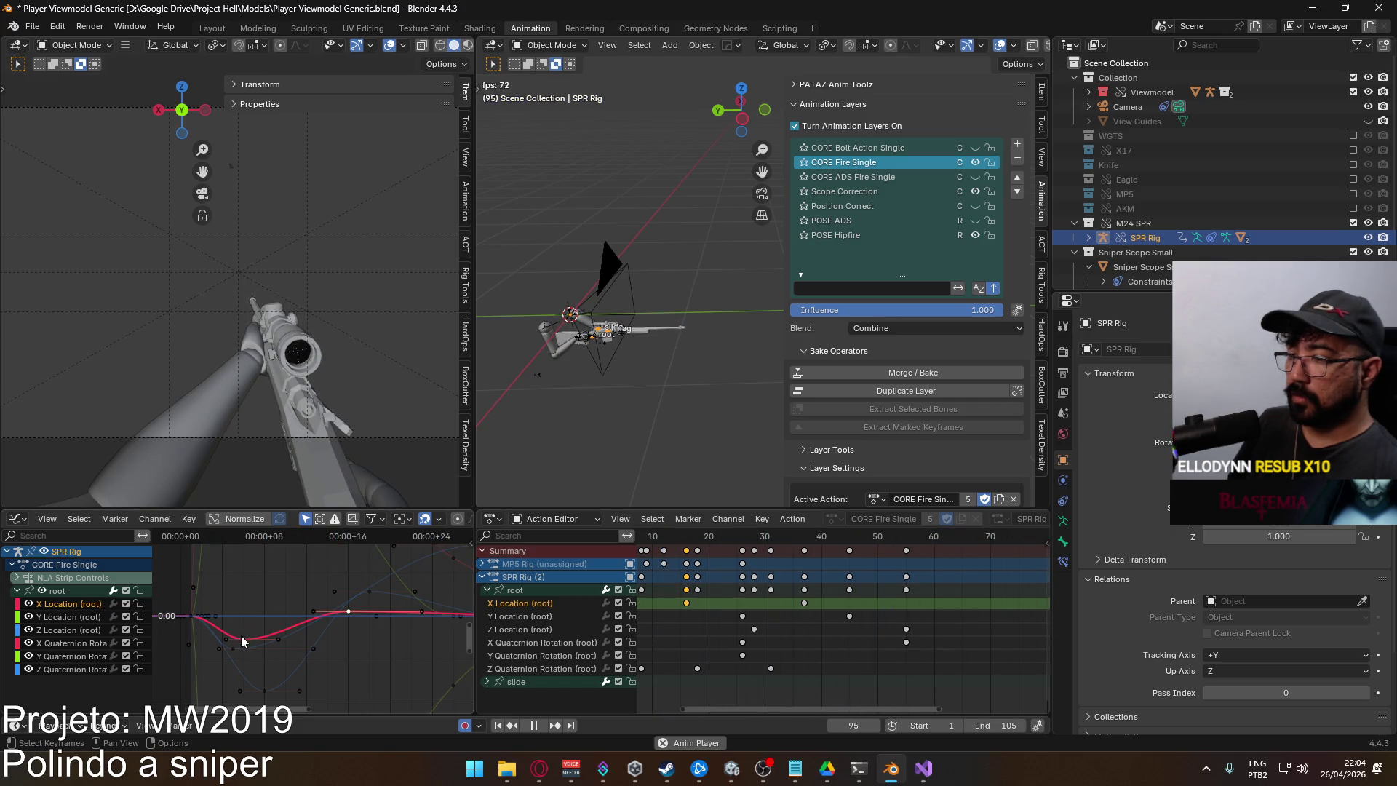
key(Escape)
drag(250, 539, 243, 566)
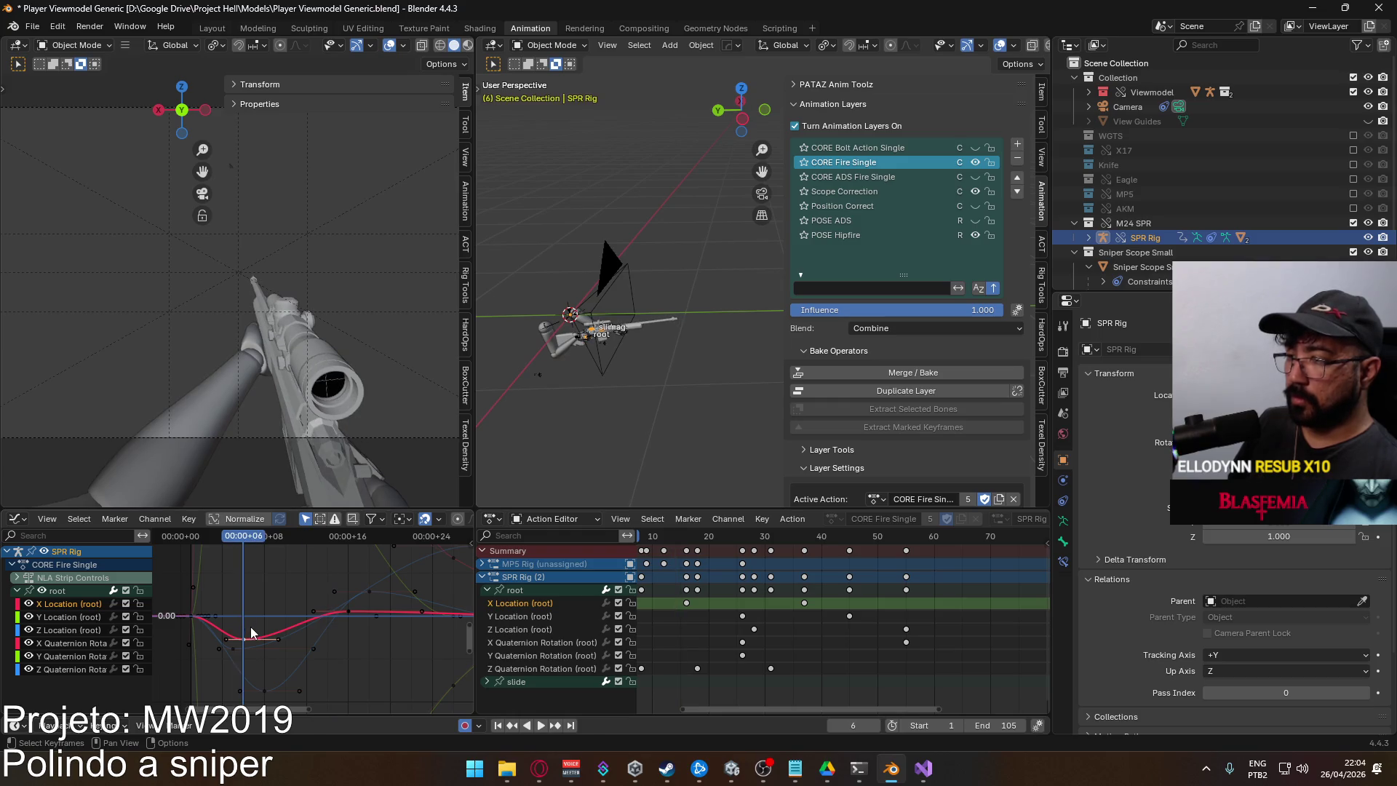
mouse_move(251, 633)
mouse_down()
mouse_move(242, 593)
mouse_move(240, 659)
mouse_move(247, 572)
mouse_up()
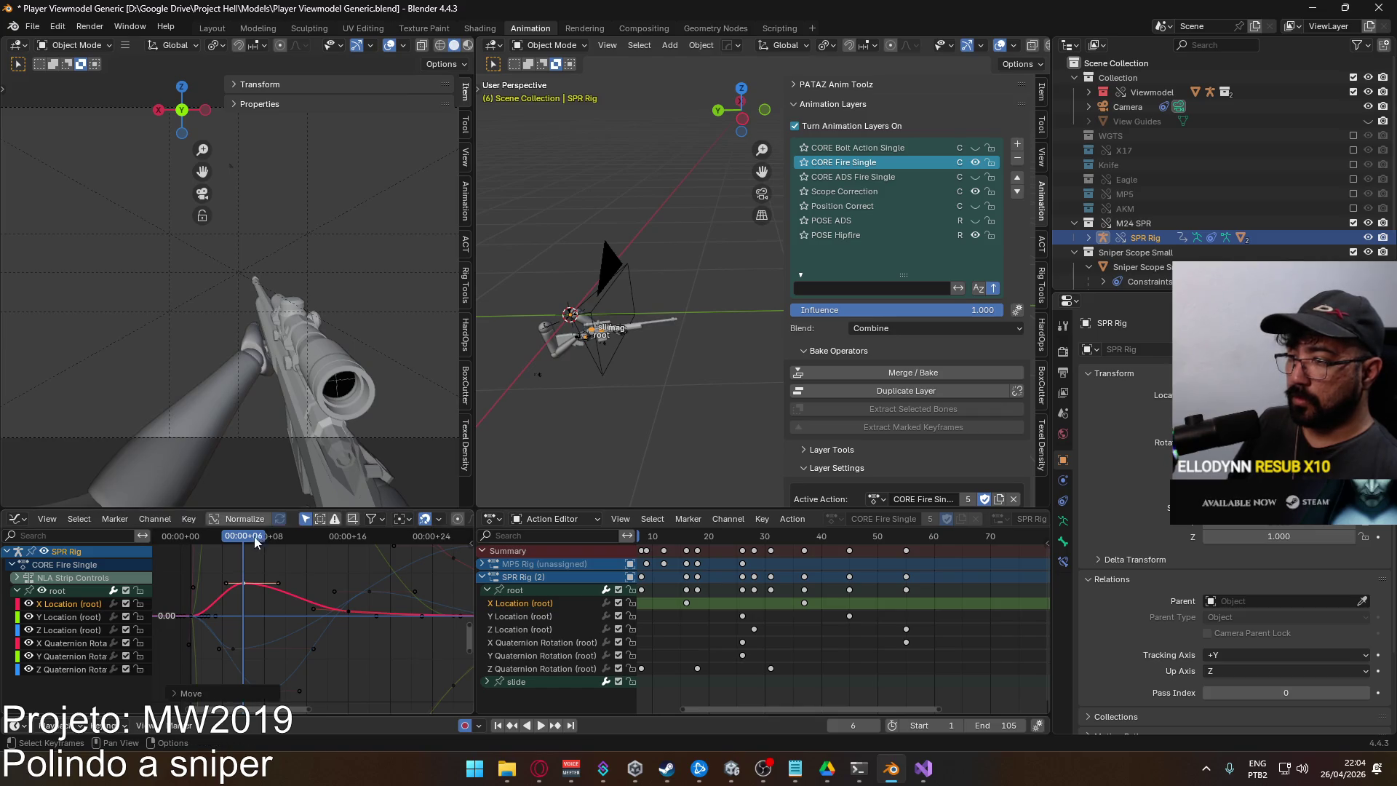
key(space)
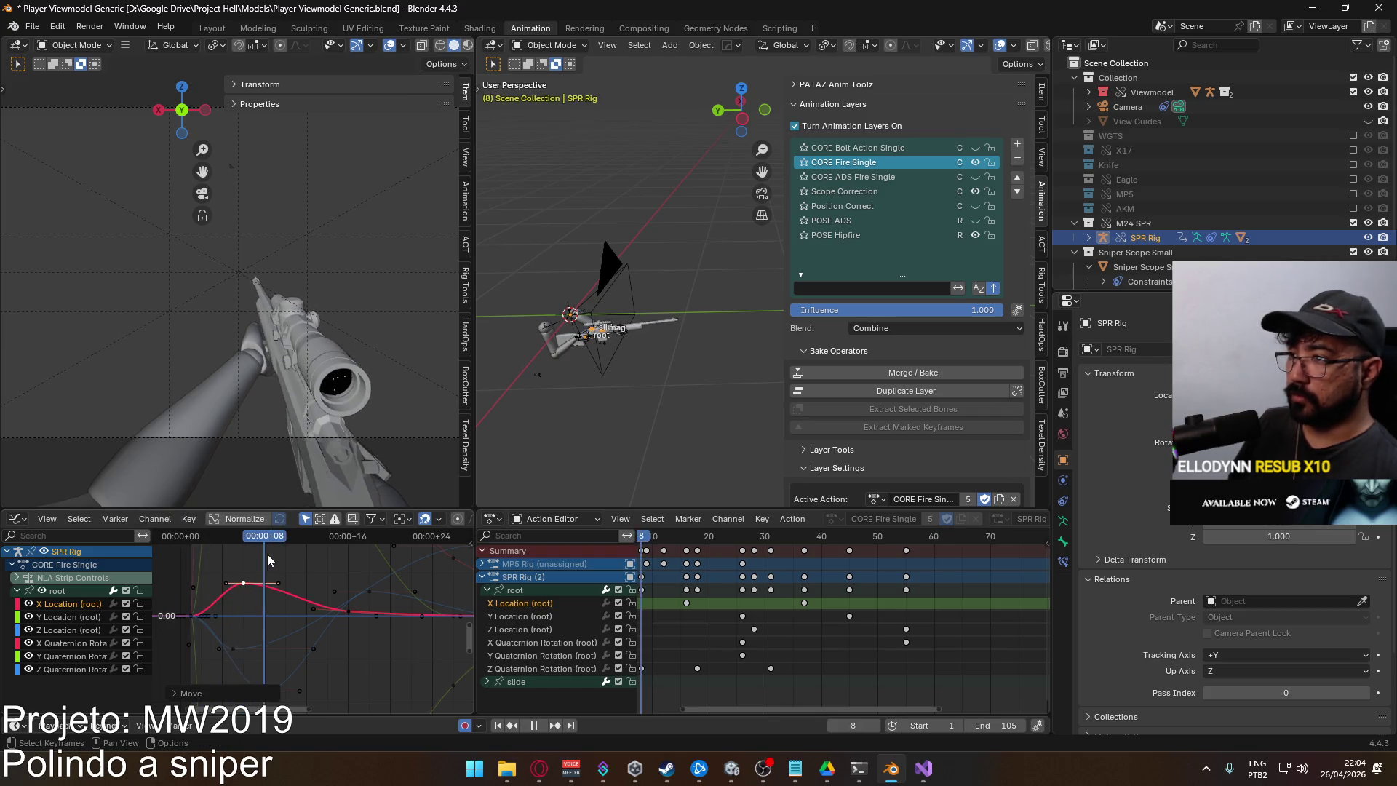
key(space)
Lower the frame 16 X Location key into a dip and replay the recoil
click(347, 614)
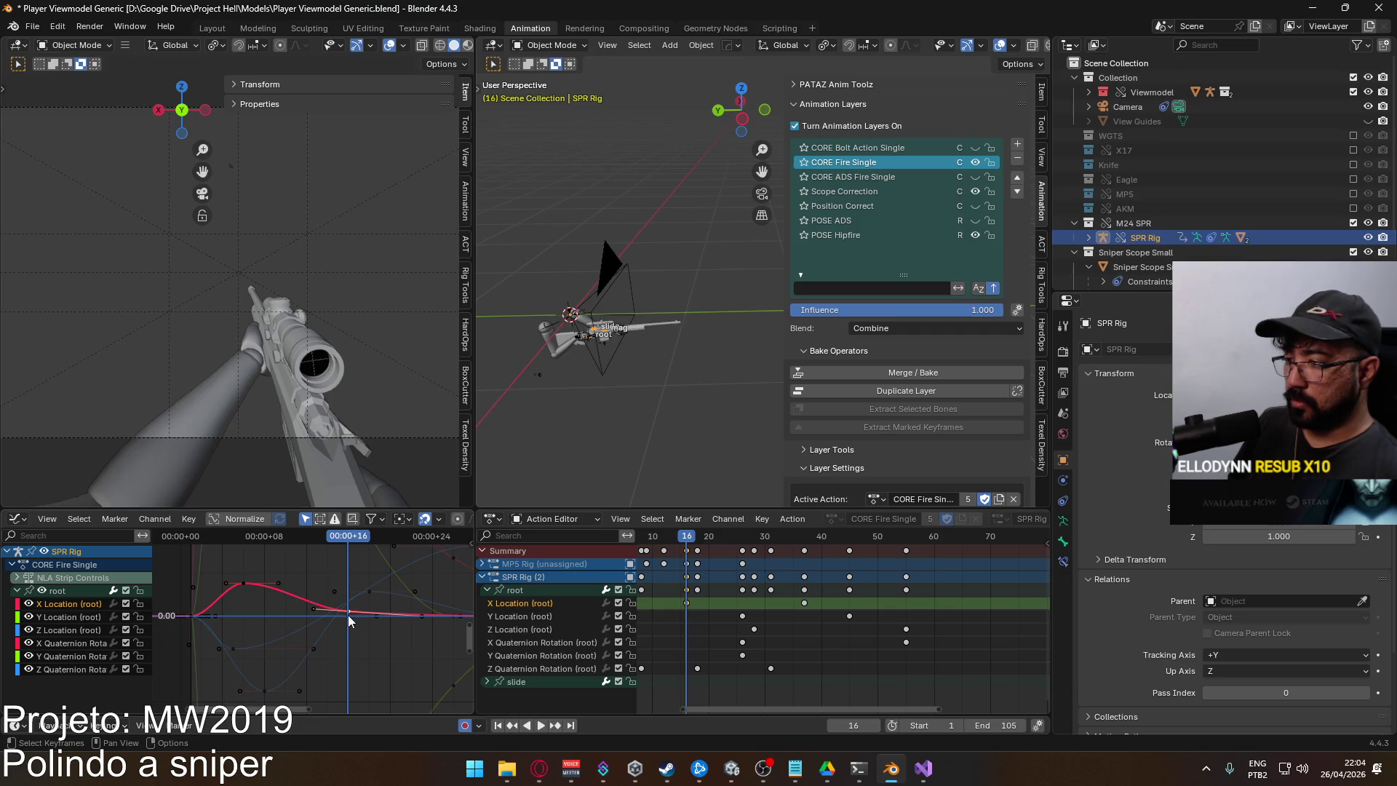
drag(347, 614, 349, 629)
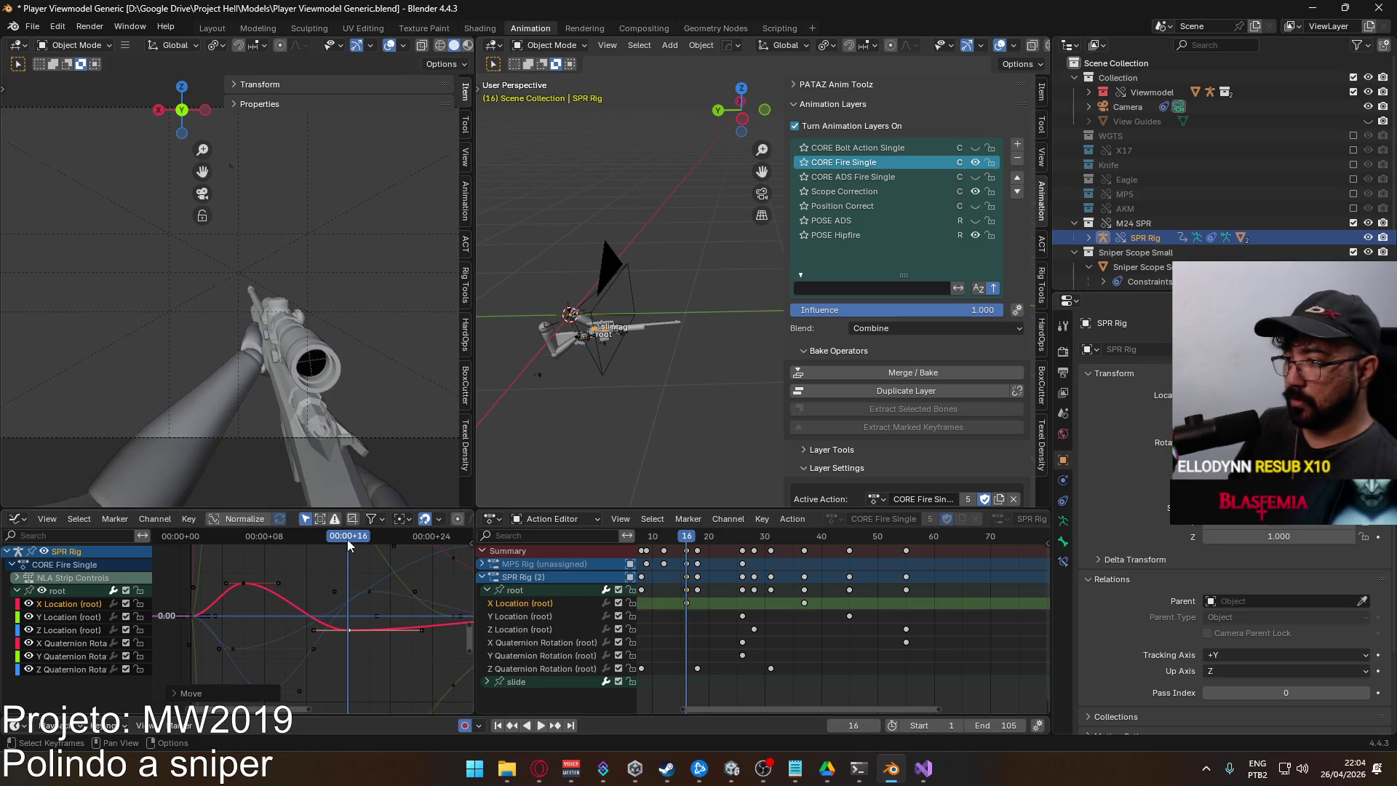
key(space)
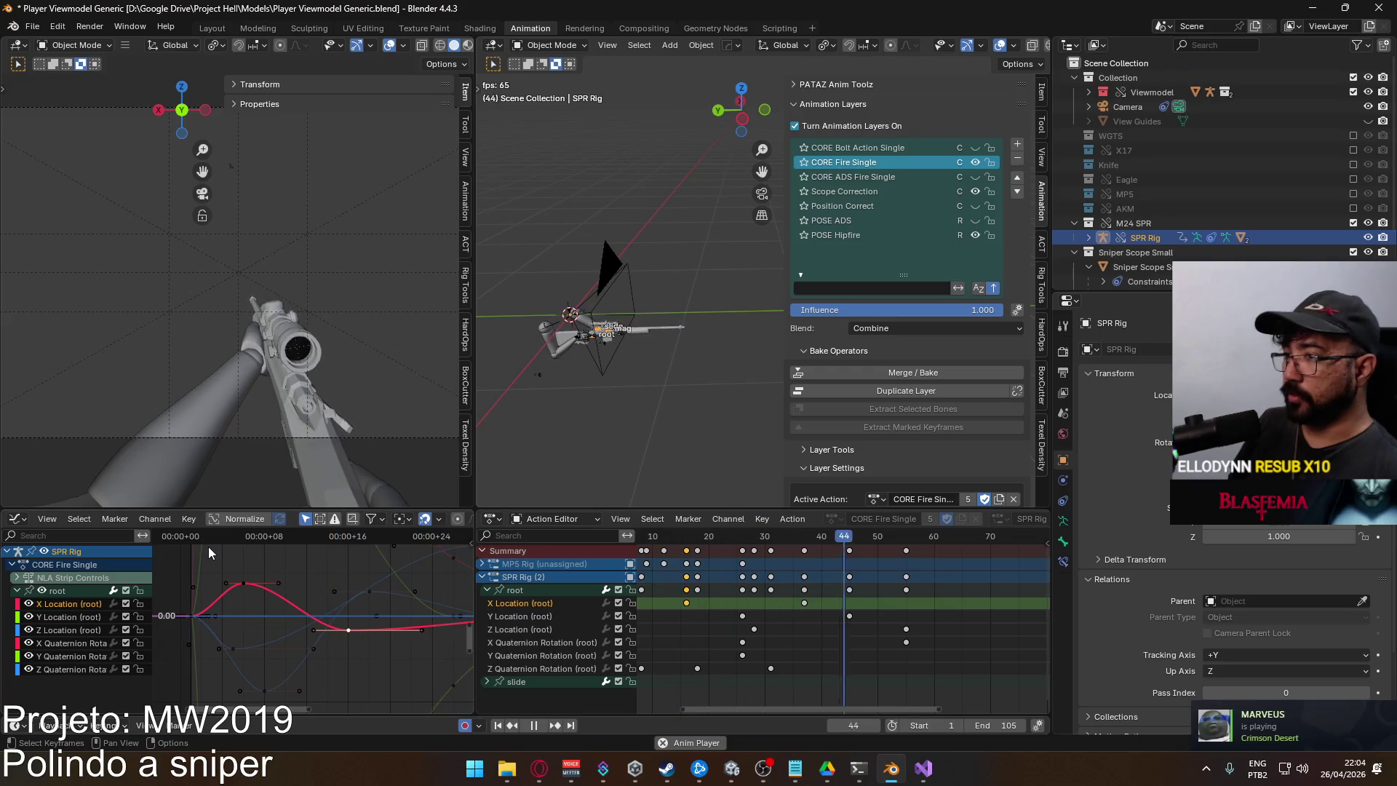
scroll(327, 606, down, 2)
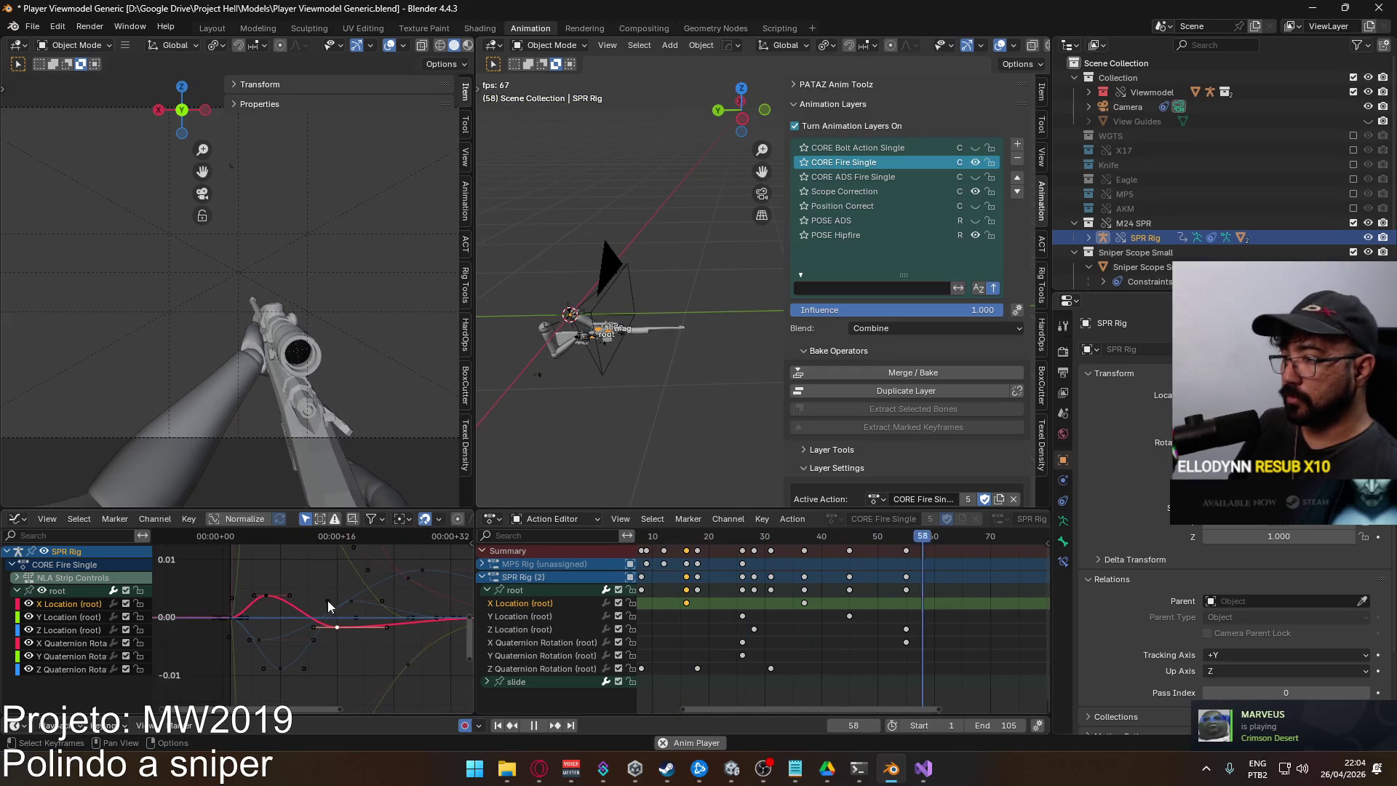
scroll(327, 606, down, 1)
scroll(775, 619, left, 2)
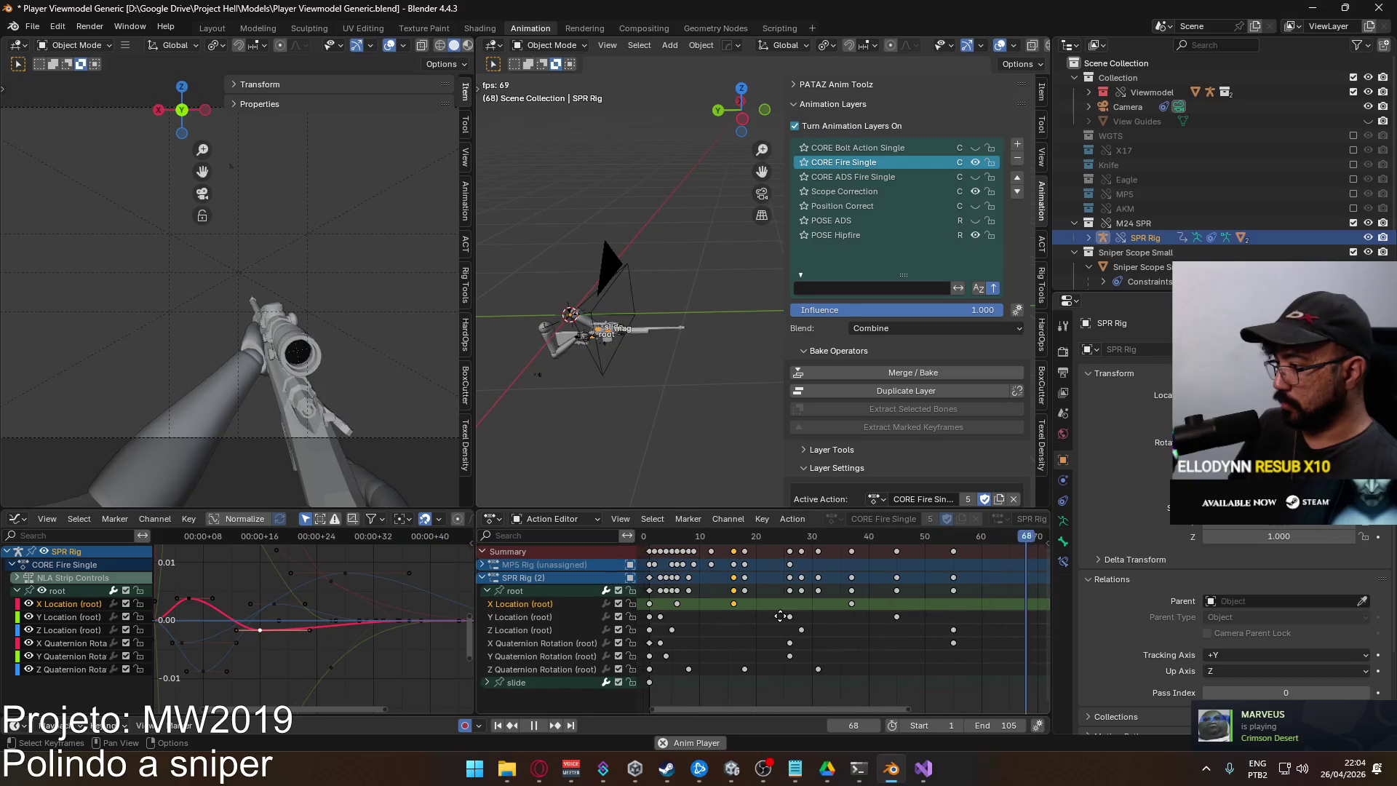
Move the X Location key from frame 37 back to about frame 28
scroll(780, 616, left, 1)
click(882, 604)
key(g)
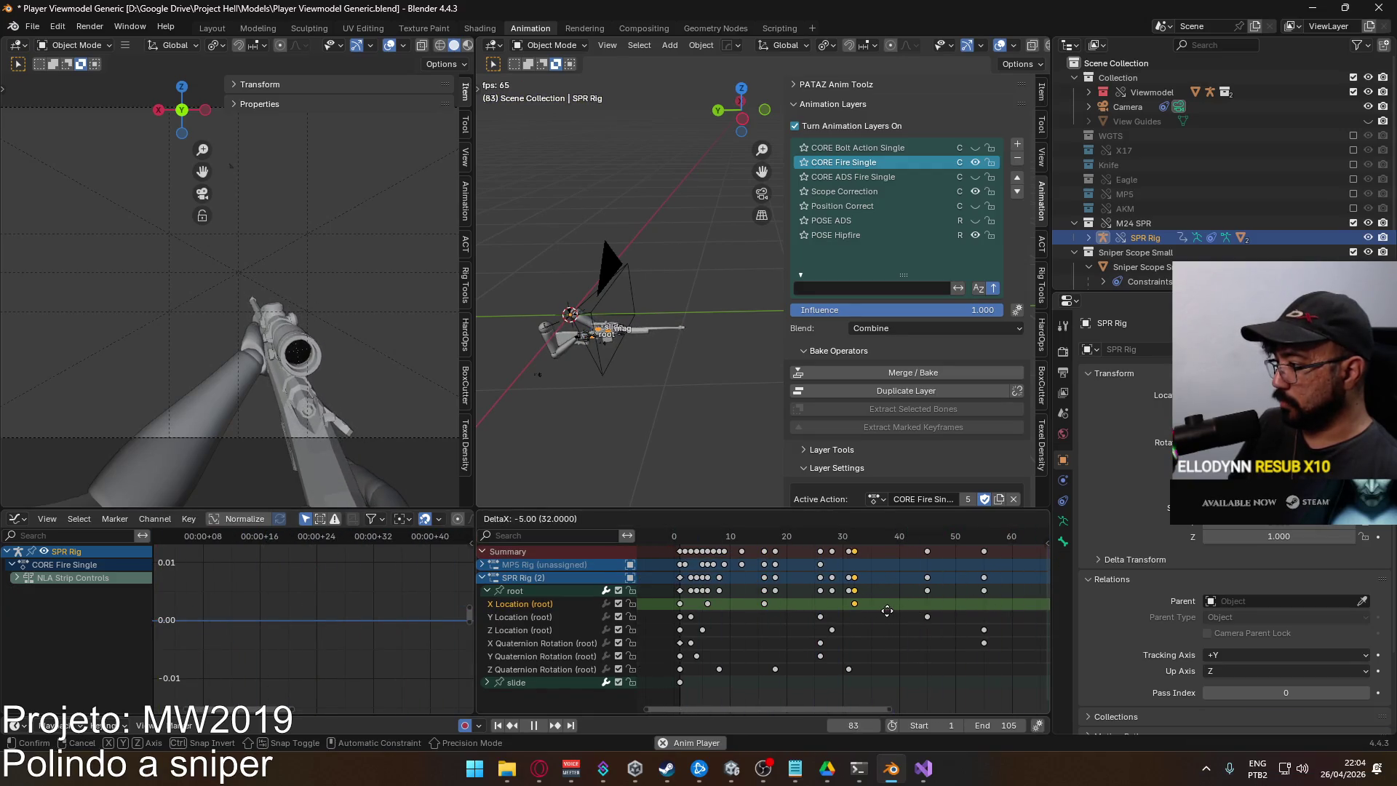
click(881, 612)
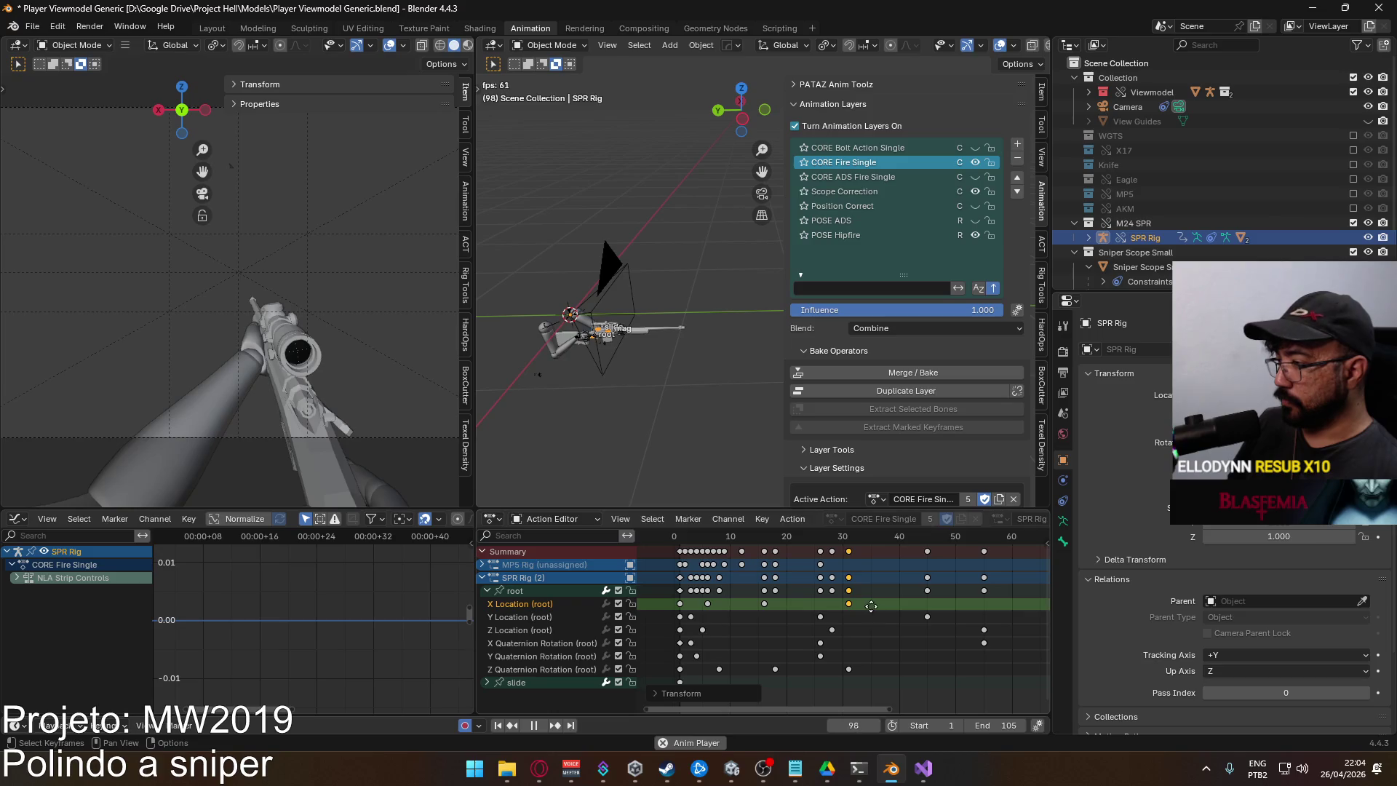
key(g)
click(855, 608)
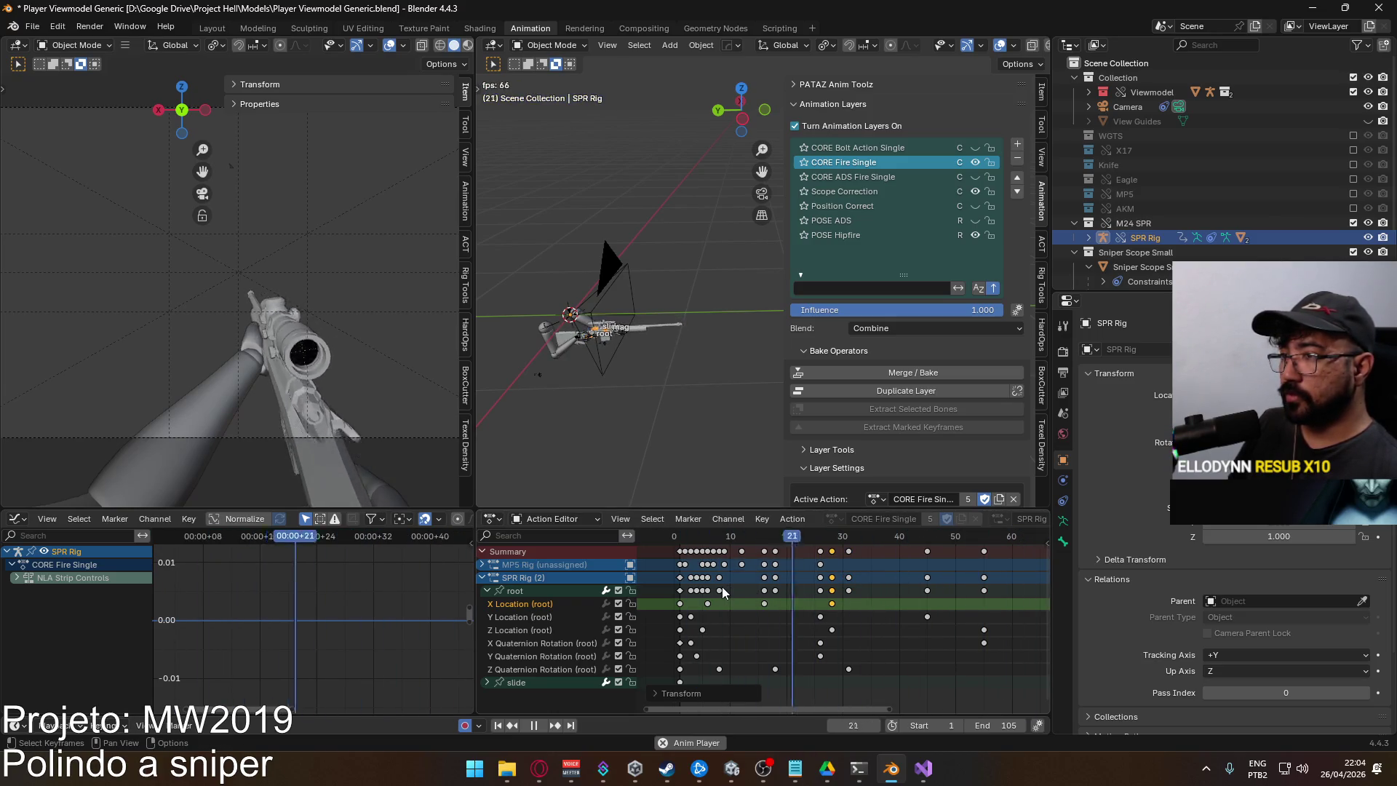
Select all the X Location keyframes and delete them, leaving only the starting key
double_click(702, 601)
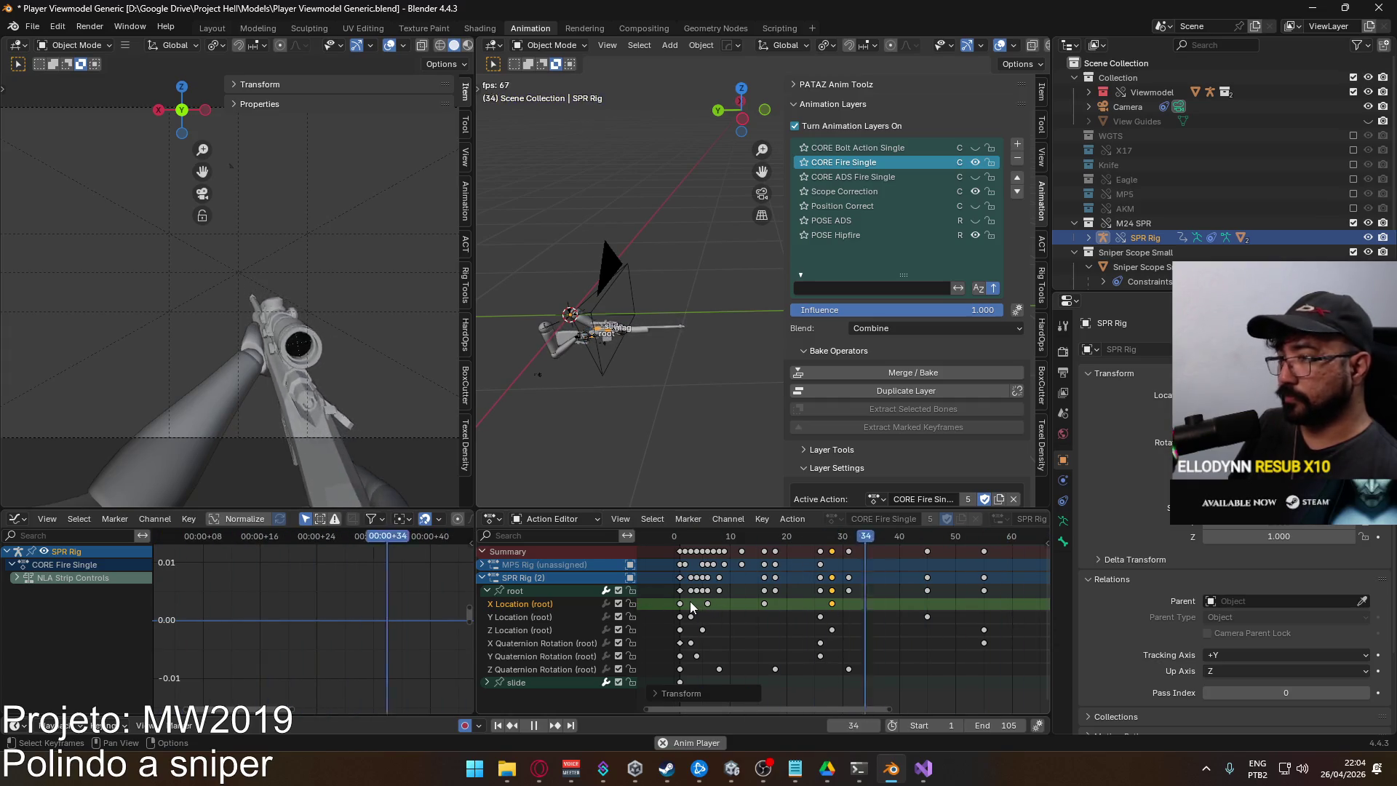
key(Delete)
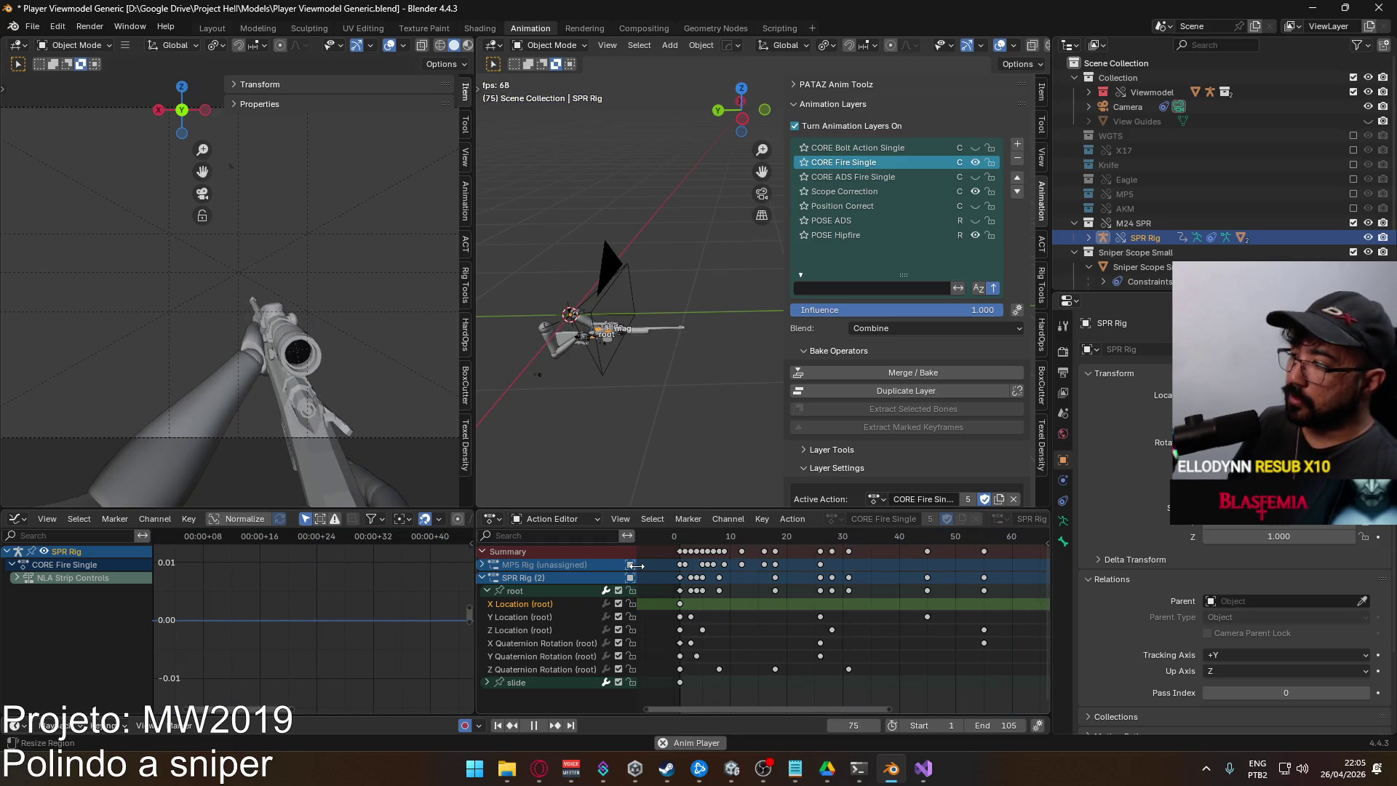
mouse_move(928, 544)
mouse_down()
mouse_move(816, 551)
mouse_move(933, 560)
mouse_move(918, 561)
mouse_up()
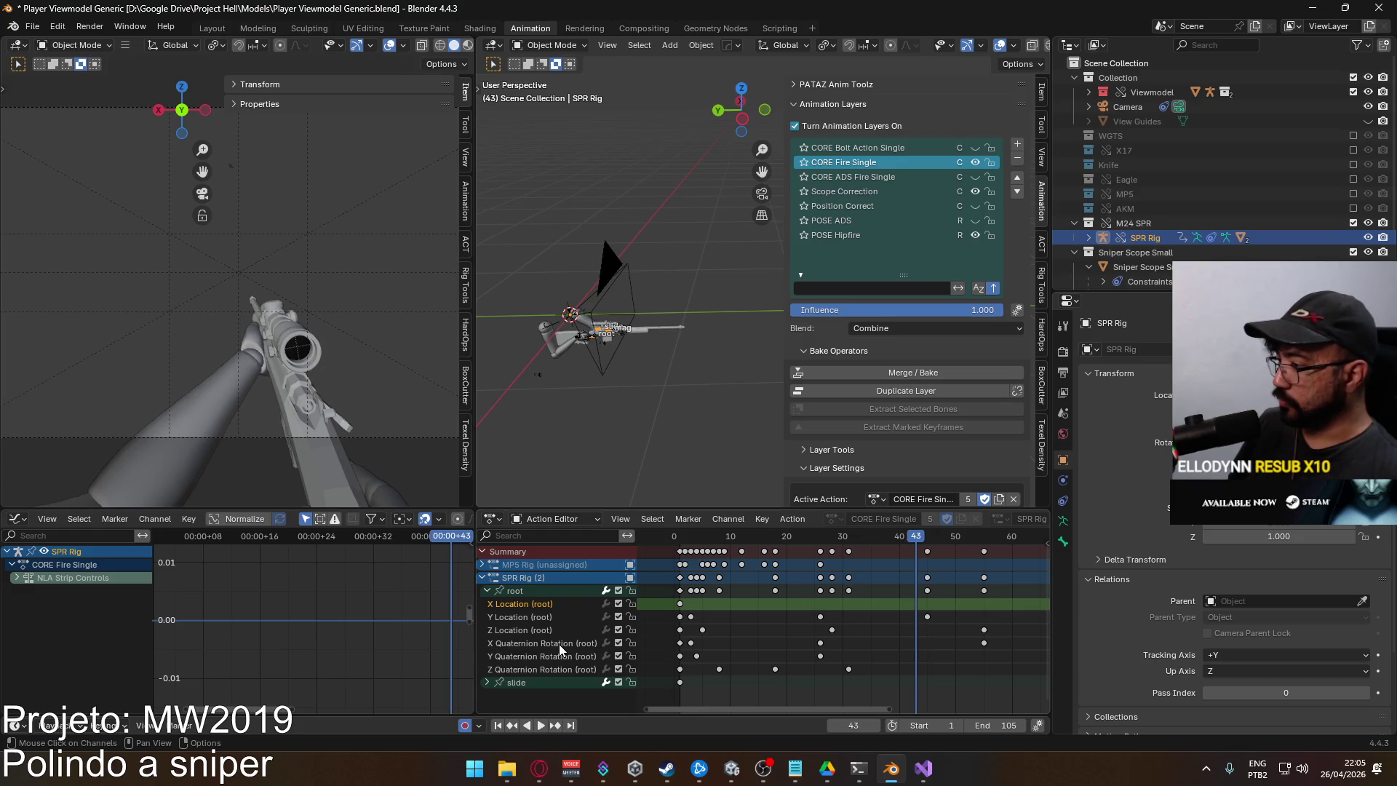
click(535, 627)
Lower the root Z Location peak key to 0.00 and play back the result
shift+click(512, 591)
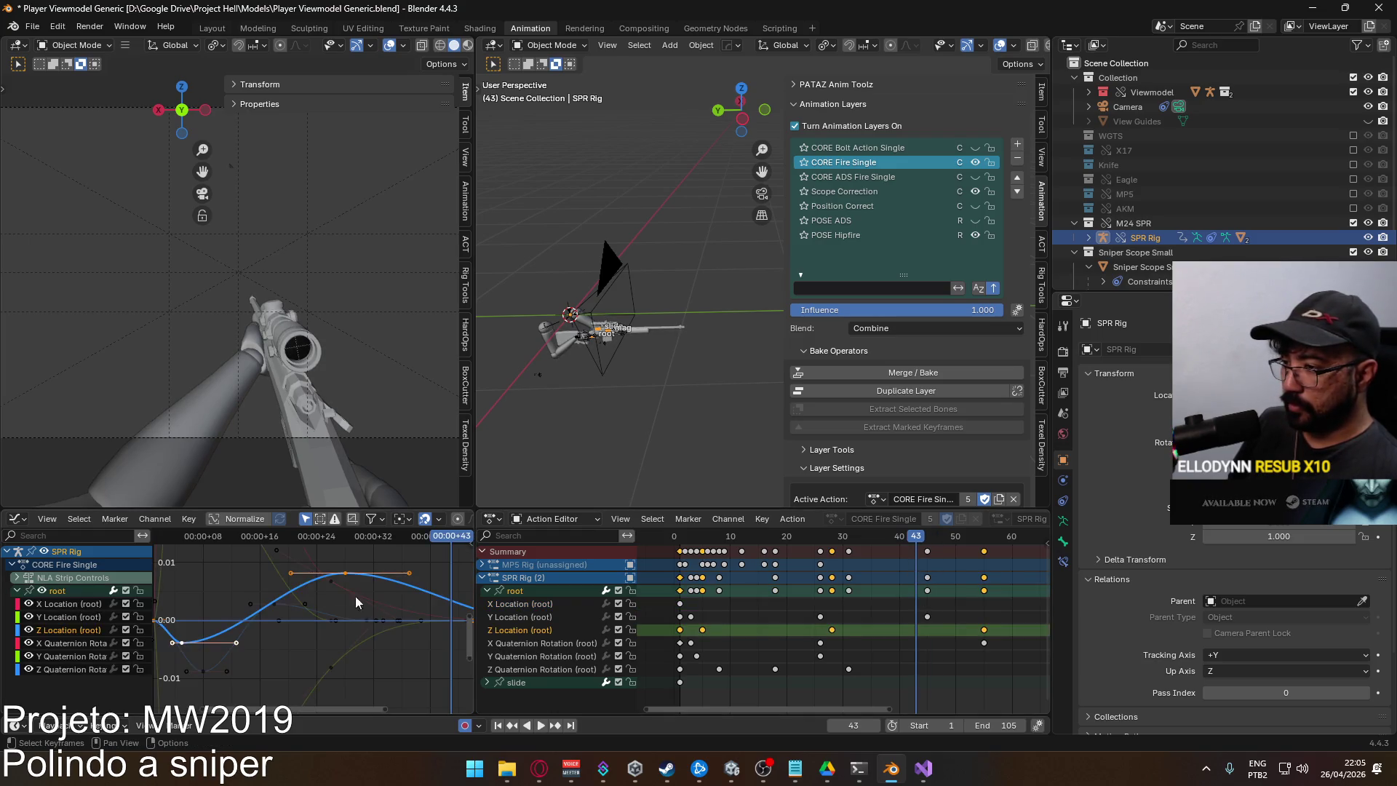
scroll(338, 580, down, 3)
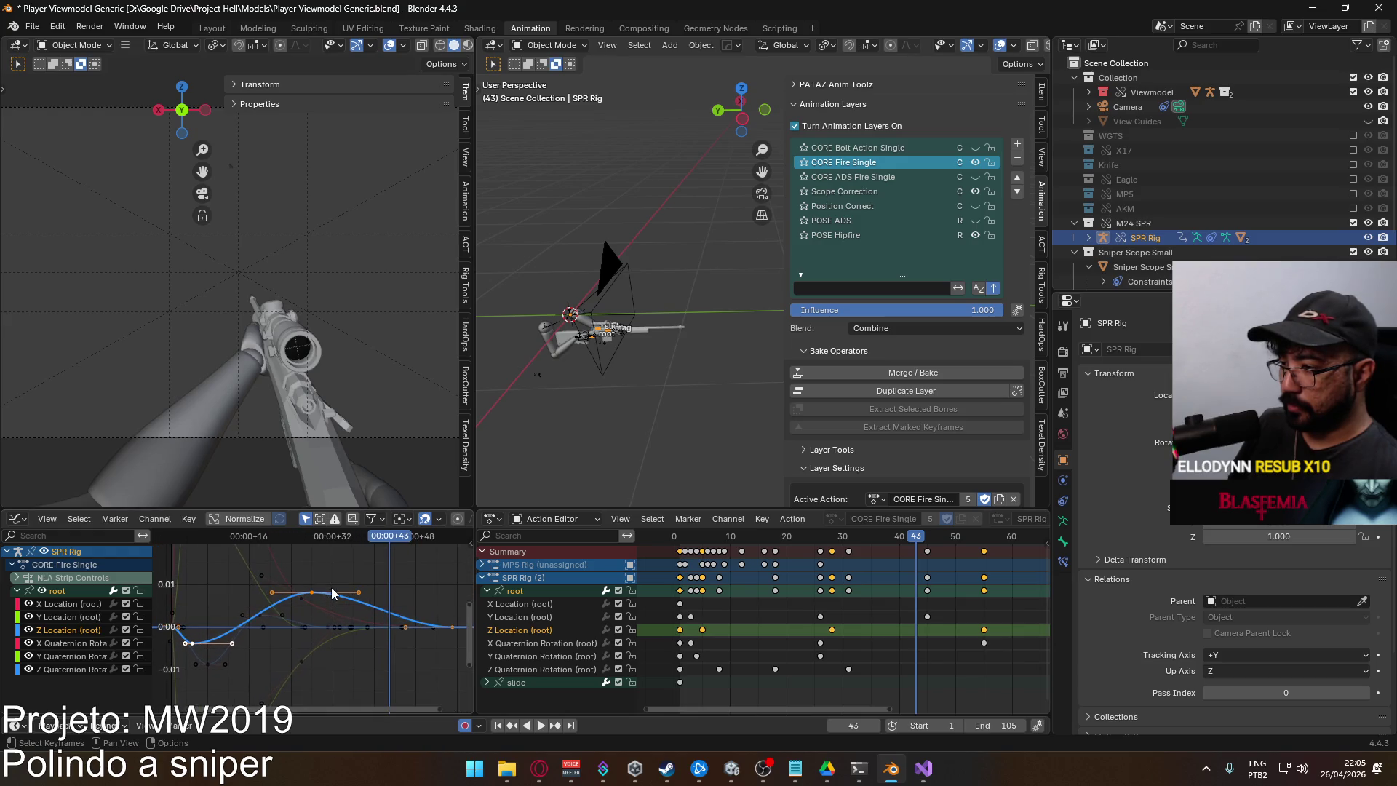
key(g)
key(y)
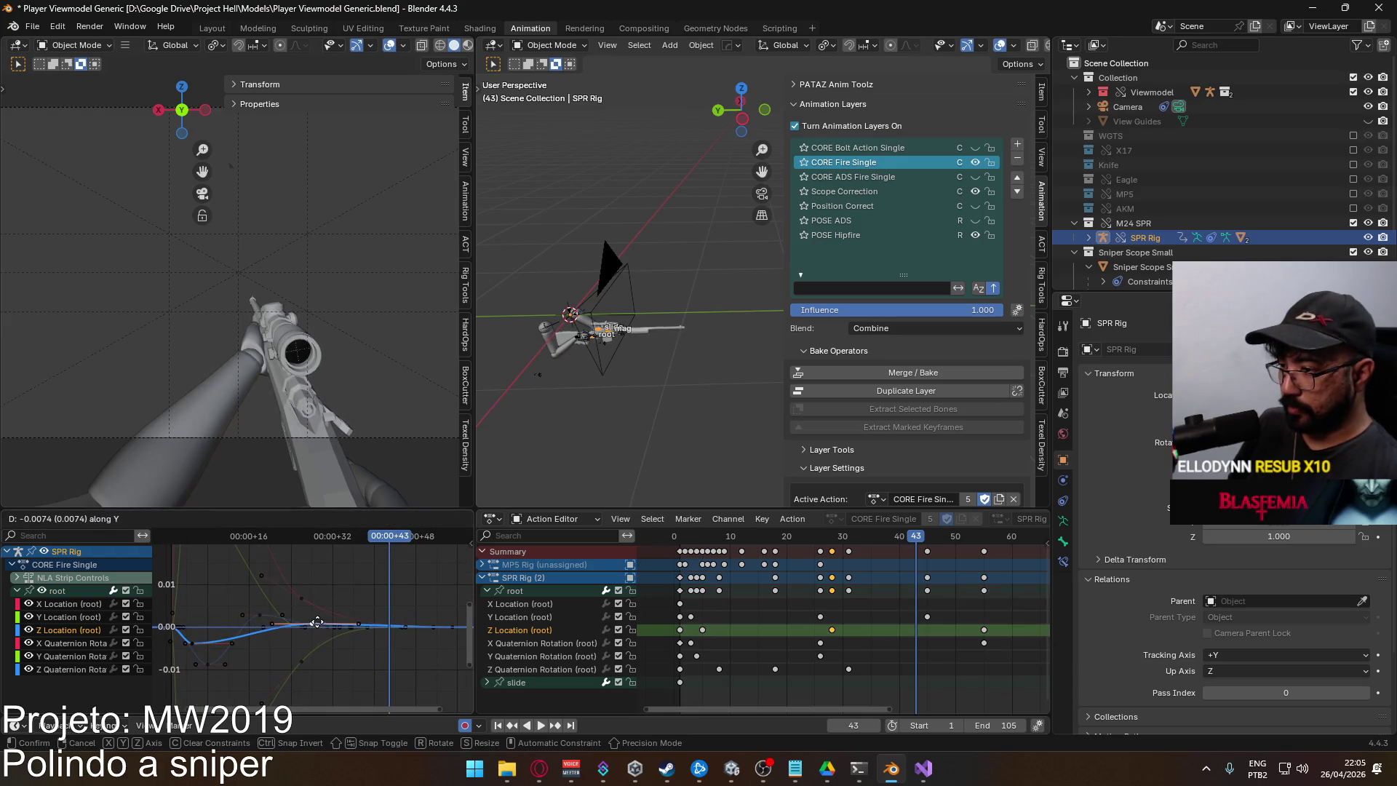
click(318, 622)
key(space)
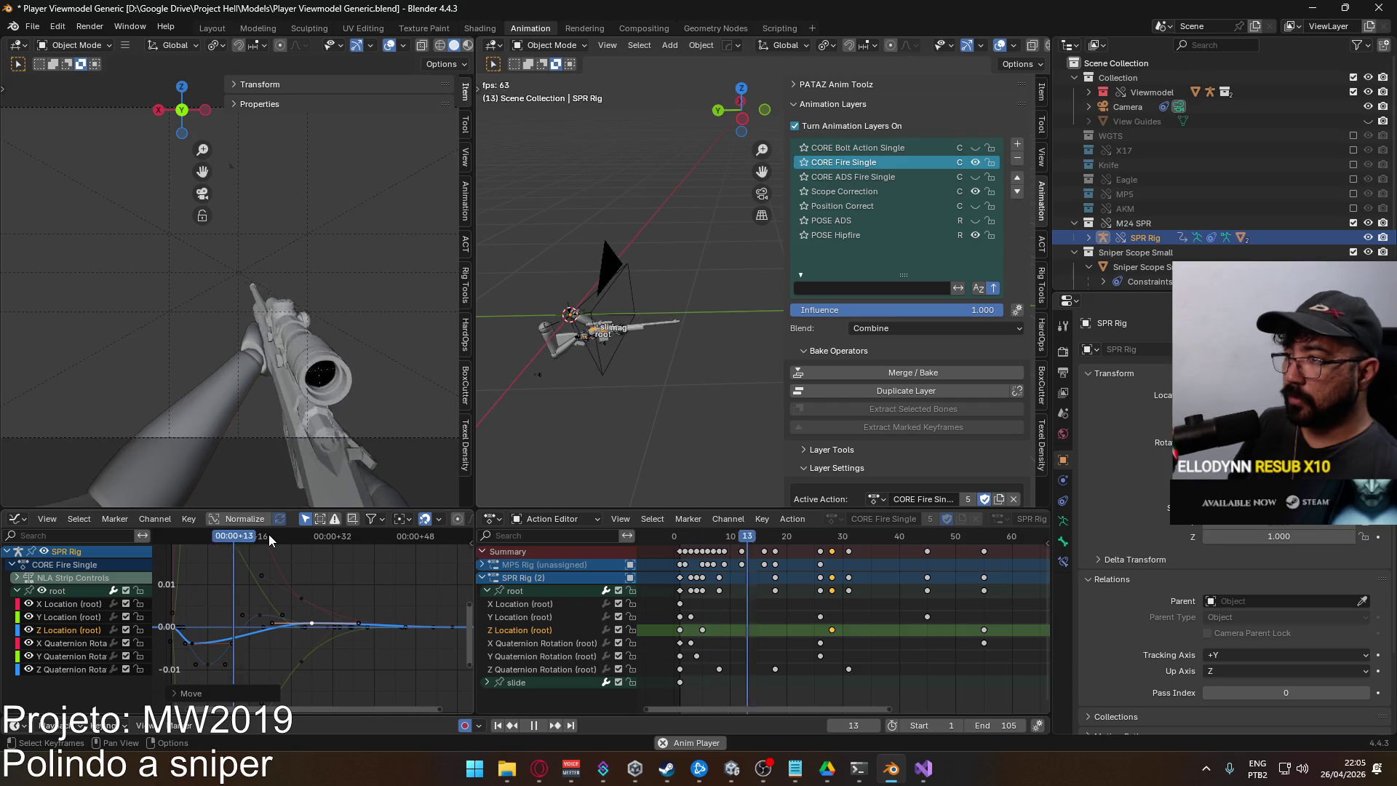
click(535, 619)
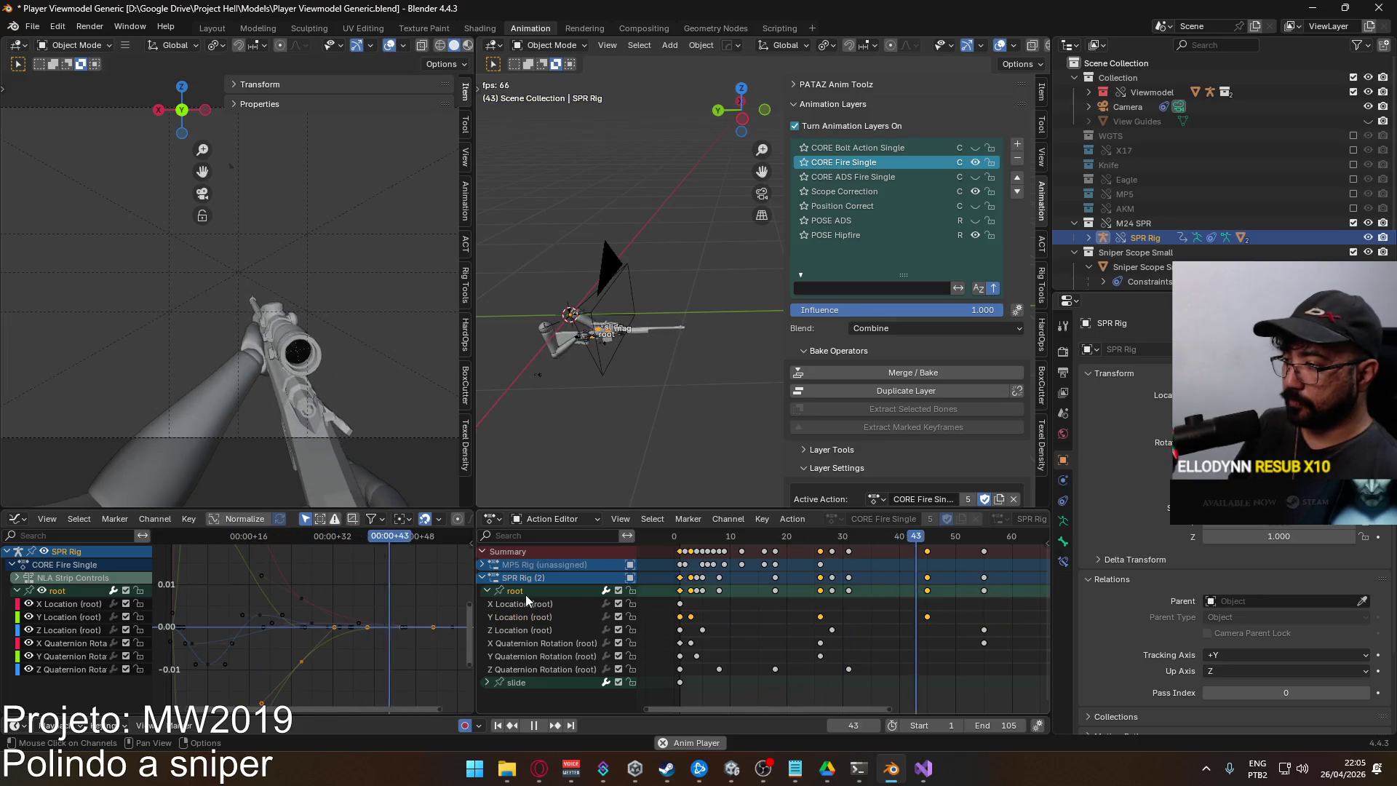
Select the Y Location keys and drag them lower on the value axis to deepen the recoil dip
key(Home)
scroll(311, 621, down, 2)
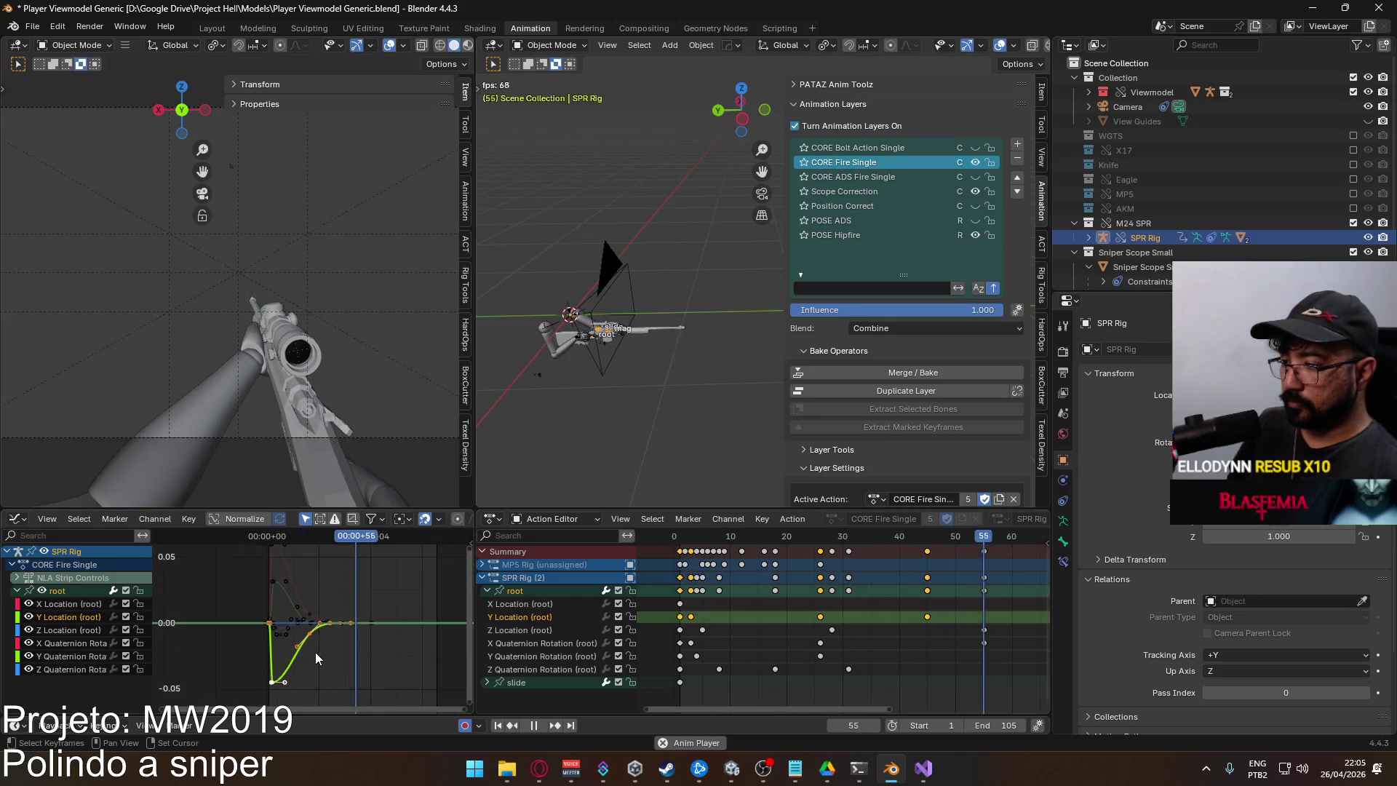
mouse_move(380, 631)
mouse_down()
mouse_move(334, 636)
mouse_move(291, 619)
mouse_up()
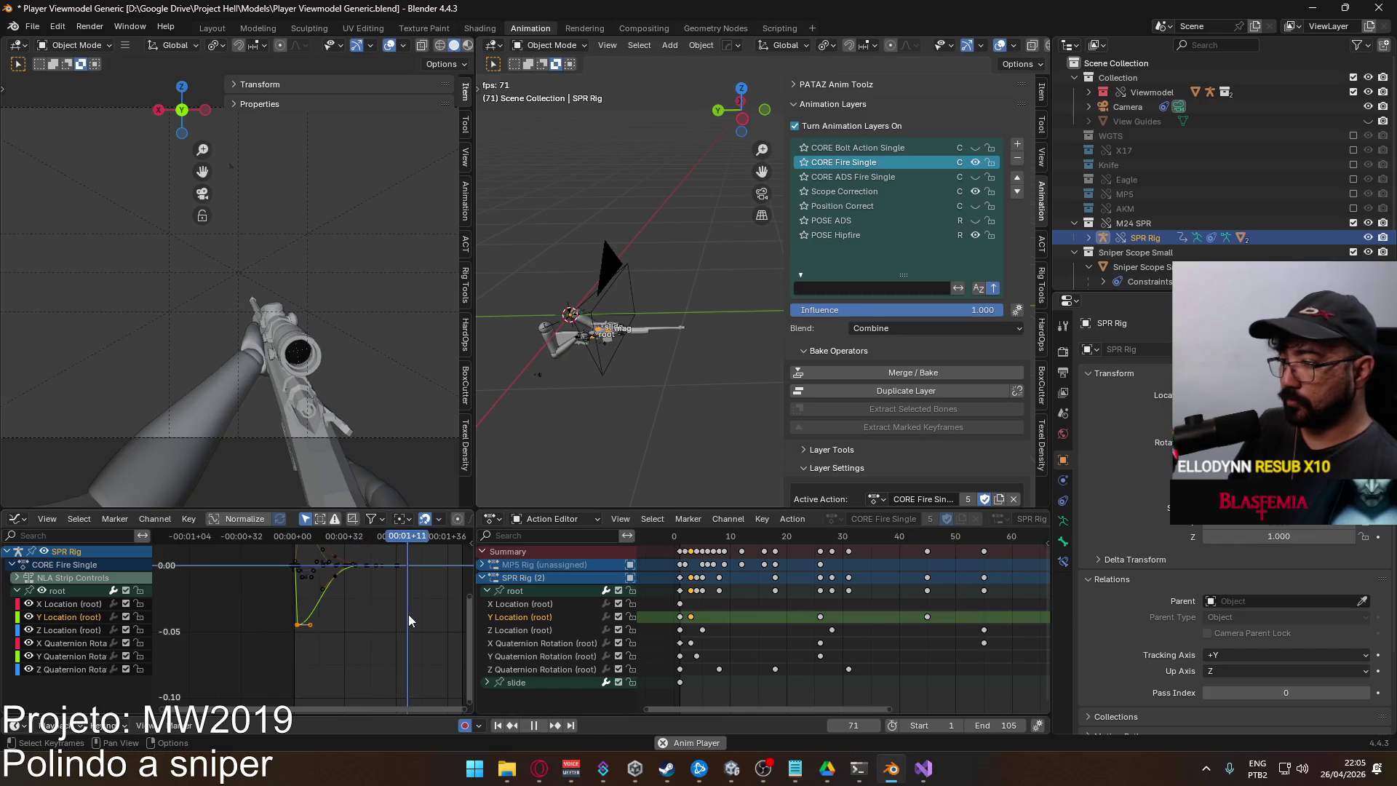
right_click(397, 606)
scroll(298, 565, up, 3)
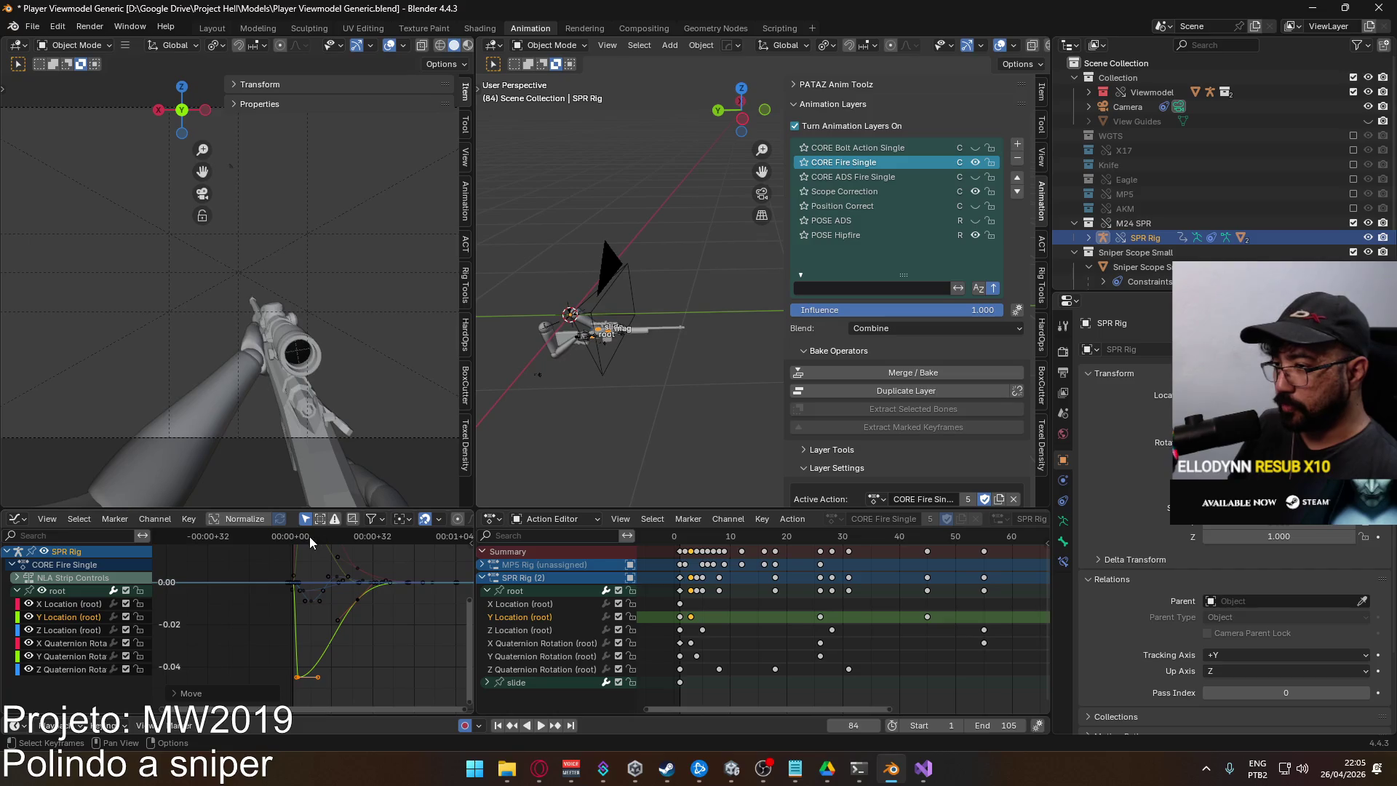
drag(308, 536, 296, 538)
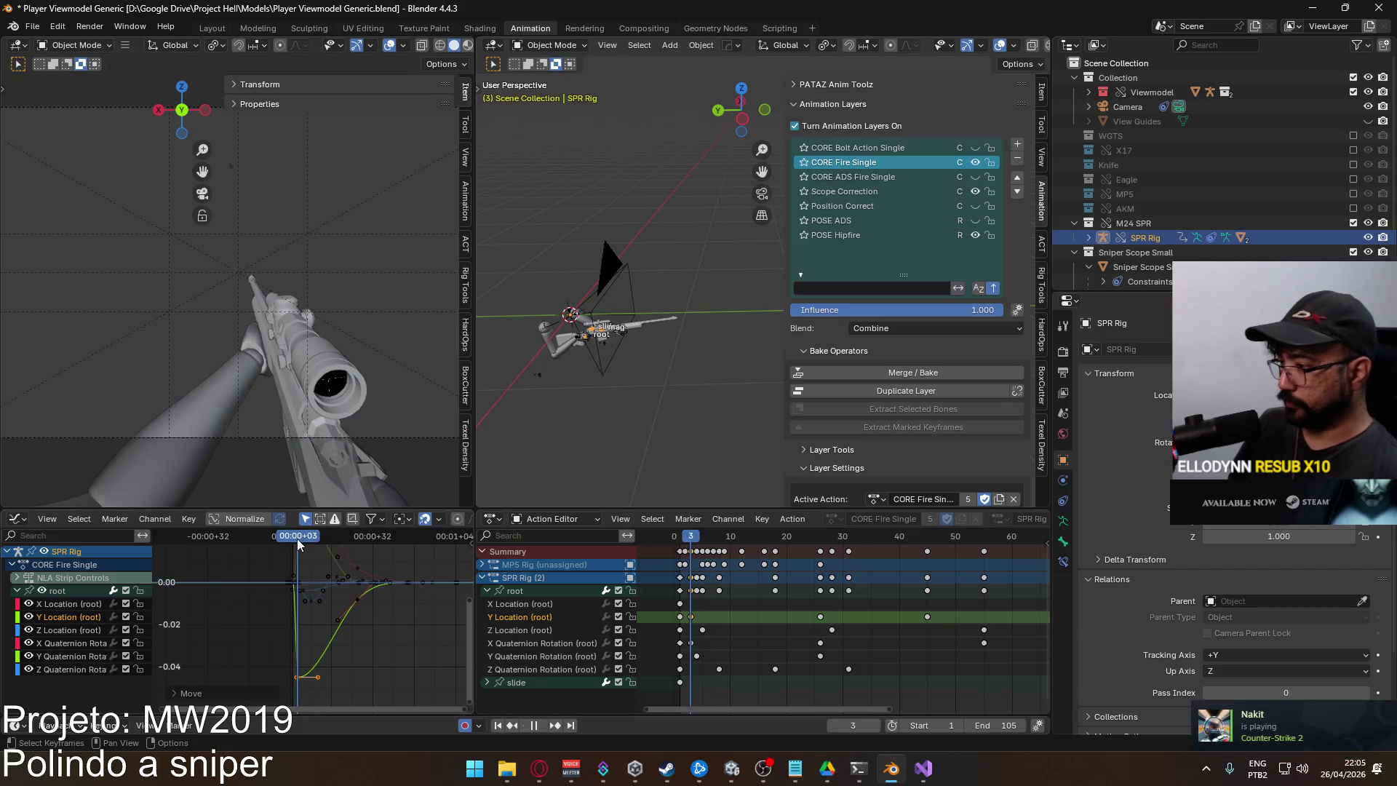
key(Home)
key(g)
key(y)
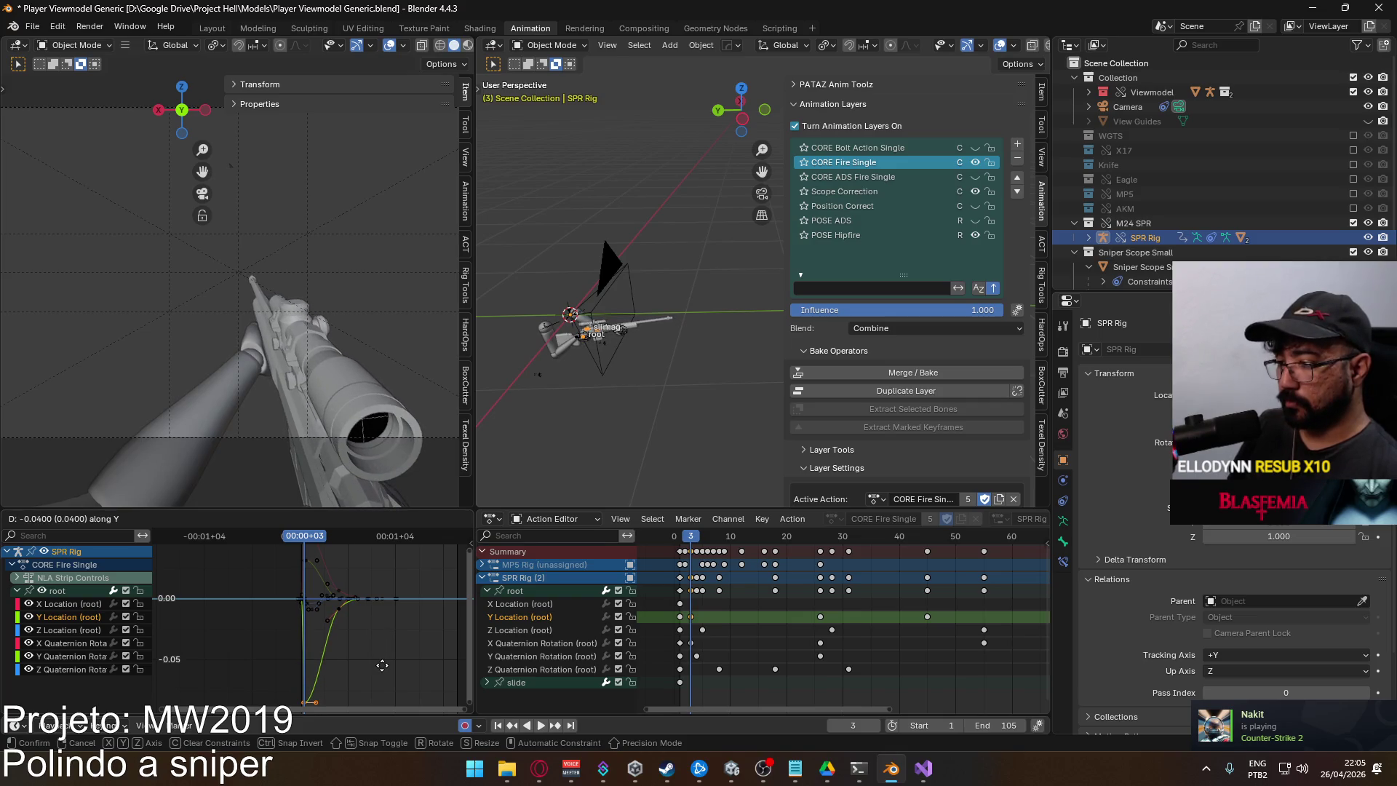
click(342, 640)
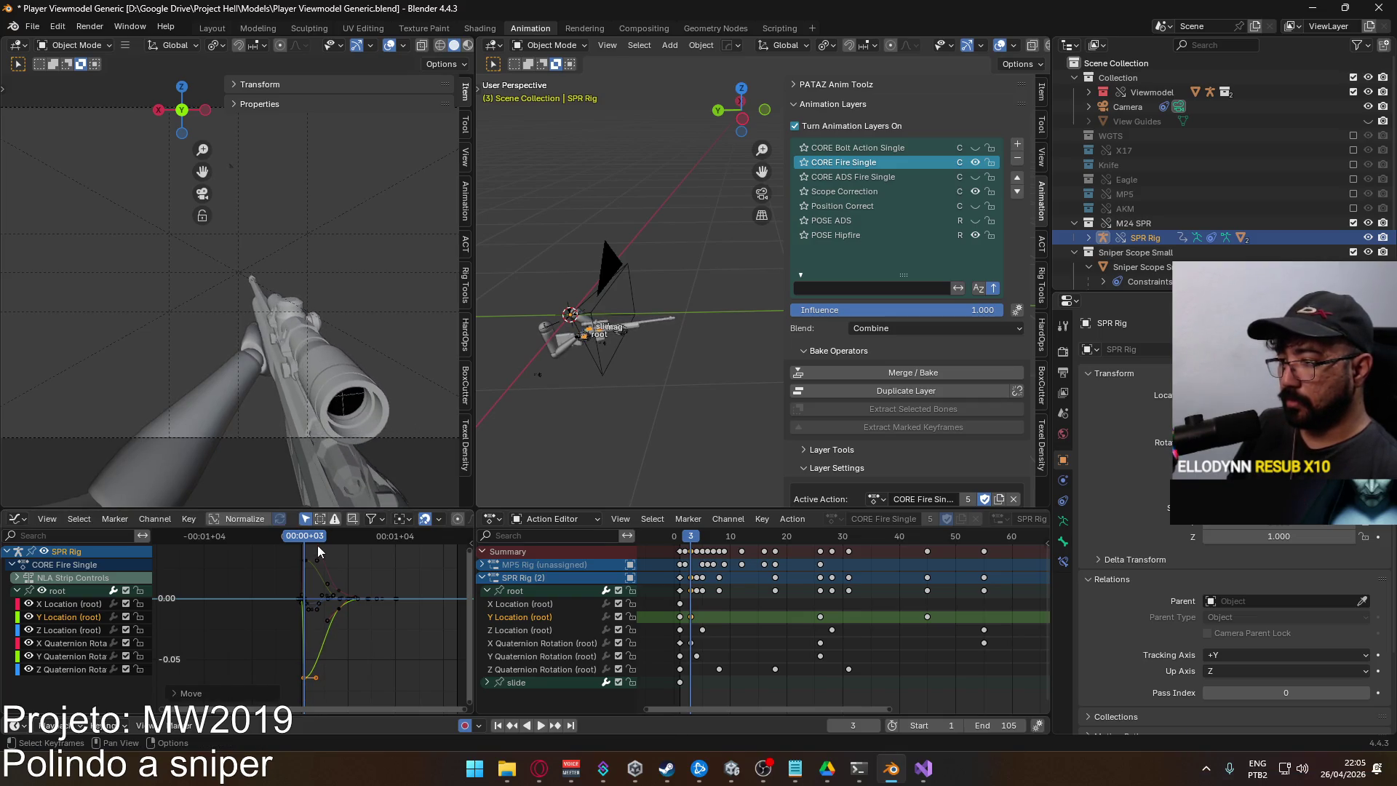
Lower the recoil-return key on the Y Location curve, then replay the fire animation to review it
key(space)
mouse_move(306, 537)
mouse_down()
mouse_move(354, 536)
mouse_move(340, 536)
mouse_up()
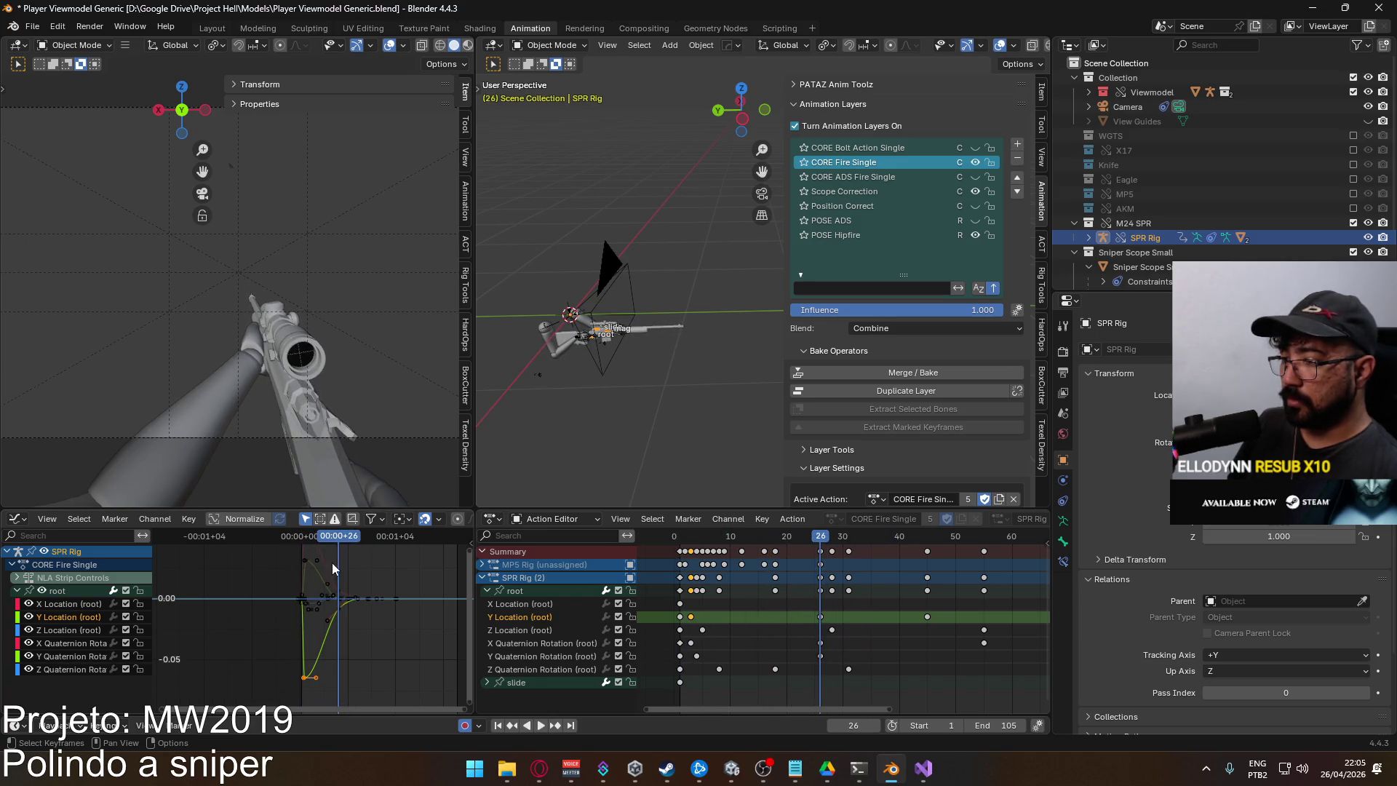
click(345, 611)
key(g)
key(y)
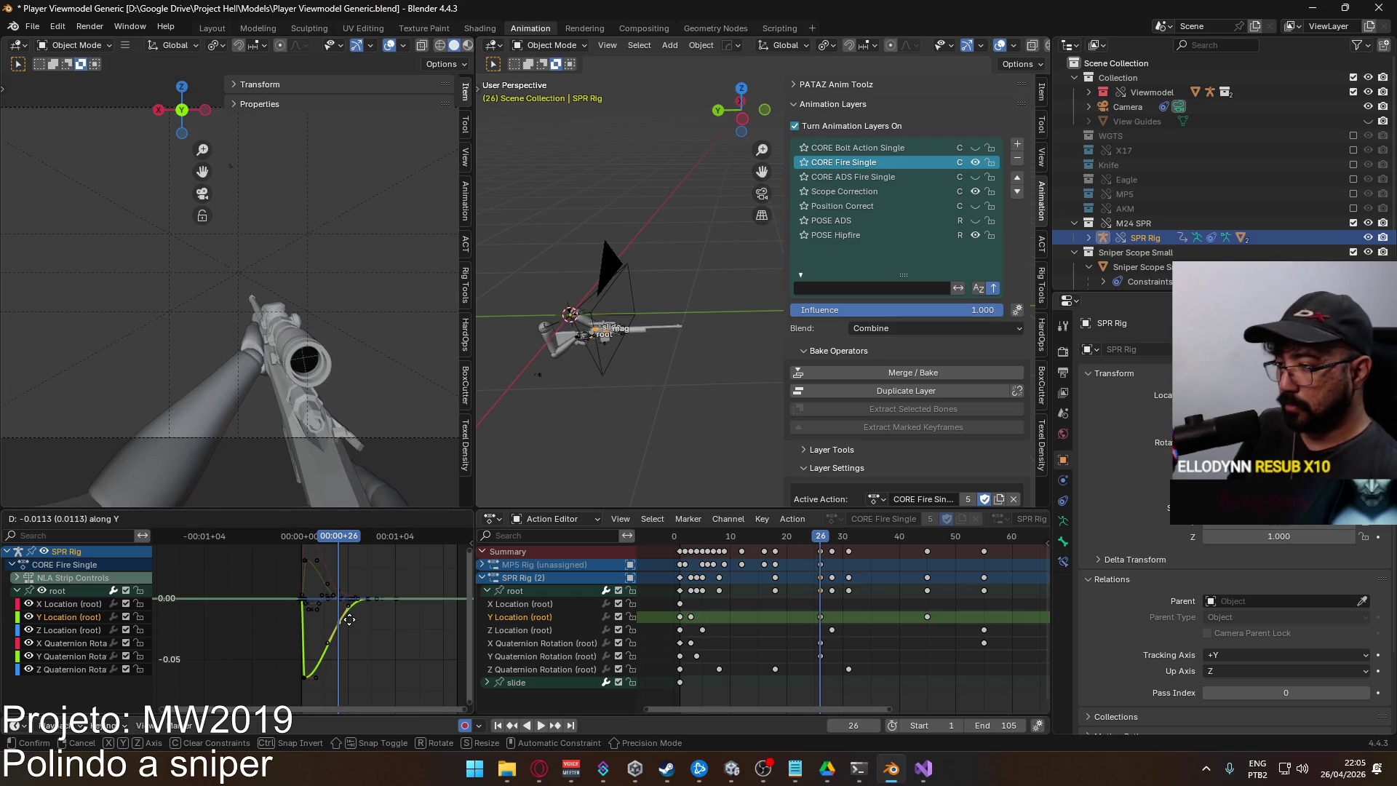
click(349, 620)
key(space)
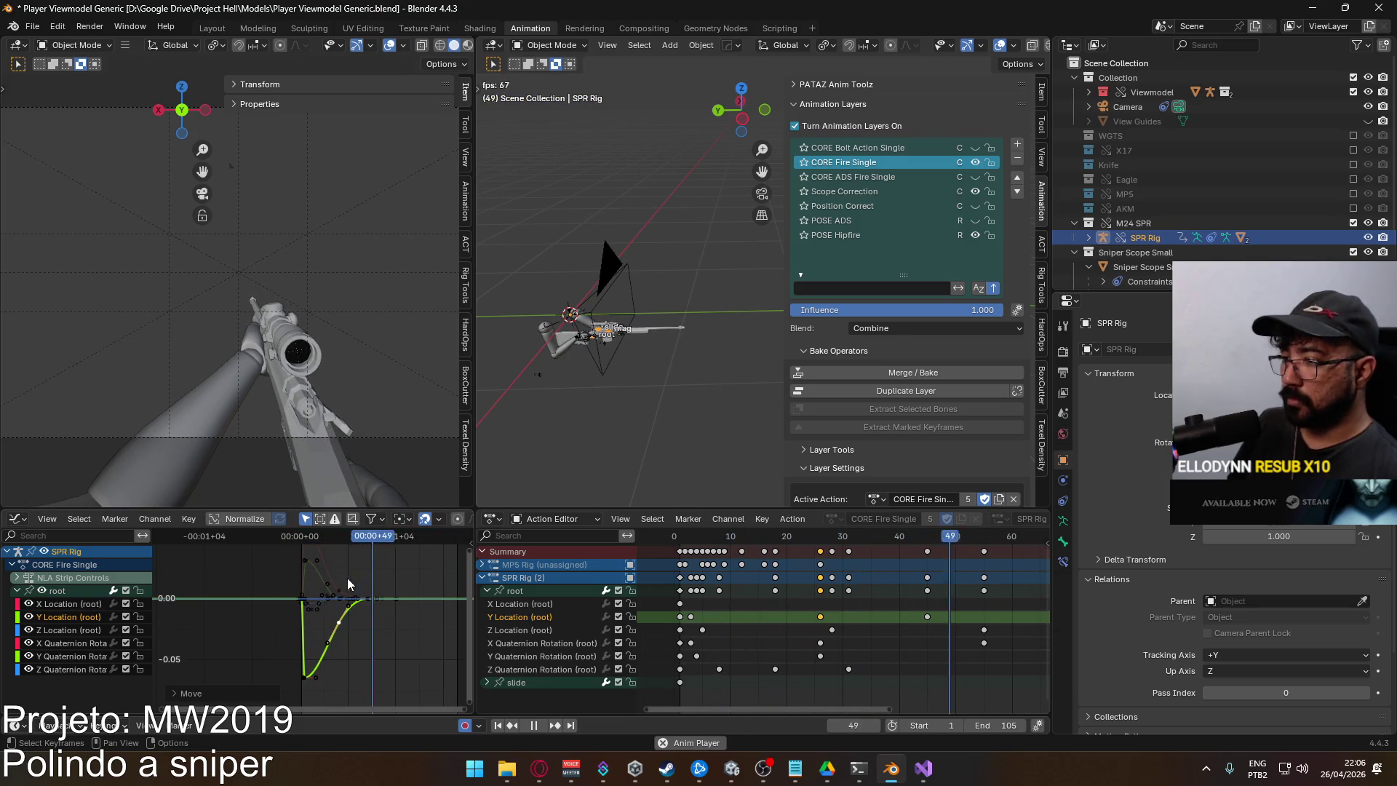
Set the scene's end frame to 55
click(306, 558)
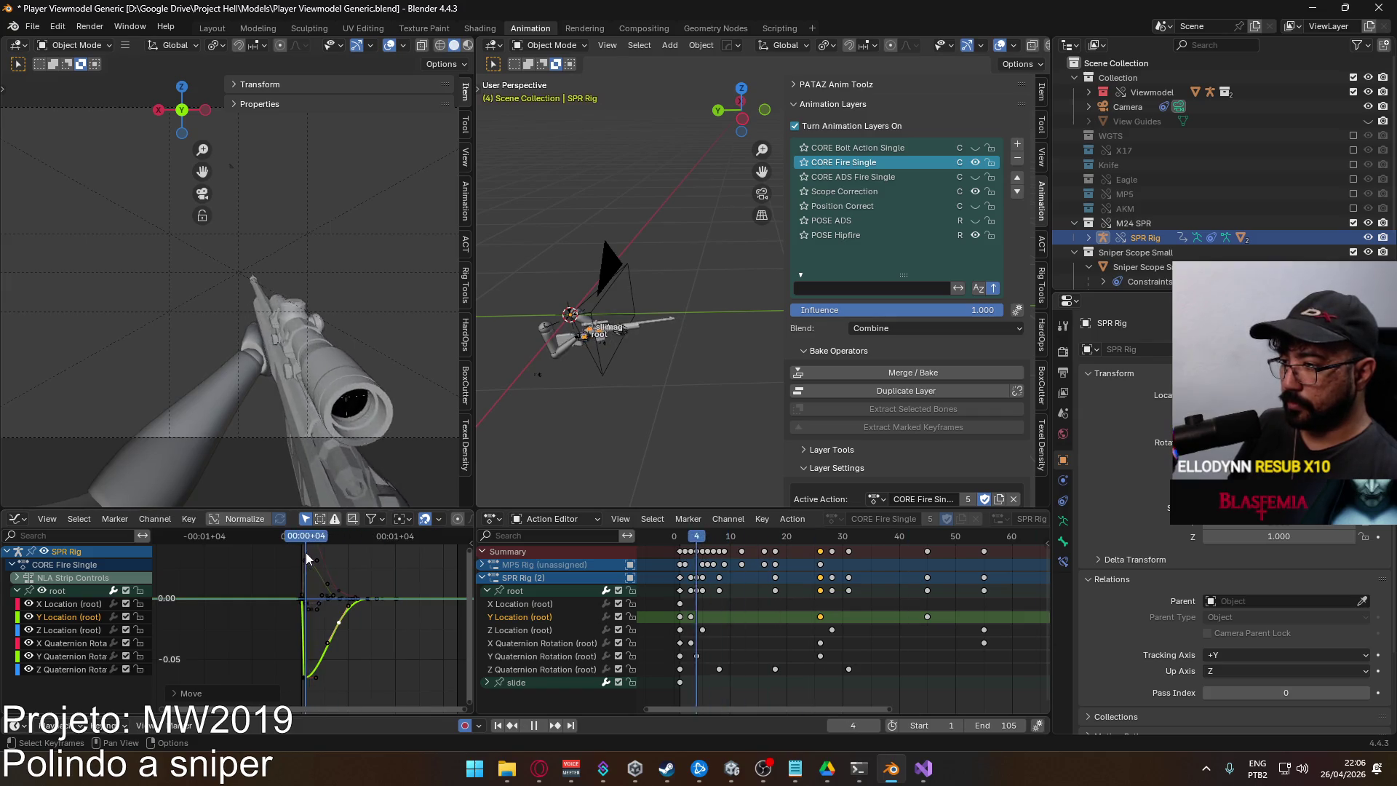
drag(306, 558, 302, 558)
scroll(881, 626, down, 4)
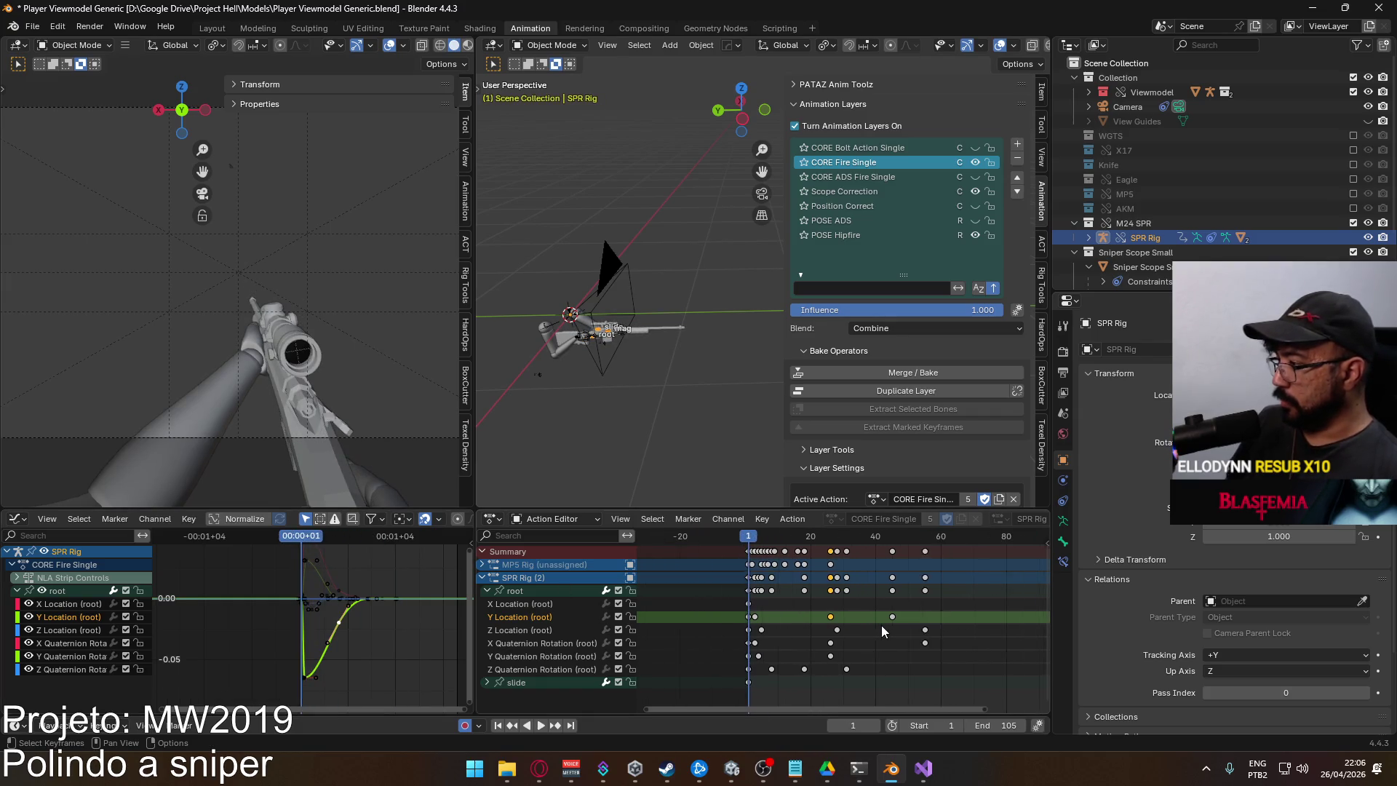
click(903, 538)
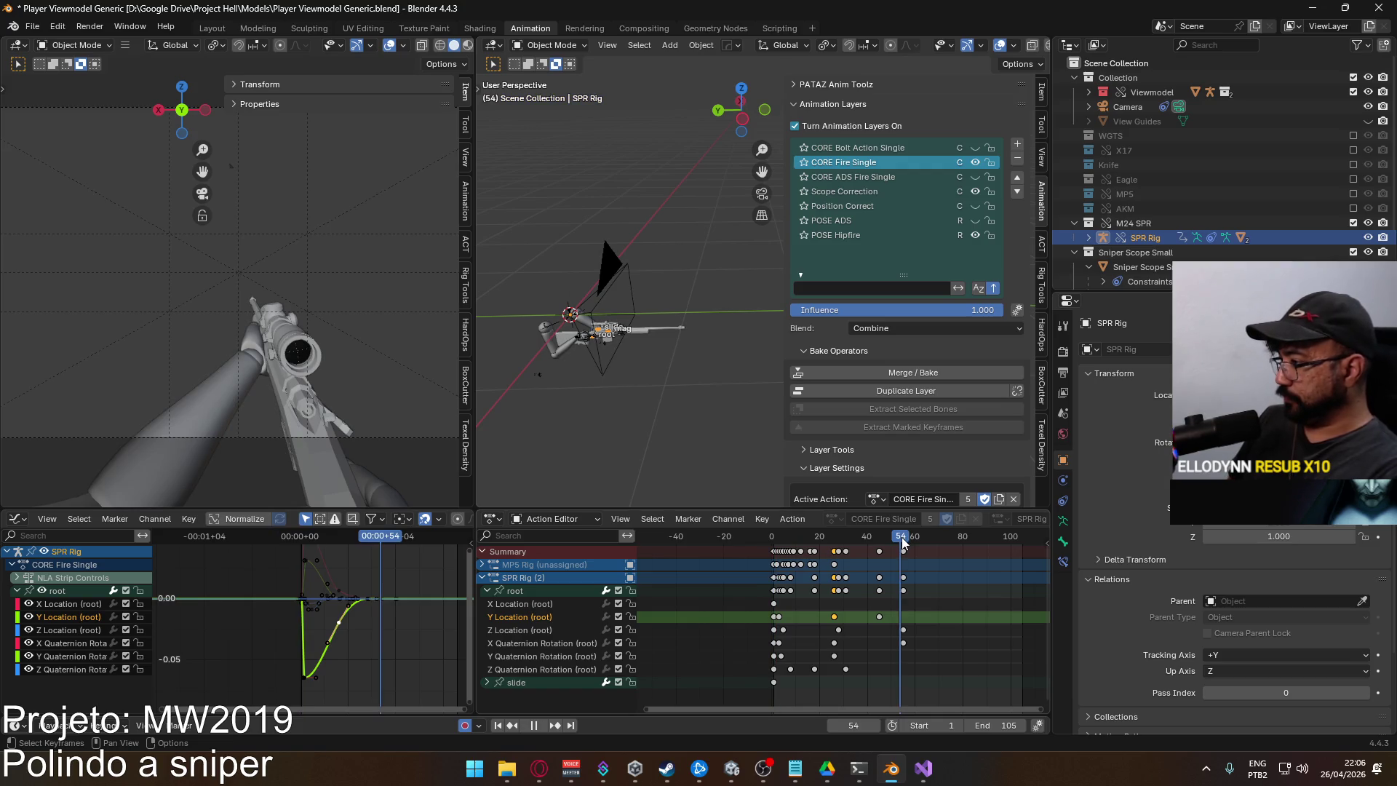
key(space)
text(5)
key(Return)
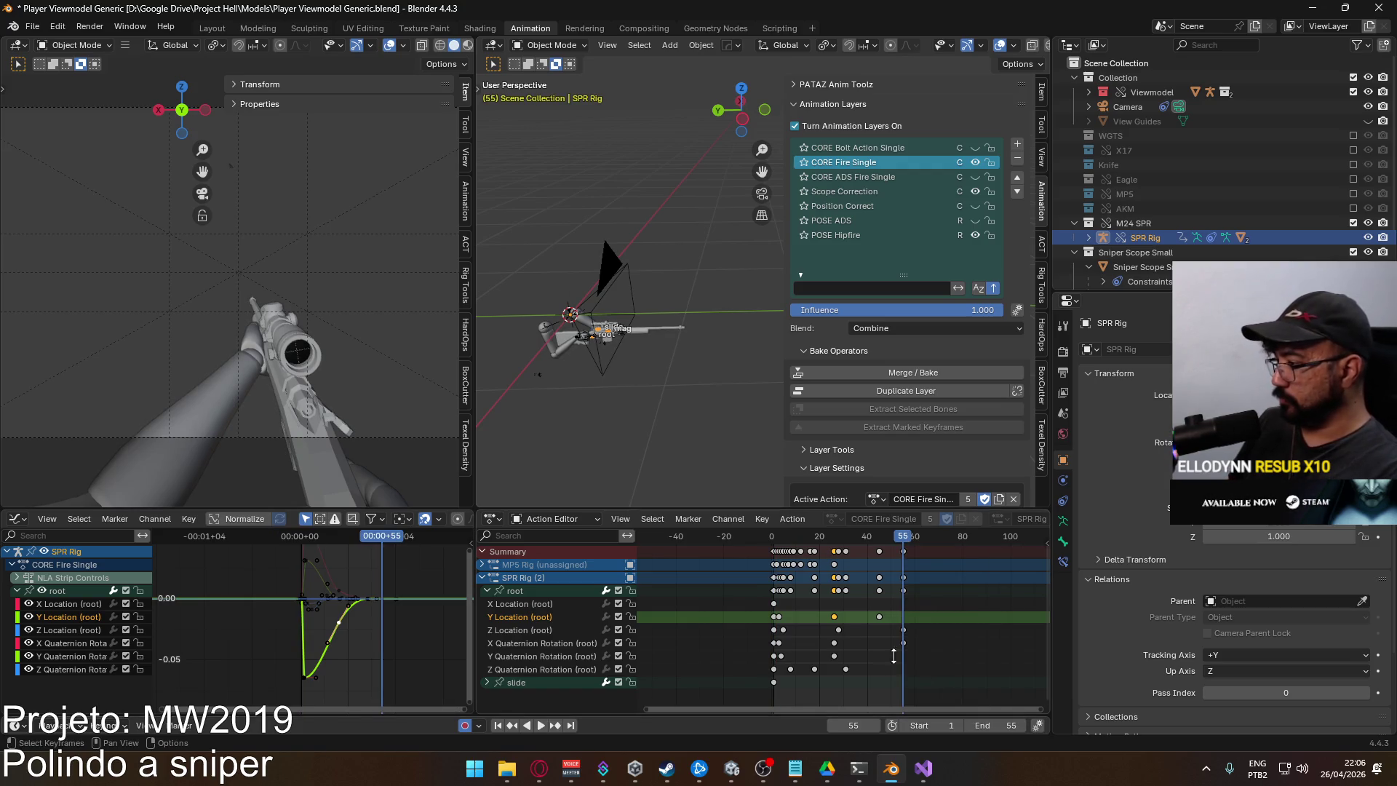
Return to the first frame, zoom onto the rifle and arms, and select the arms mesh
click(773, 542)
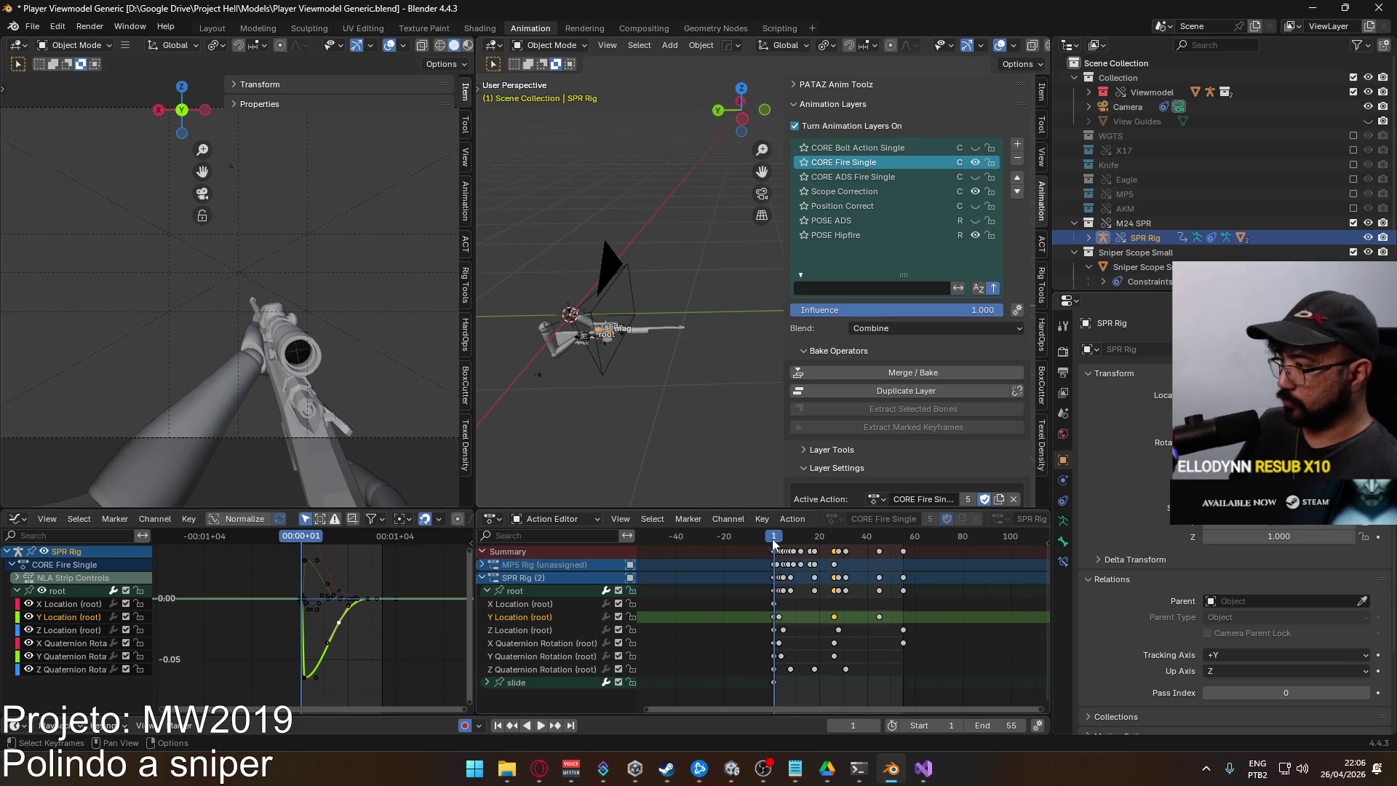
mouse_move(571, 349)
mouse_down()
mouse_move(576, 382)
mouse_move(666, 284)
mouse_move(639, 377)
mouse_move(652, 325)
mouse_move(605, 381)
mouse_up()
click(681, 342)
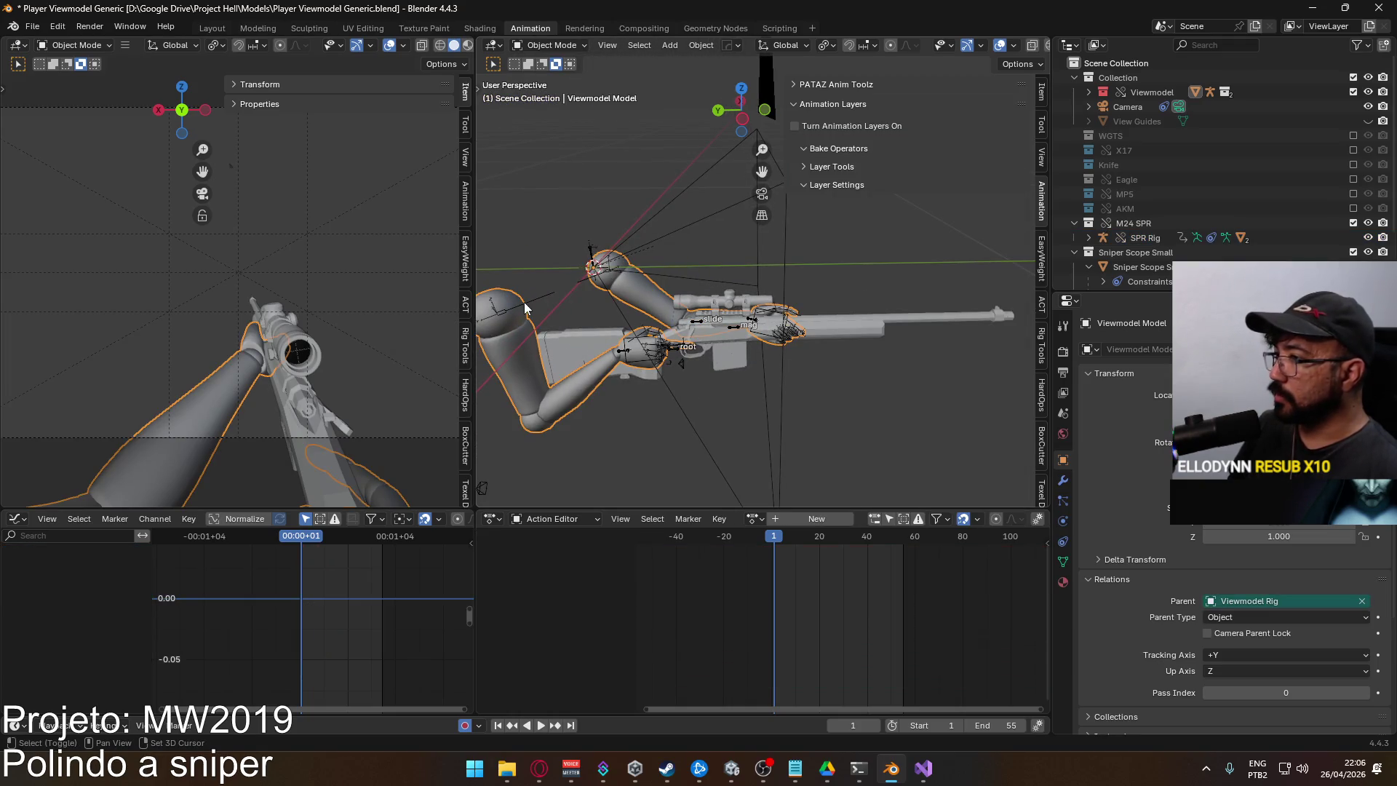
Make Viewmodel Rig active, save the blend file, and start an FBX export with the Unity preset
click(524, 303)
key(ctrl+s)
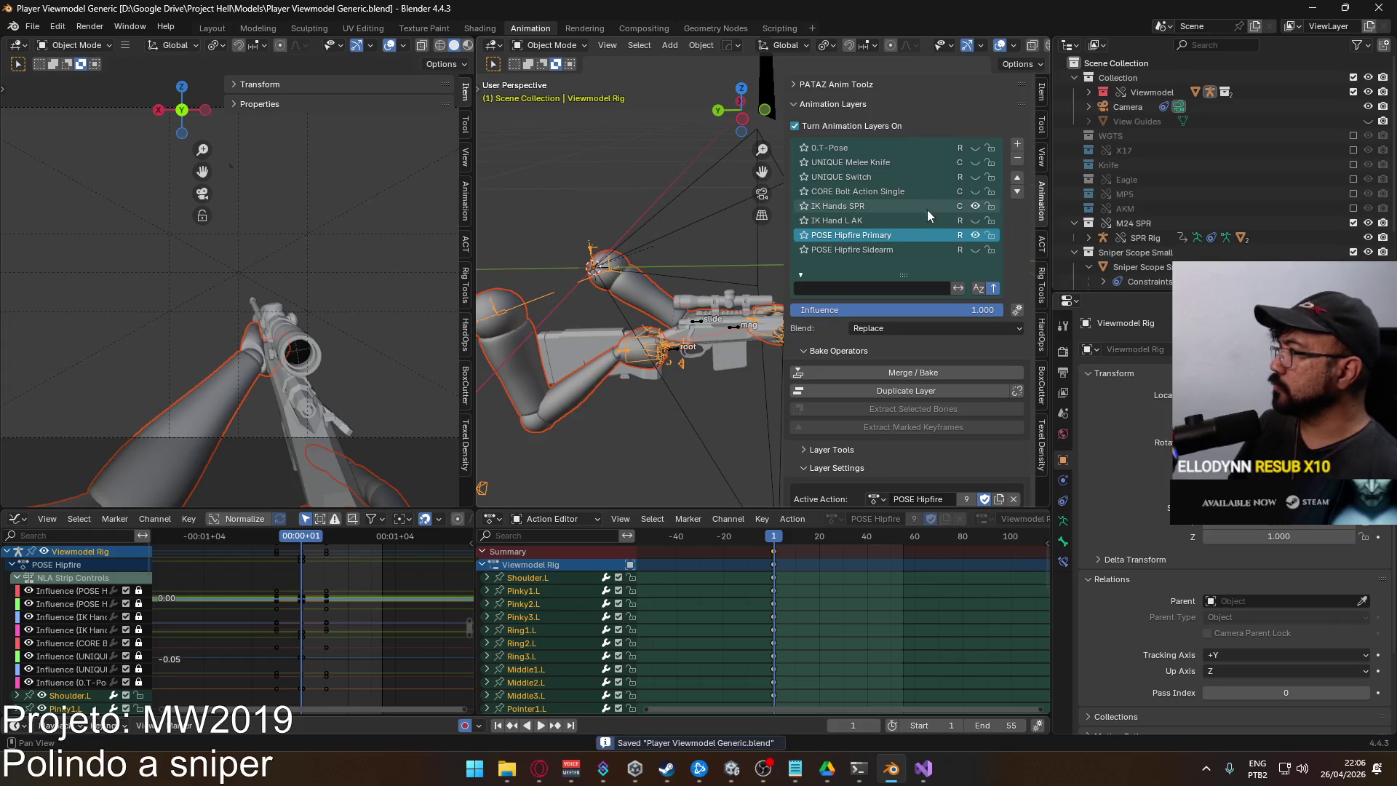
click(33, 27)
mouse_move(108, 245)
click(318, 369)
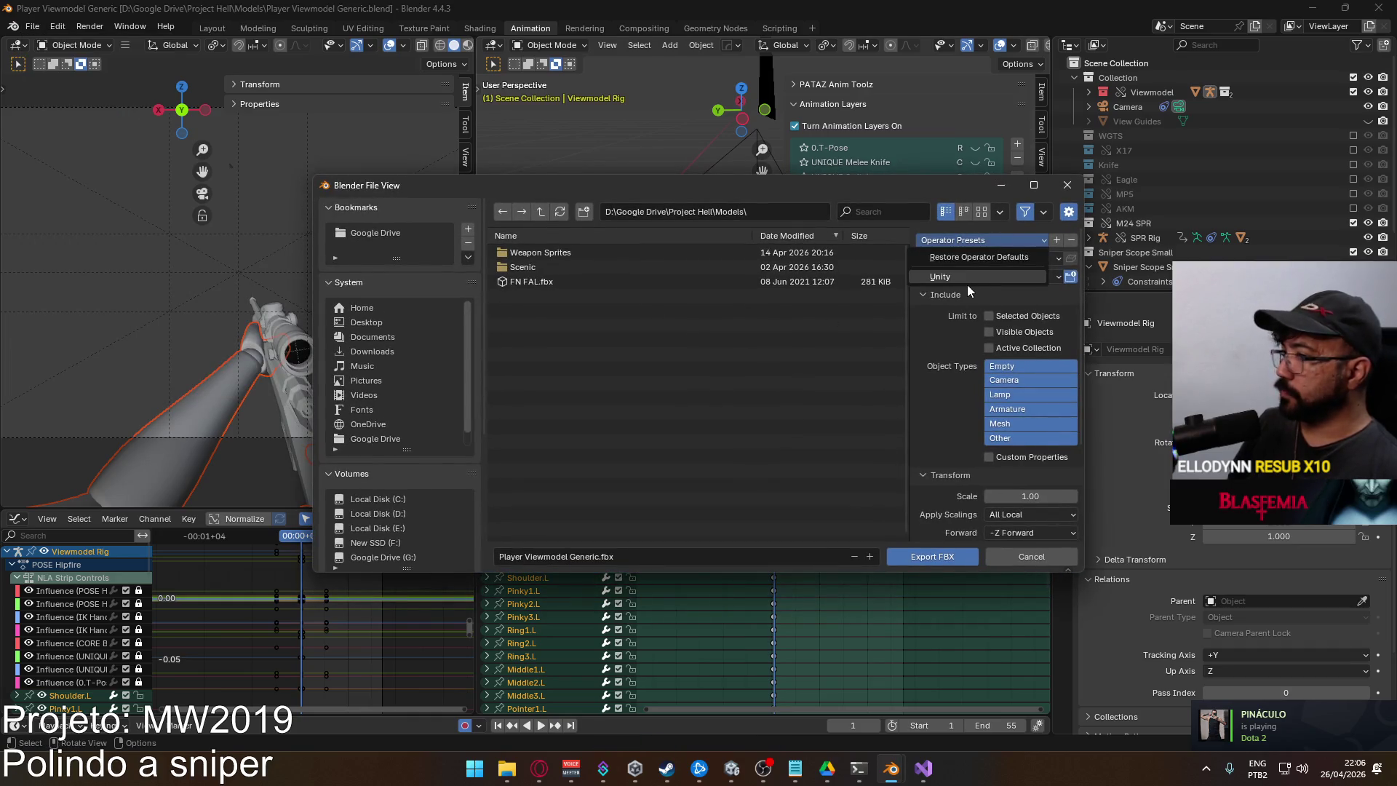
click(962, 278)
Browse to Animations\Viewmodel and export over Viewmodel@SPR Fire Single.fbx
scroll(407, 472, down, 5)
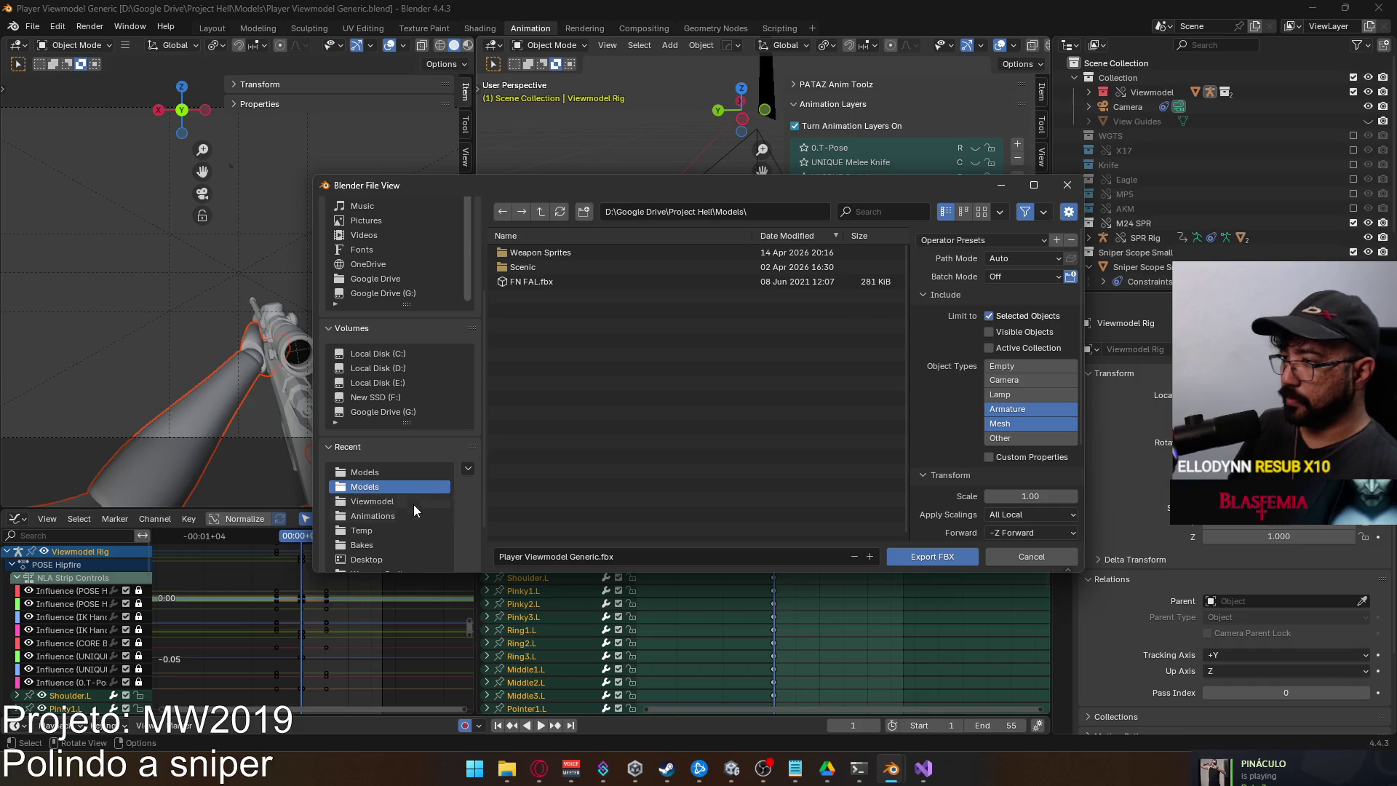
click(403, 471)
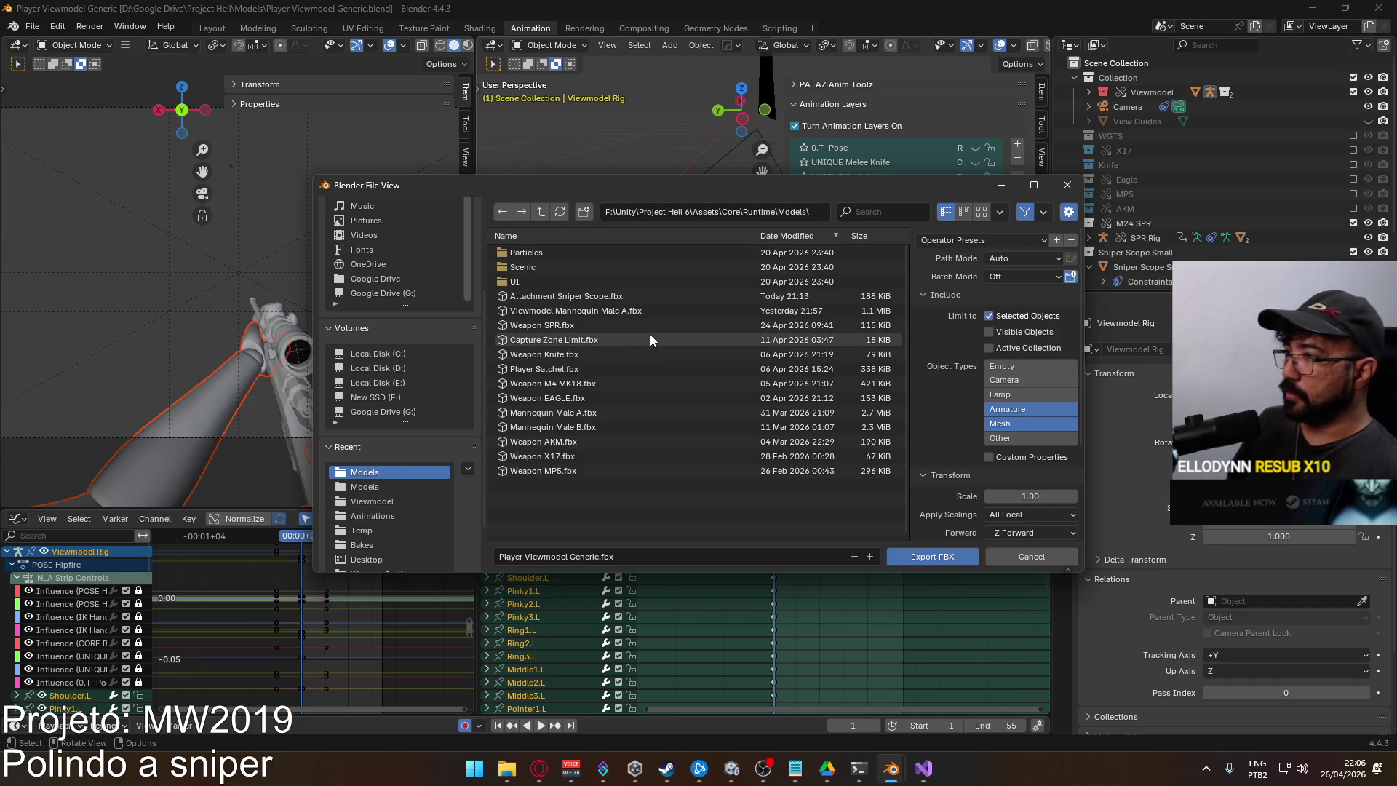
mouse_move(760, 183)
mouse_down()
mouse_move(539, 317)
mouse_move(655, 236)
mouse_up()
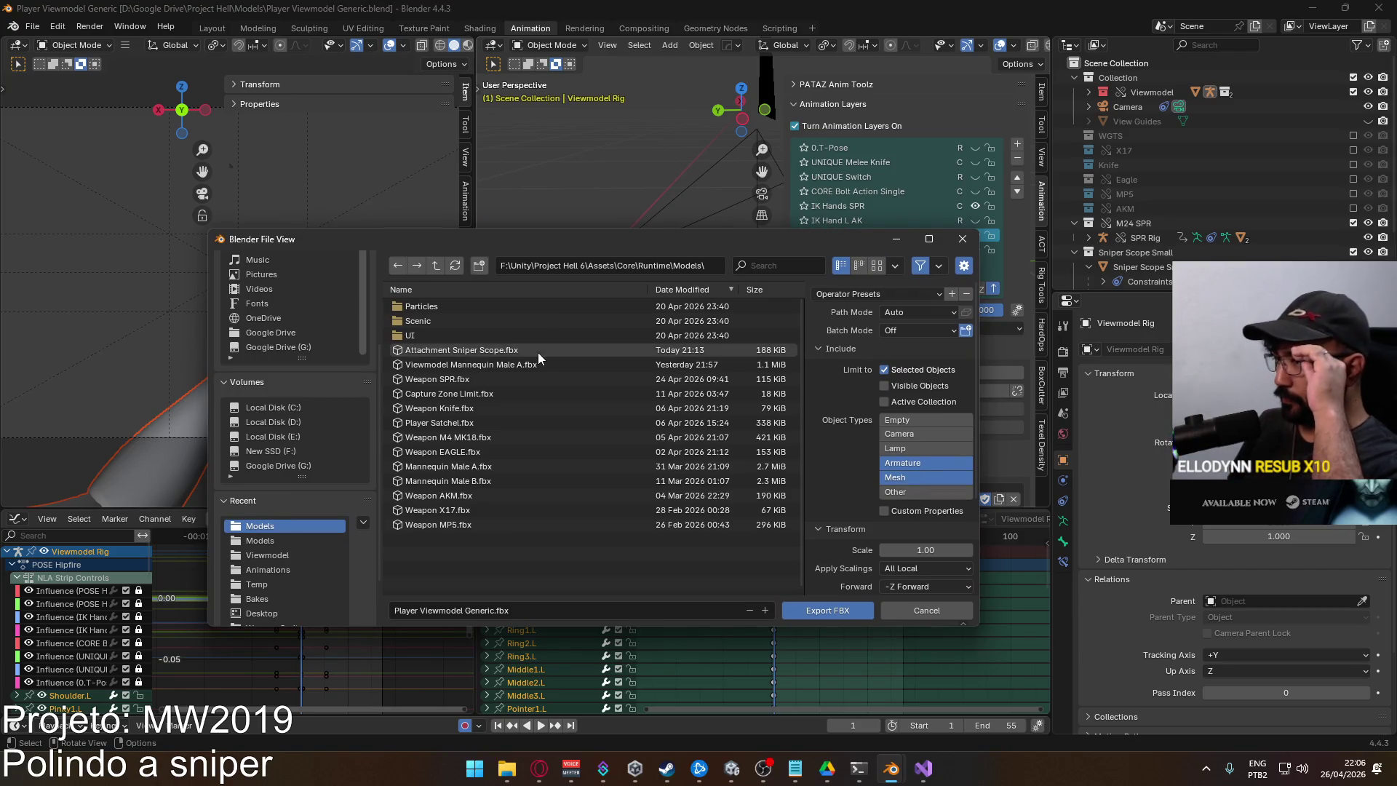
click(284, 569)
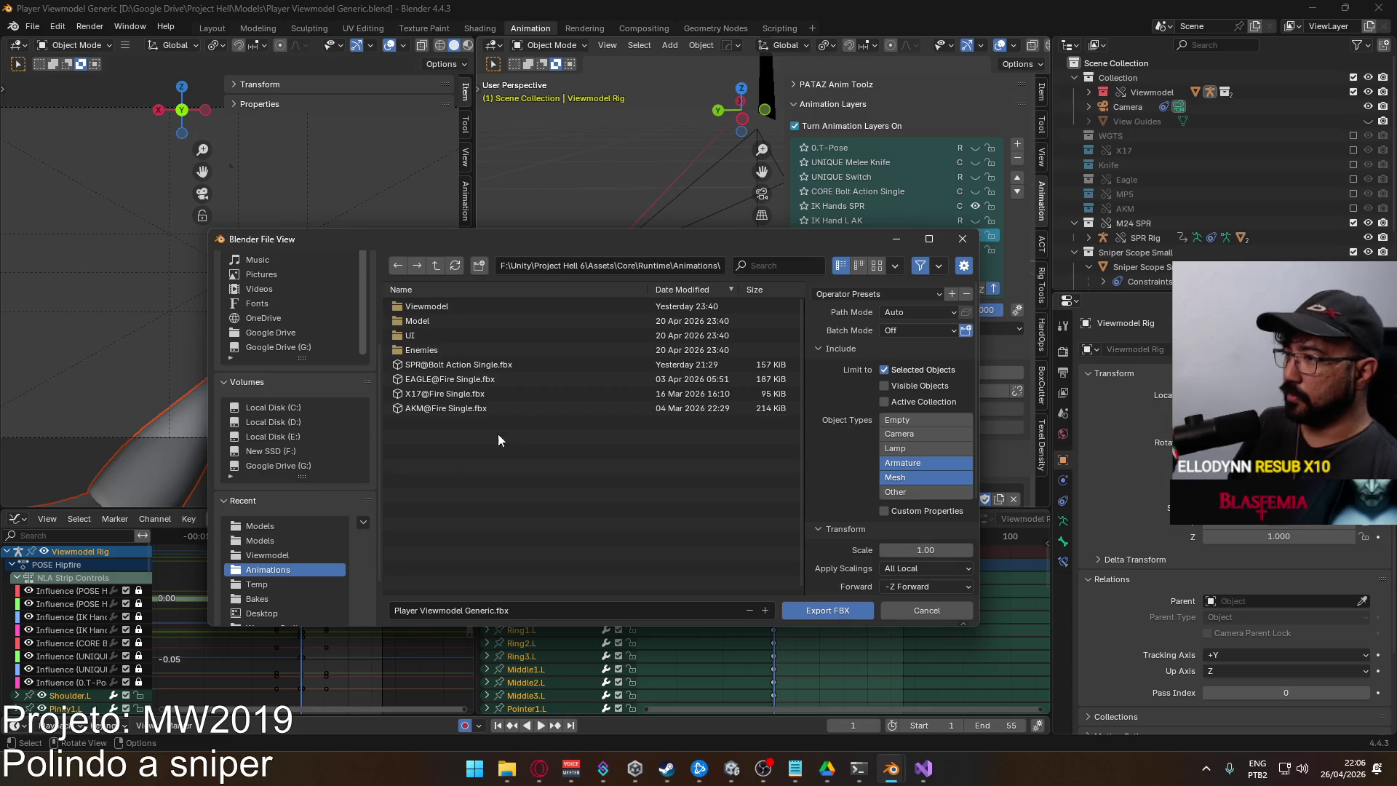
double_click(460, 320)
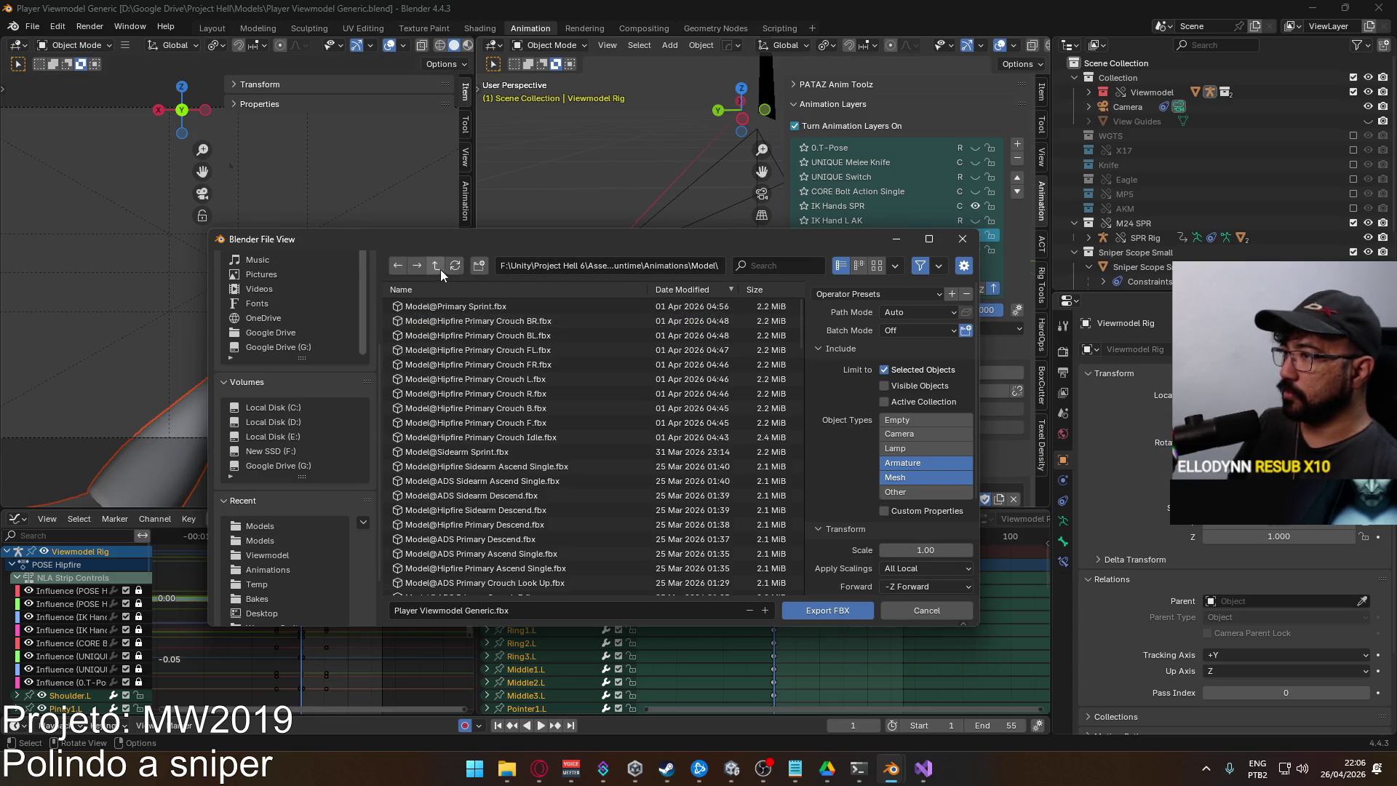
click(439, 267)
double_click(464, 309)
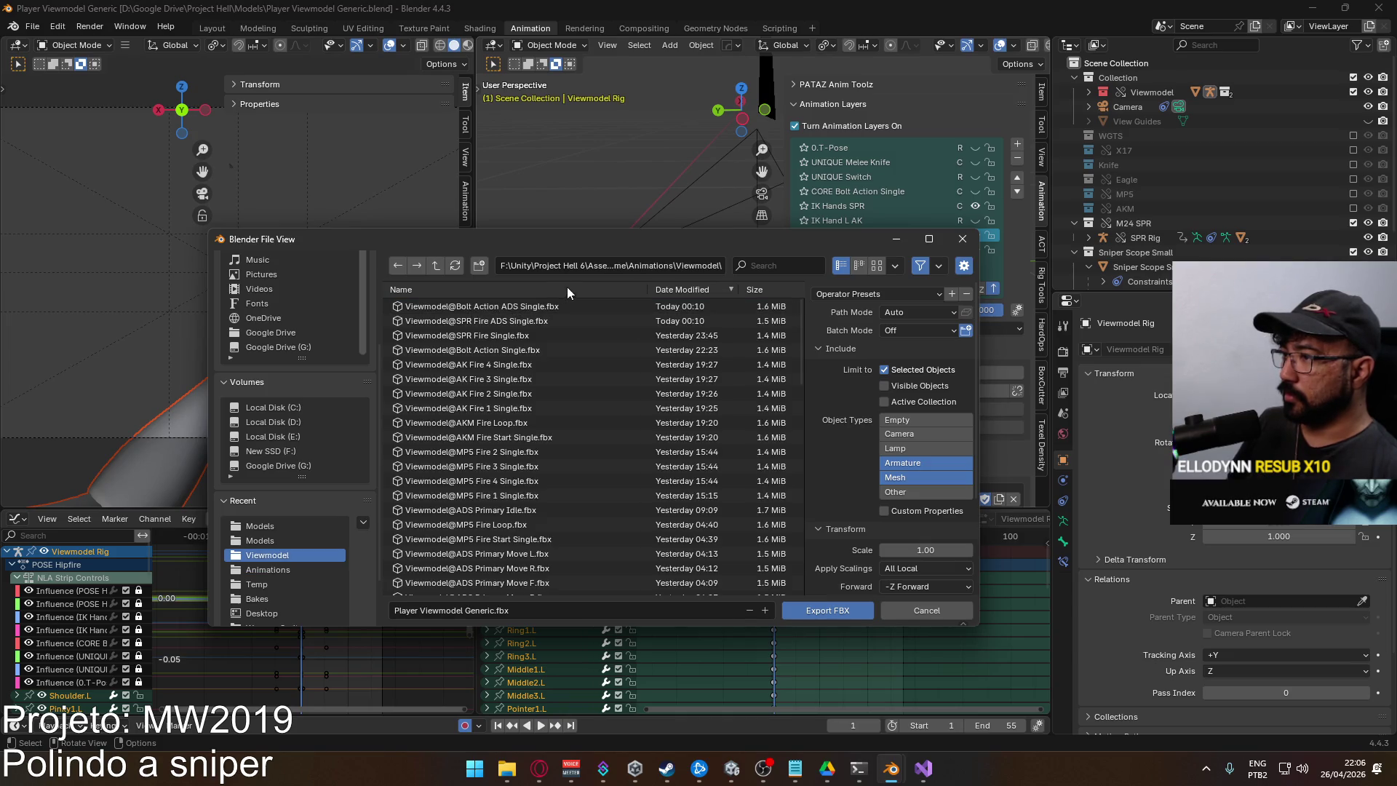
click(518, 334)
mouse_move(644, 243)
mouse_down()
mouse_move(662, 481)
mouse_move(654, 250)
mouse_up()
double_click(501, 347)
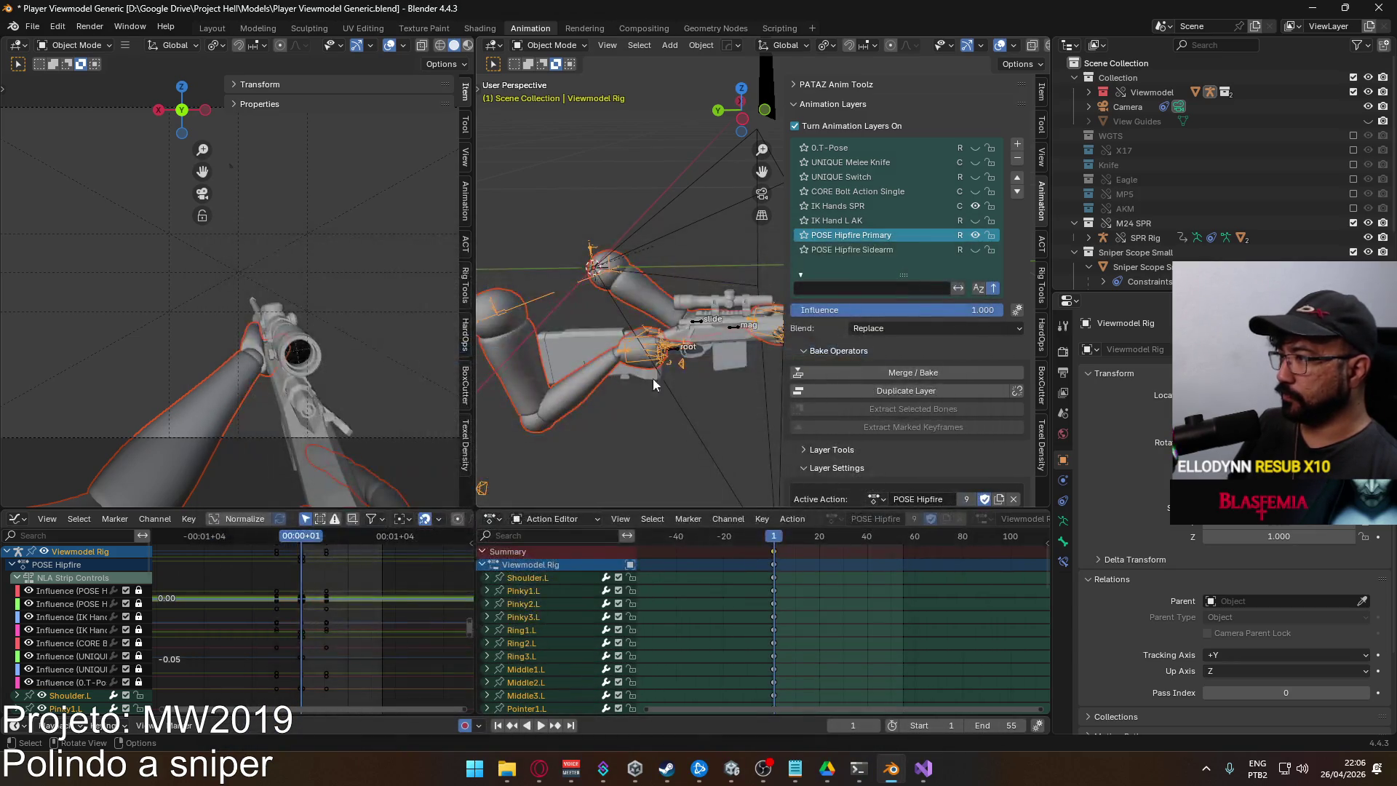
key(space)
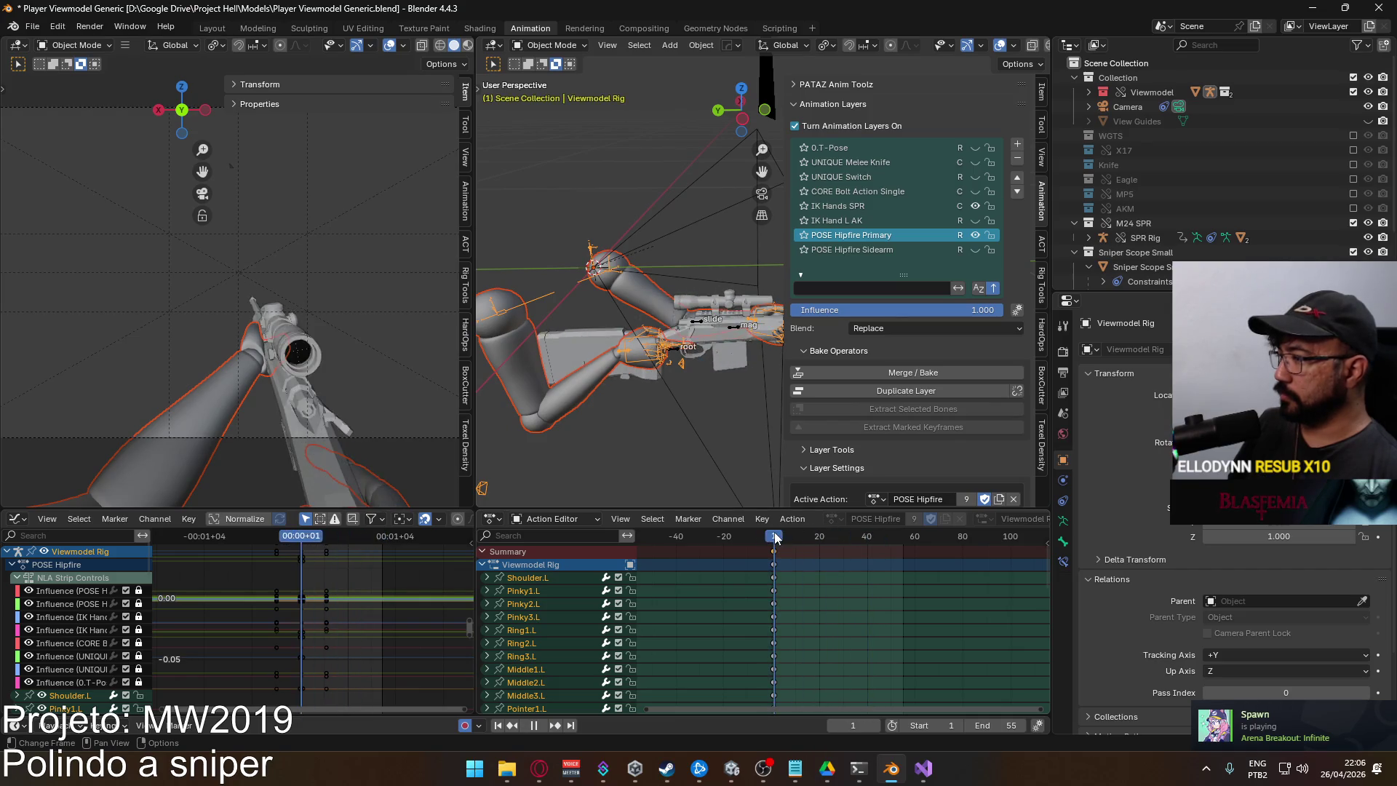
click(773, 535)
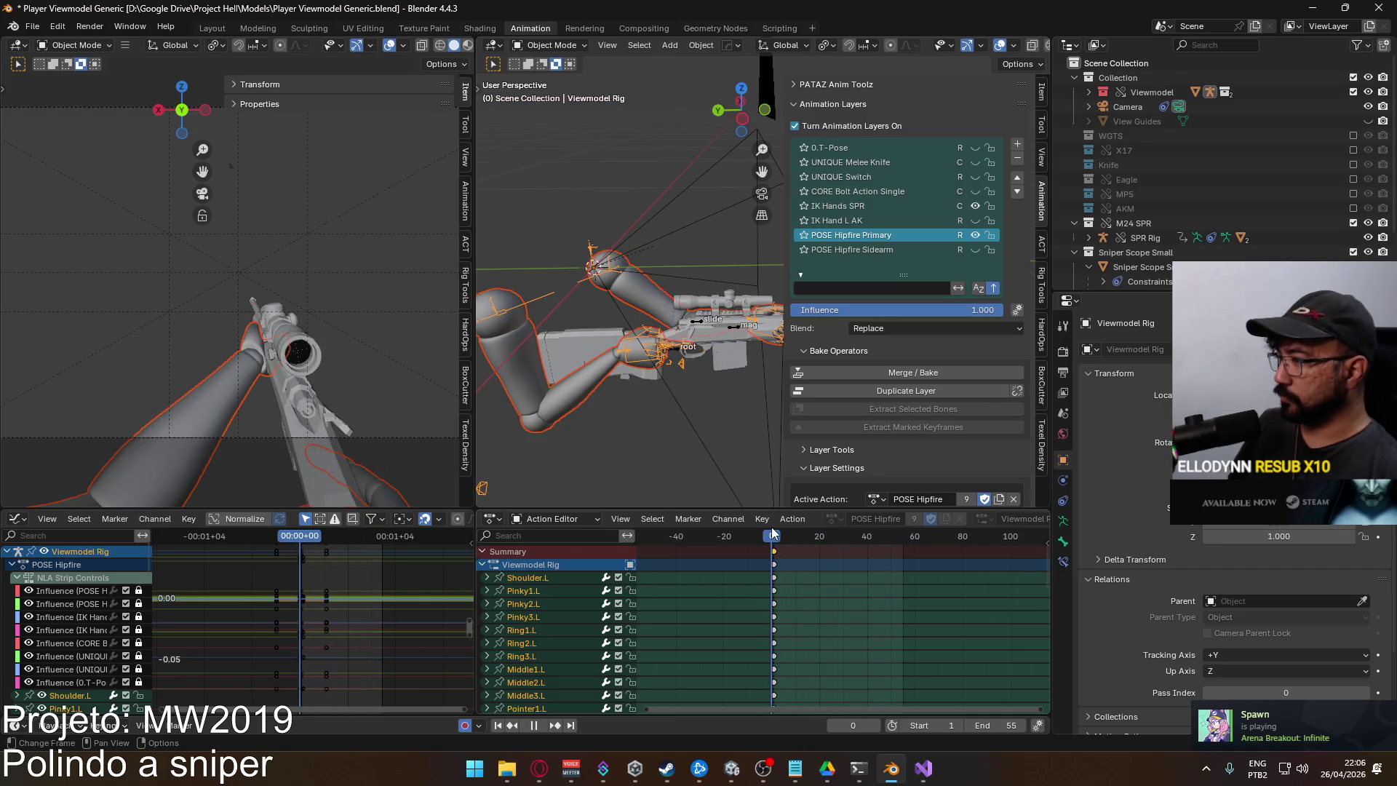
drag(773, 535, 774, 534)
key(space)
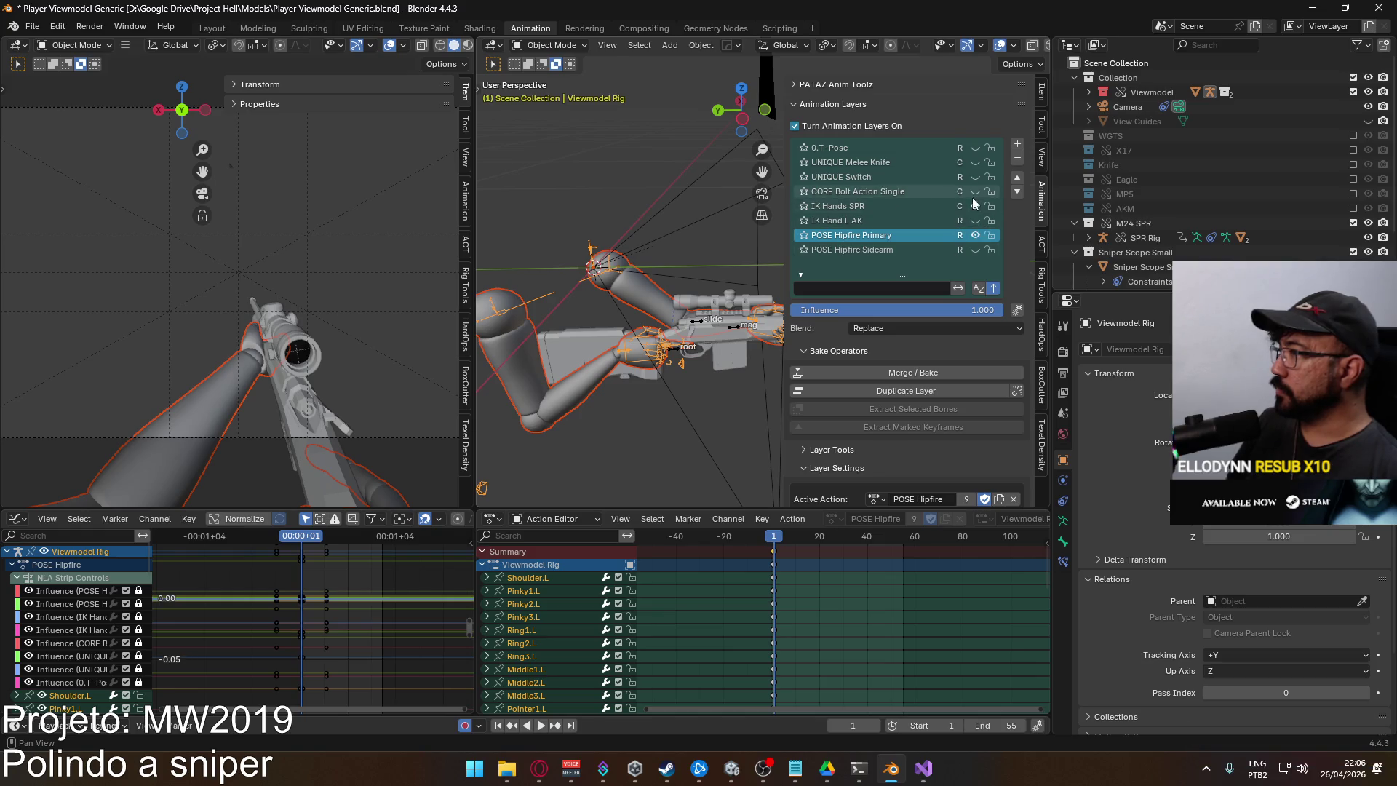
click(698, 329)
click(625, 362)
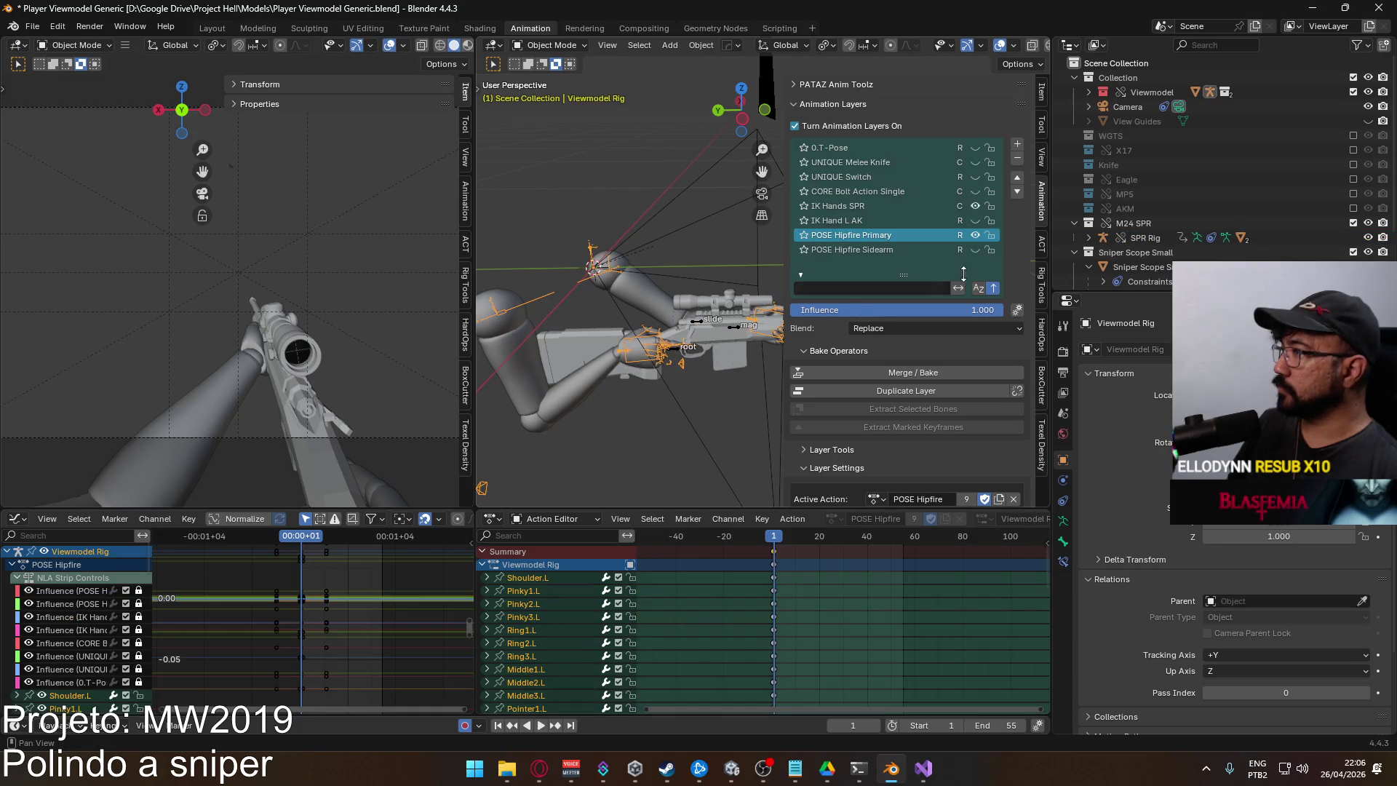
click(698, 329)
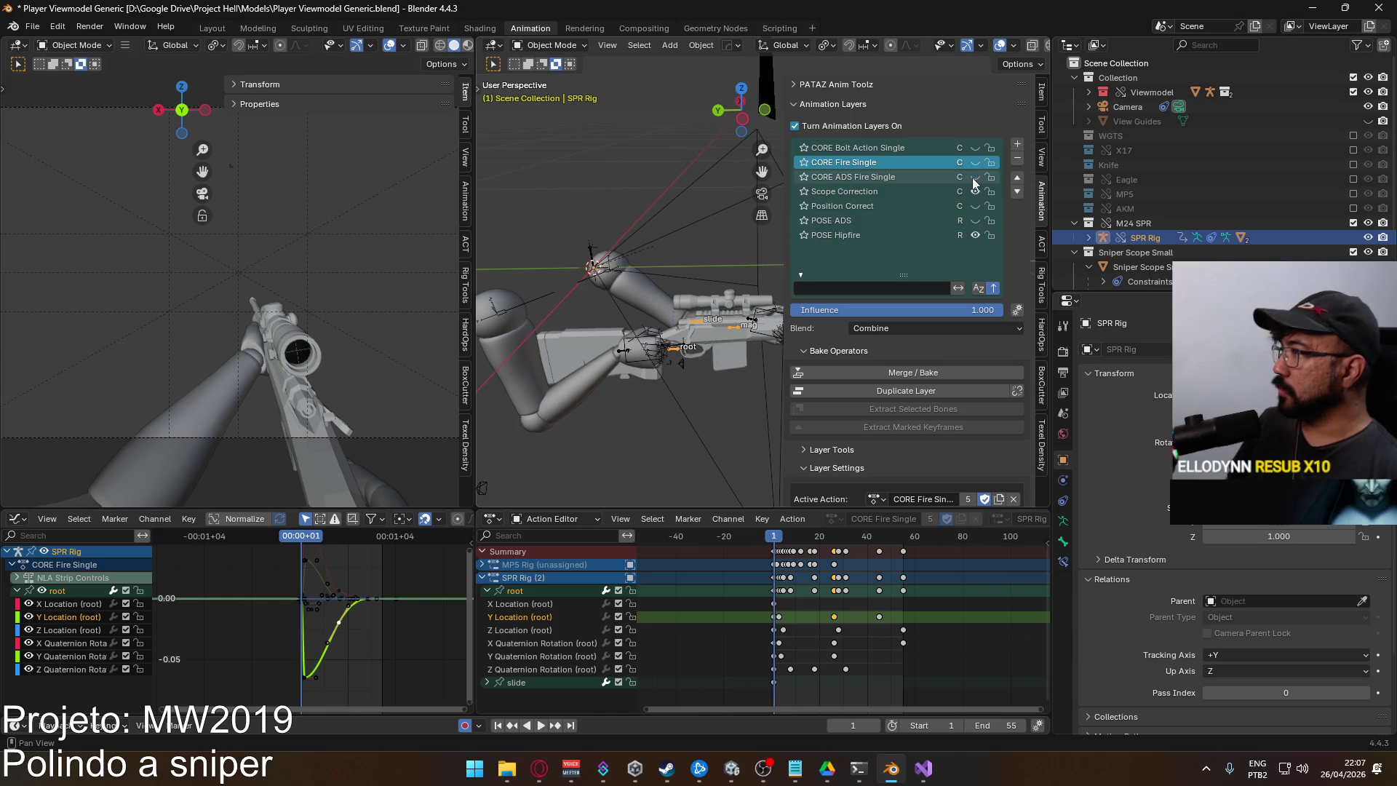
click(975, 177)
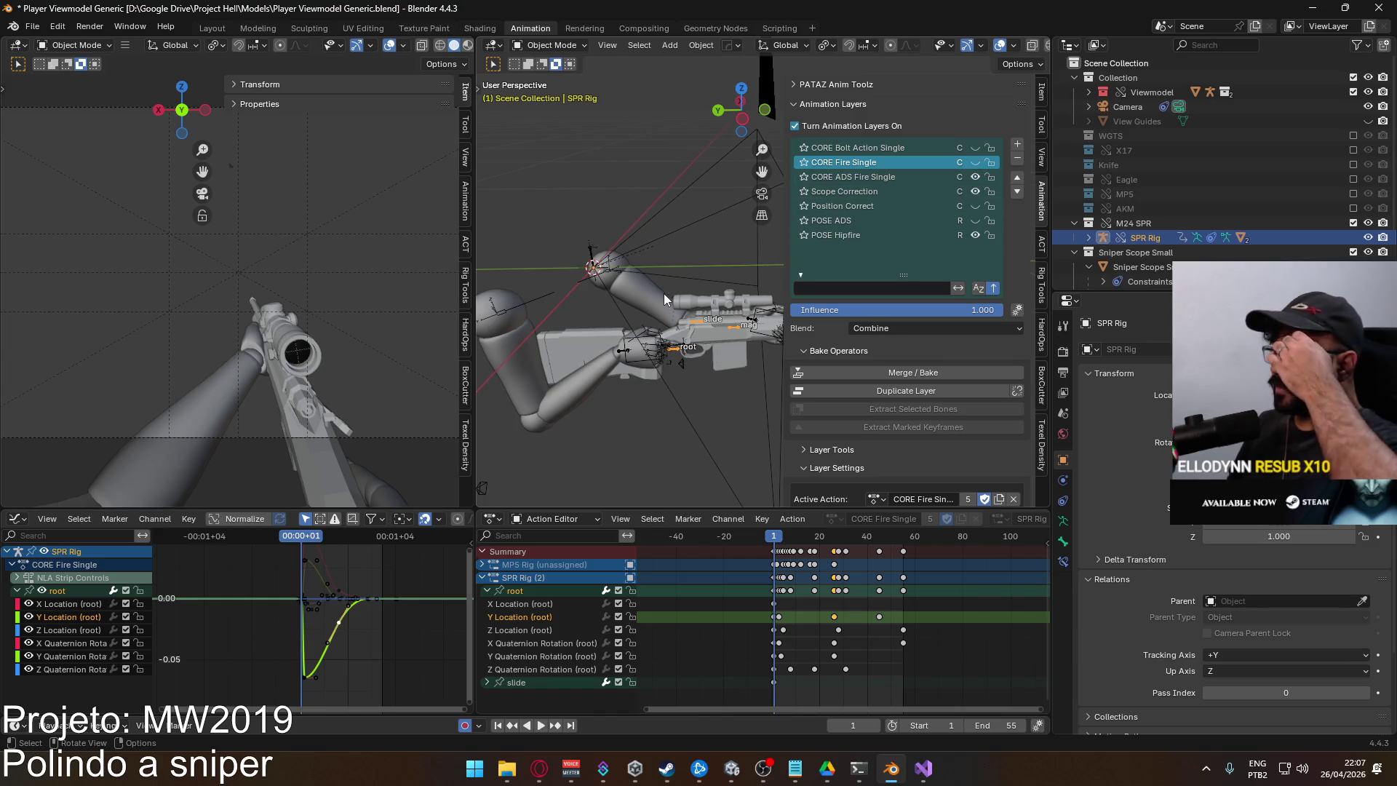
click(610, 359)
click(608, 364)
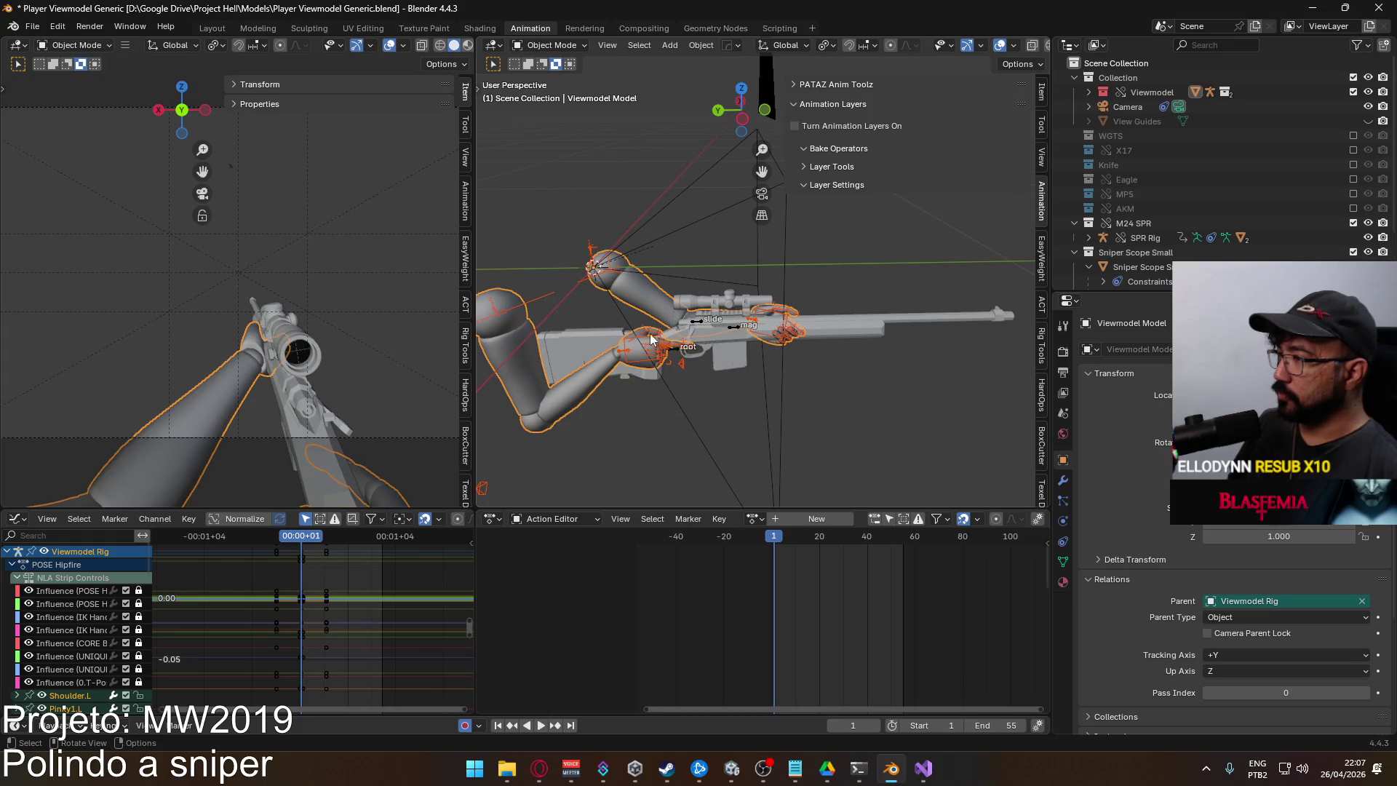
click(693, 332)
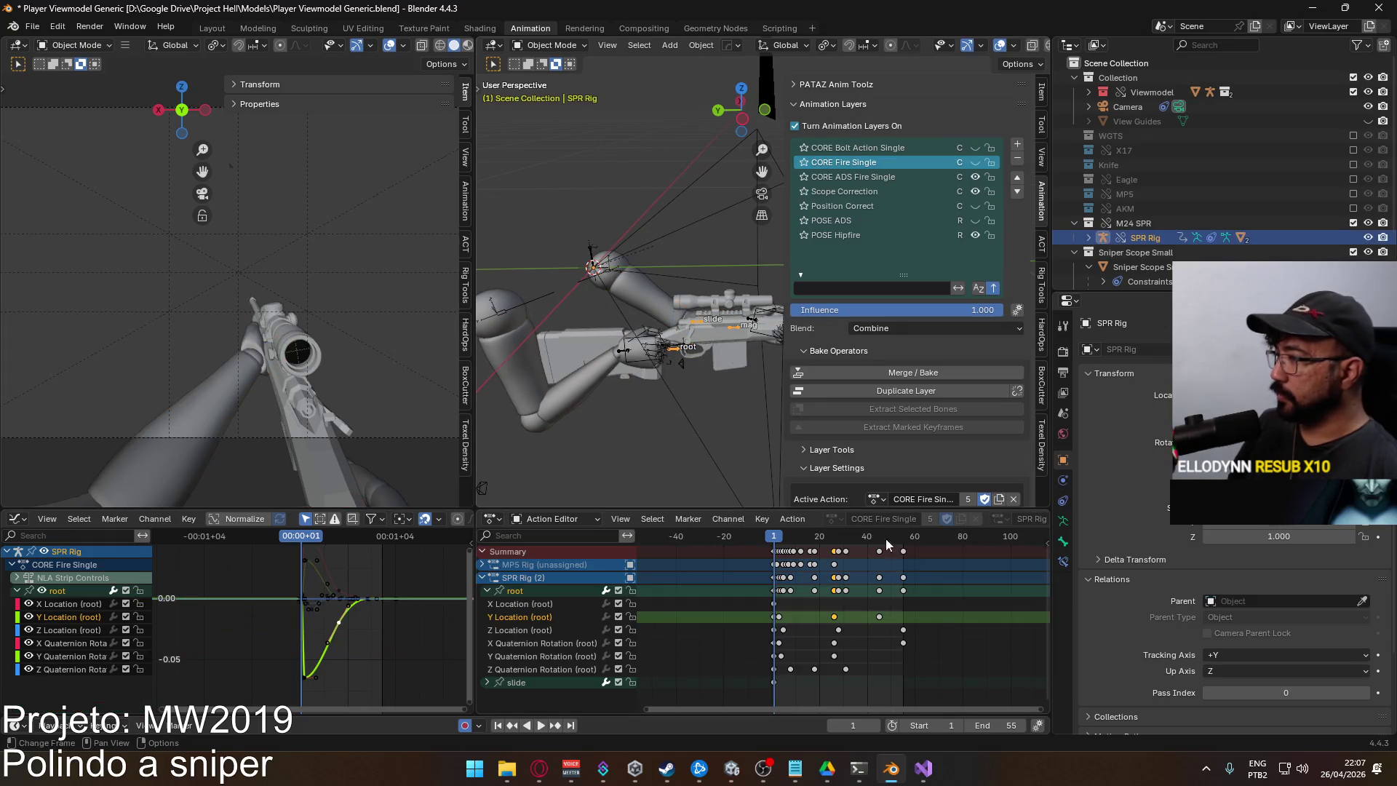
key(space)
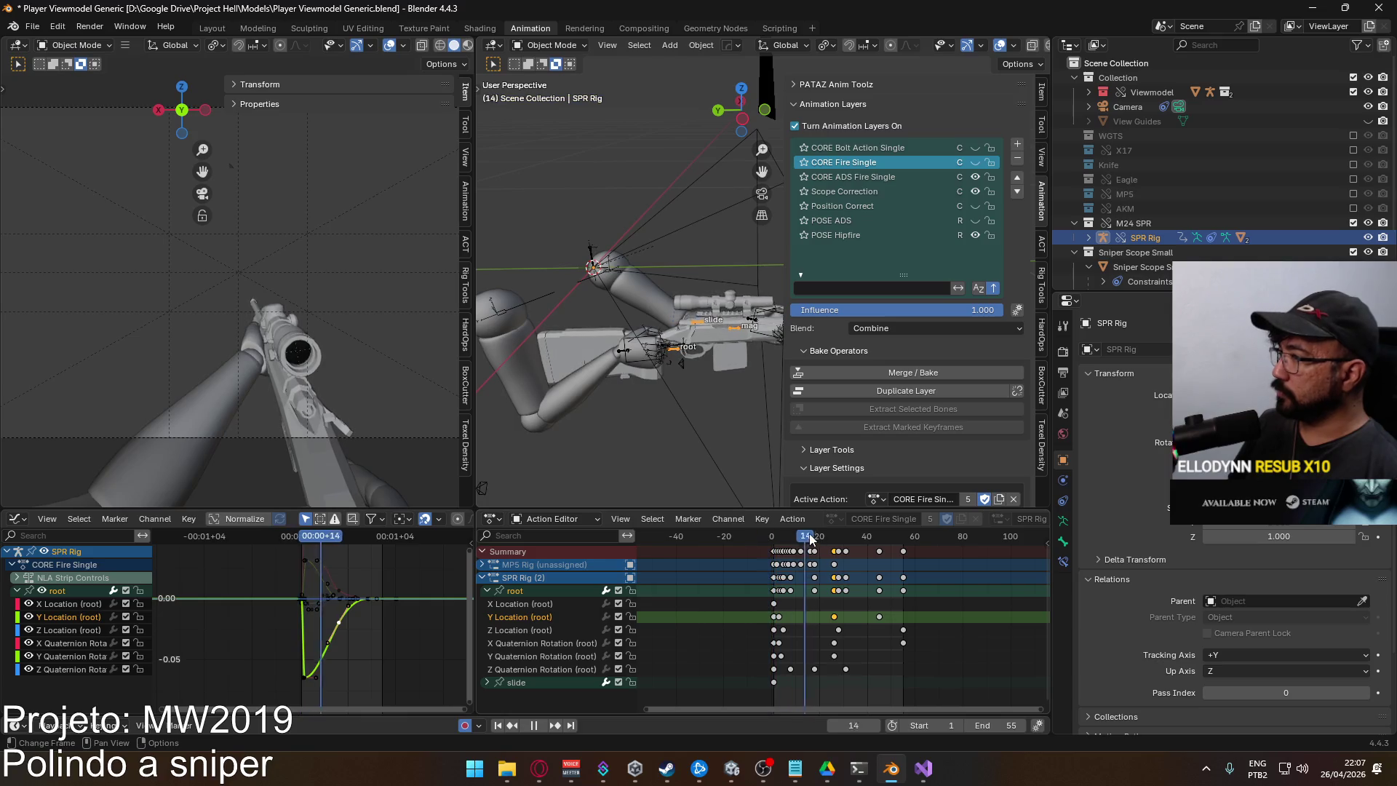
drag(868, 537, 775, 544)
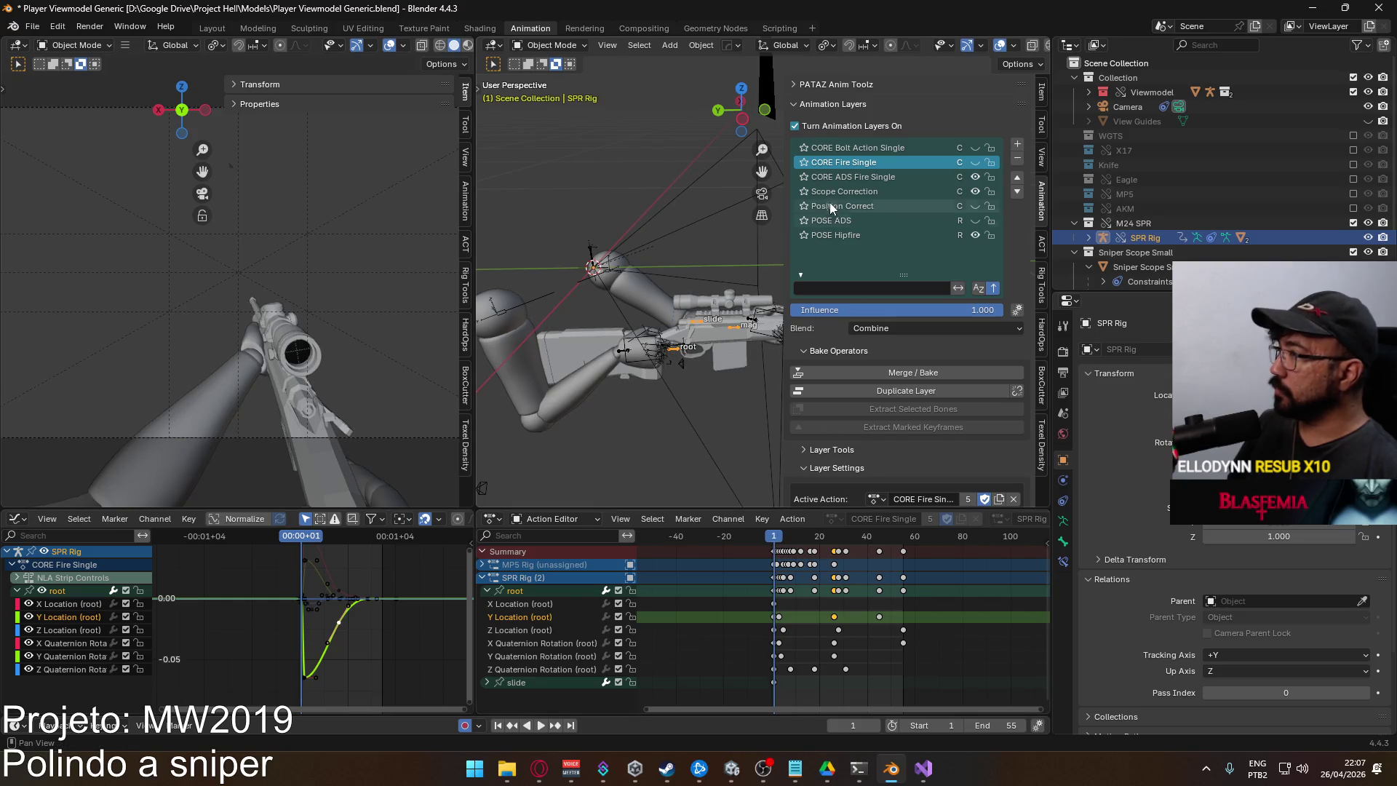
Activate the CORE ADS Fire Single layer and set the scene end frame to 43
click(844, 177)
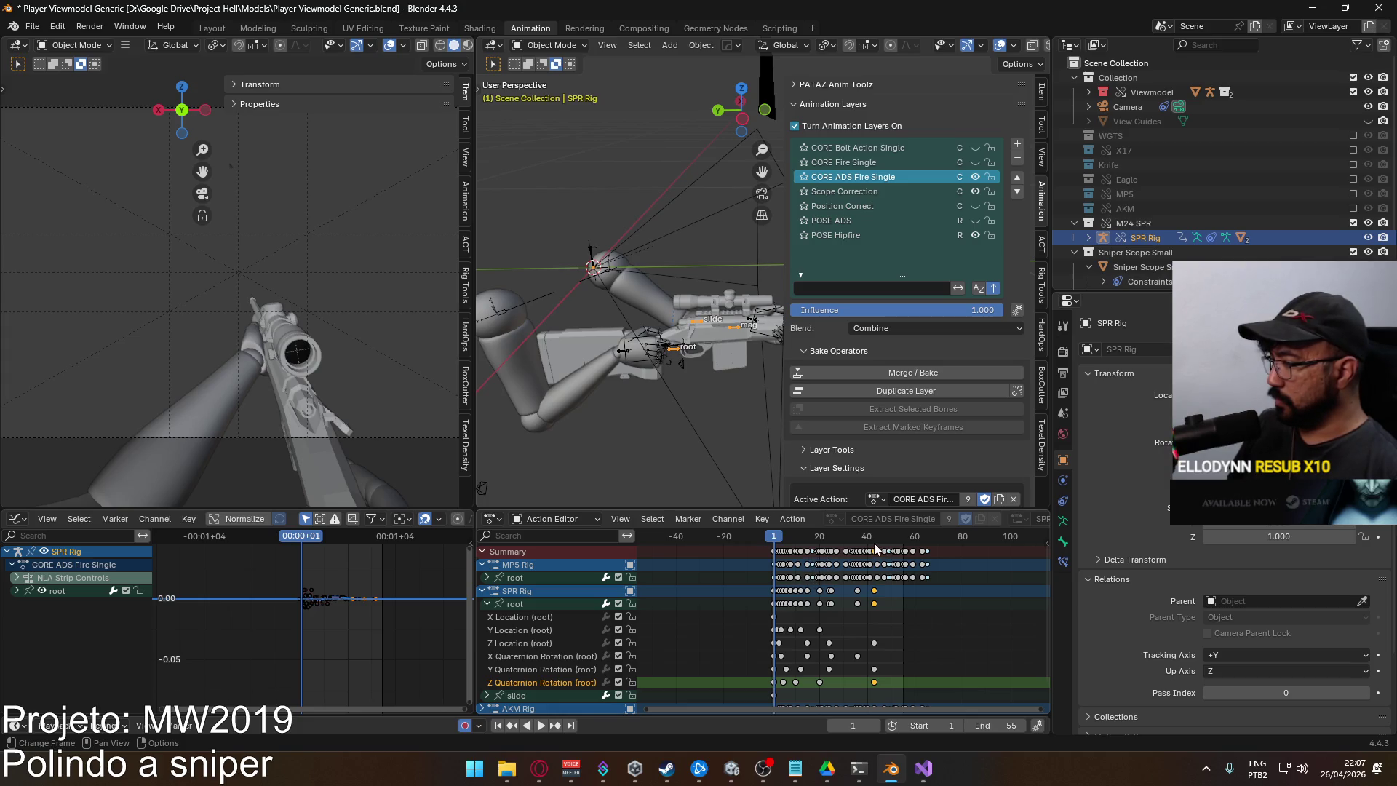
drag(874, 534, 876, 542)
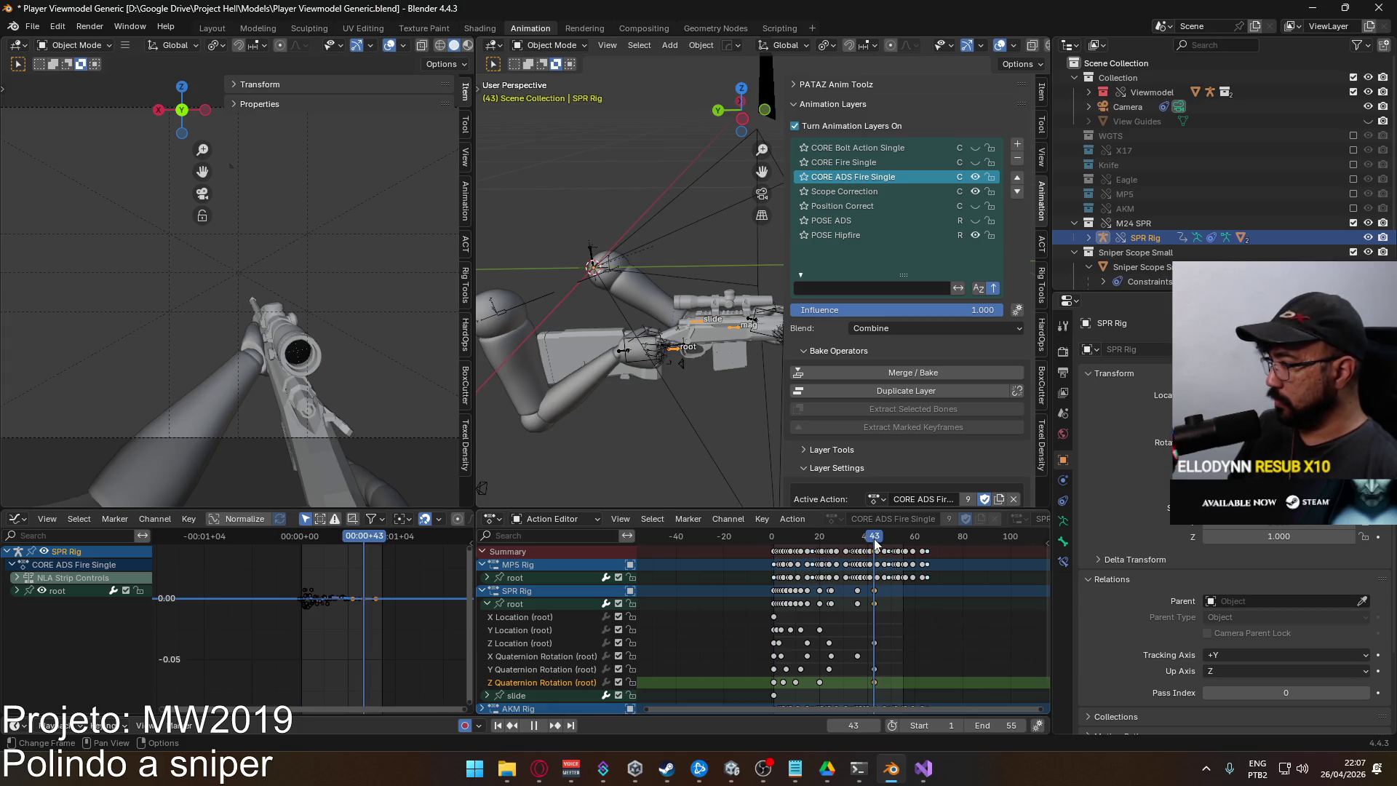
click(1006, 724)
text(4)
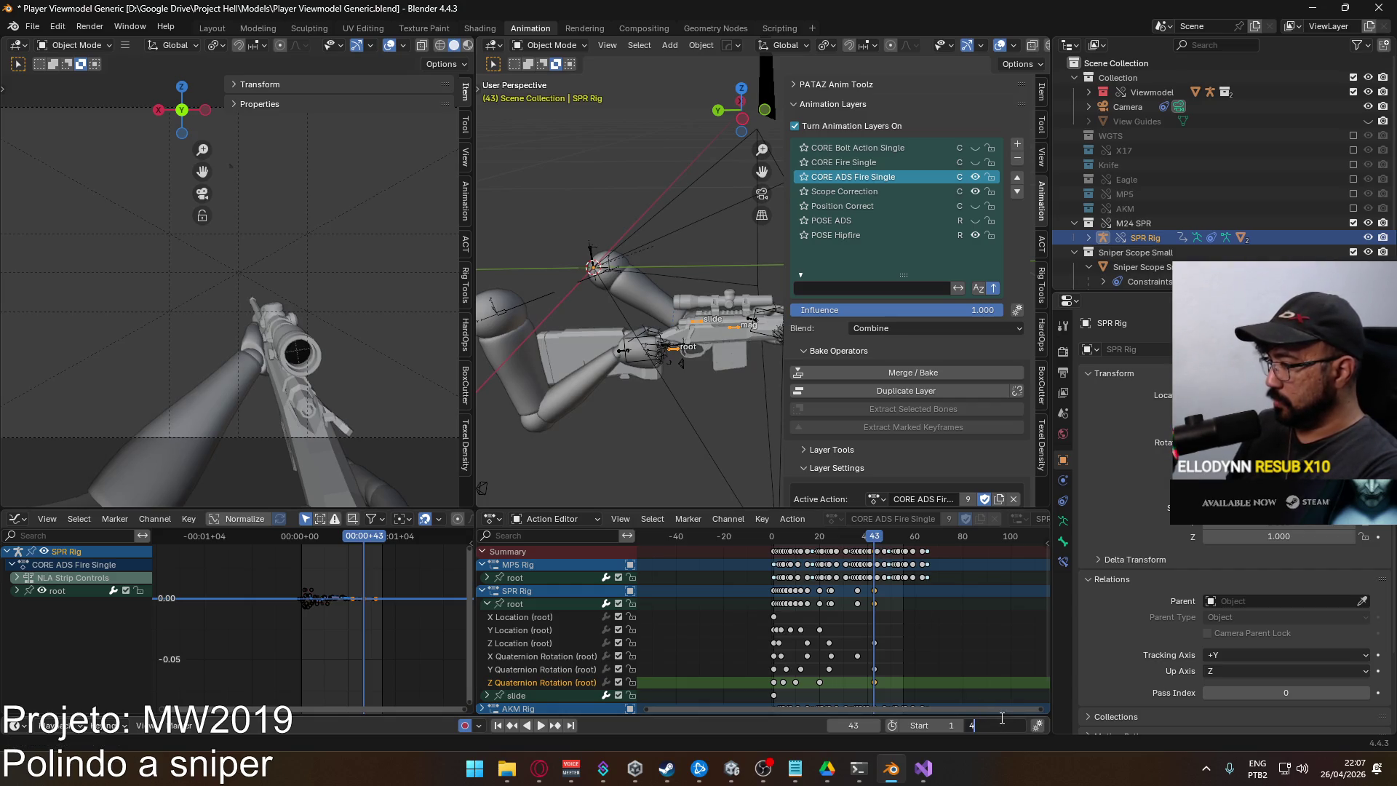
text(3)
key(Return)
Preview the early frames with POSE ADS on, turn it off, and collapse the root channels
drag(873, 538, 775, 553)
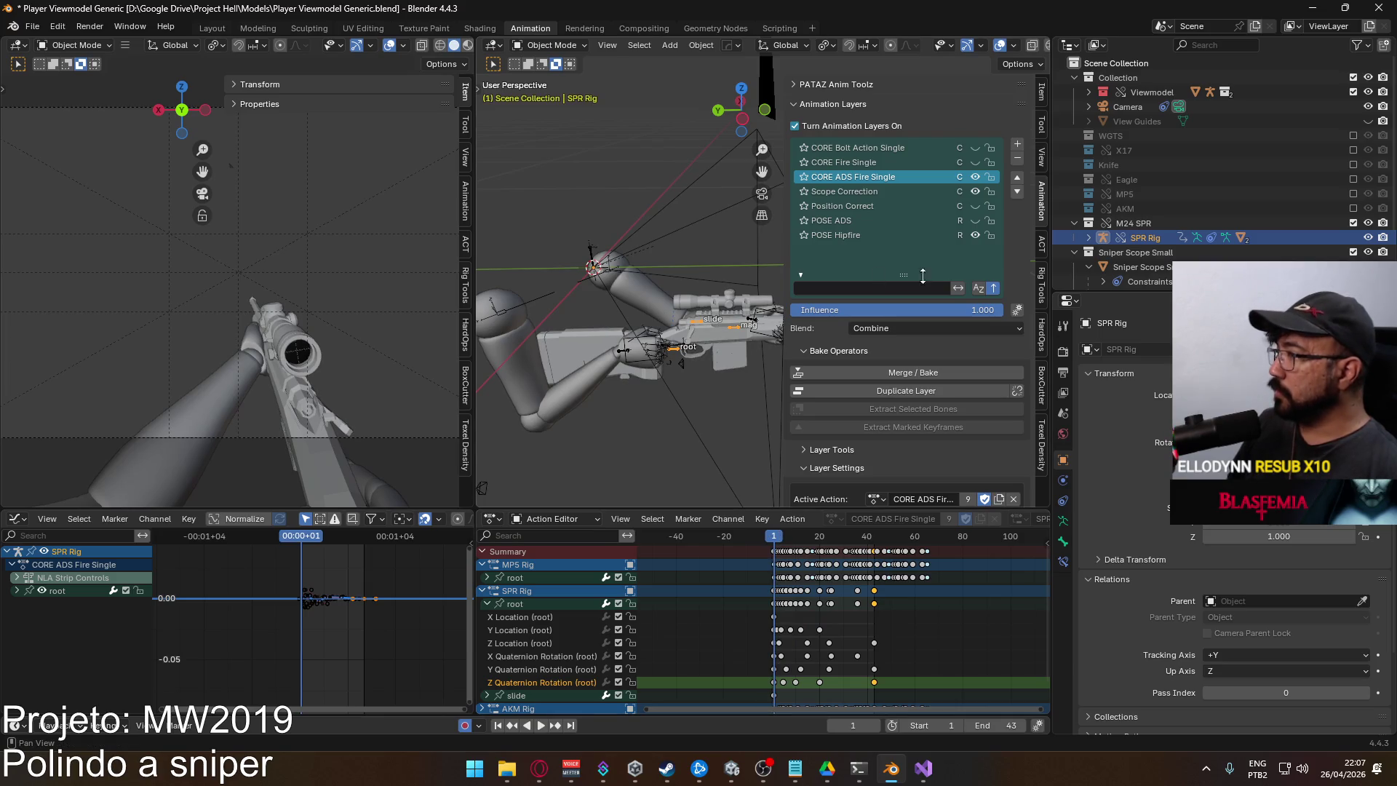
click(975, 221)
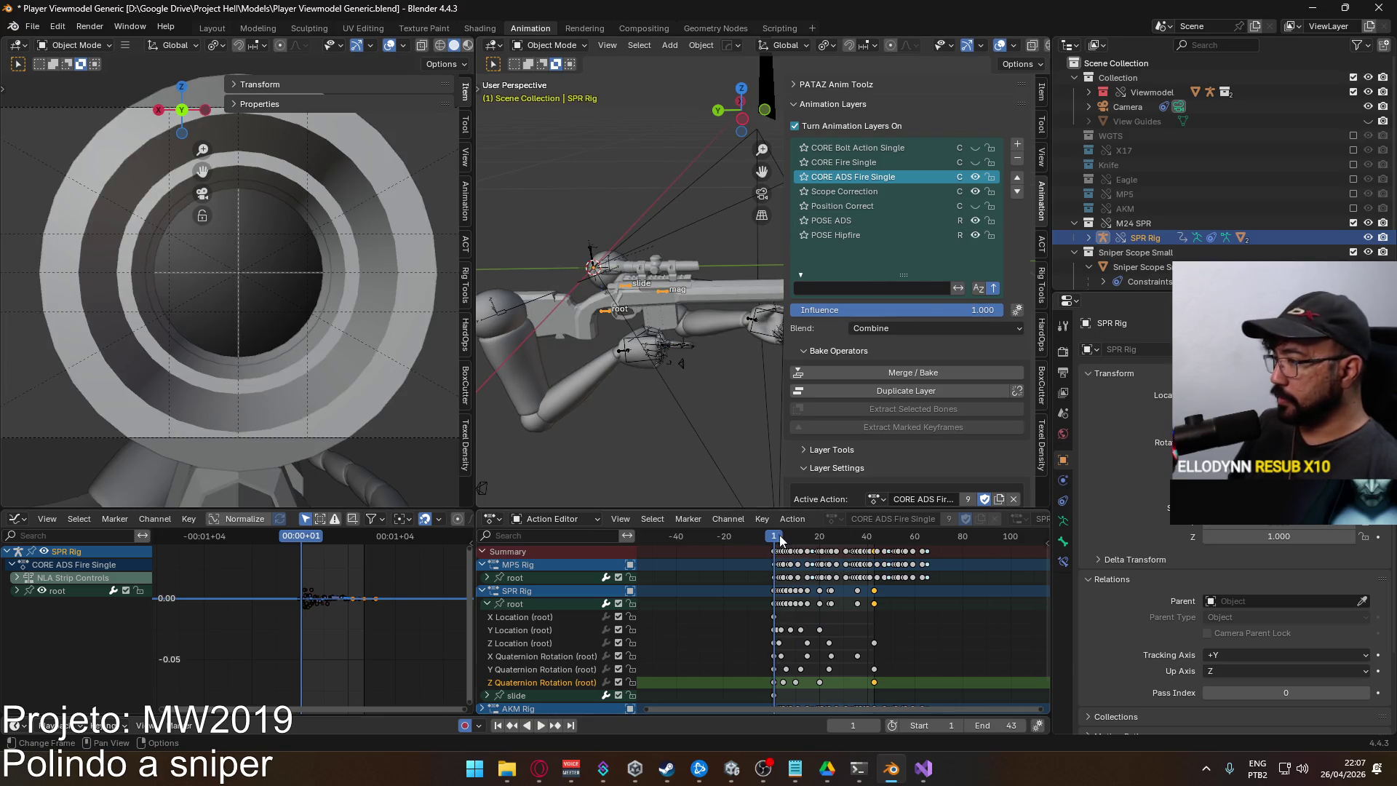
drag(776, 537, 802, 537)
key(Escape)
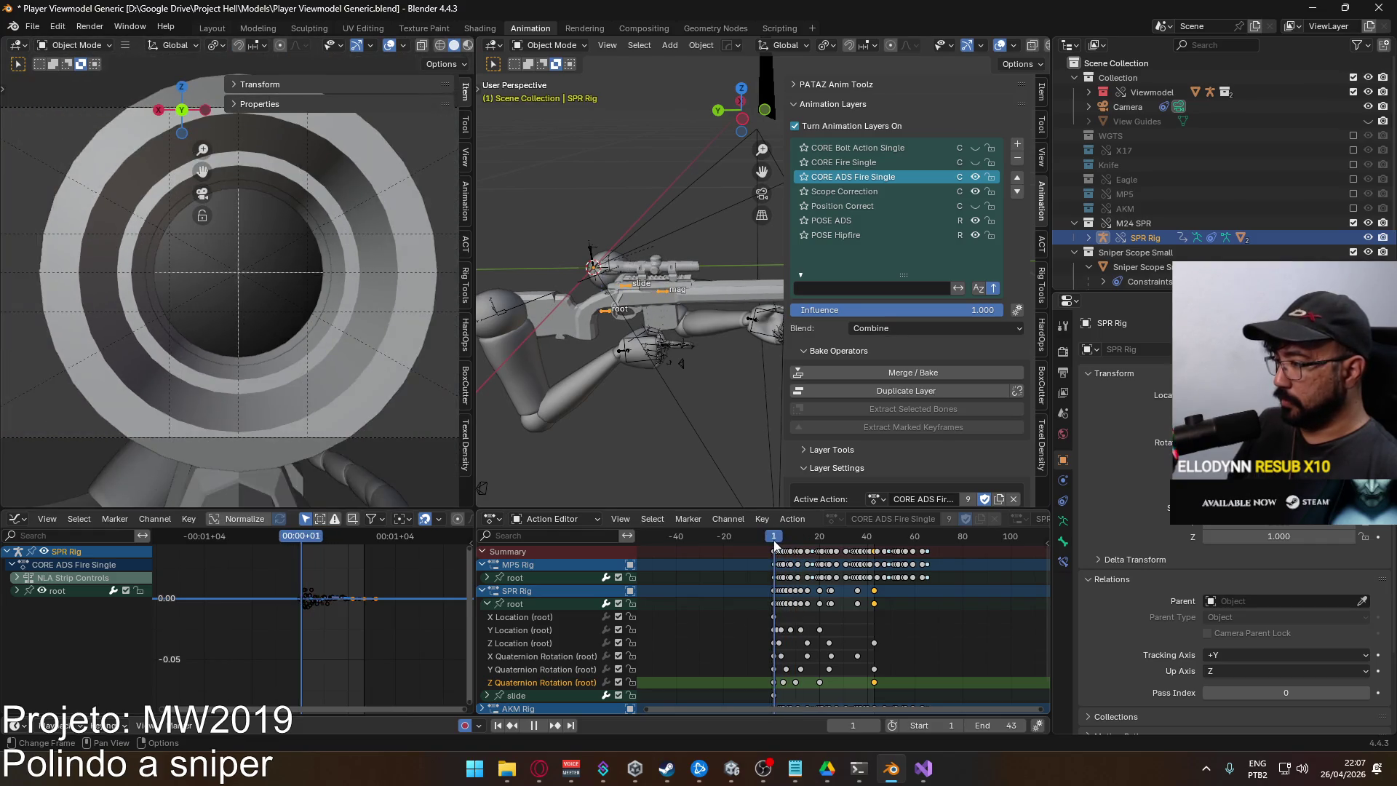
click(975, 220)
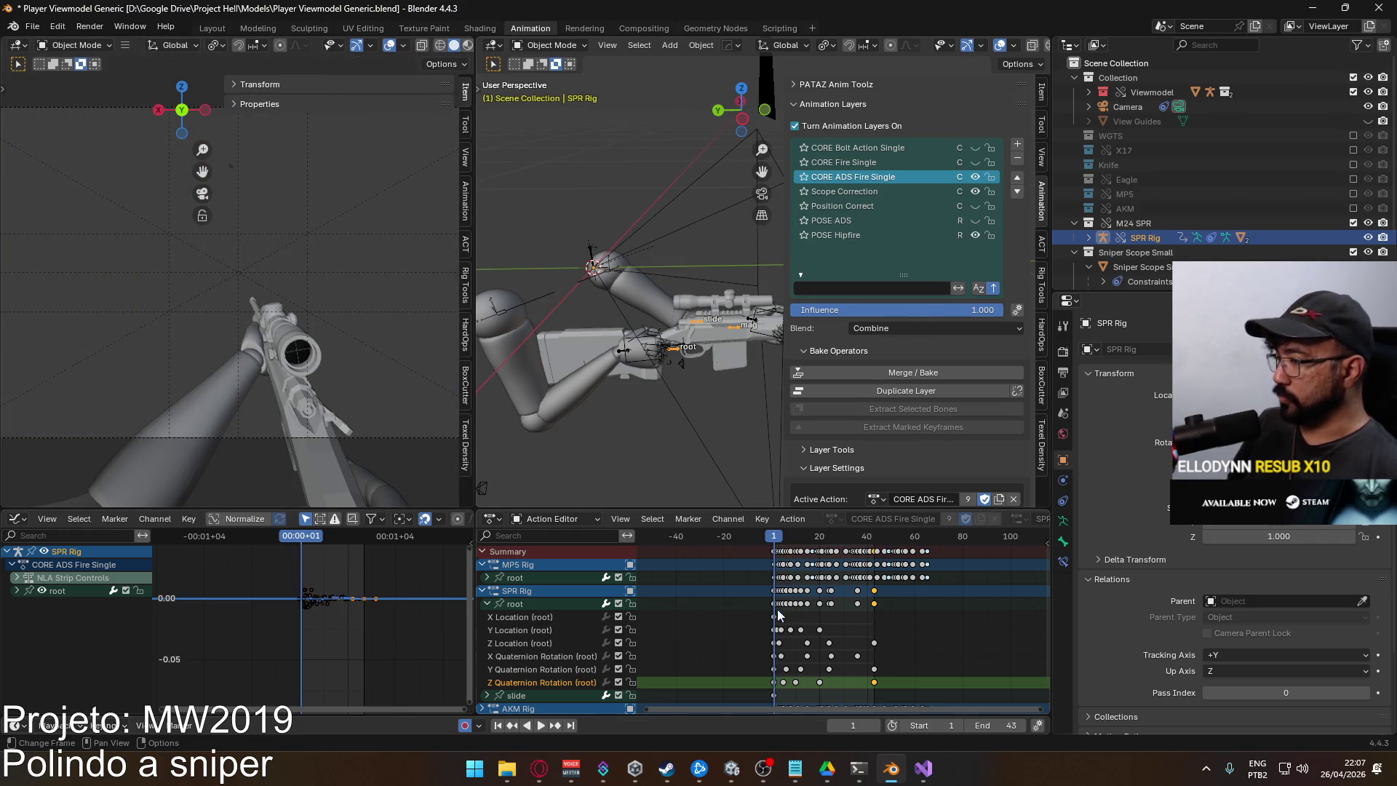
click(487, 604)
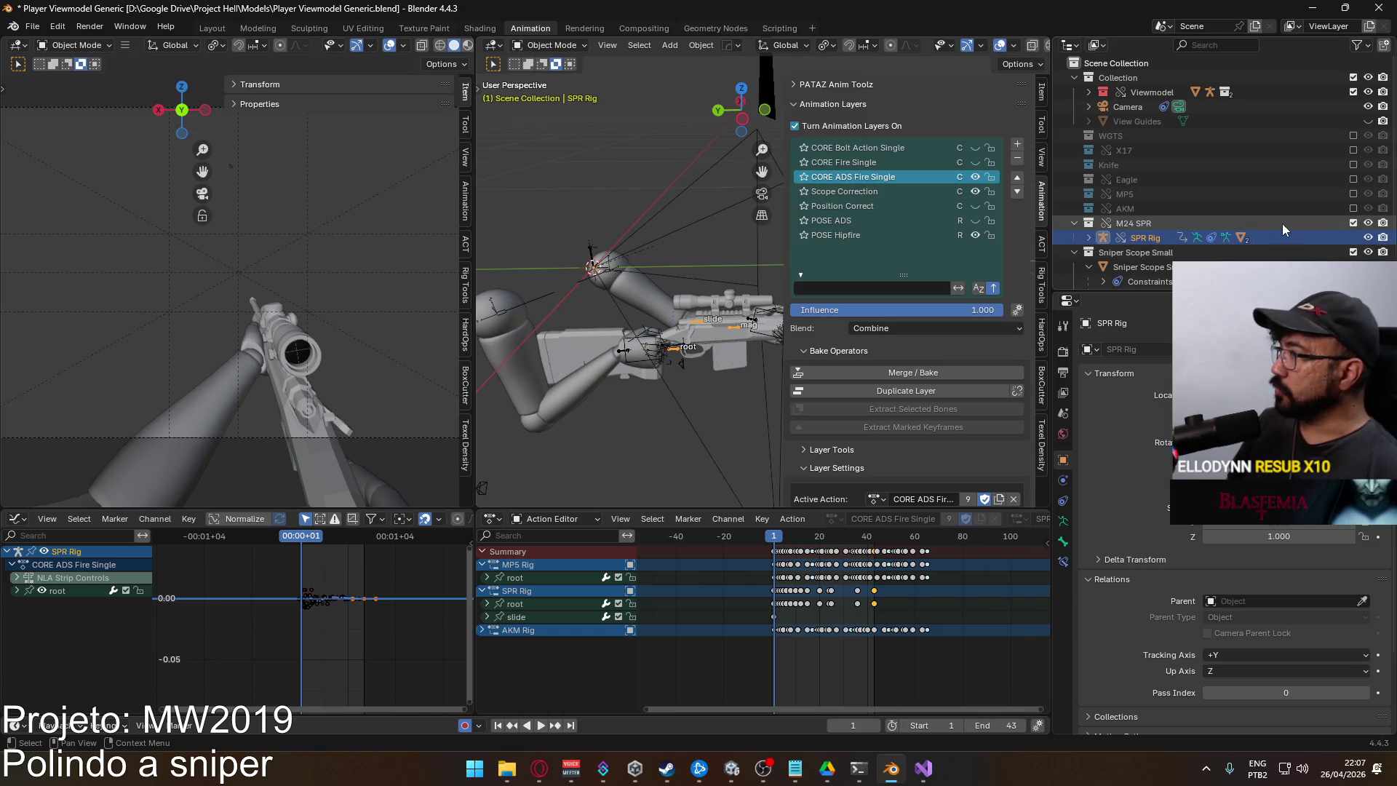
Hide the M24 SPR collection, show the MP5 collection, and select the MP5 rig
click(1353, 223)
click(1354, 194)
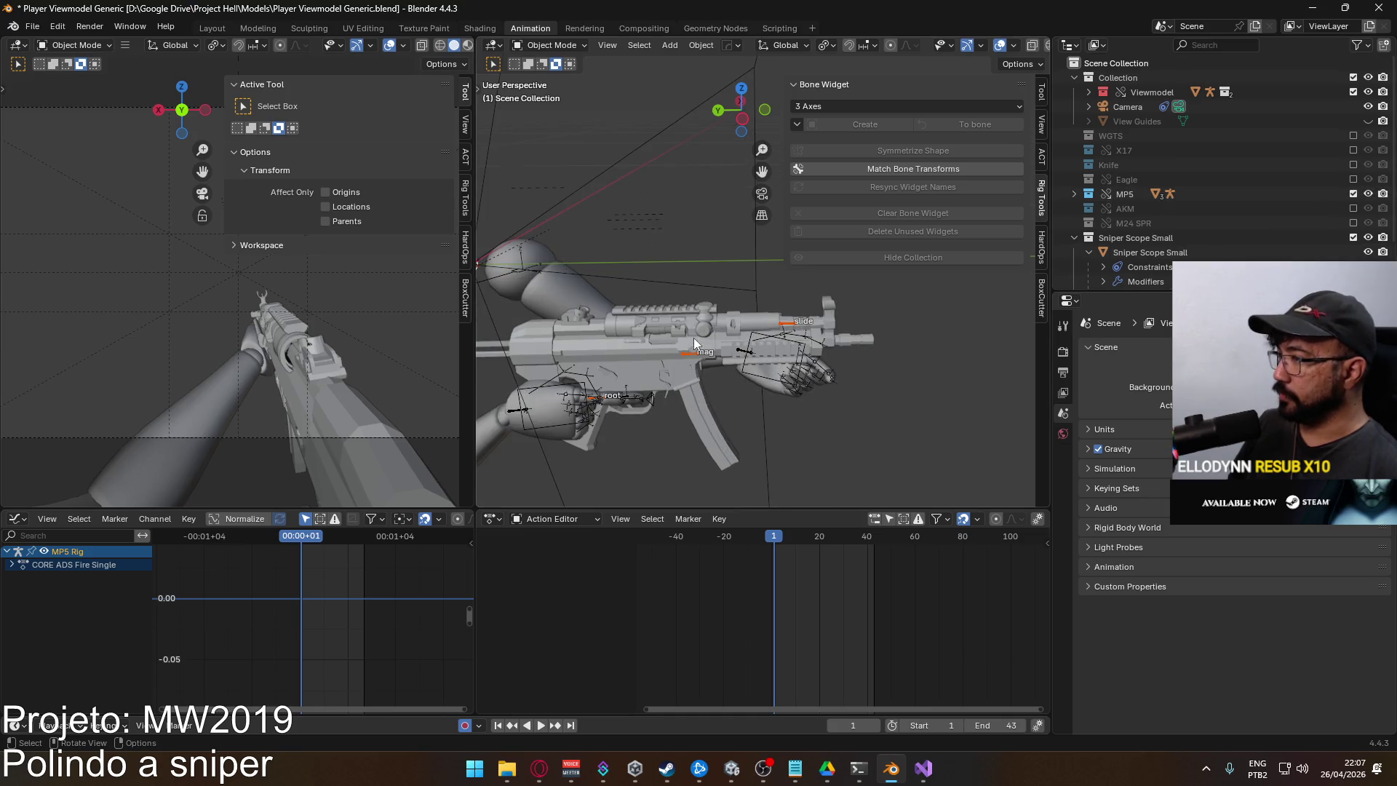
click(694, 344)
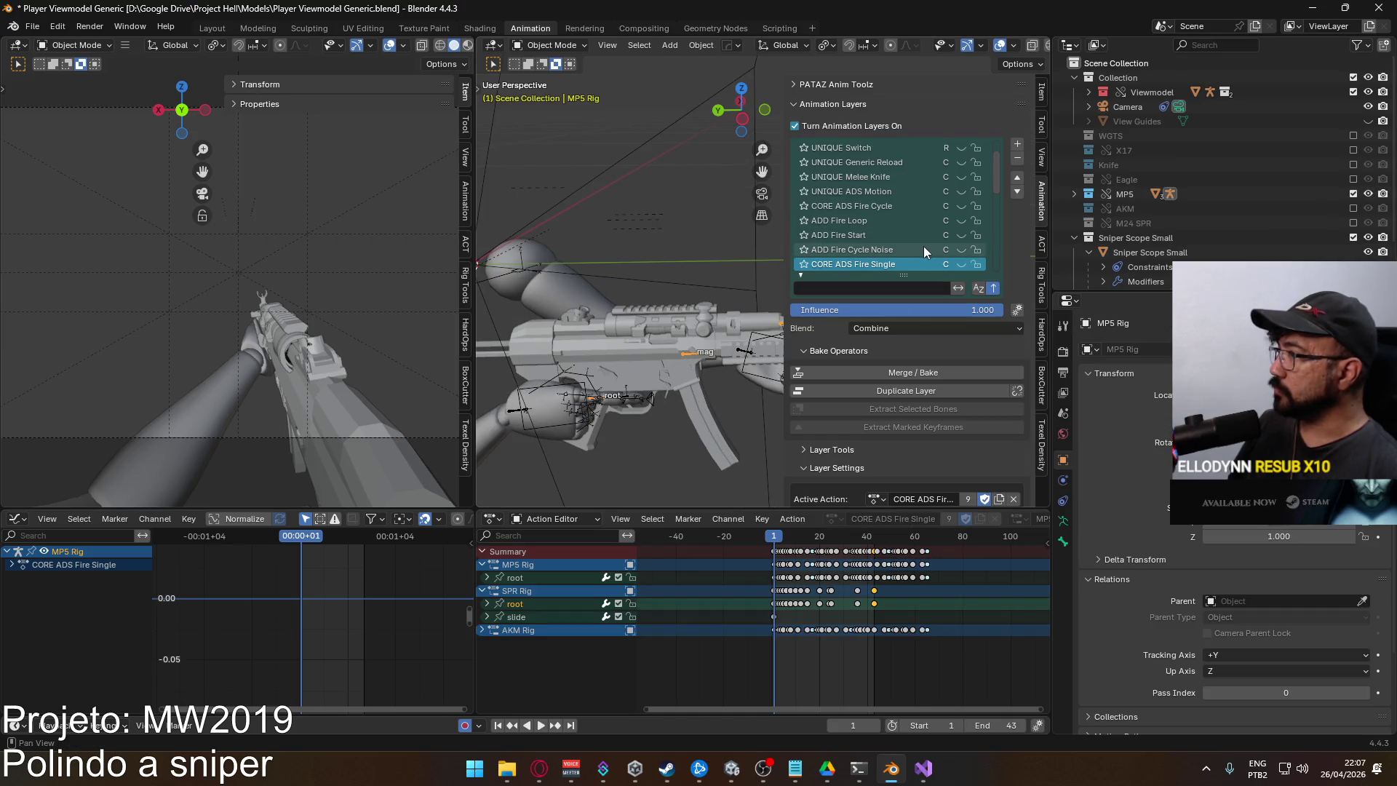
scroll(924, 245, down, 5)
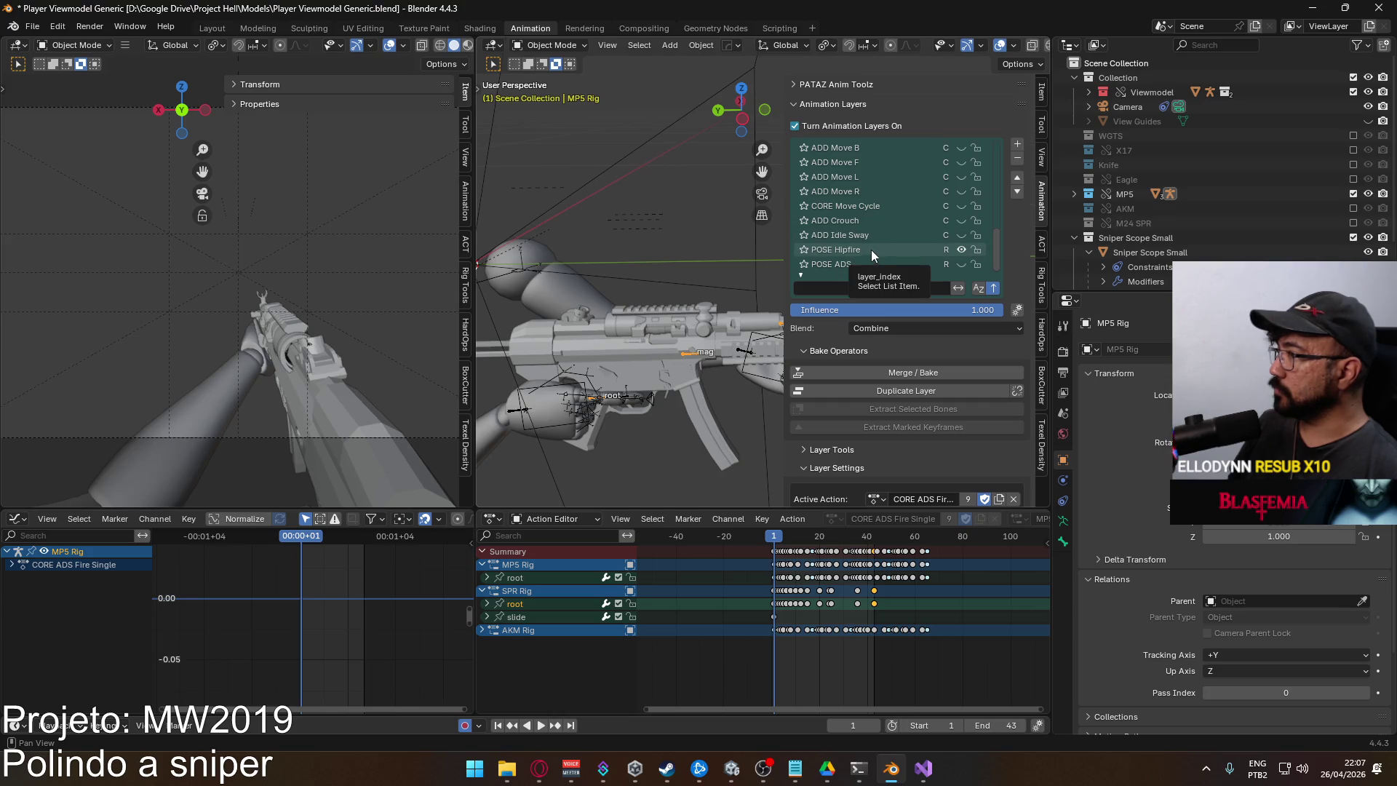
scroll(871, 251, up, 5)
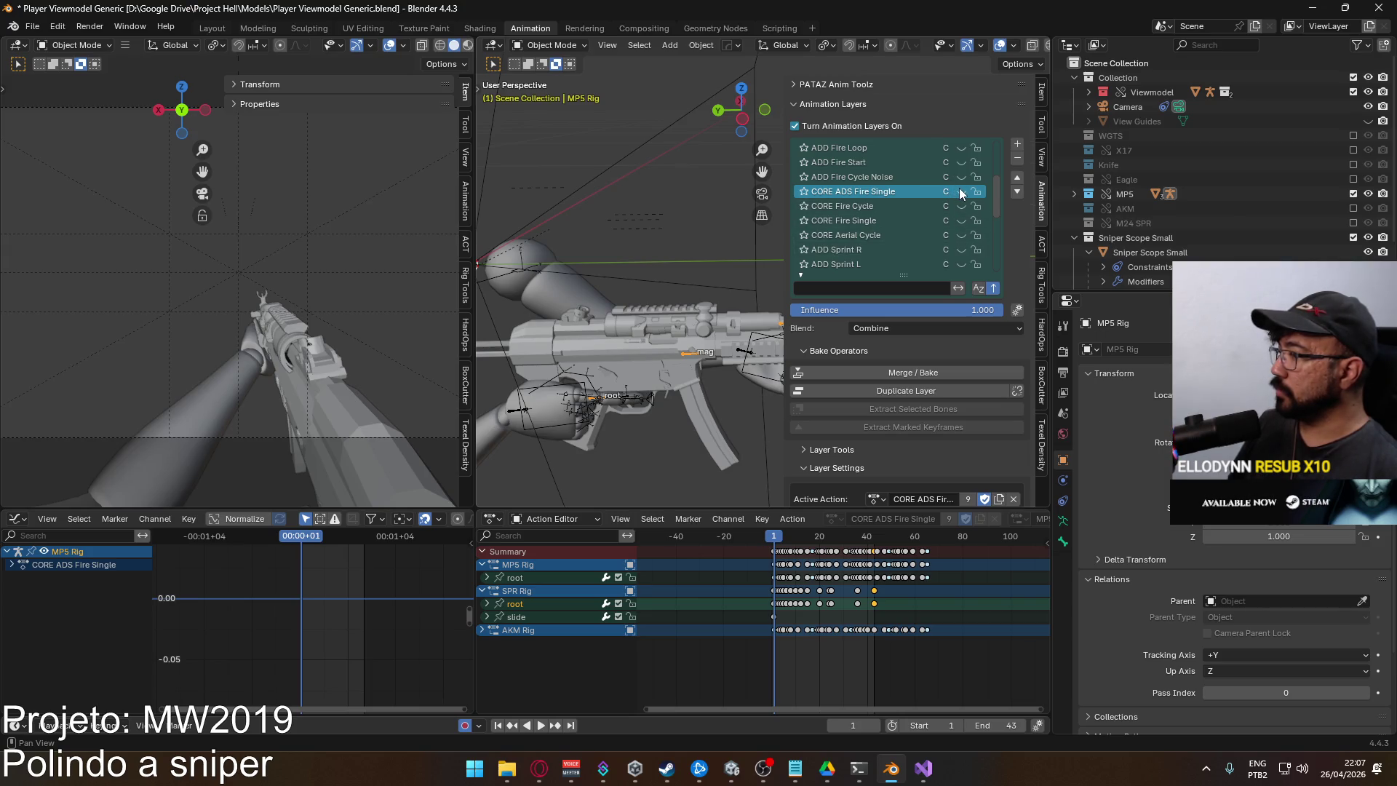
Enable CORE ADS Fire Single on the MP5 Rig, assign it the SPR Rig slot, and play it back
click(961, 191)
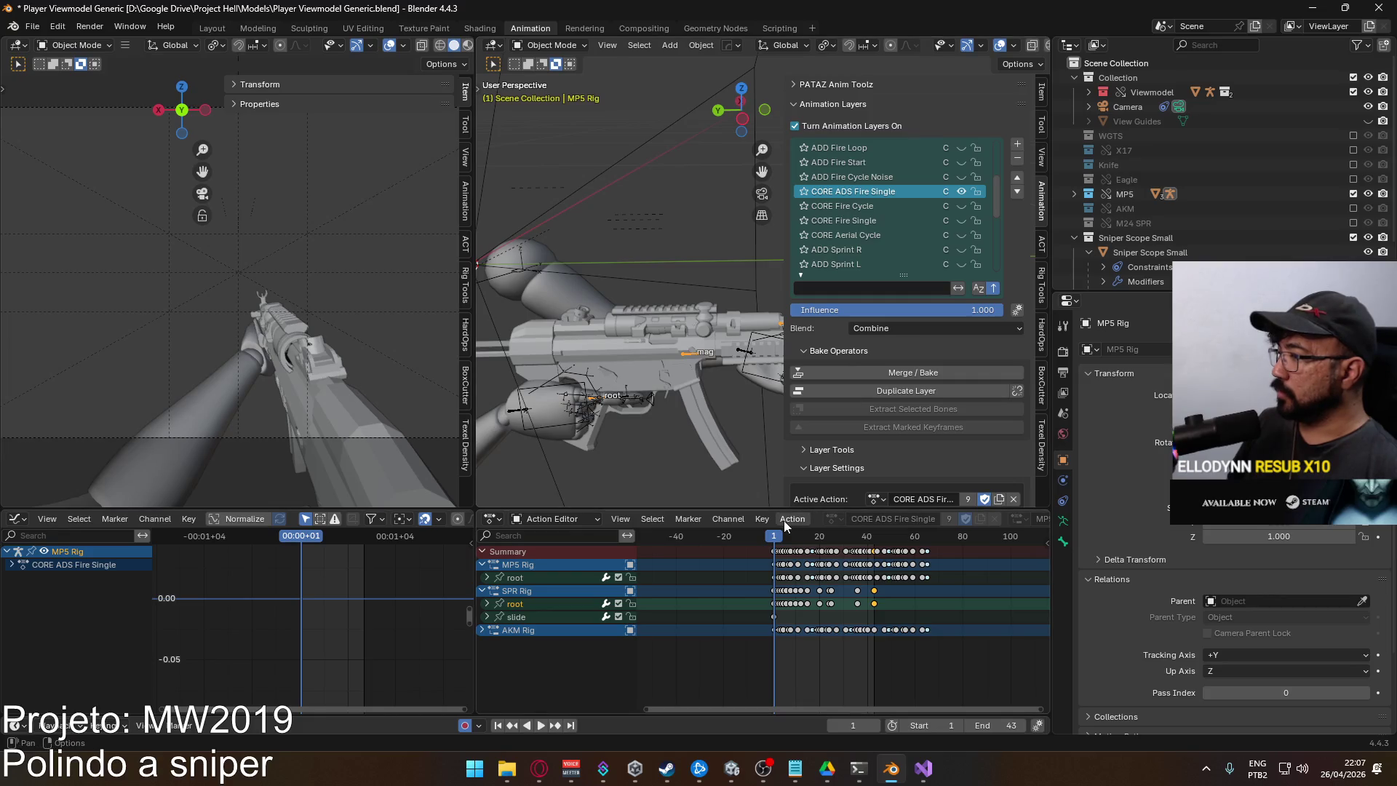
drag(783, 536, 775, 537)
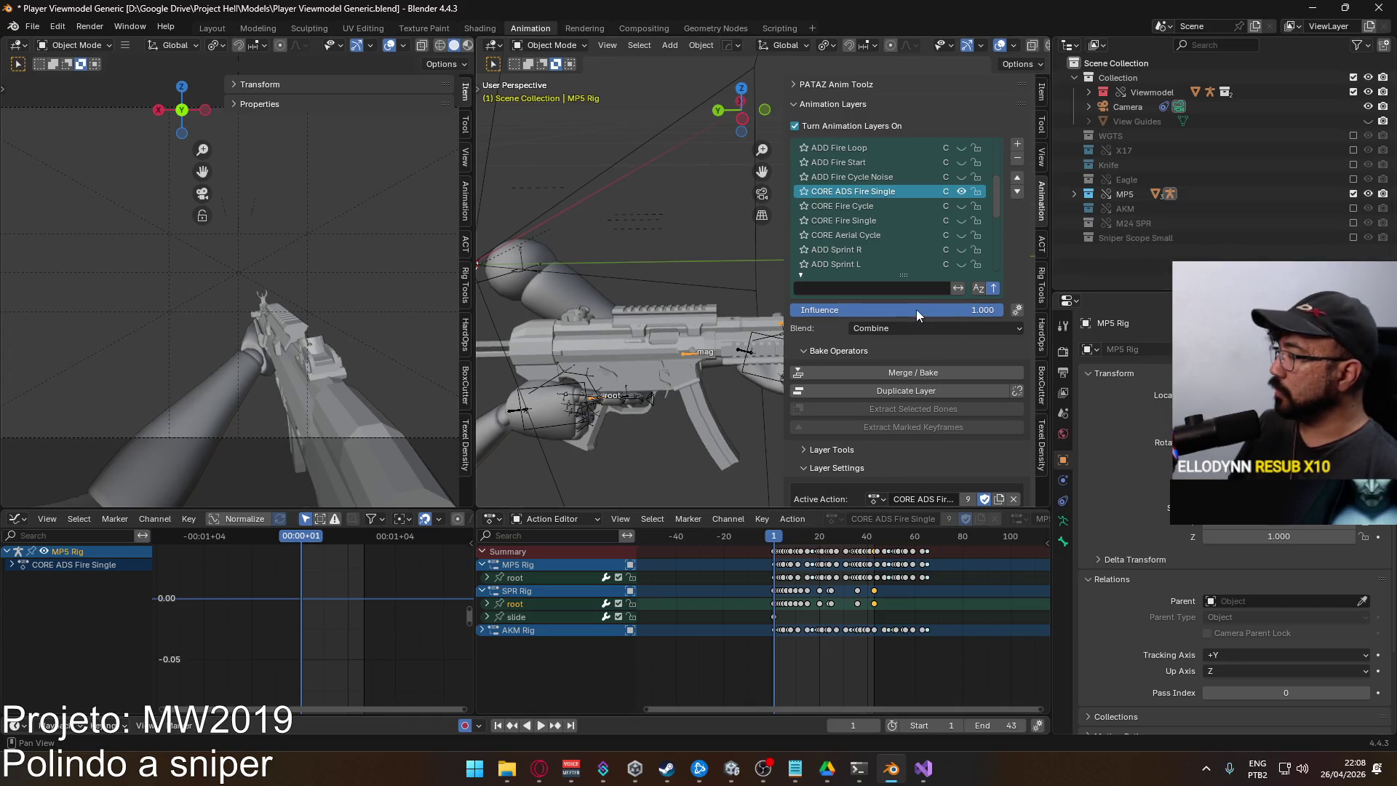
scroll(919, 447, down, 3)
click(877, 422)
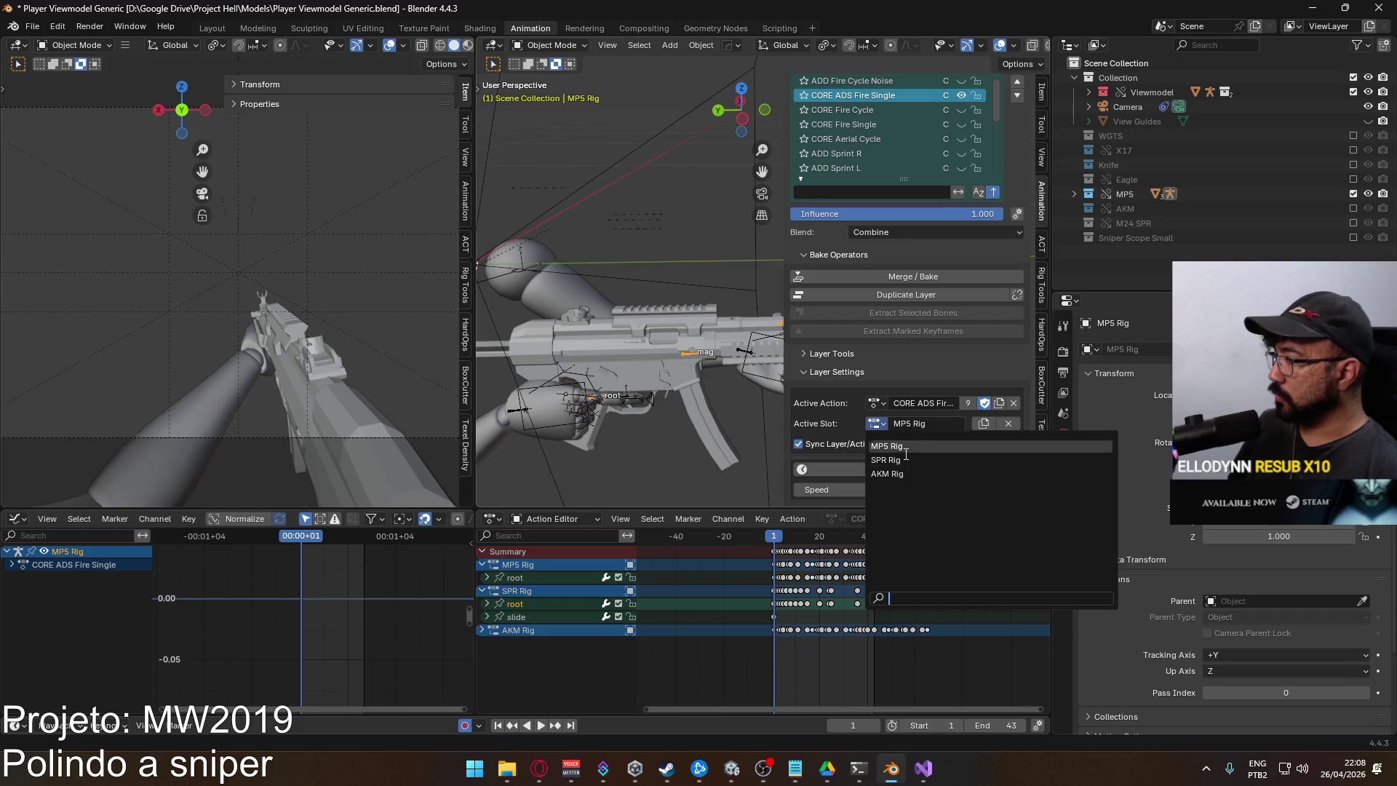
click(910, 461)
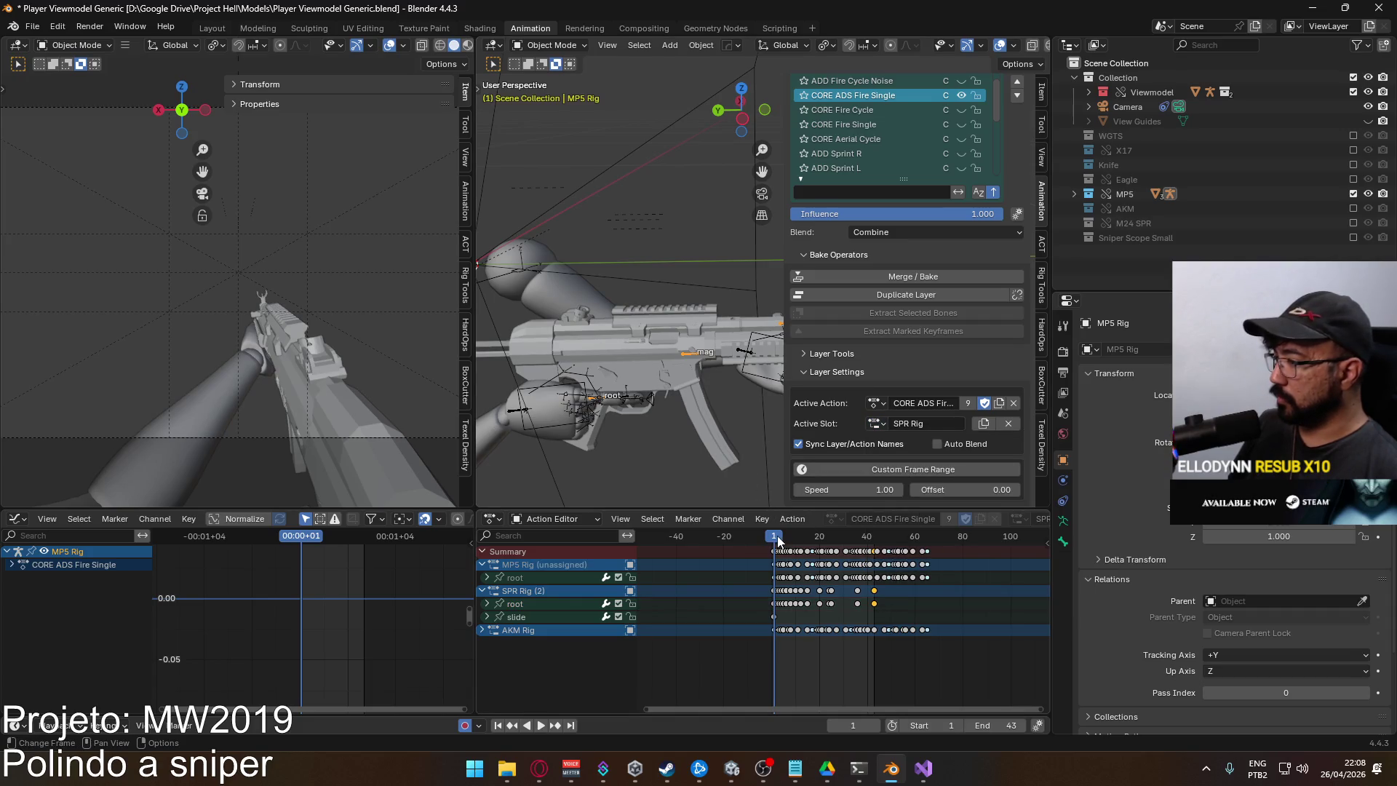
key(space)
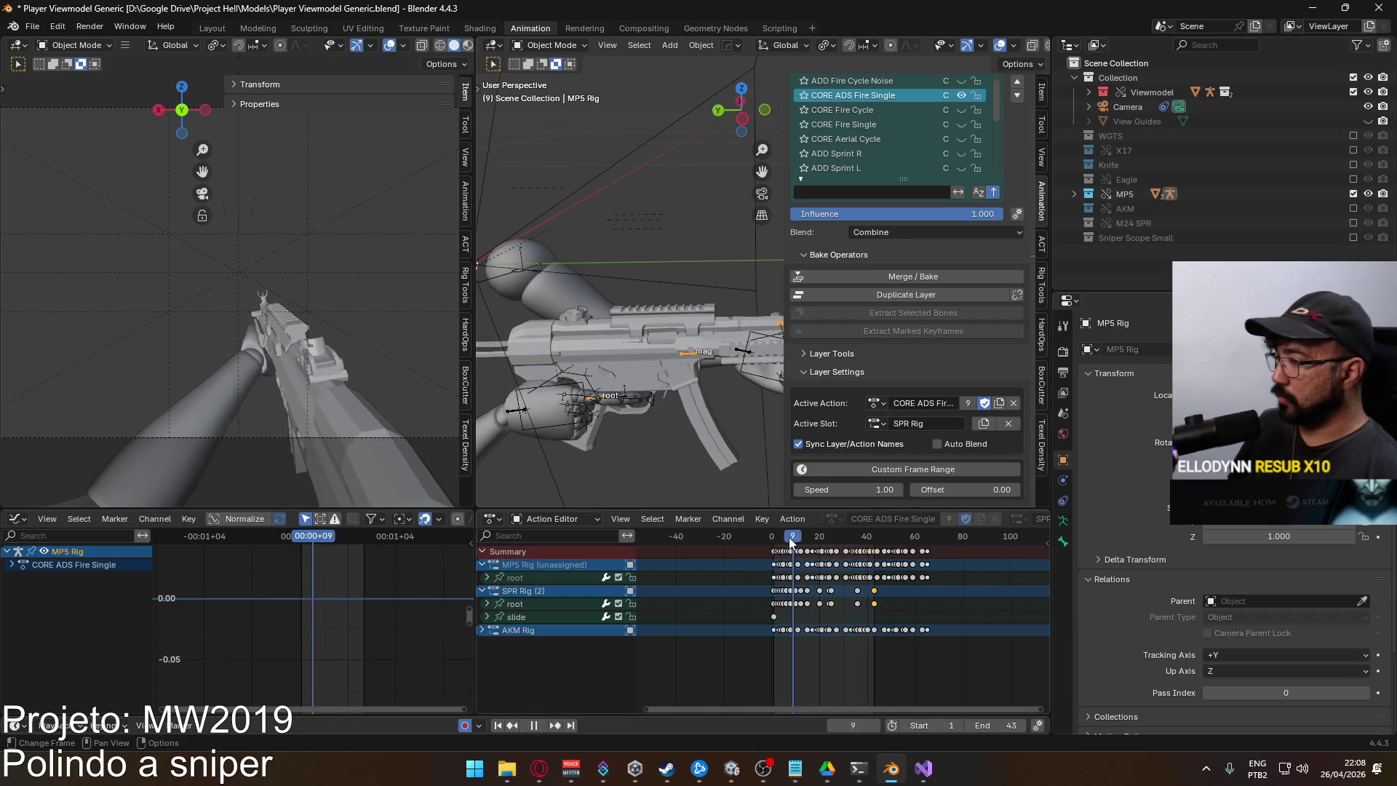
drag(774, 539, 775, 539)
key(space)
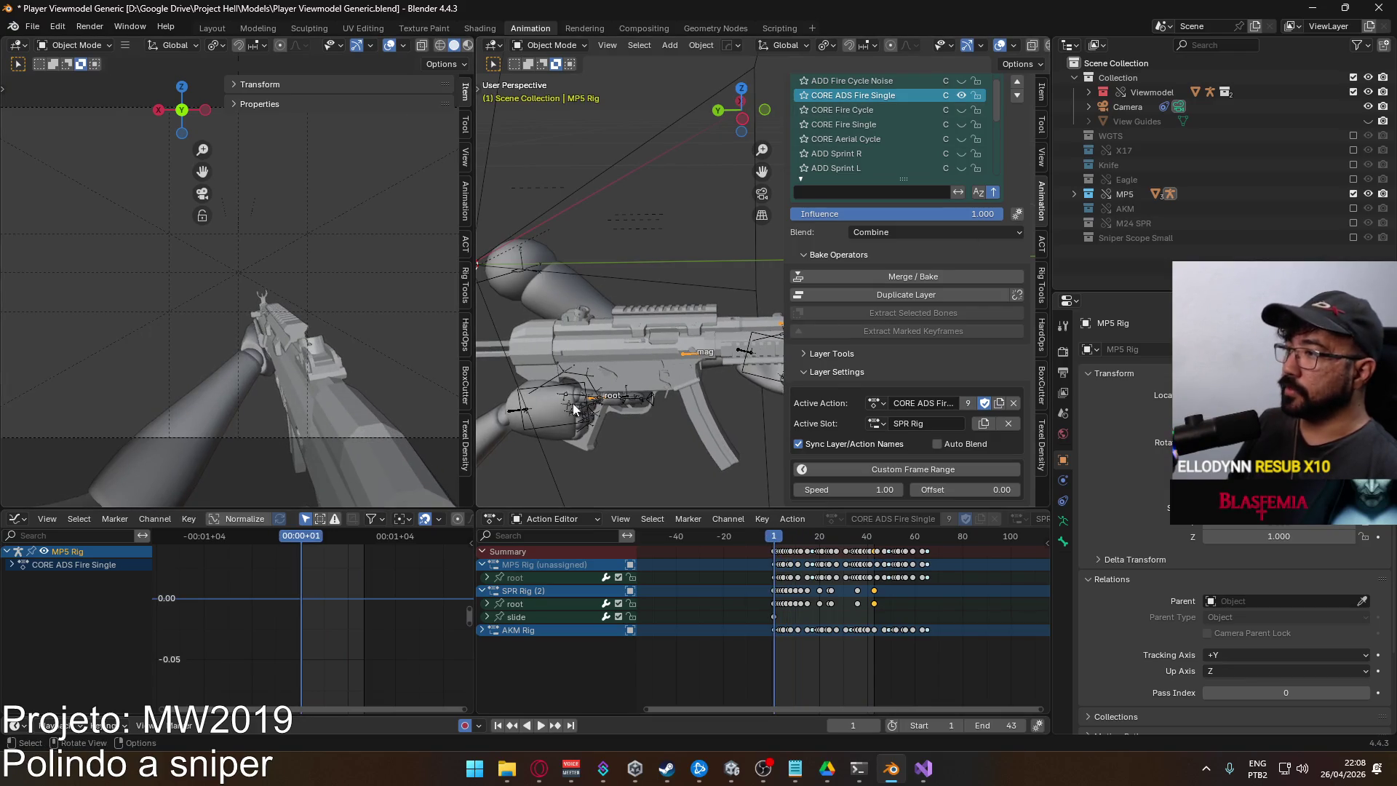
click(560, 431)
Export the Viewmodel Model as FBX, overwriting Viewmodel@SPR Fire ADS Single.fbx
click(558, 433)
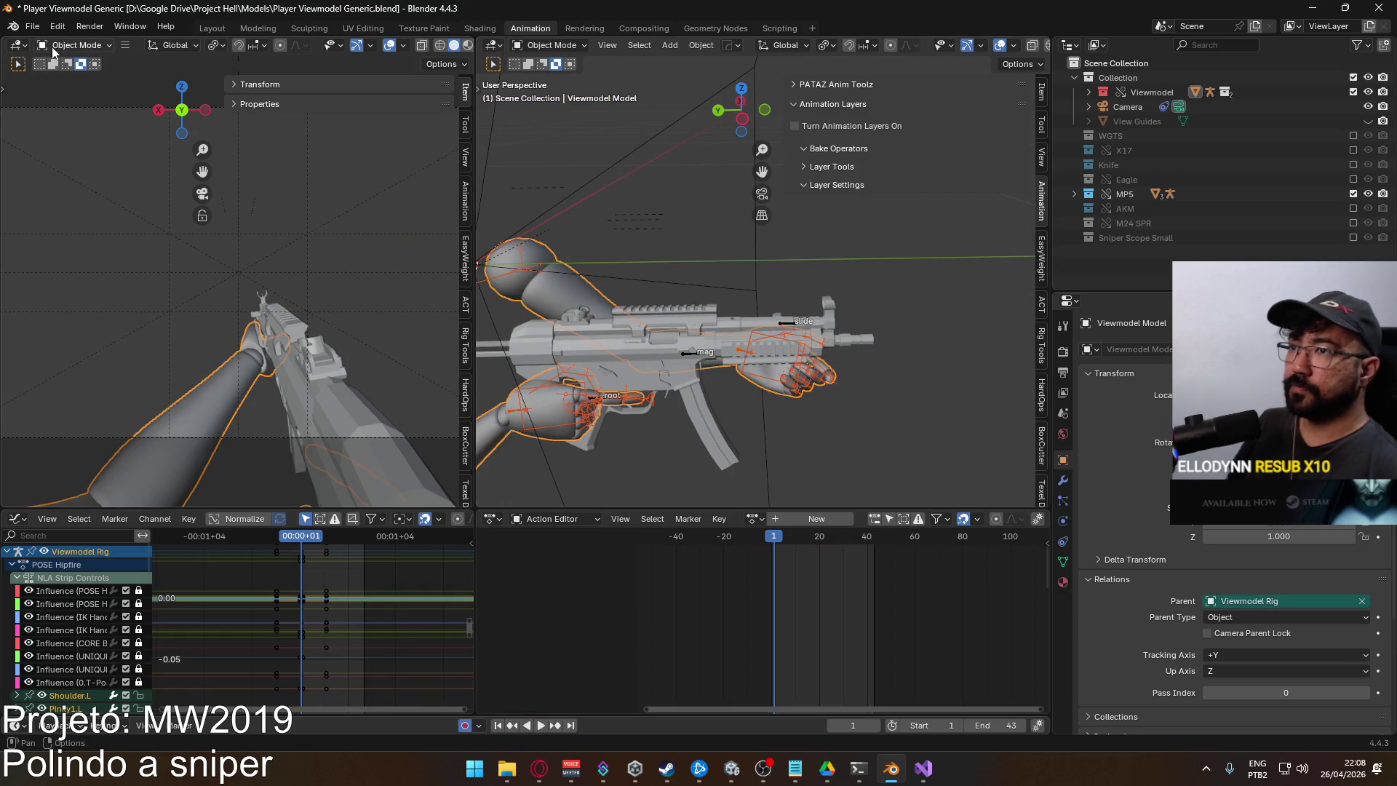
click(32, 26)
mouse_move(102, 246)
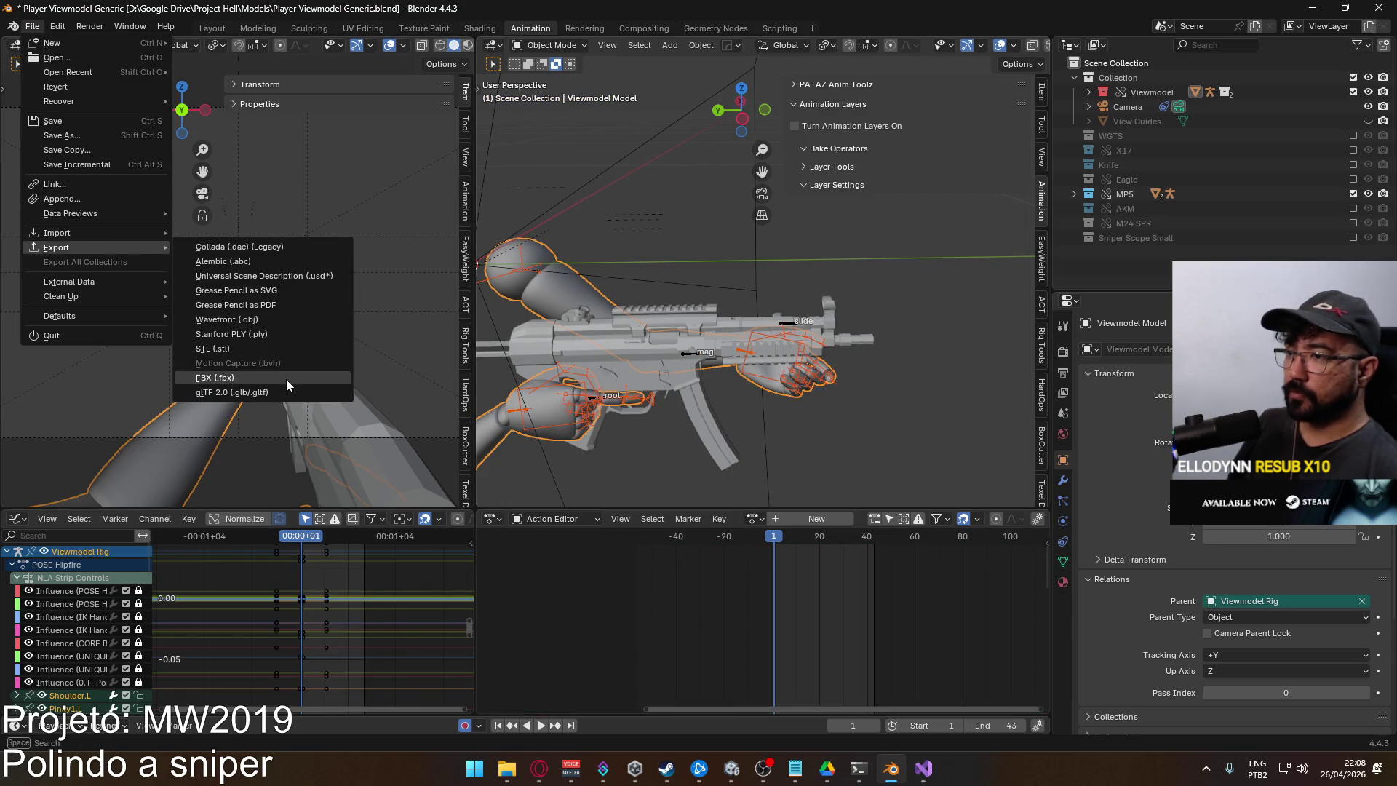
click(286, 377)
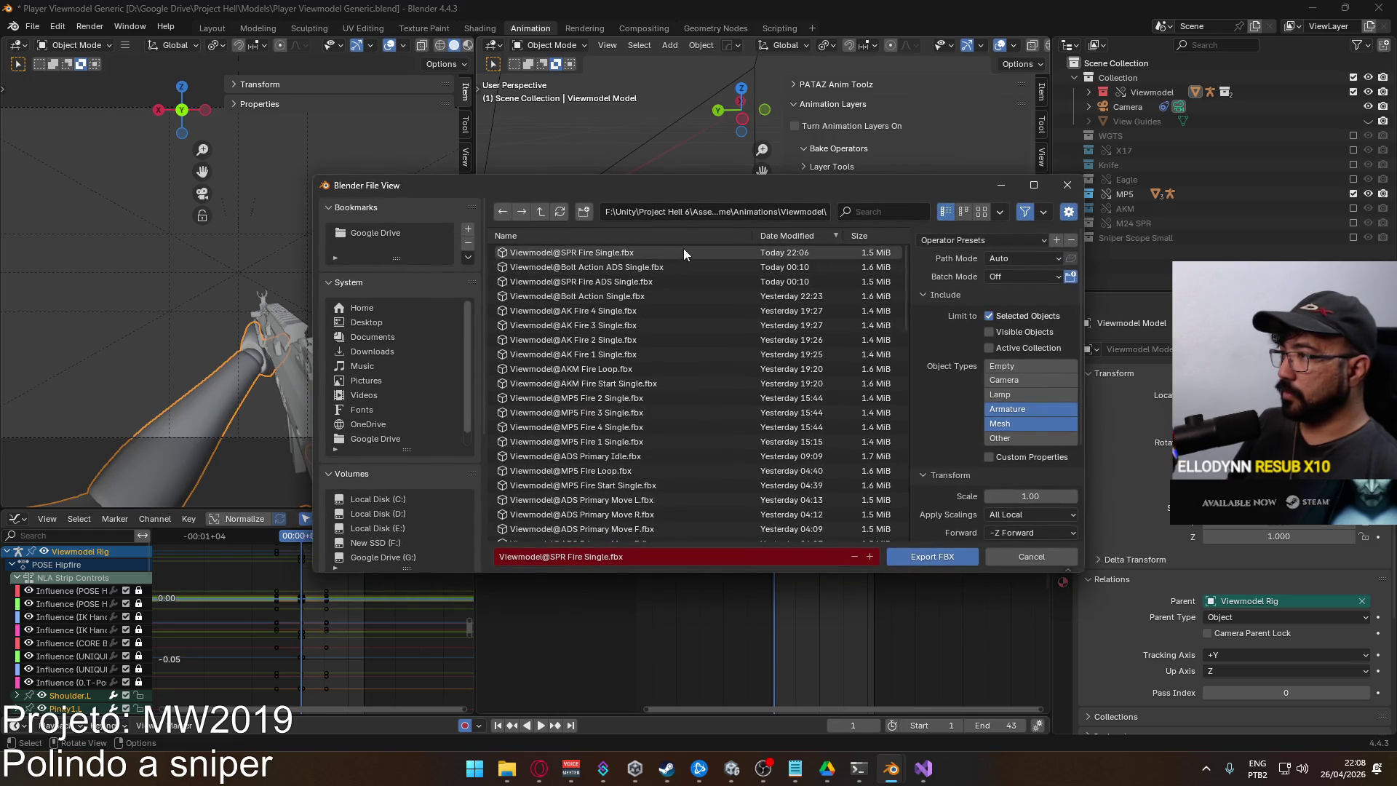
double_click(662, 278)
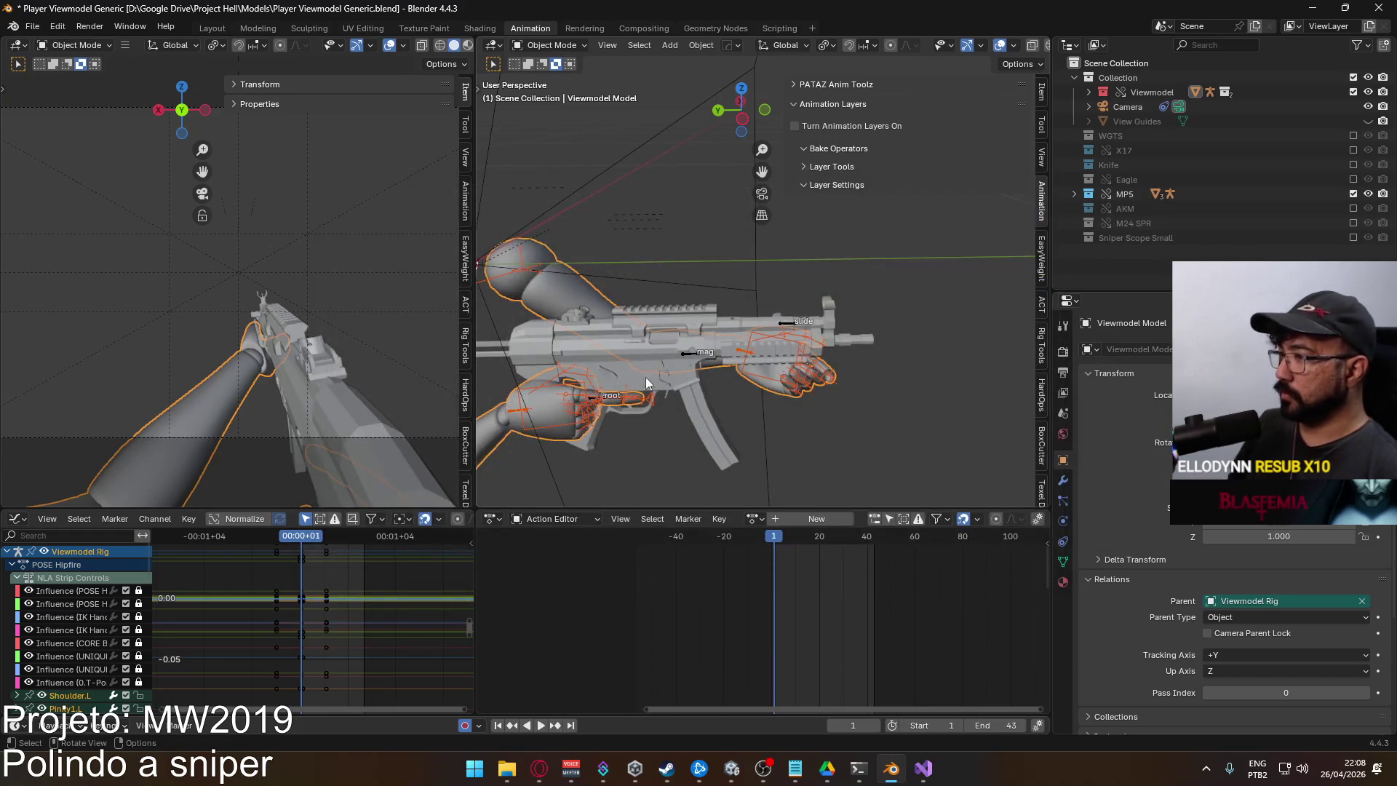
click(686, 360)
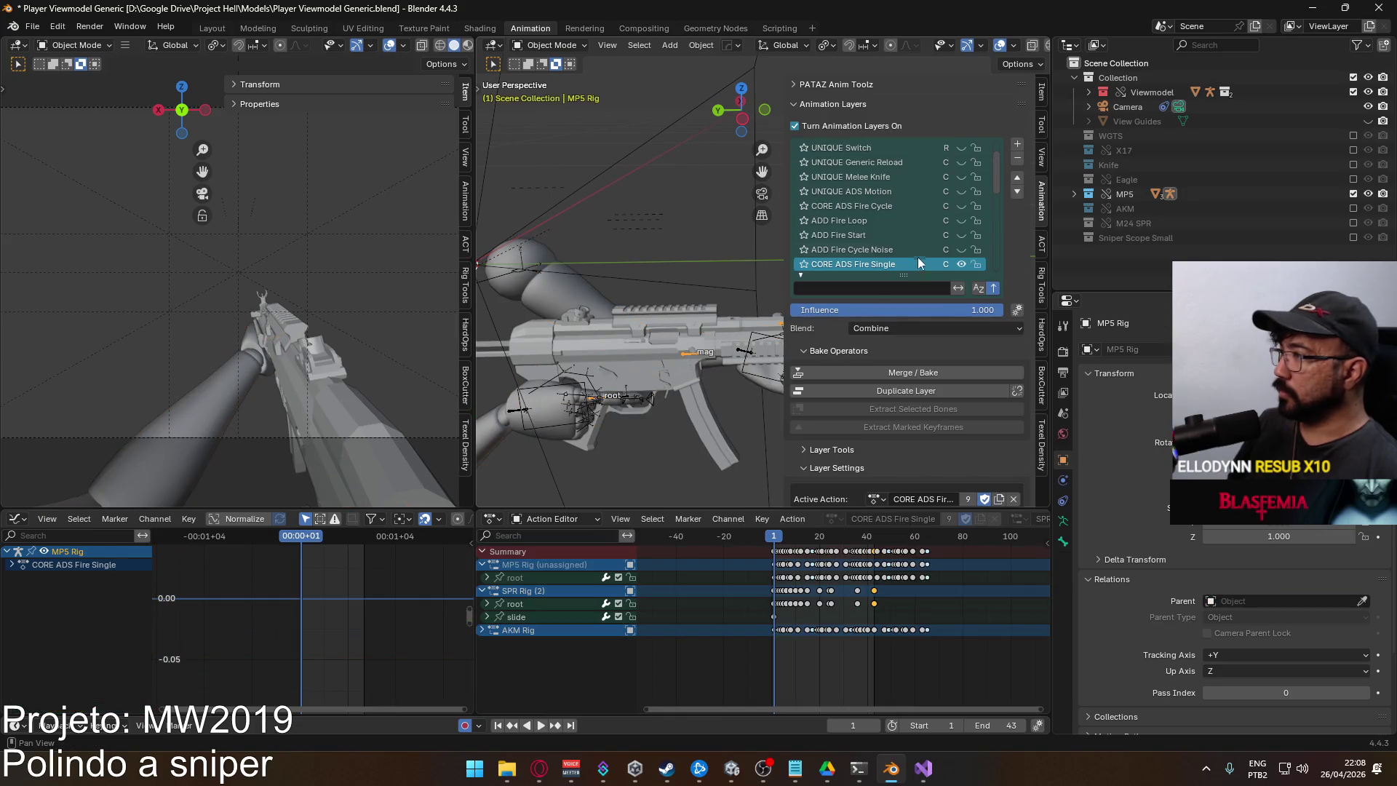
Make CORE Fire Single the MP5 Rig's active layer and set the scene end frame to 55
scroll(945, 473, down, 3)
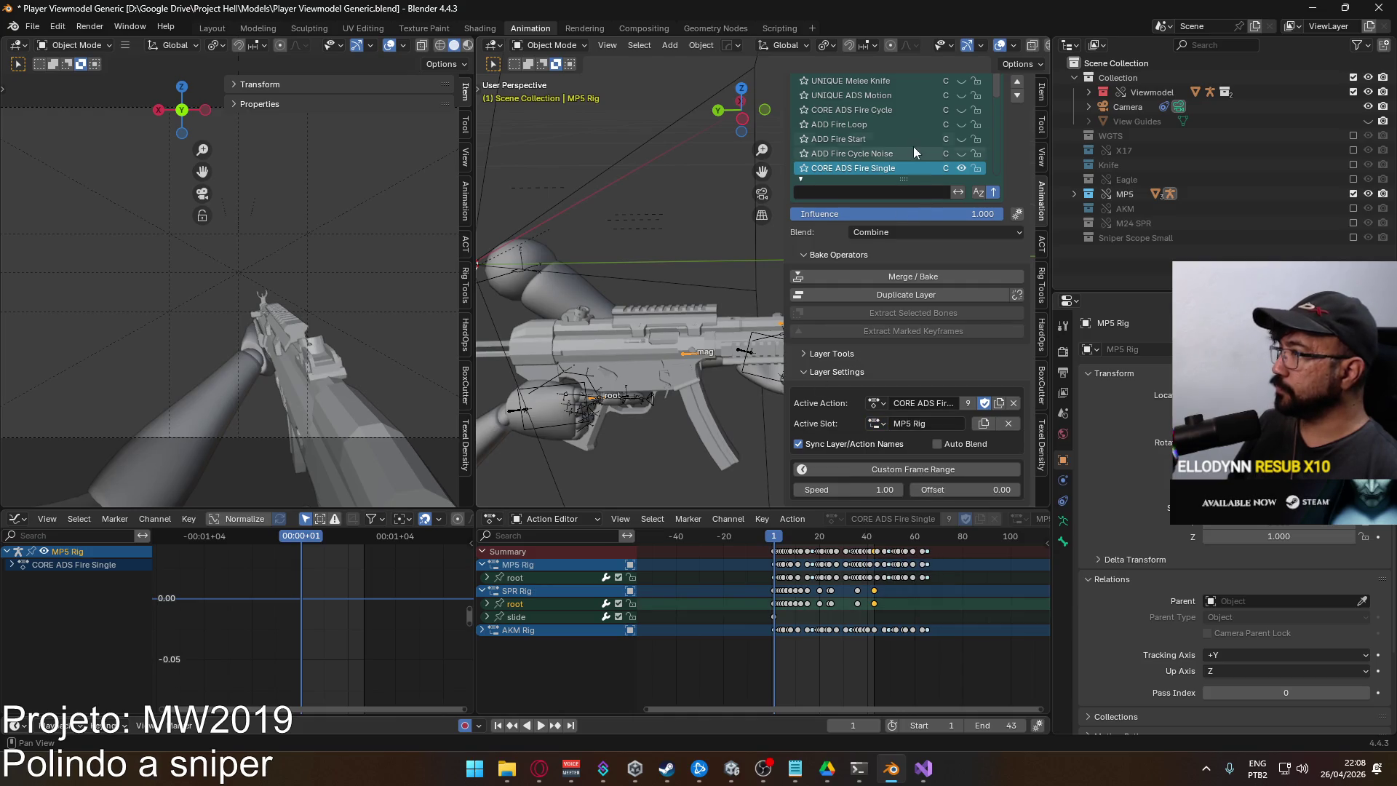
scroll(915, 144, down, 2)
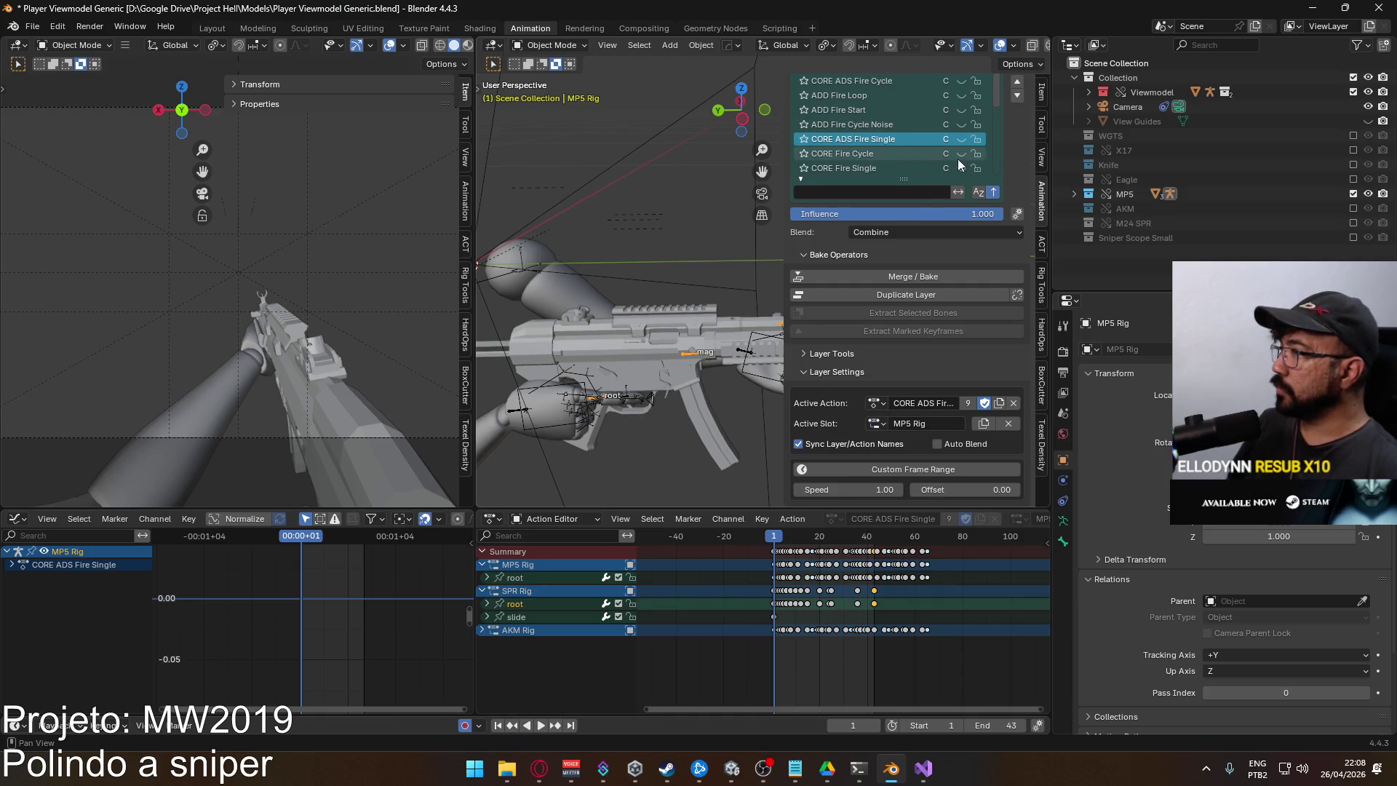
click(885, 172)
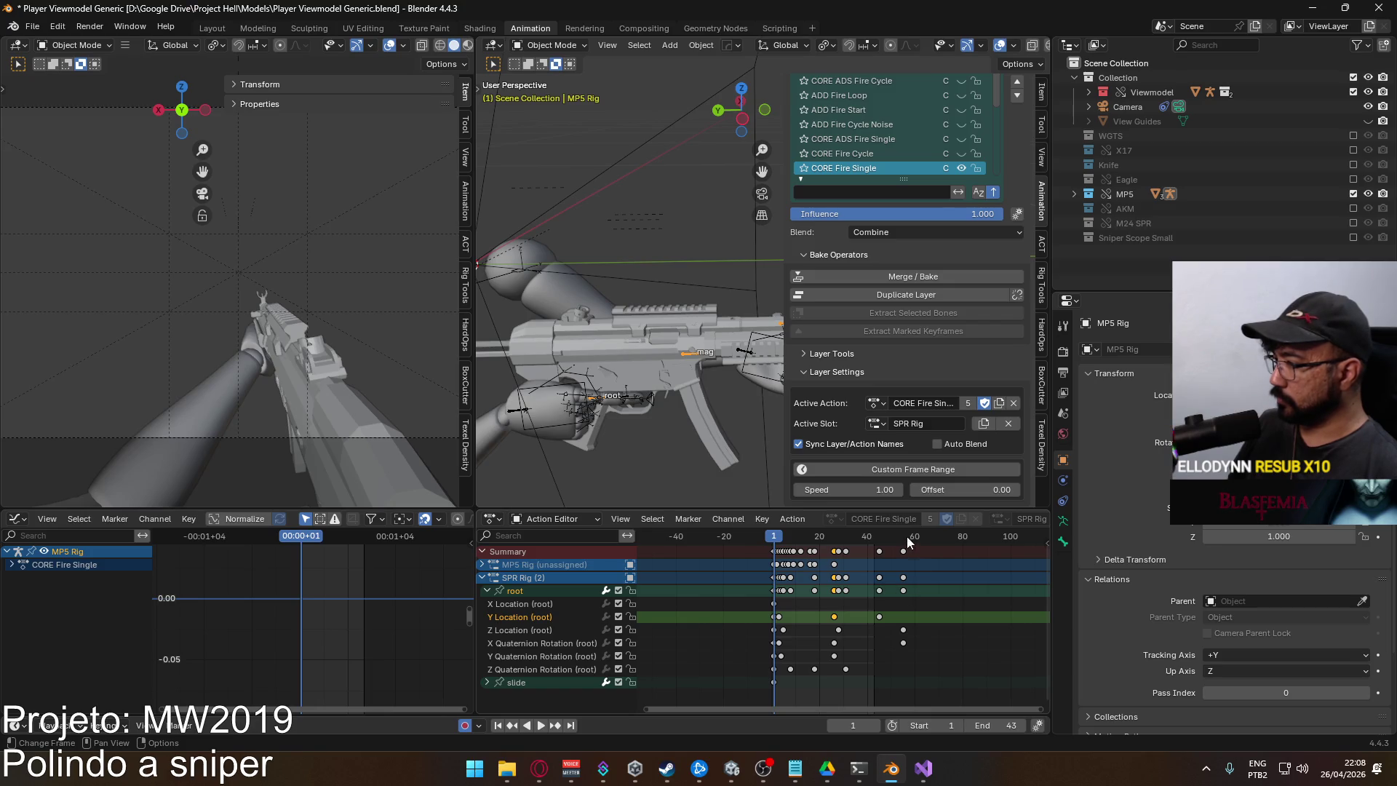
click(1003, 725)
text(55)
key(Return)
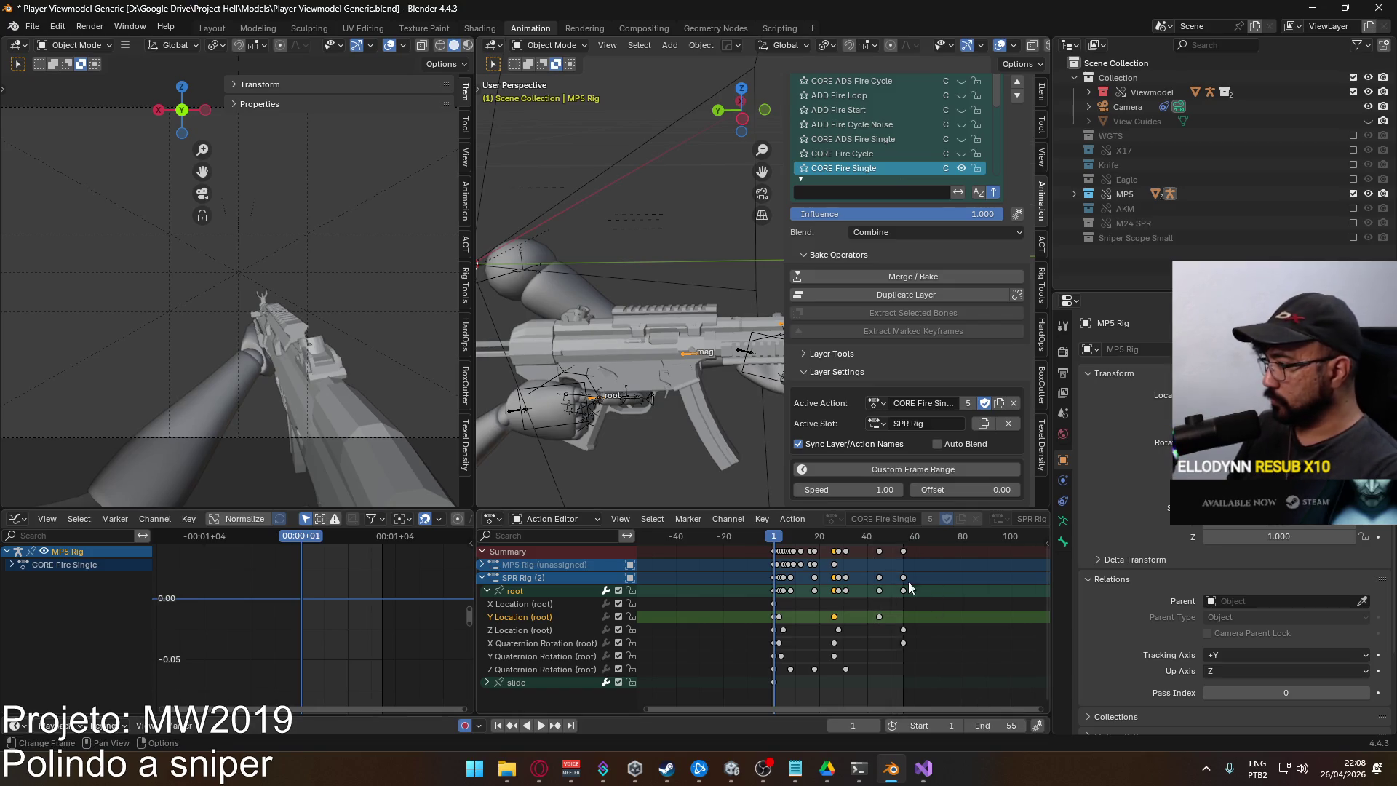
Play the fire animation over frames 1–55, stop it, and select the Viewmodel Rig
key(space)
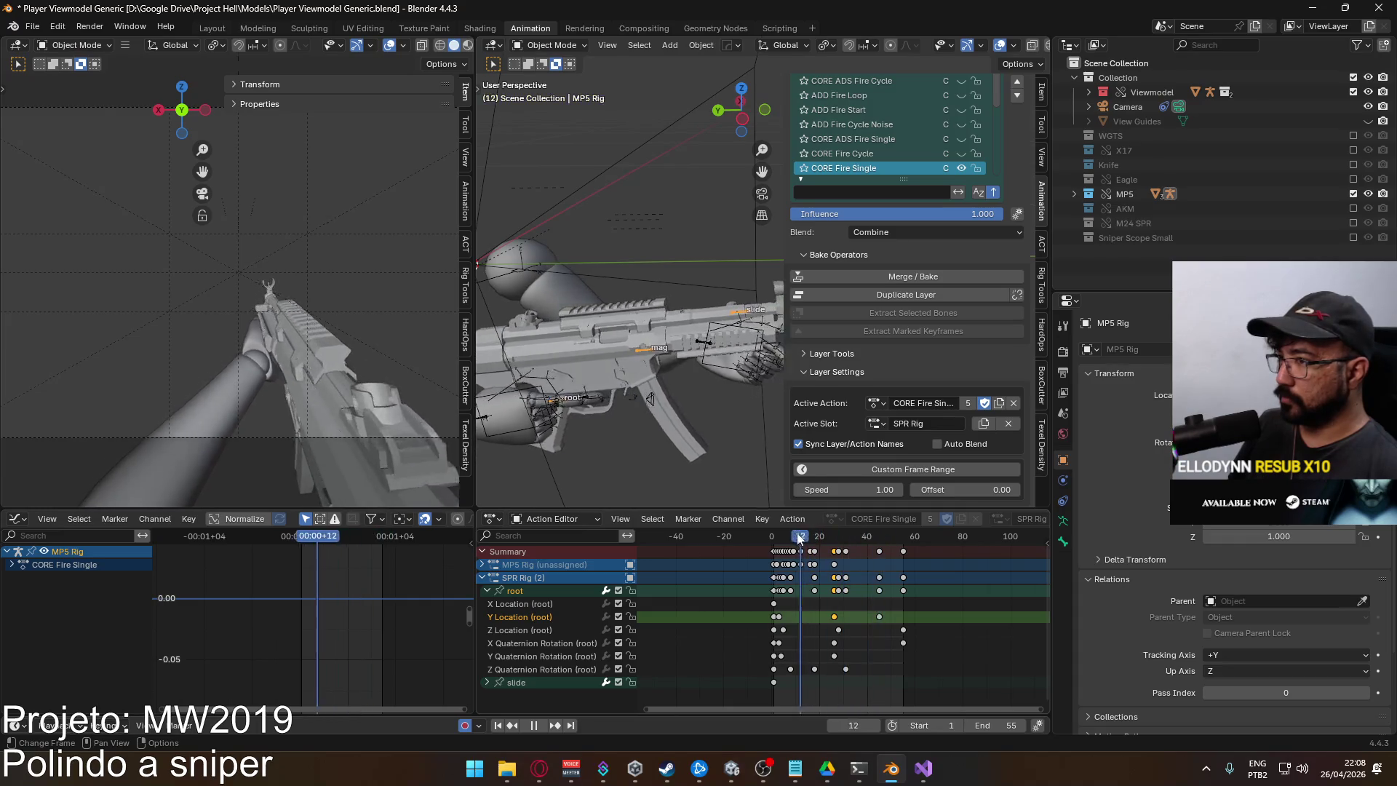
key(Escape)
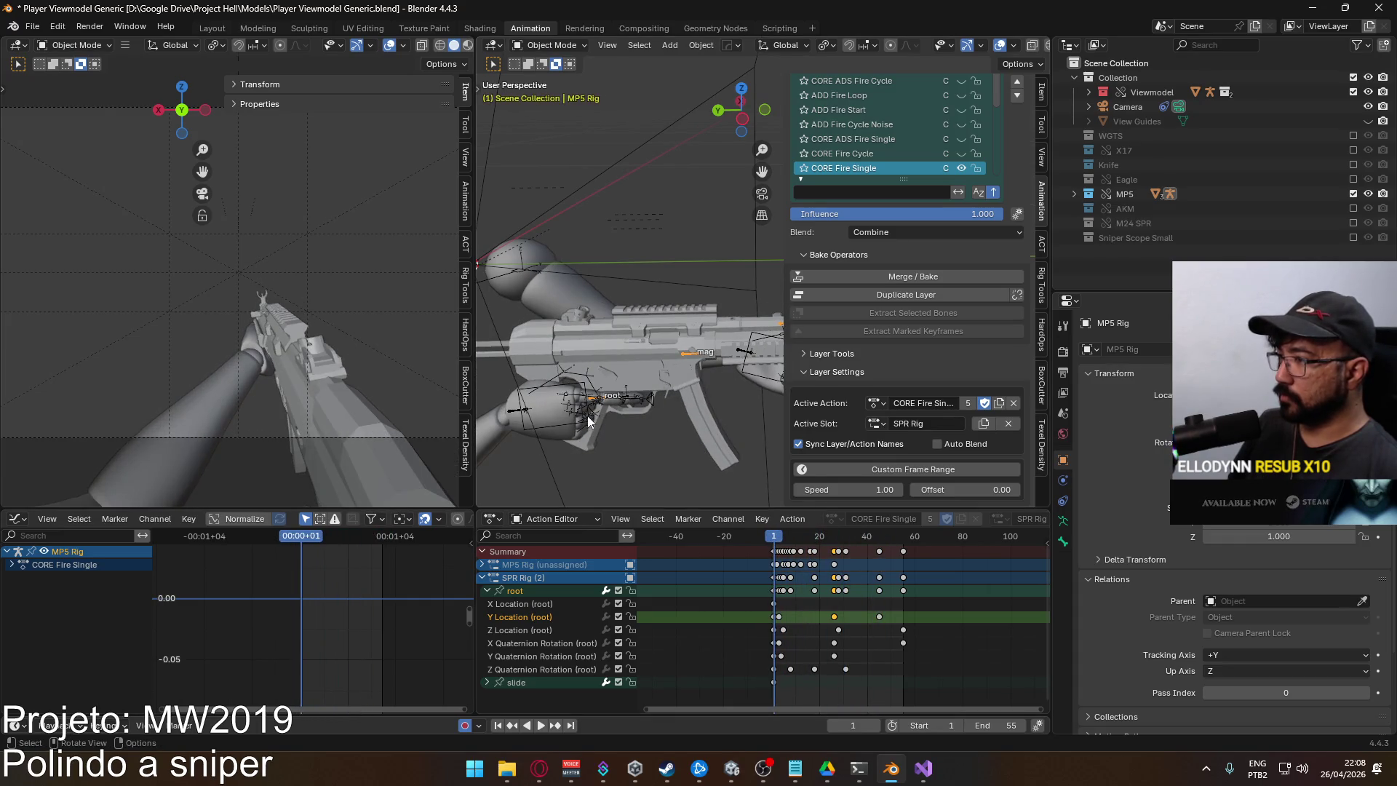
click(560, 427)
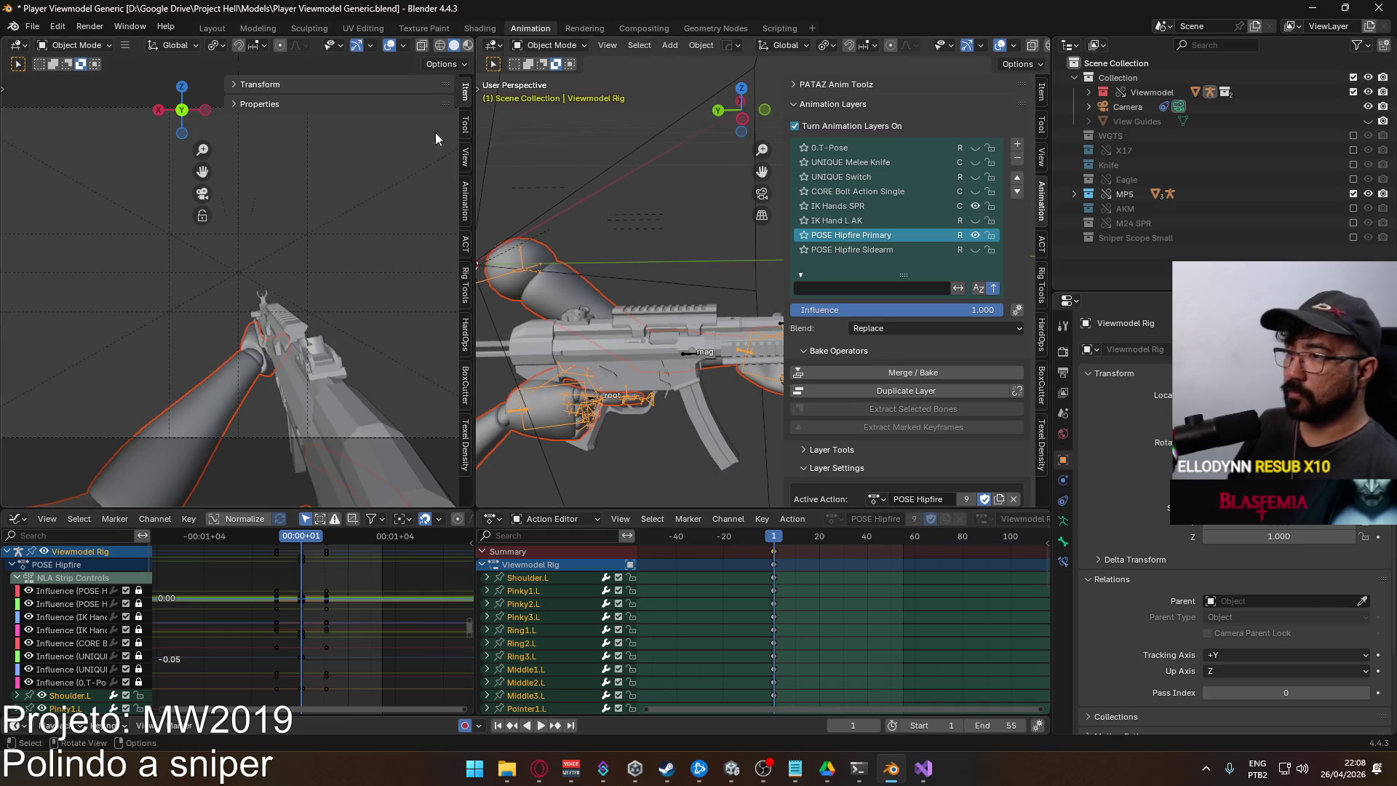
Export the Viewmodel Rig as FBX over Viewmodel@SPR Fire ADS Single.fbx
click(32, 26)
mouse_move(109, 247)
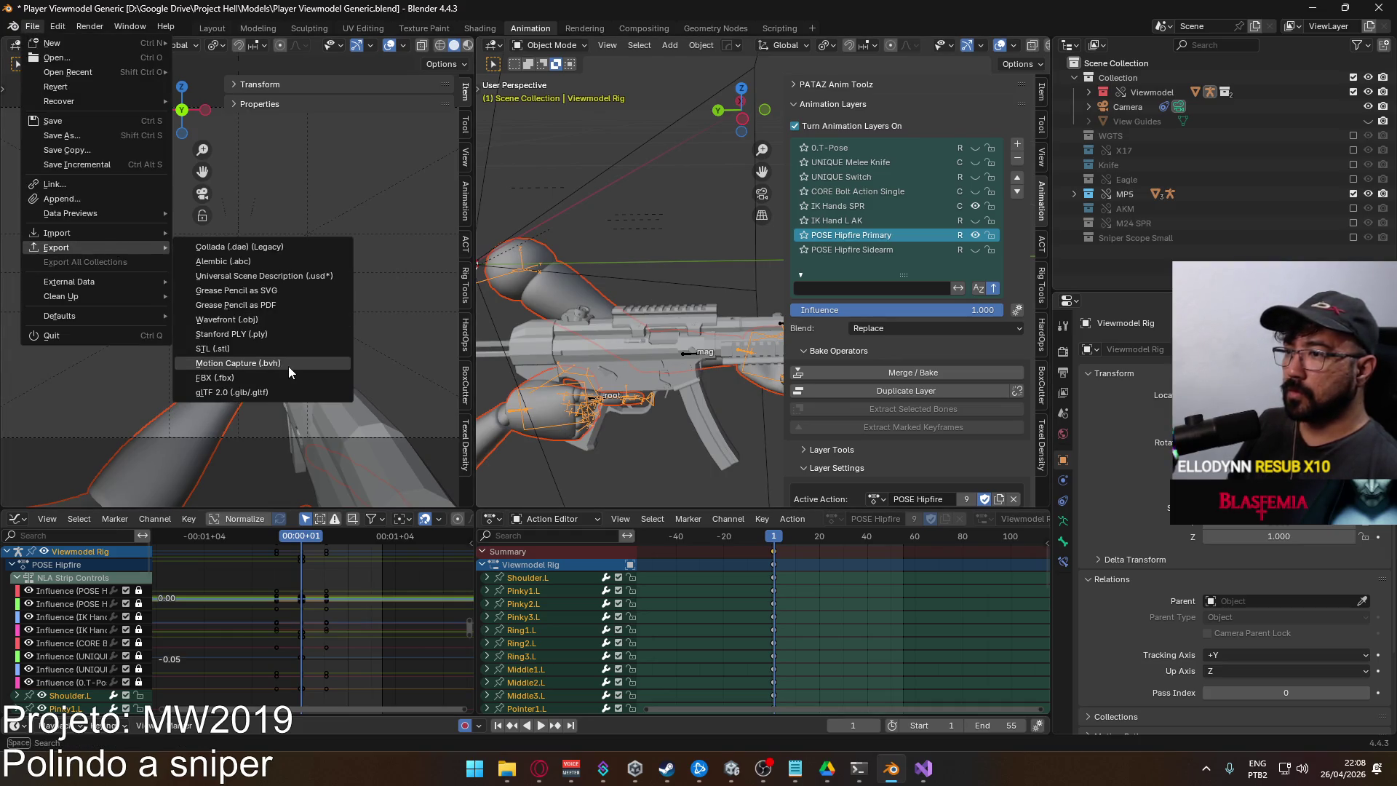
click(306, 374)
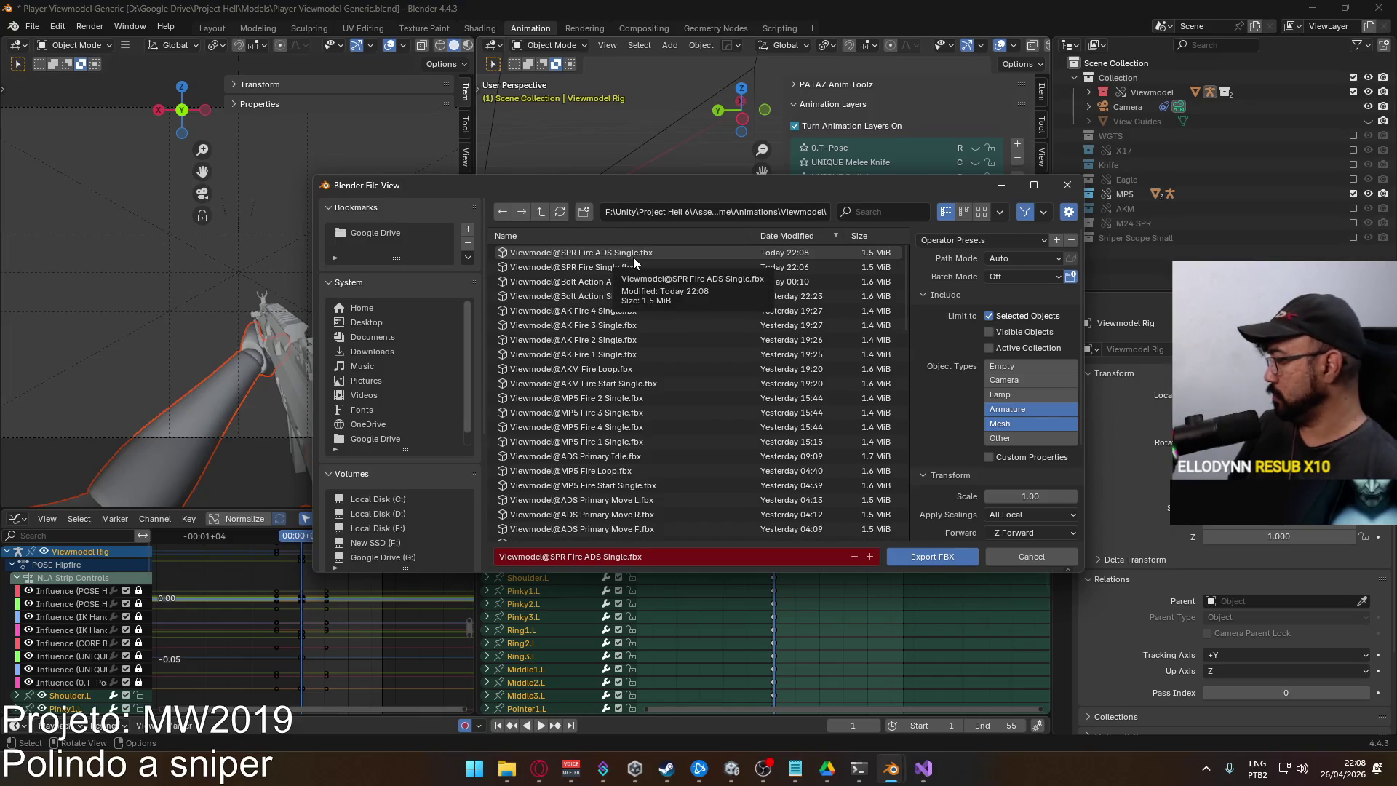
double_click(687, 252)
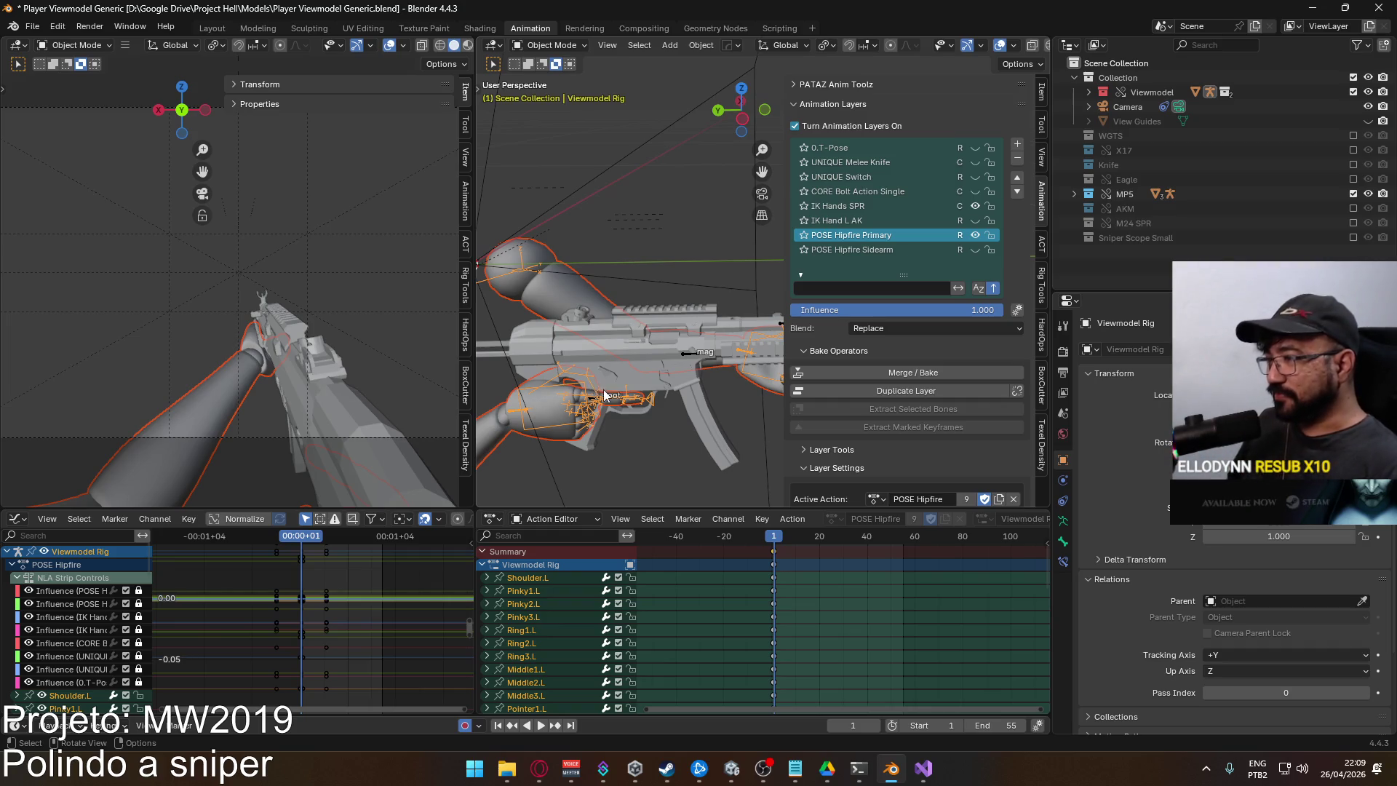
click(693, 358)
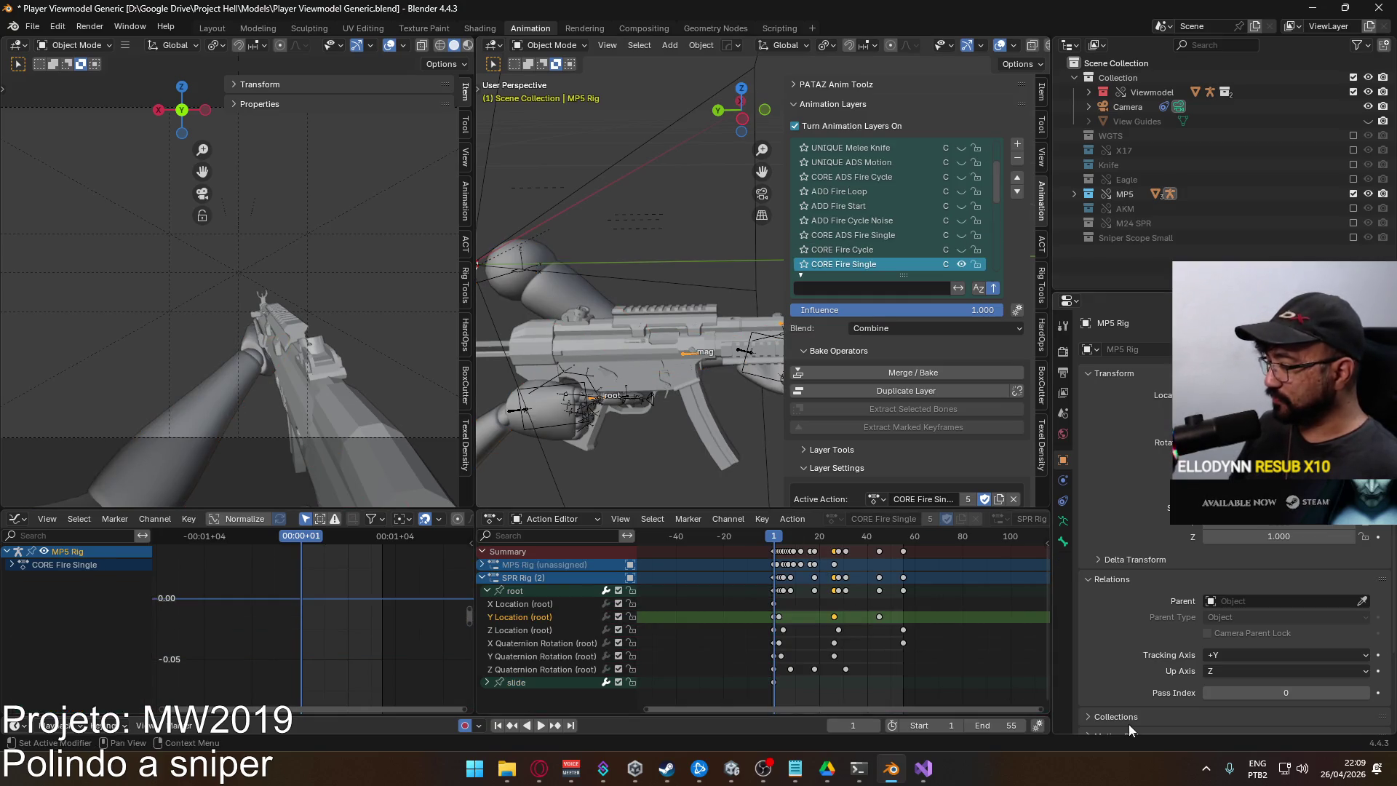
Play and stop the MP5 fire animation, then make the Viewmodel Rig active
key(space)
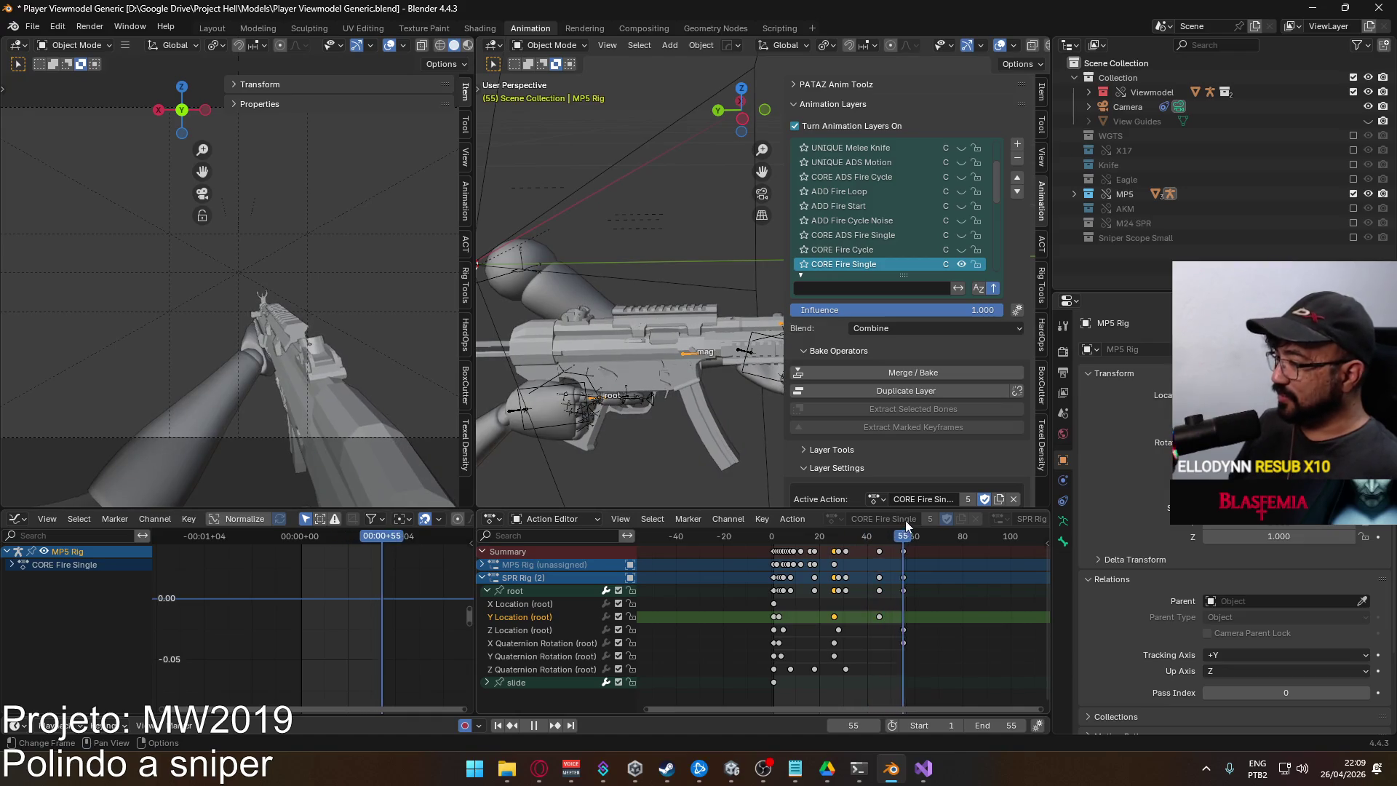
key(Escape)
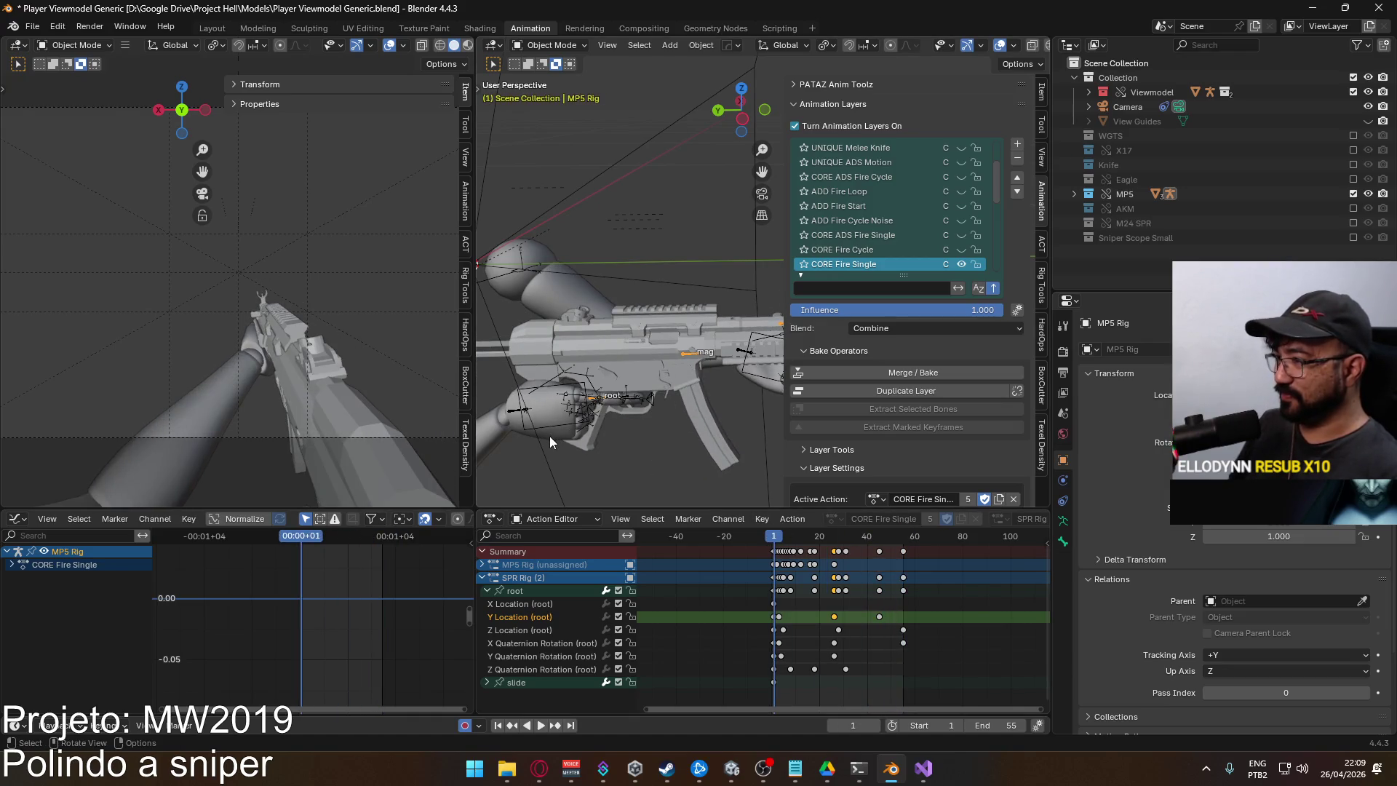
click(549, 433)
click(553, 424)
Export the rig as FBX over Viewmodel@SPR Fire Single.fbx and switch to Unity
click(32, 26)
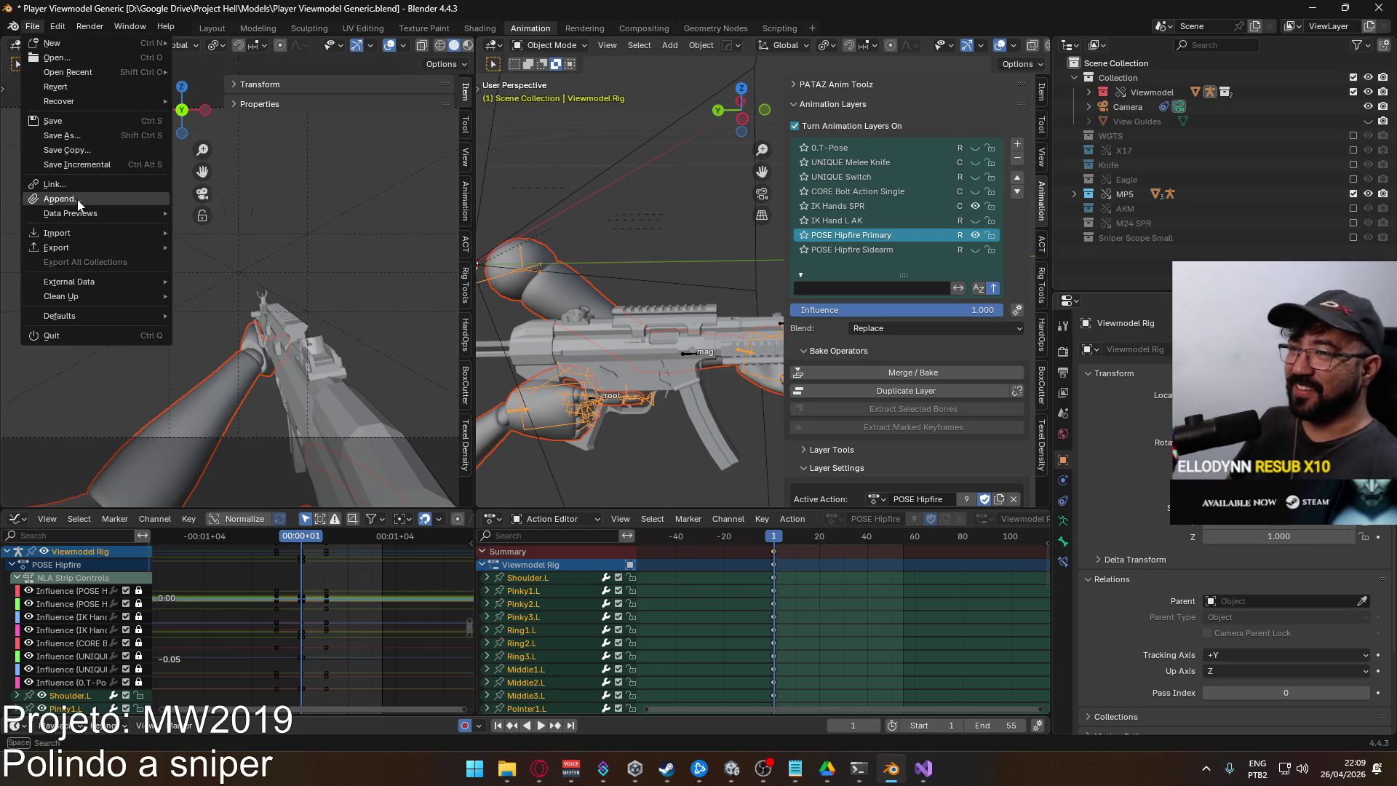
mouse_move(86, 244)
click(272, 372)
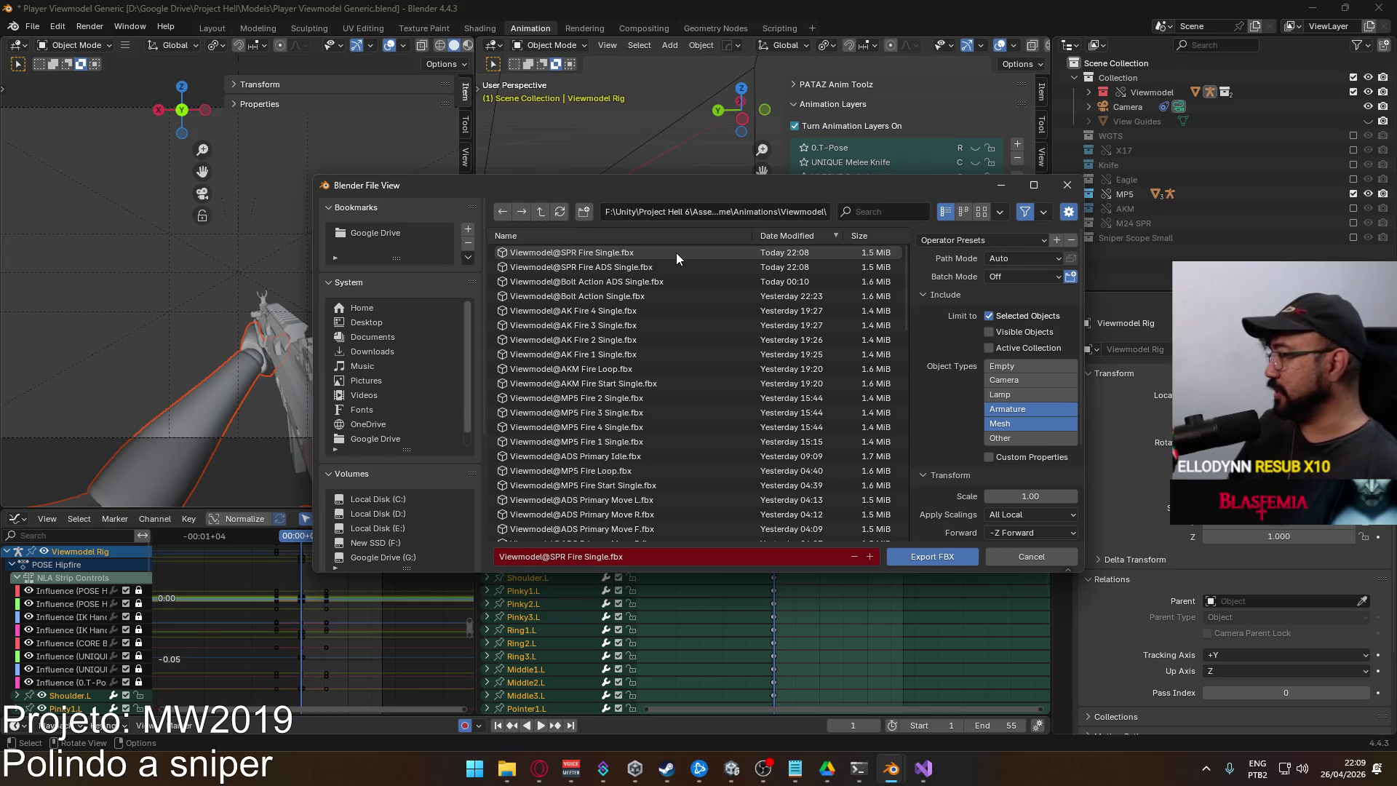
click(1067, 185)
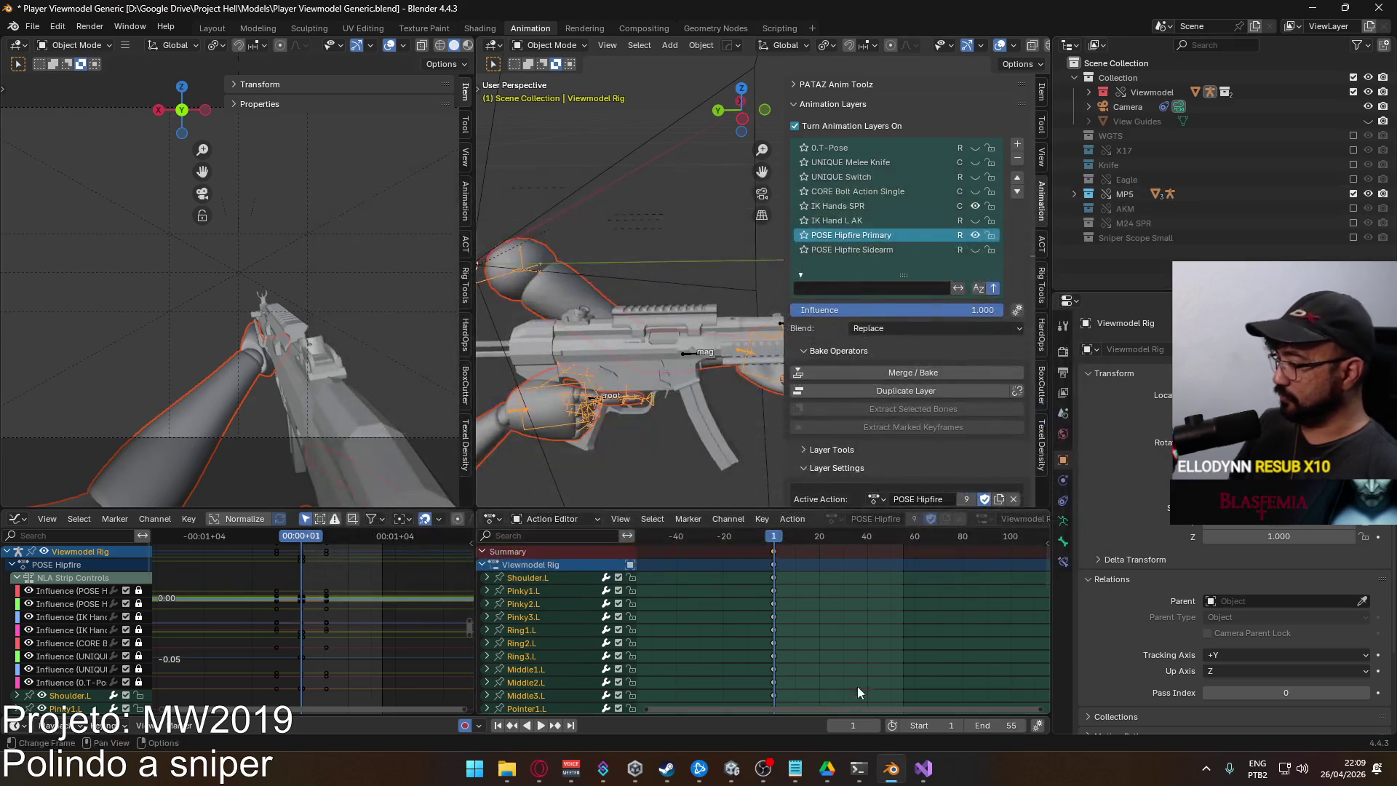
click(731, 768)
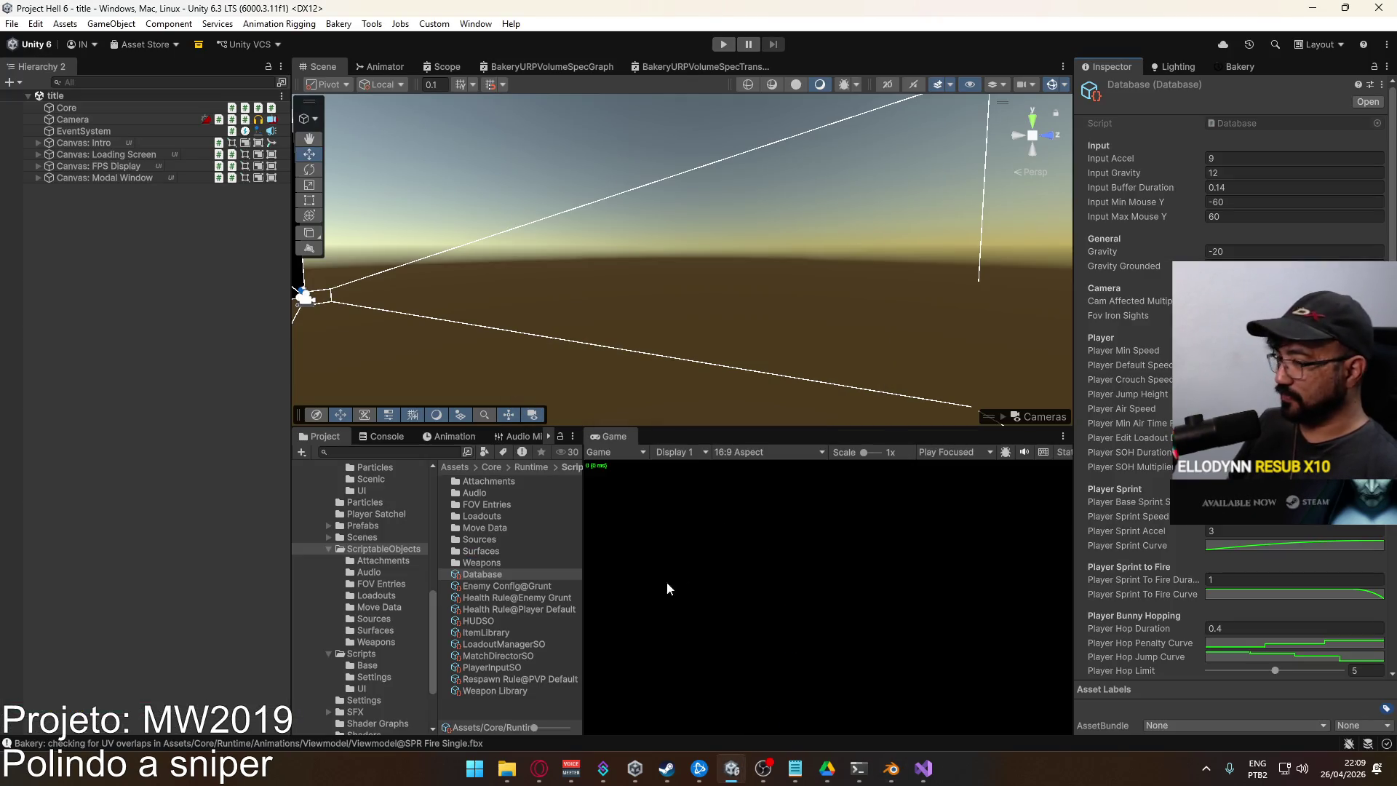
Collapse the ScriptableObjects, Scripts and Models folders, widen the file list, and select Viewmodel@Bolt Action ADS Single
click(327, 547)
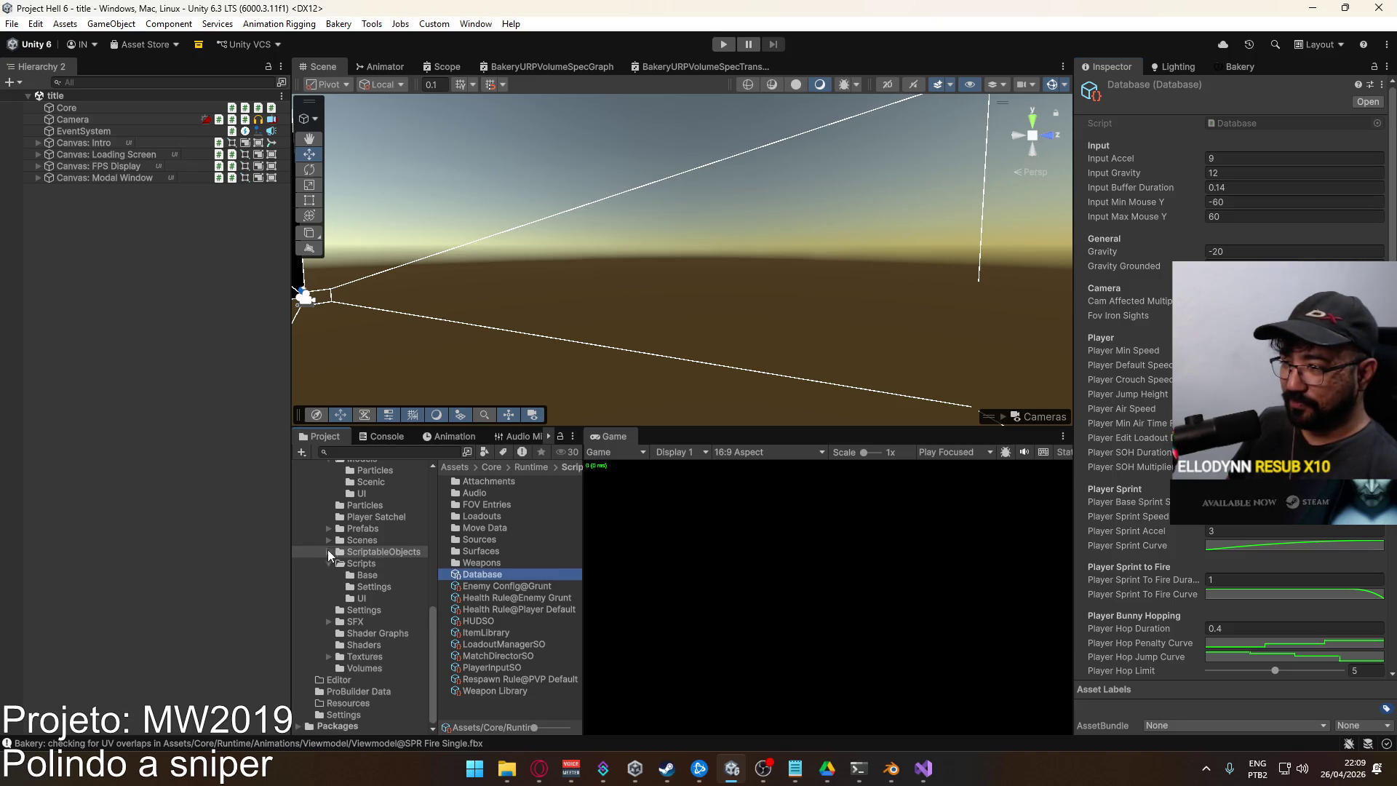
click(327, 562)
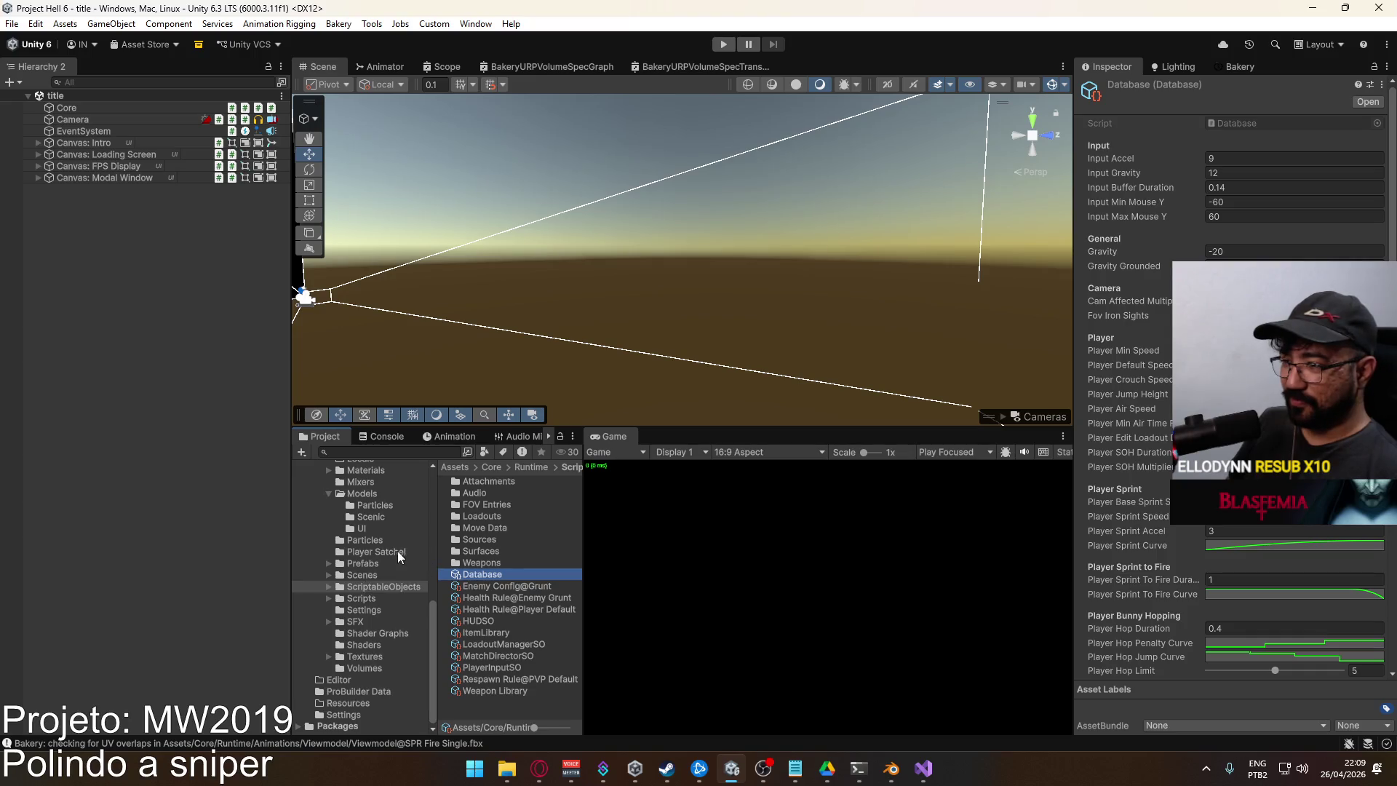
click(330, 494)
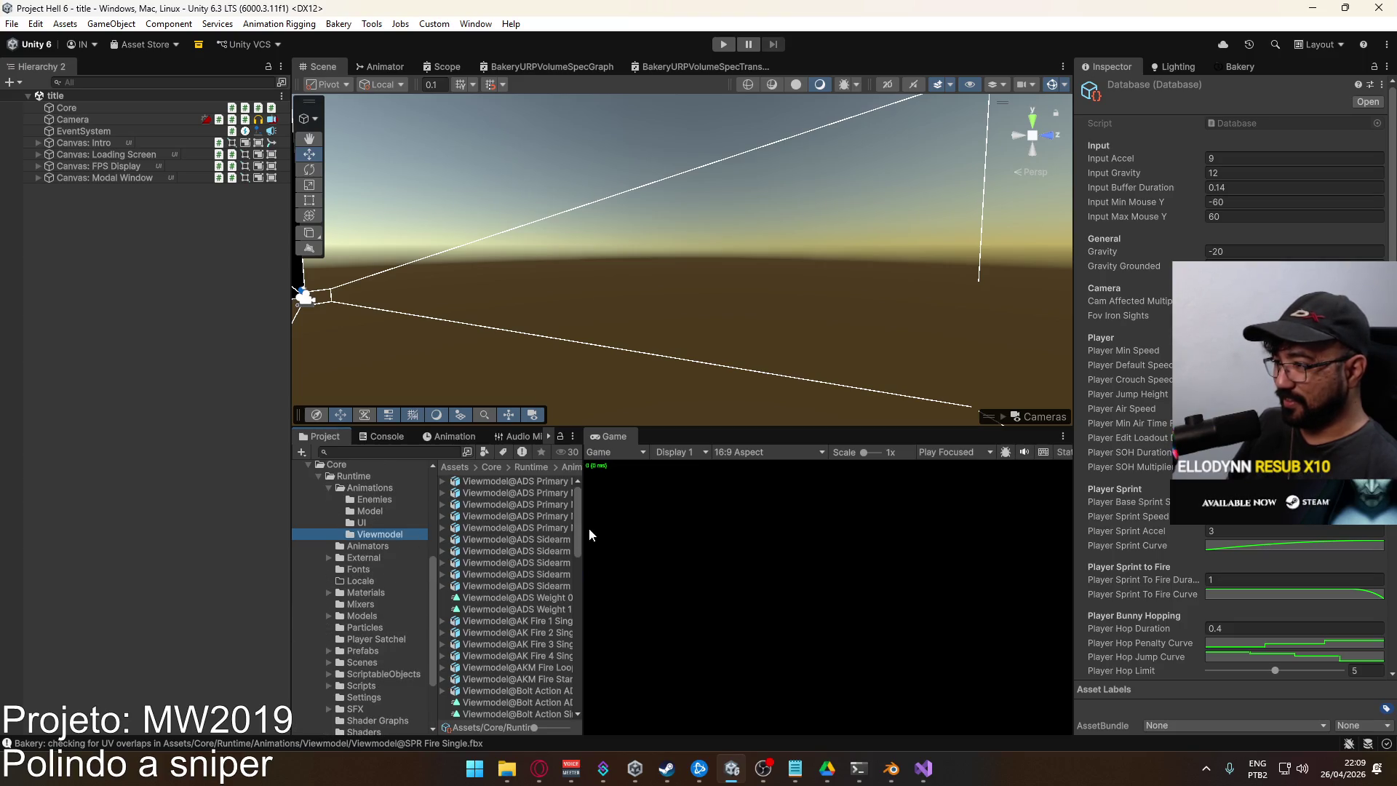
drag(583, 535, 678, 553)
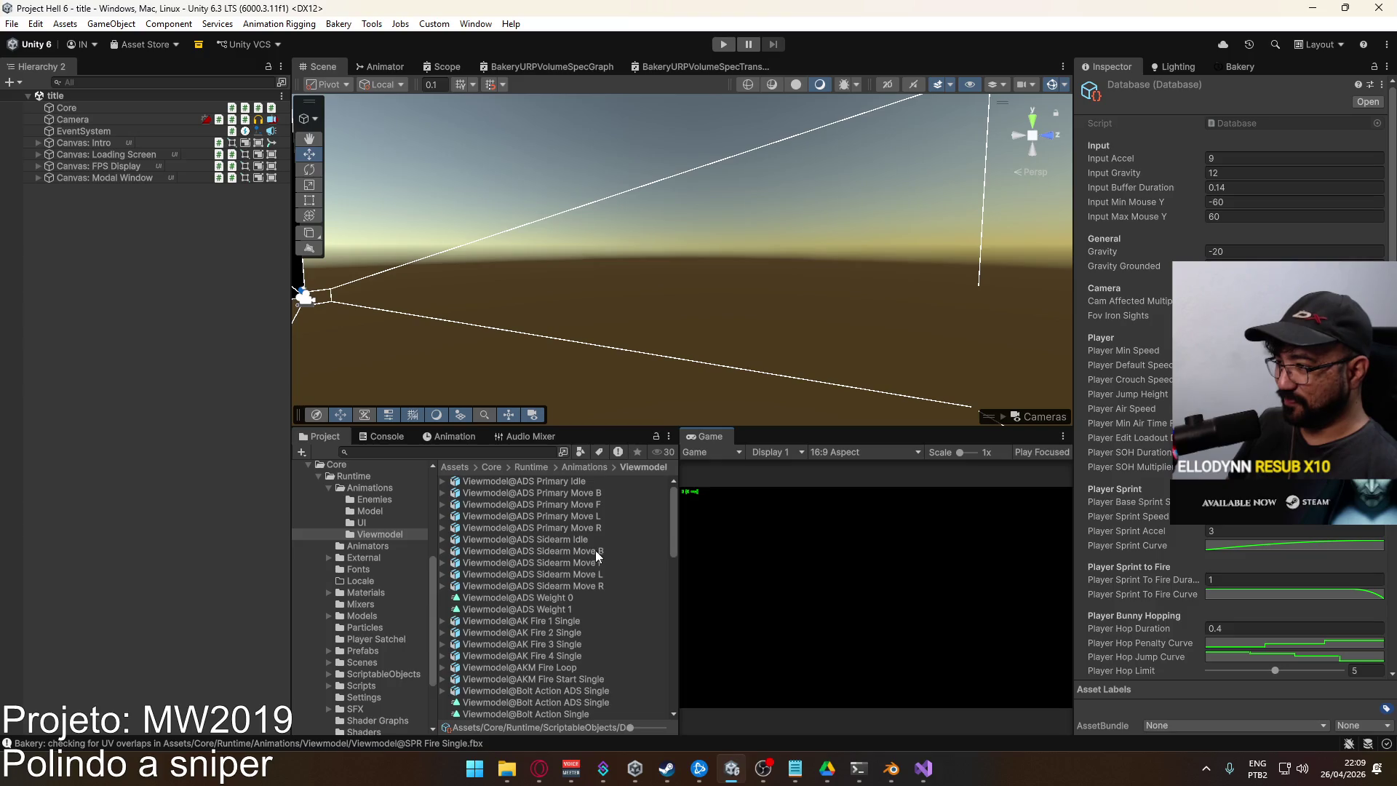
scroll(595, 550, down, 3)
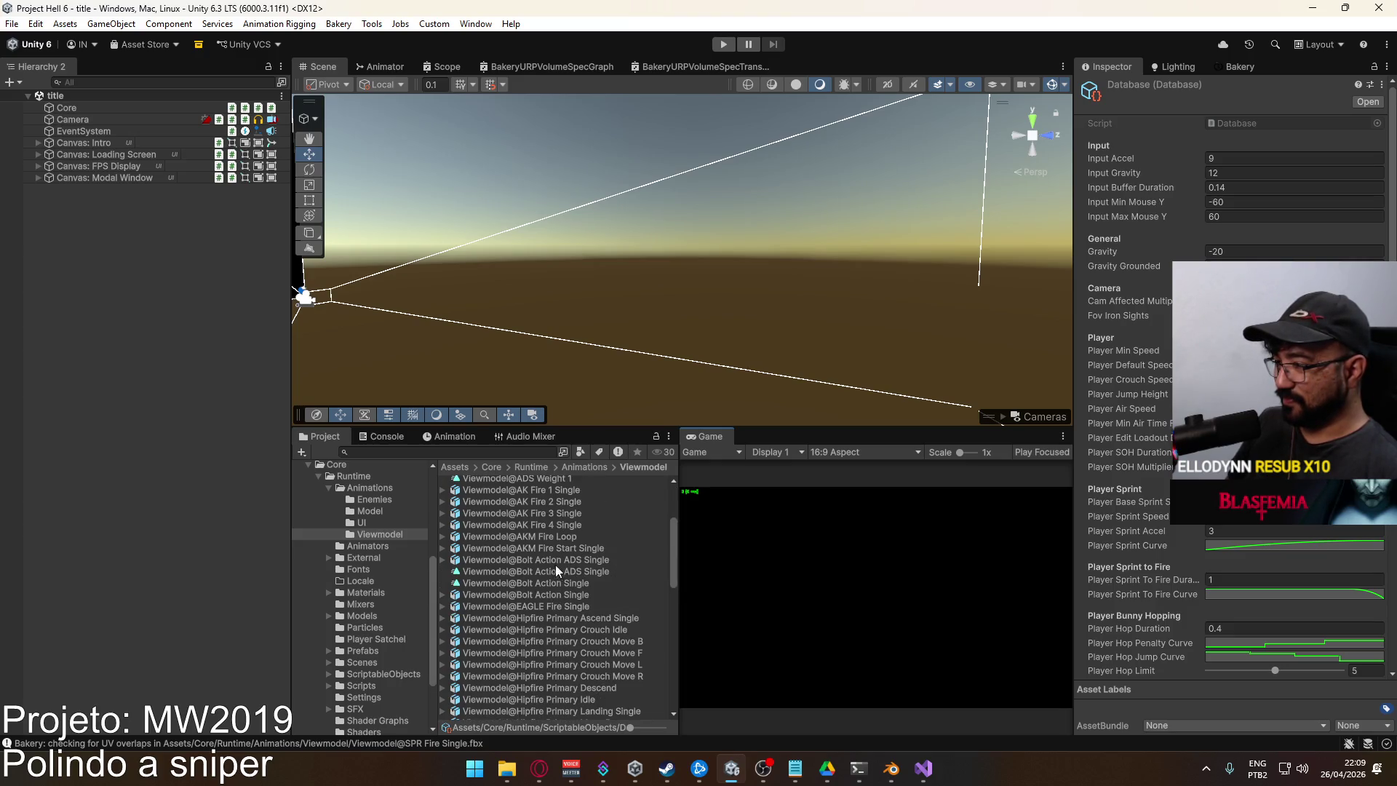
click(559, 562)
scroll(1135, 502, down, 1)
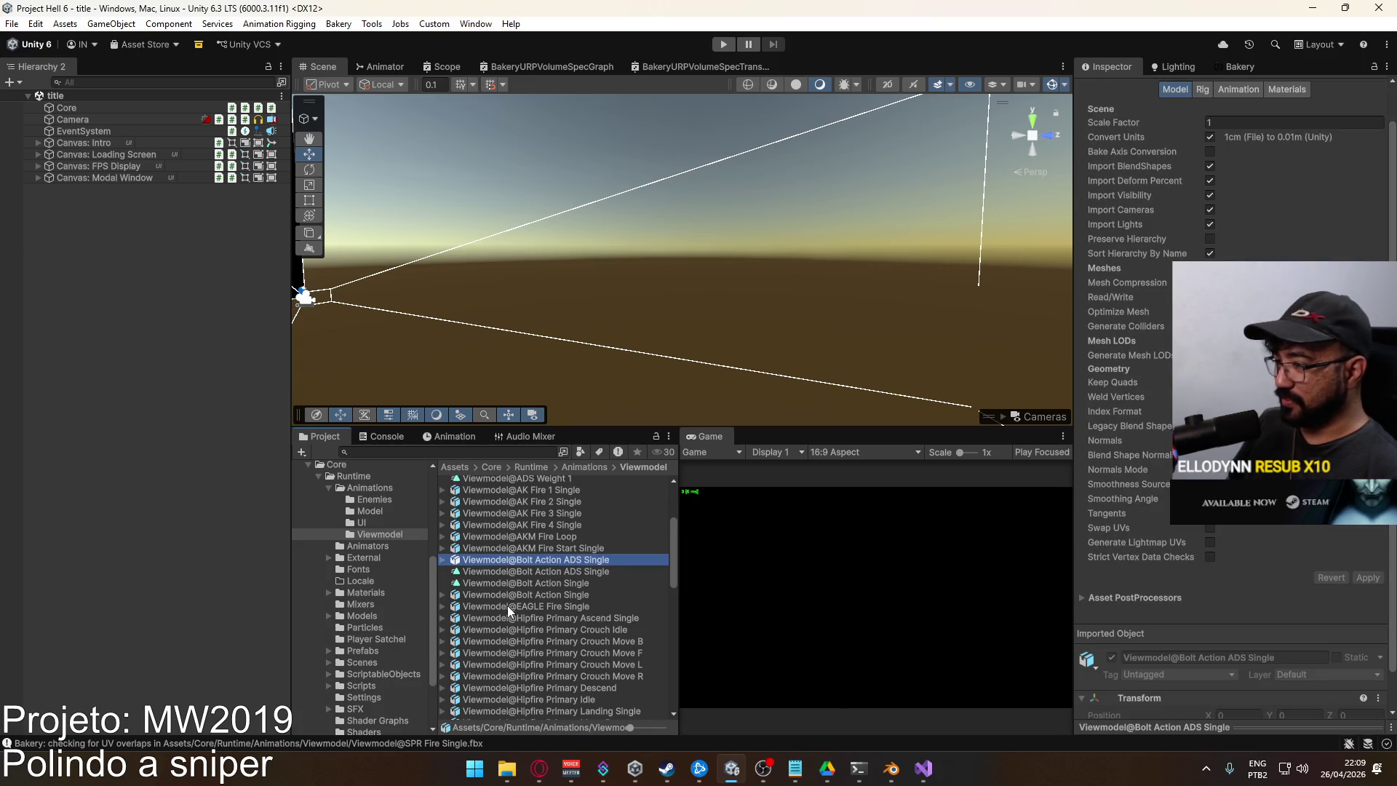
Review the Animation import settings of Bolt Action Single and Bolt Action ADS Single, expanding and collapsing its sub-assets
click(531, 595)
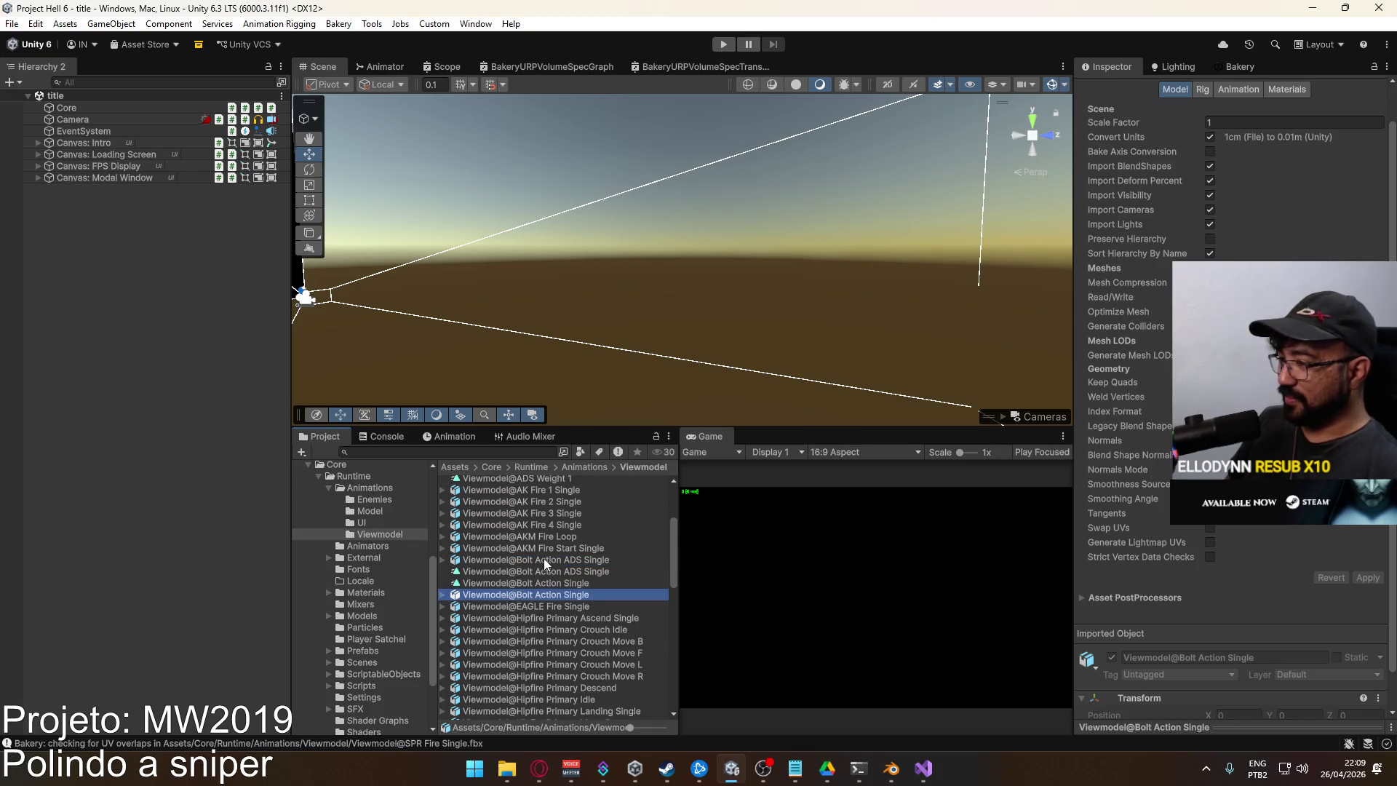
click(1249, 89)
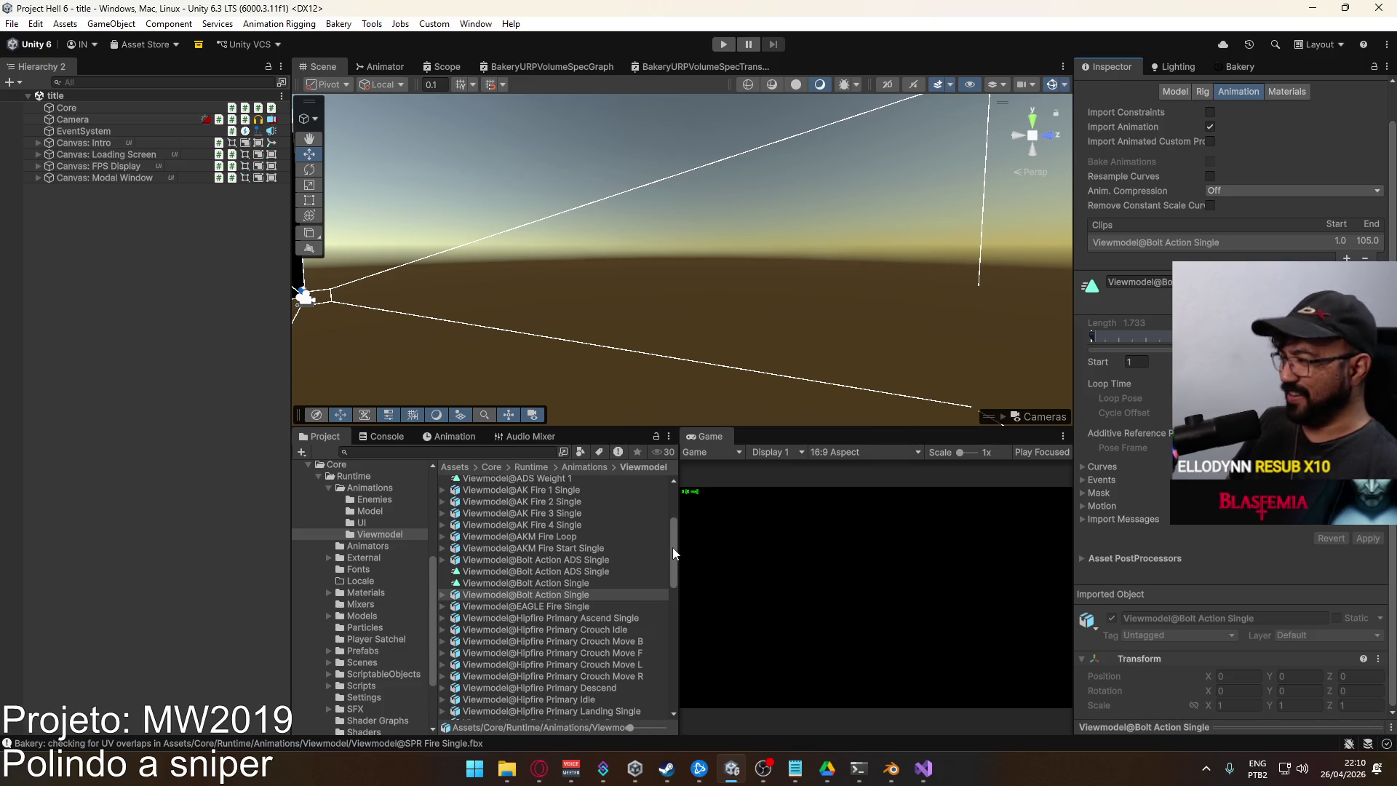
click(565, 561)
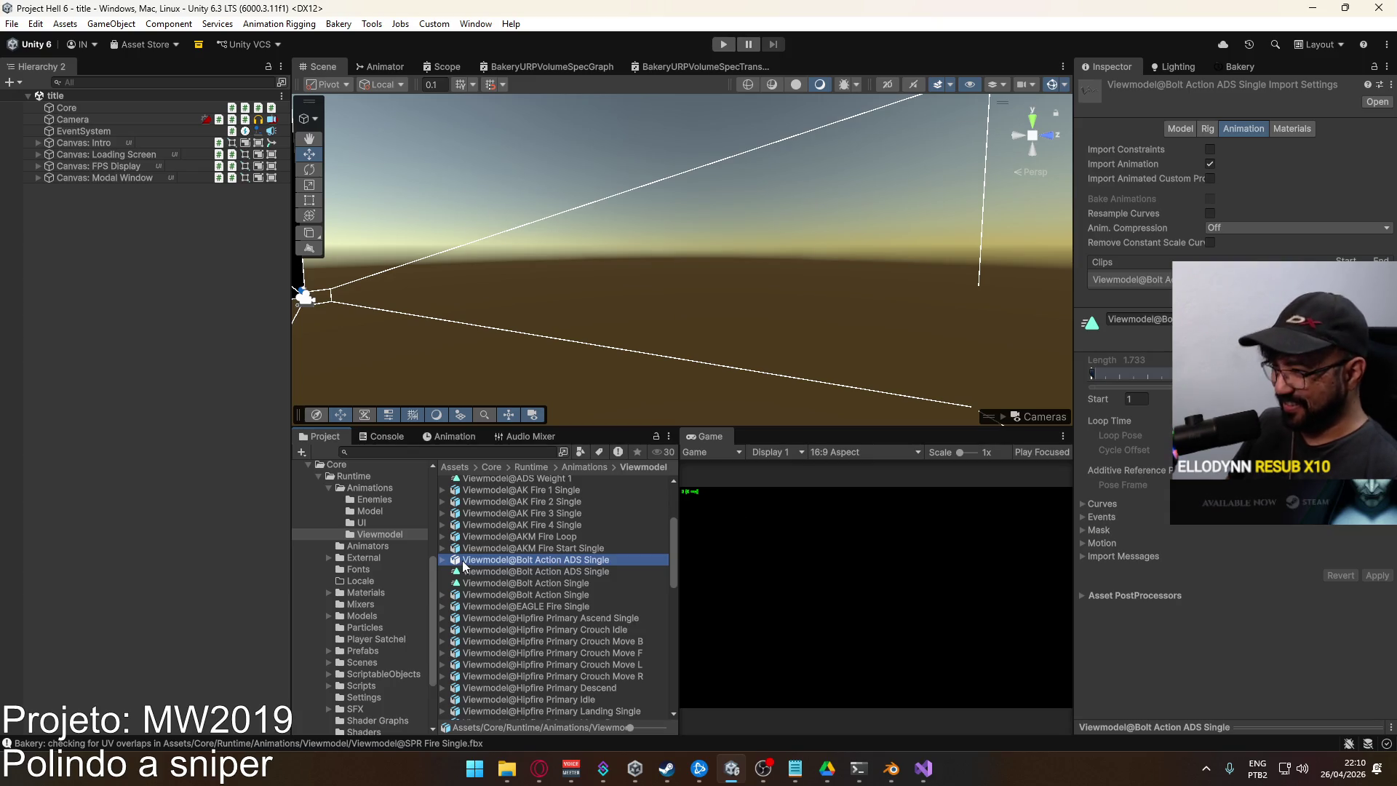
click(443, 559)
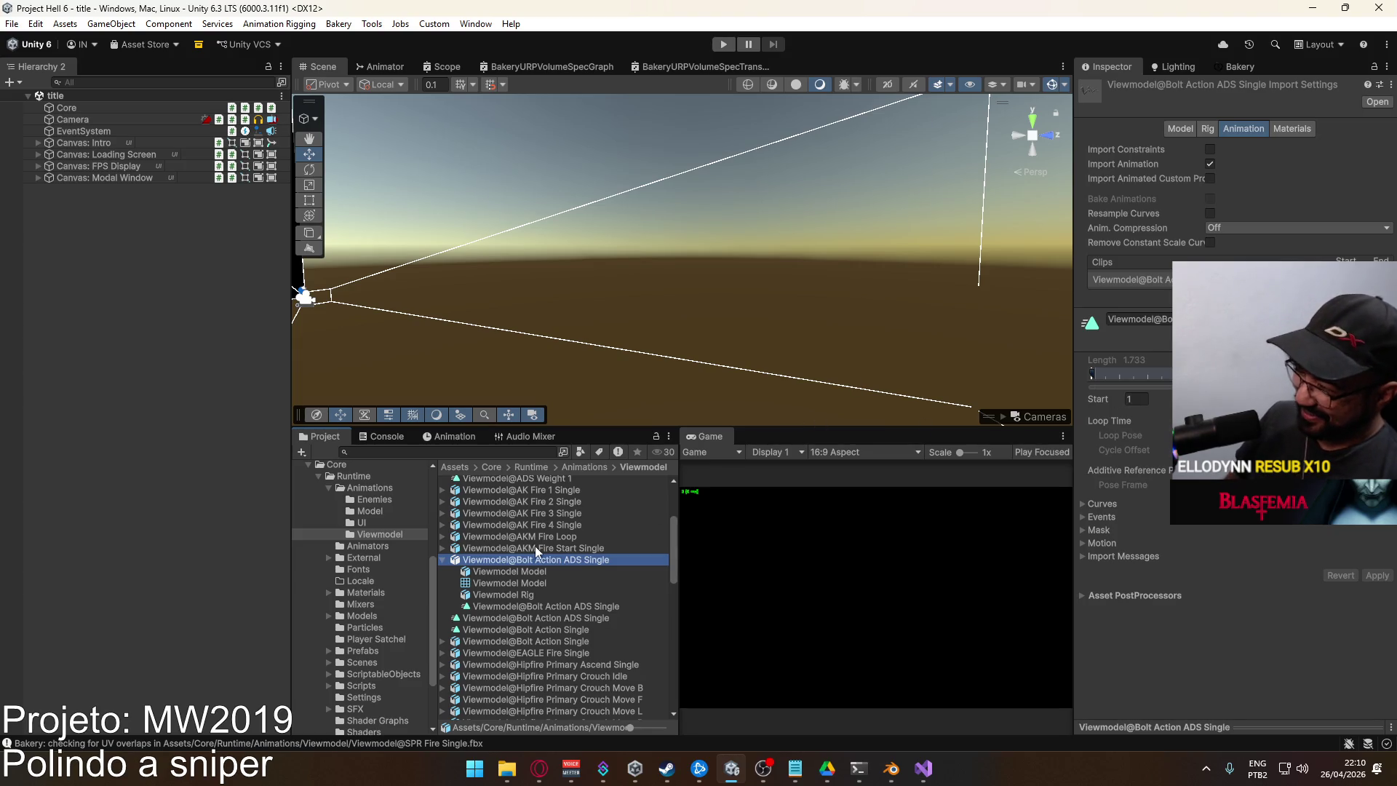
click(443, 559)
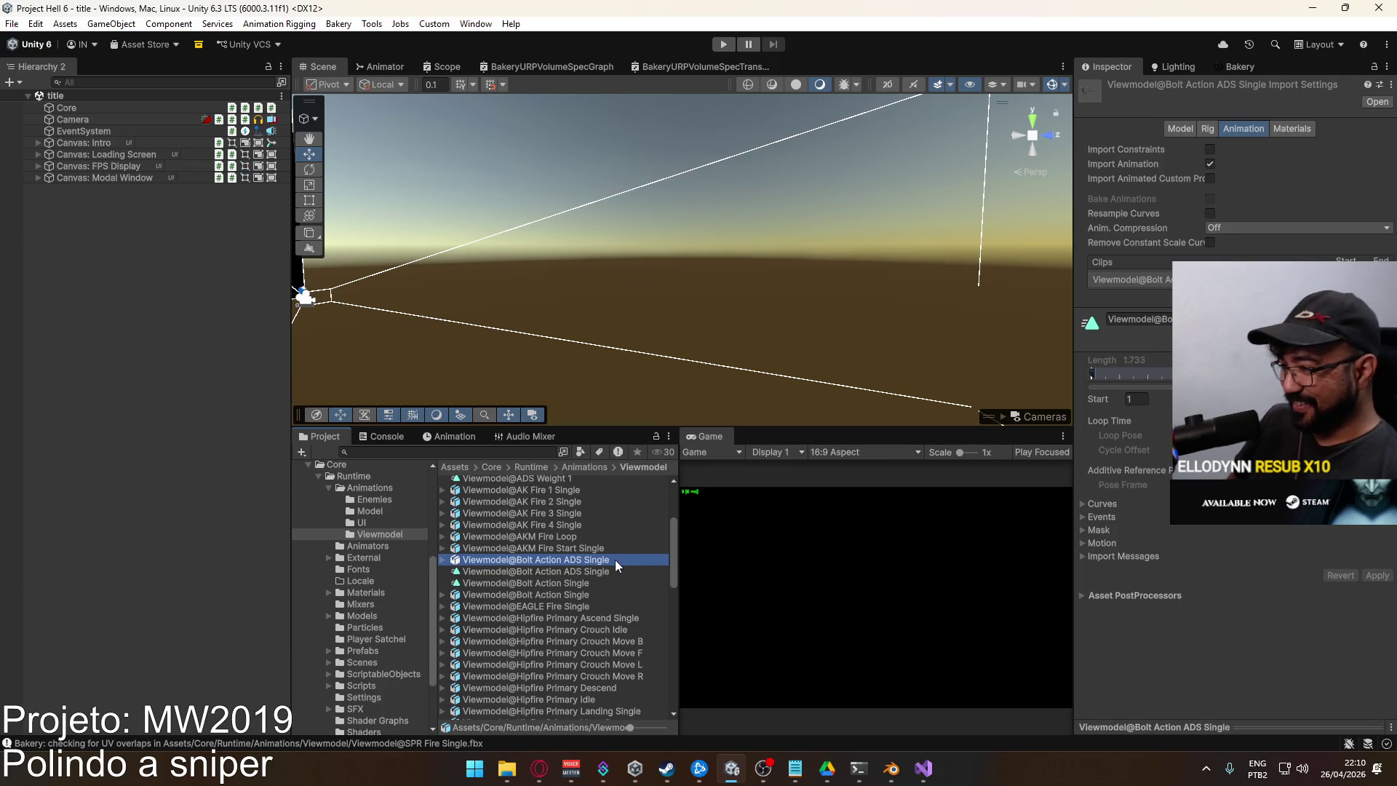
Scroll the asset list to check the SPR fire files, then return to Blender
scroll(638, 569, down, 10)
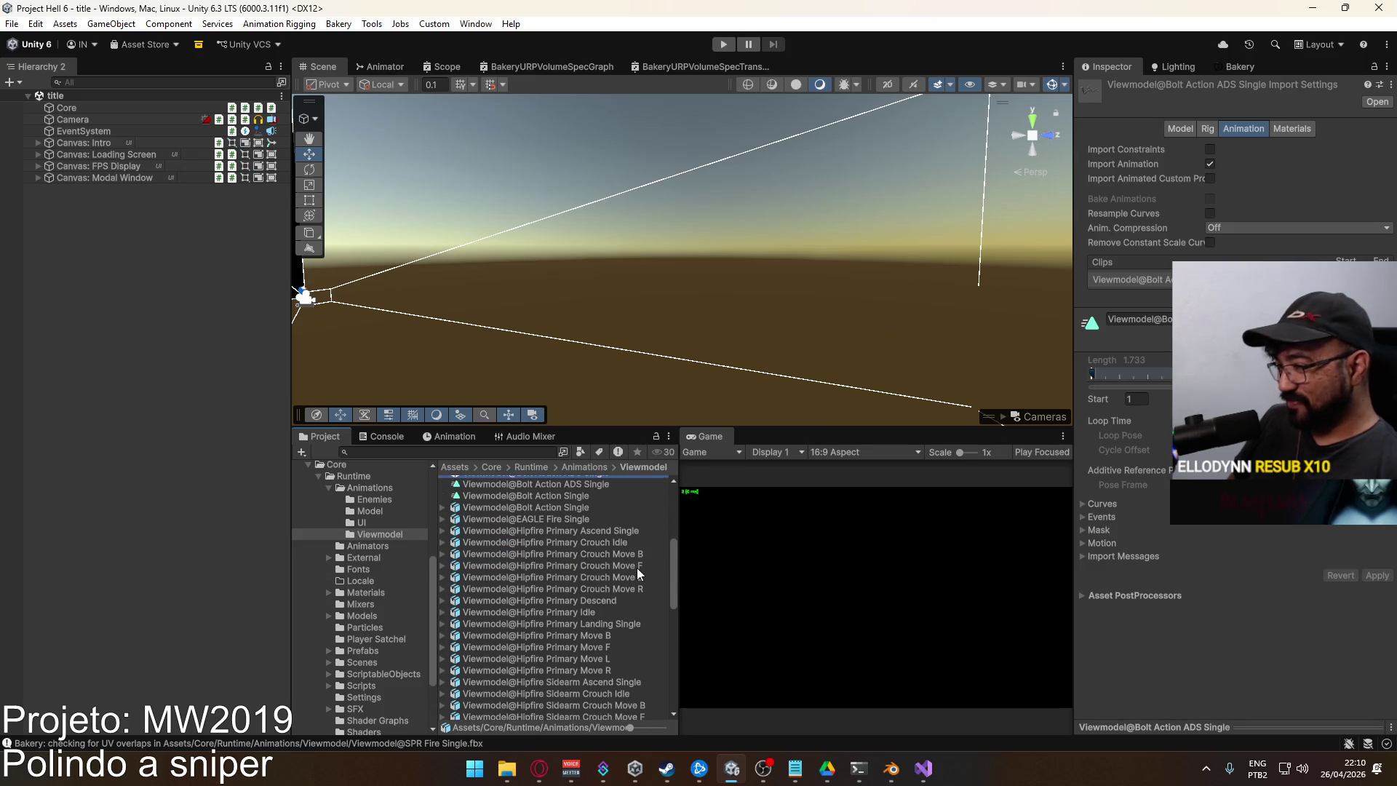
scroll(637, 569, down, 3)
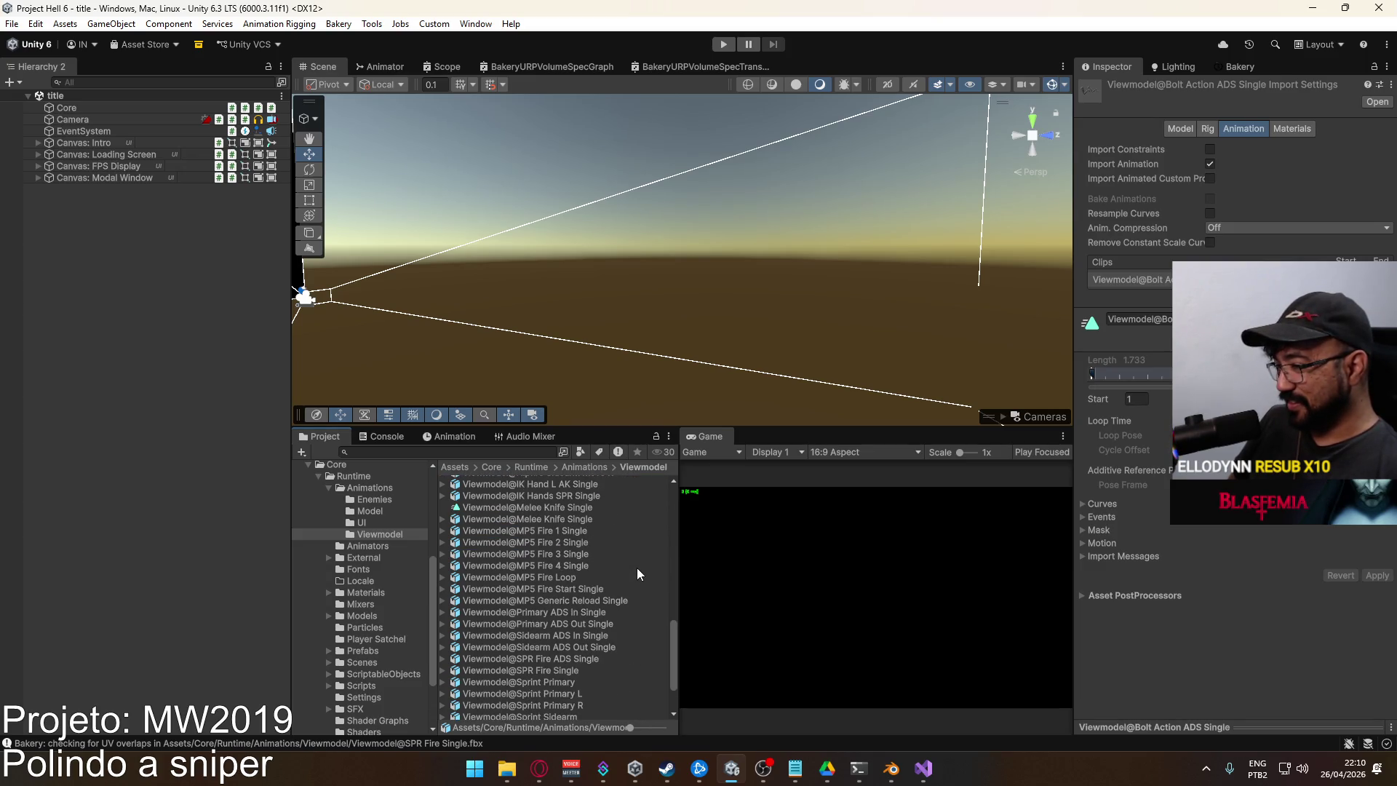
scroll(637, 570, down, 3)
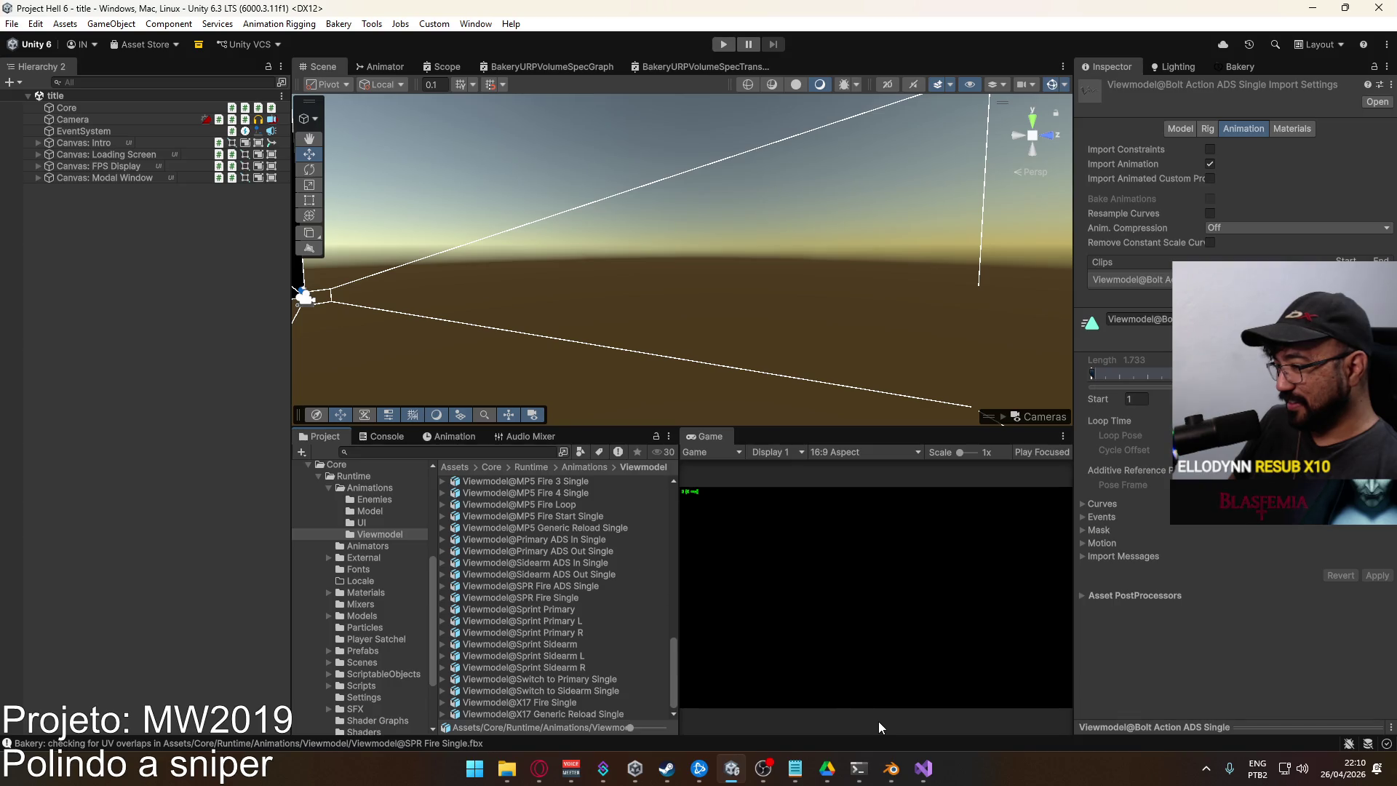
click(890, 767)
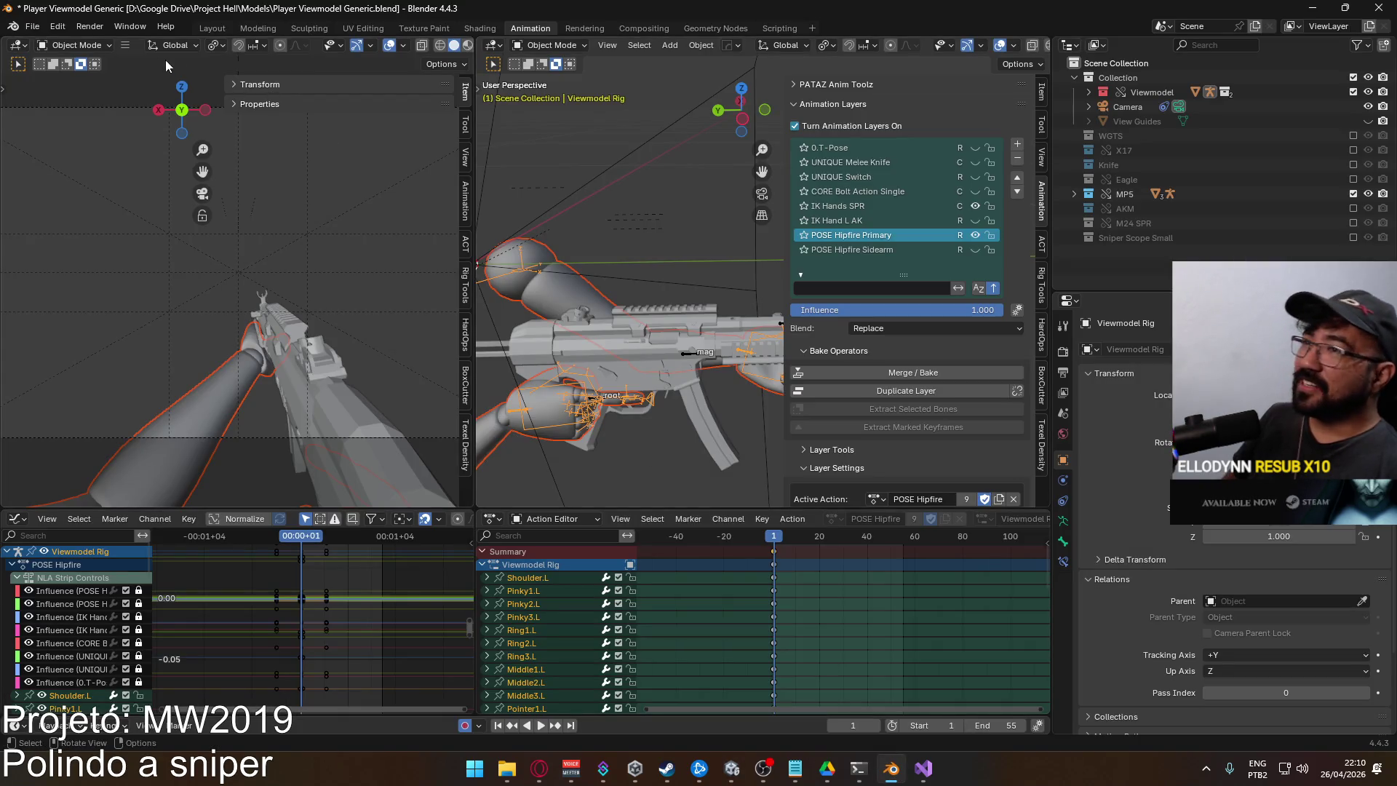
Export the rig's animation as FBX over Viewmodel@SPR Fire Single.fbx, then switch back to Unity
click(32, 26)
mouse_move(99, 250)
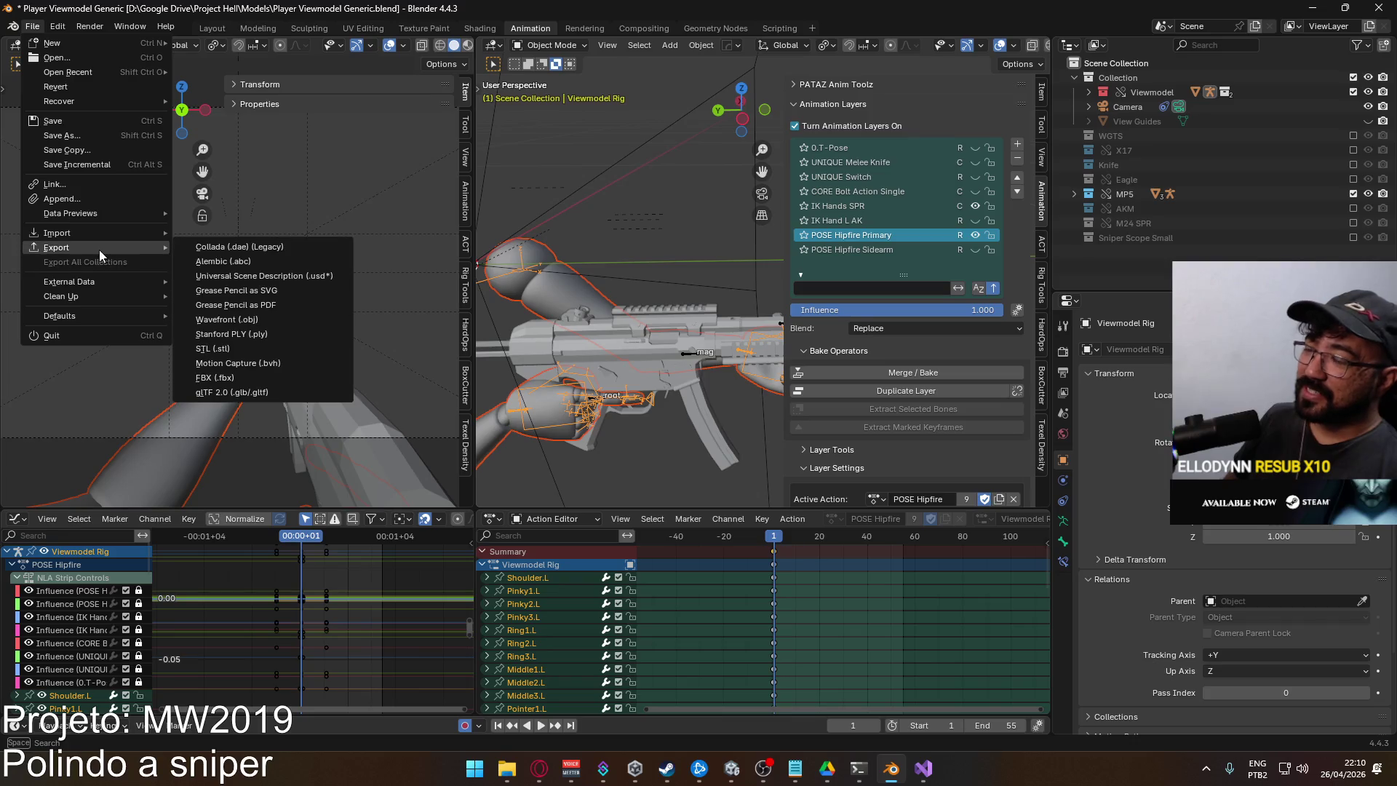
click(278, 374)
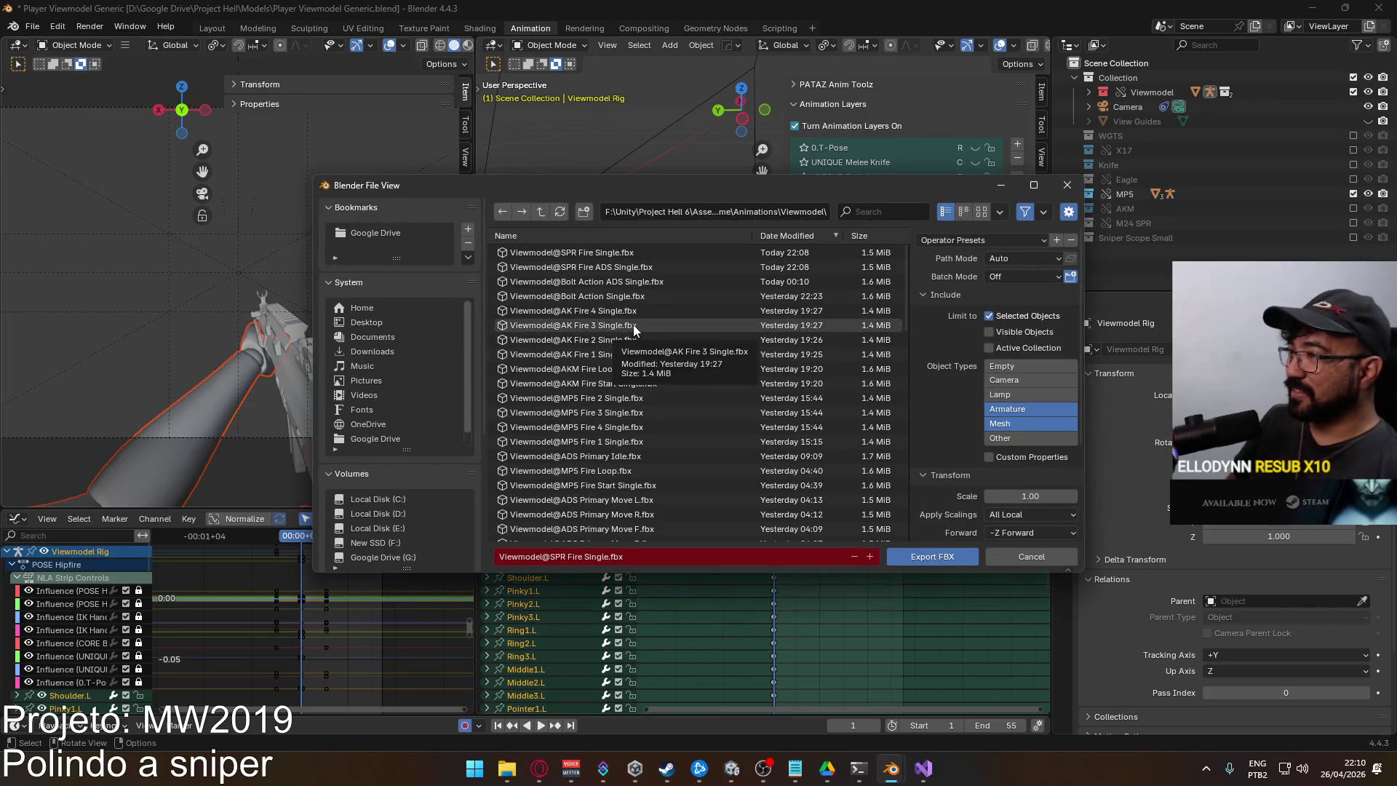
click(1063, 187)
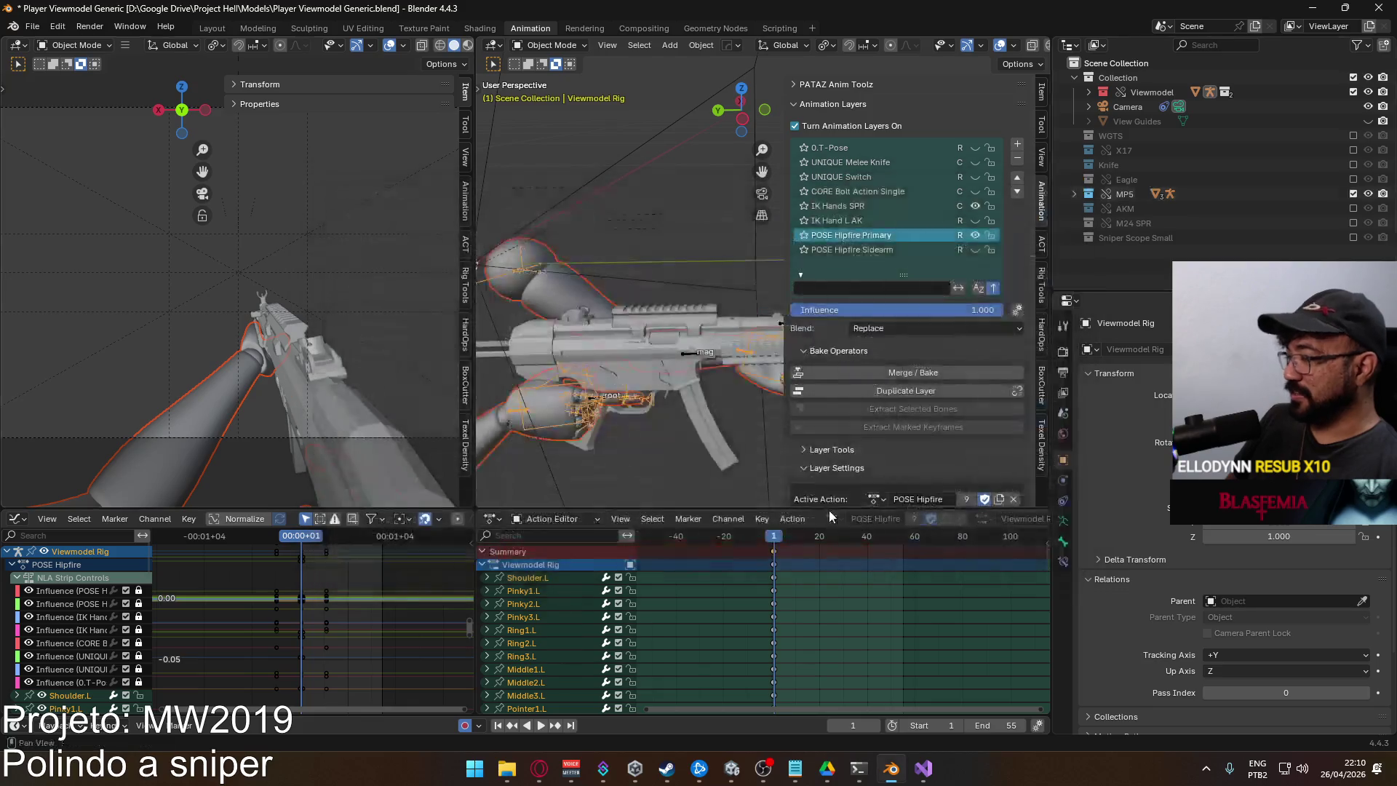
mouse_move(506, 767)
click(719, 765)
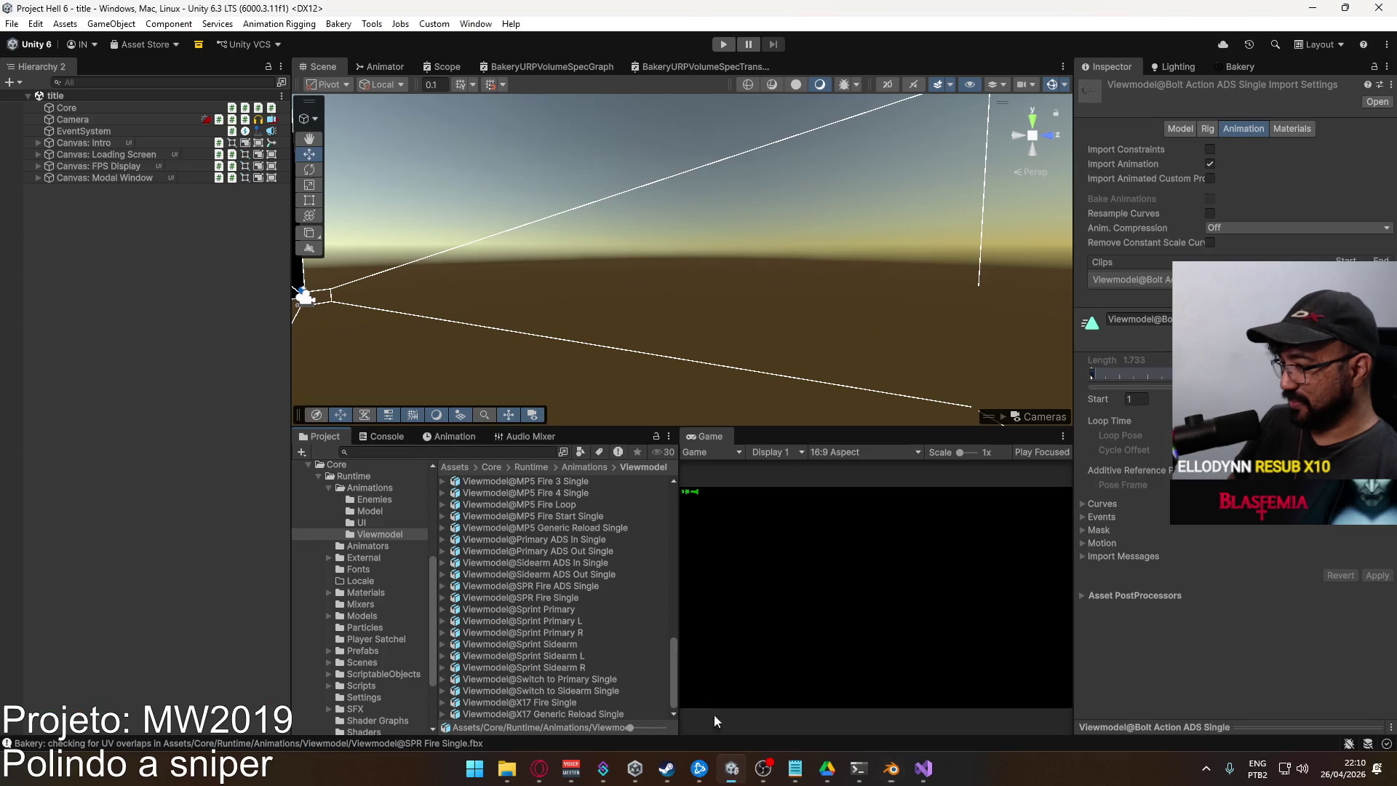
Set the SPR Fire Single clip end to 0.900 and SPR Fire ADS Single to 0.700, applying each
click(582, 601)
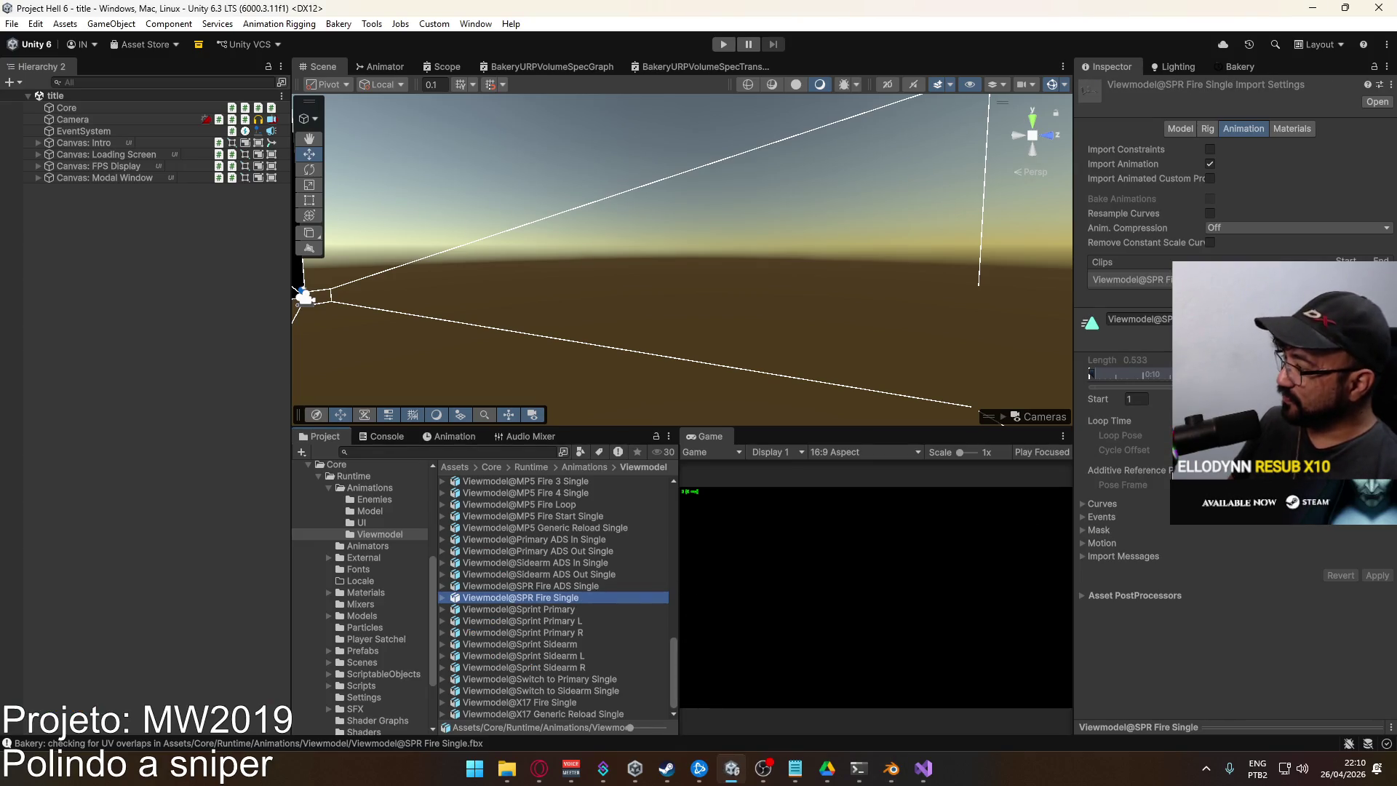
click(1380, 280)
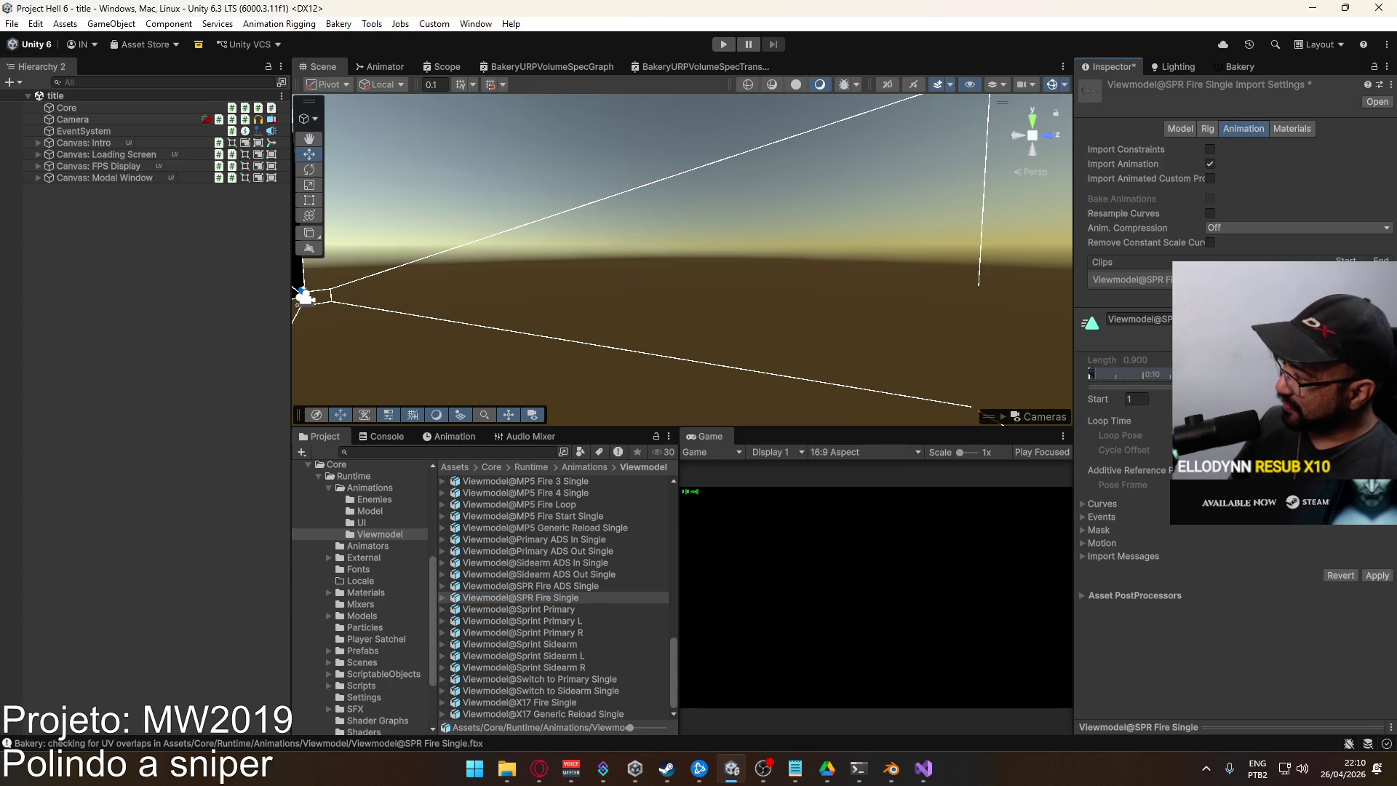
click(1373, 576)
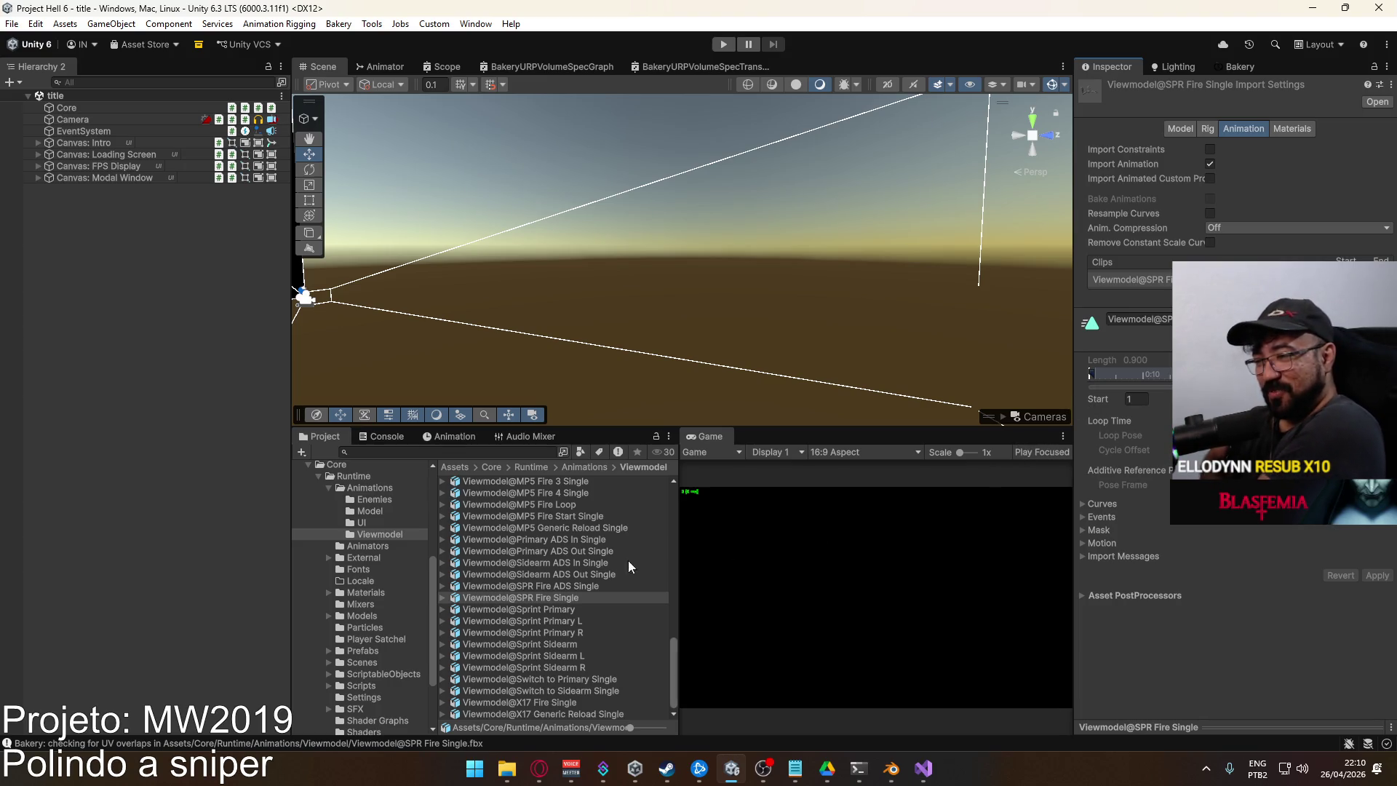
click(522, 583)
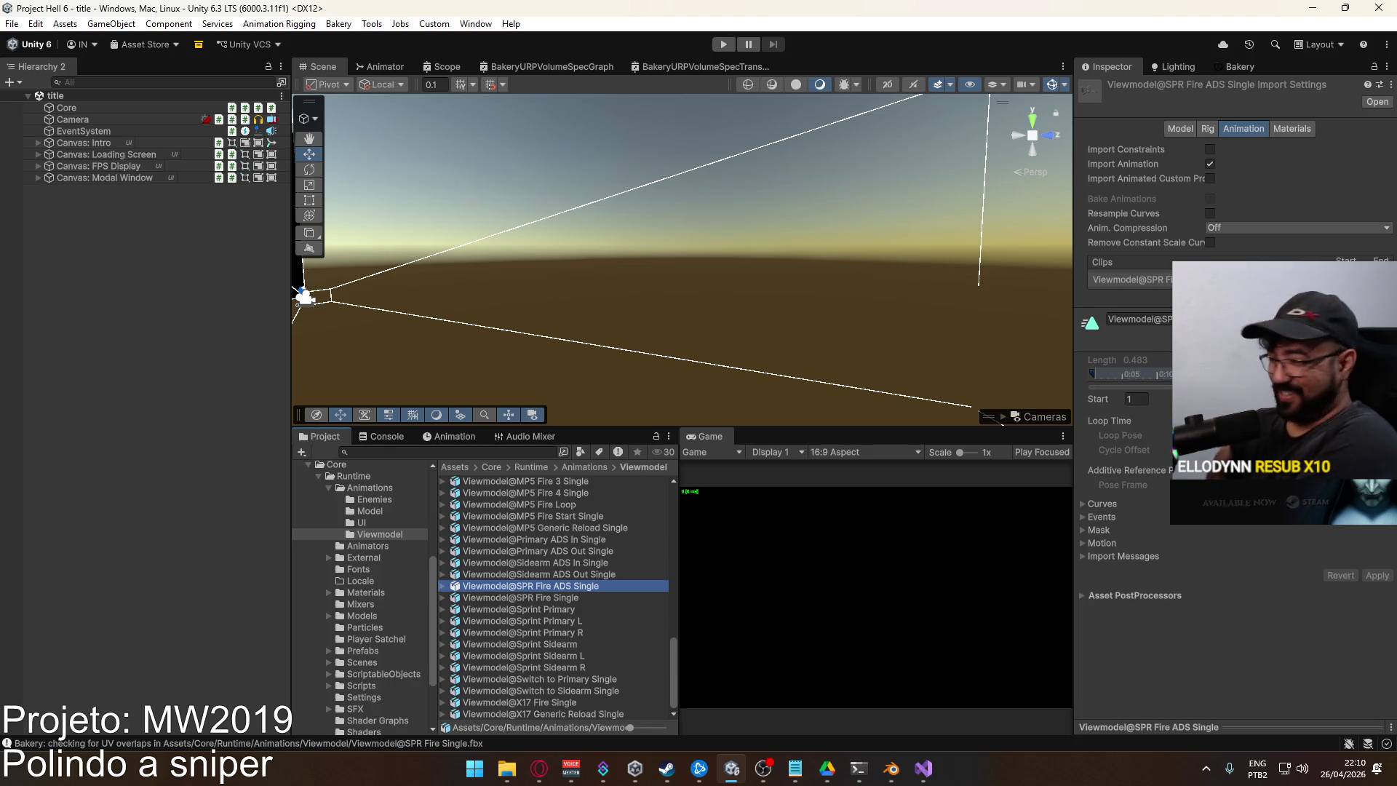
drag(1196, 374, 1239, 374)
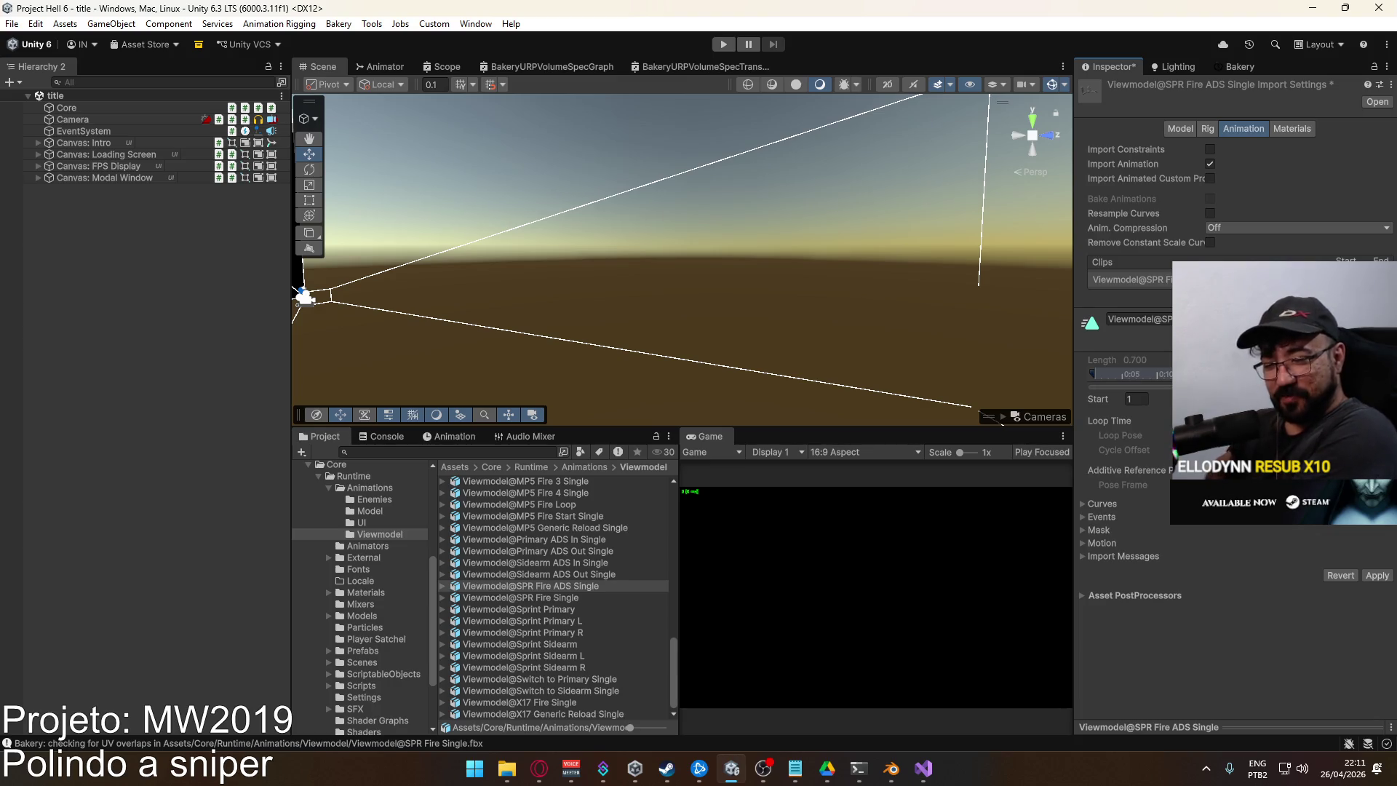
click(1382, 574)
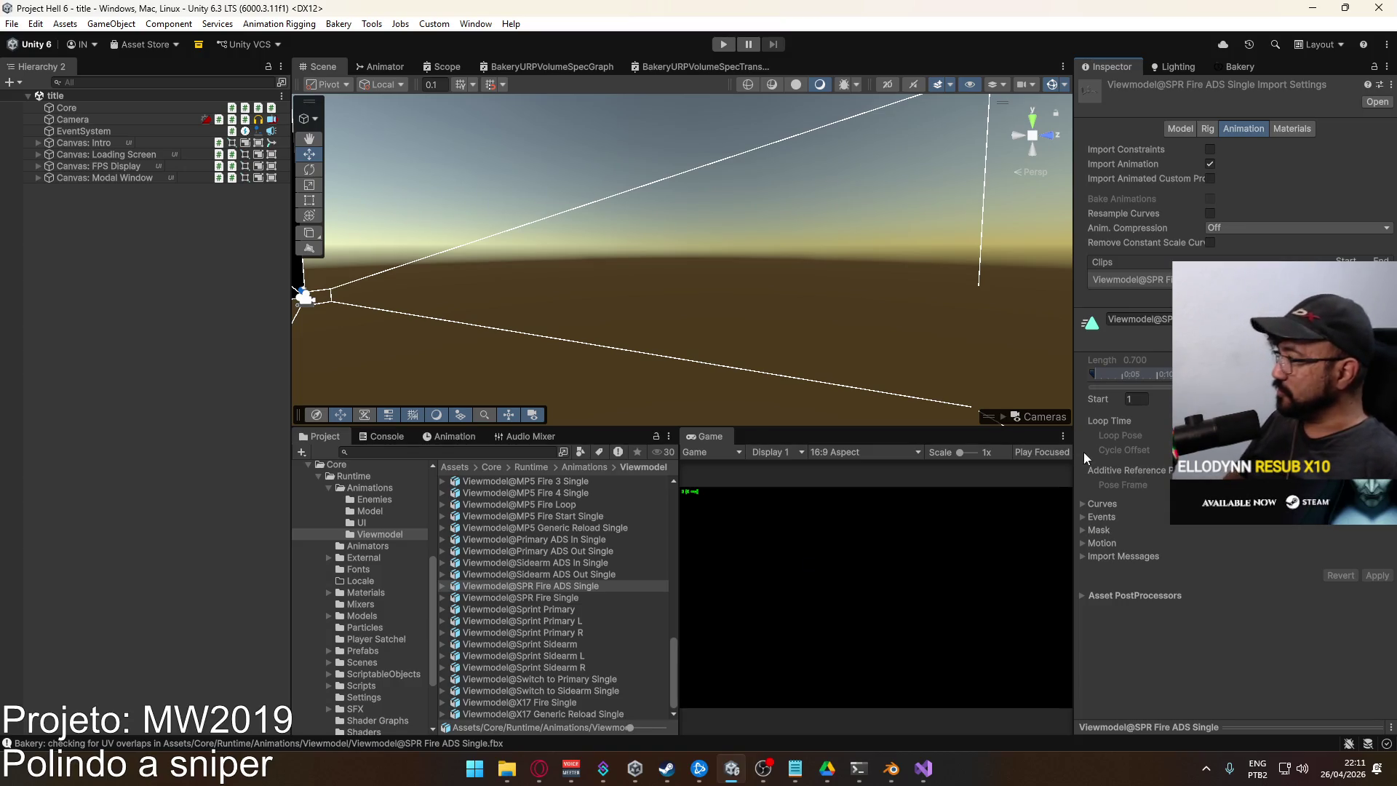
Collapse the Animations folder and open the Assets/Core/Runtime/Scenes folder
mouse_move(1102, 453)
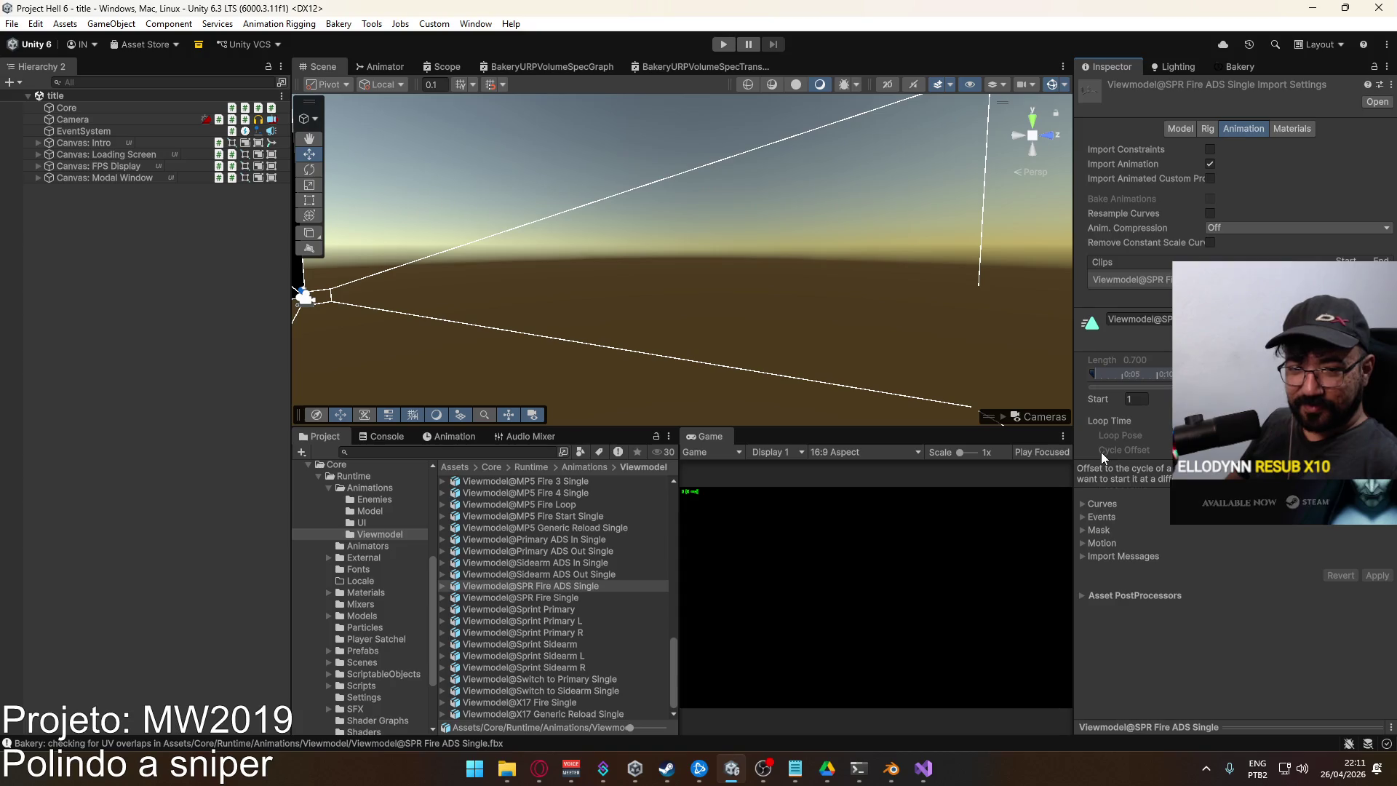
click(329, 489)
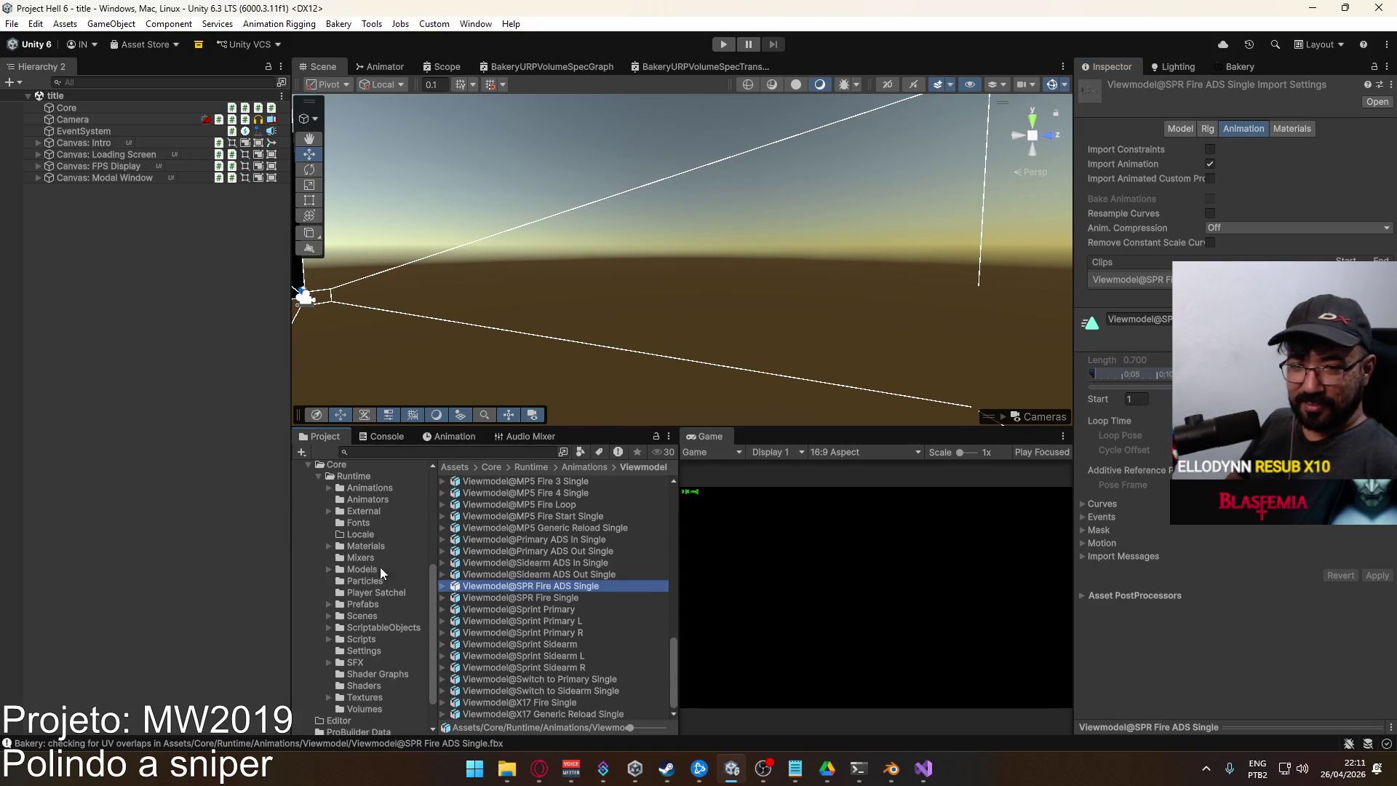
click(367, 616)
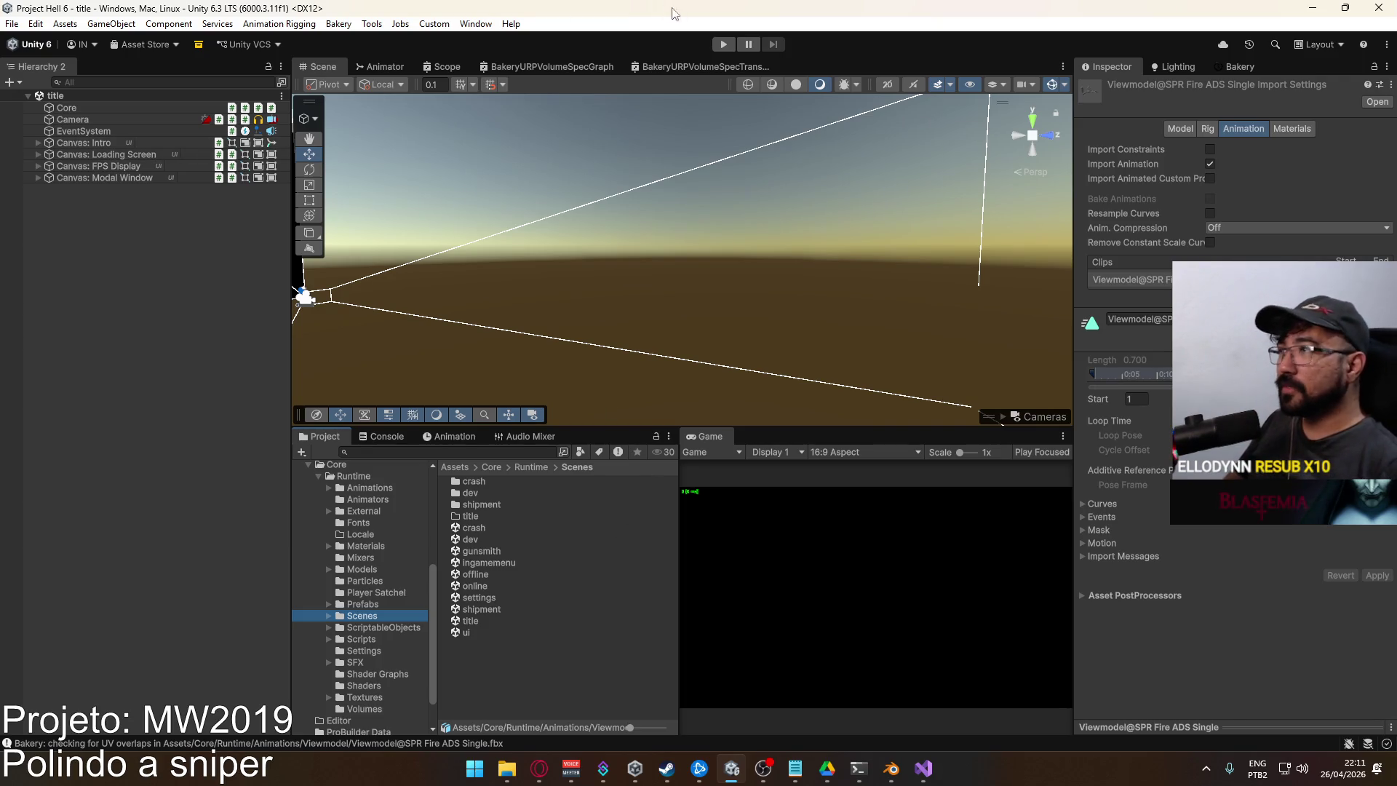
Enter play mode and host a new match with Create Match so the crash map loads
click(724, 44)
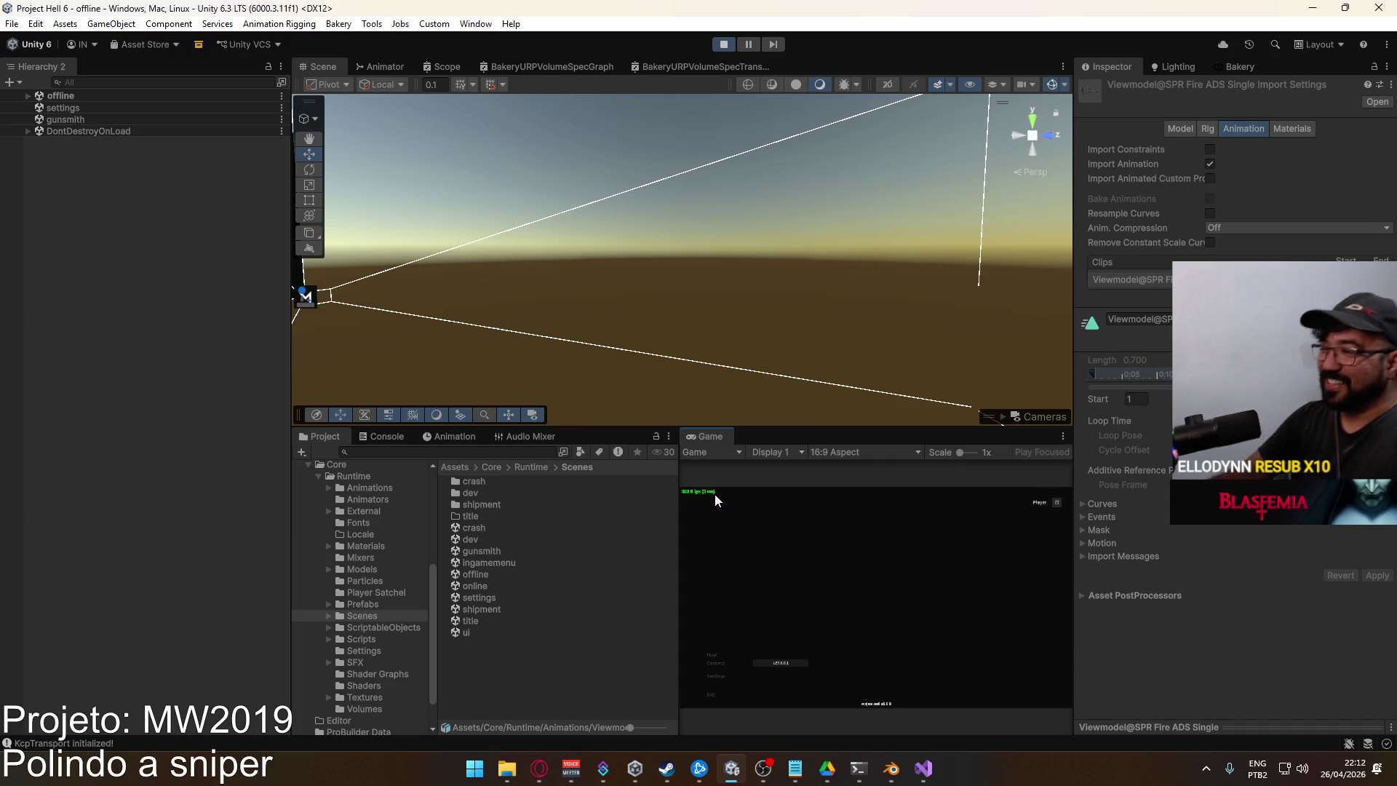
click(725, 658)
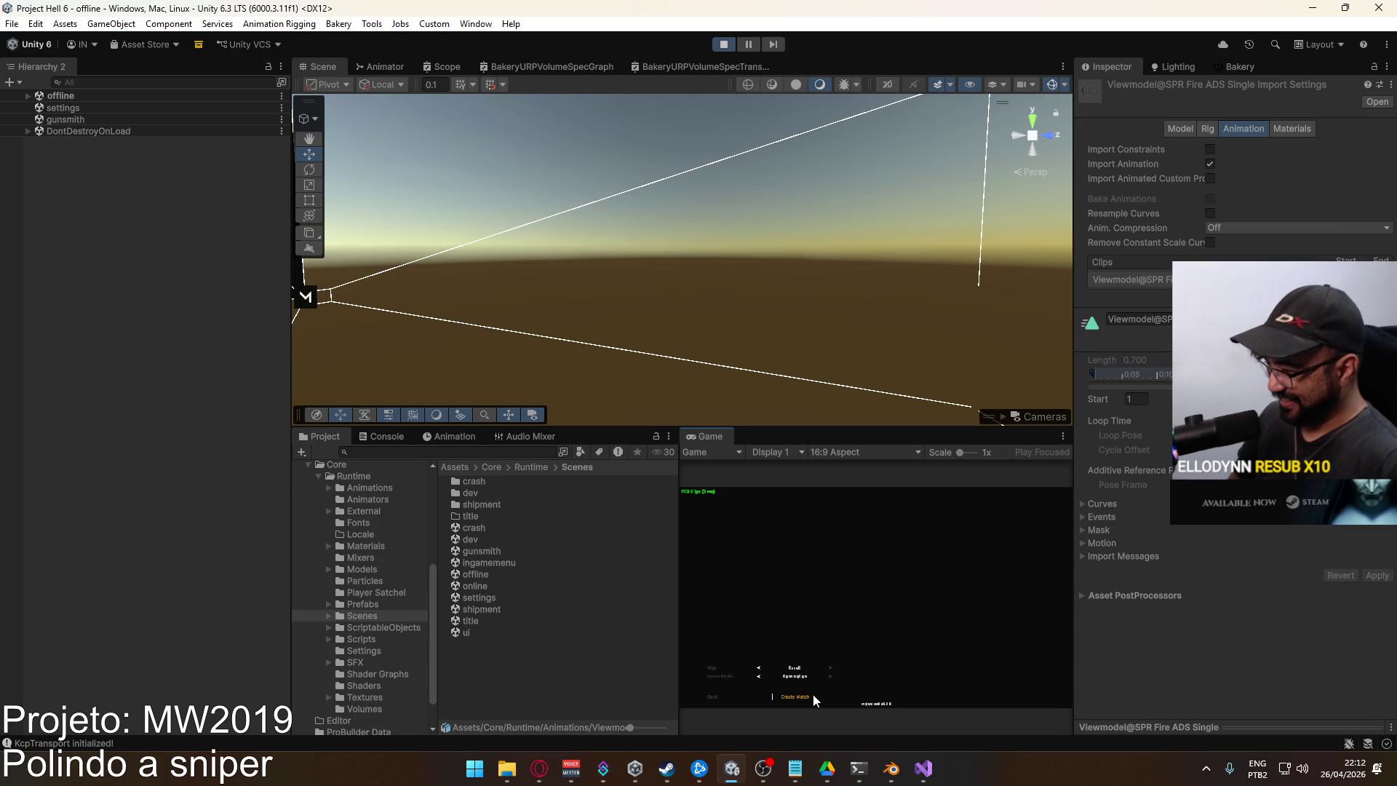
click(811, 697)
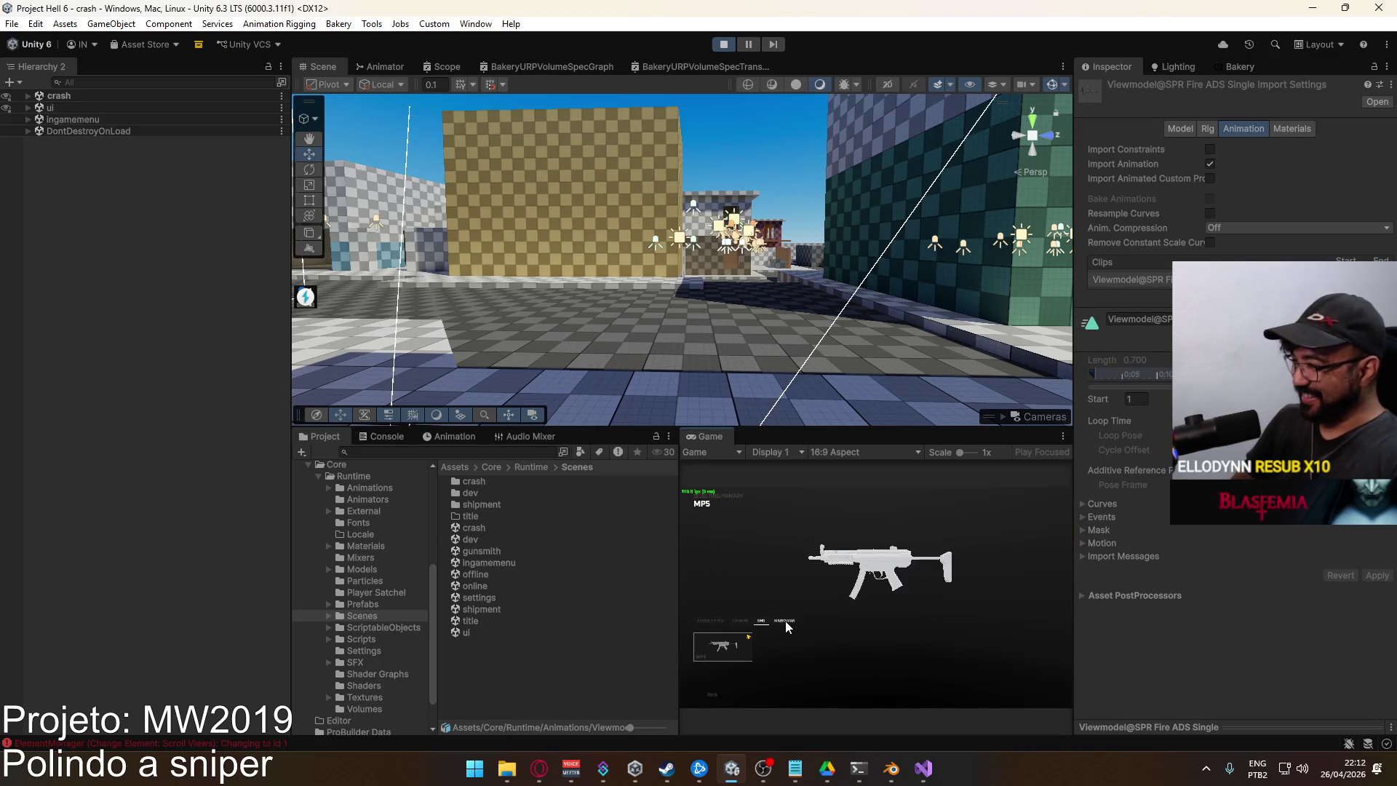
Choose the Marksman SPR rifle with the Sniper Scope equipped in the loadout
click(784, 620)
click(739, 645)
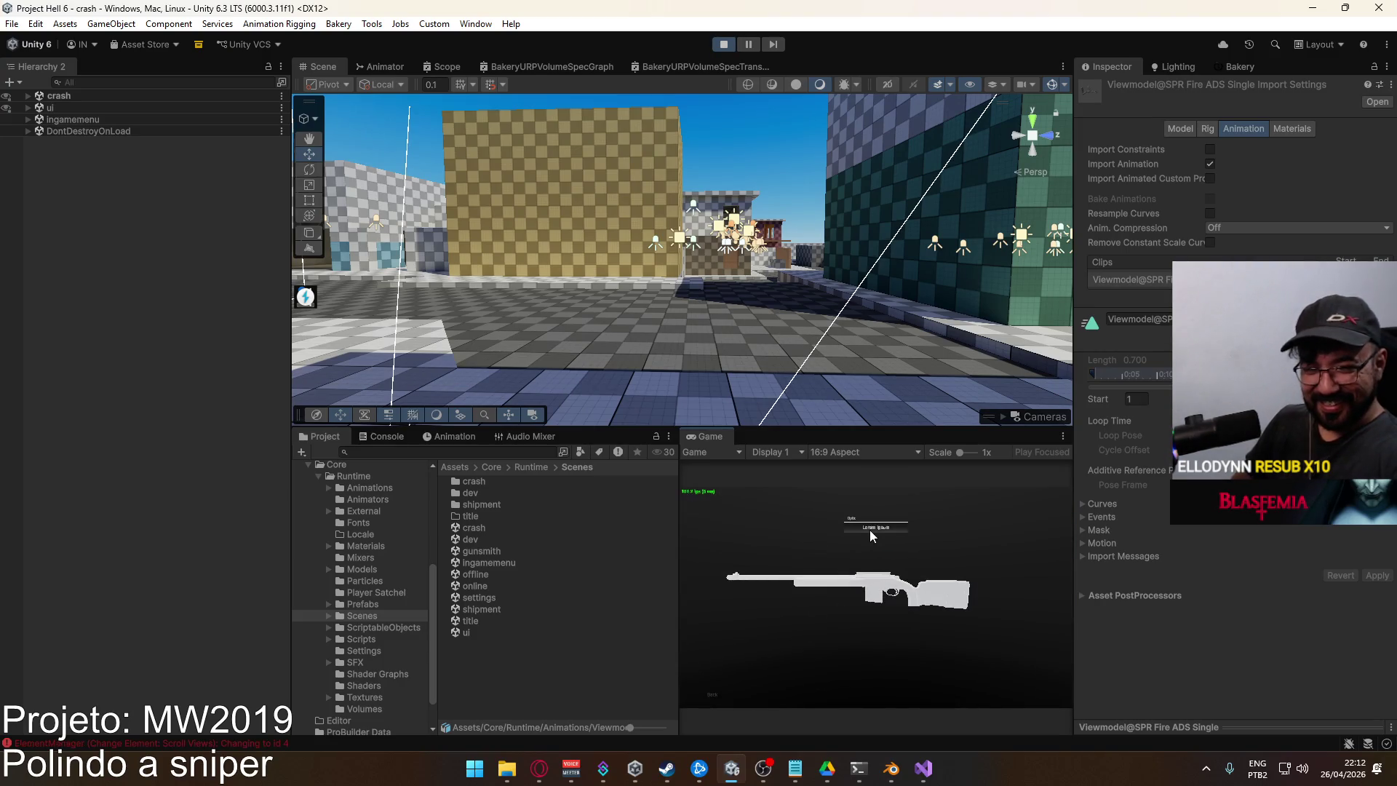
click(870, 530)
click(773, 645)
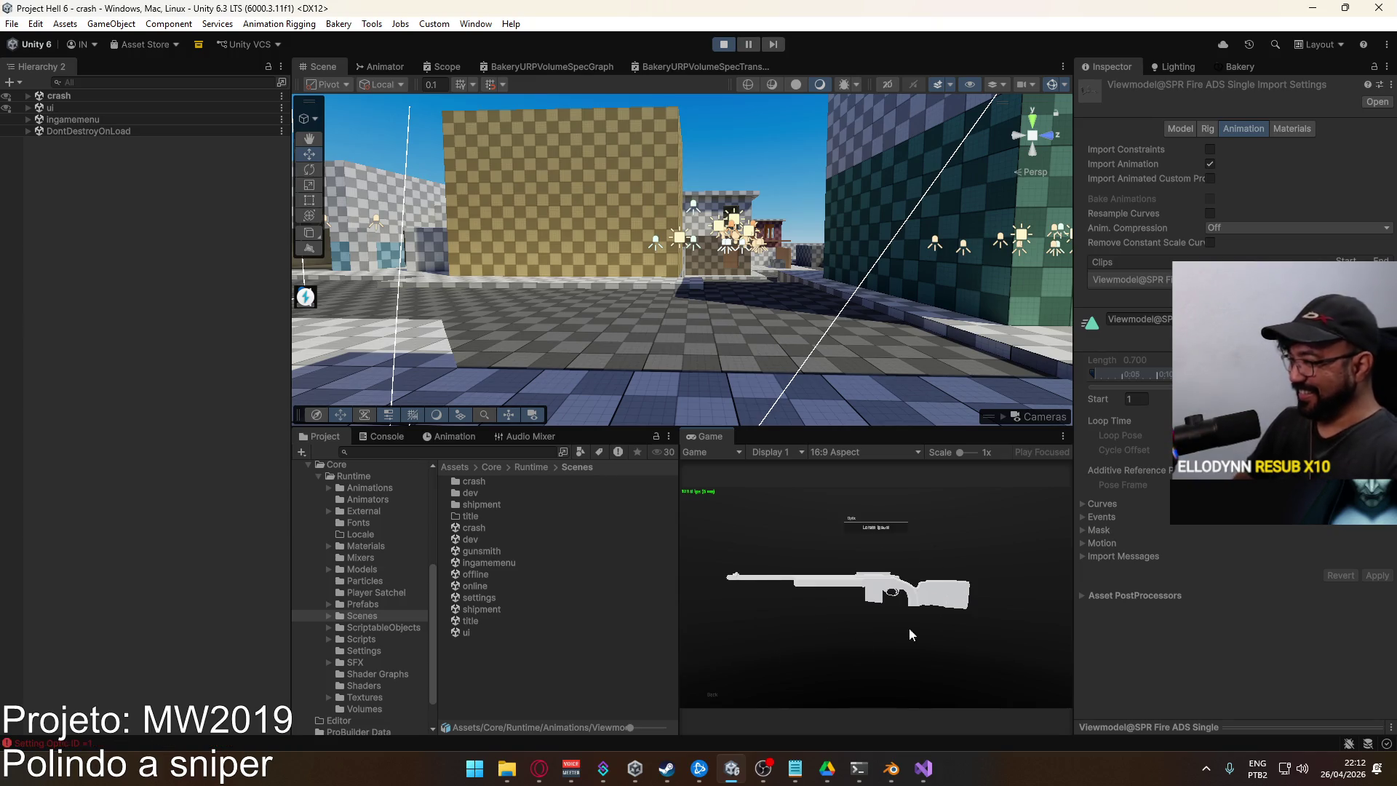
Walk down the corridor, aim down the scope, fire the SPR, and aim again
key(w)
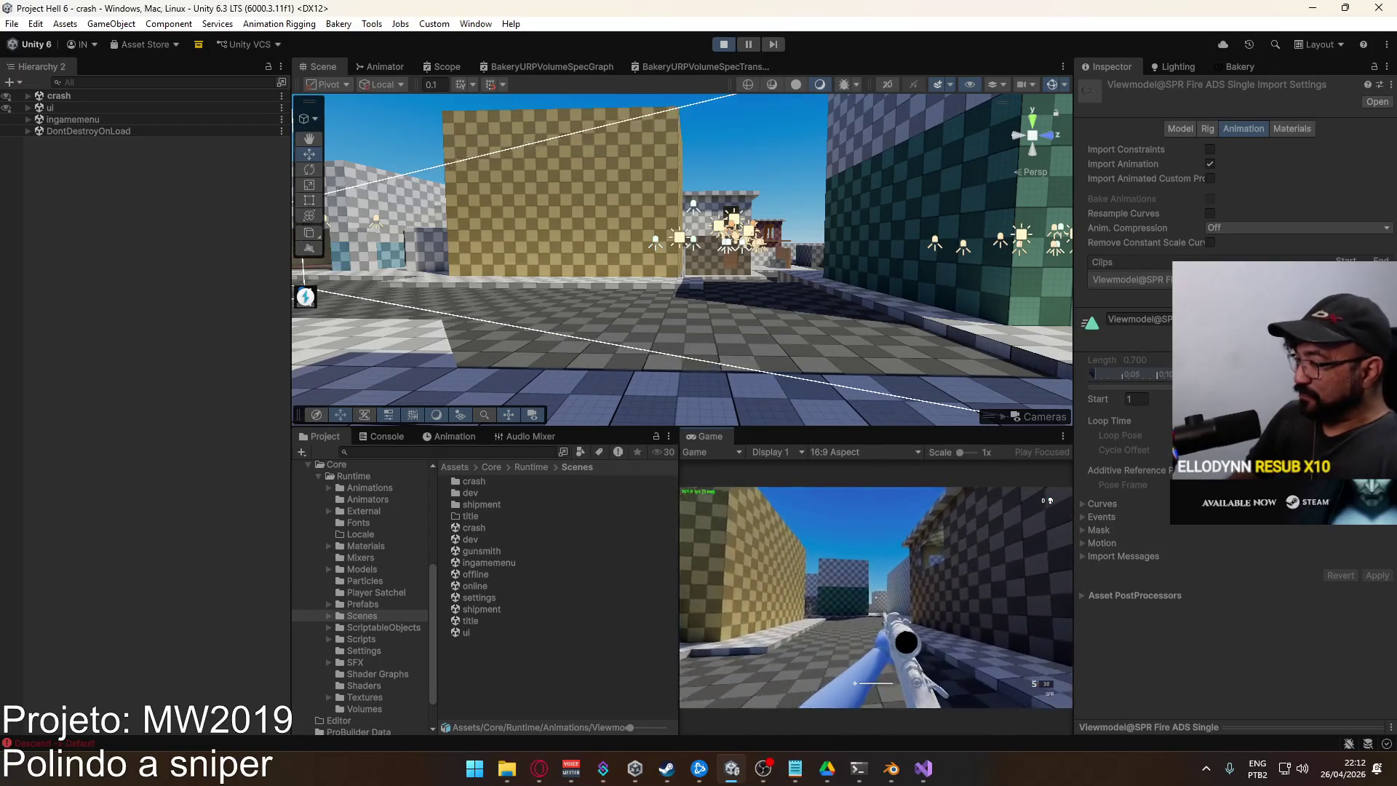
right_click(876, 597)
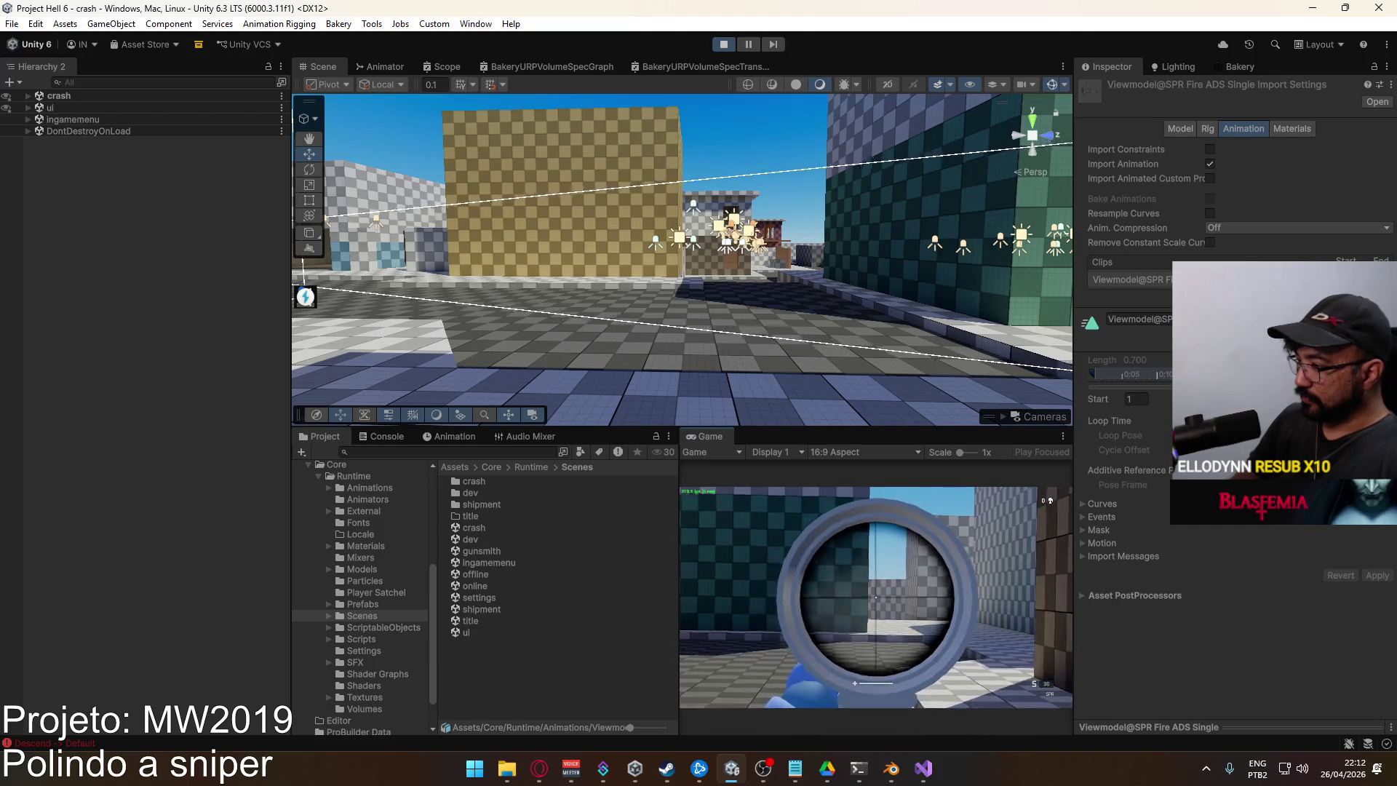
click(876, 597)
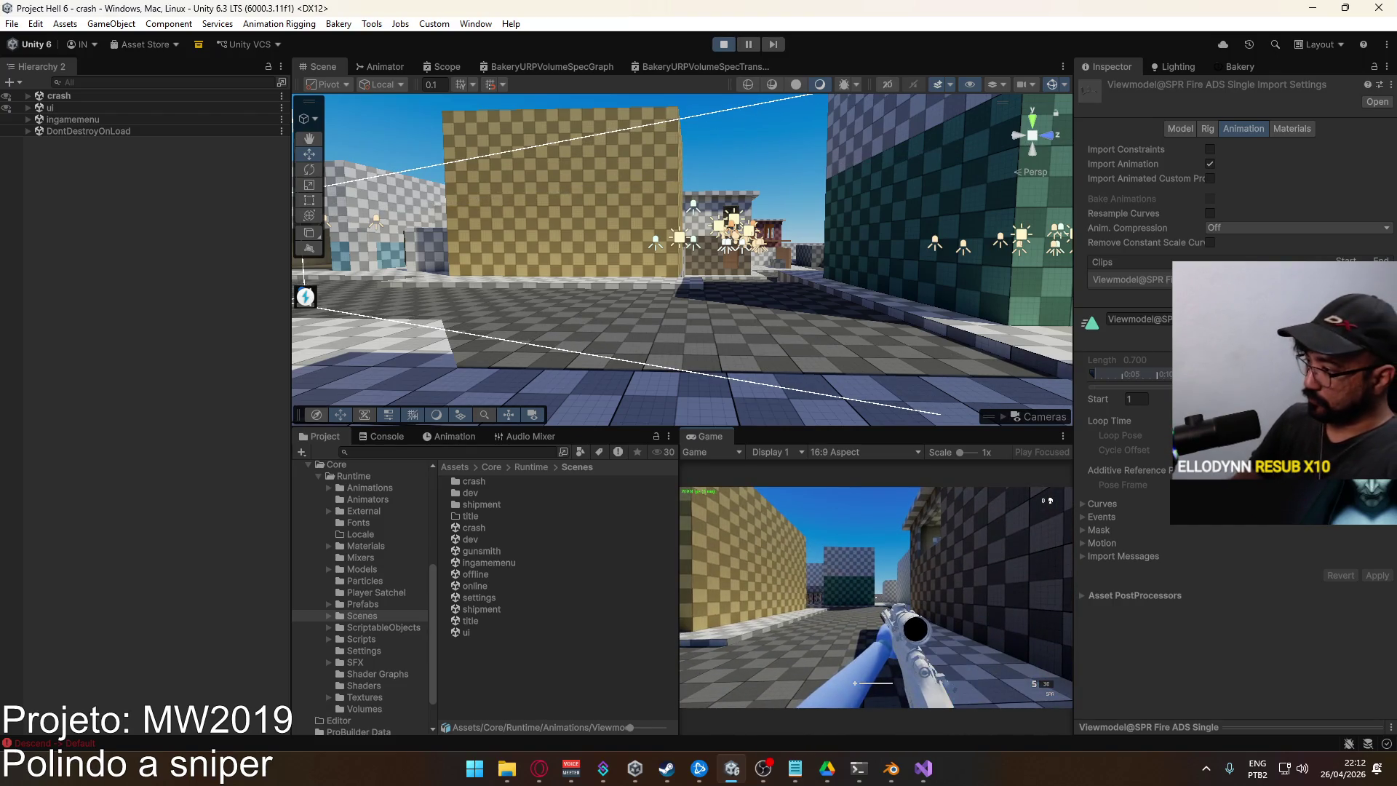
key(w)
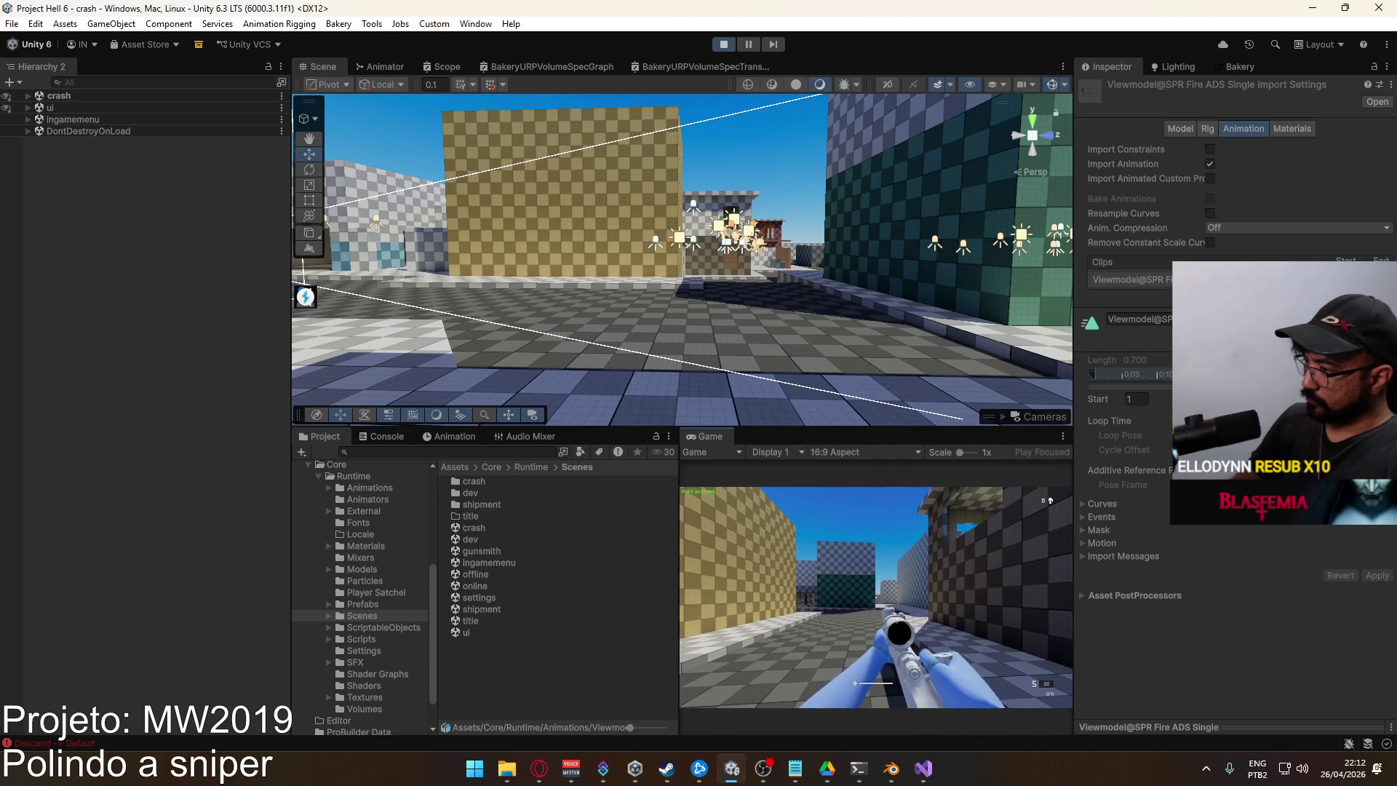
right_click(876, 597)
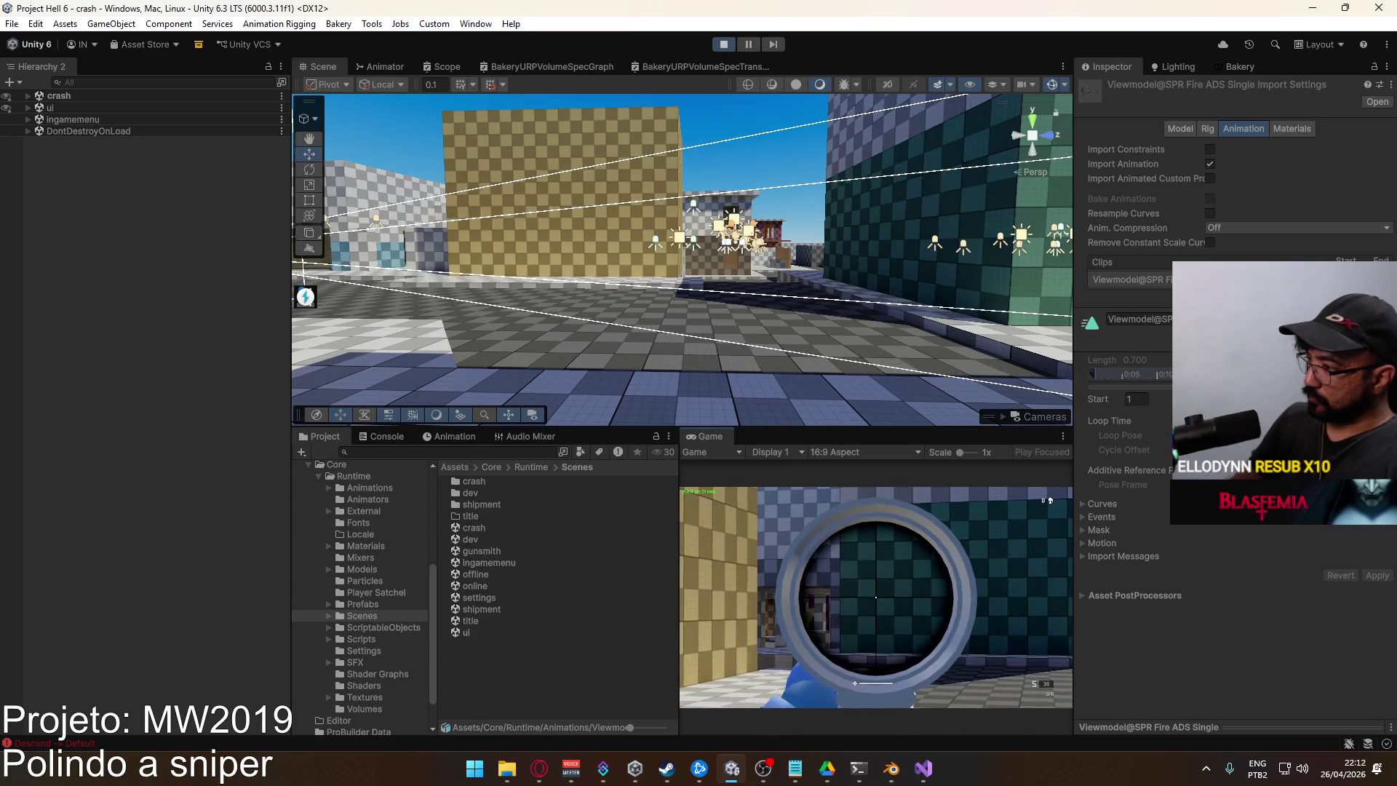
right_click(1050, 500)
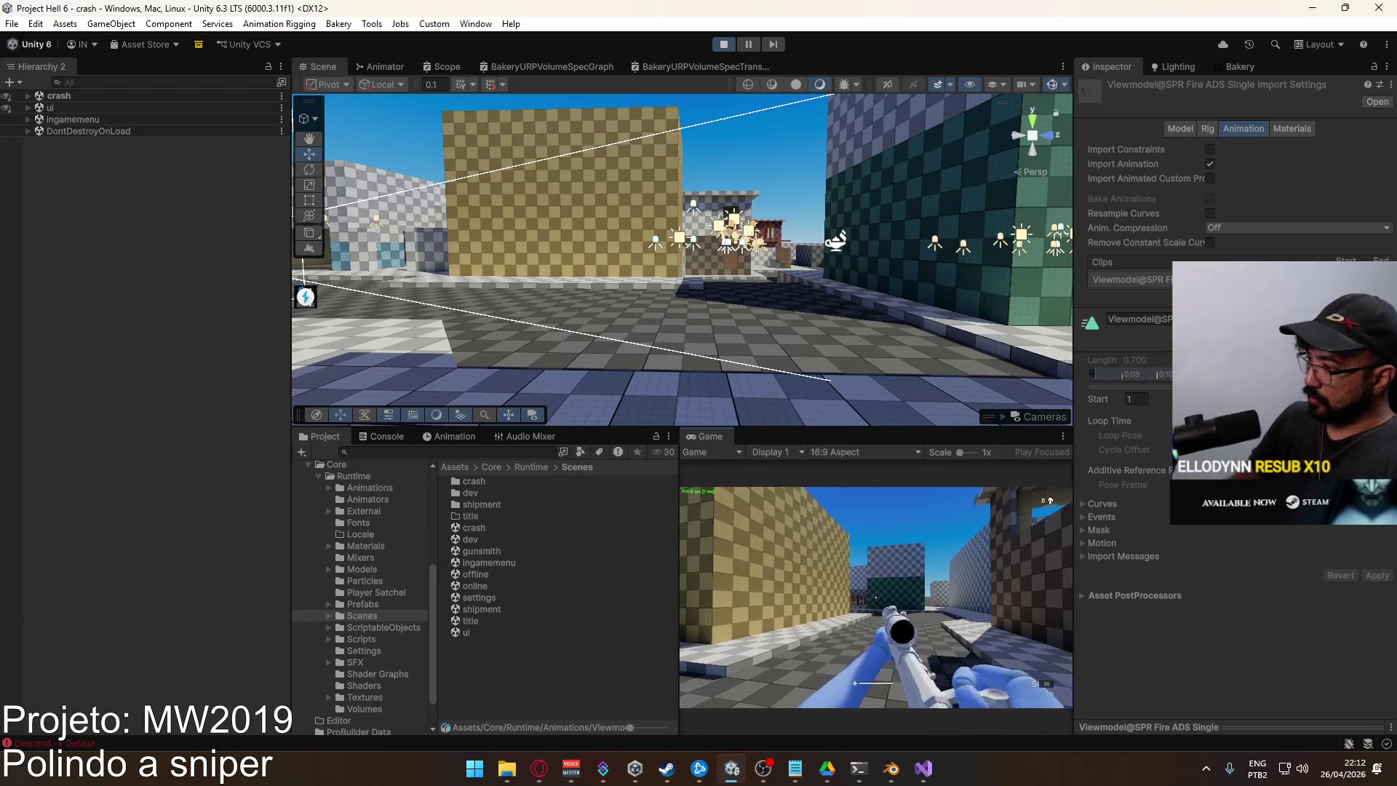
Maximize the Game view and keep walking forward in the running game
key(super)
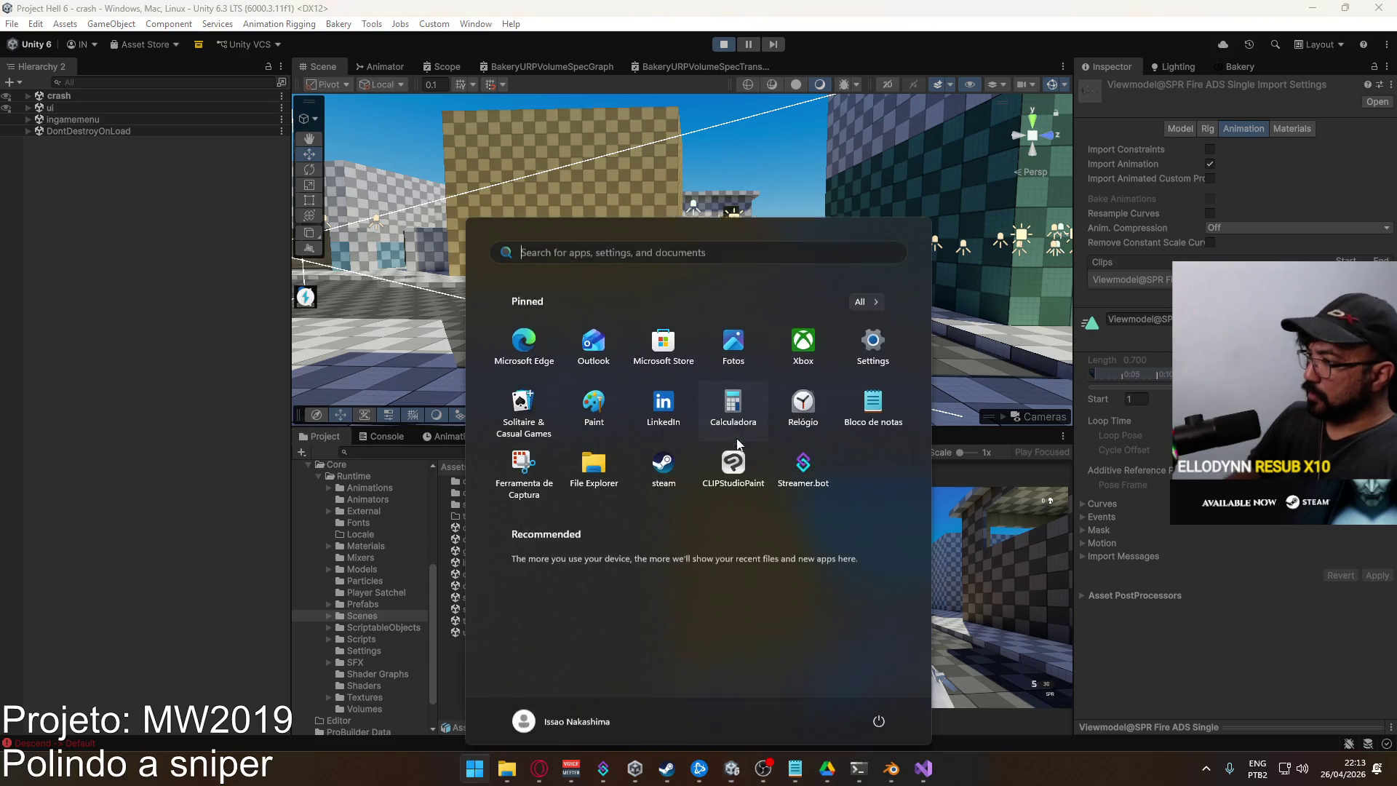
key(Escape)
right_click(713, 438)
click(781, 491)
click(782, 502)
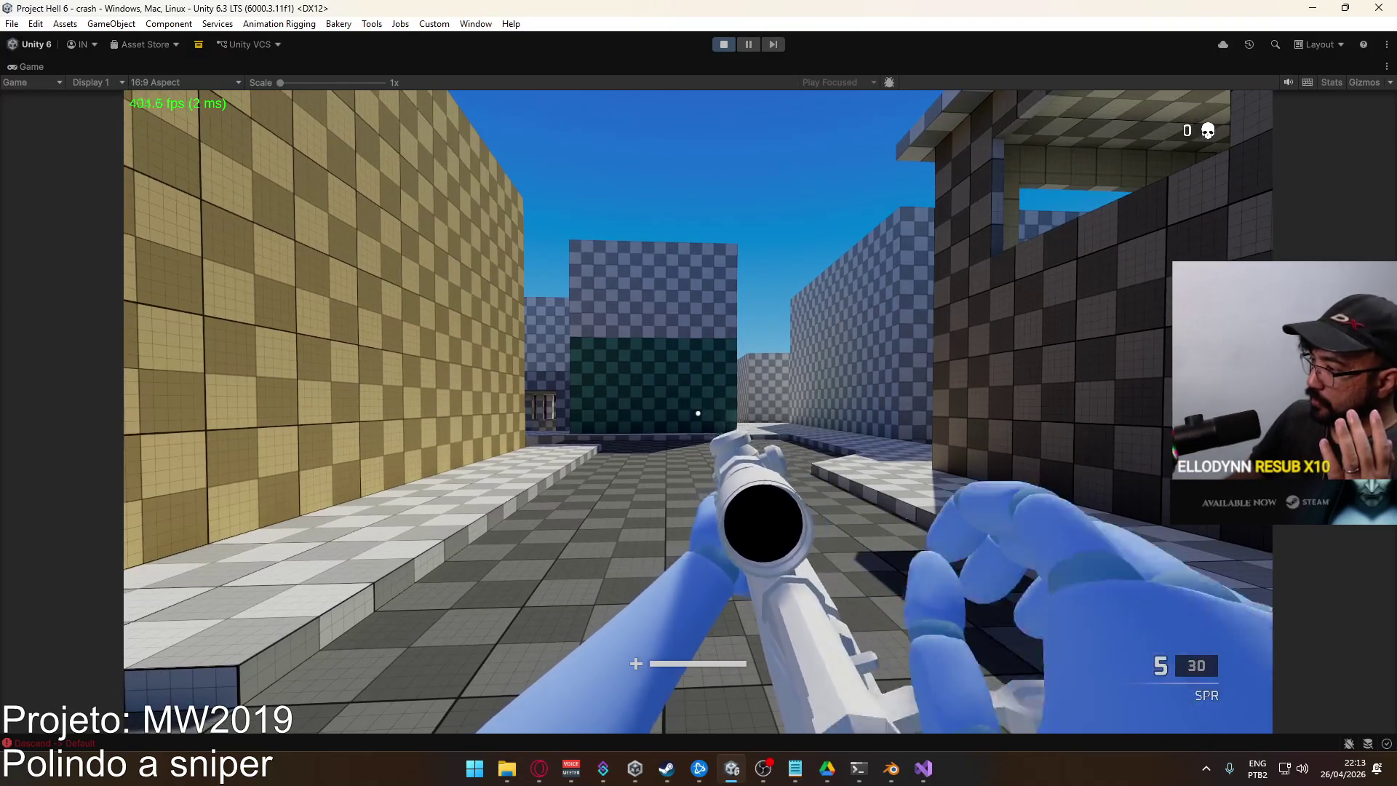
key(w)
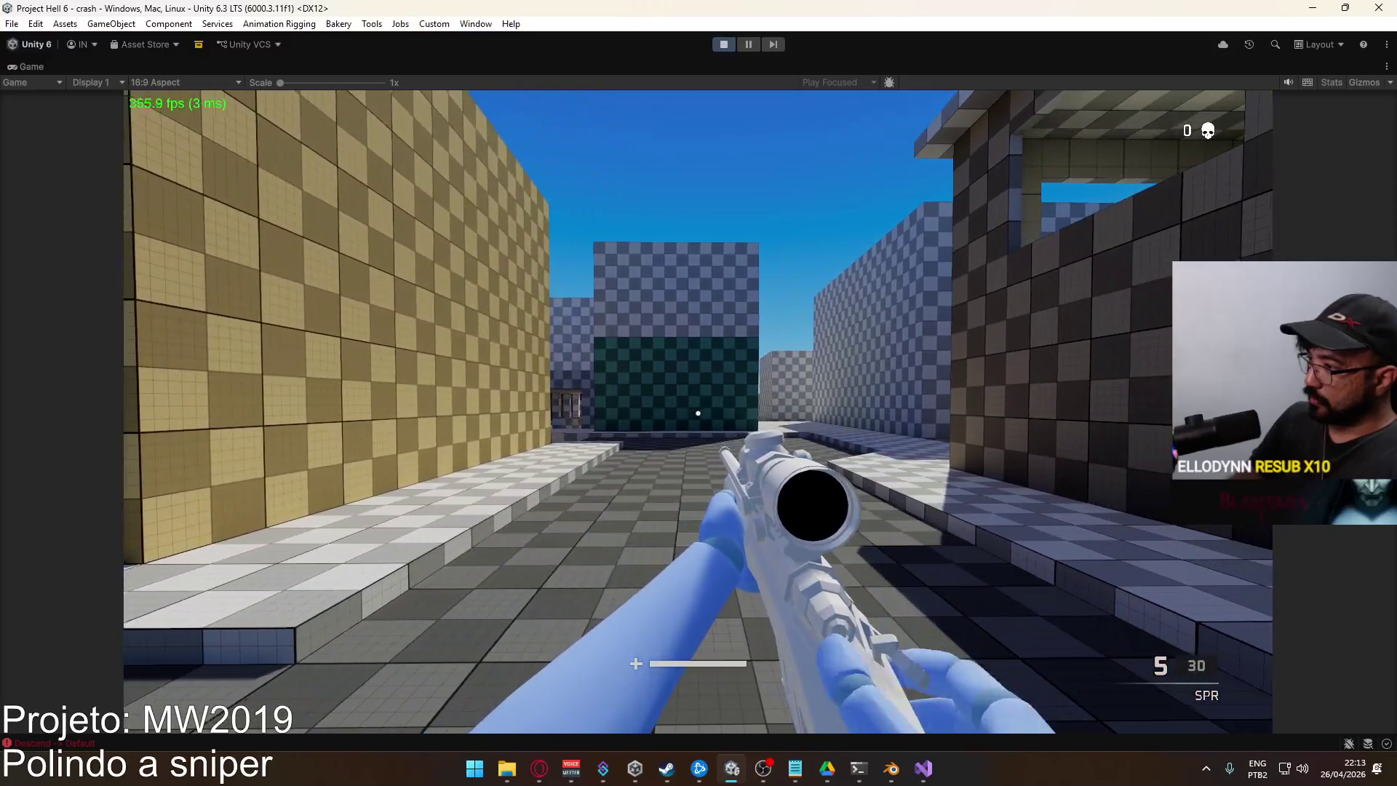
Stop the play test and switch back to Blender
key(super)
click(722, 47)
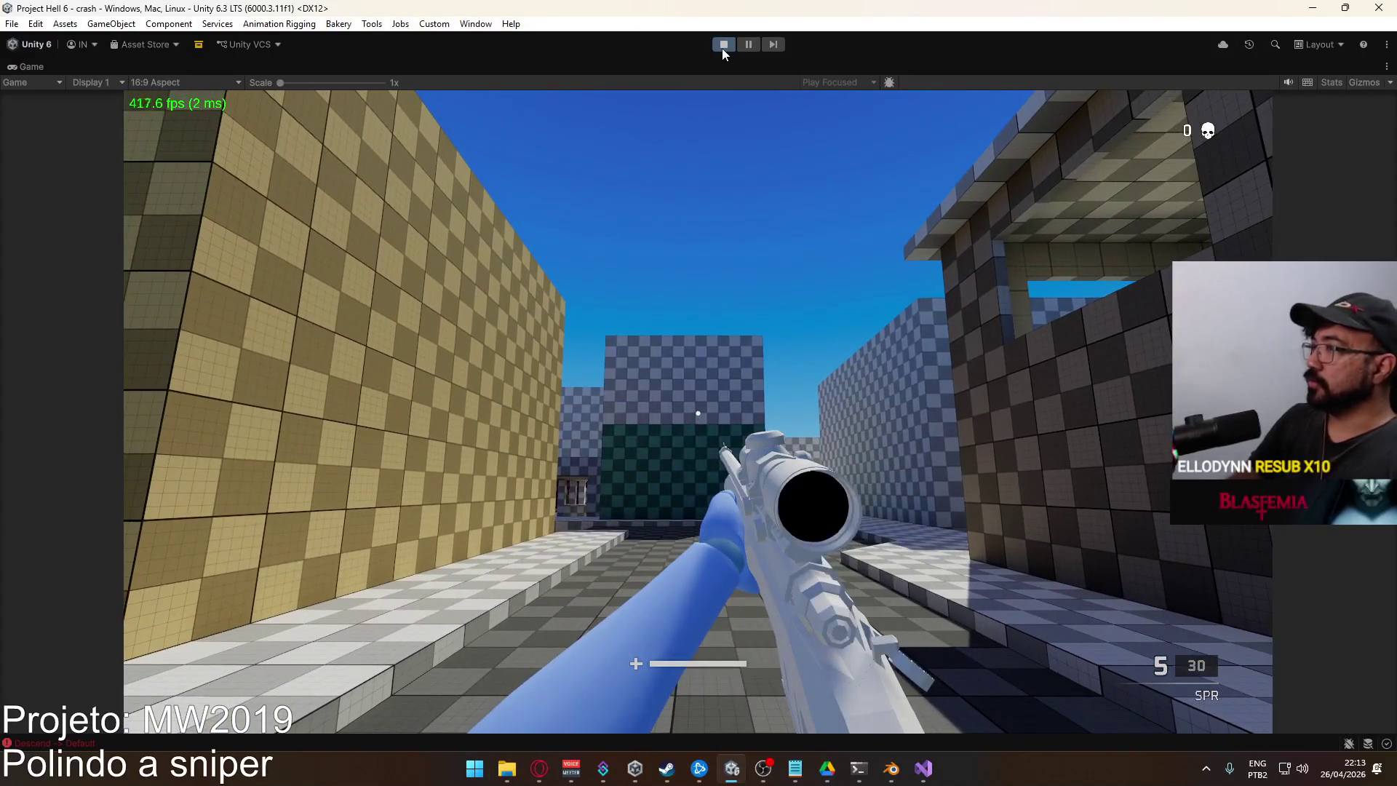
key(alt+Tab)
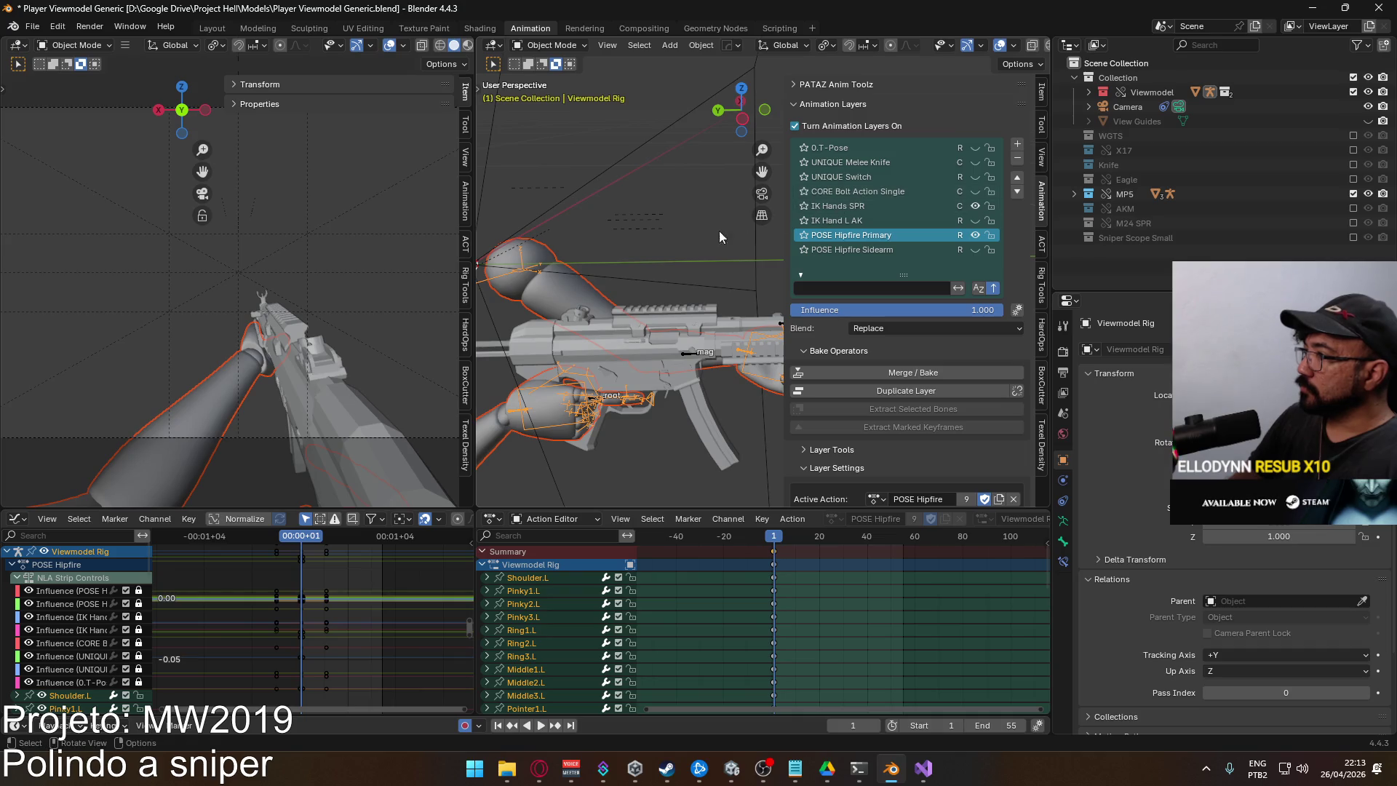
Select the MP5 Rig, play CORE Fire Single, rewind to frame 1, and return to Unity
click(684, 363)
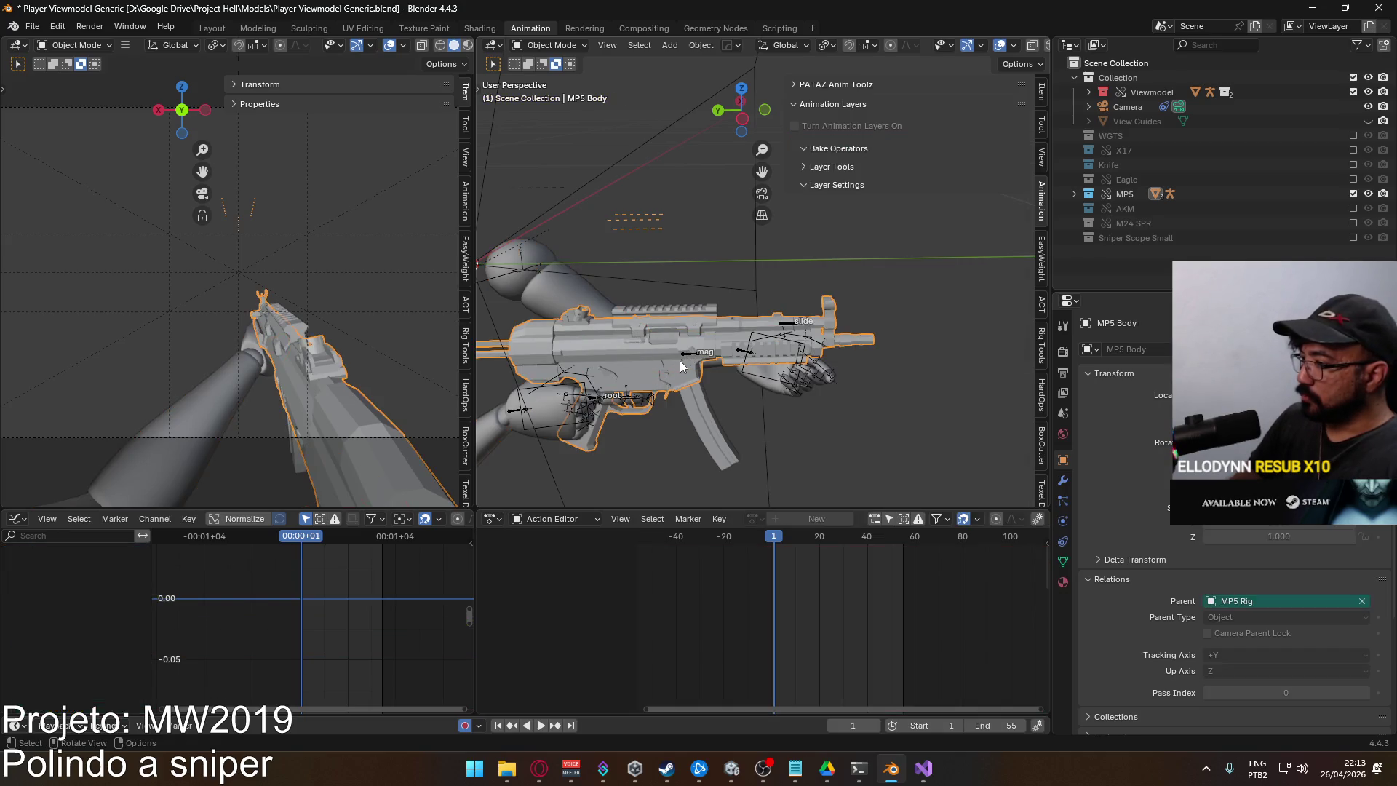
click(687, 361)
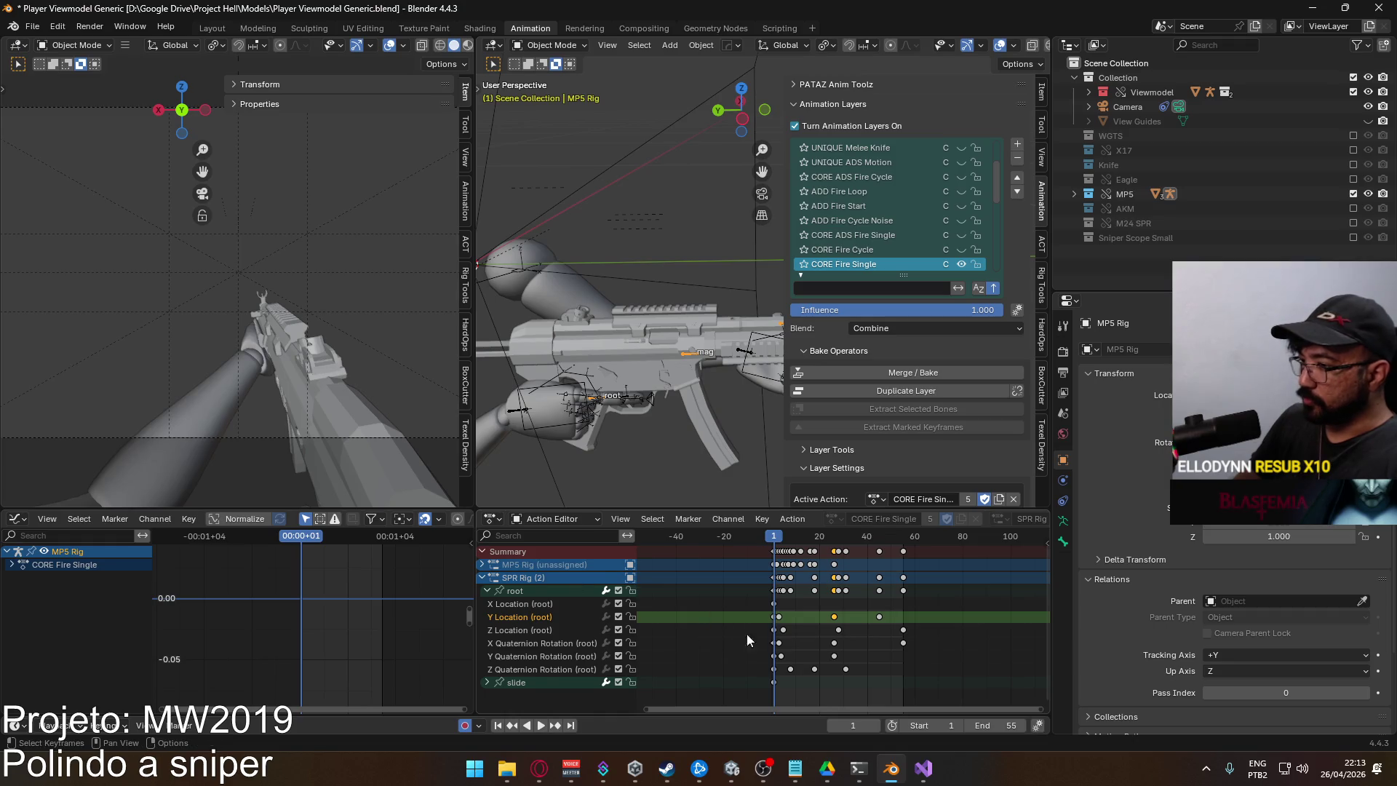
scroll(731, 582, right, 2)
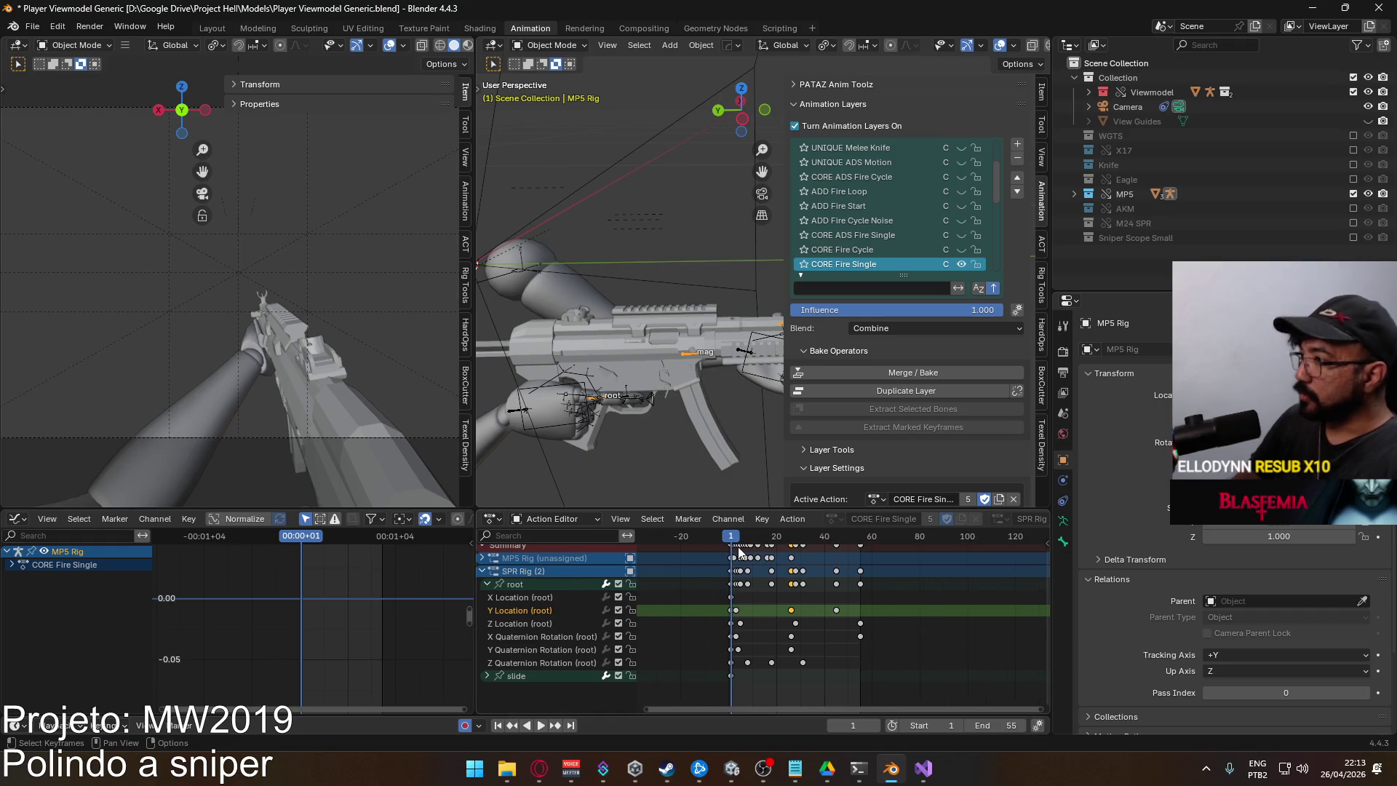
key(space)
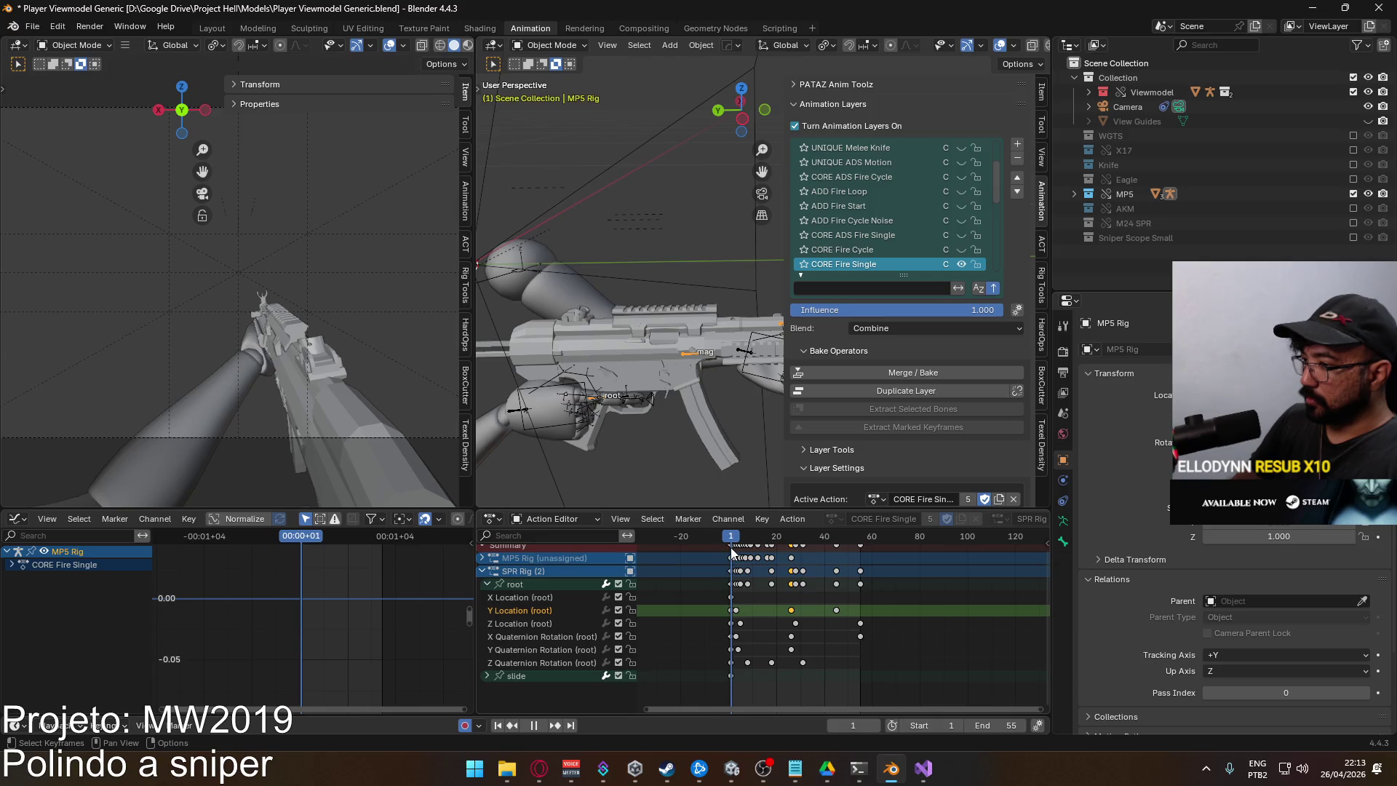
key(space)
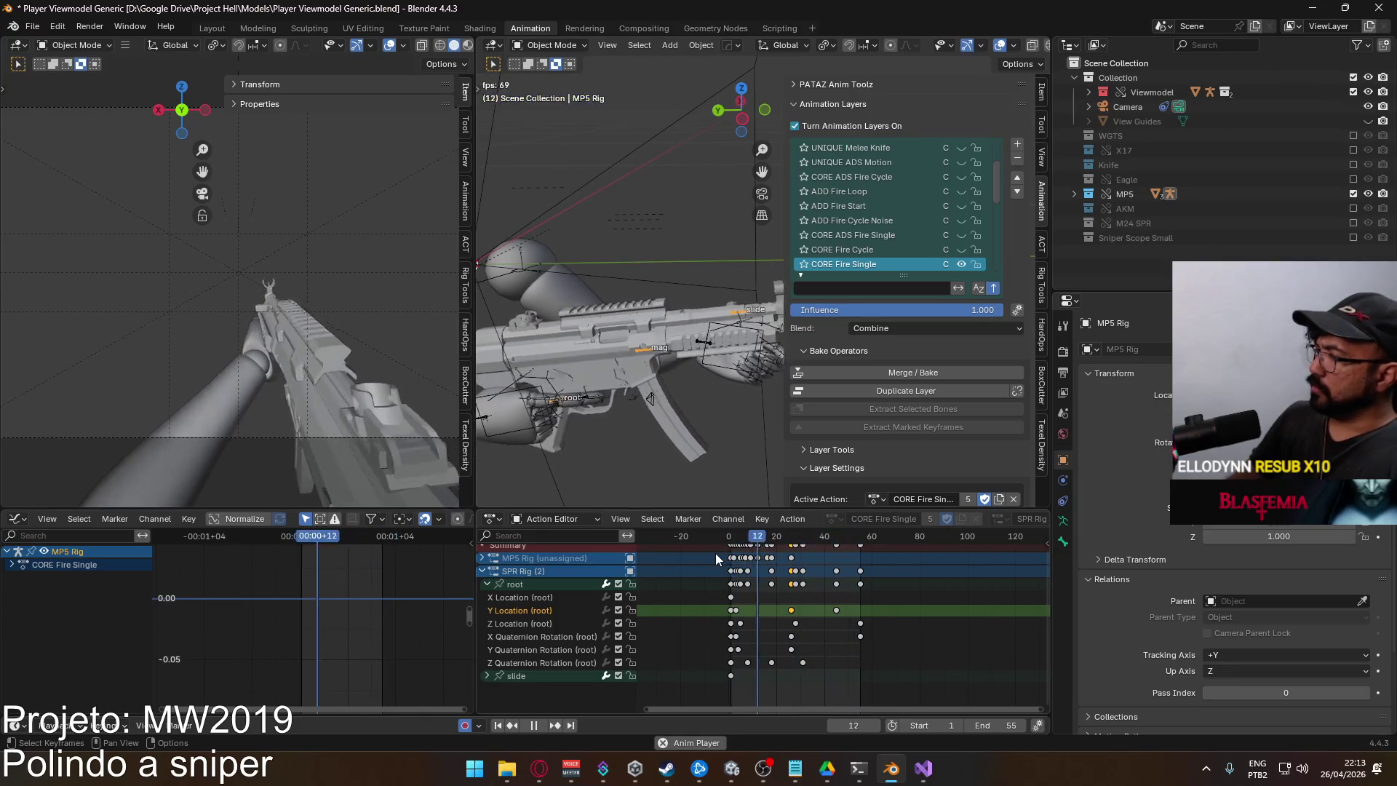
key(space)
key(shift+Left)
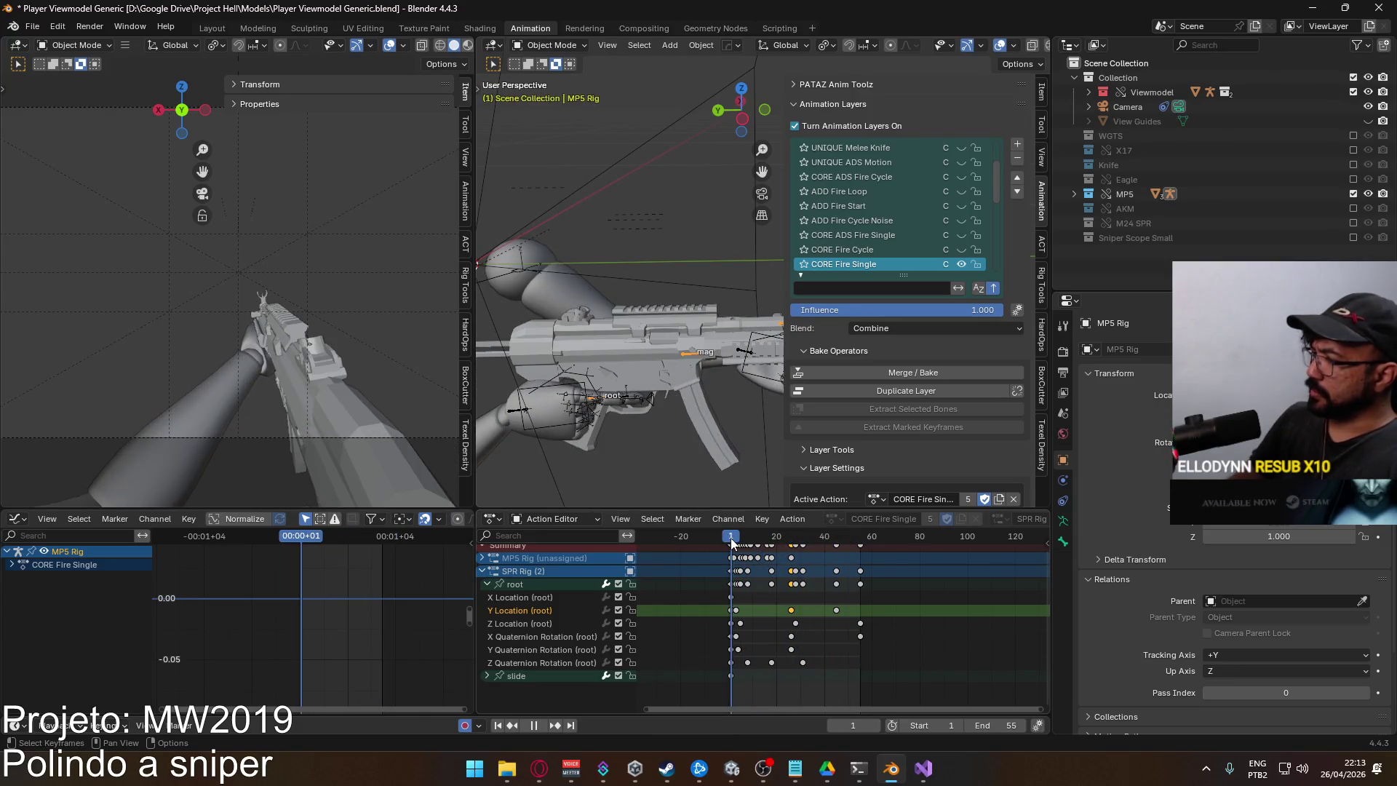
click(731, 768)
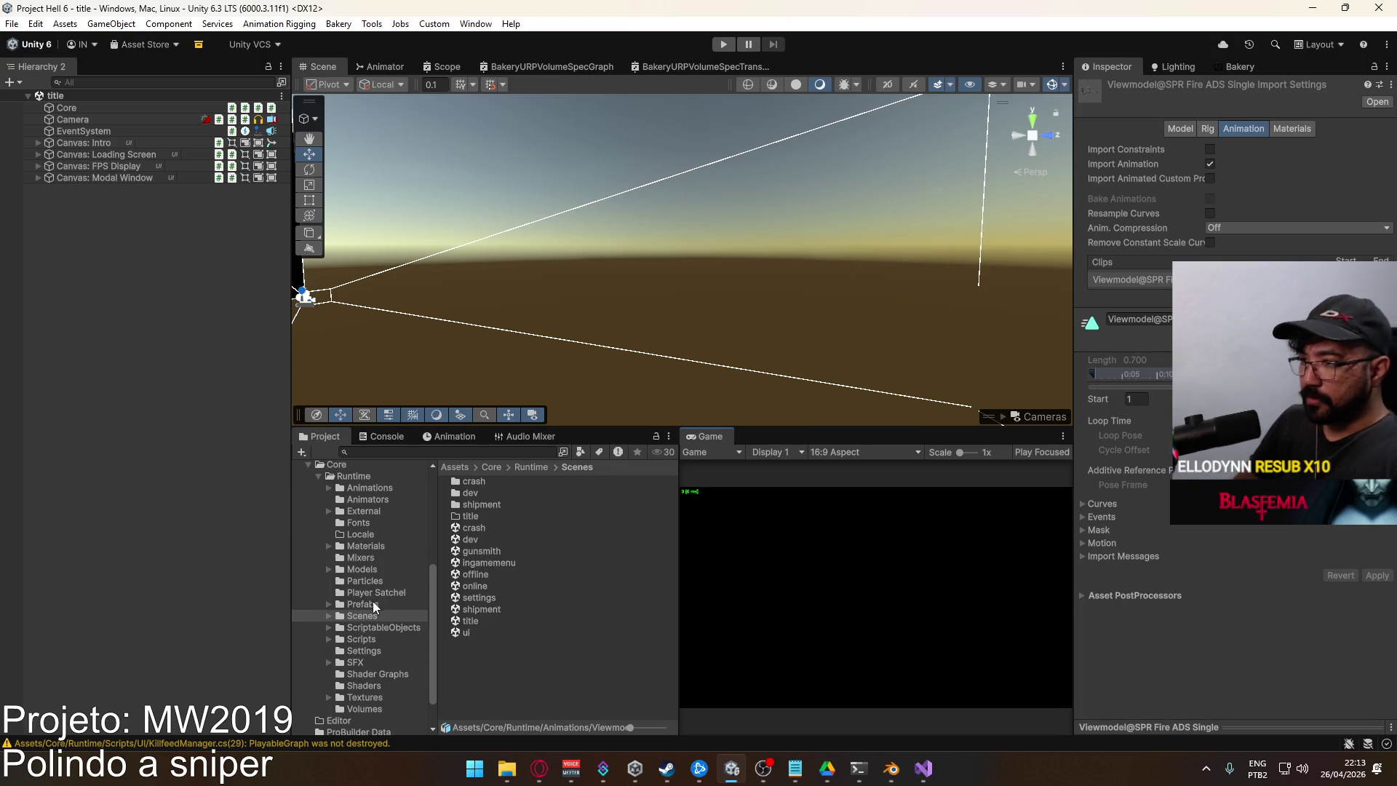
Open the Player prefab from the Prefabs folder and select its Viewmodel object
click(373, 499)
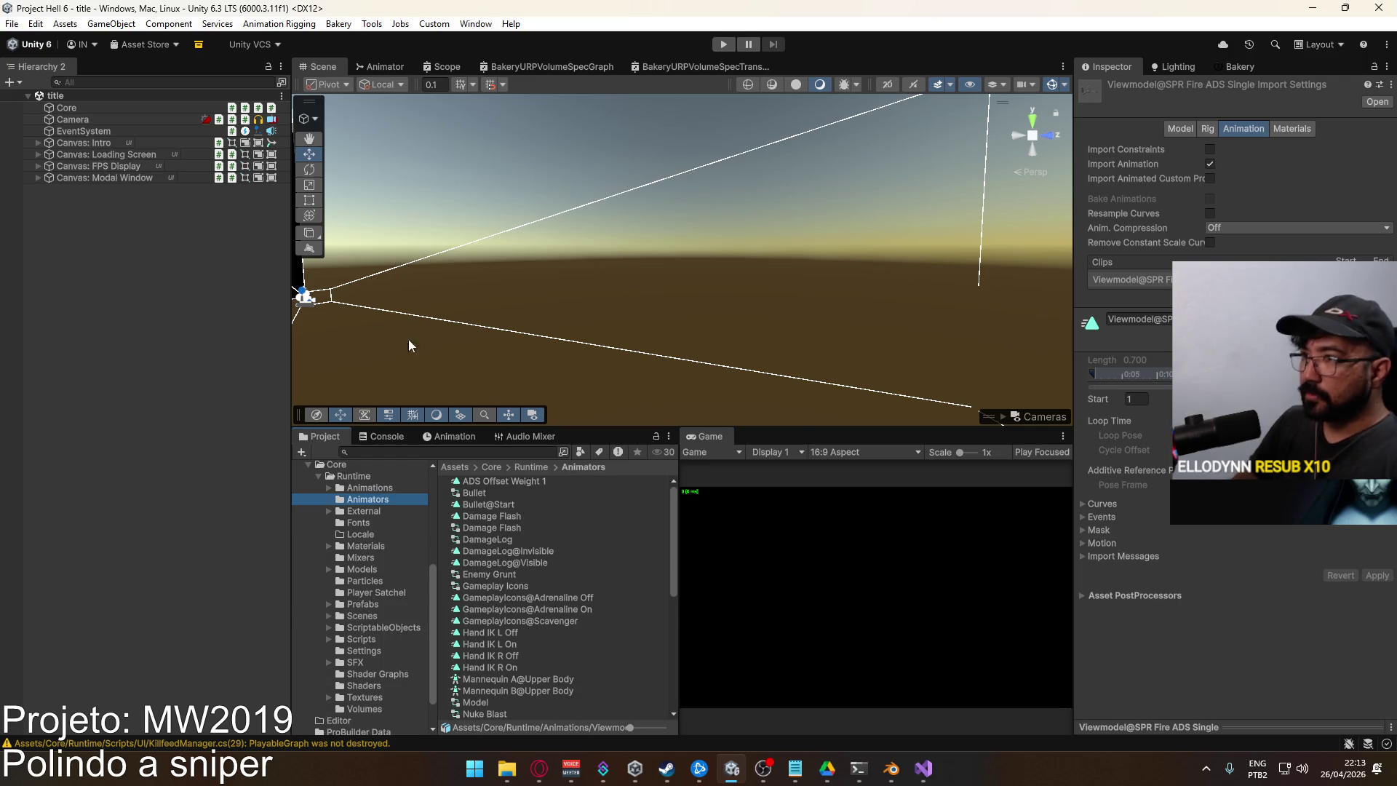
click(367, 604)
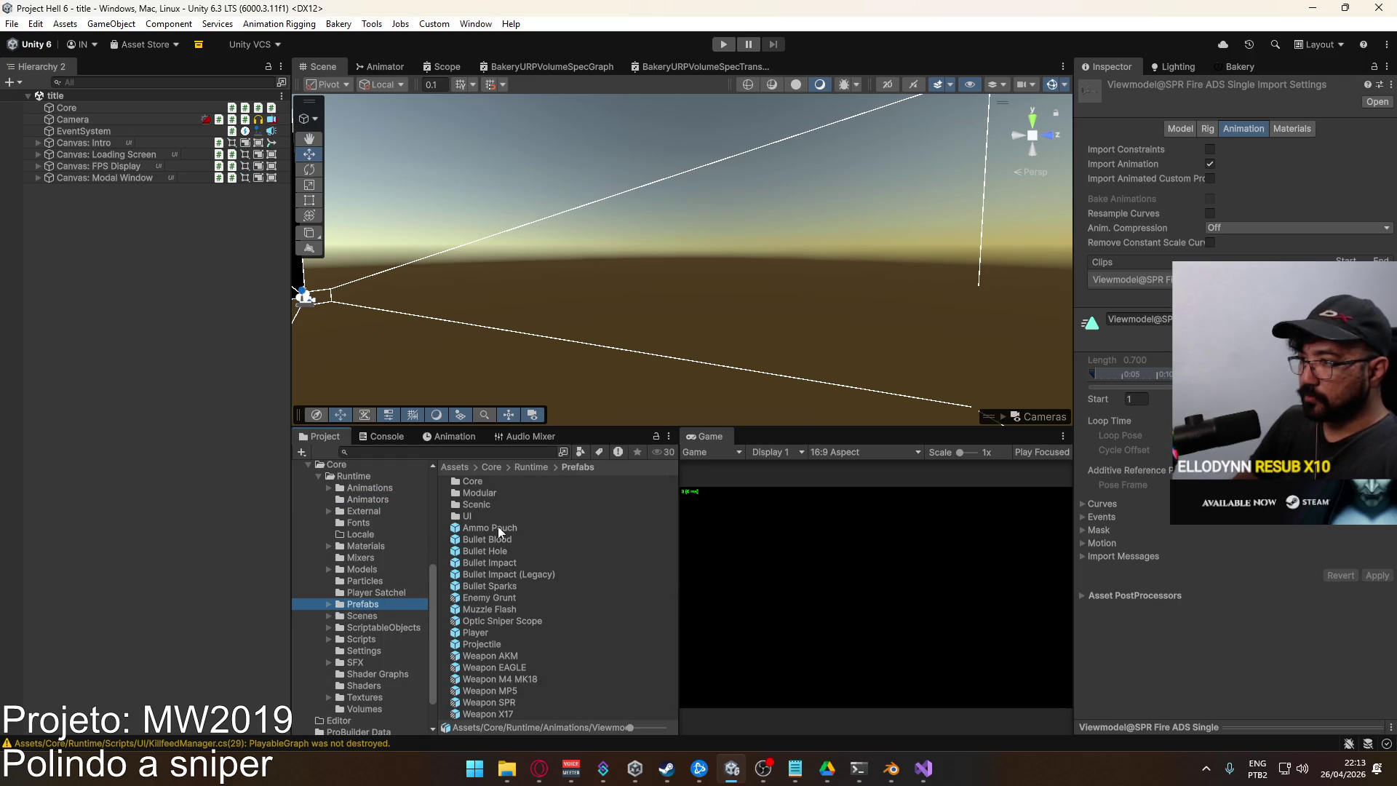
double_click(486, 633)
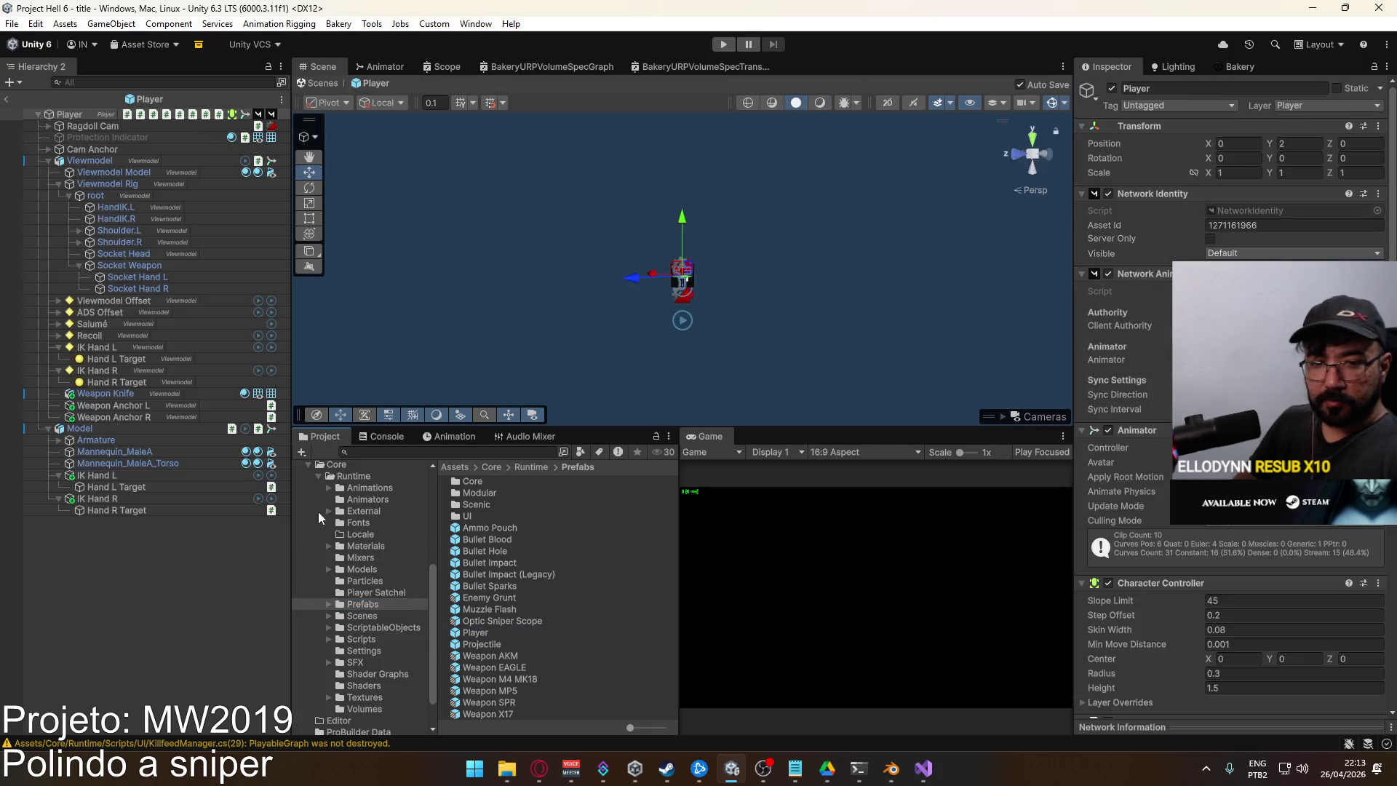
click(47, 160)
click(69, 160)
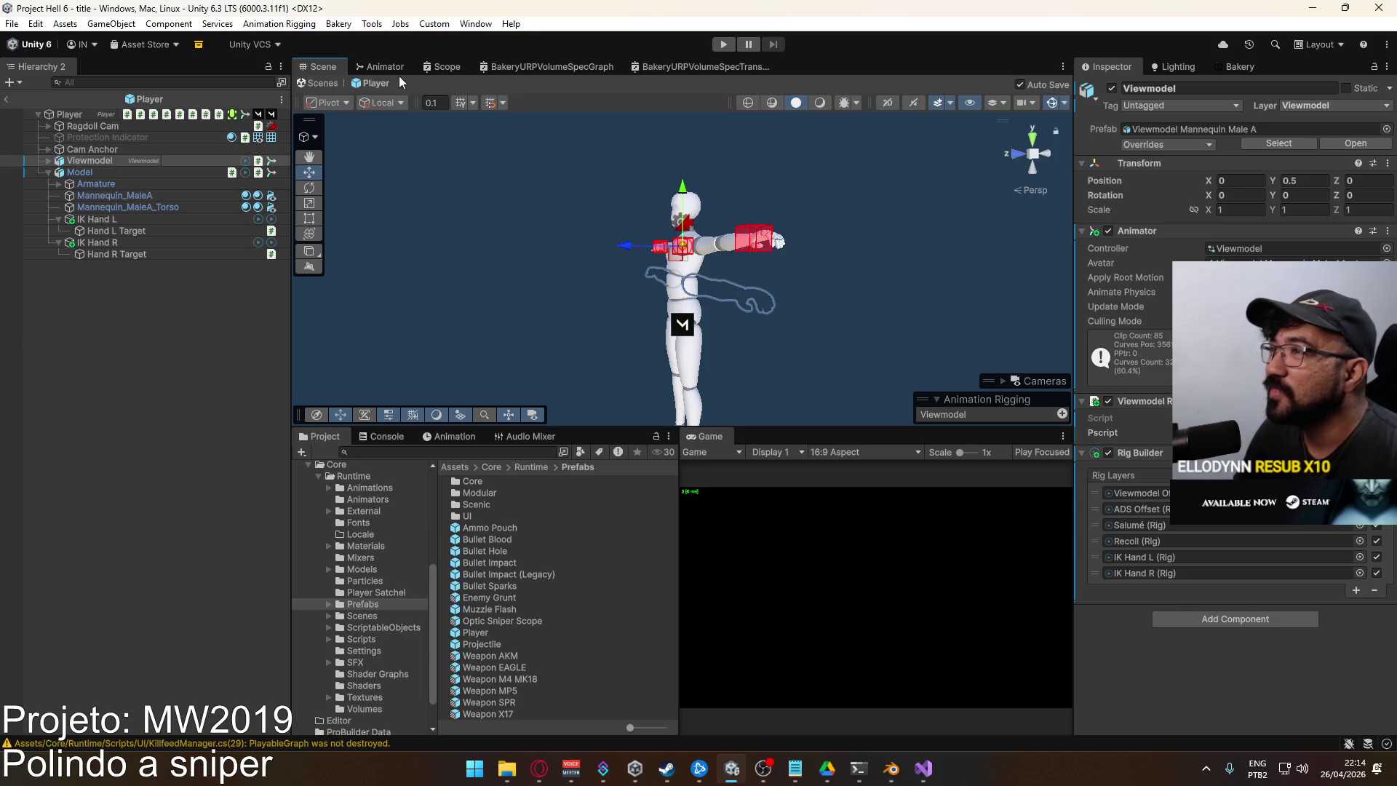
Open the Animator view and close the extra Scope and Bakery editor tabs
click(381, 68)
right_click(600, 67)
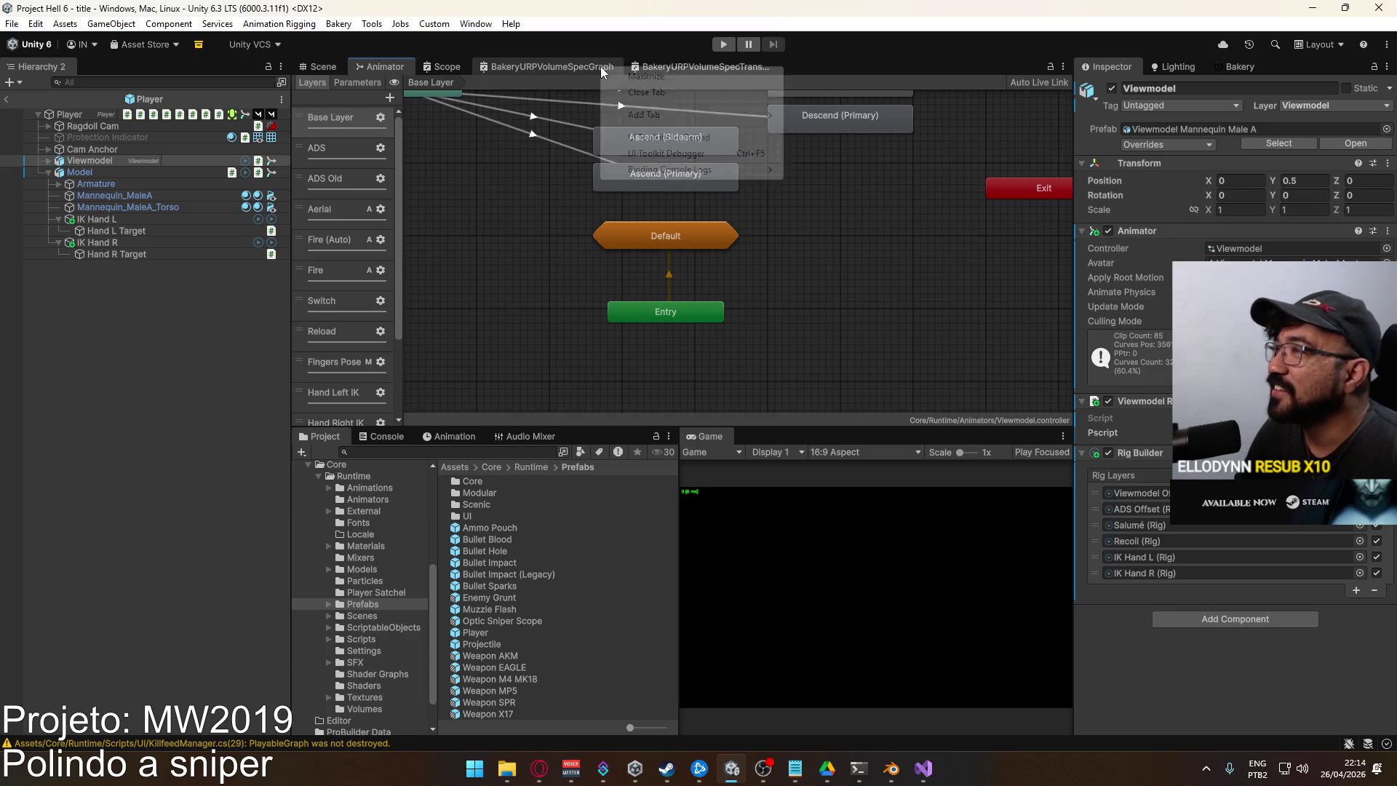
click(649, 93)
right_click(459, 69)
click(484, 93)
right_click(473, 68)
click(494, 93)
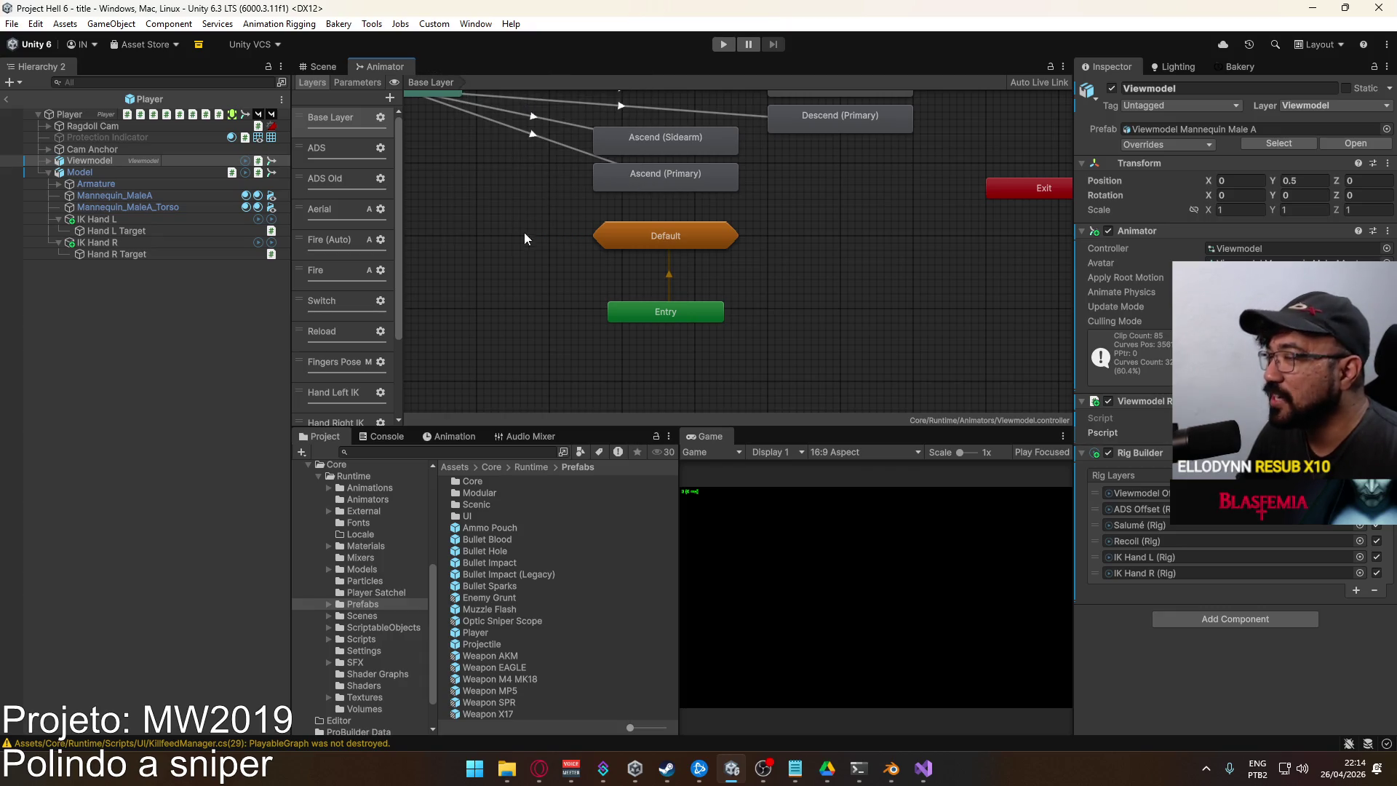
Widen the animator layers list and rename the second-to-last layer to Bolt Action
click(408, 275)
drag(404, 273, 441, 270)
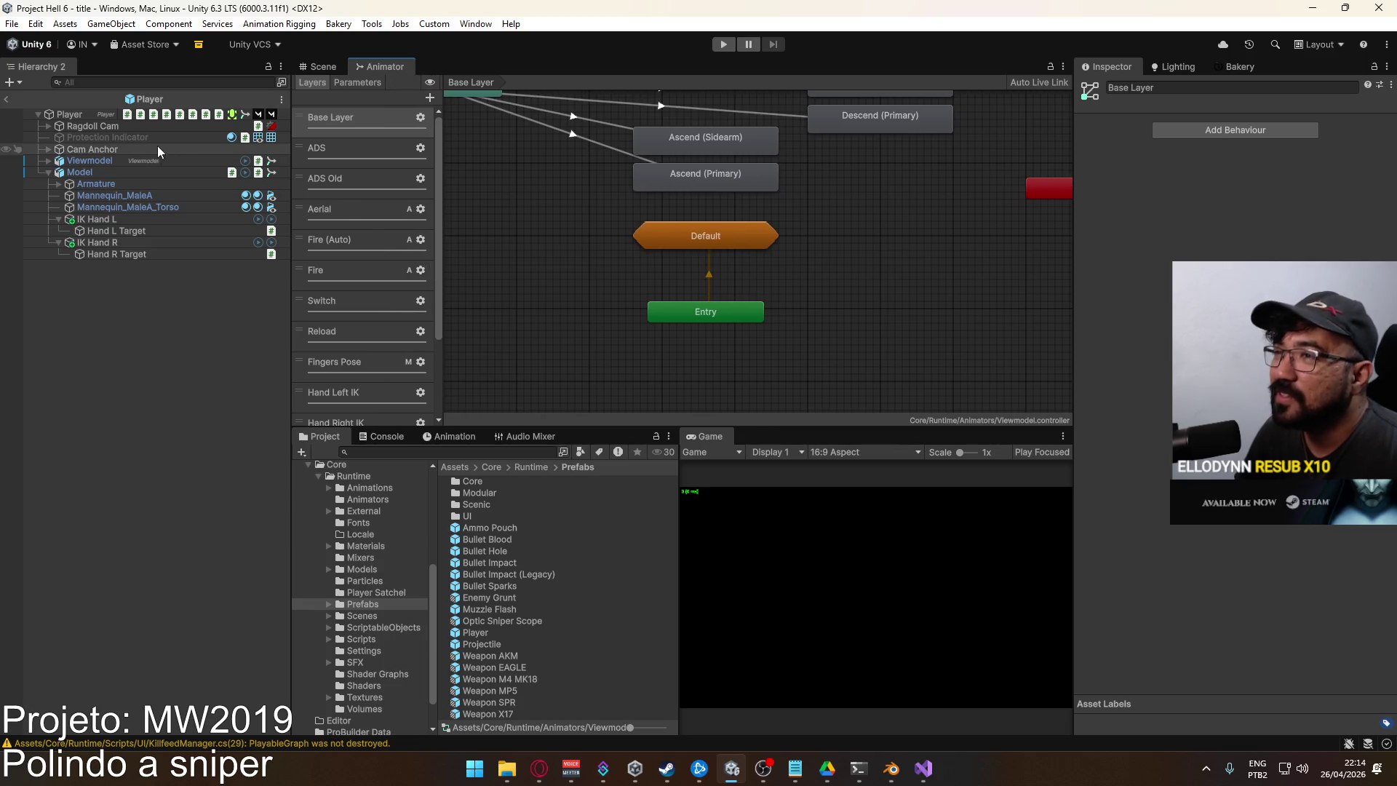
click(143, 160)
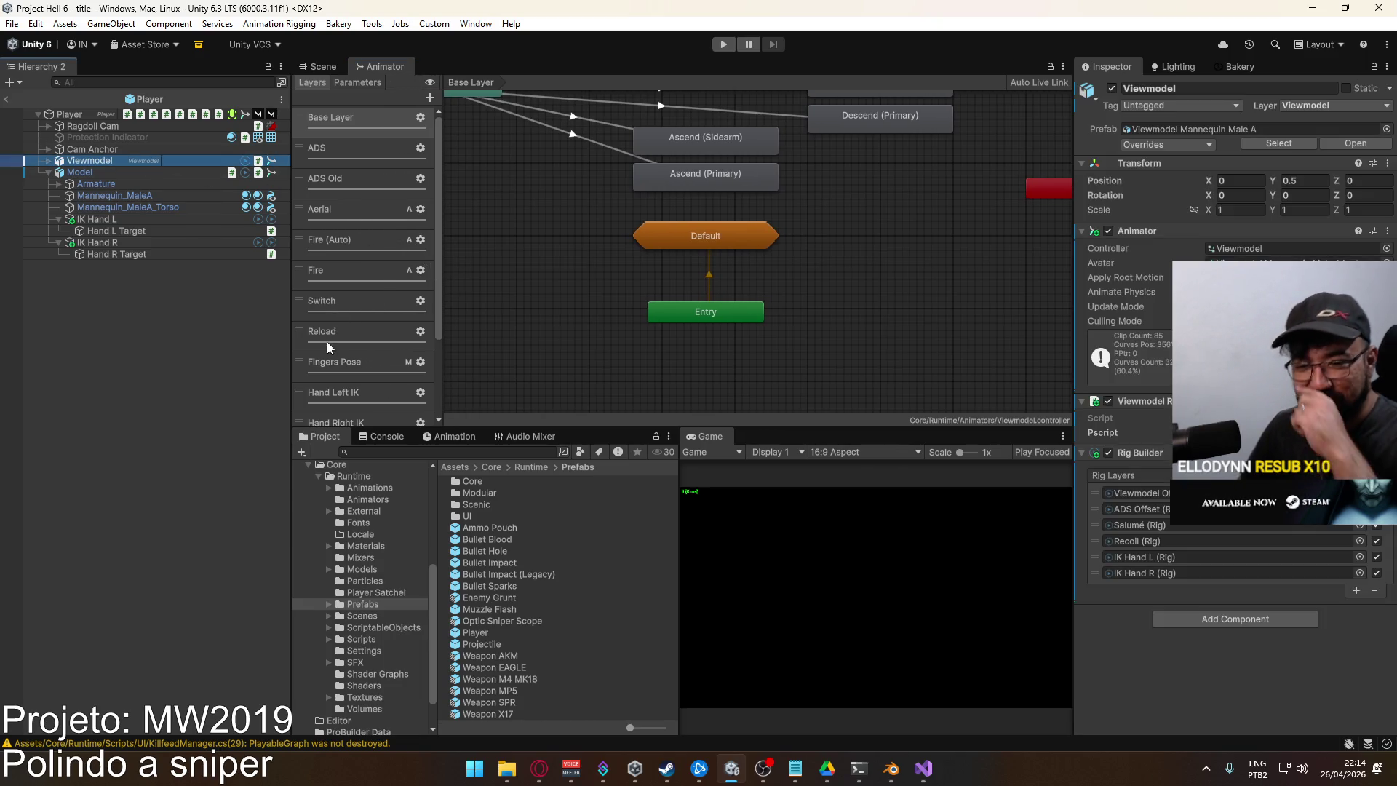
scroll(340, 376, down, 3)
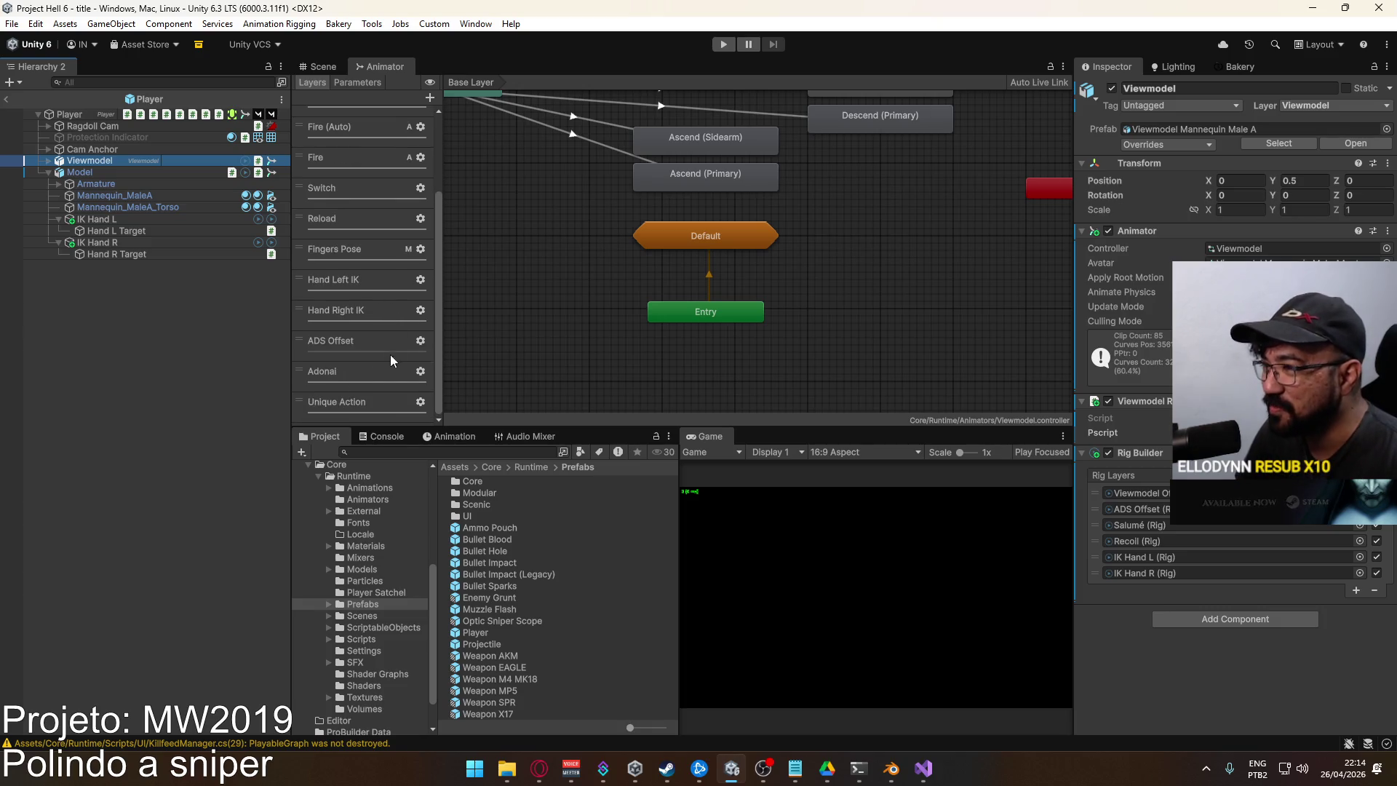
click(378, 371)
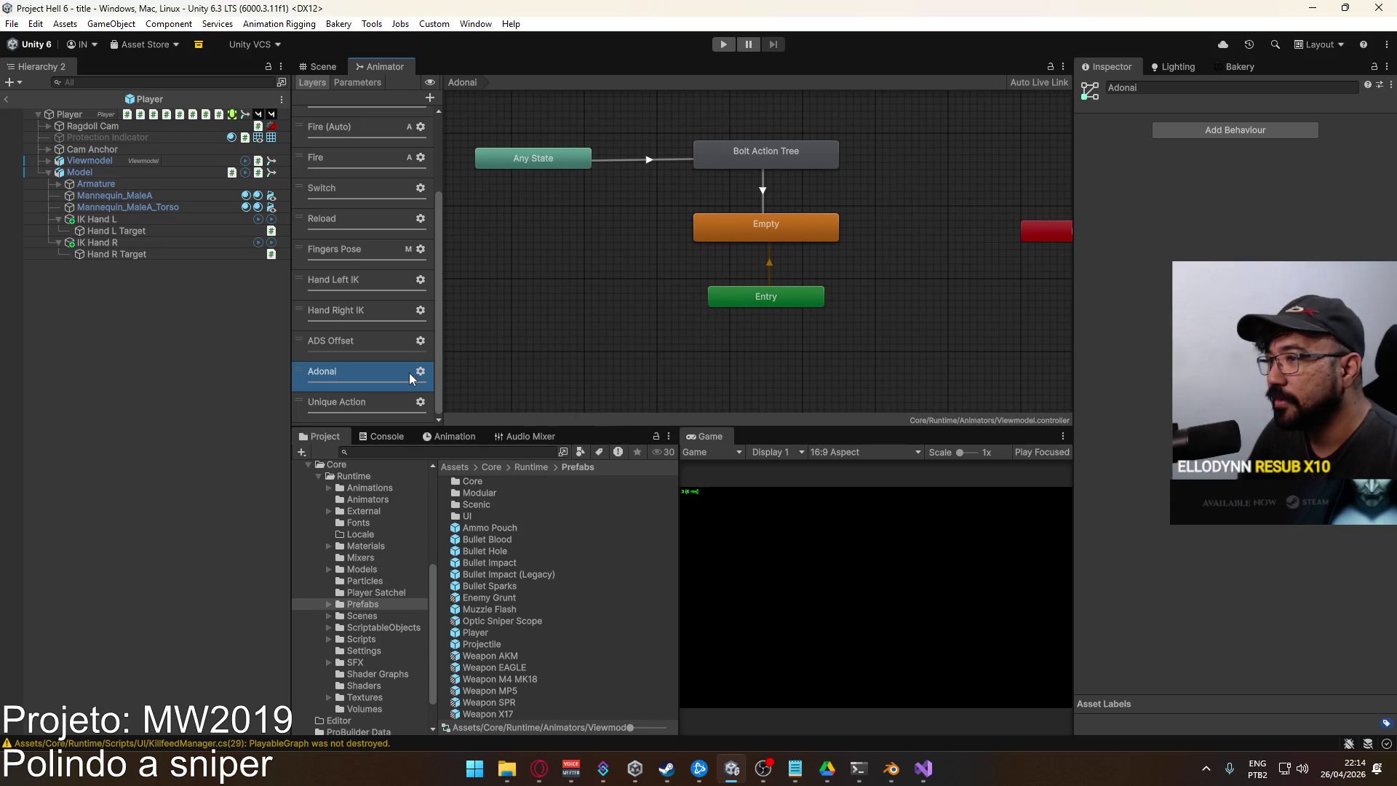
double_click(338, 373)
text(Bolt Act)
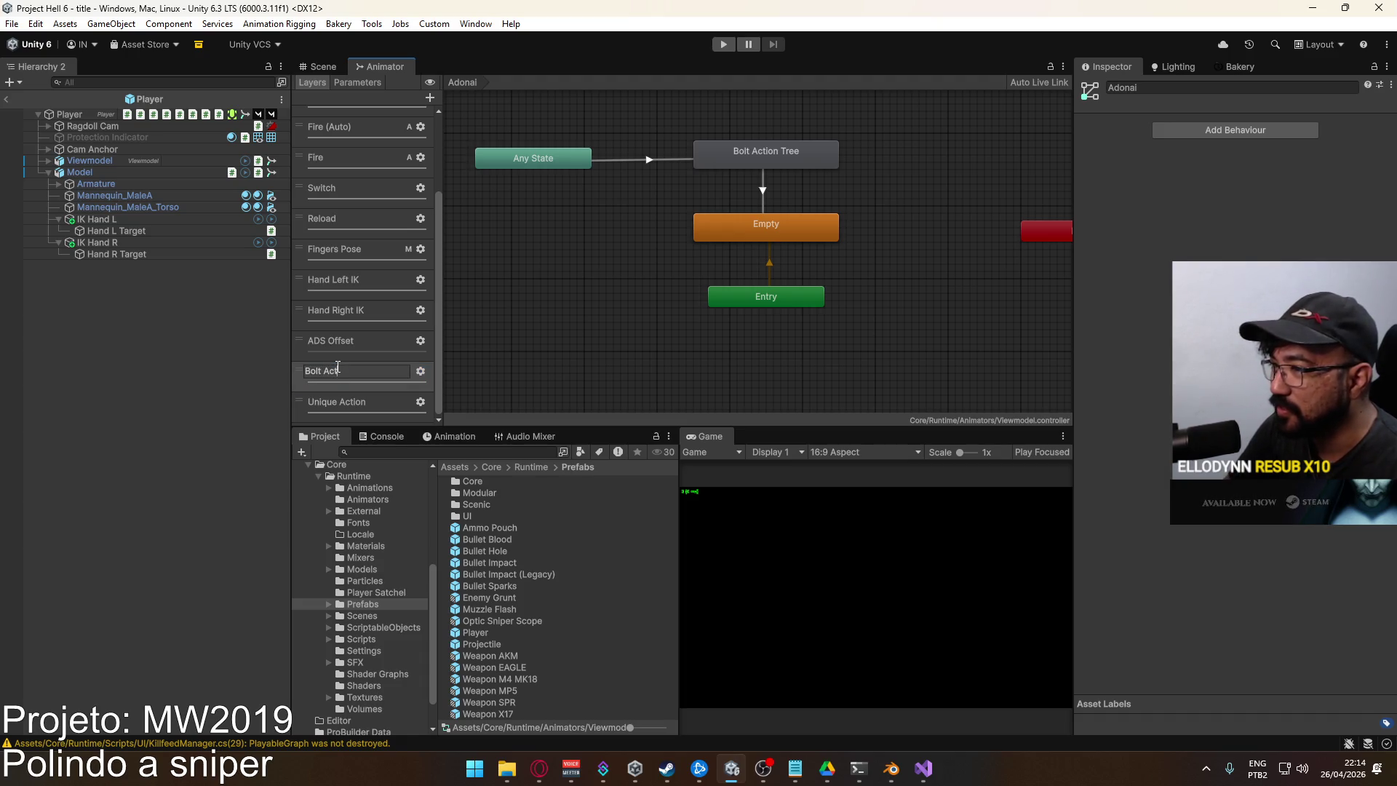
text(ion)
key(Return)
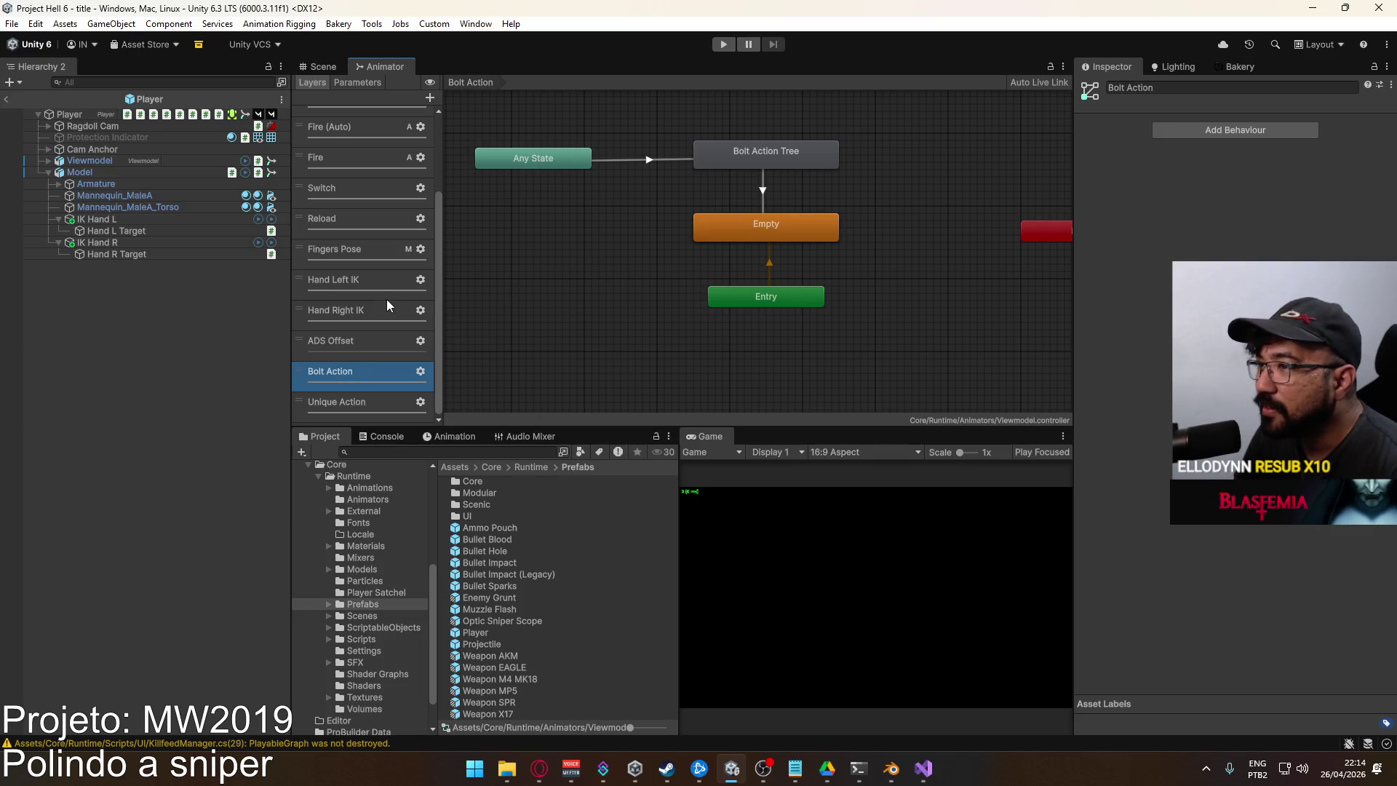
Inspect the Bolt Action Tree blend state on adsweight, then select the Fire layer
scroll(386, 299, up, 3)
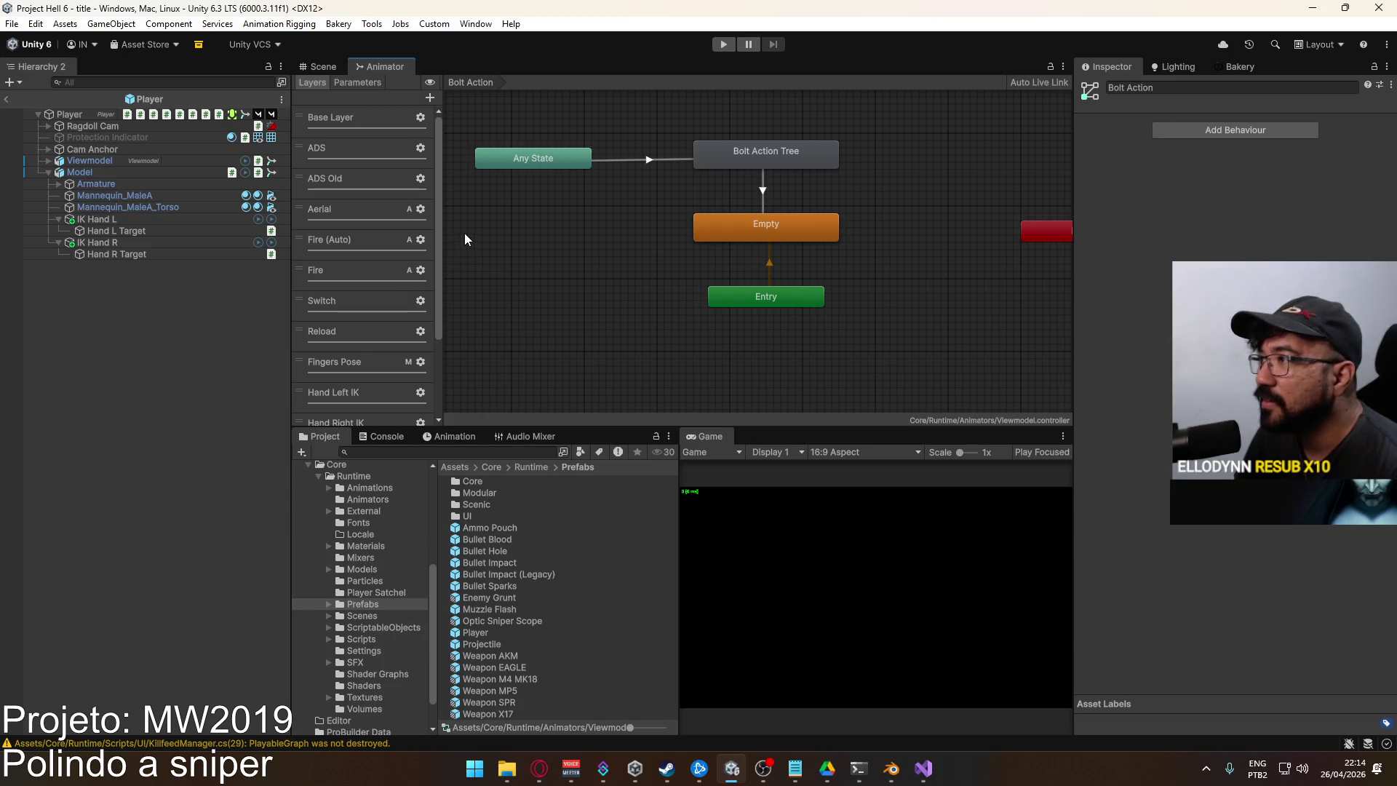
click(749, 154)
double_click(747, 154)
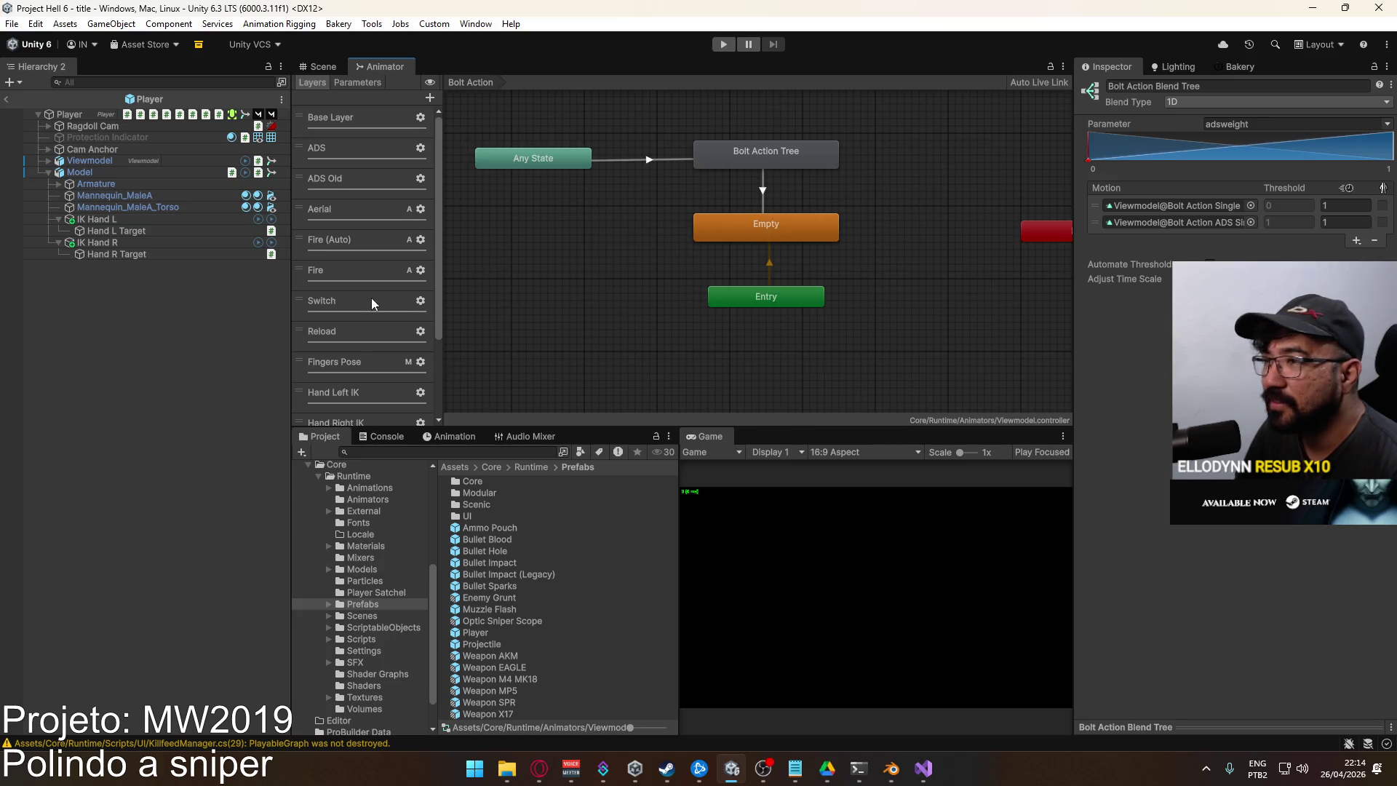
click(356, 277)
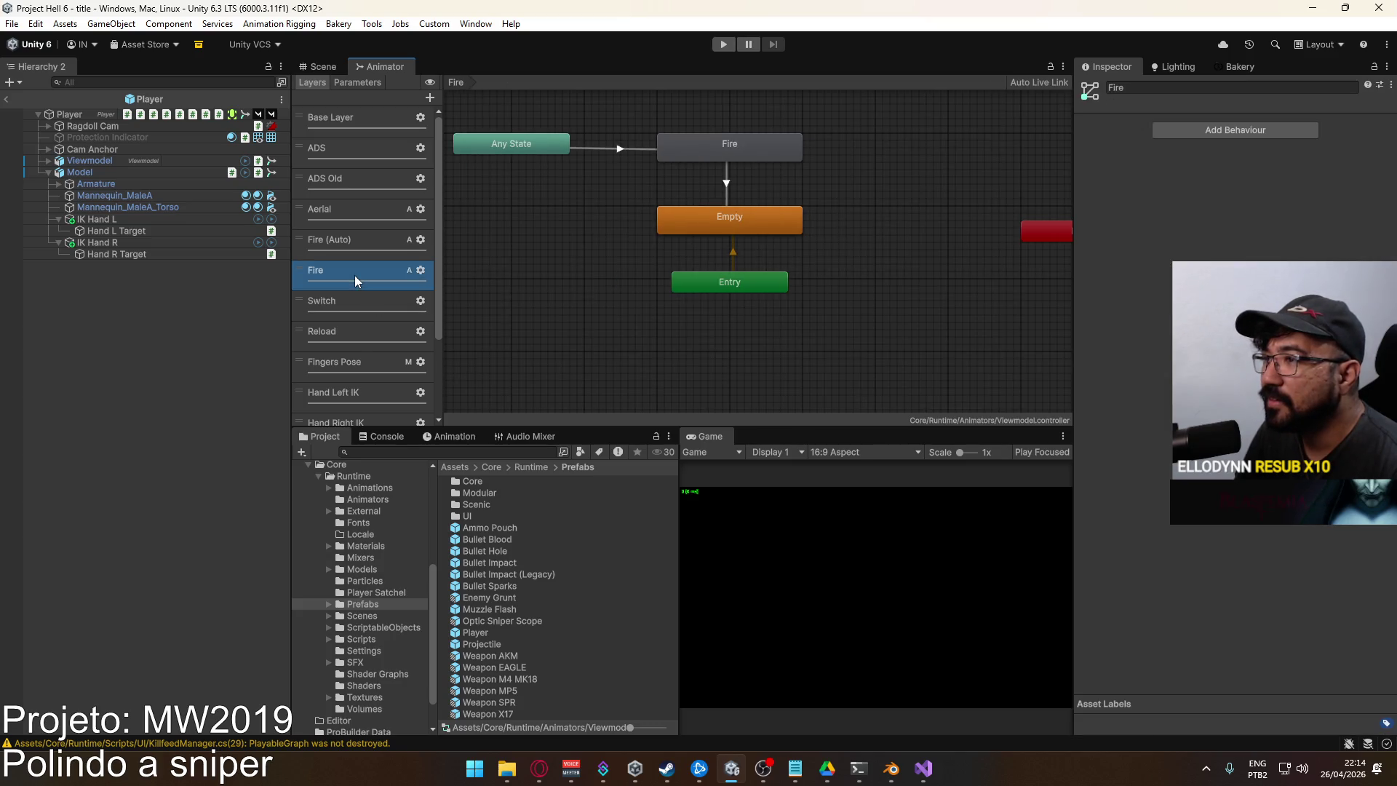
Open the Fire state's SPR Tree and locate its SPR Fire Single and ADS Single clips, then return to Blender
double_click(355, 275)
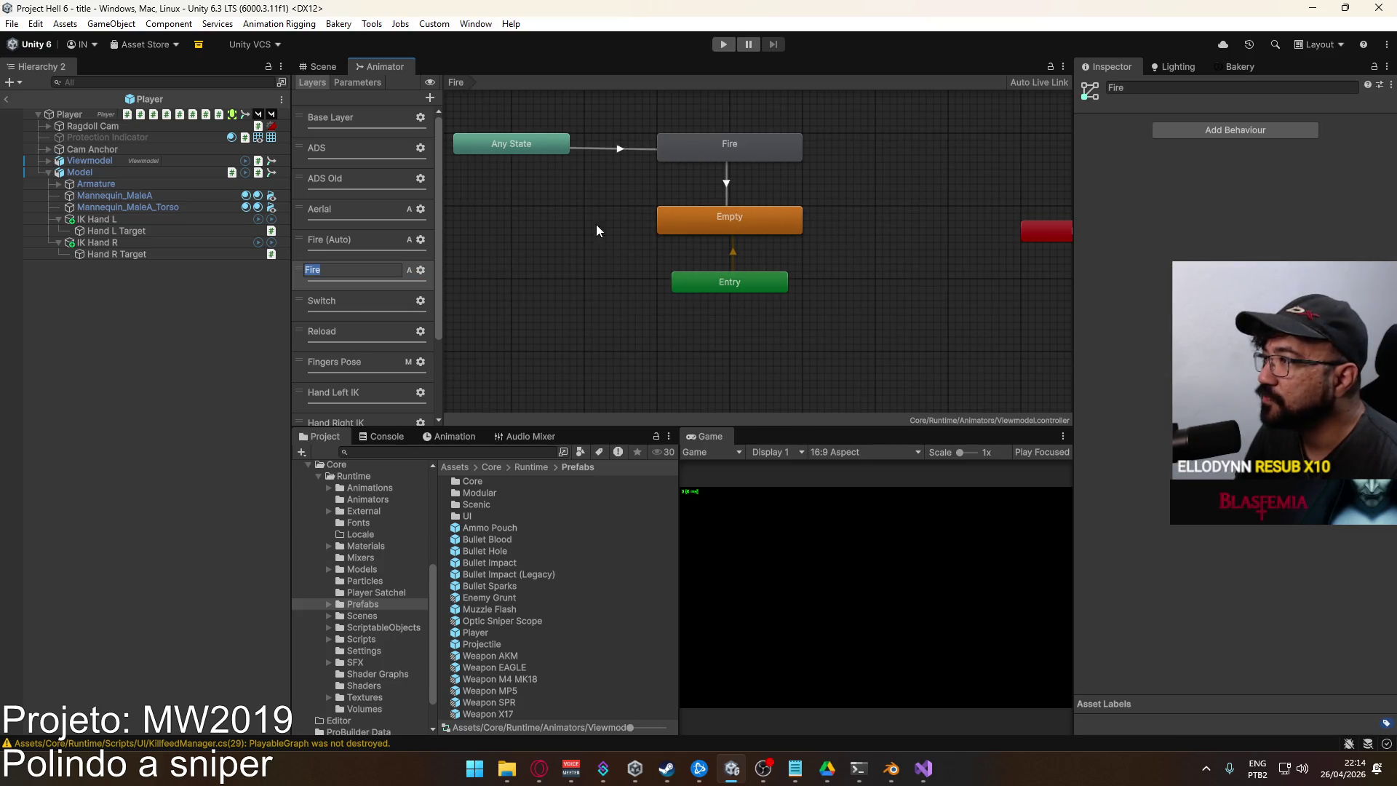
double_click(701, 152)
click(798, 339)
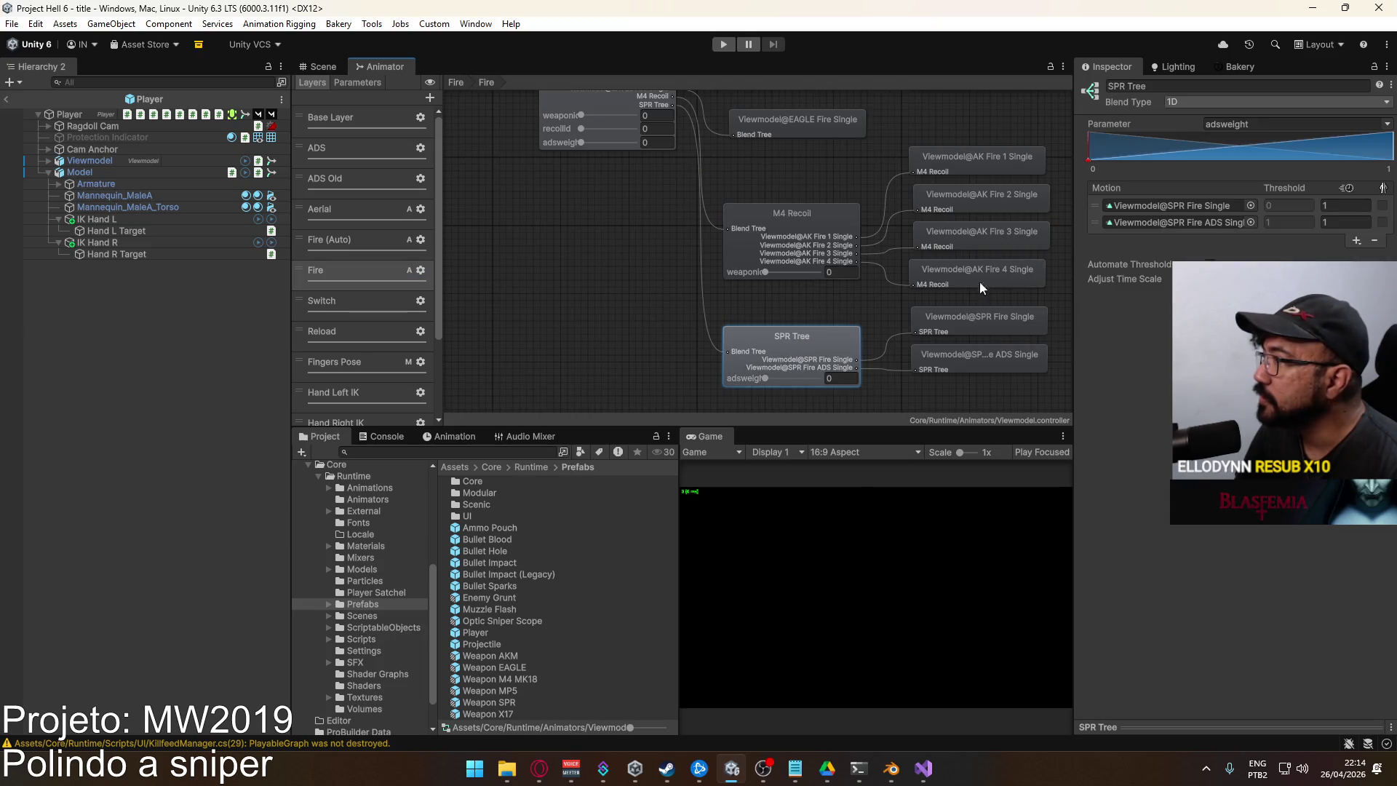
click(1186, 211)
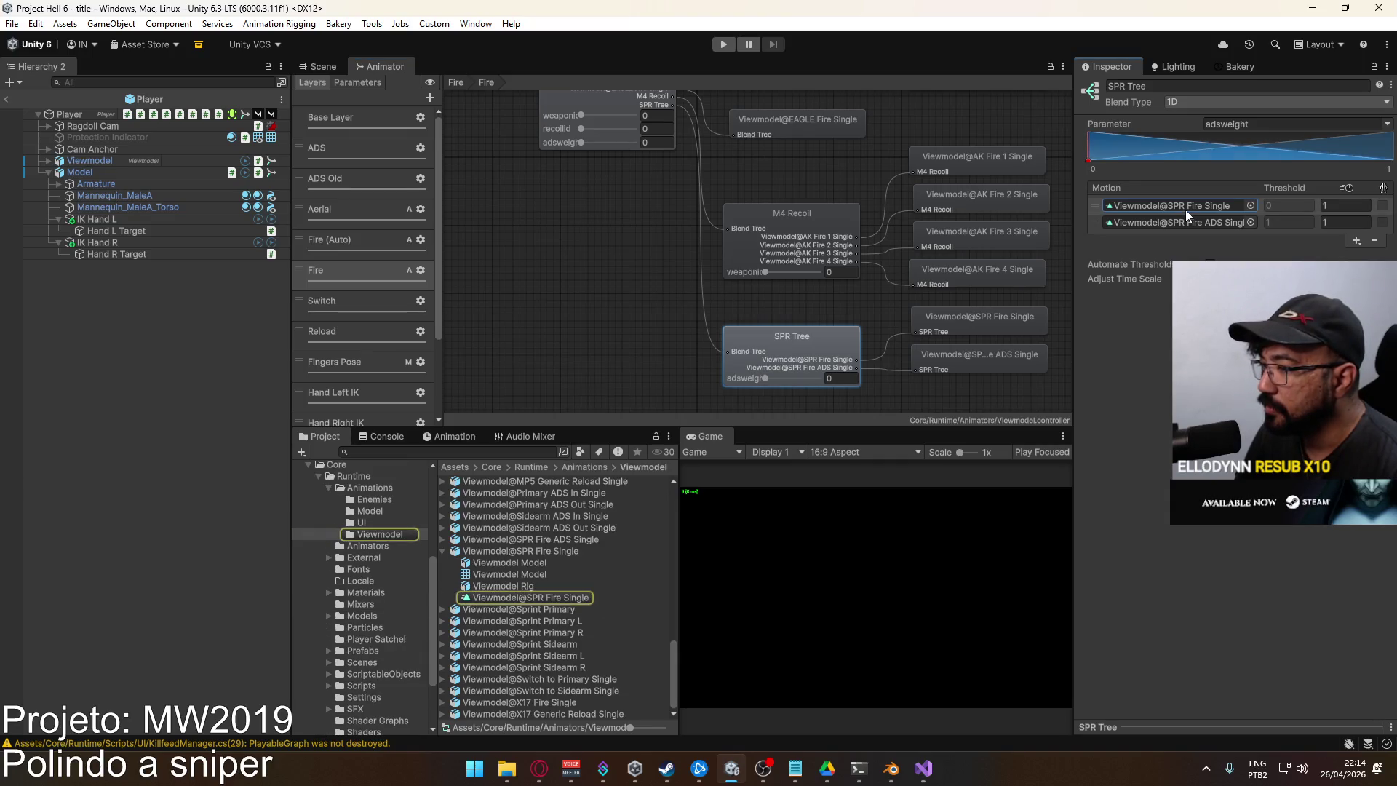
click(1180, 221)
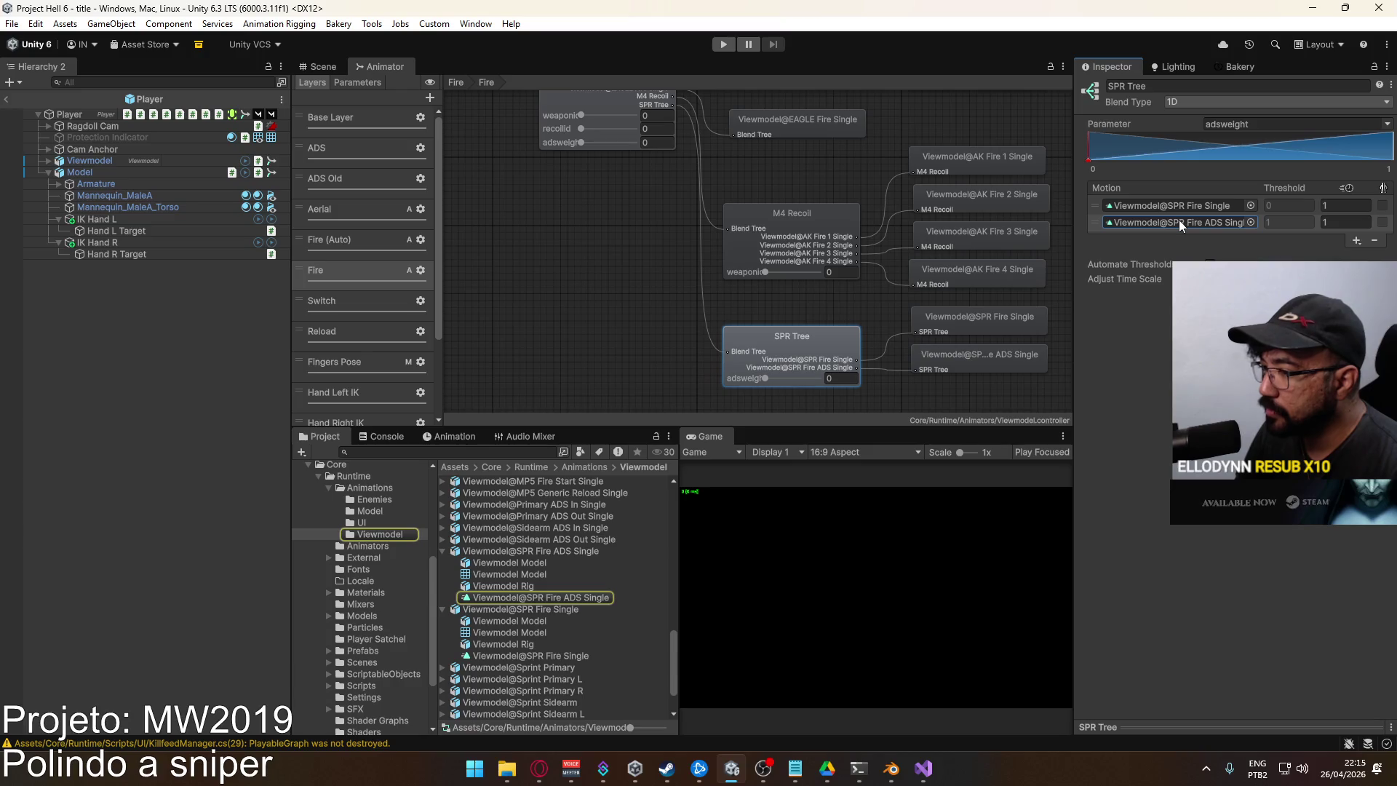
key(alt+Tab)
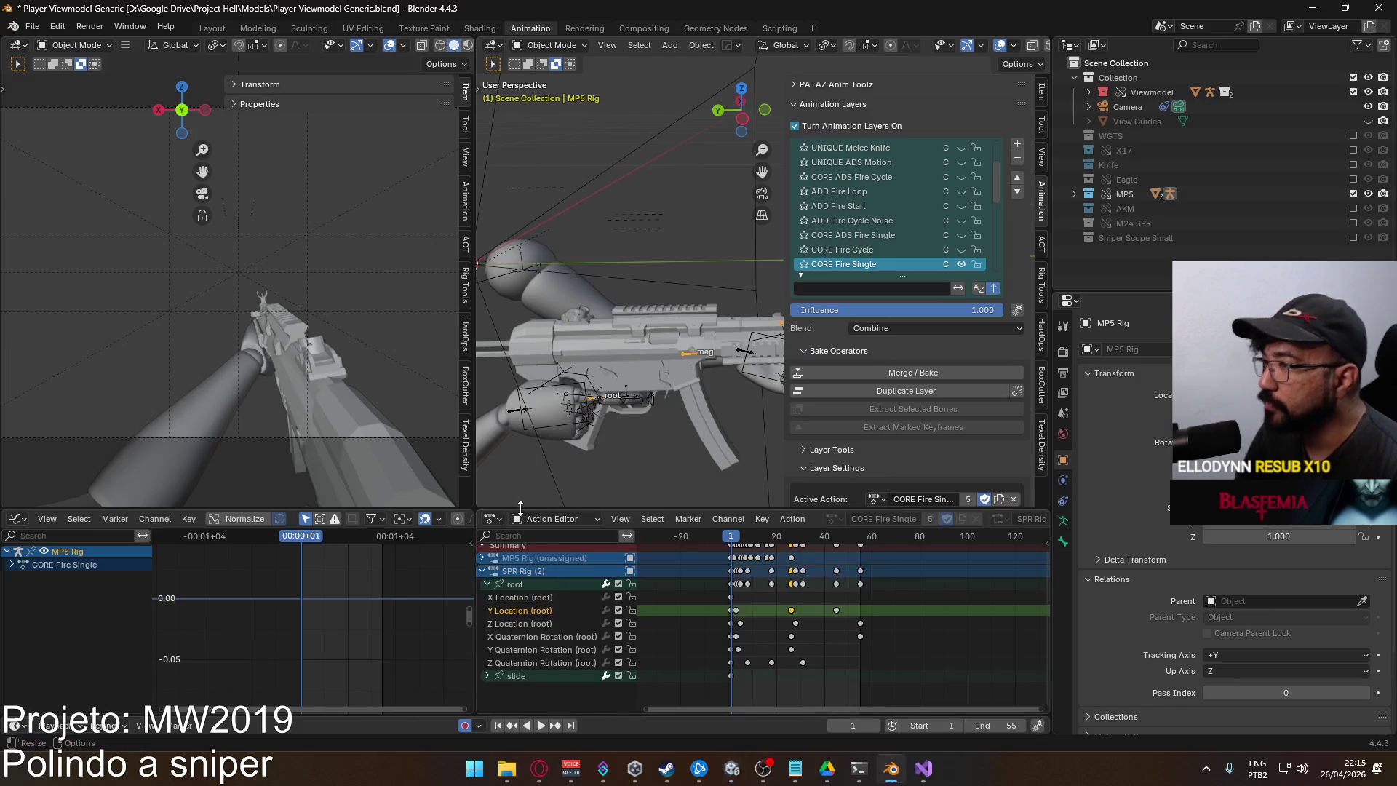
Play the fire animation, stop it back on the first frame, and reselect the root channel
key(space)
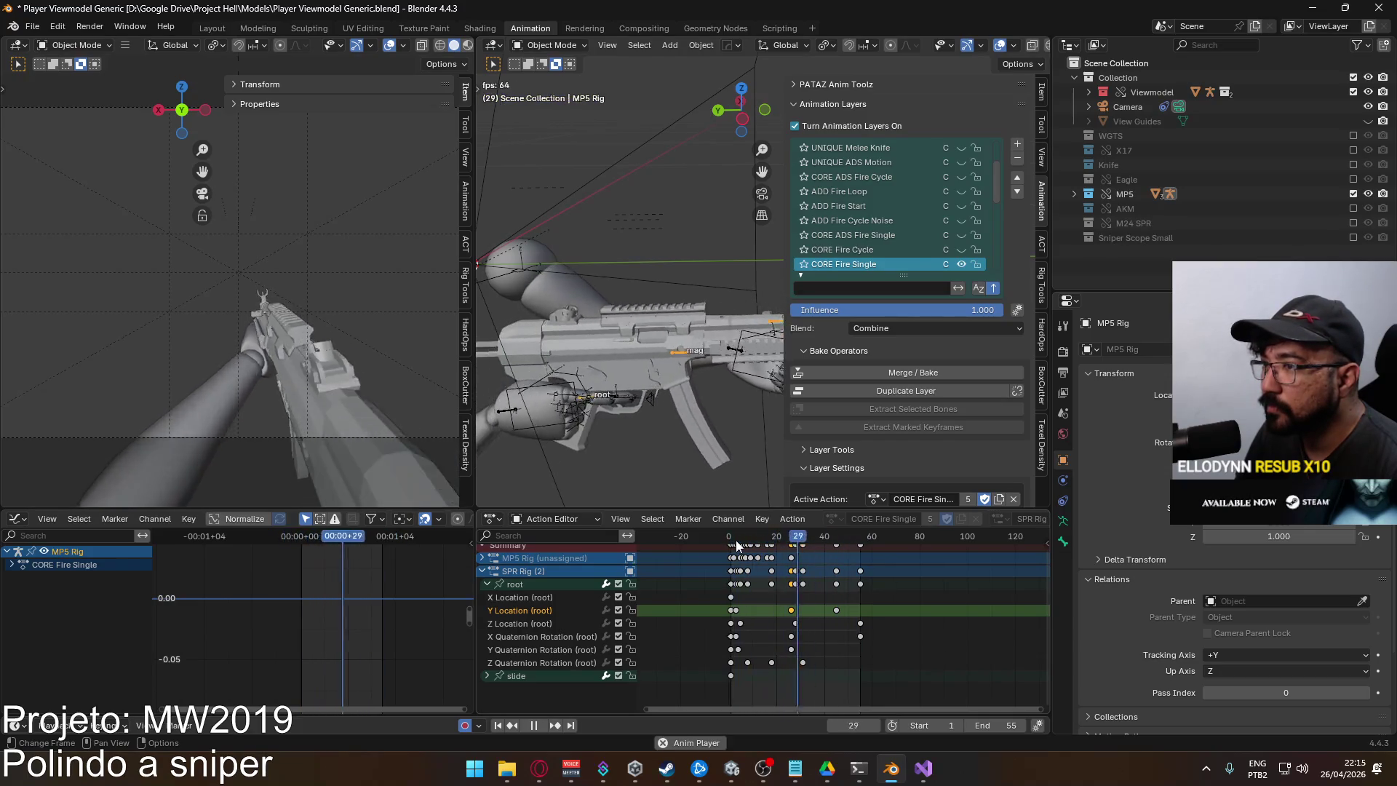
click(487, 585)
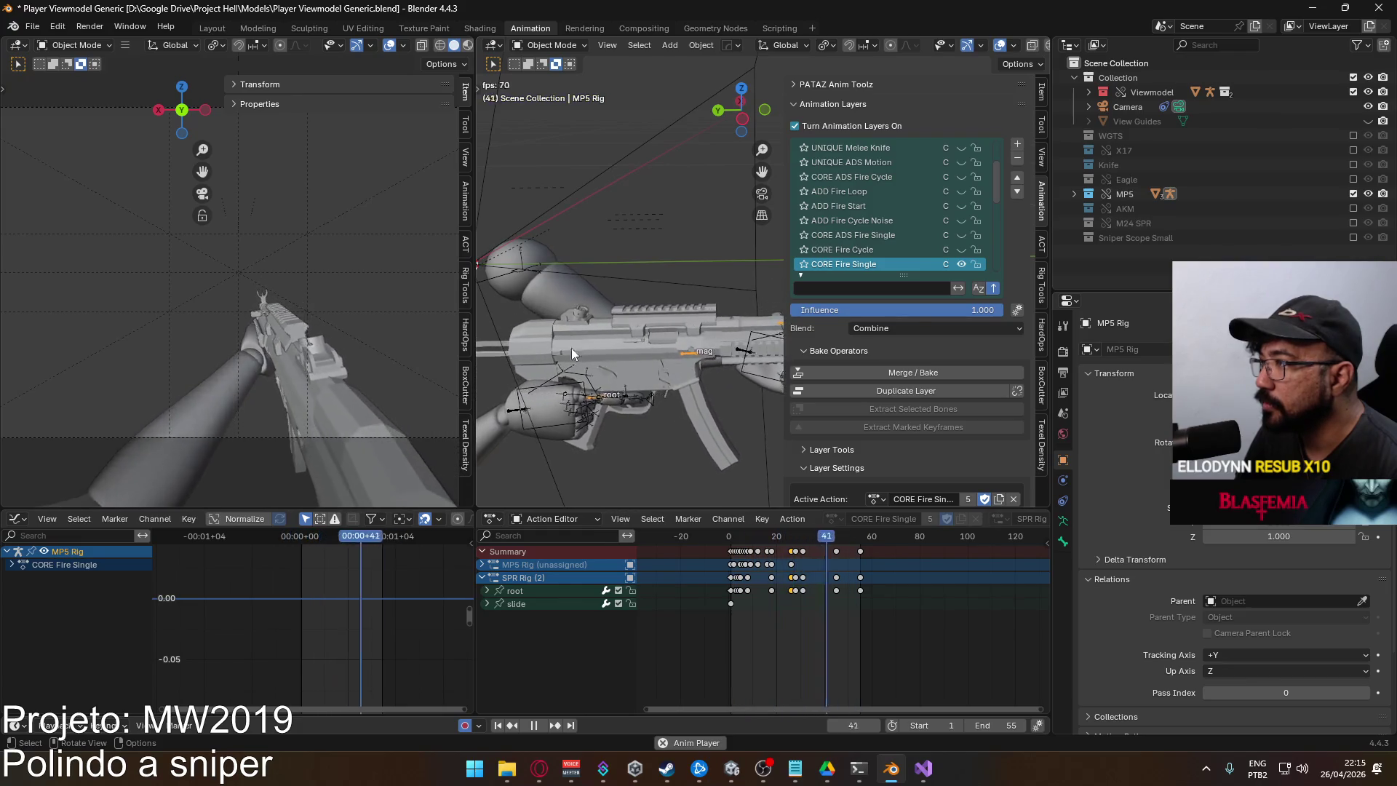
drag(733, 541, 730, 543)
key(space)
click(538, 593)
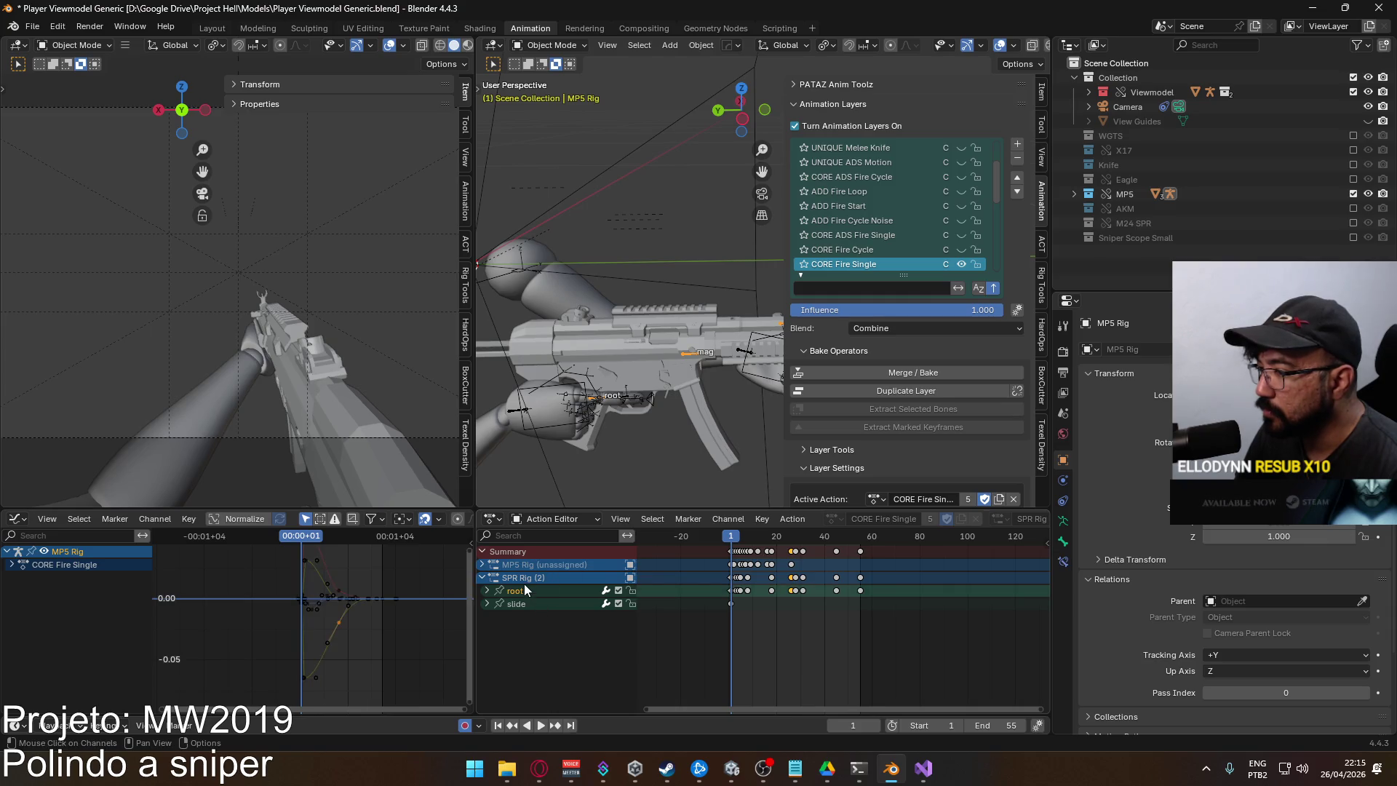
Make the Viewmodel Model arms mesh active and save Player Viewmodel Generic.blend
click(560, 425)
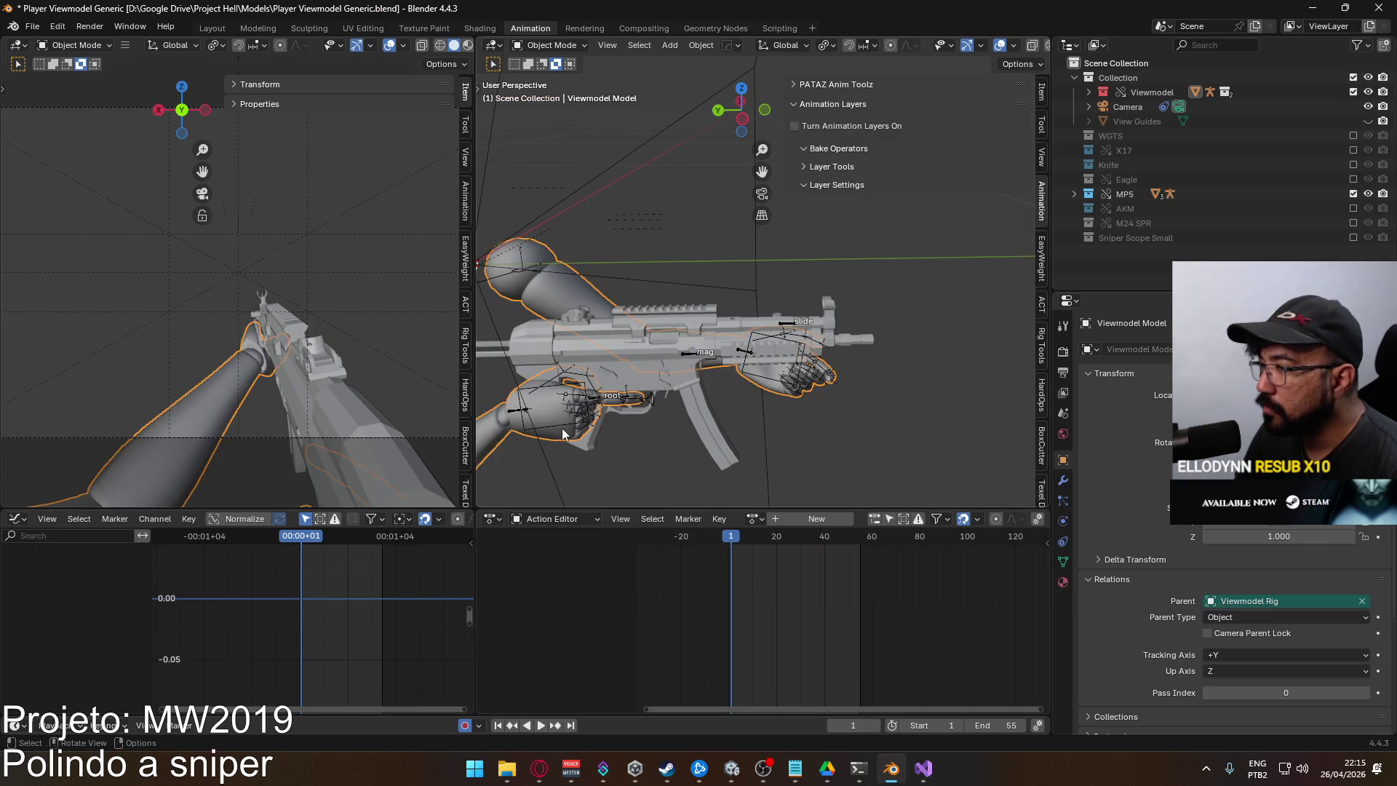
click(560, 432)
click(561, 434)
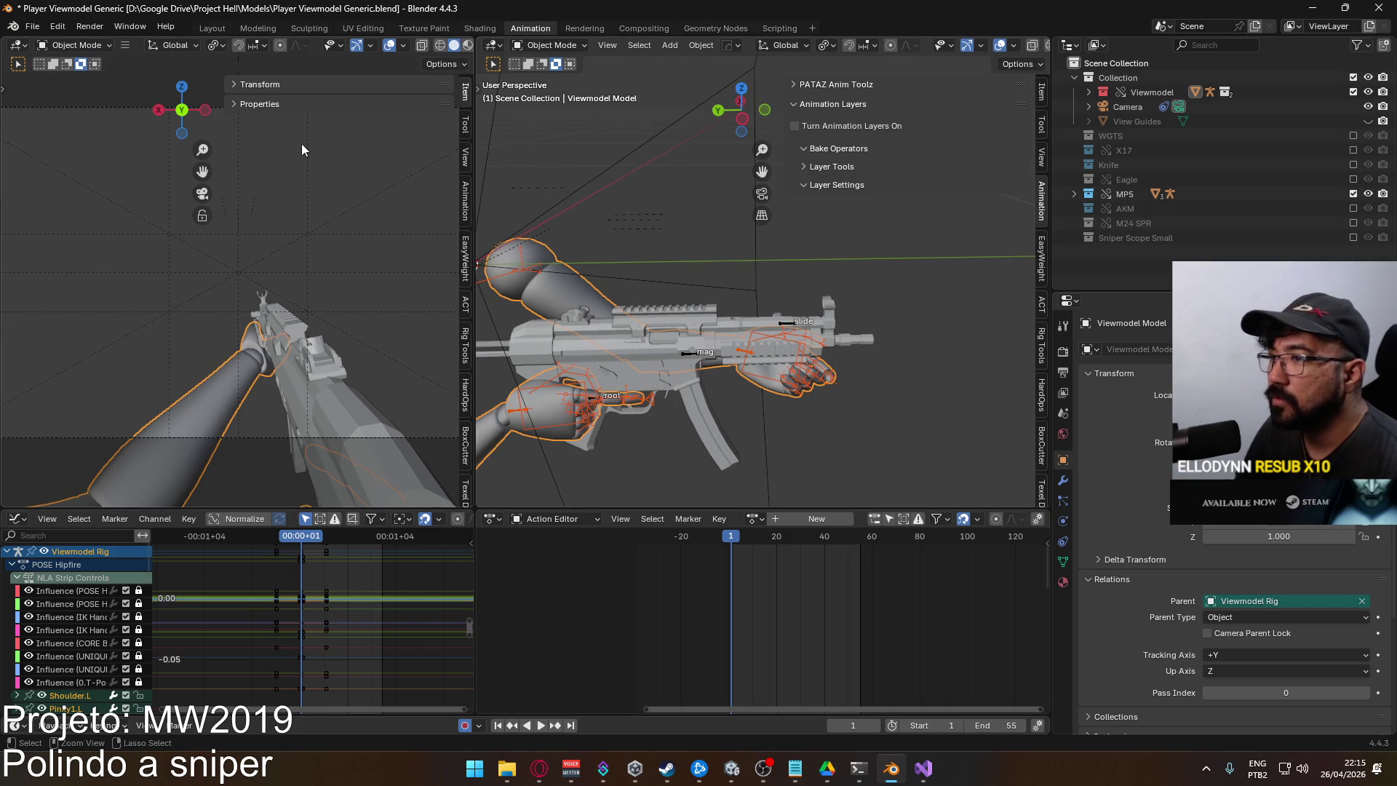
key(ctrl+s)
click(32, 26)
Choose FBX (.fbx) export and pick Viewmodel@SPR Fire Single.fbx as the target file
mouse_move(98, 251)
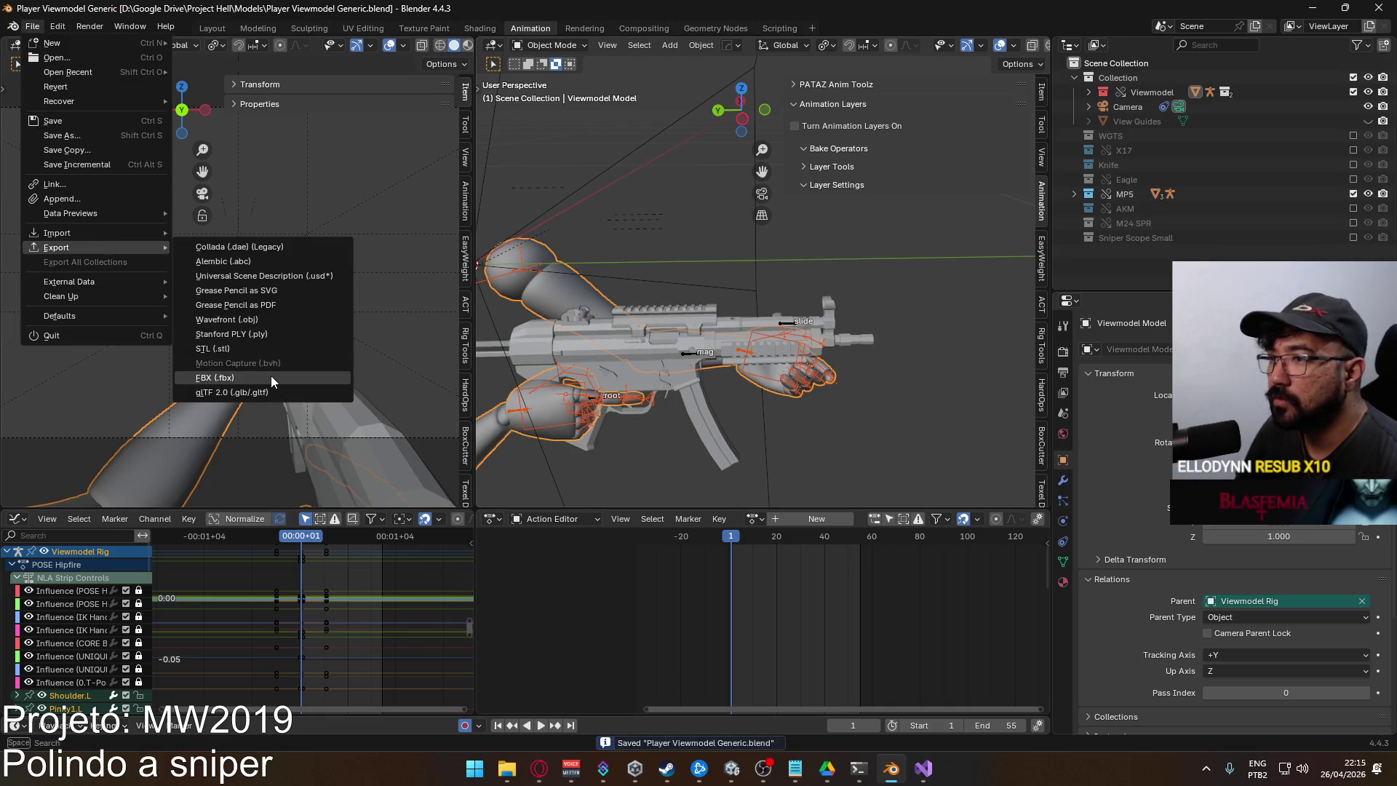
click(270, 376)
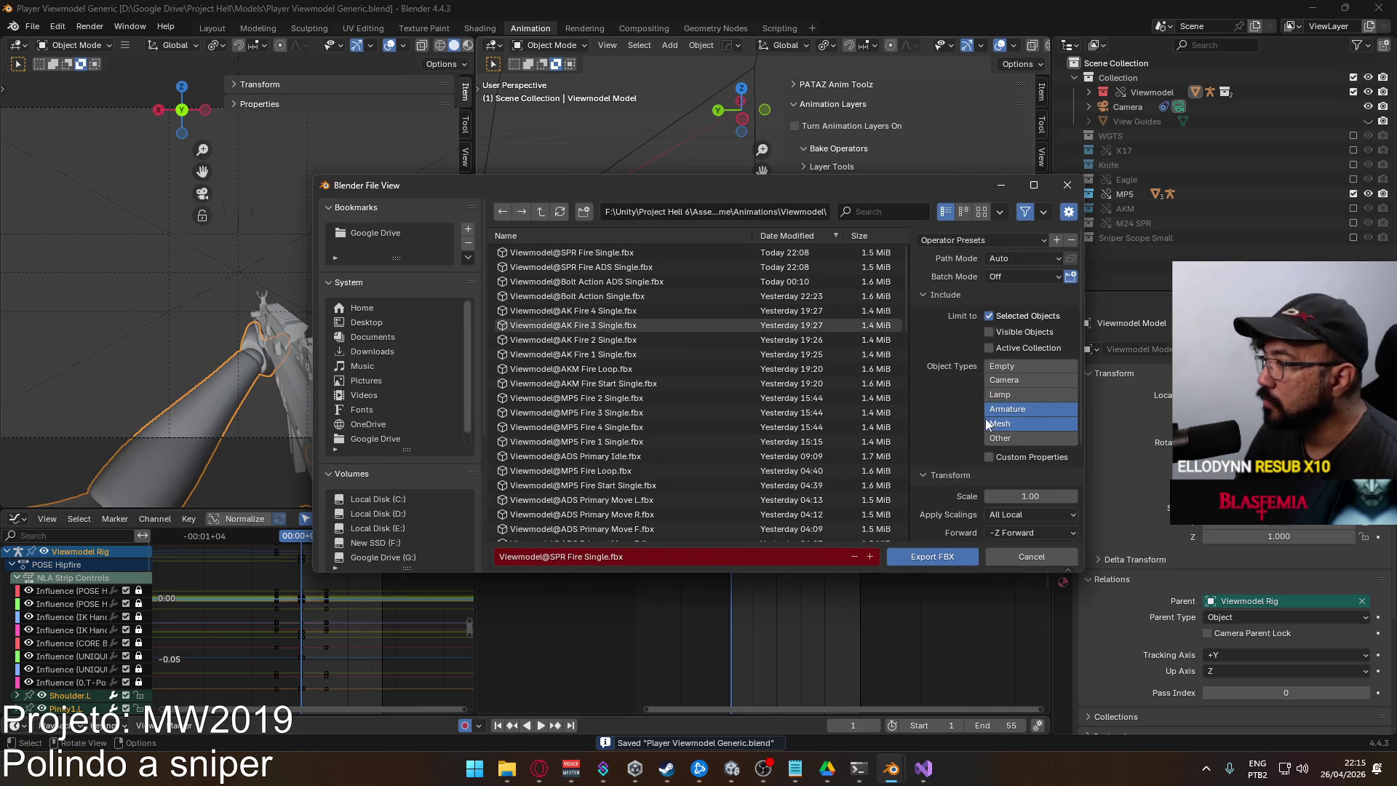
scroll(984, 422, down, 2)
scroll(984, 426, up, 2)
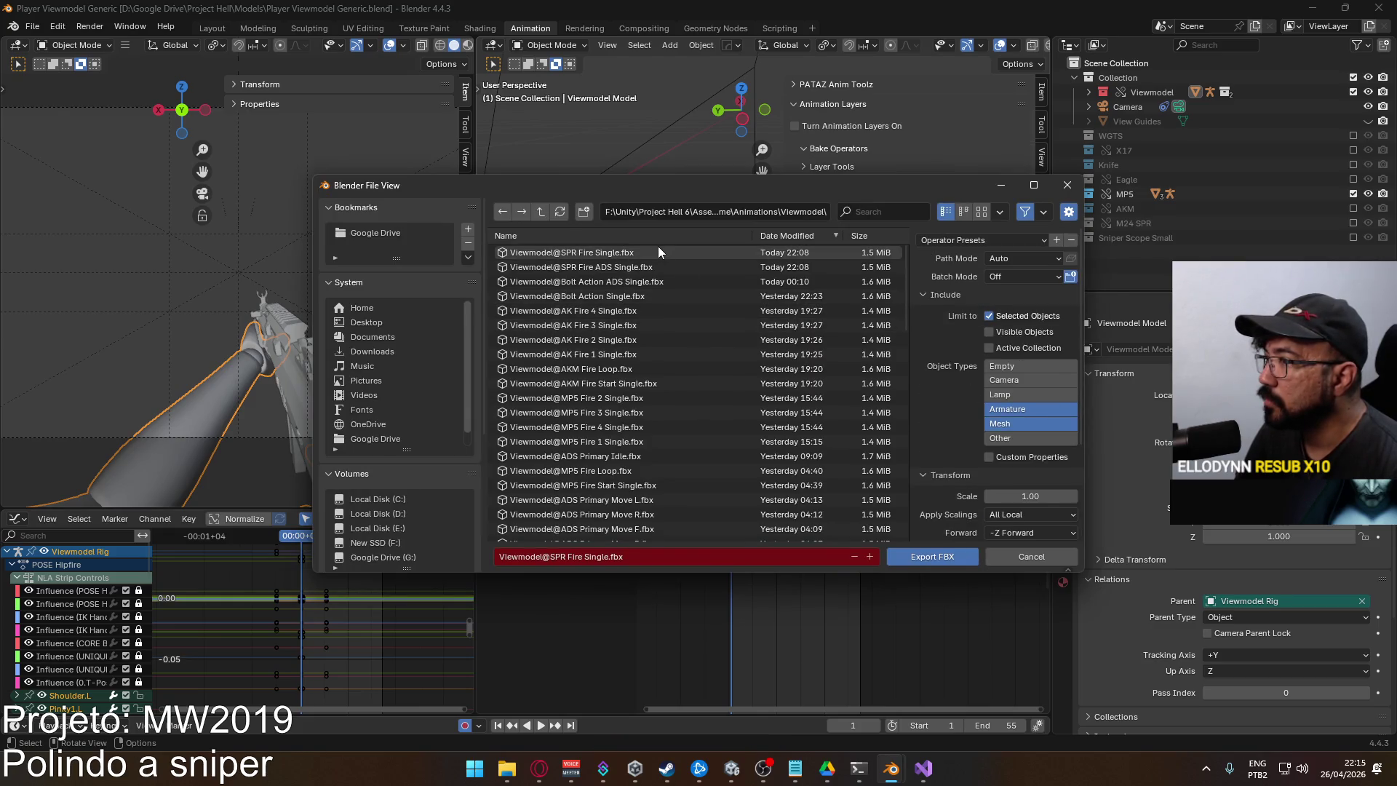
click(627, 251)
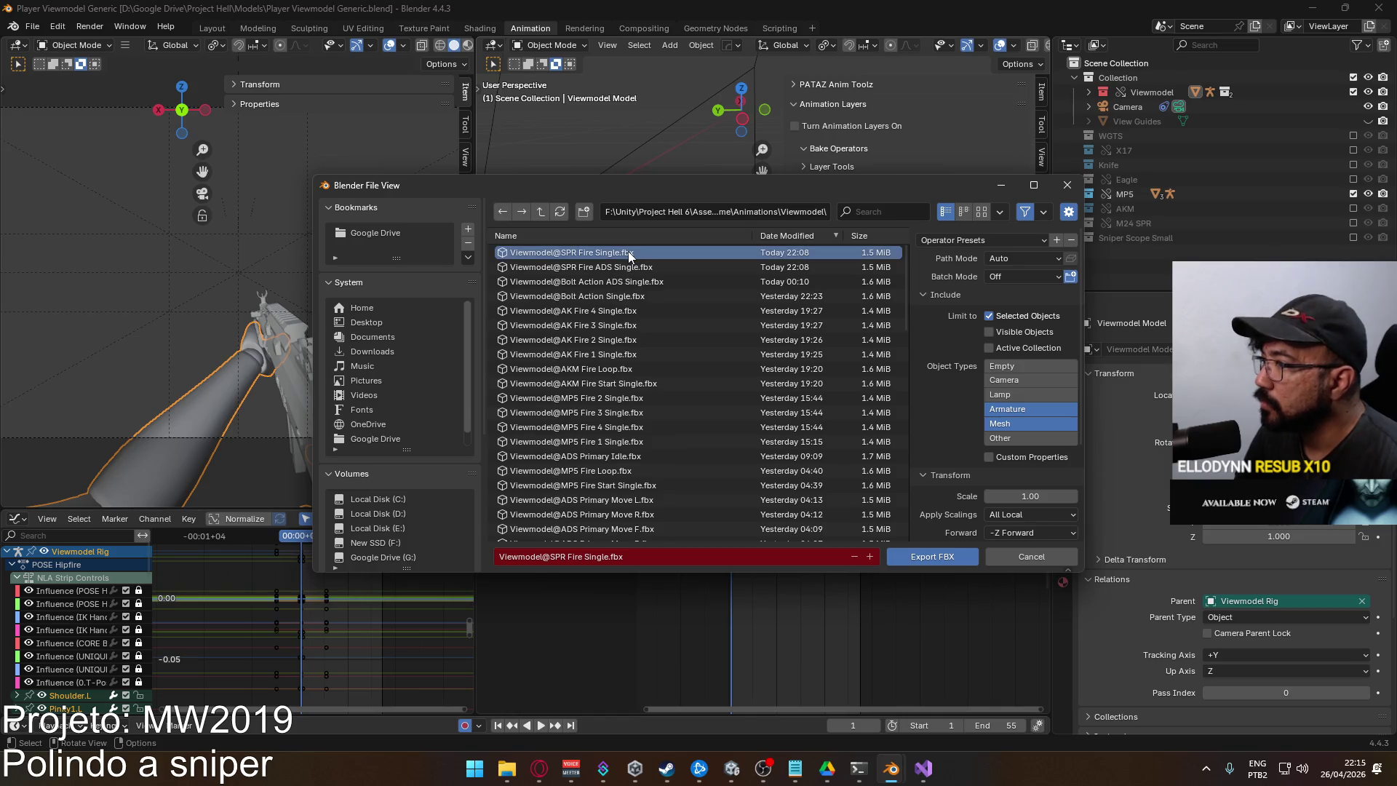
Overwrite Viewmodel@SPR Fire Single.fbx with the export and switch to Unity for reimport
click(732, 768)
key(alt+Tab)
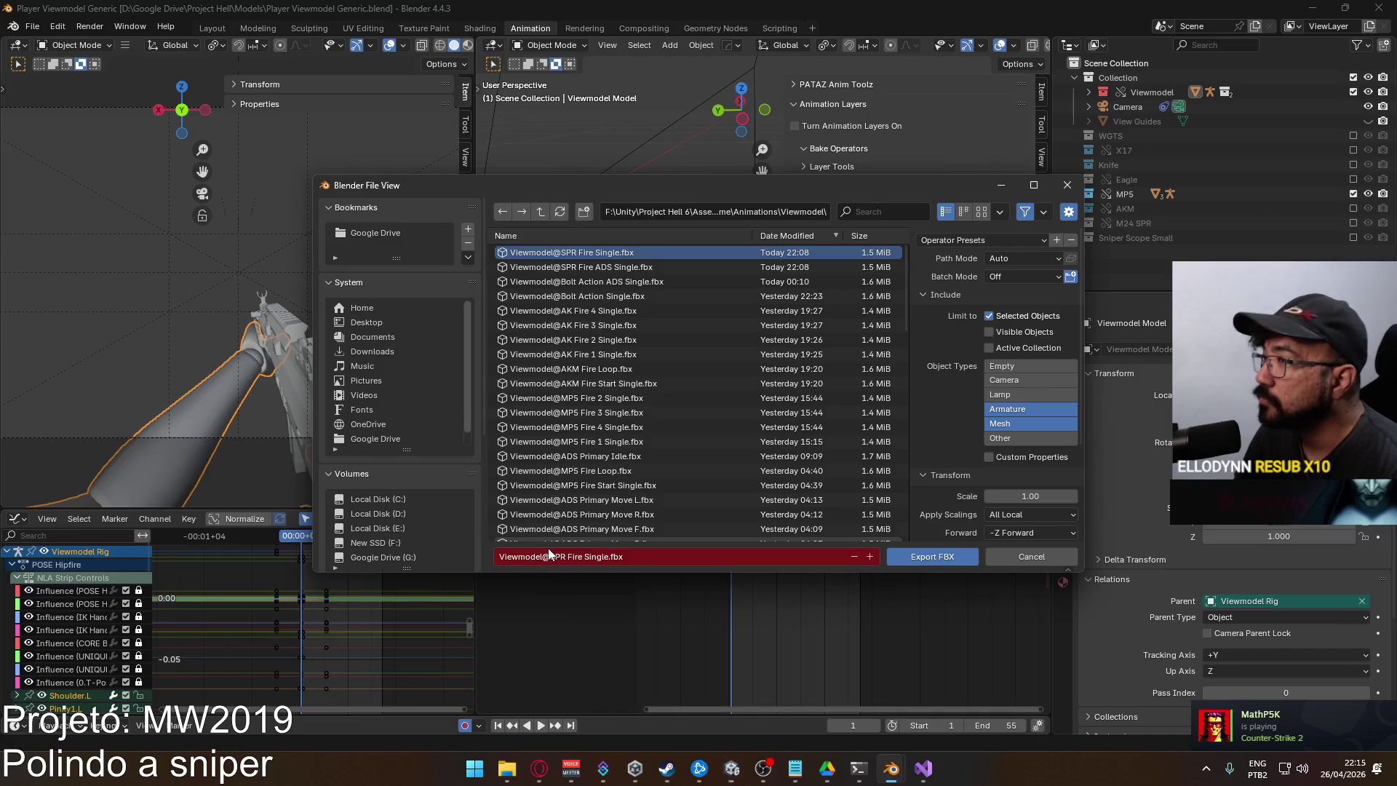
key(alt+Tab)
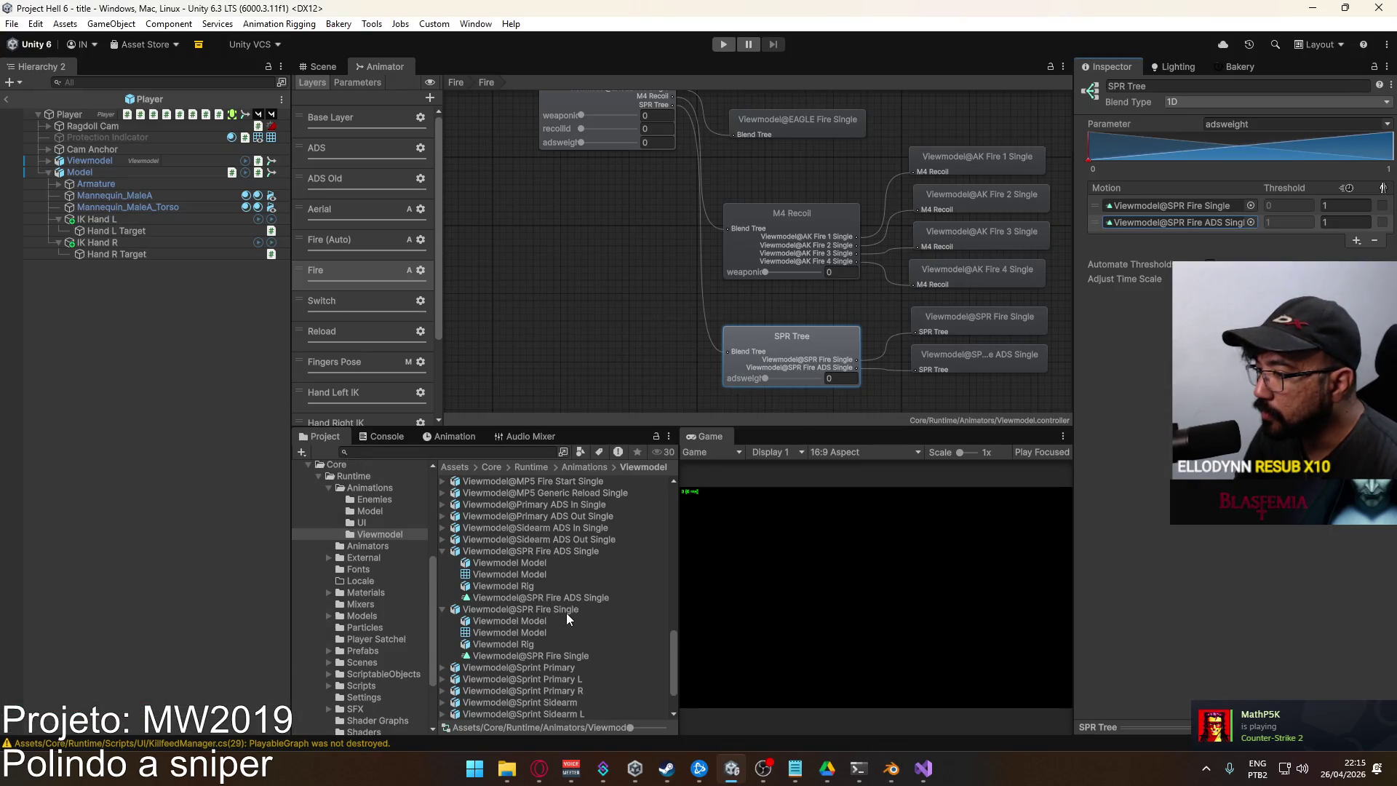
key(alt+Tab)
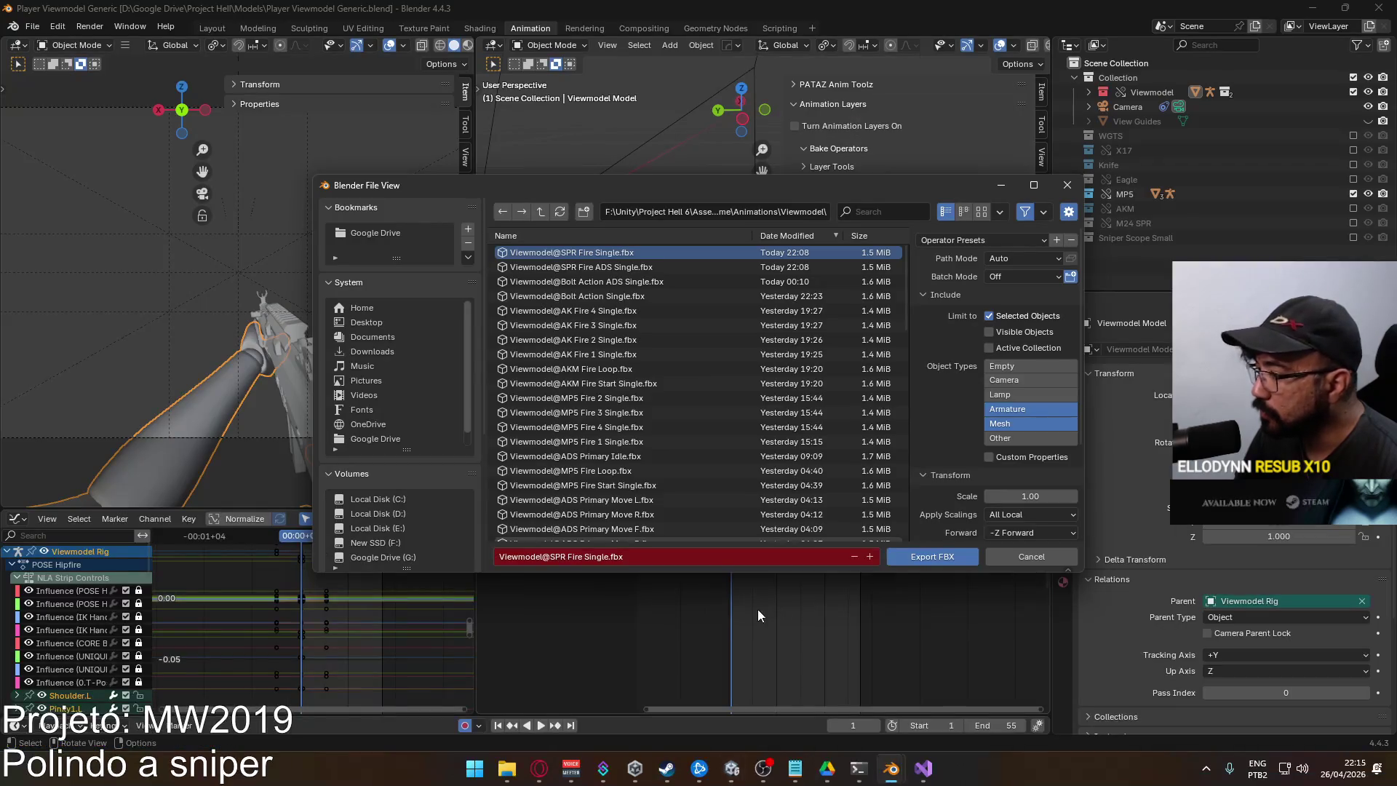
double_click(631, 257)
key(alt+Tab)
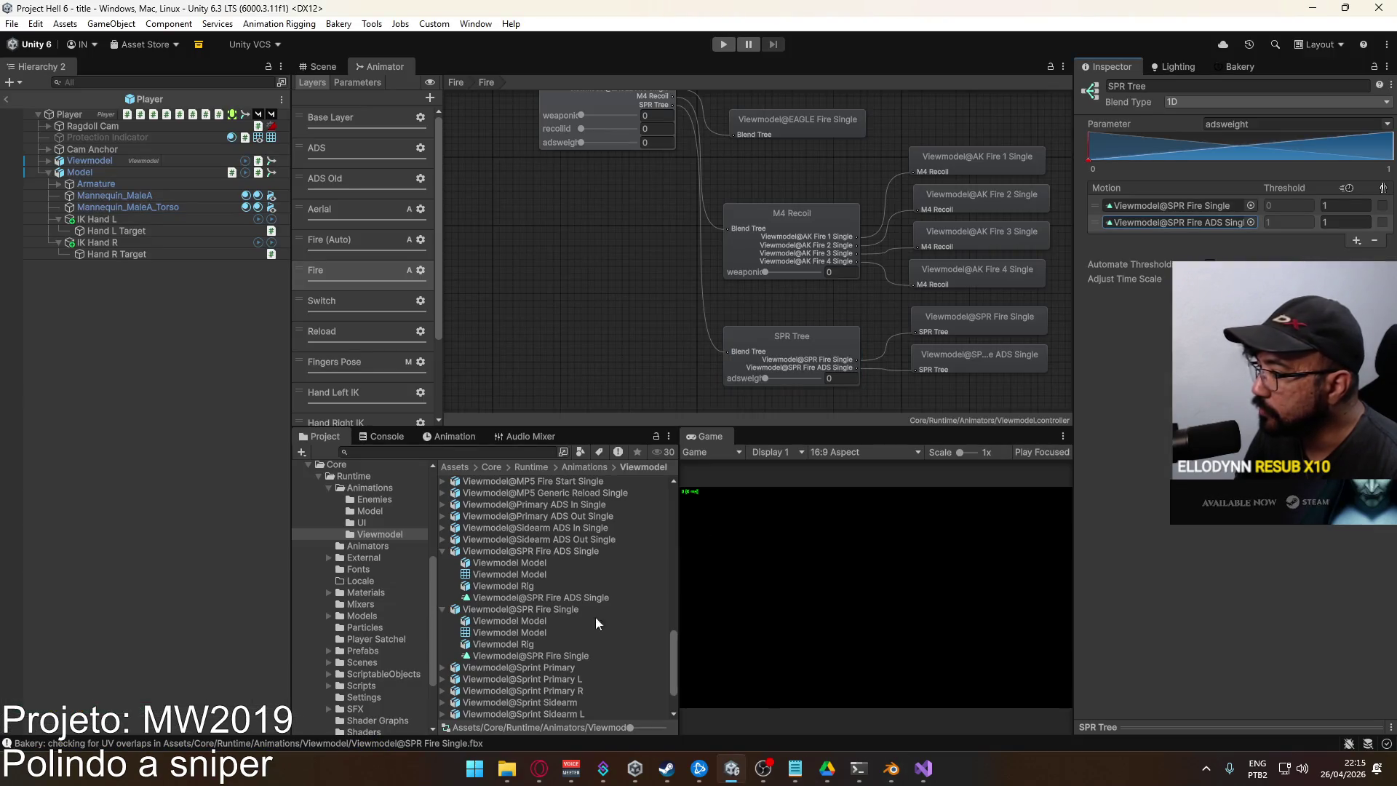
Check the reimported Viewmodel@SPR Fire Single clip, then exit the Player prefab to the title scene
click(544, 609)
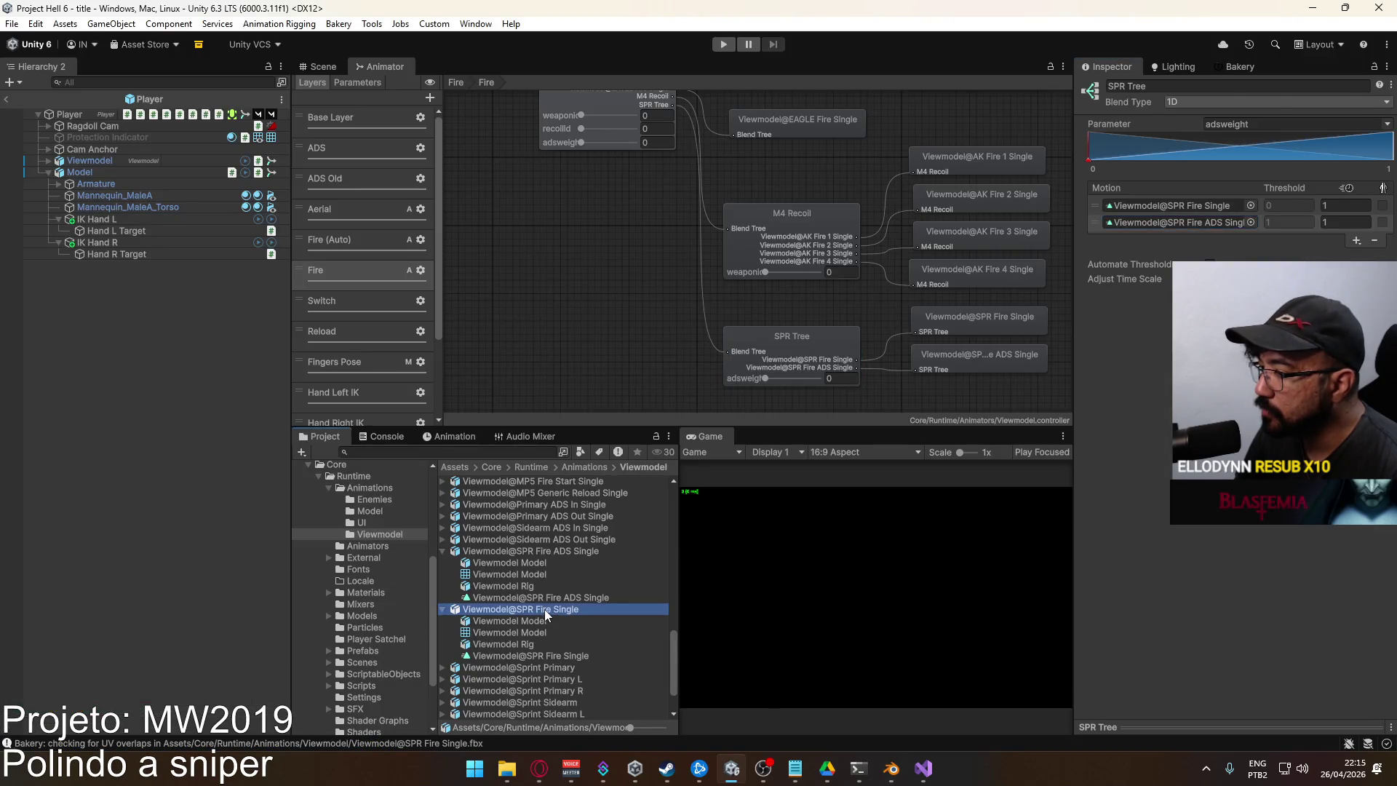
click(553, 657)
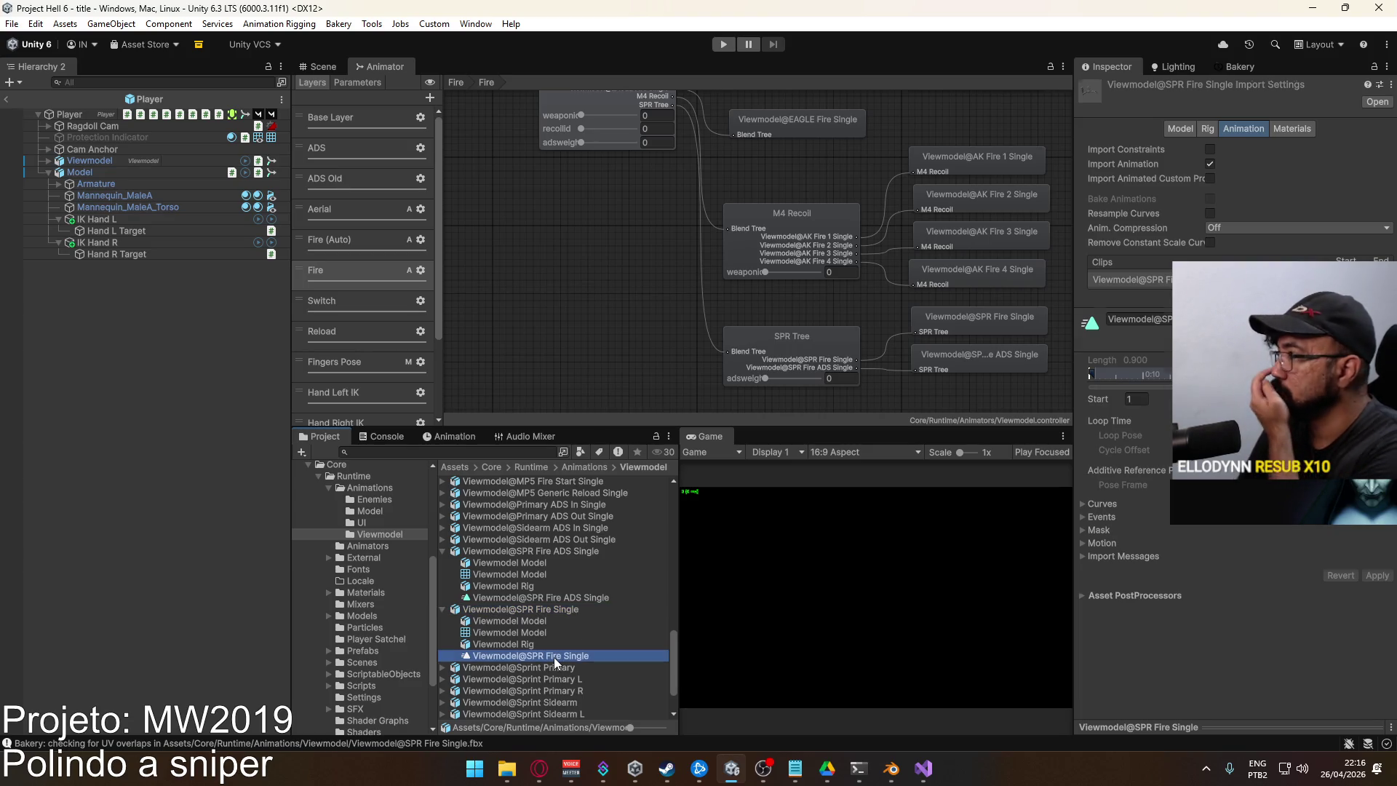
click(527, 602)
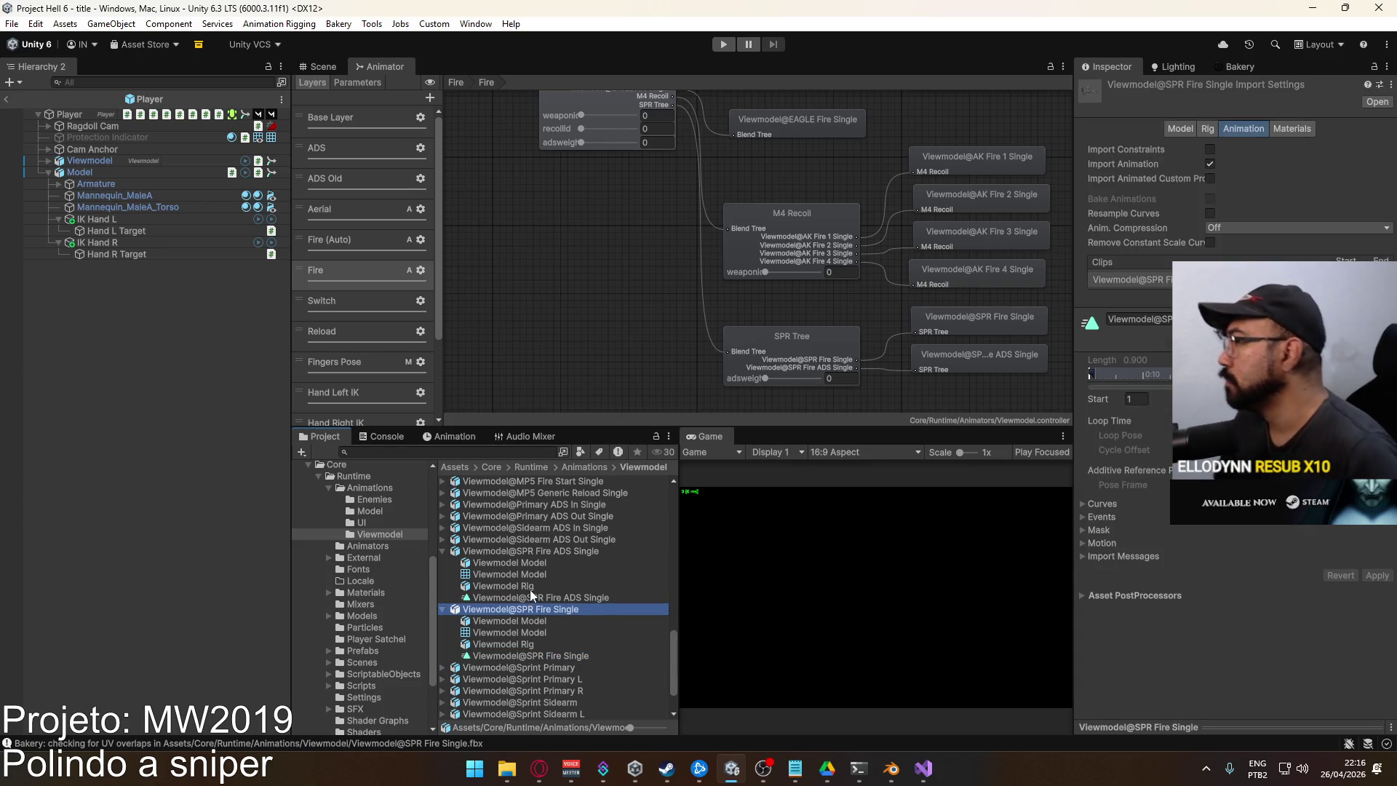
click(342, 66)
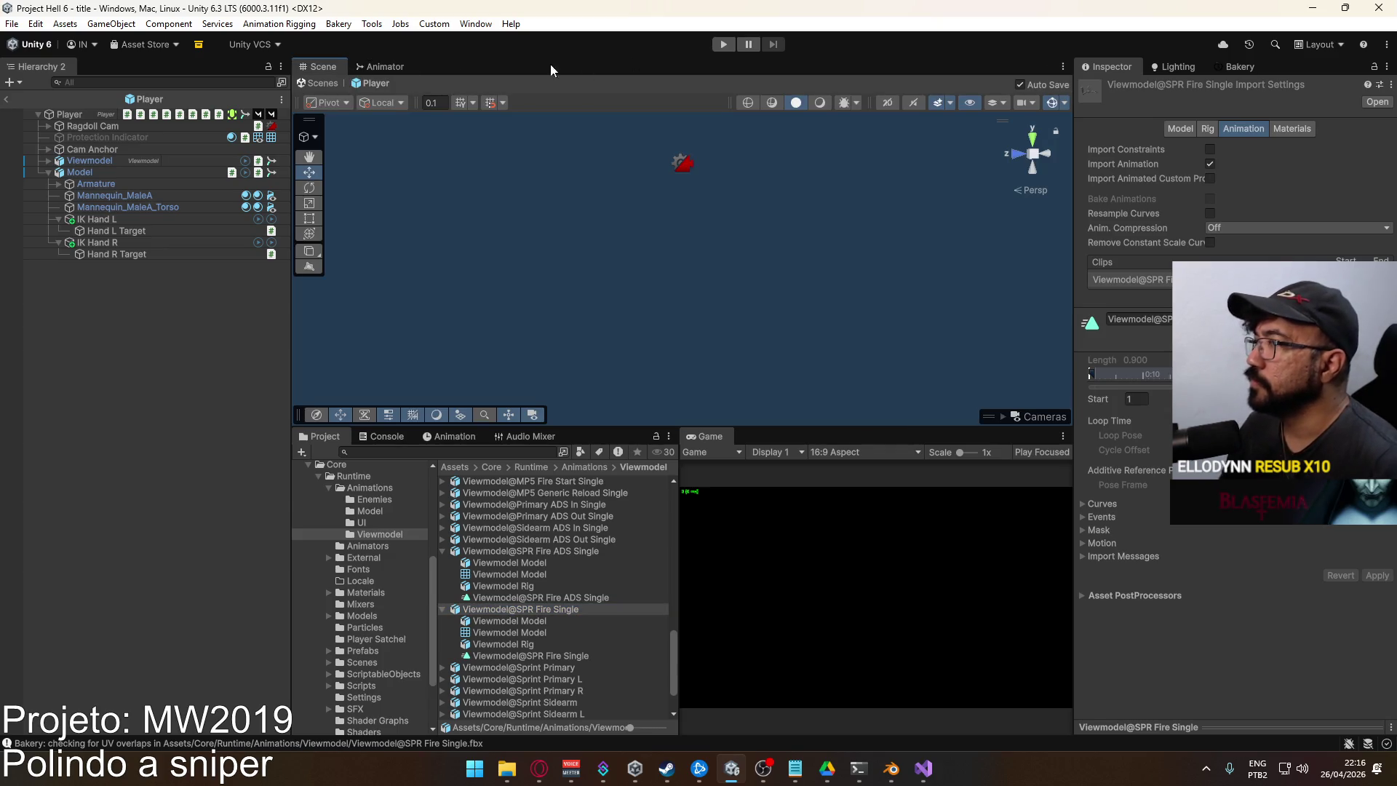
click(11, 95)
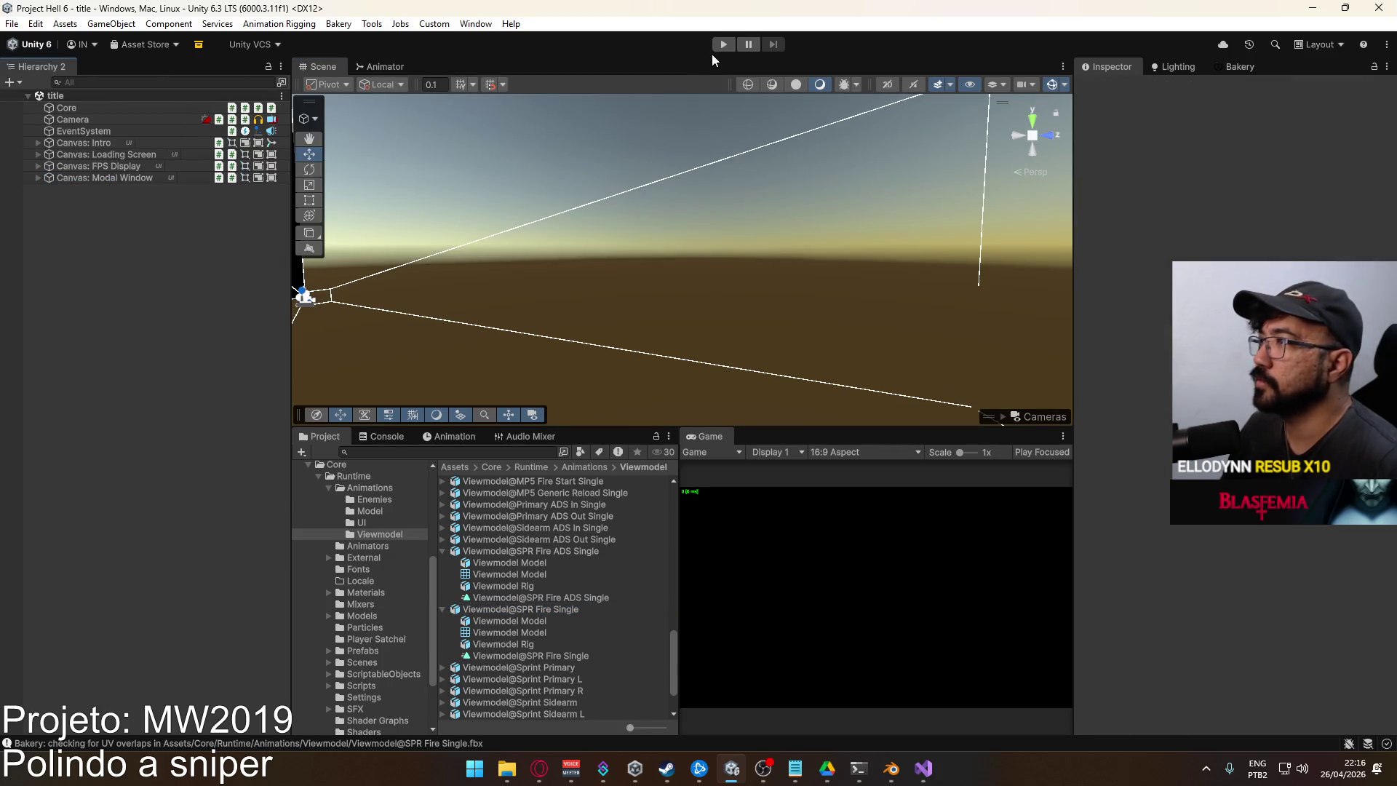
Enter play mode, load the crash map, and show the viewmodel Animator's Fire layer graph
click(722, 44)
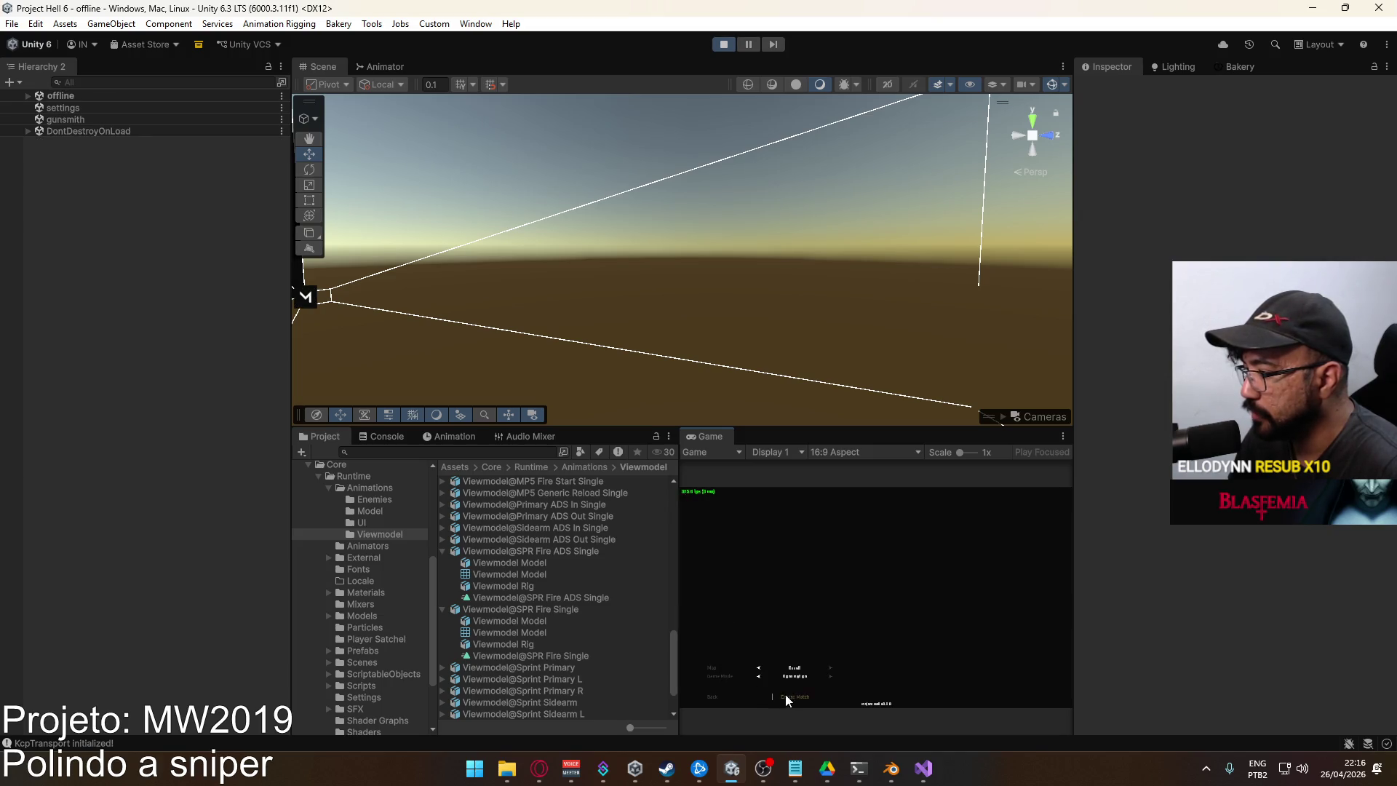
click(790, 696)
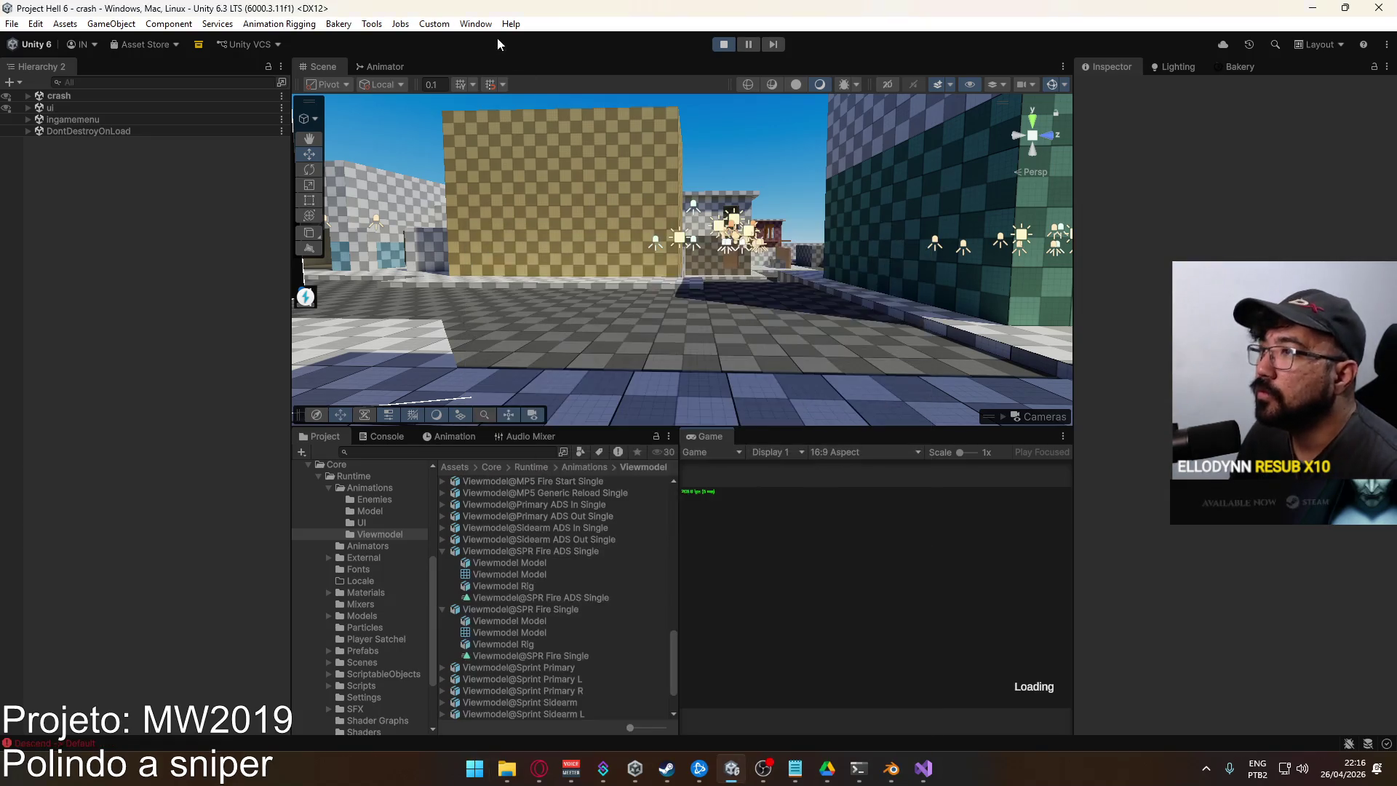
click(381, 67)
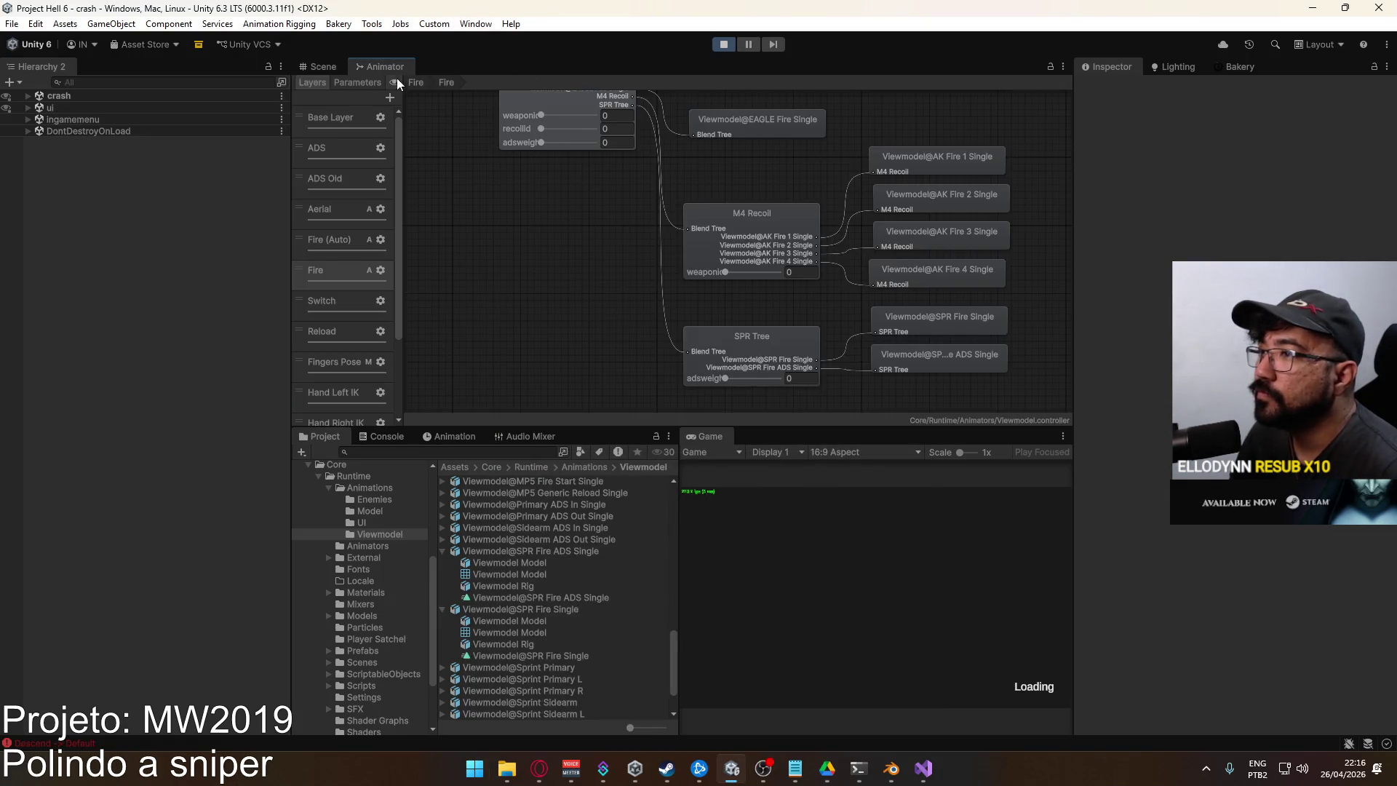
click(342, 246)
click(344, 271)
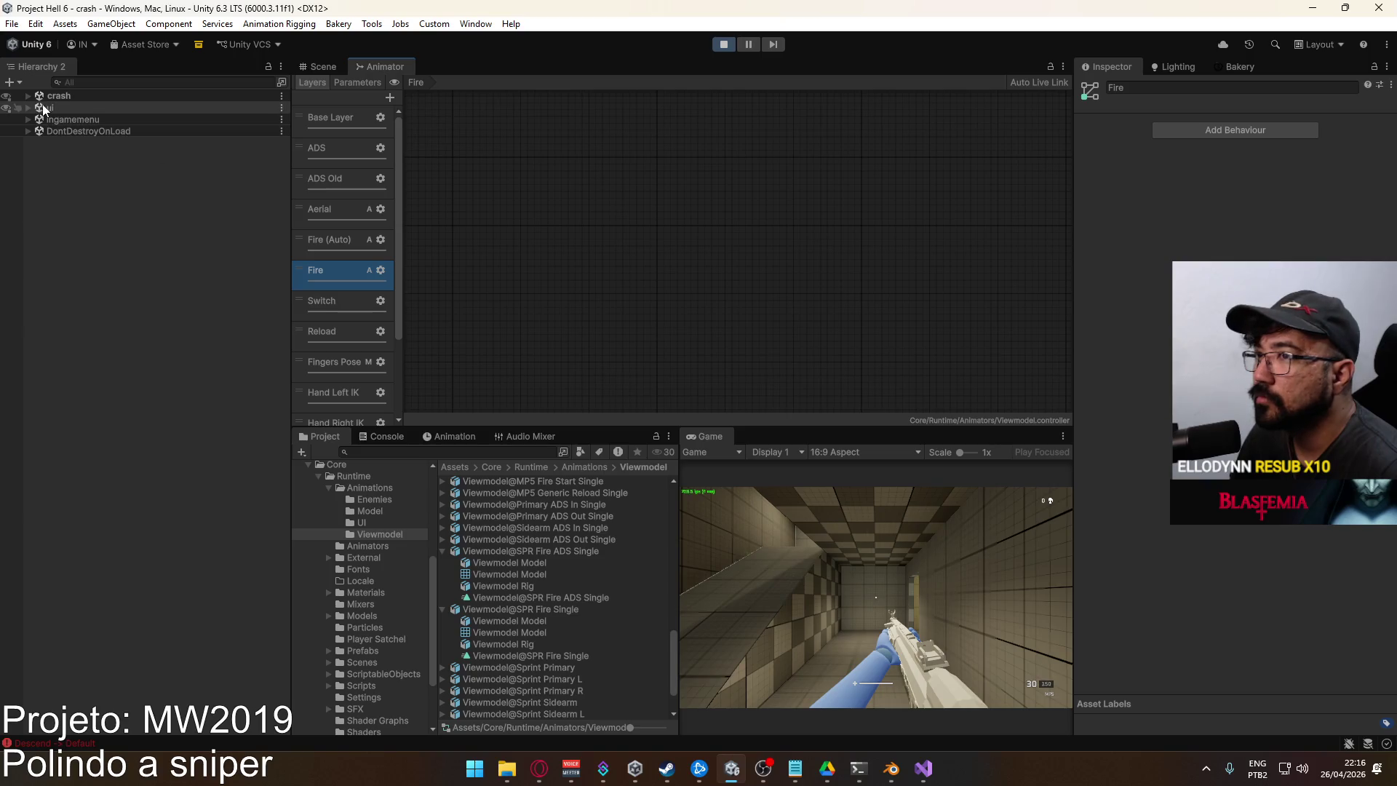
Restart play mode and bring up the main menu's match setup
key(super)
key(super)
click(721, 45)
click(721, 44)
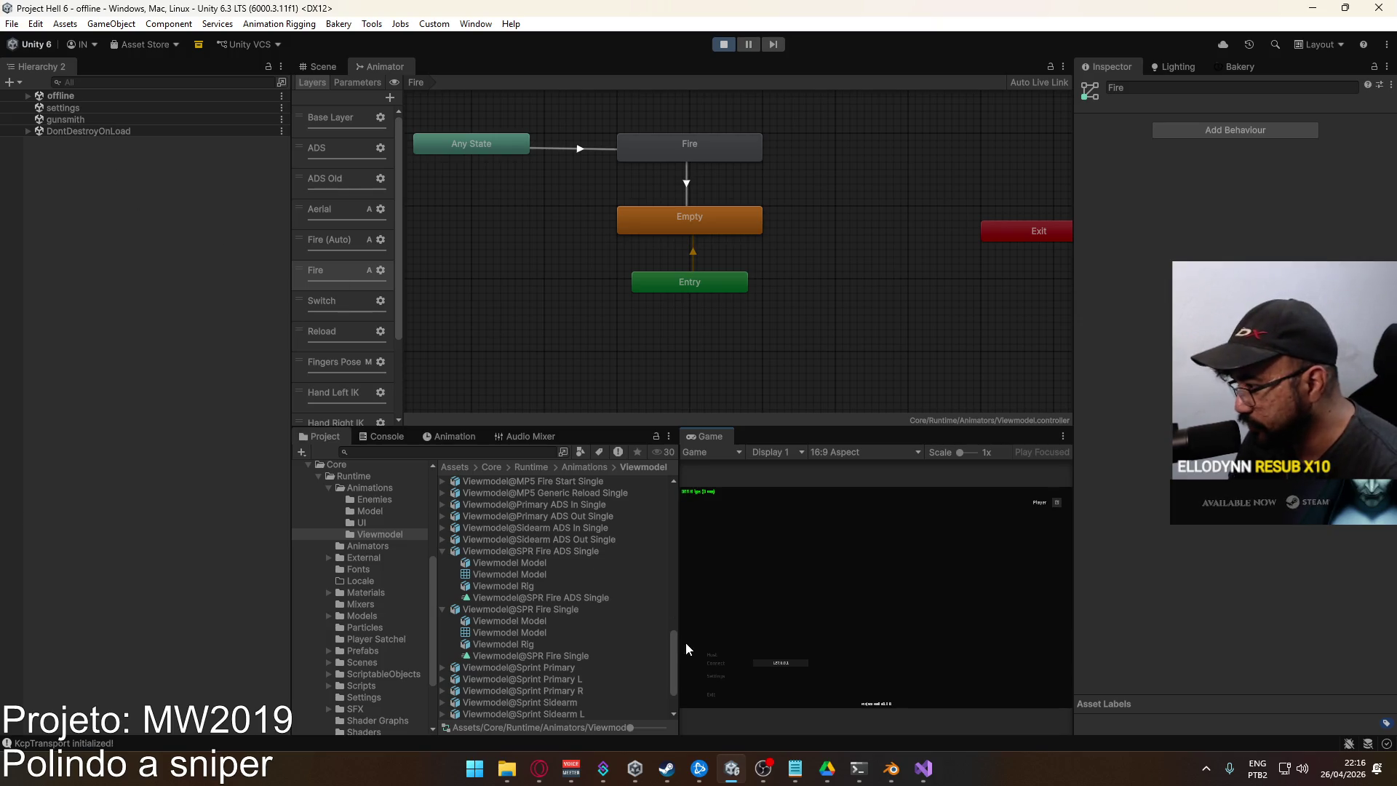
click(713, 656)
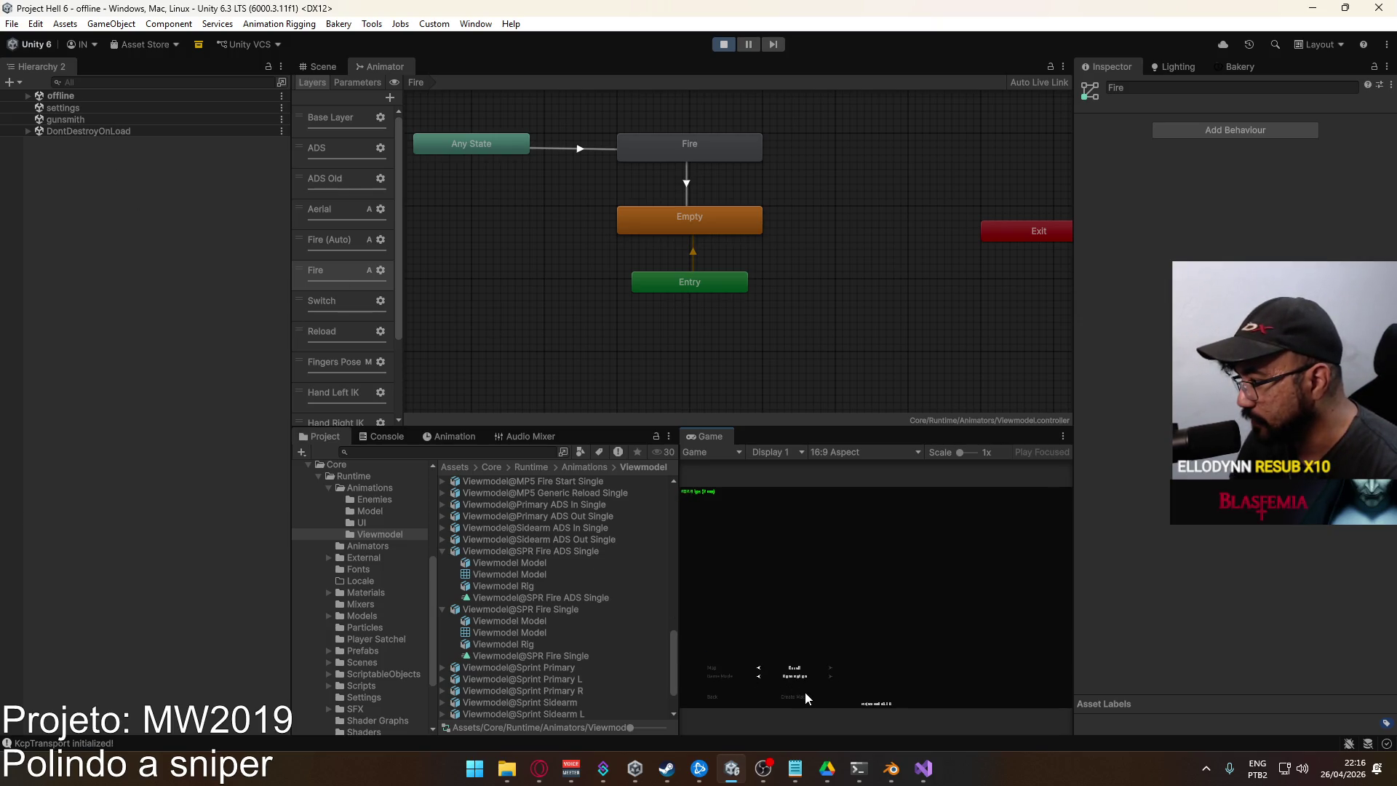
Create a match on the crash map and equip the SPR sniper rifle from the loadout
click(804, 698)
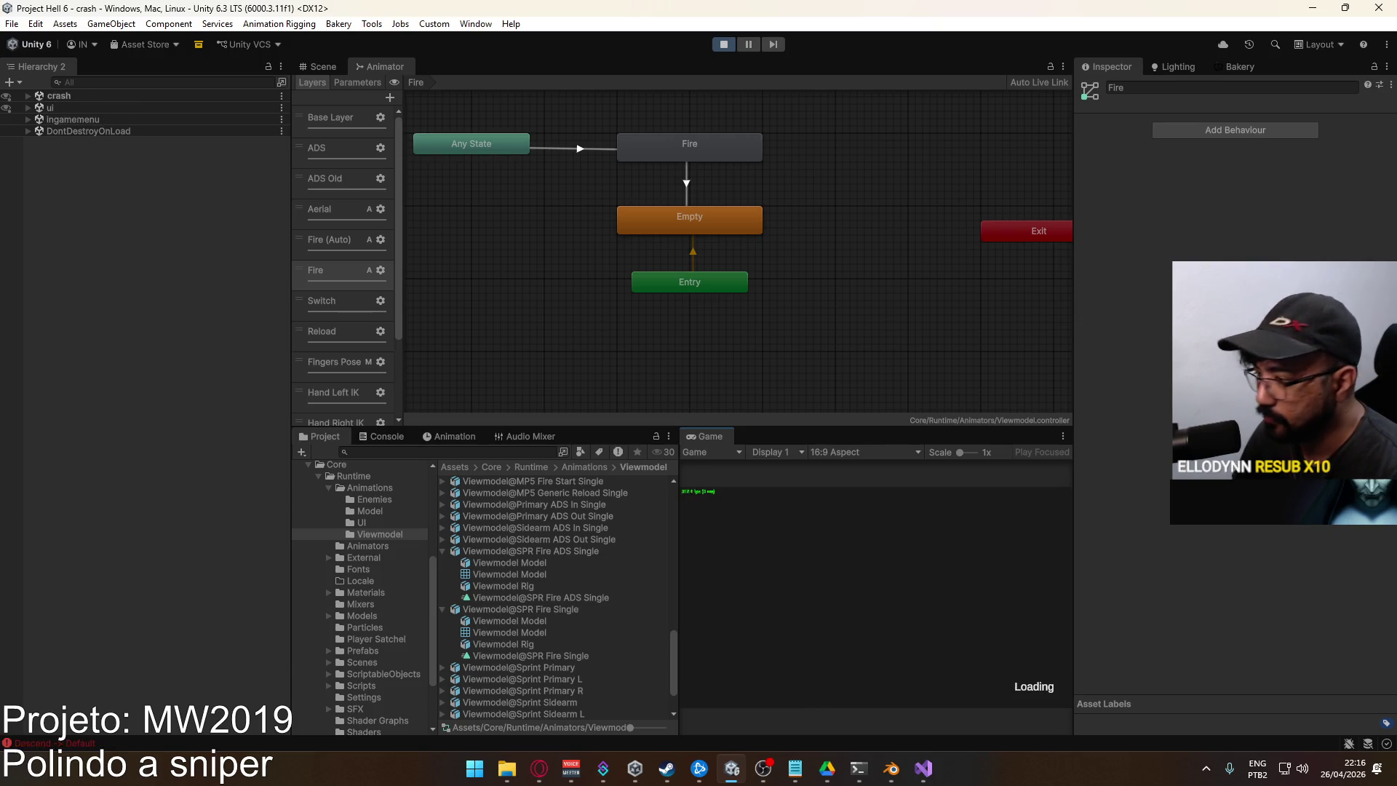
key(e)
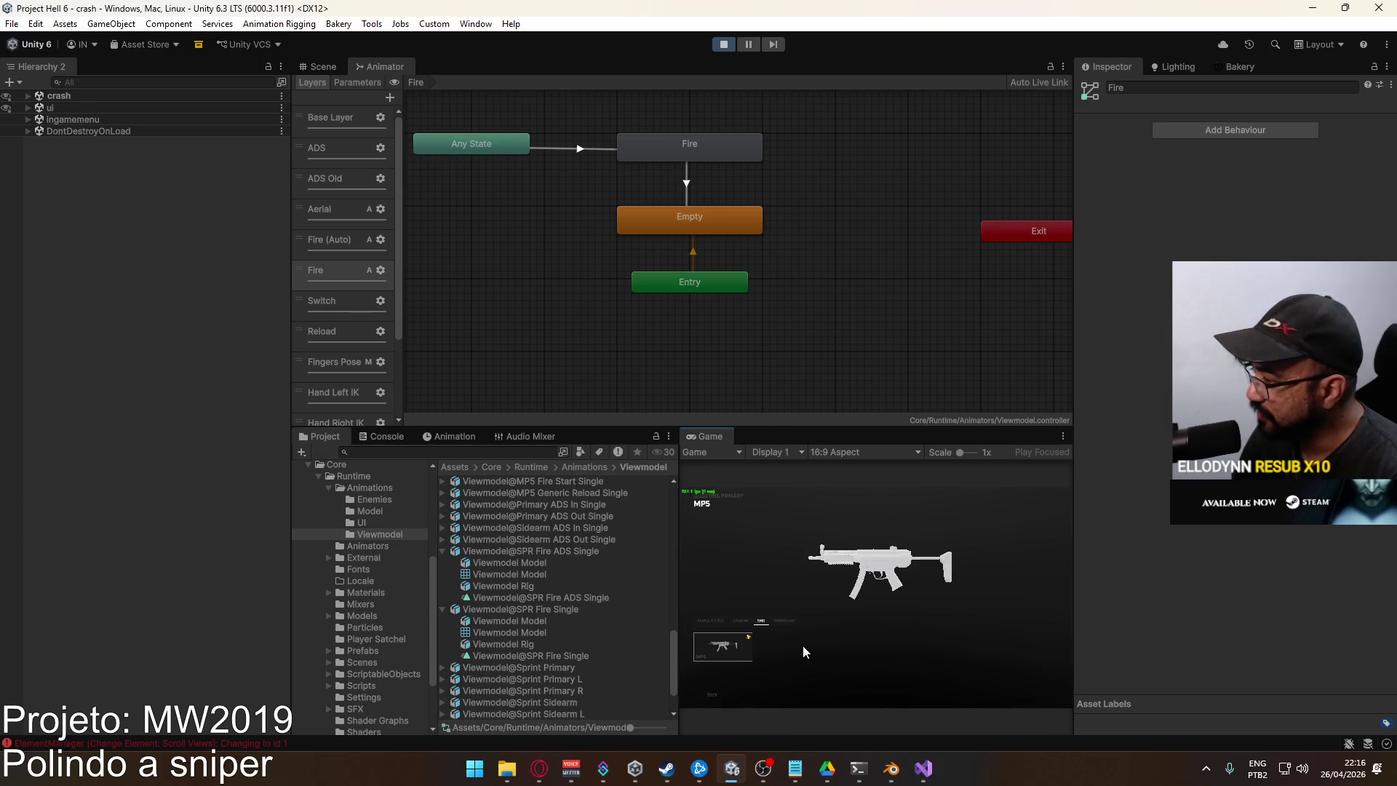
click(783, 621)
click(730, 642)
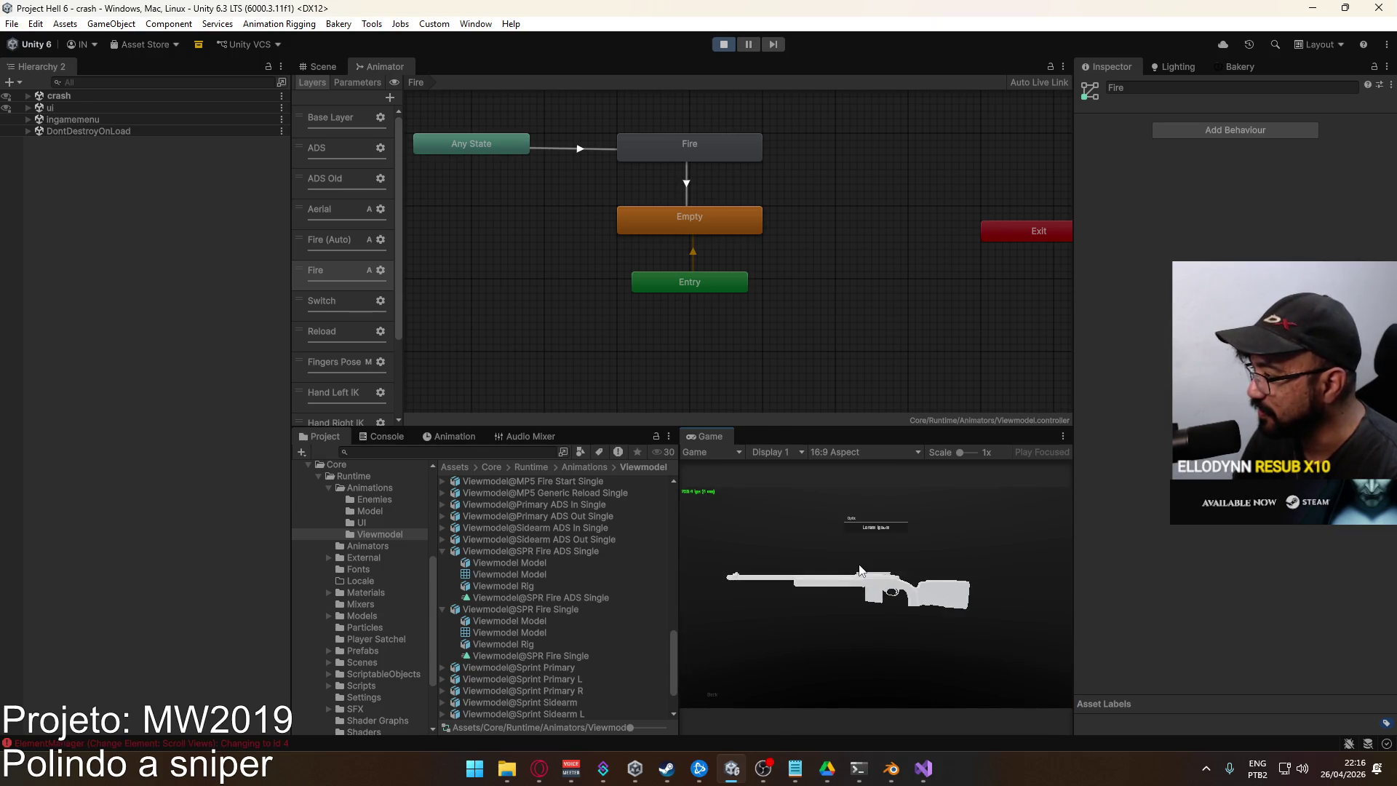
click(773, 644)
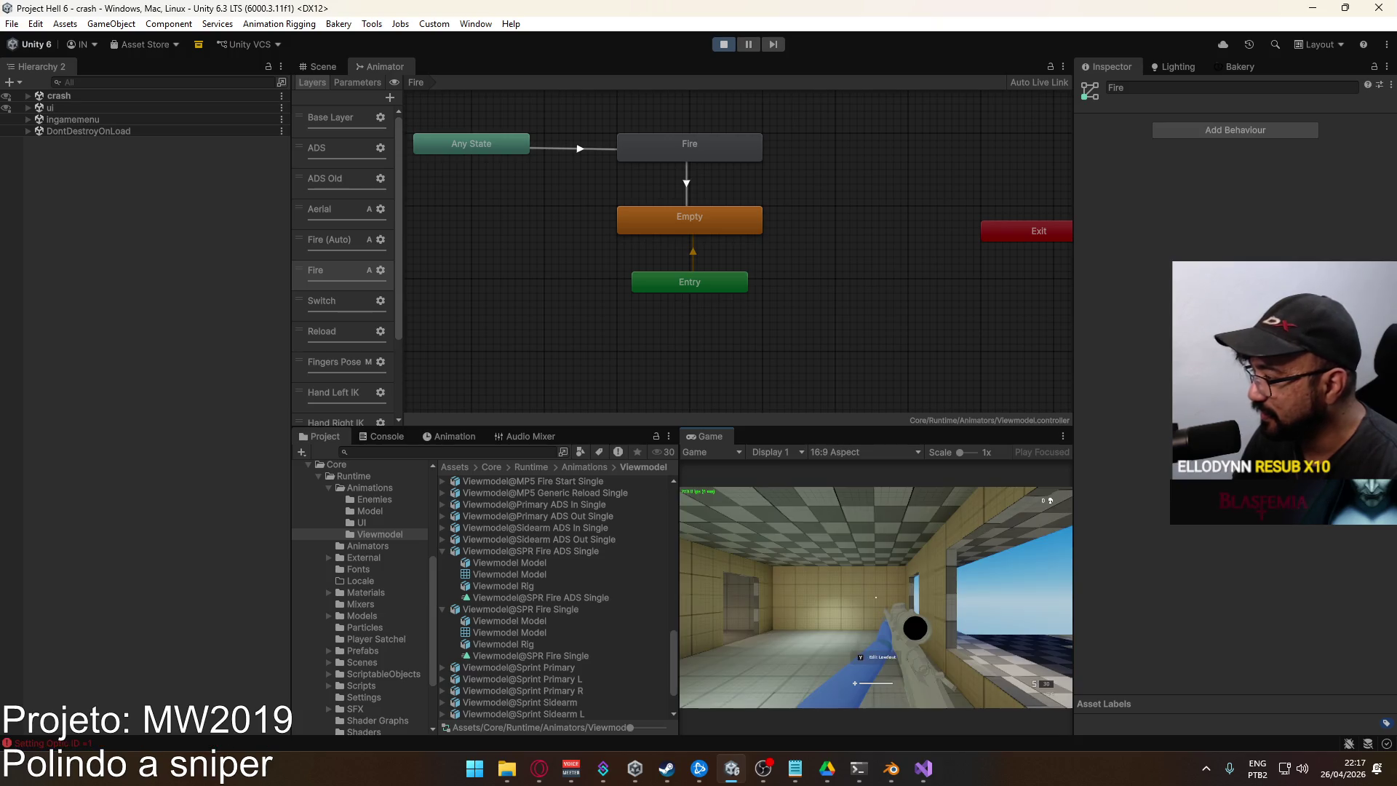
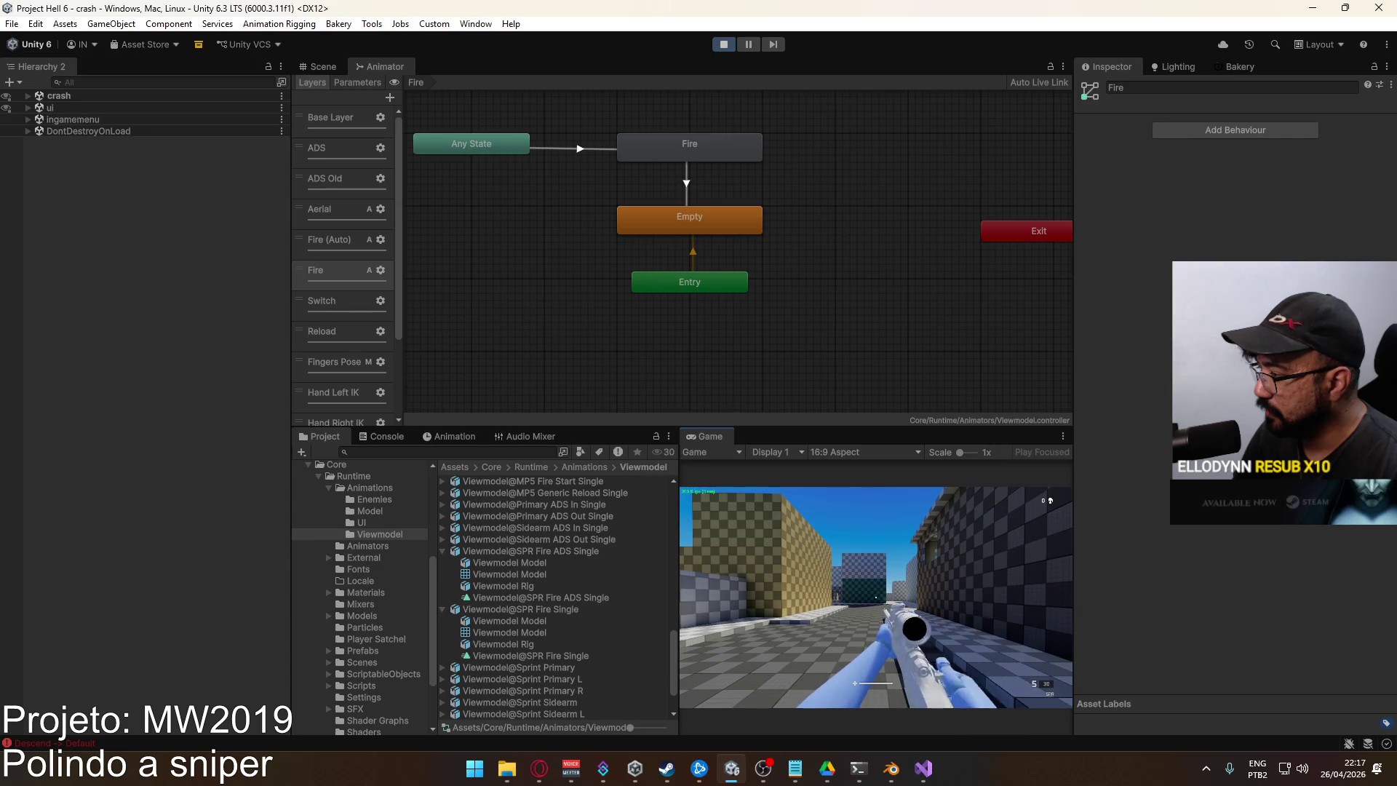
Expand the crash scene and Player in the Hierarchy, then select Player > Model > Viewmodel
key(super)
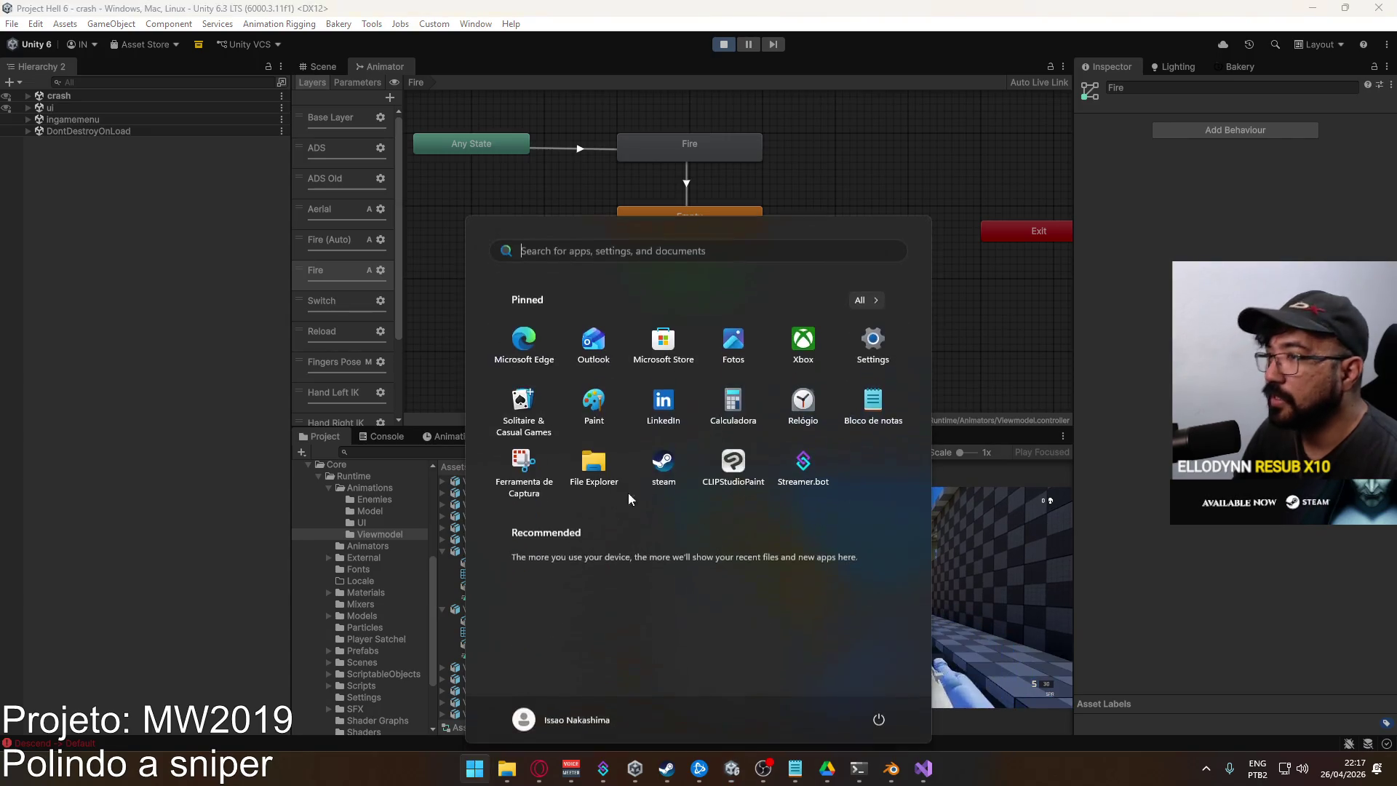
key(Escape)
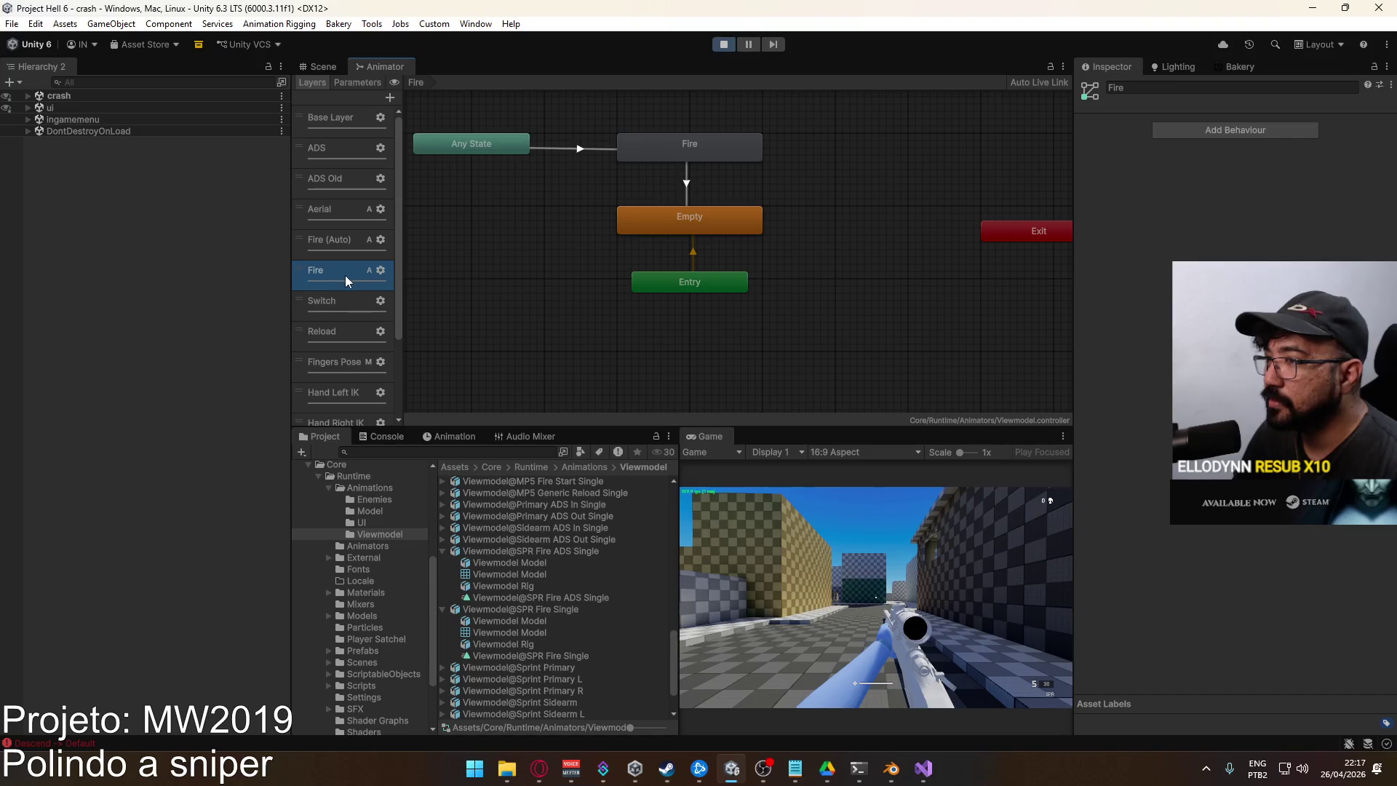
click(27, 96)
scroll(140, 352, down, 10)
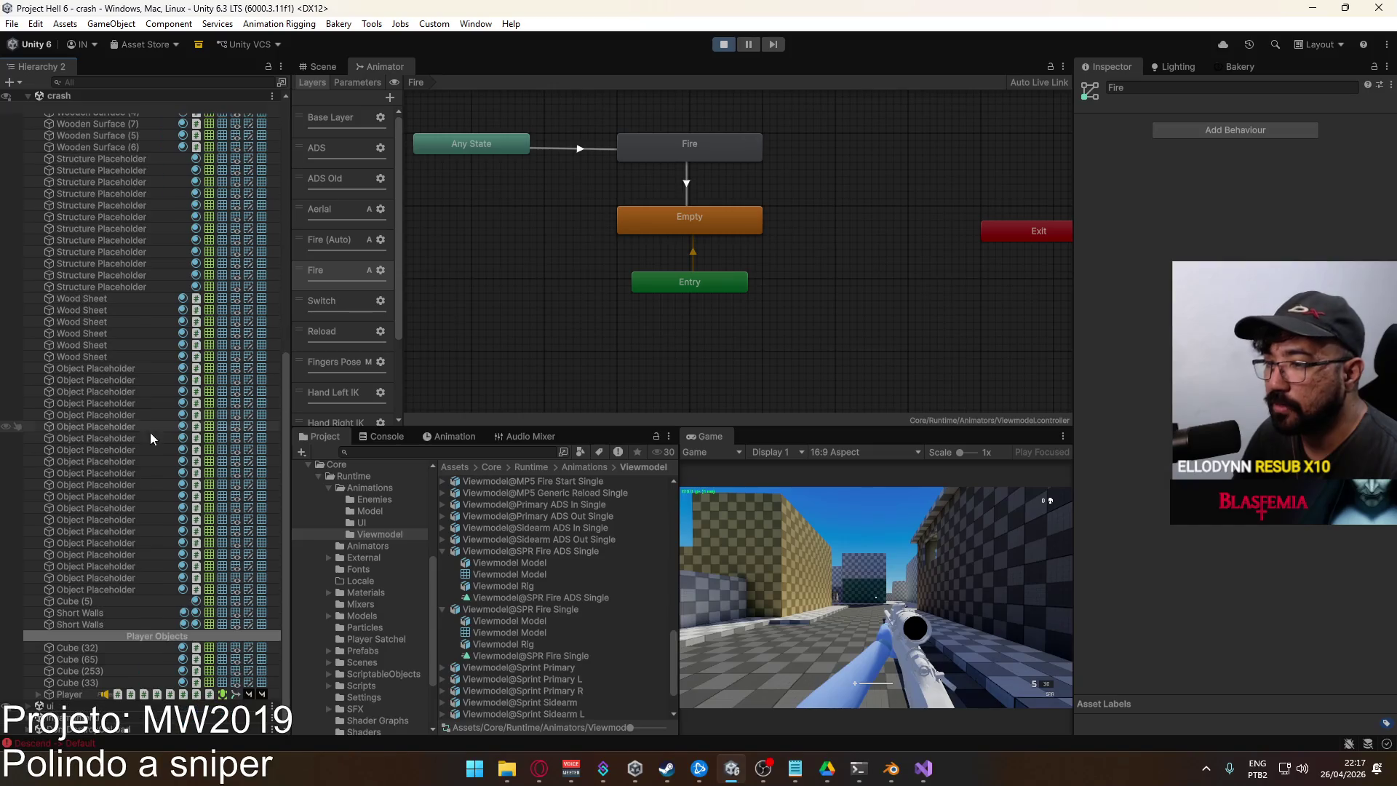
click(77, 693)
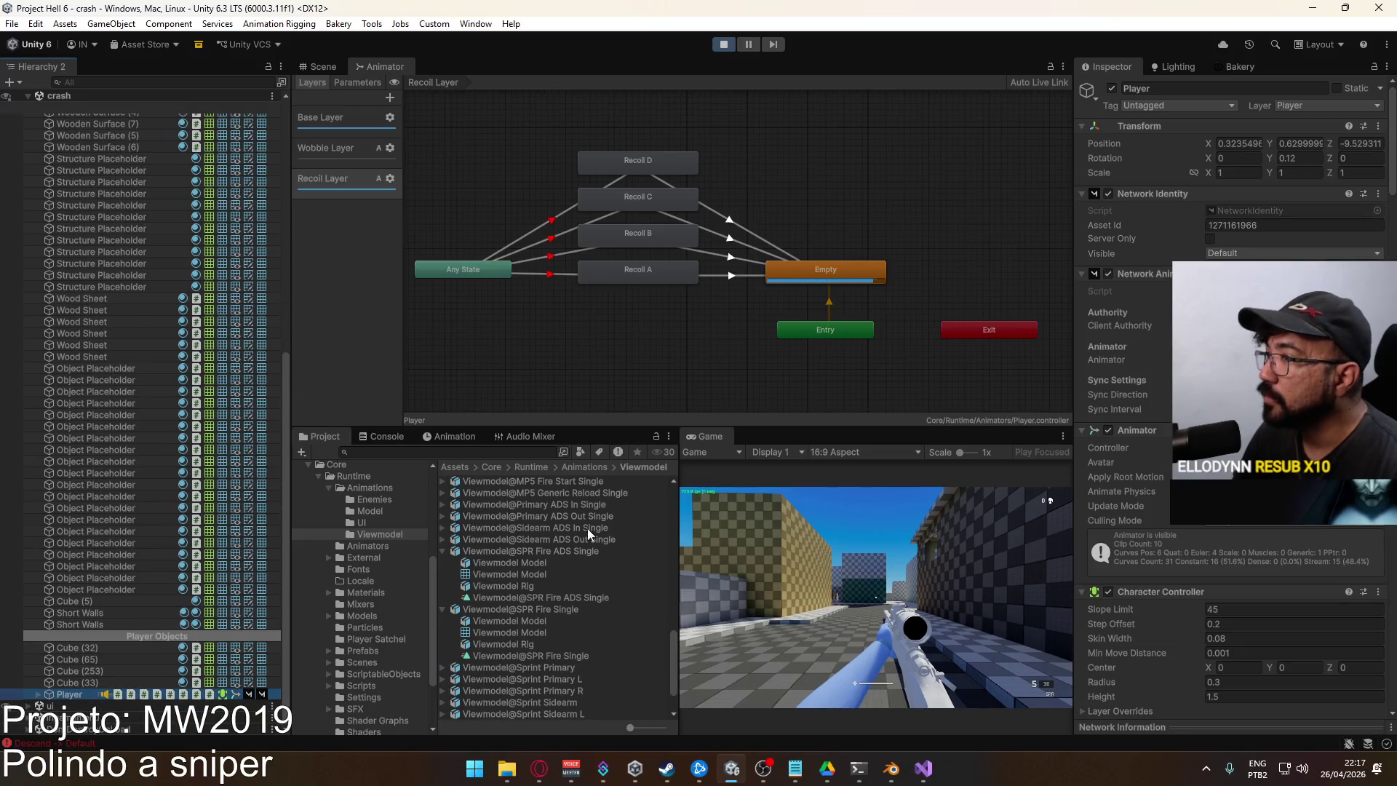
click(38, 696)
click(92, 694)
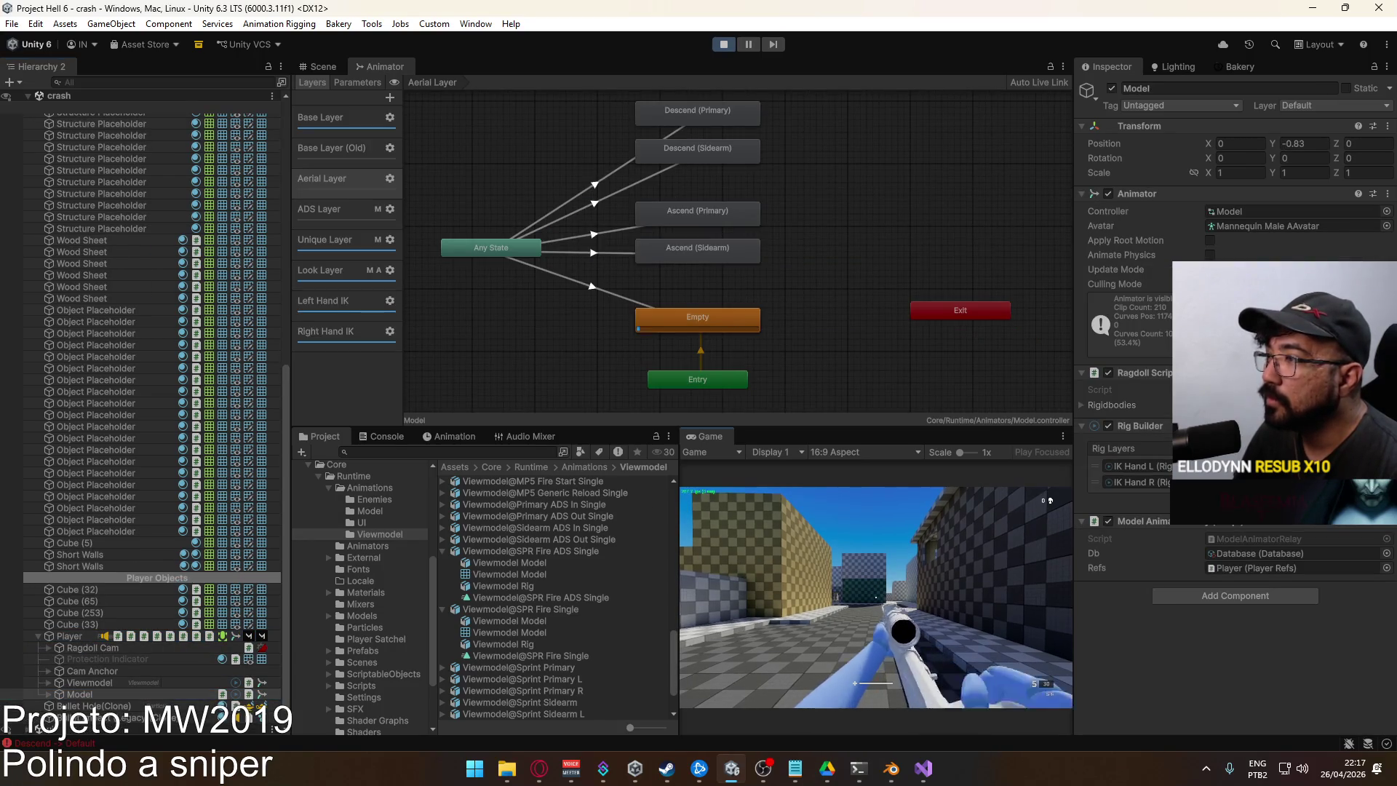
key(super)
click(131, 682)
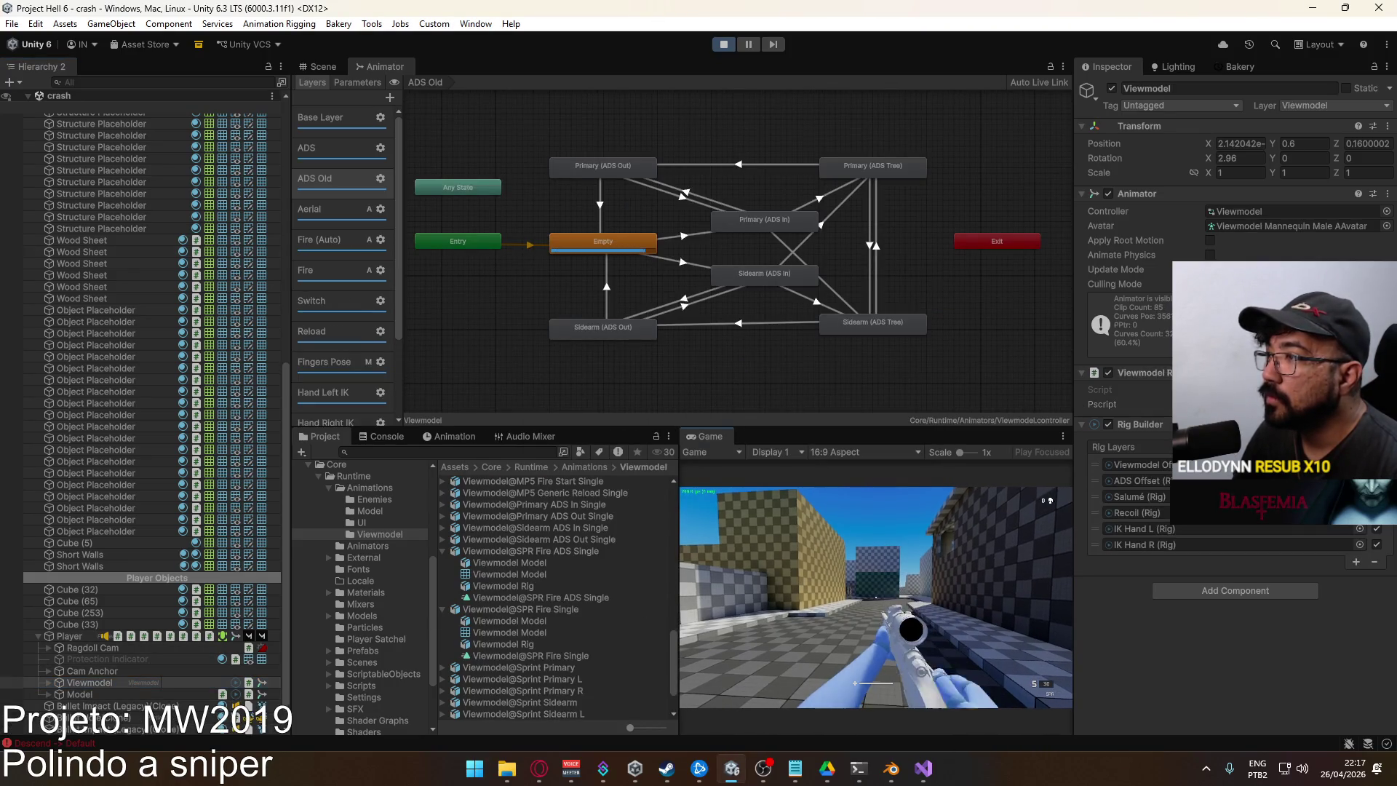
Show the Animator's ADS layer with its ADS Weight 0 and ADS Weight 1 states
key(super)
click(344, 154)
click(340, 152)
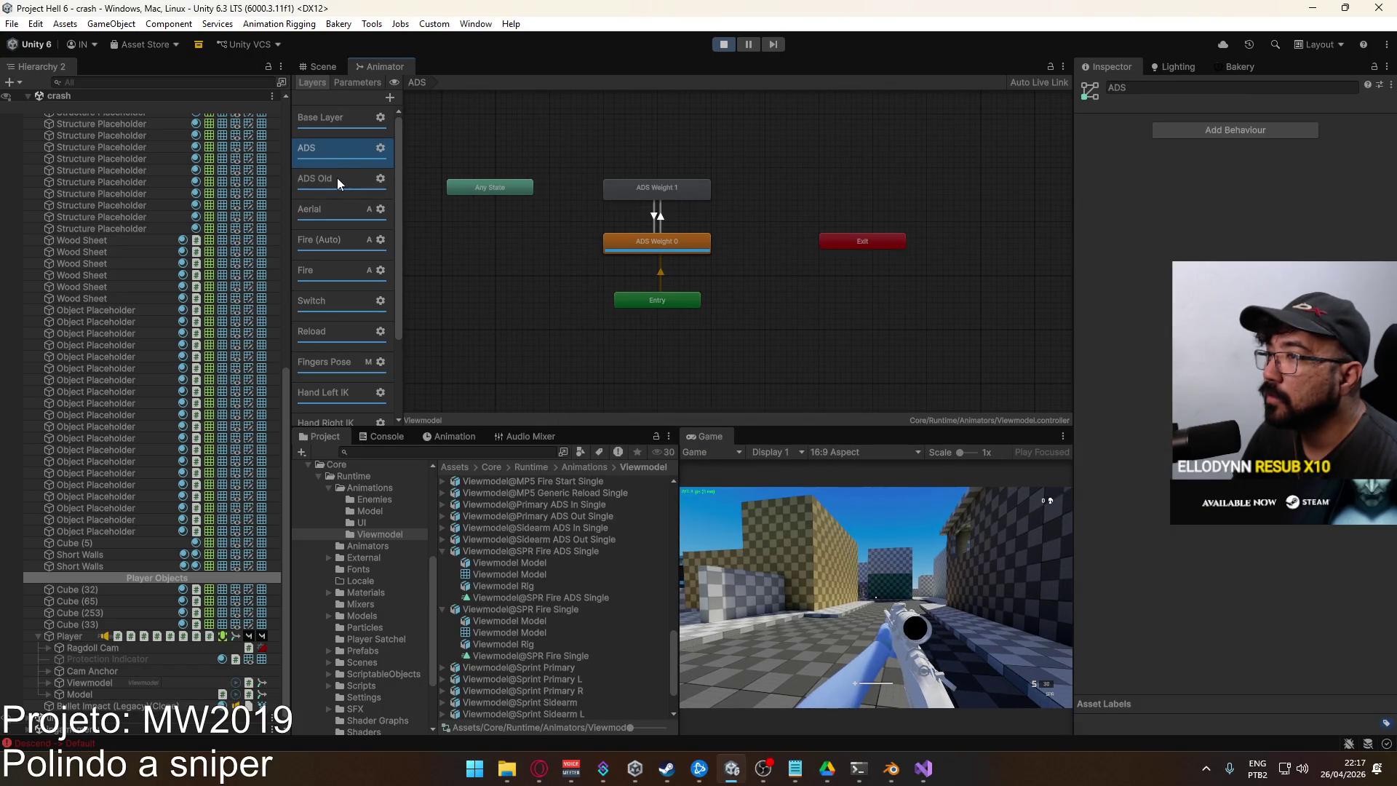
Rename the ADS Old animator layer to ADS Move
click(338, 182)
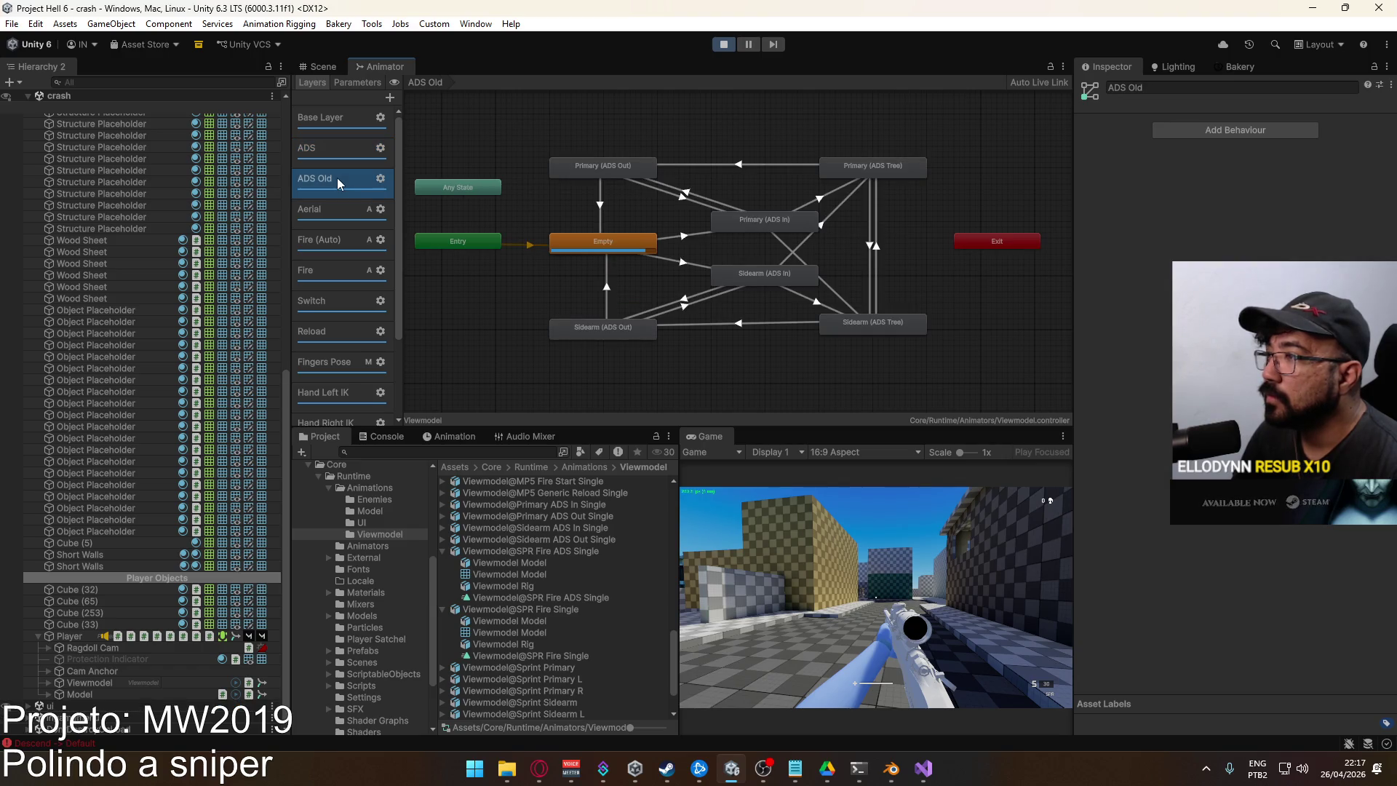
double_click(319, 182)
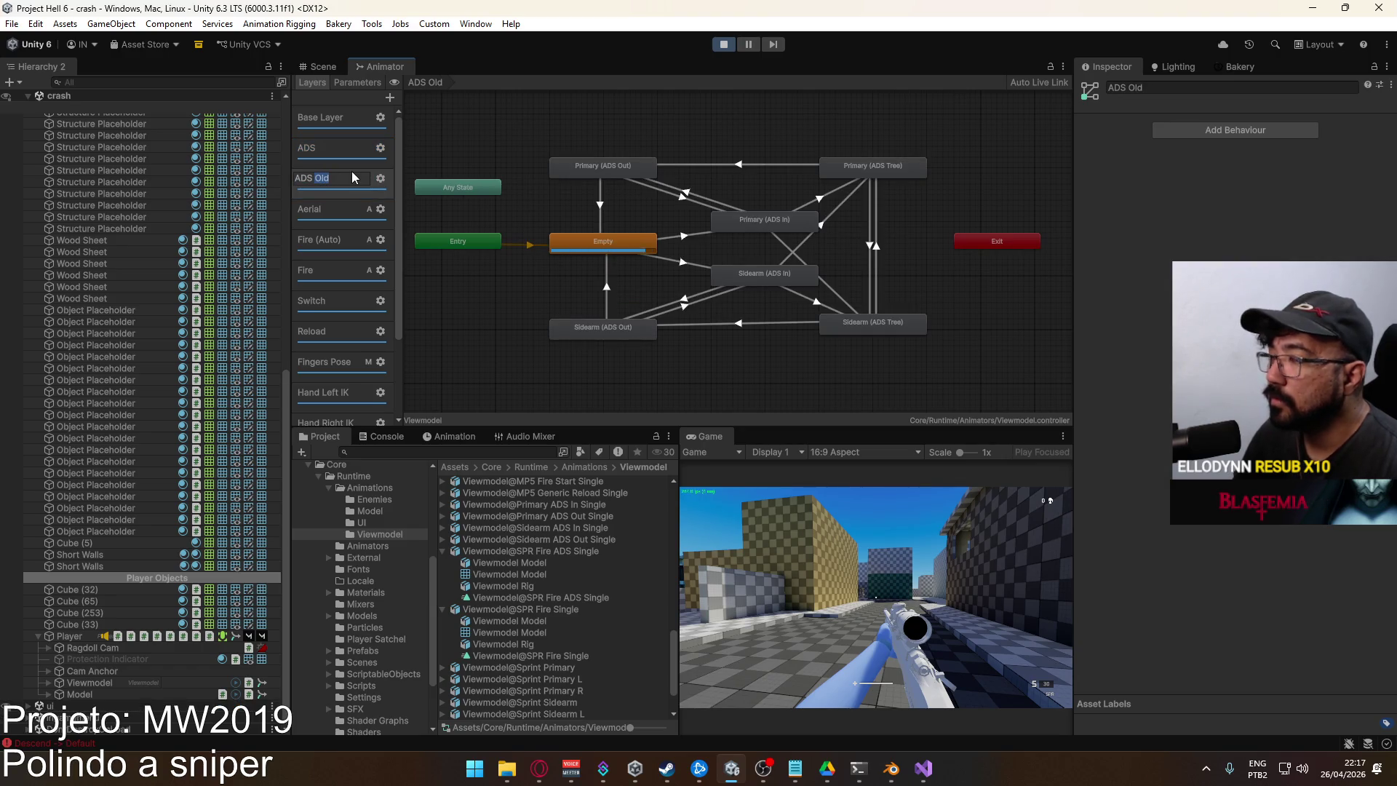
text(Move)
key(Return)
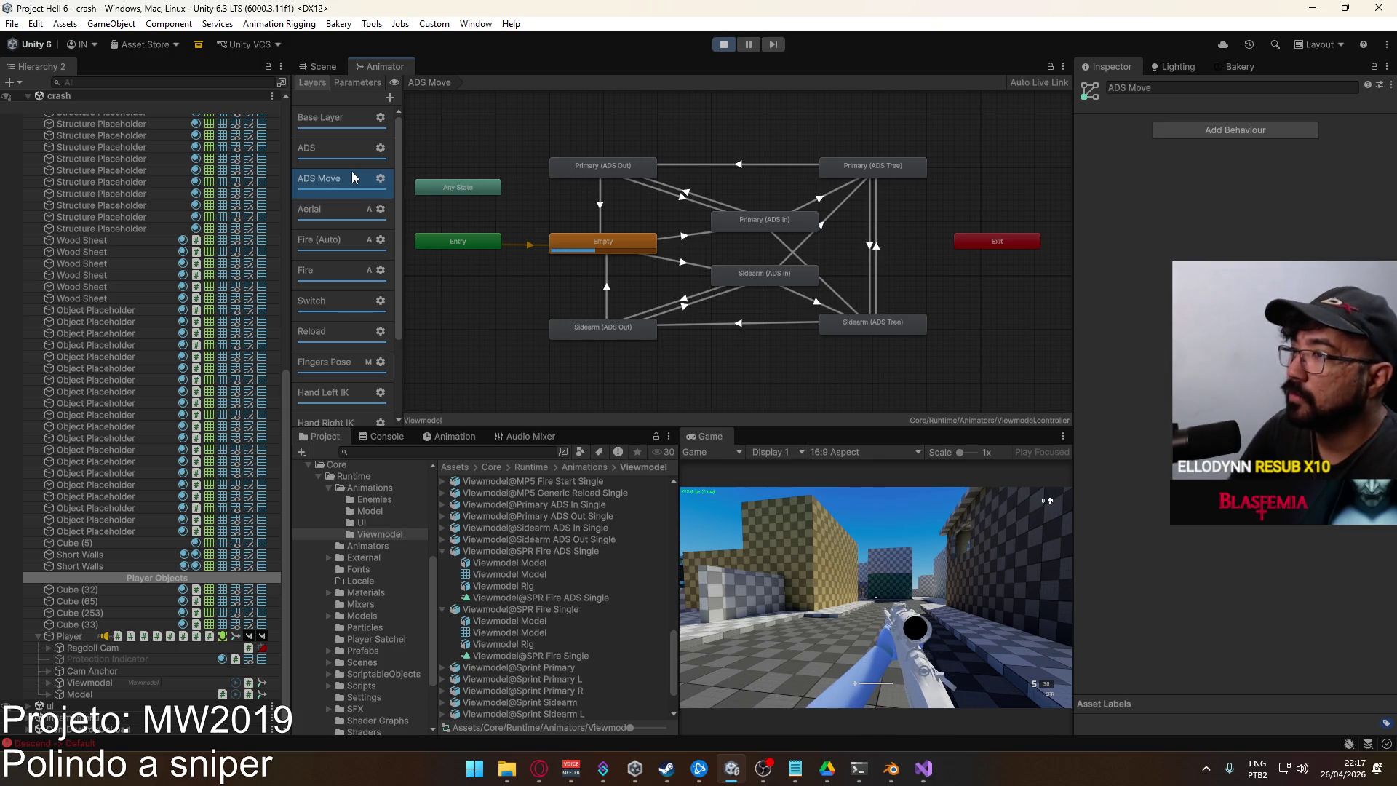
In the Game view, switch to the sidearm with 2 and back to the sniper with 1
click(876, 558)
key(2)
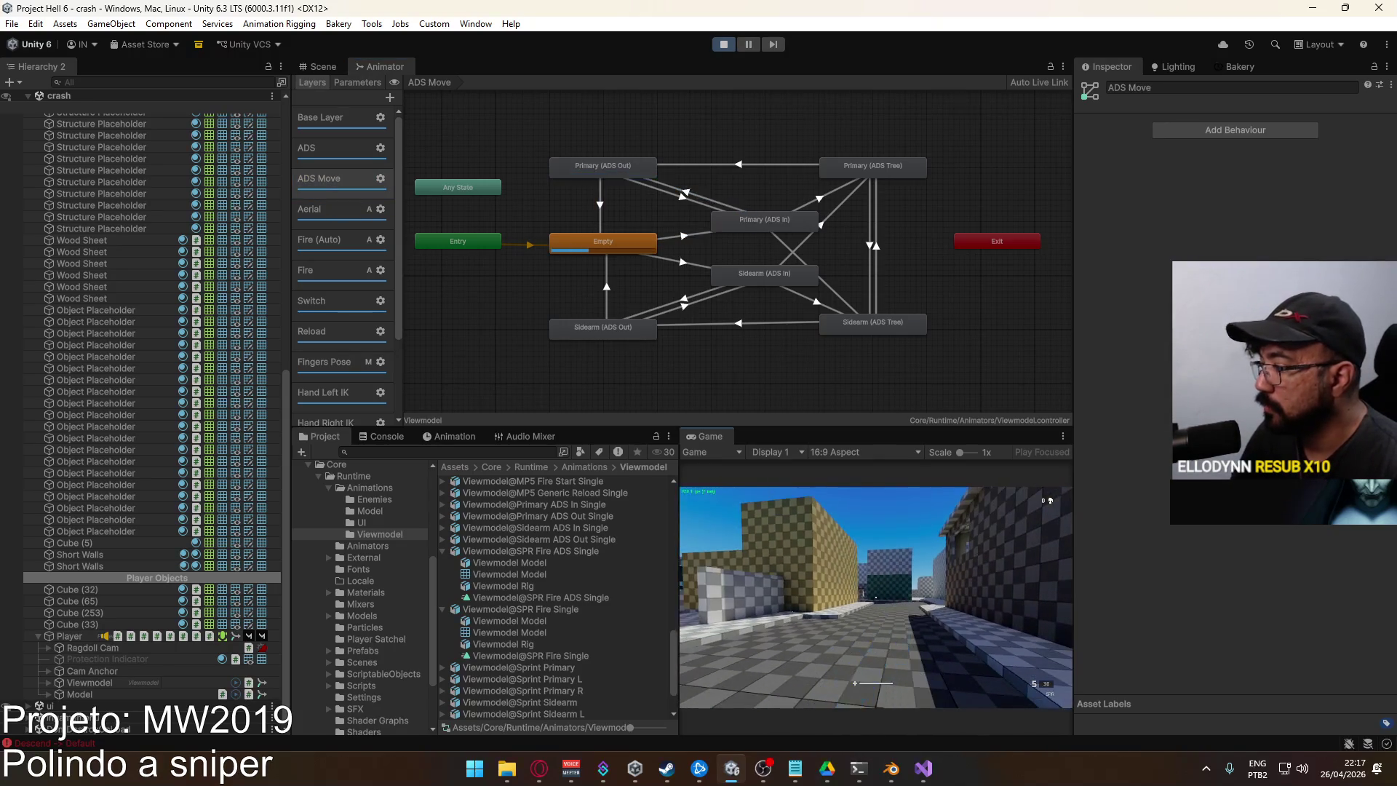
key(1)
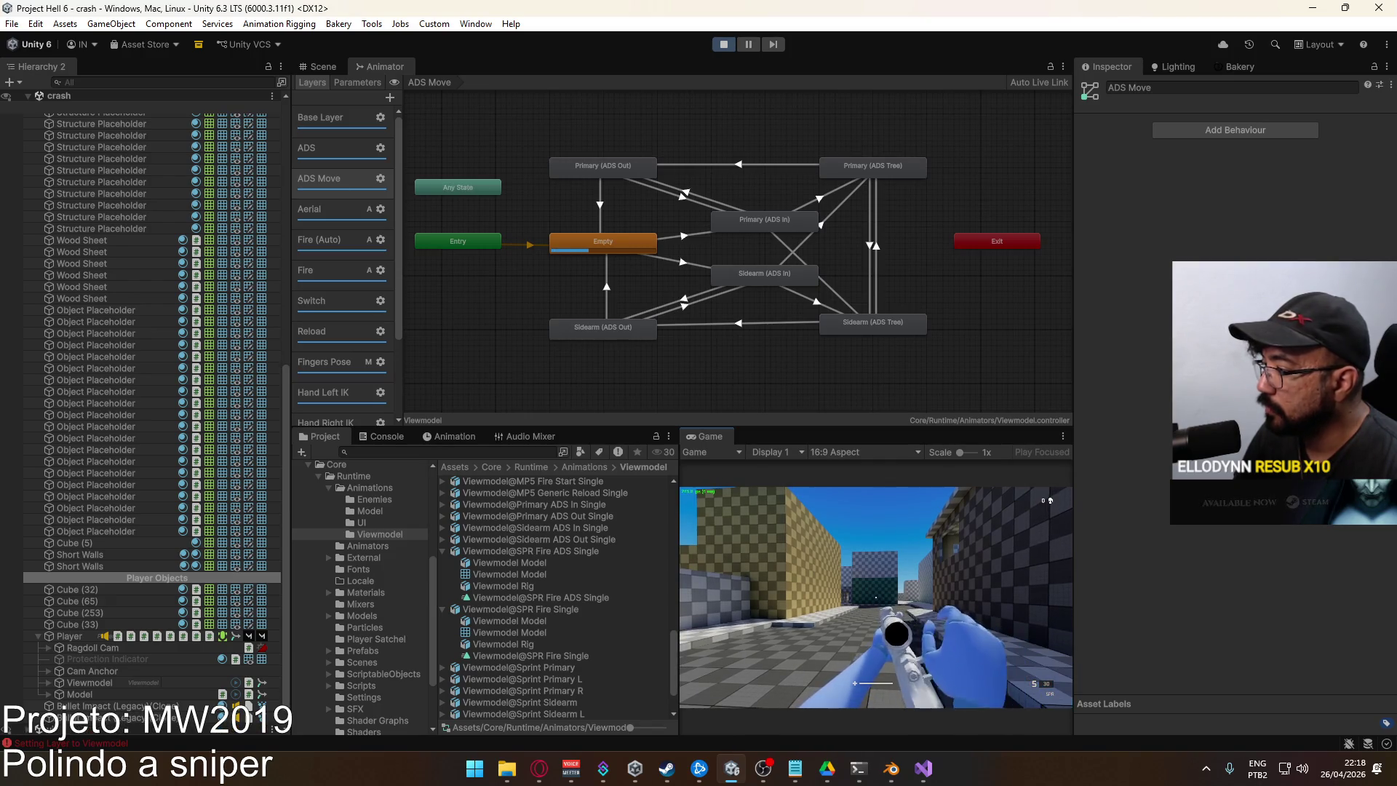
key(super)
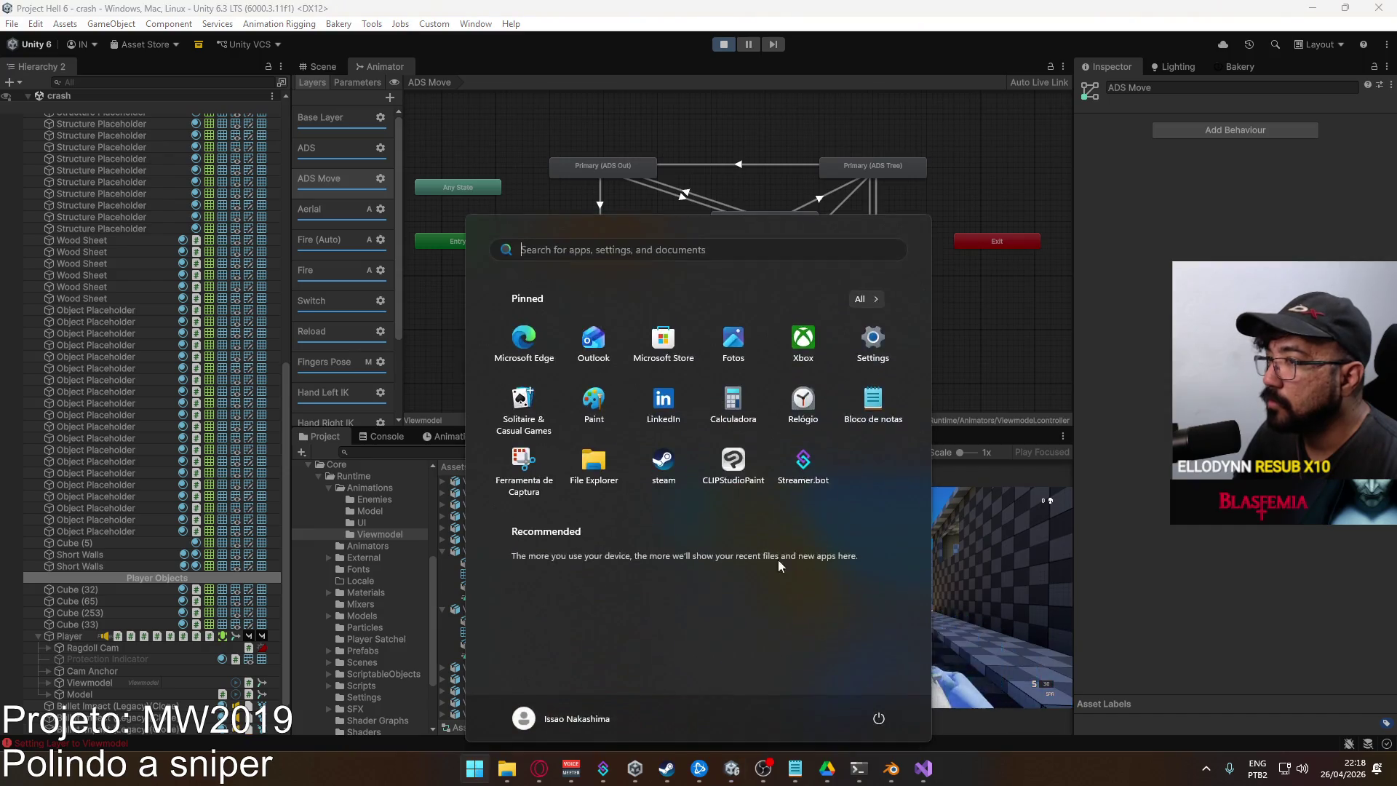
Select the Recoil rig under Player > Viewmodel and drag its Rig Weight to 0
click(376, 321)
key(super)
click(87, 635)
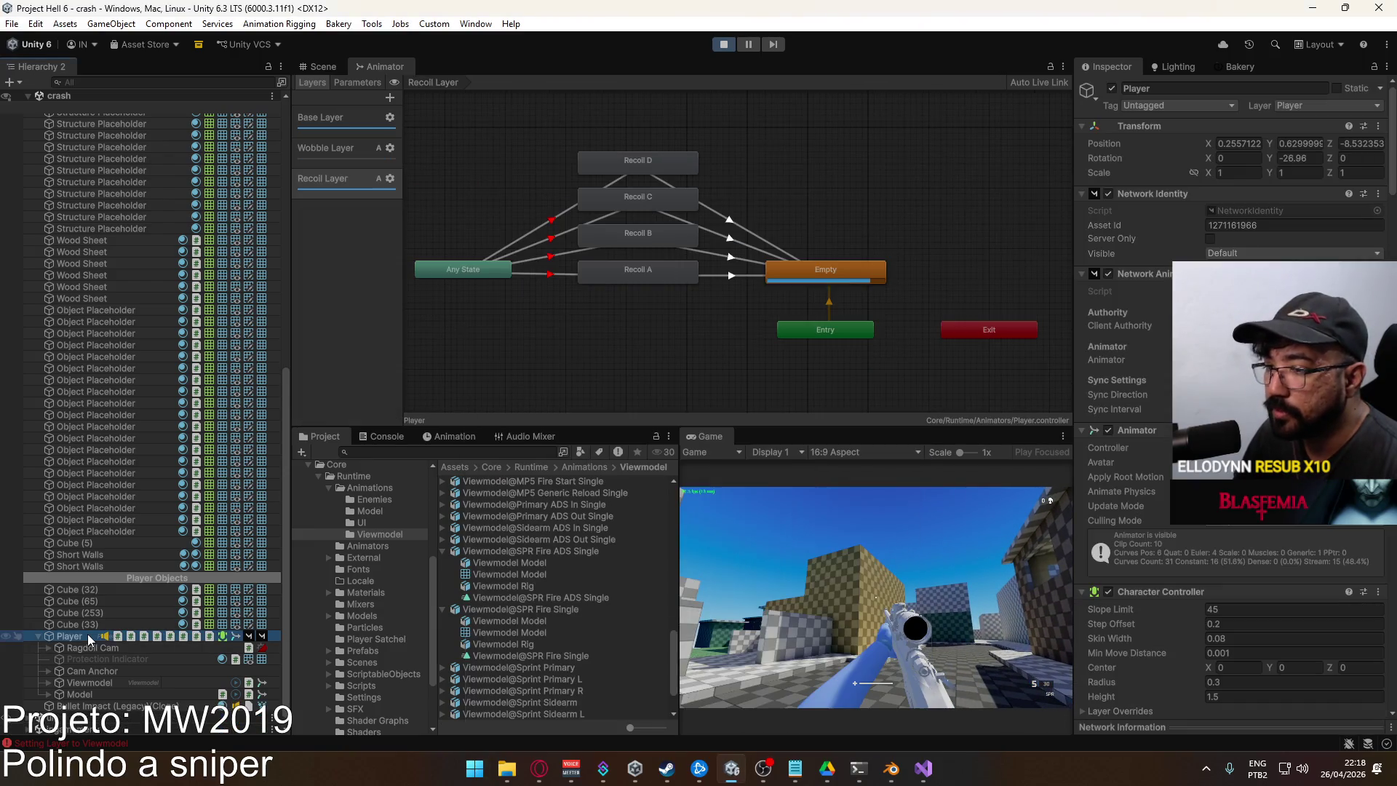
click(48, 694)
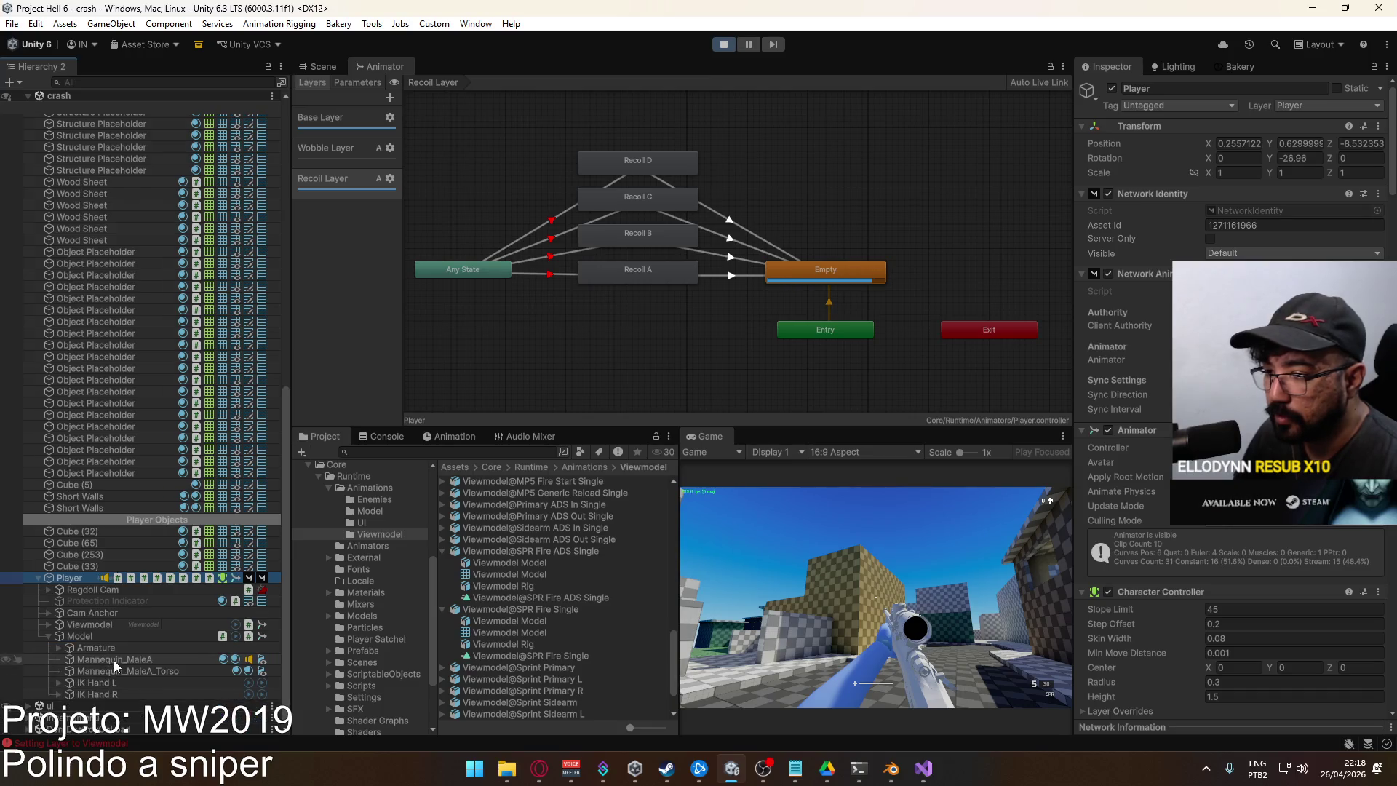
click(46, 635)
click(50, 682)
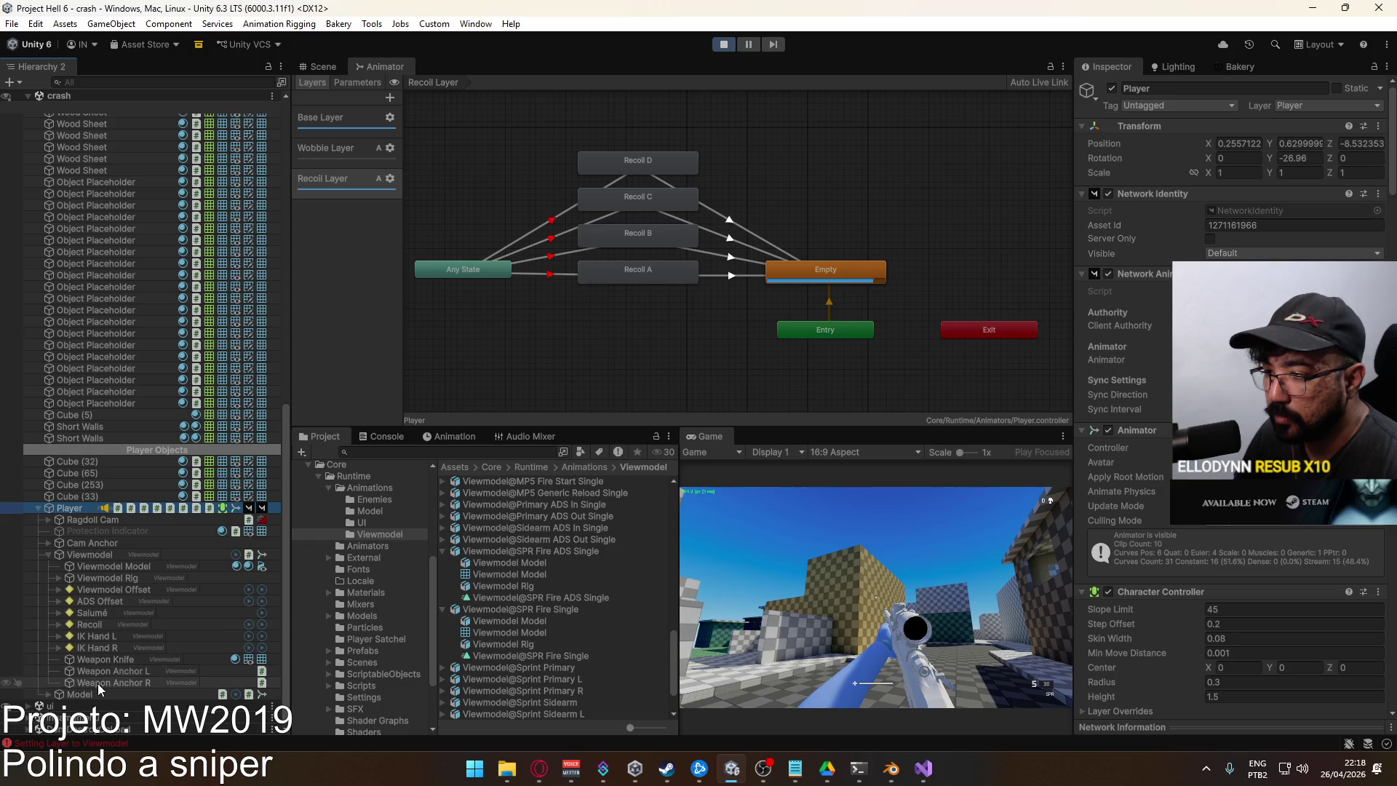
click(90, 624)
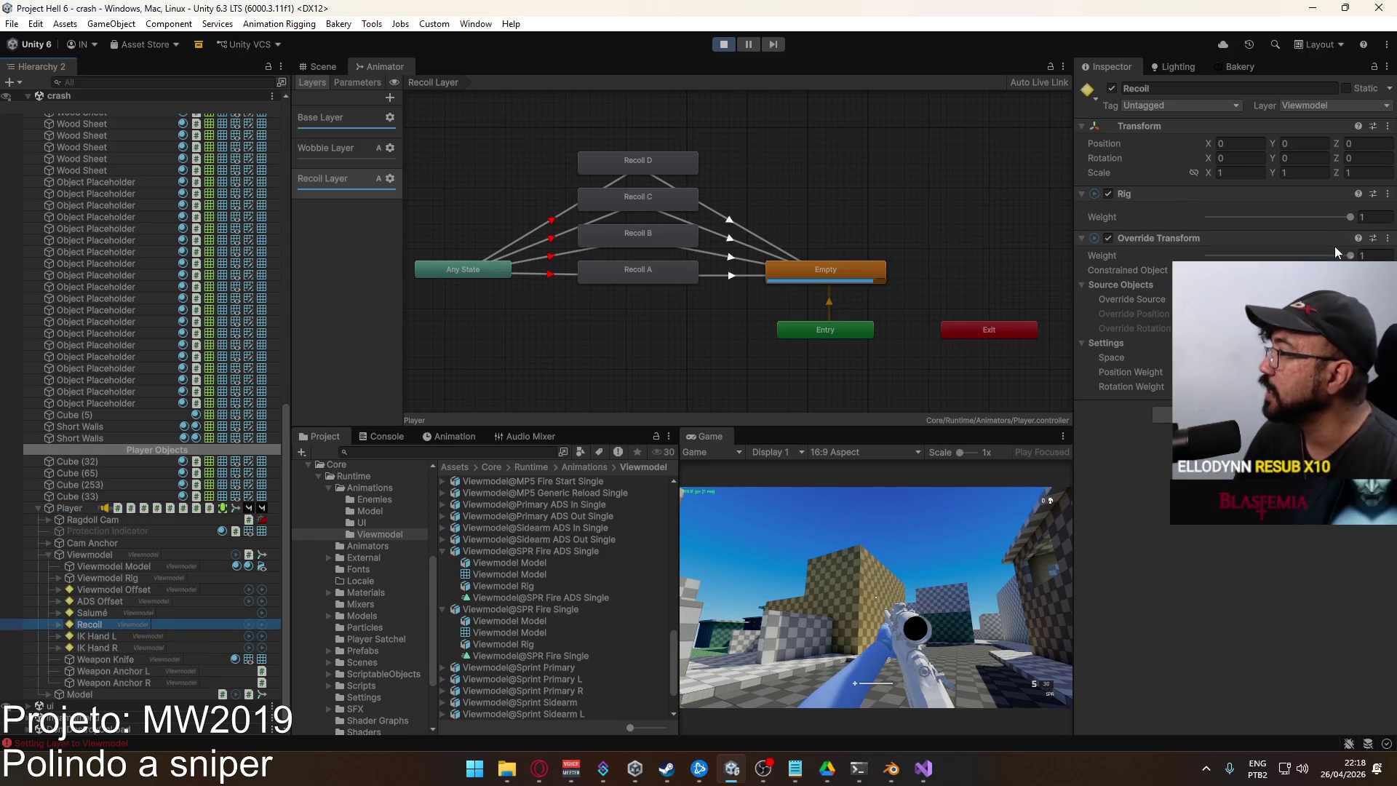
drag(1345, 218, 988, 261)
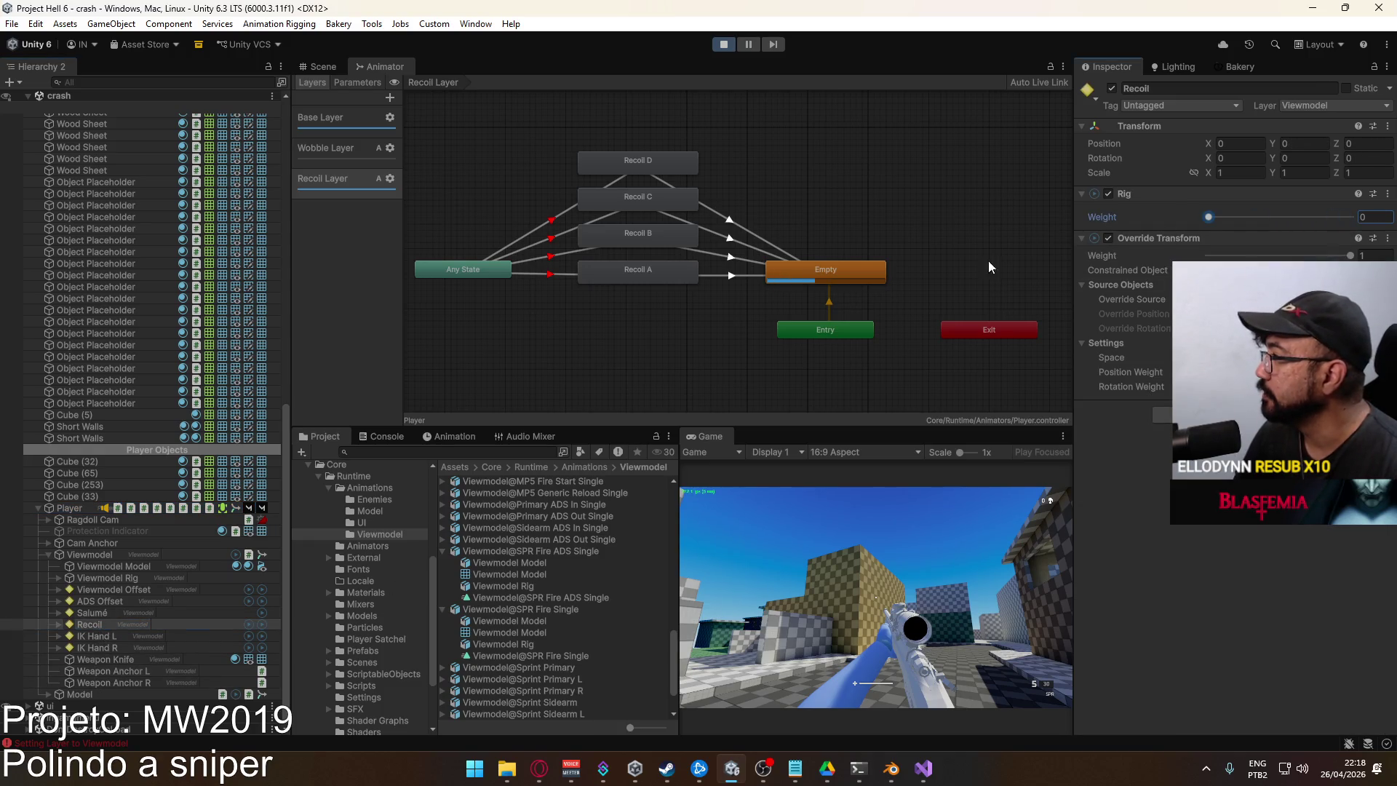
Test firing in the Game view, then reselect Viewmodel in the Hierarchy
click(841, 579)
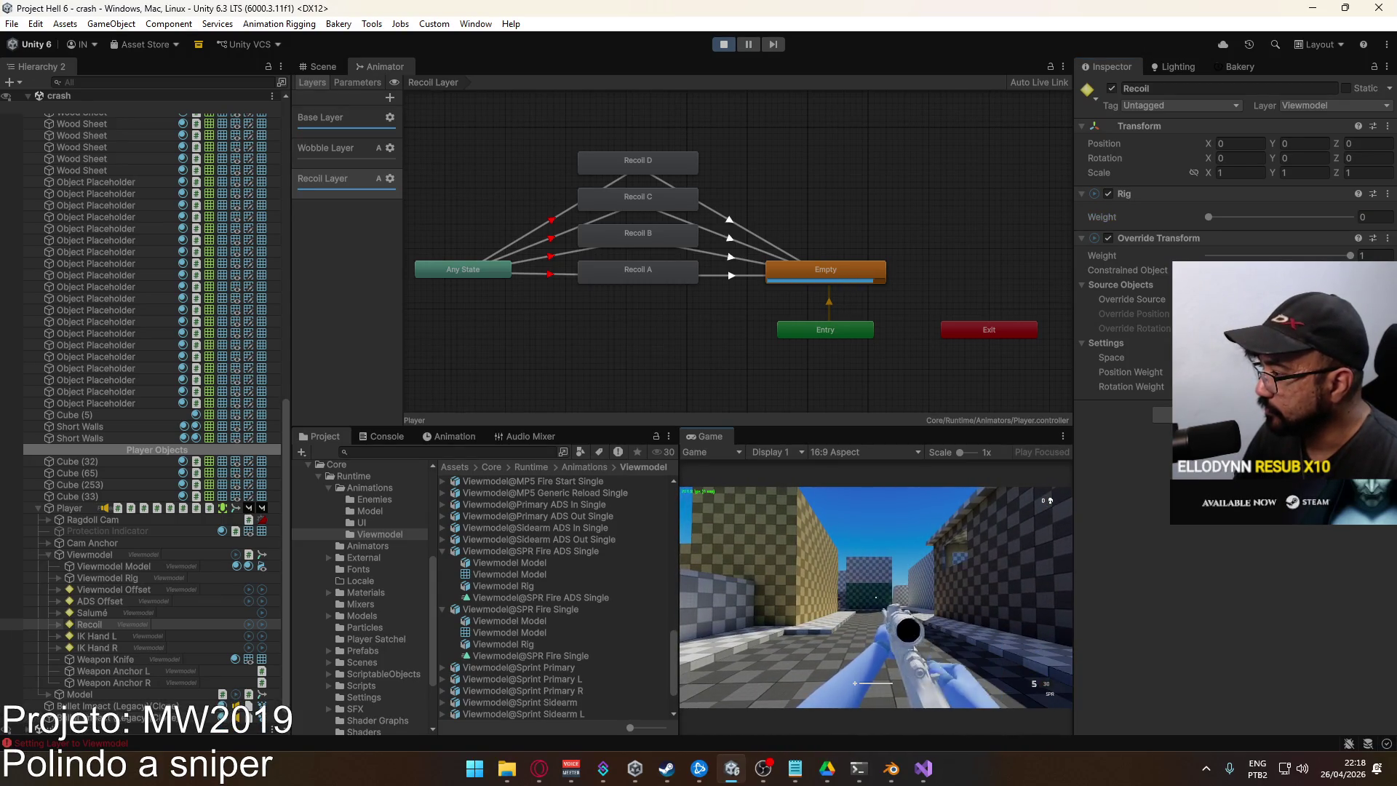
key(Escape)
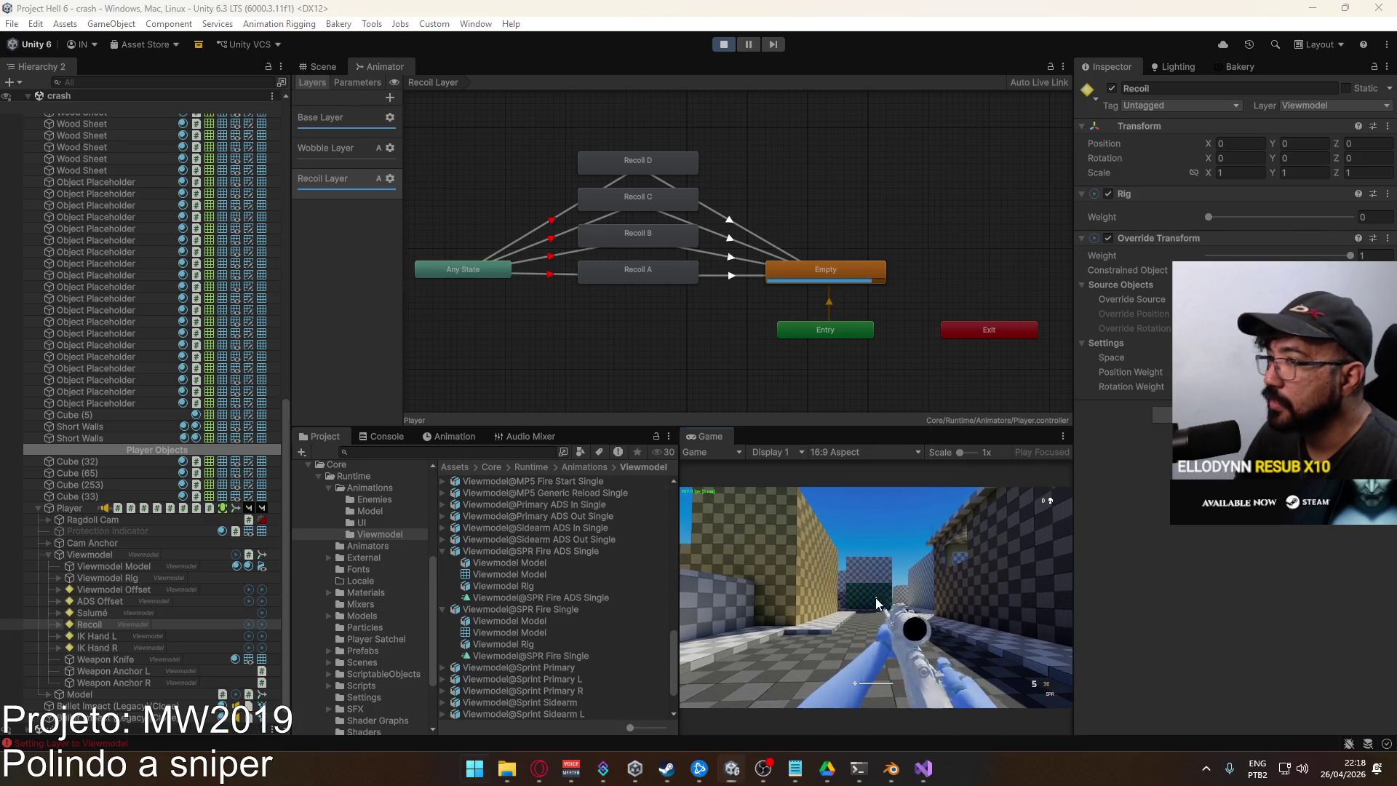
key(super)
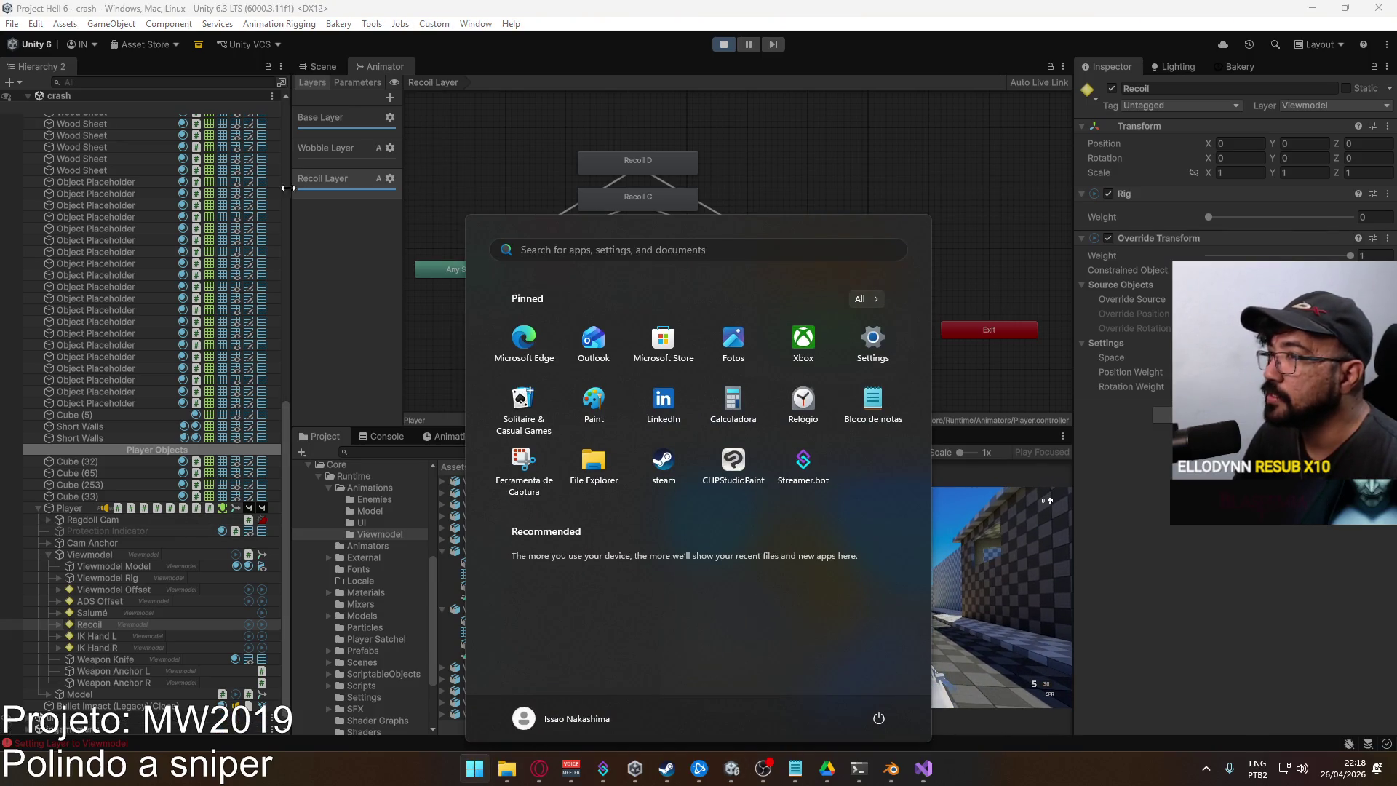
click(111, 557)
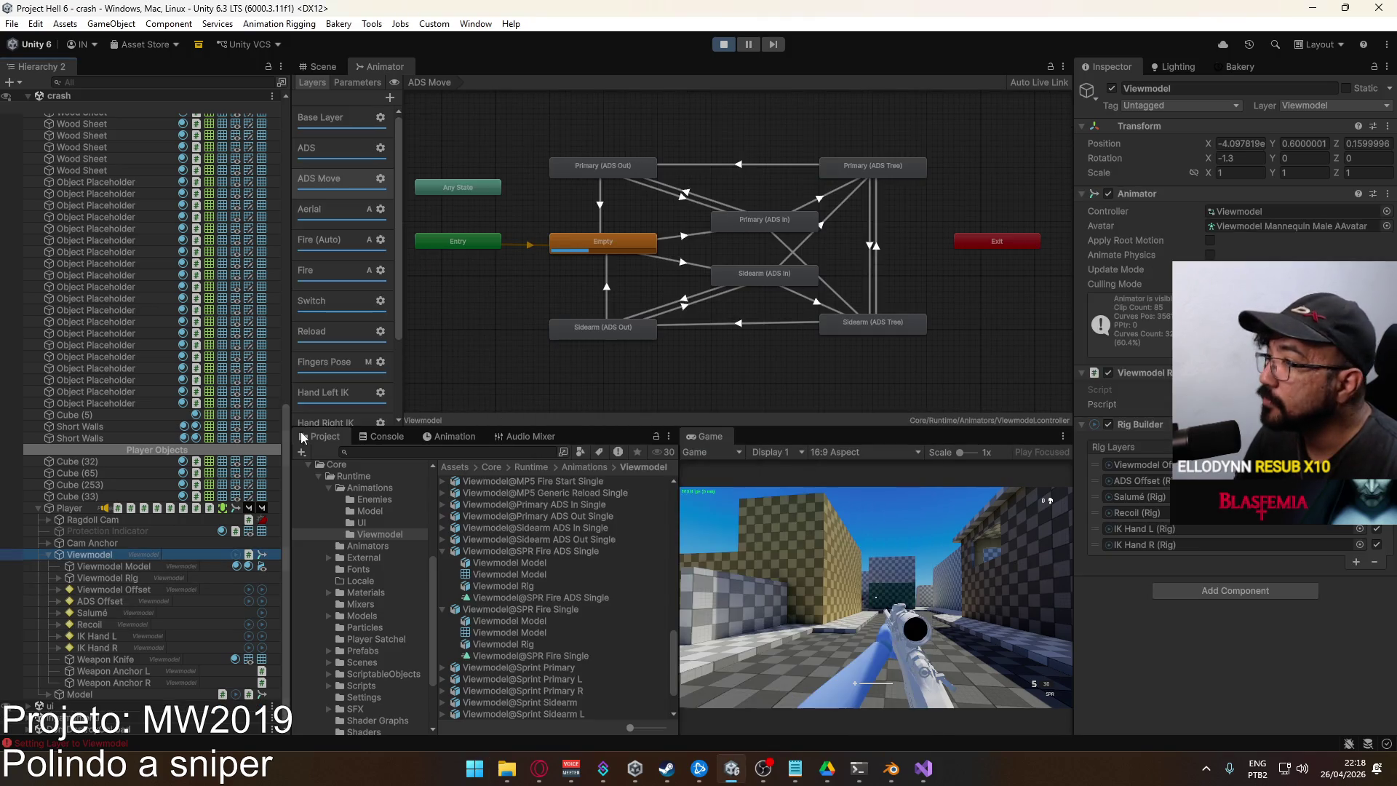
On the Fire layer, open the Fire blend tree and its SPR Tree, inspecting the SPR Fire Single clip
click(320, 268)
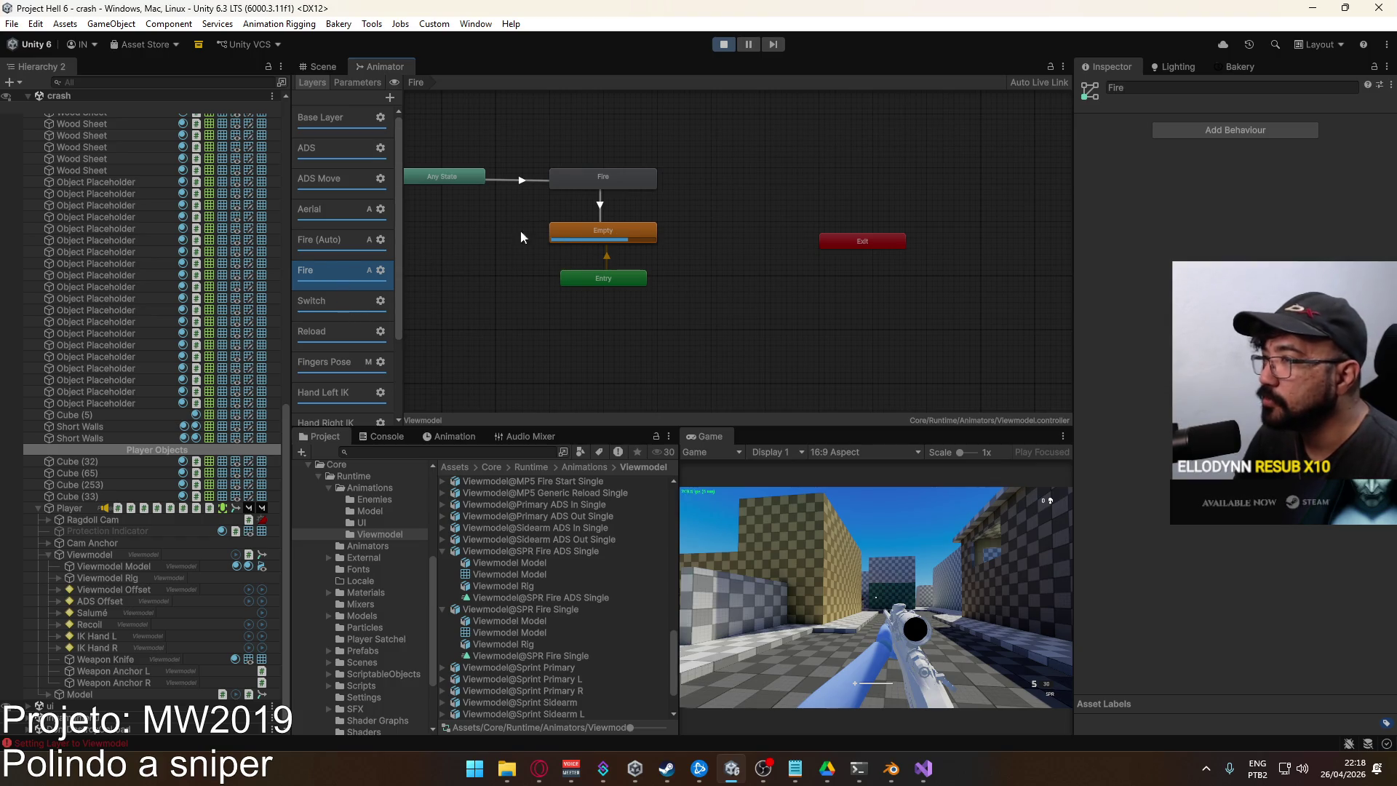
click(605, 185)
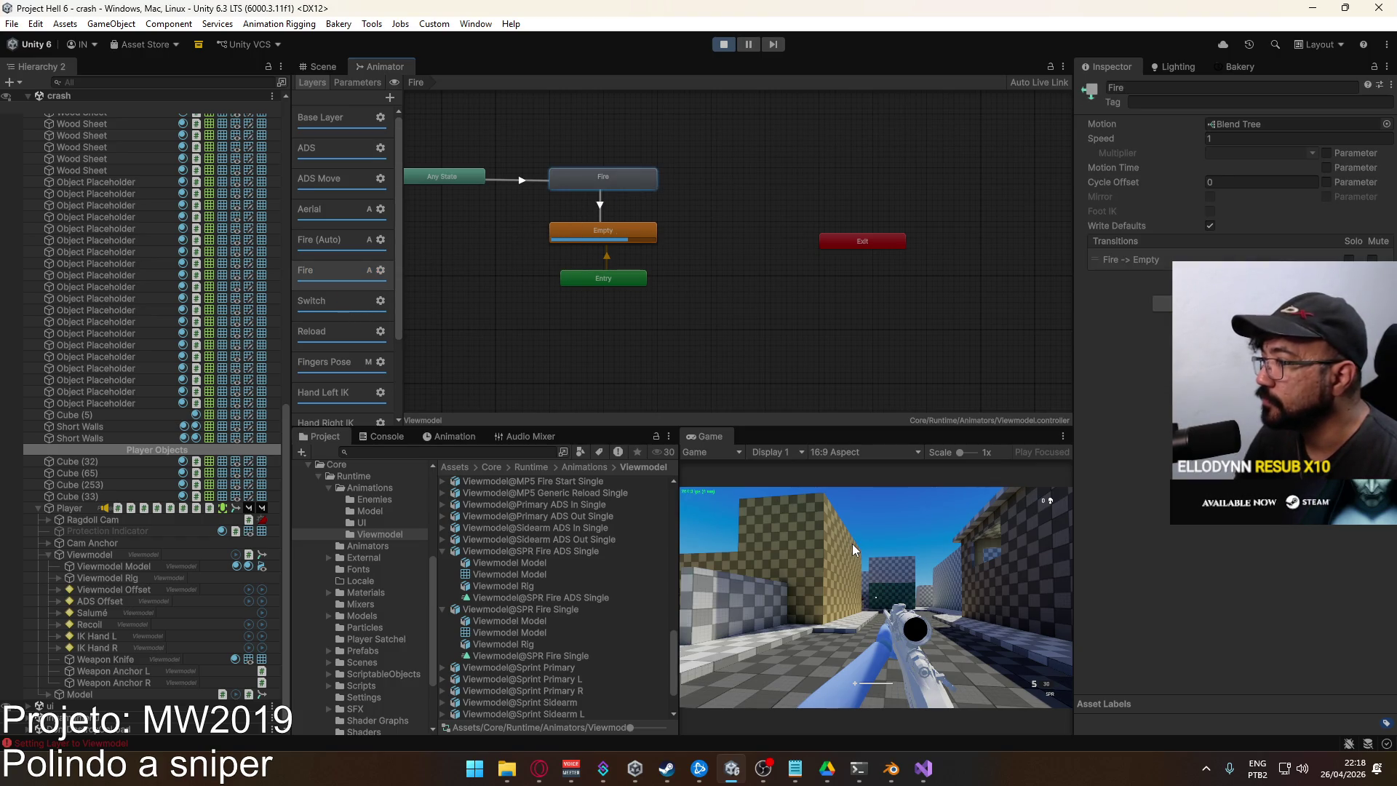
key(super)
key(super)
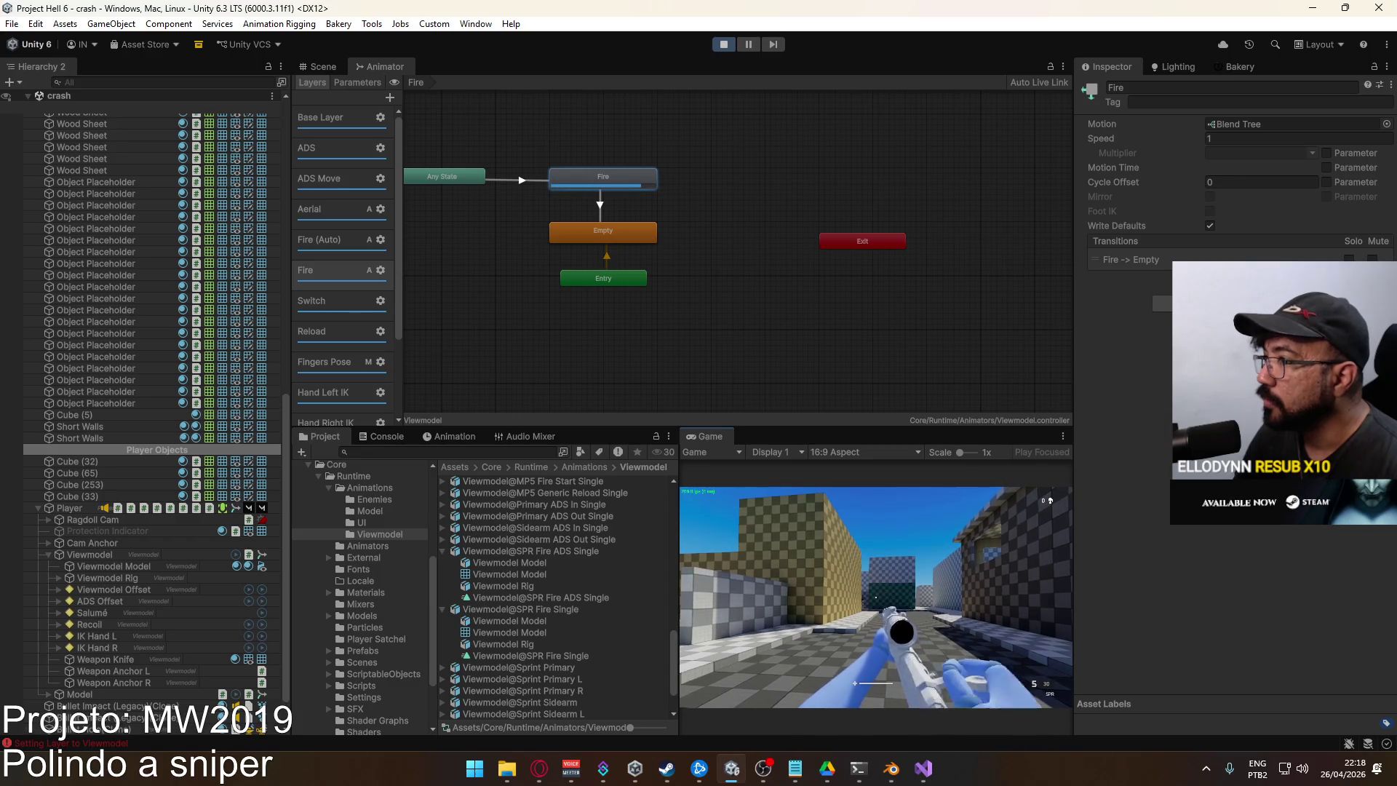
key(super)
double_click(622, 182)
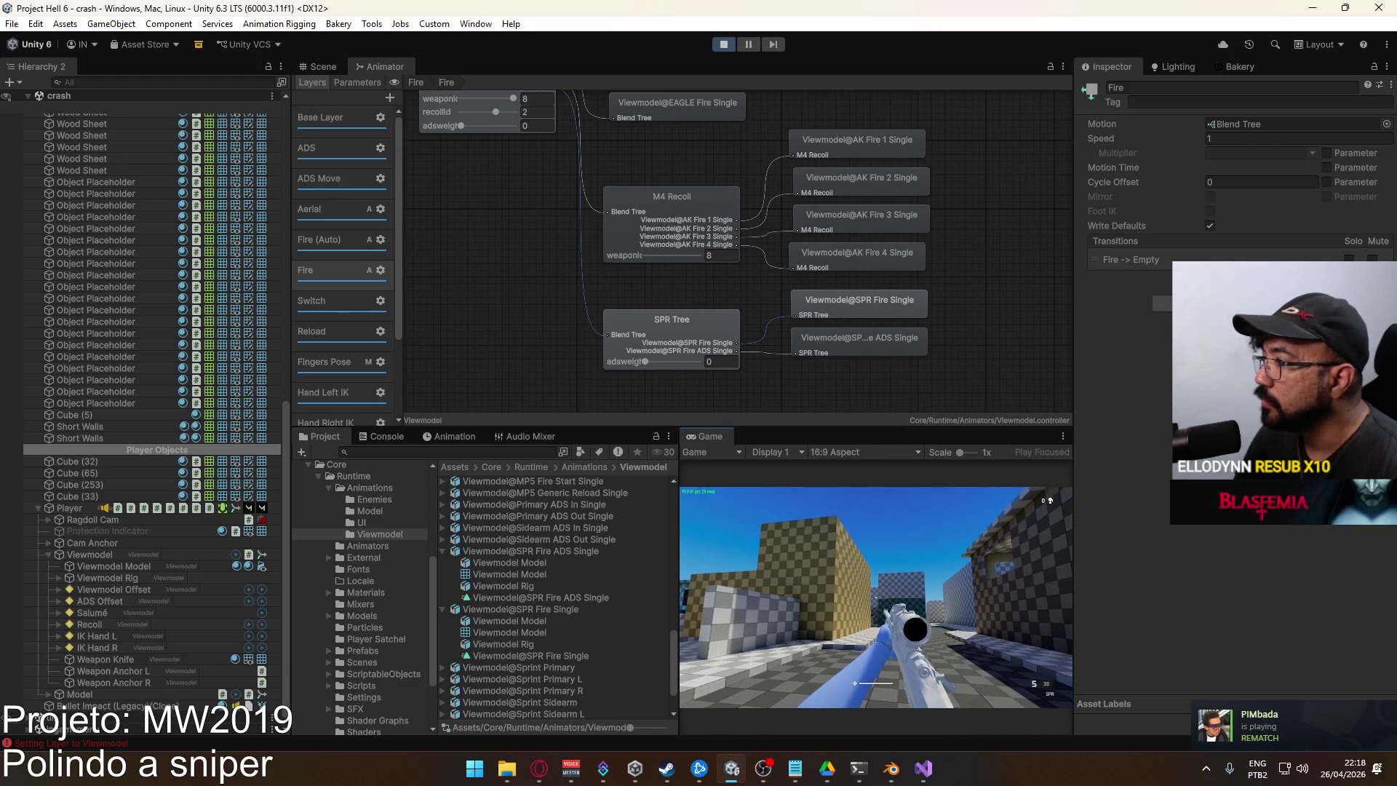
key(super)
click(856, 299)
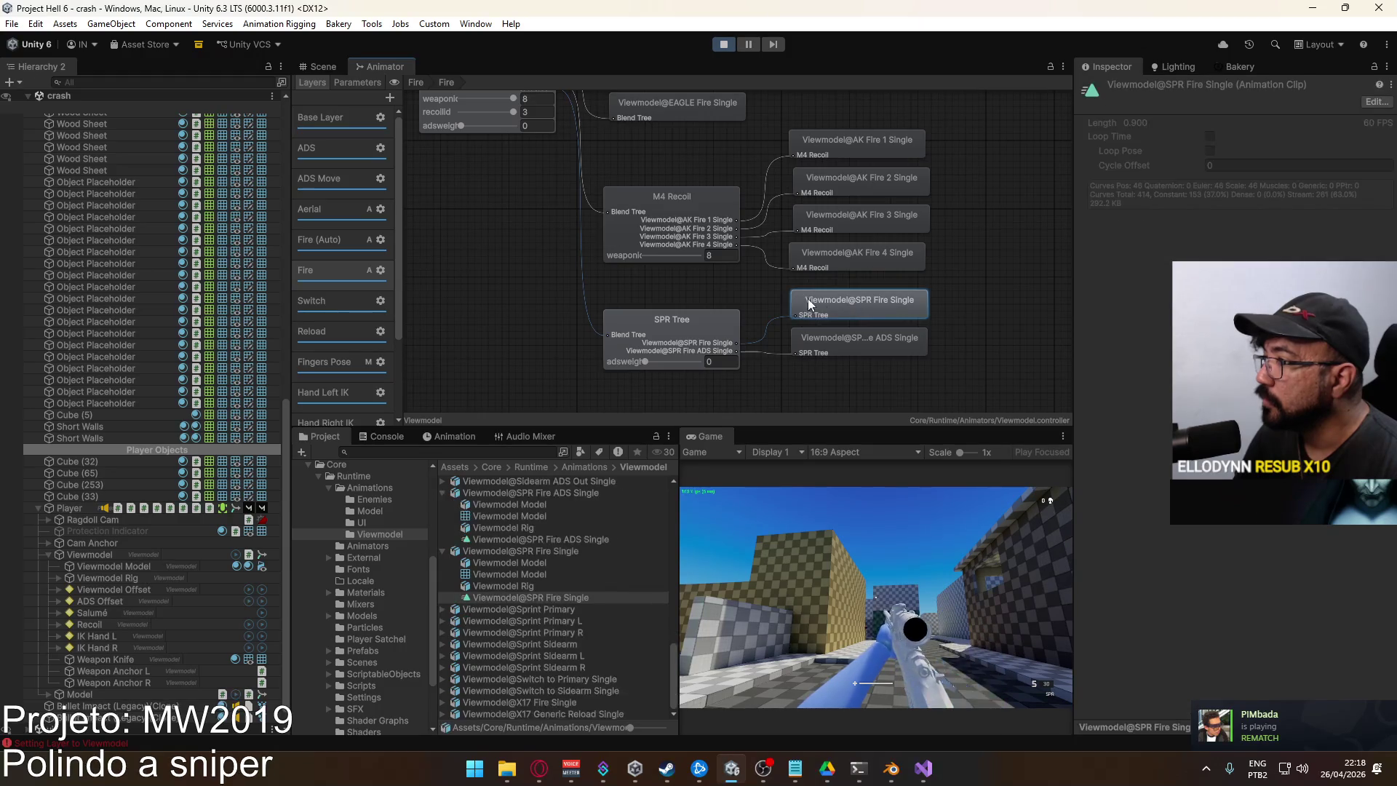
double_click(703, 335)
click(788, 256)
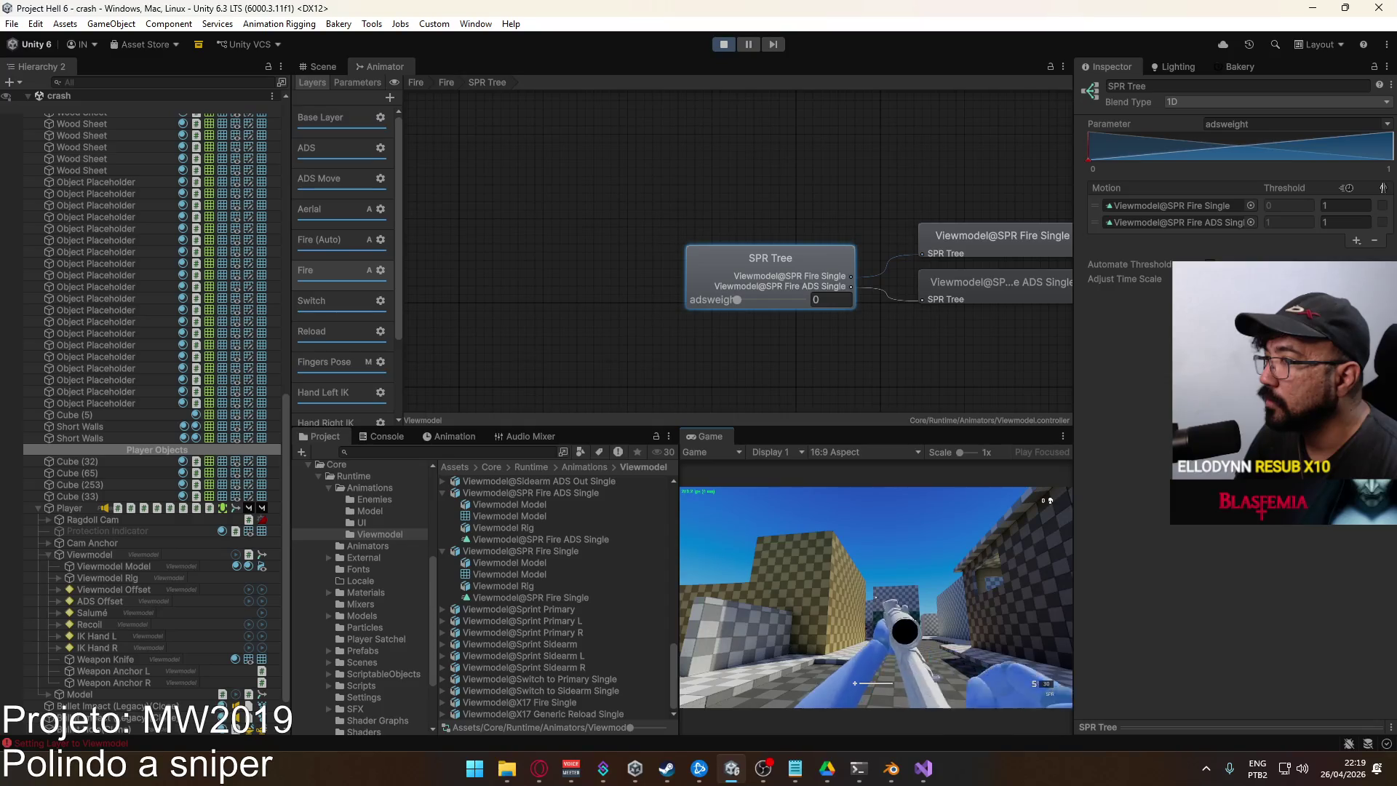
Return to the Fire layer's top-level state machine and select the Fire state
key(super)
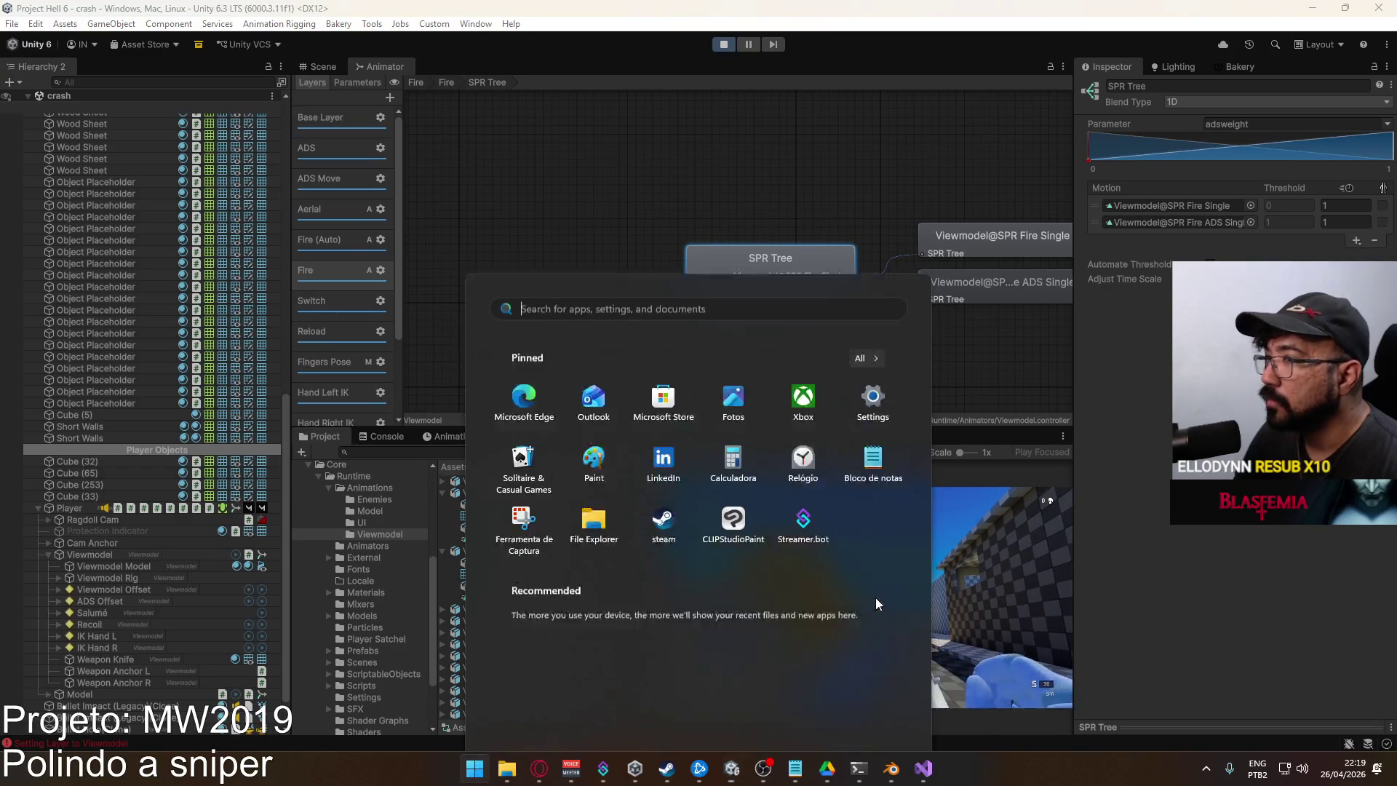
key(super)
click(563, 238)
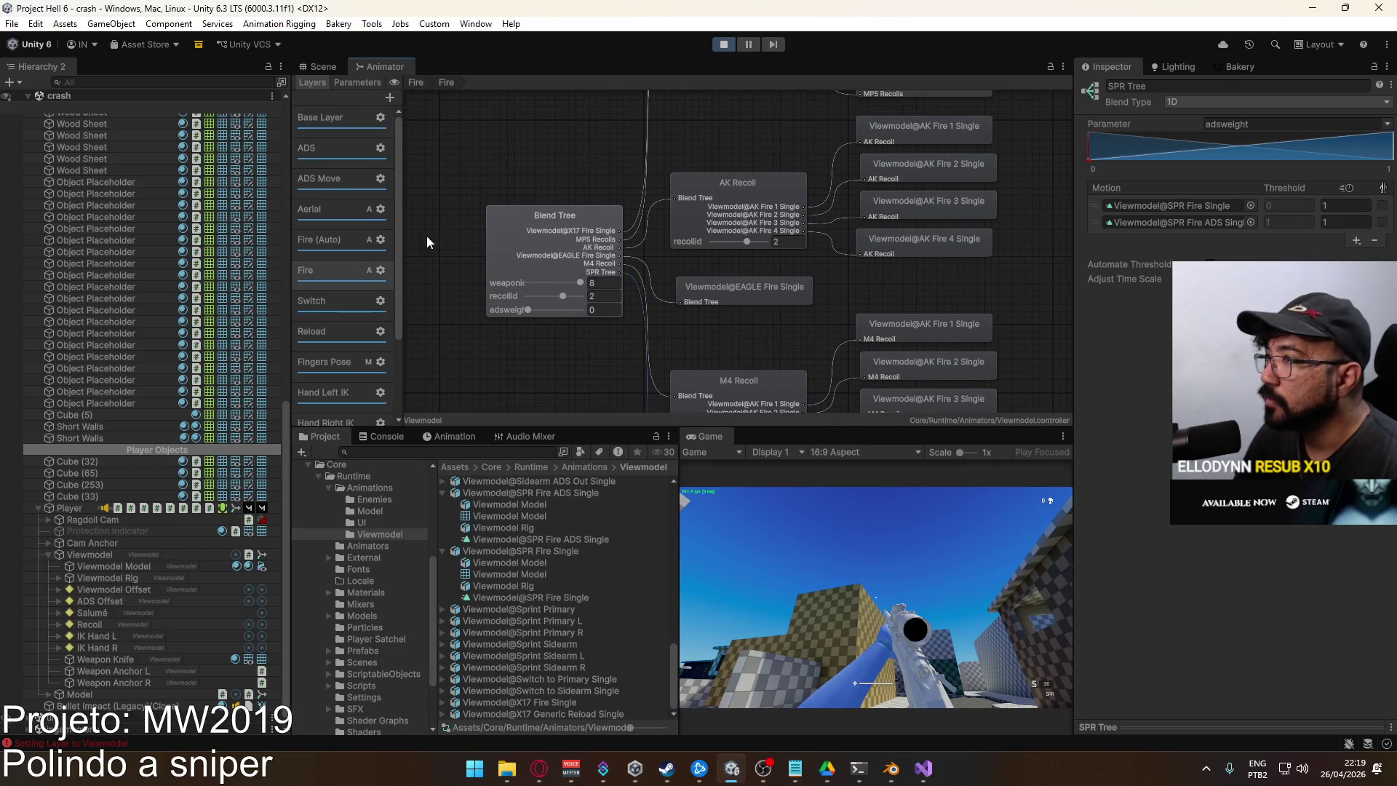
scroll(611, 295, down, 4)
double_click(348, 270)
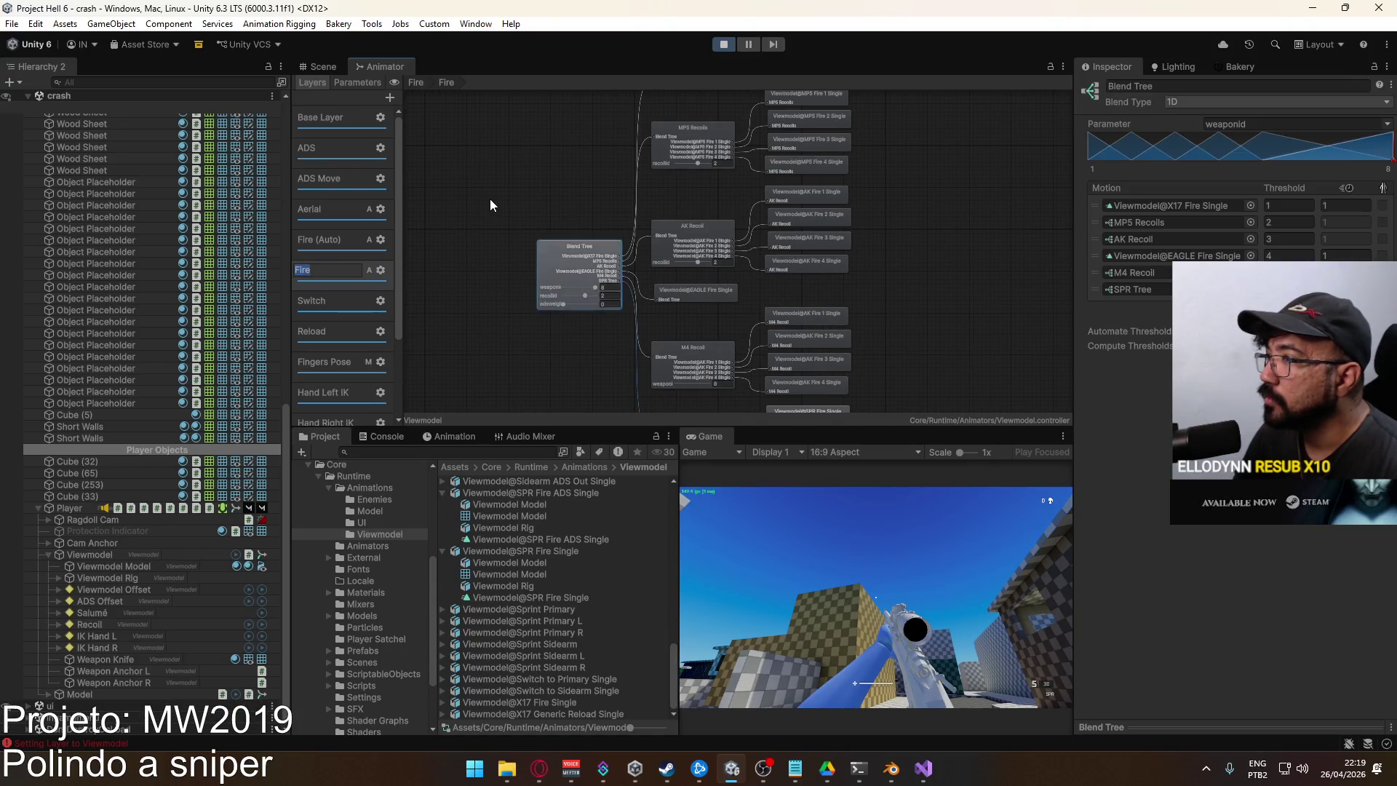
click(655, 235)
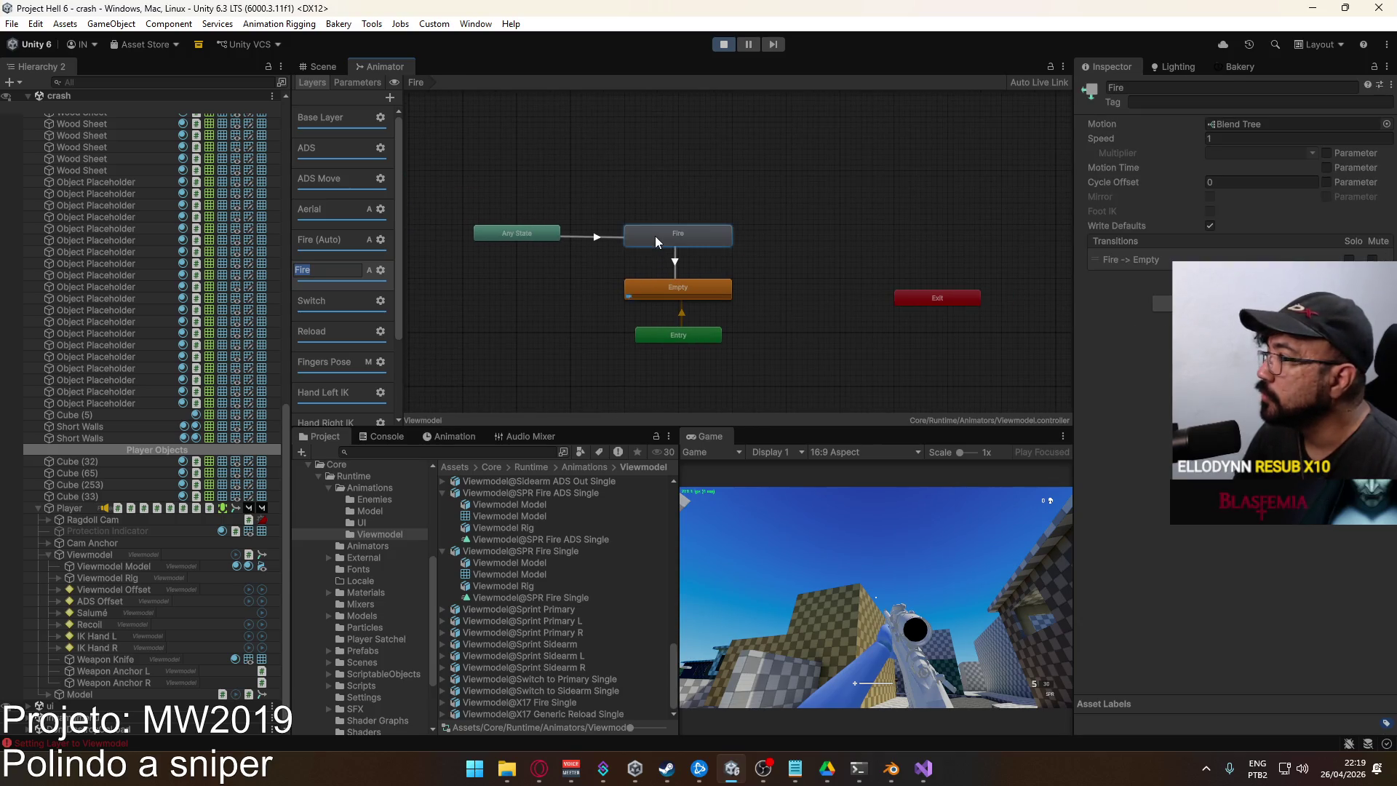
Add an empty New State to the Fire layer using the Viewmodel@SPR Fire Single clip
right_click(621, 191)
mouse_move(655, 190)
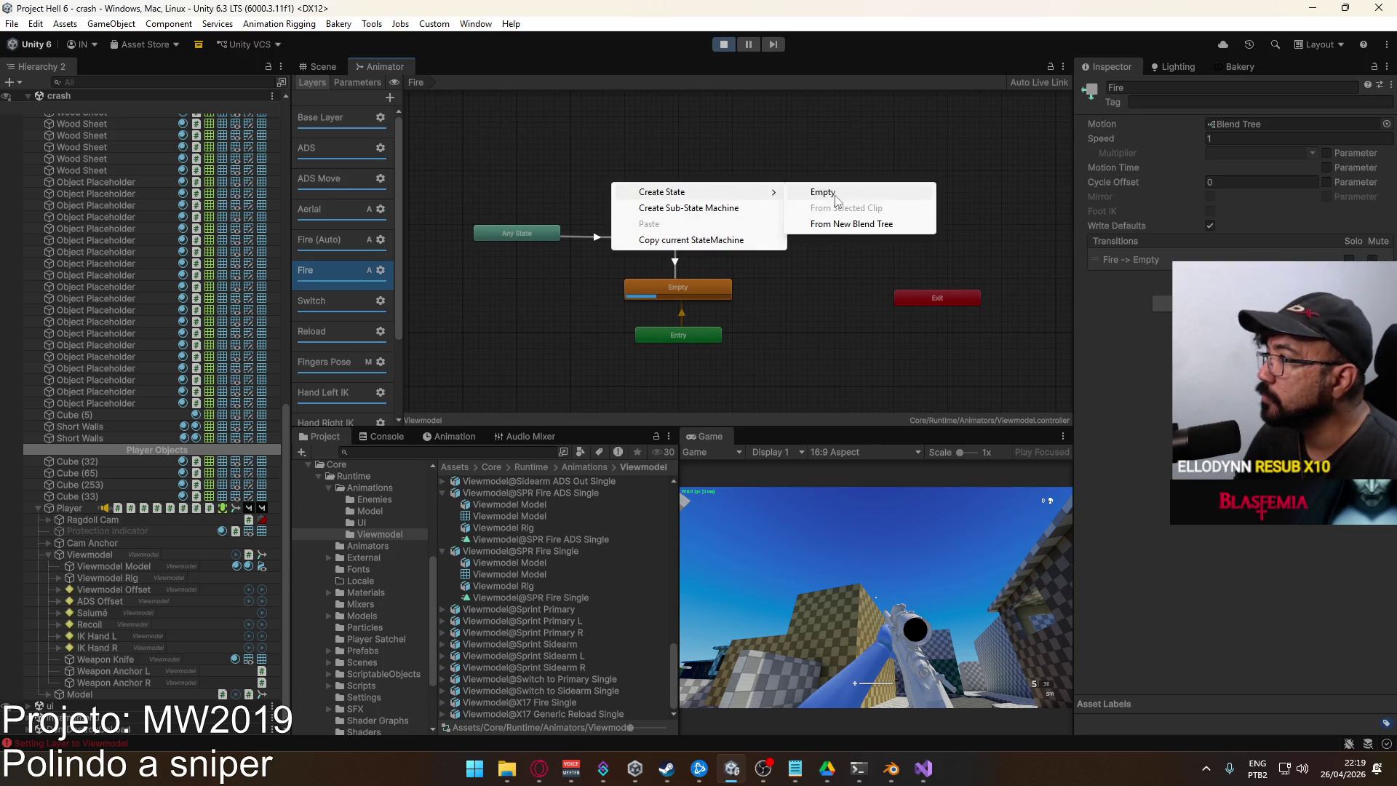
click(807, 190)
click(1386, 124)
text(spr fire)
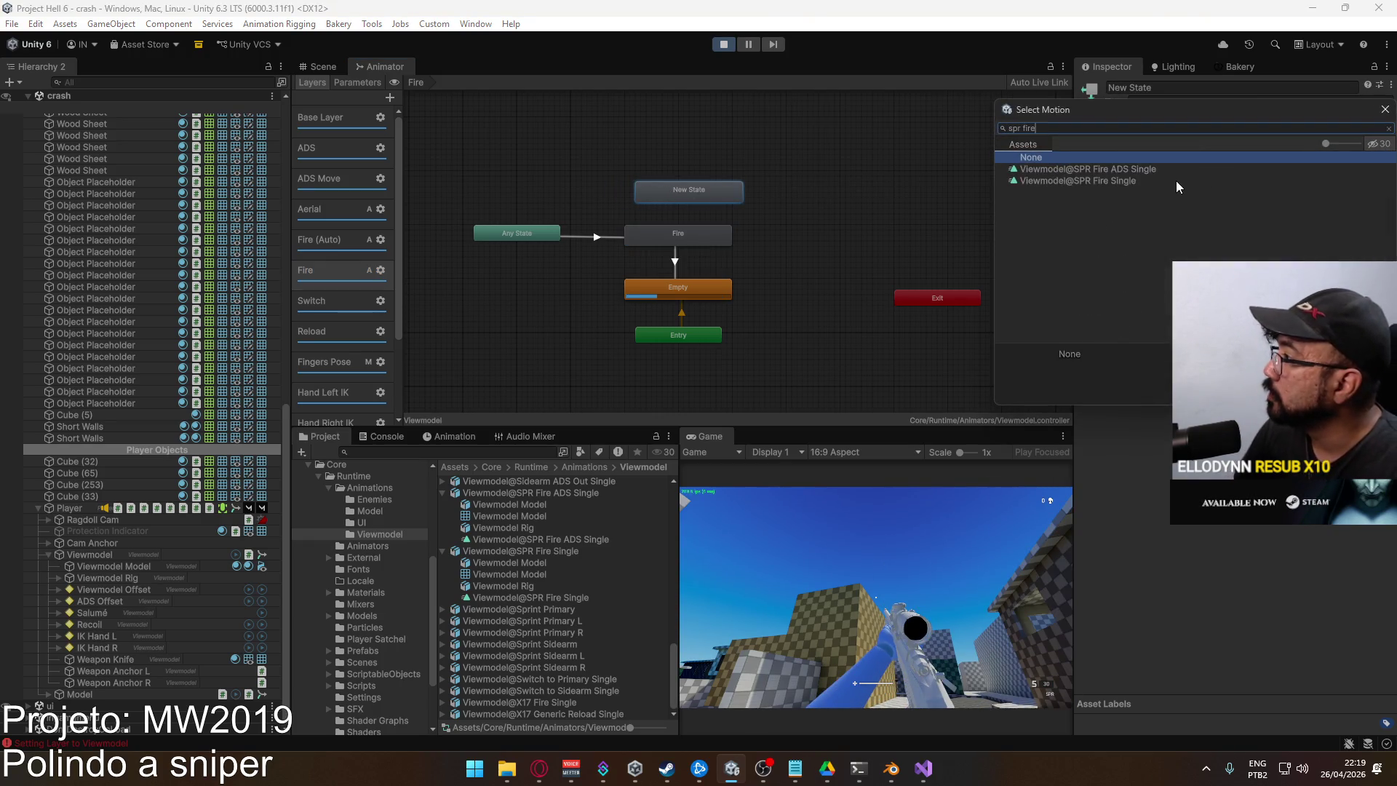
click(1119, 180)
double_click(1119, 181)
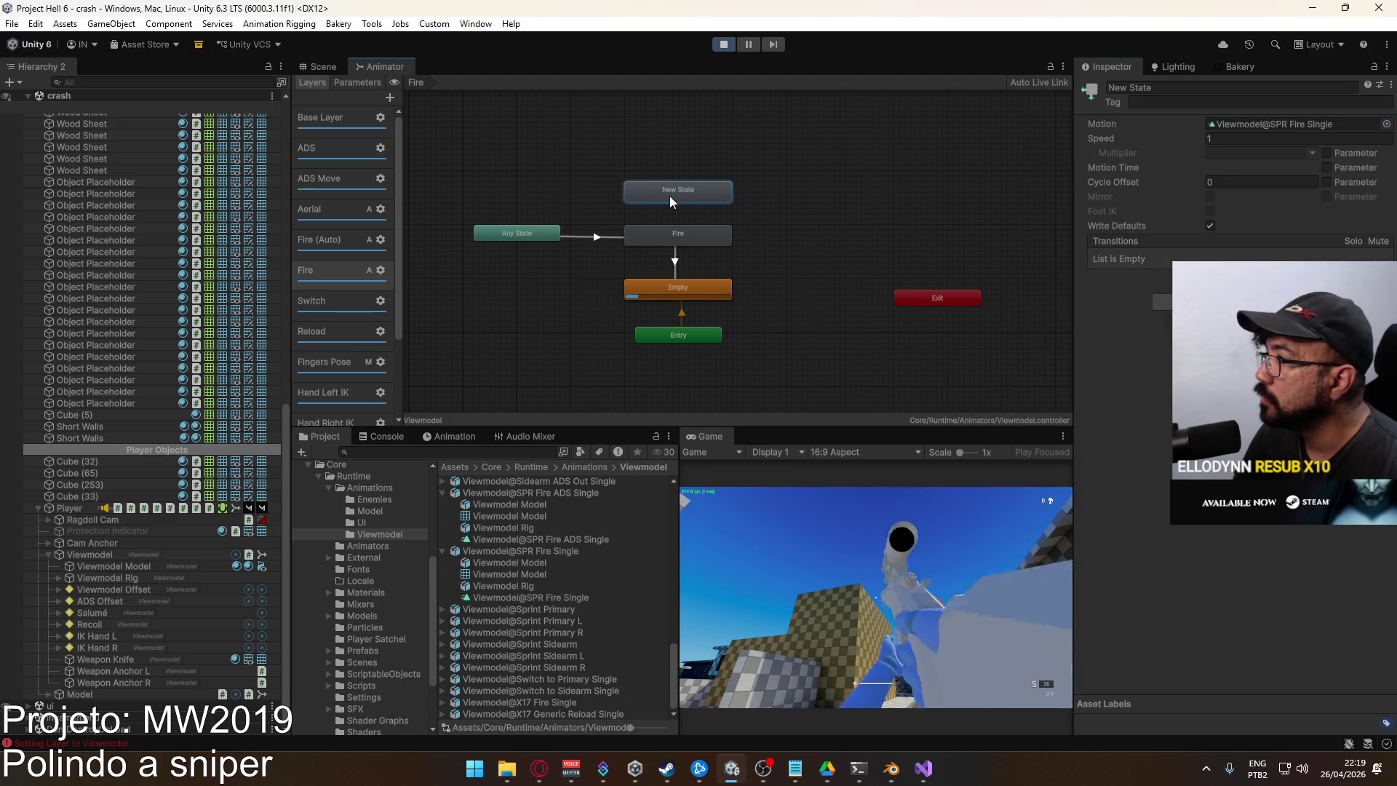
Mute the Any State to Fire transition
click(618, 234)
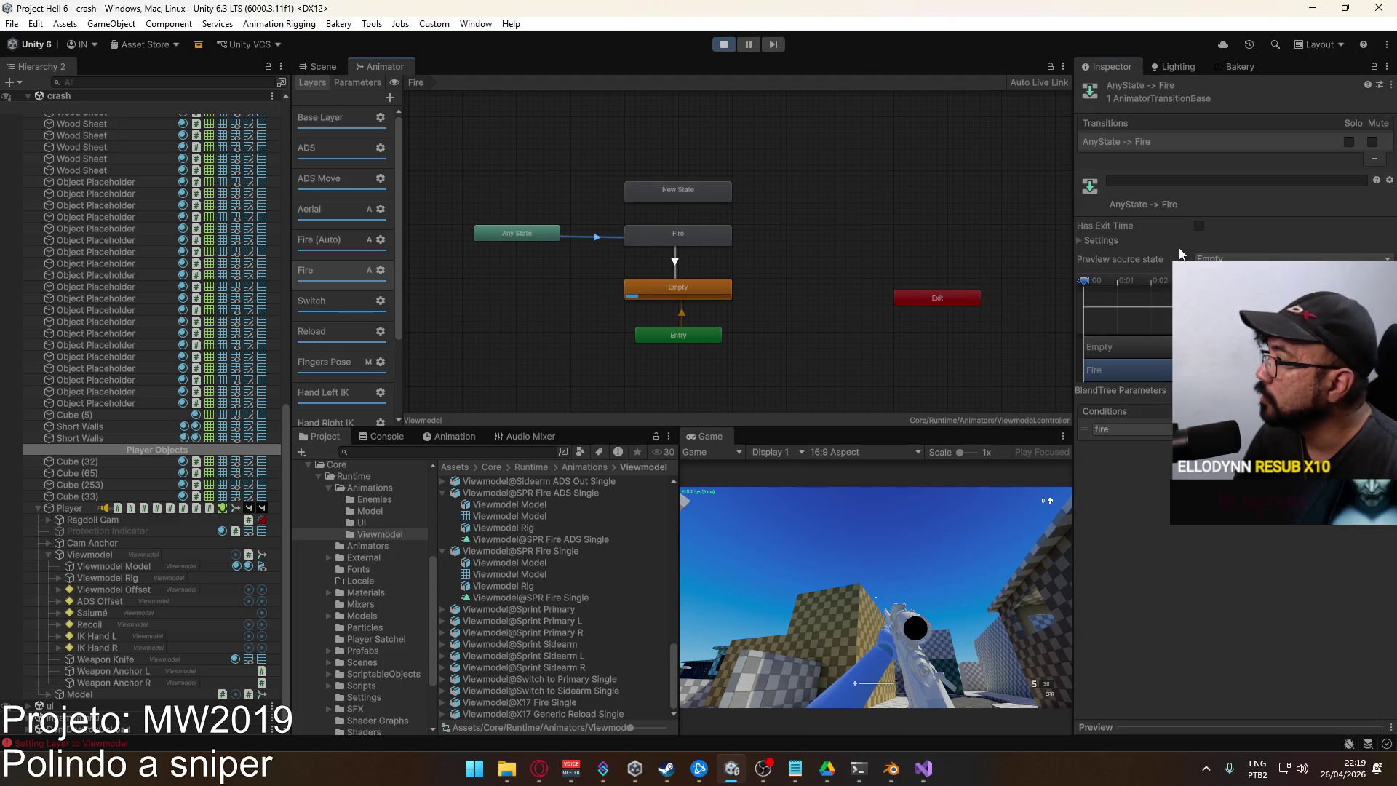
click(1080, 239)
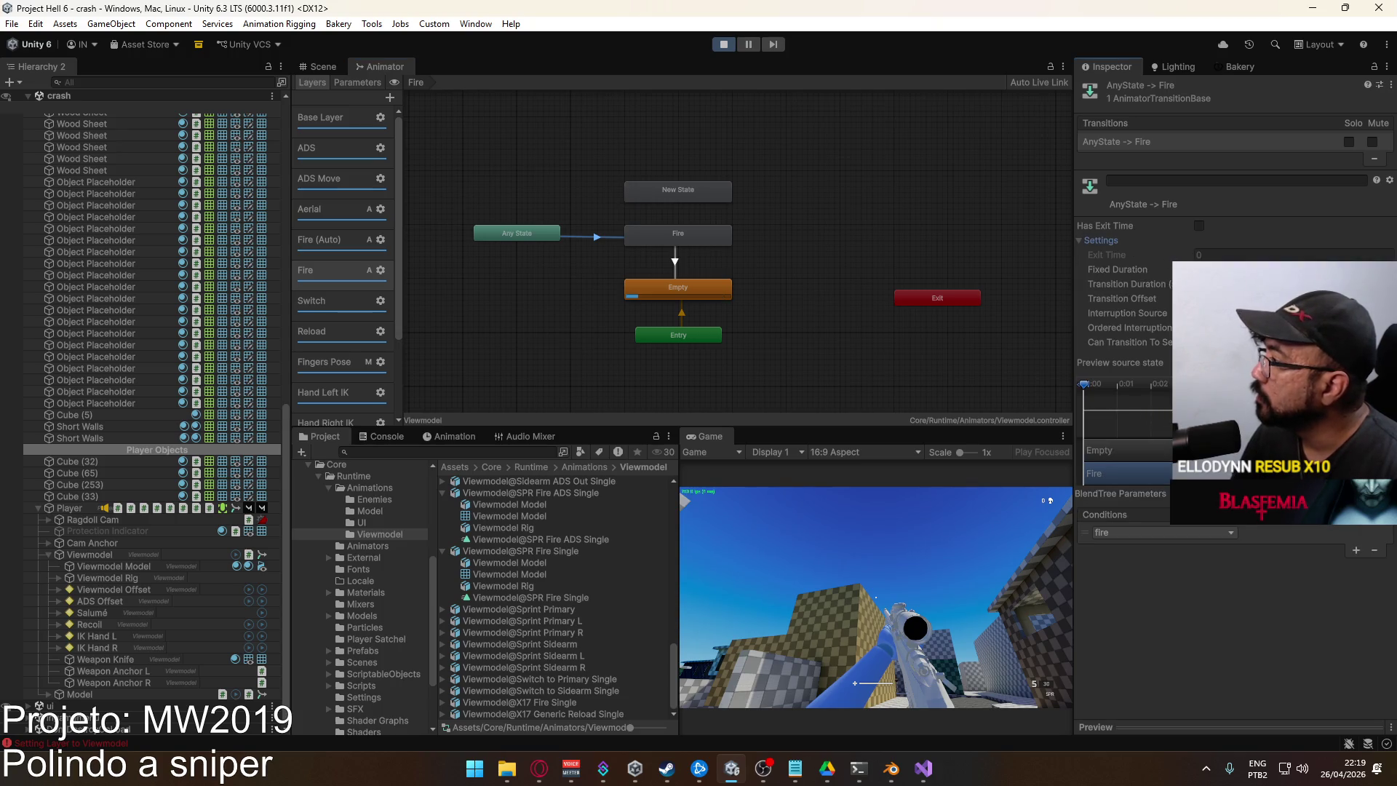
click(1372, 141)
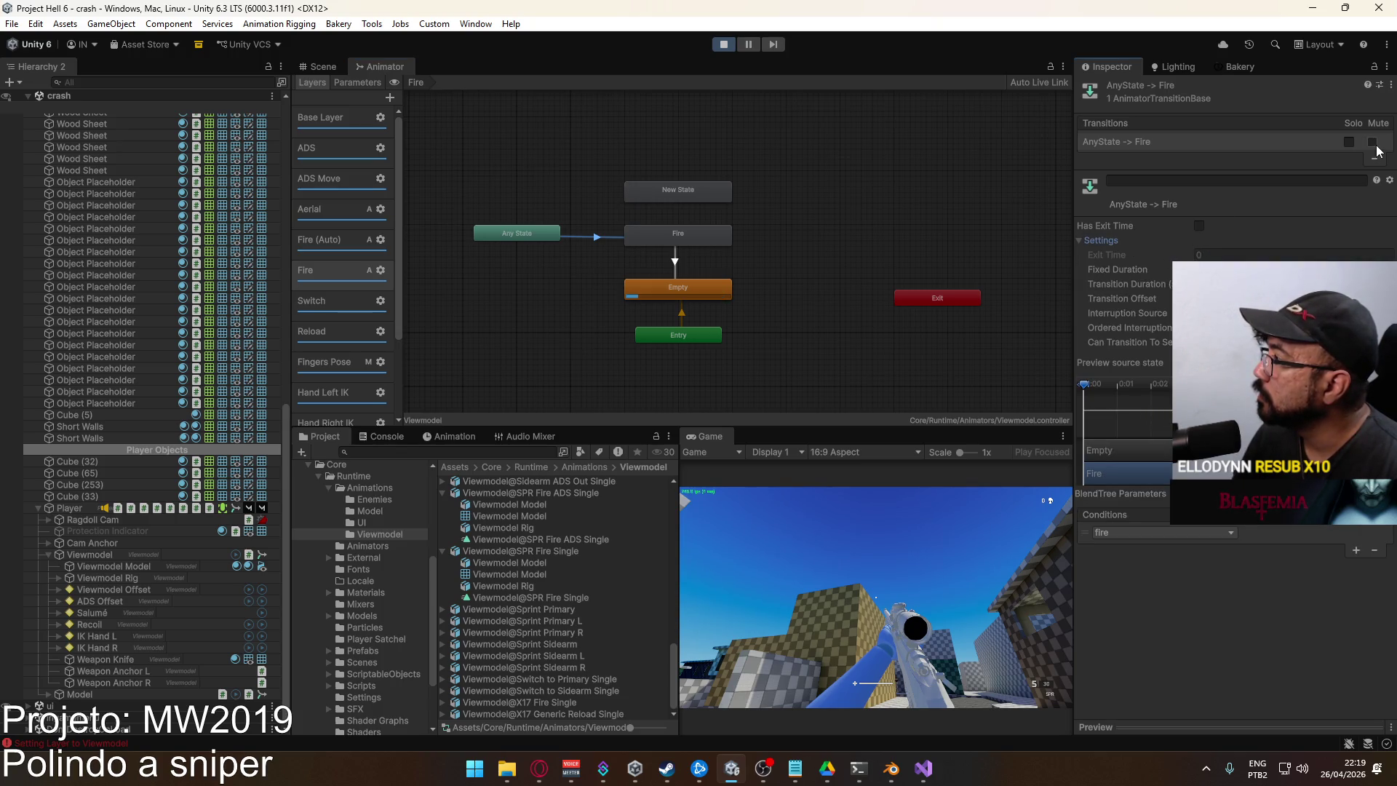
click(757, 216)
Add an Any State to New State transition conditioned on fire, with exit time off
click(593, 238)
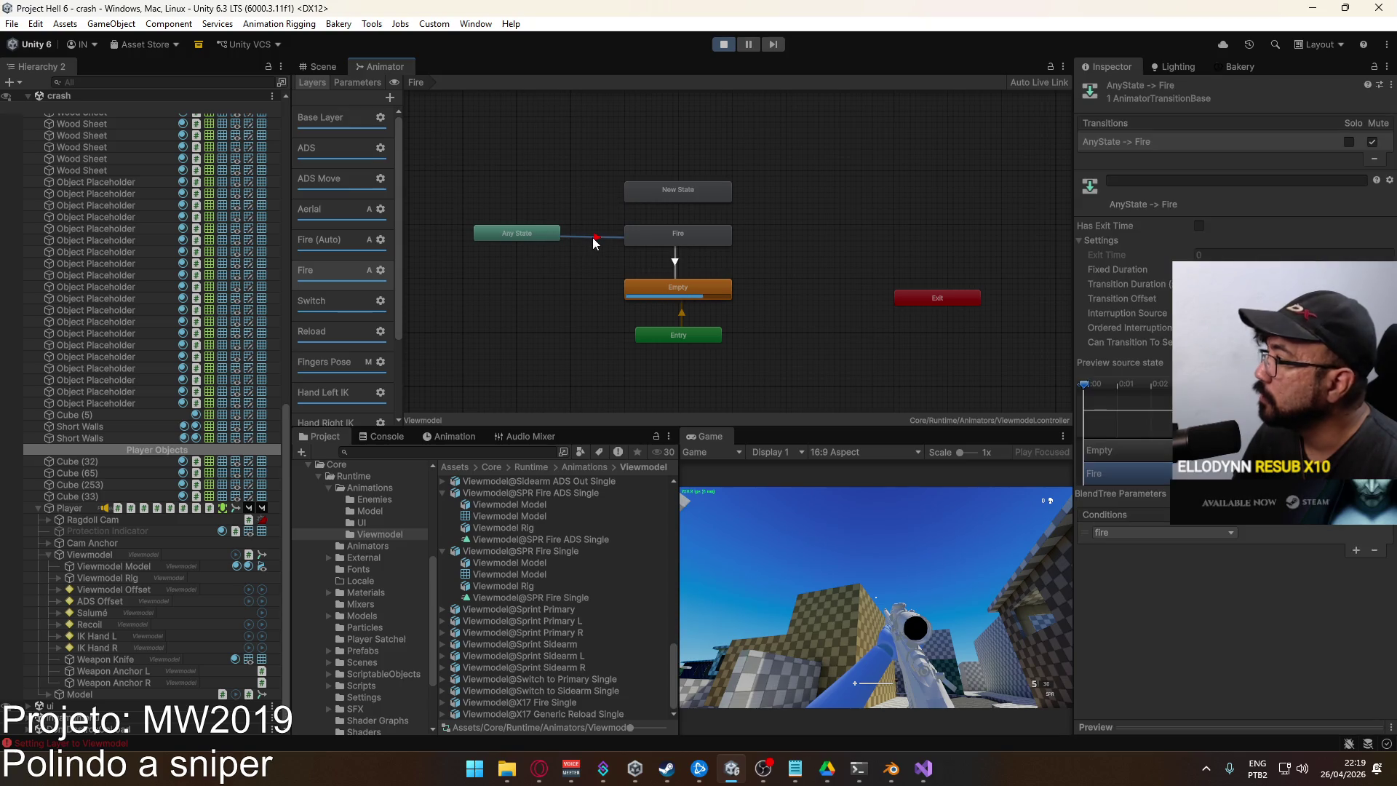
click(522, 240)
right_click(525, 241)
click(579, 240)
click(658, 195)
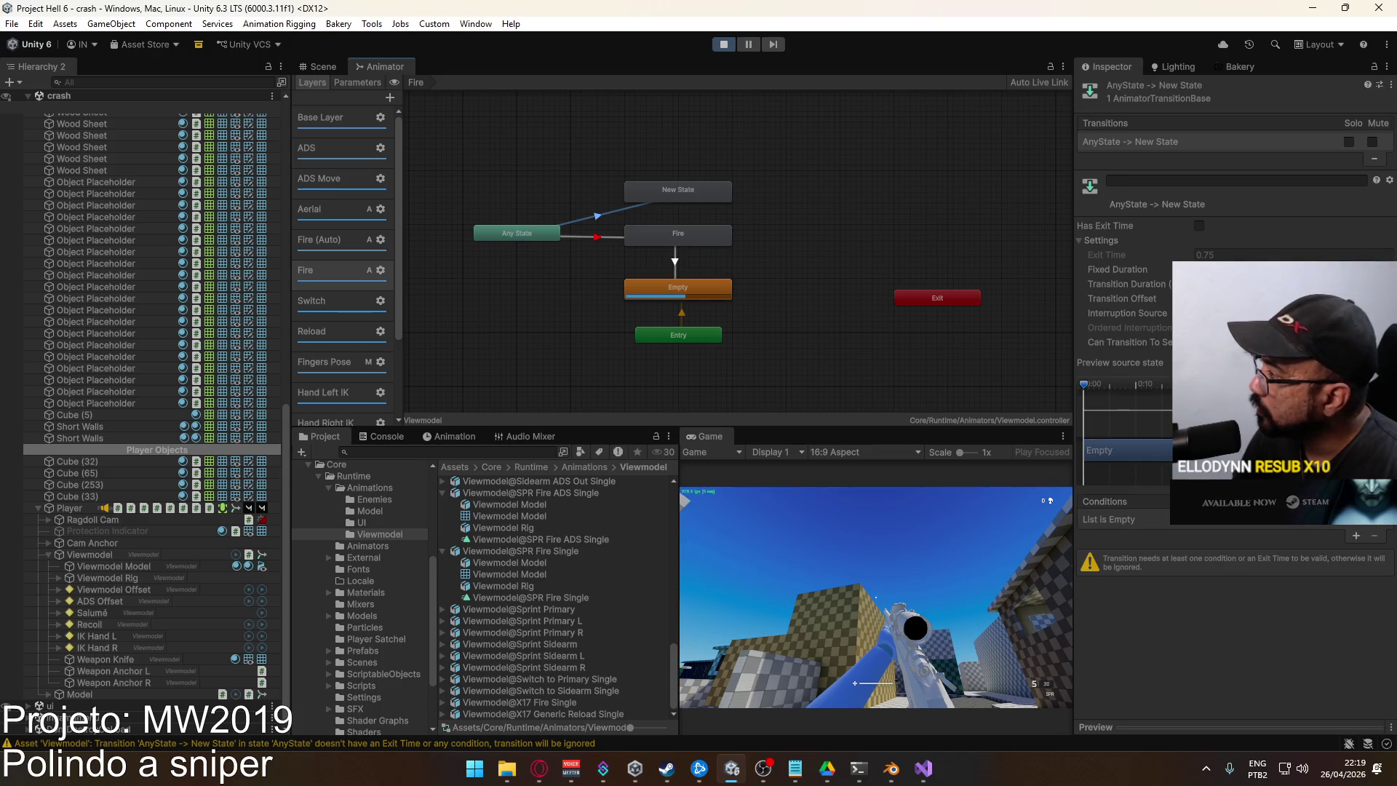
click(1357, 536)
click(1120, 519)
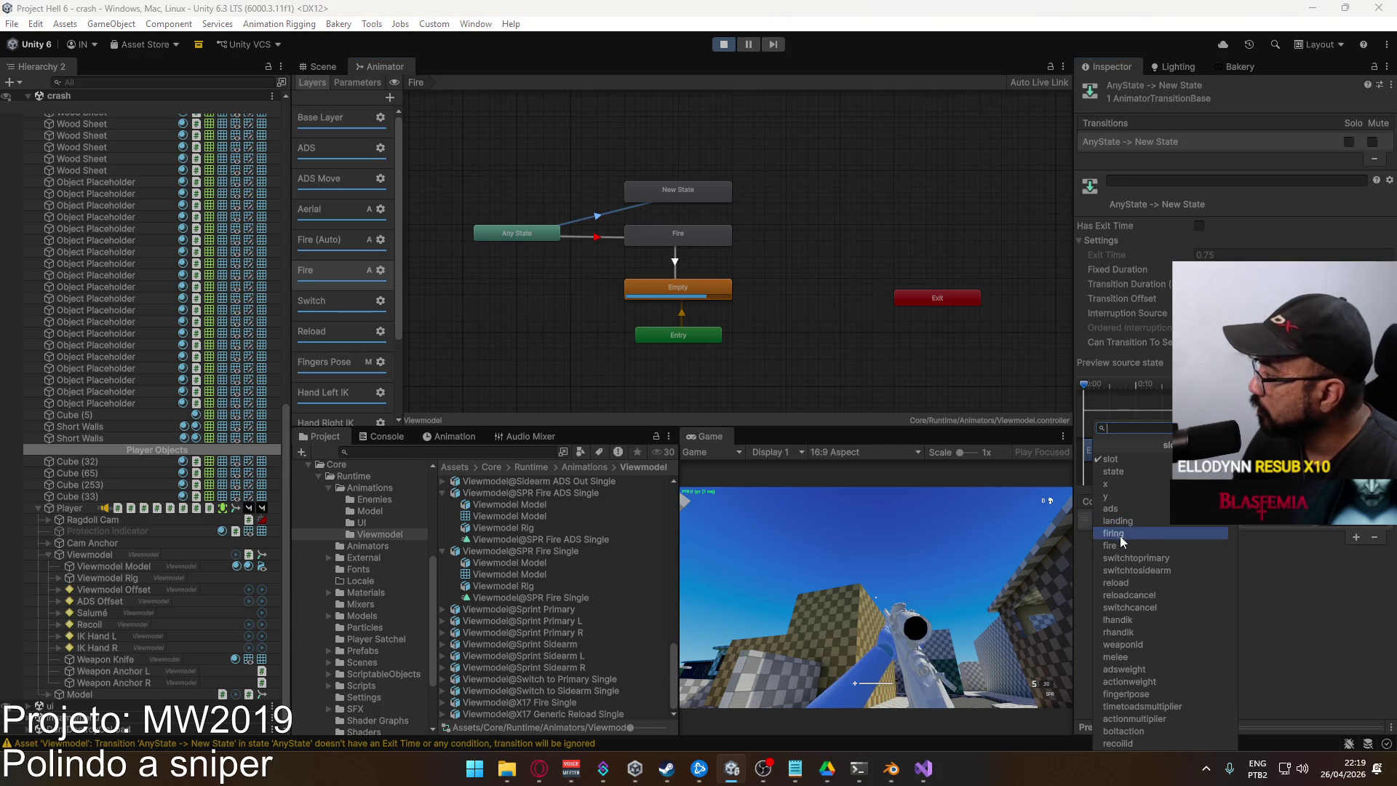
click(1136, 544)
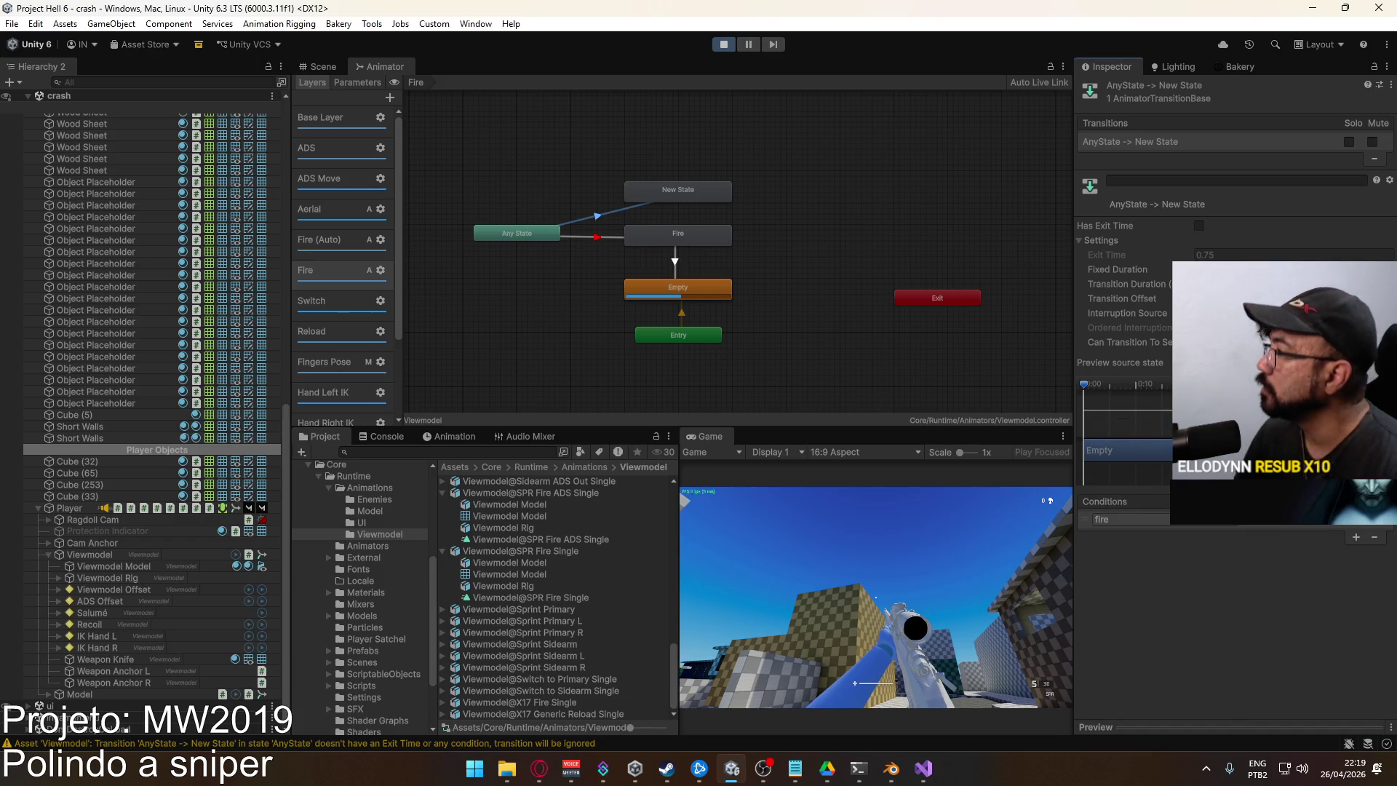
click(597, 234)
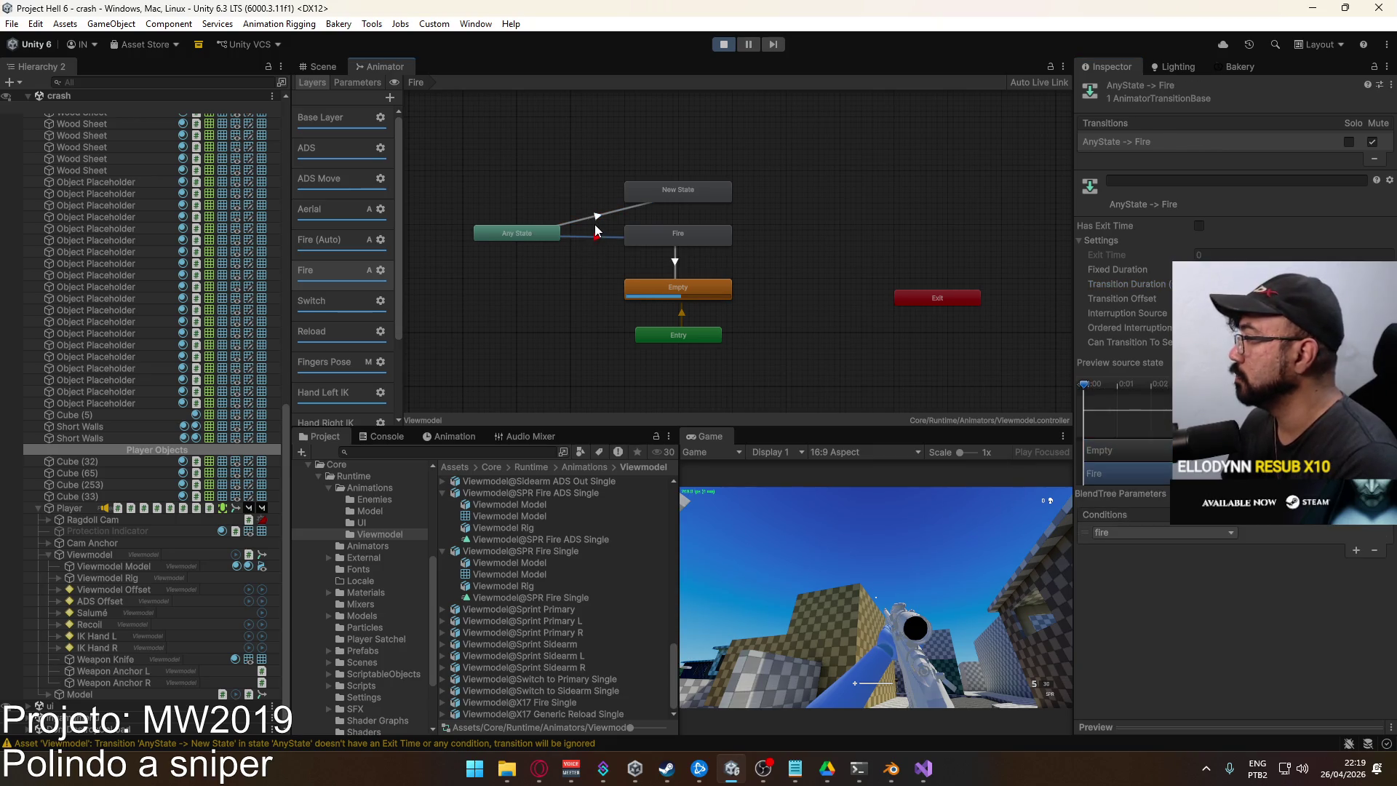
click(624, 210)
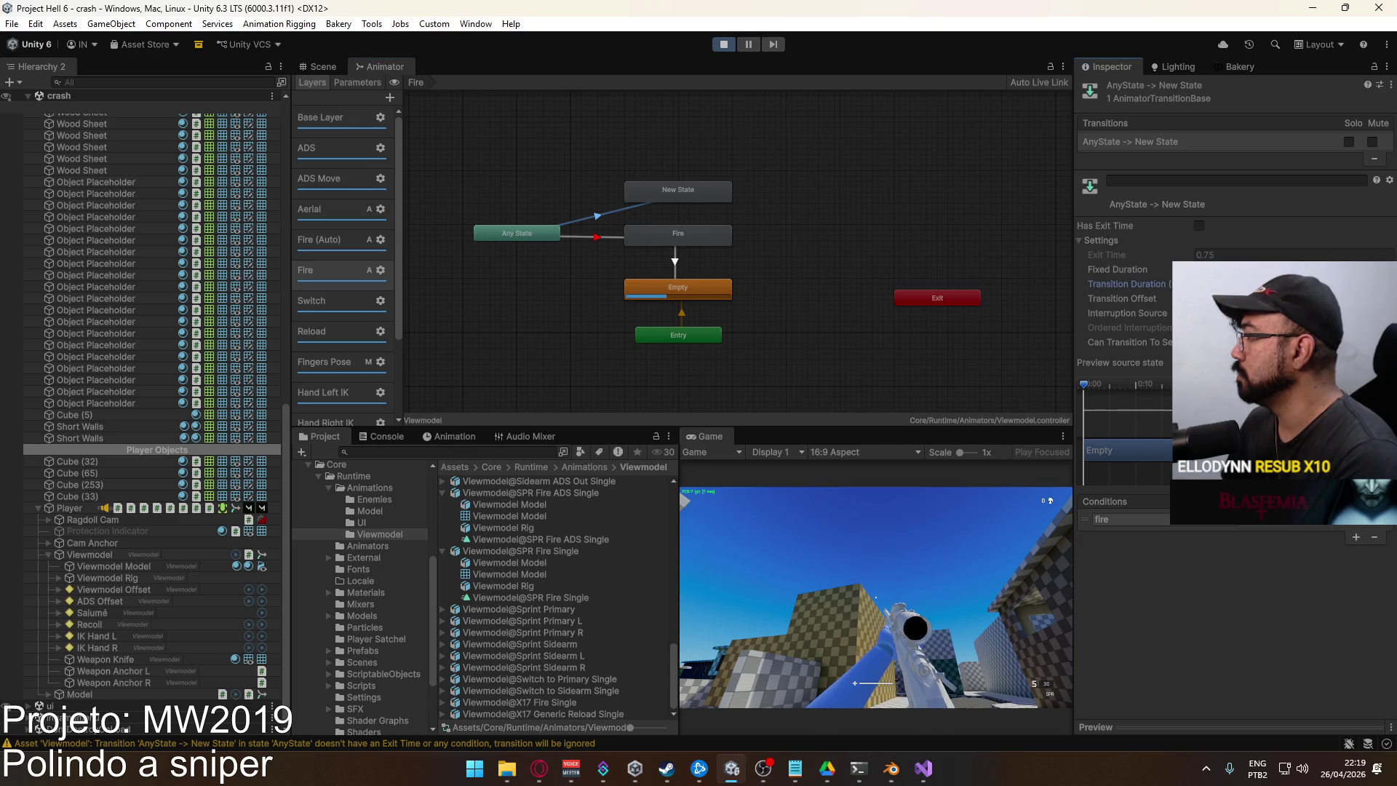
click(1199, 226)
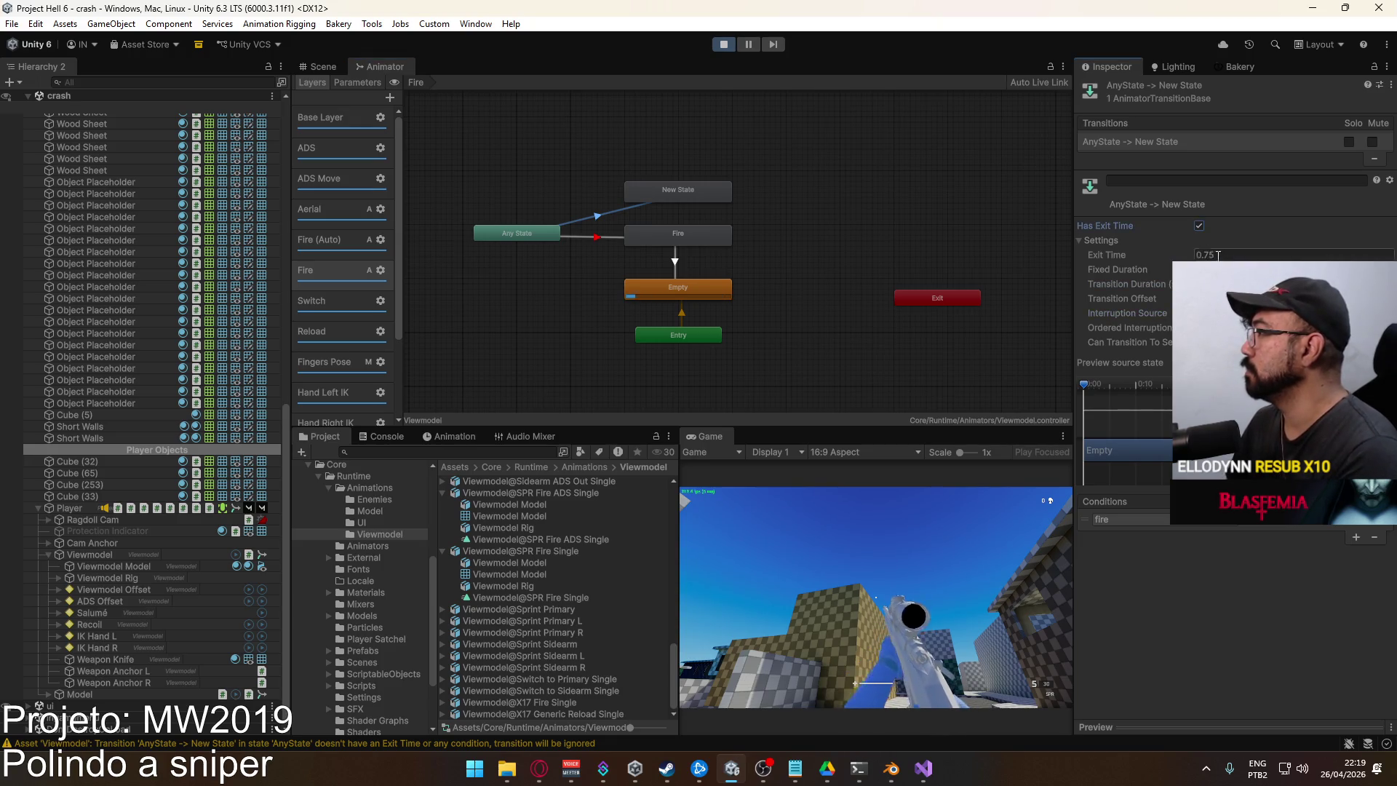
click(1198, 226)
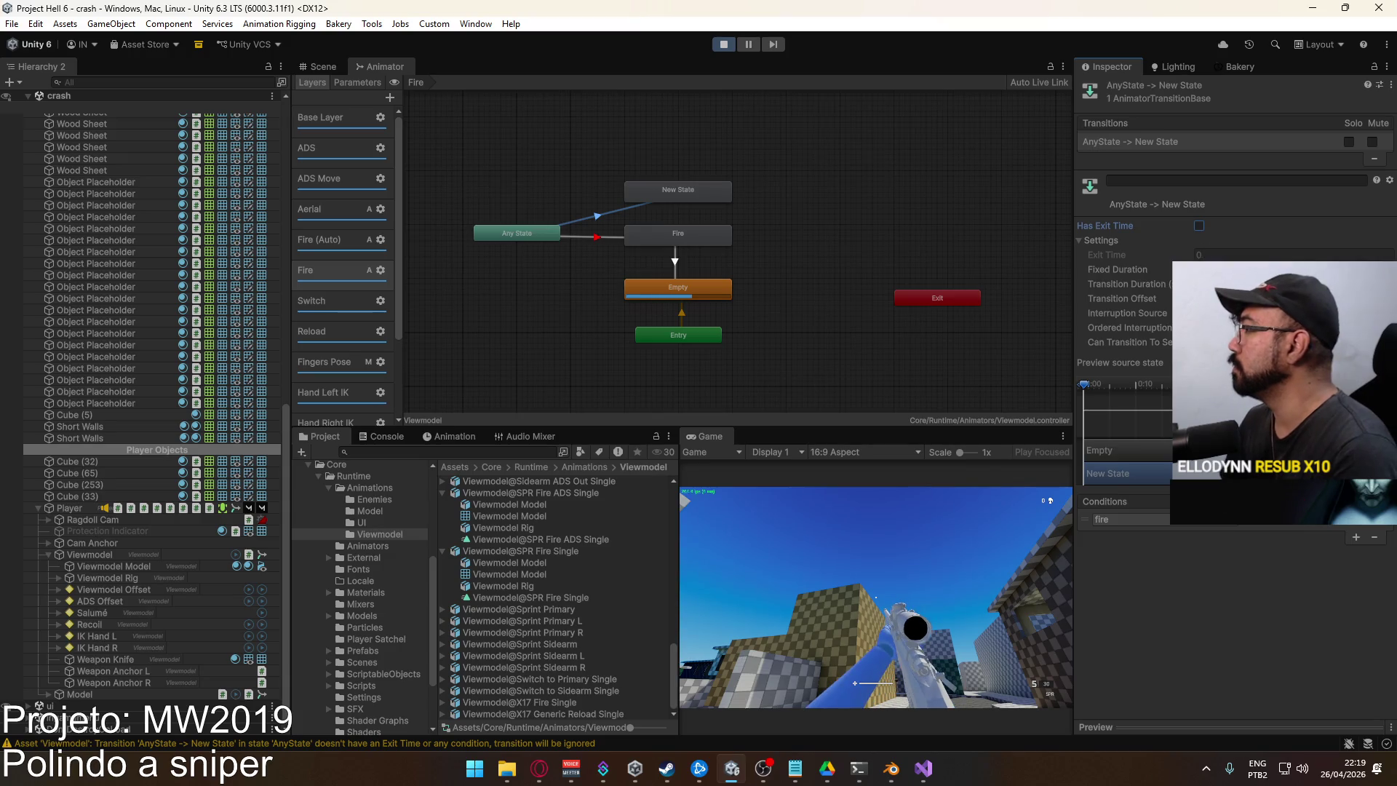
Test in the Game view by switching to the X17 pistol and back to the sniper
click(873, 582)
key(2)
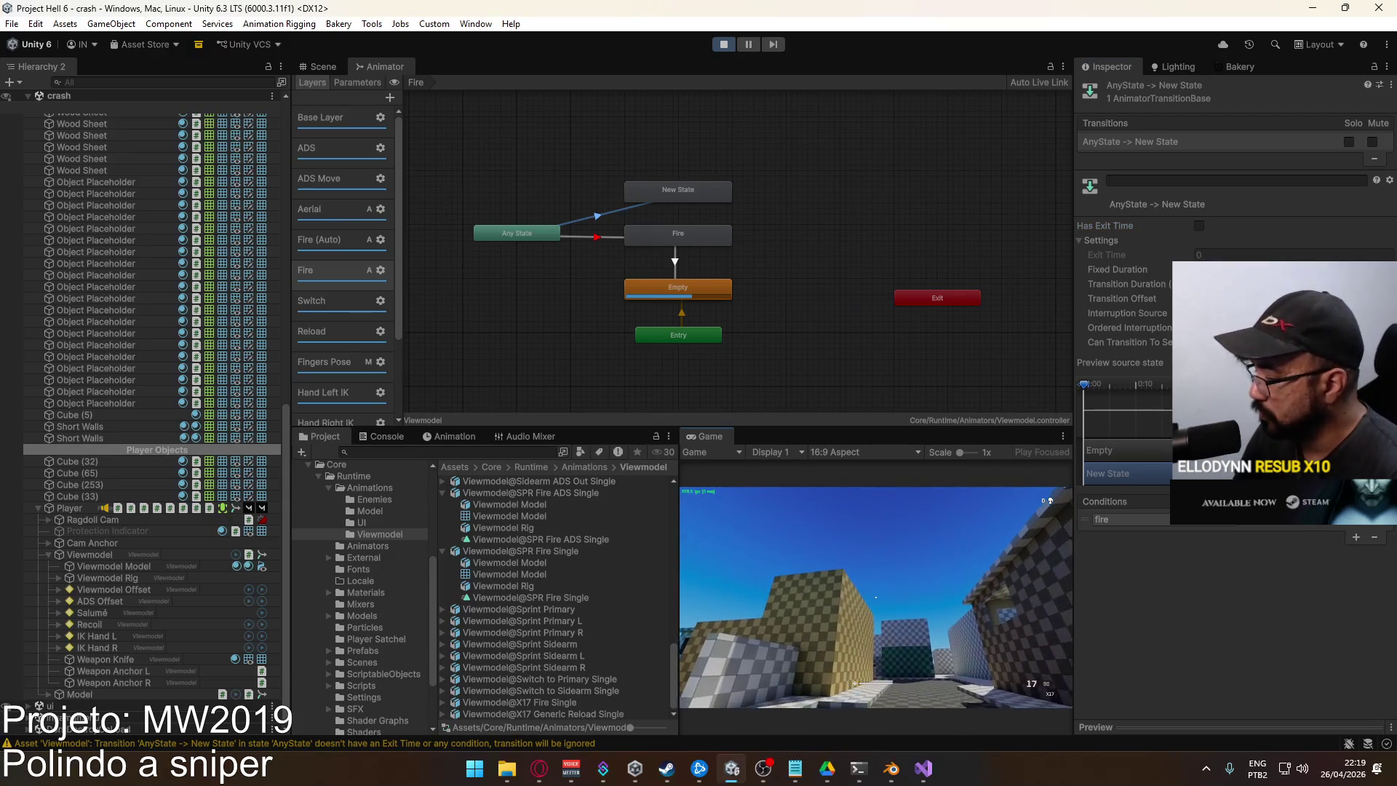
key(1)
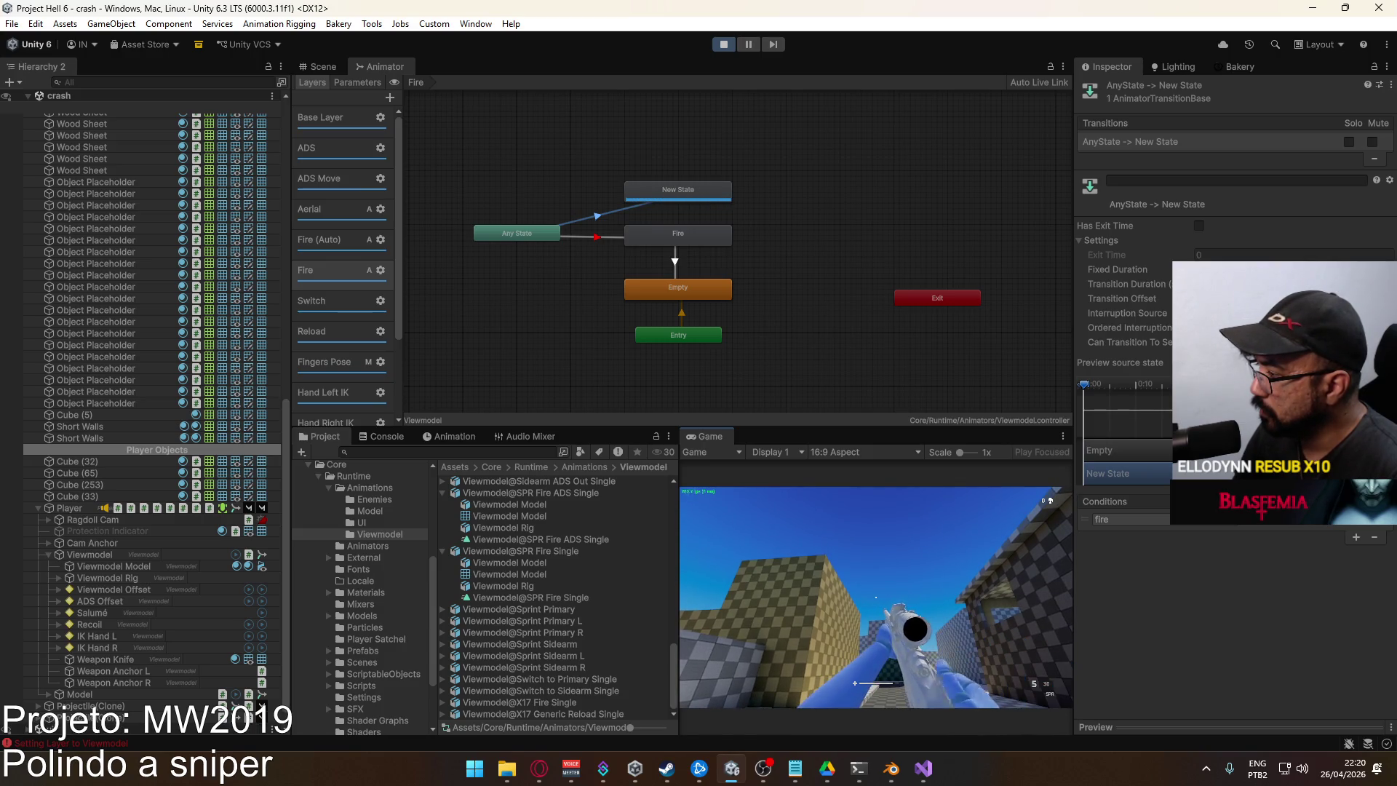
Load the Viewmodel@SPR Fire Single clip for Viewmodel in the Animation window to view its tracks
key(super)
click(704, 192)
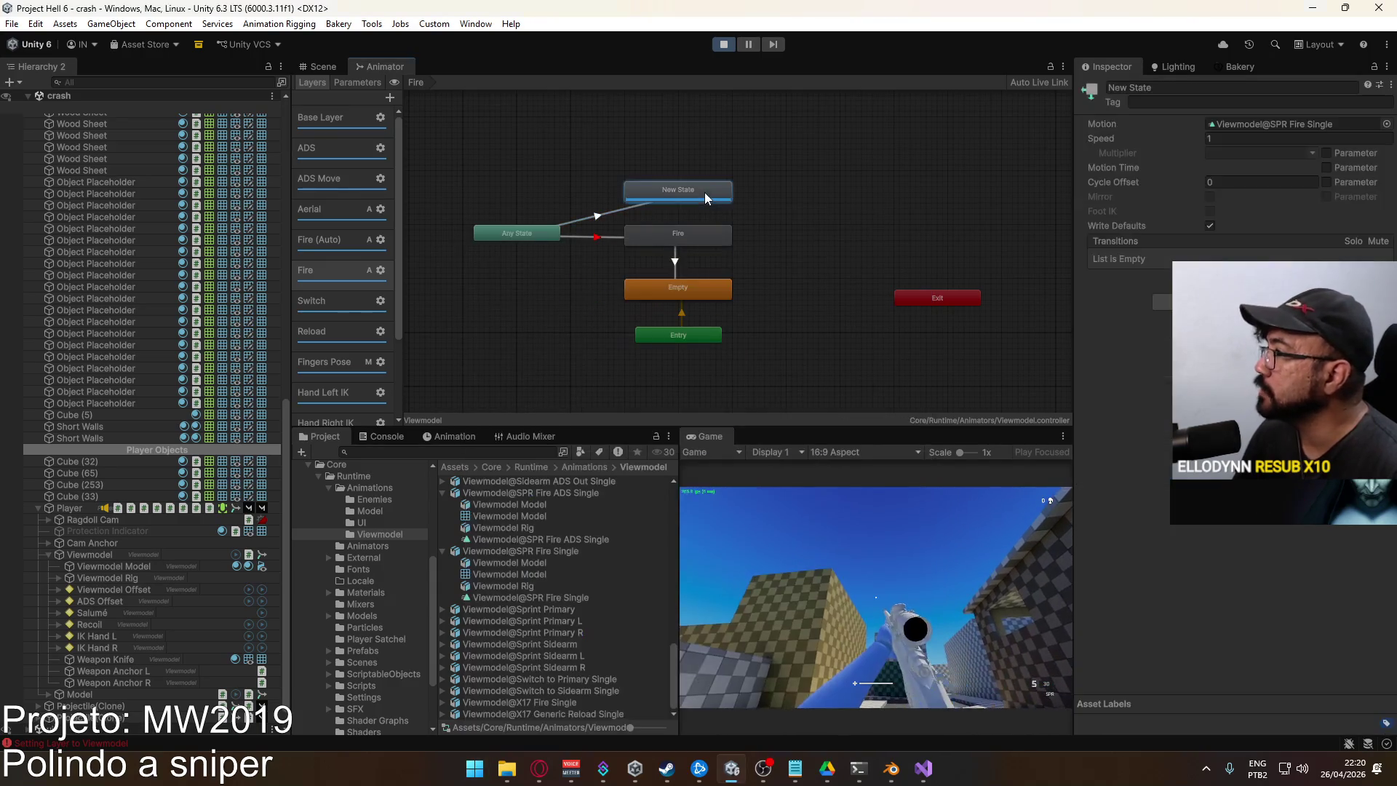
click(466, 435)
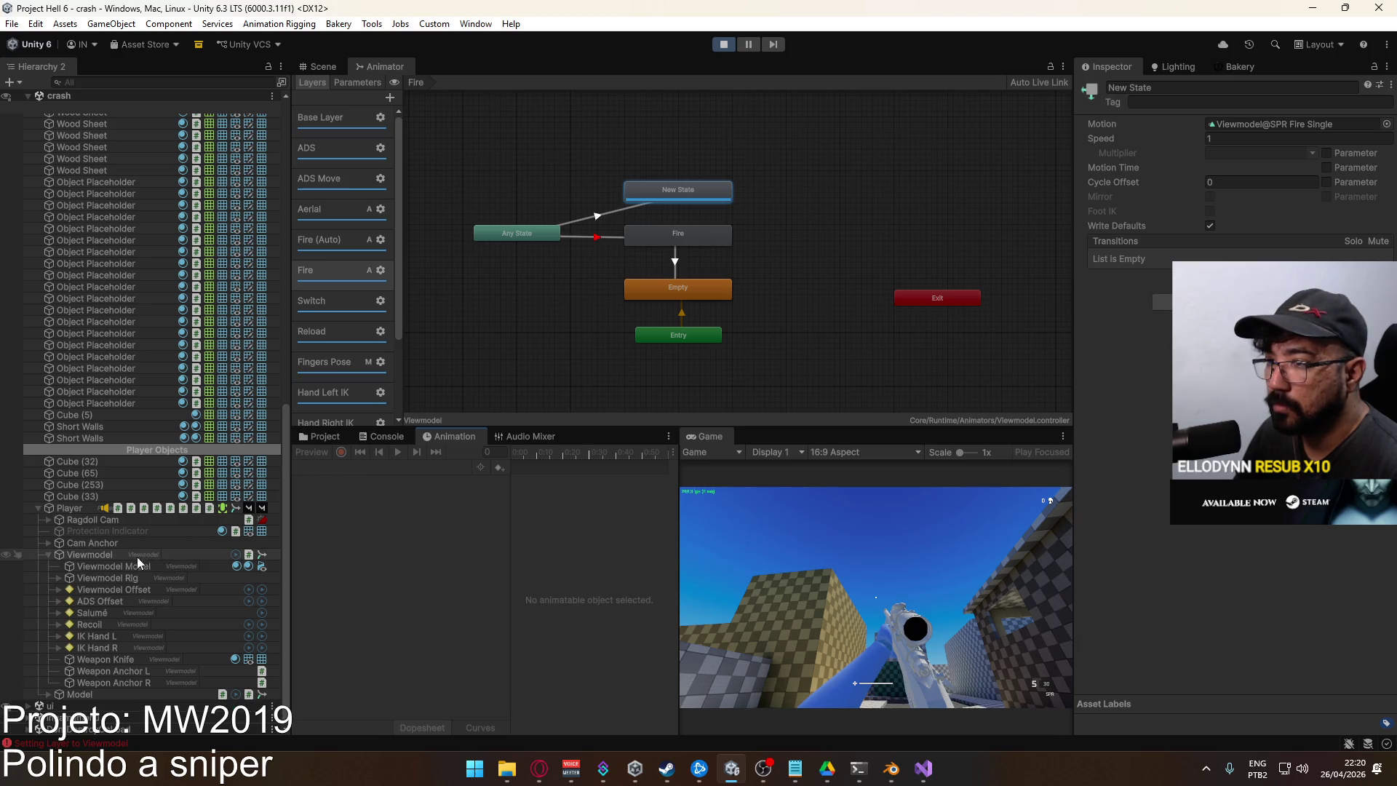
click(134, 556)
click(367, 469)
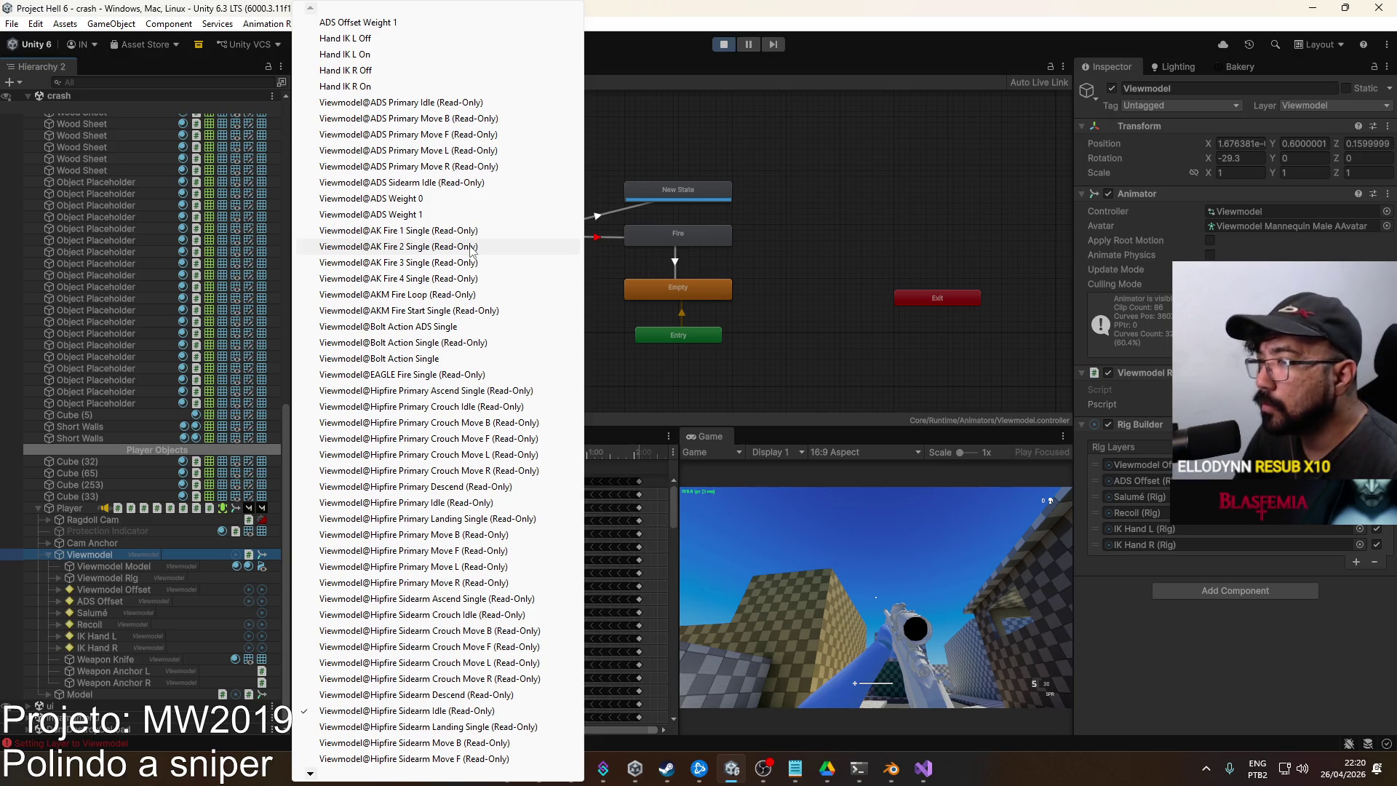
mouse_move(310, 777)
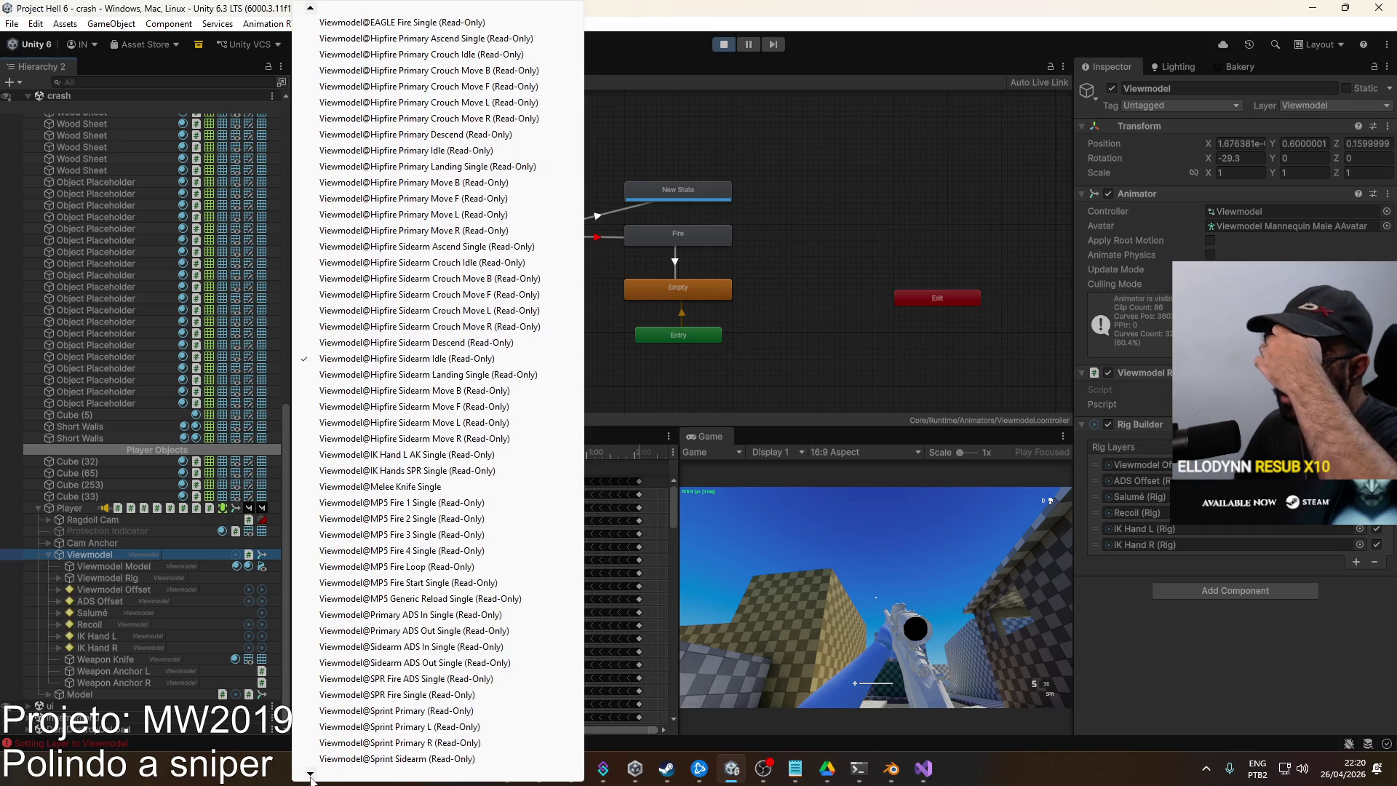
click(467, 680)
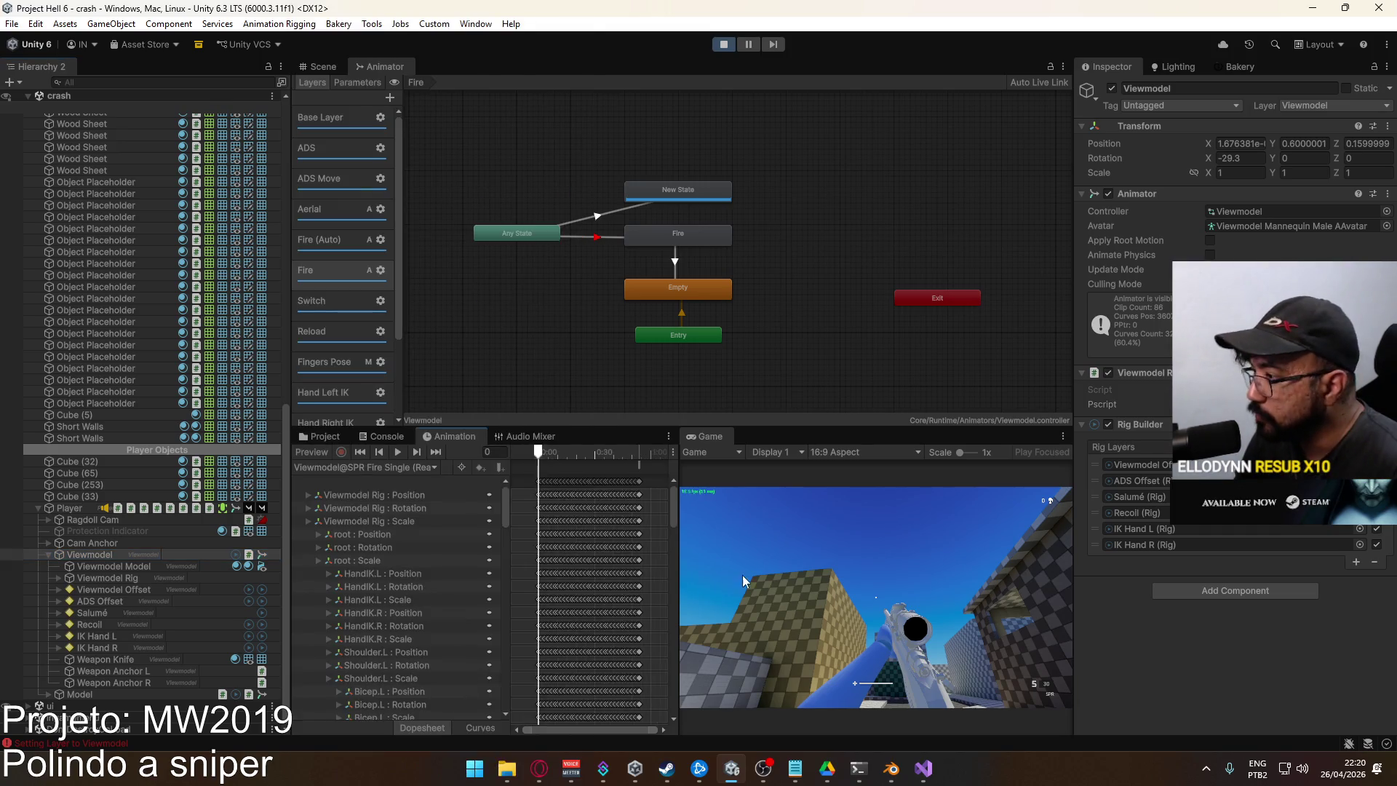
click(399, 452)
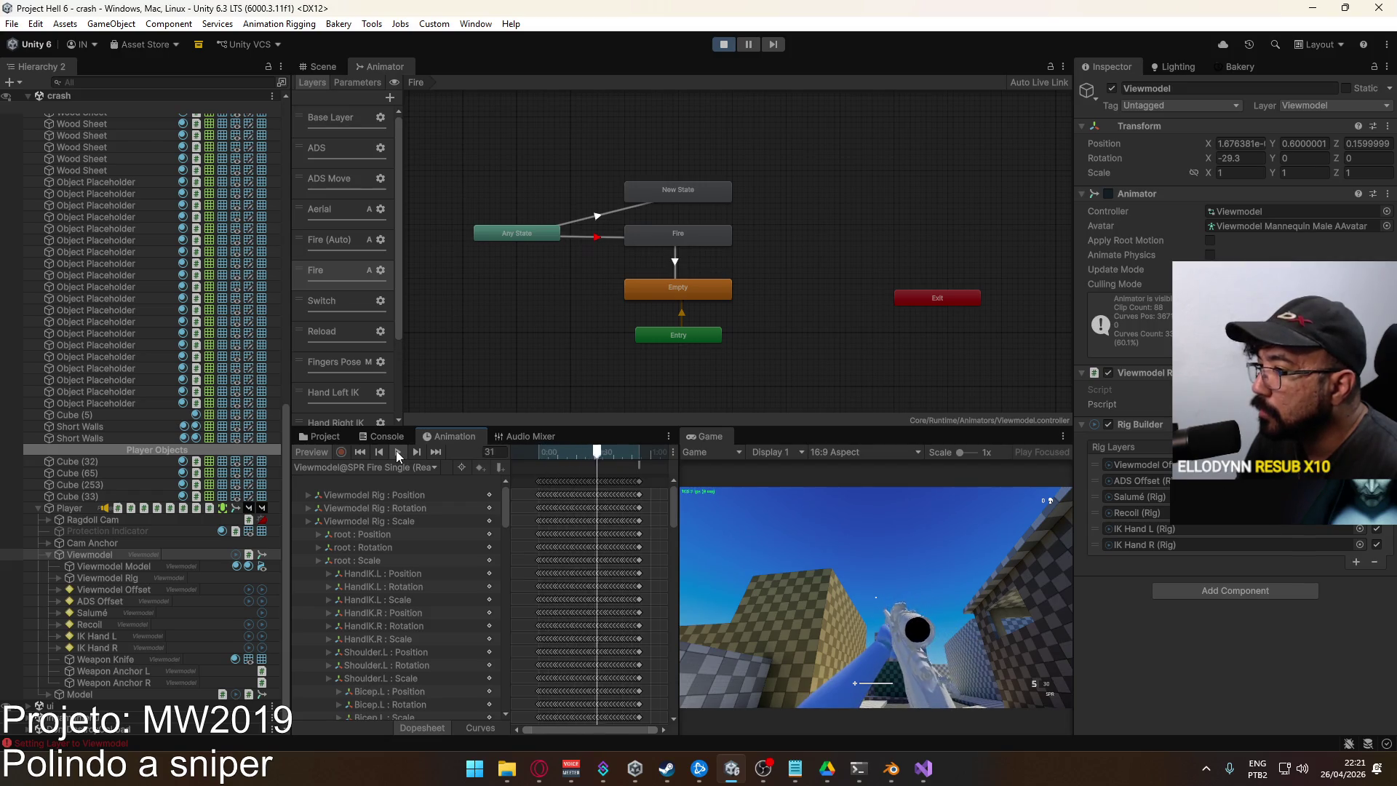
click(342, 451)
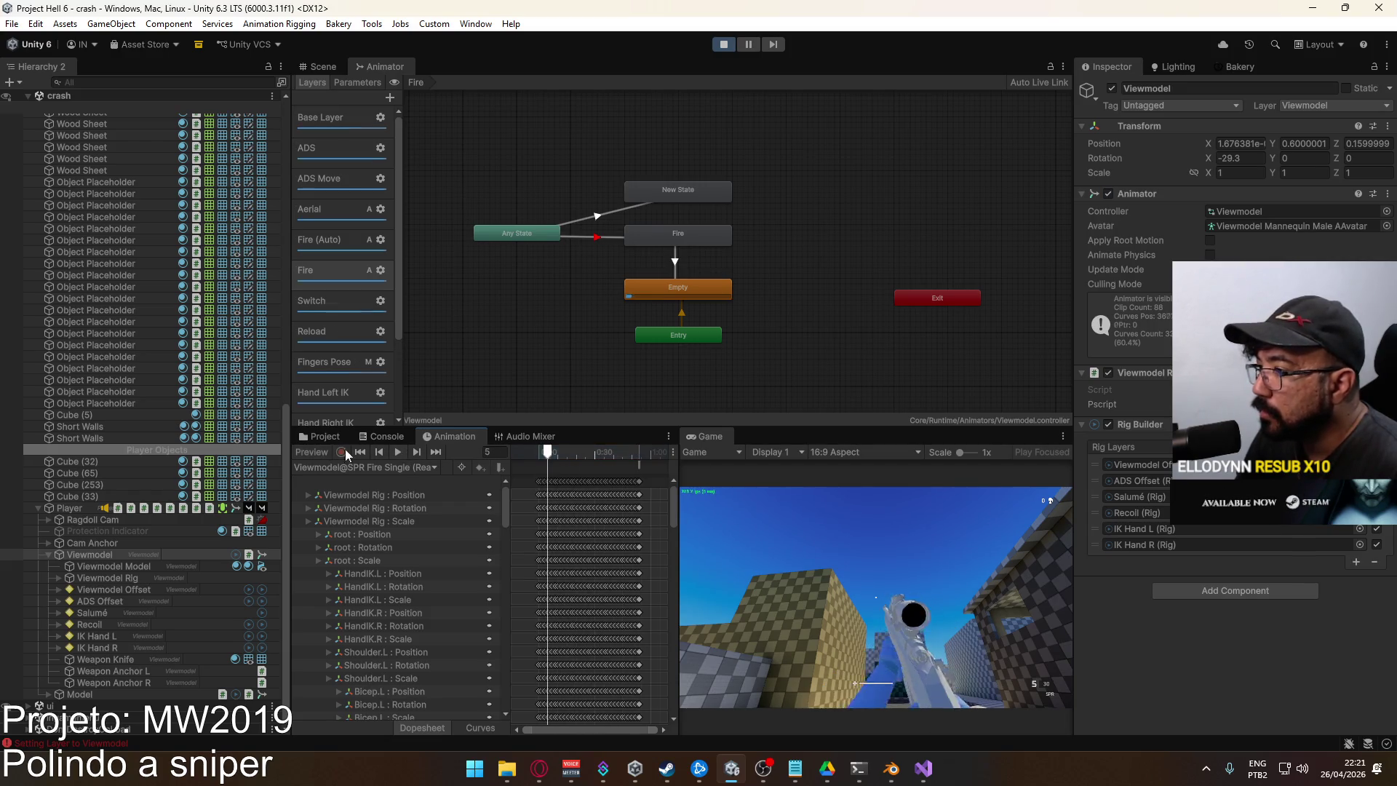
click(866, 524)
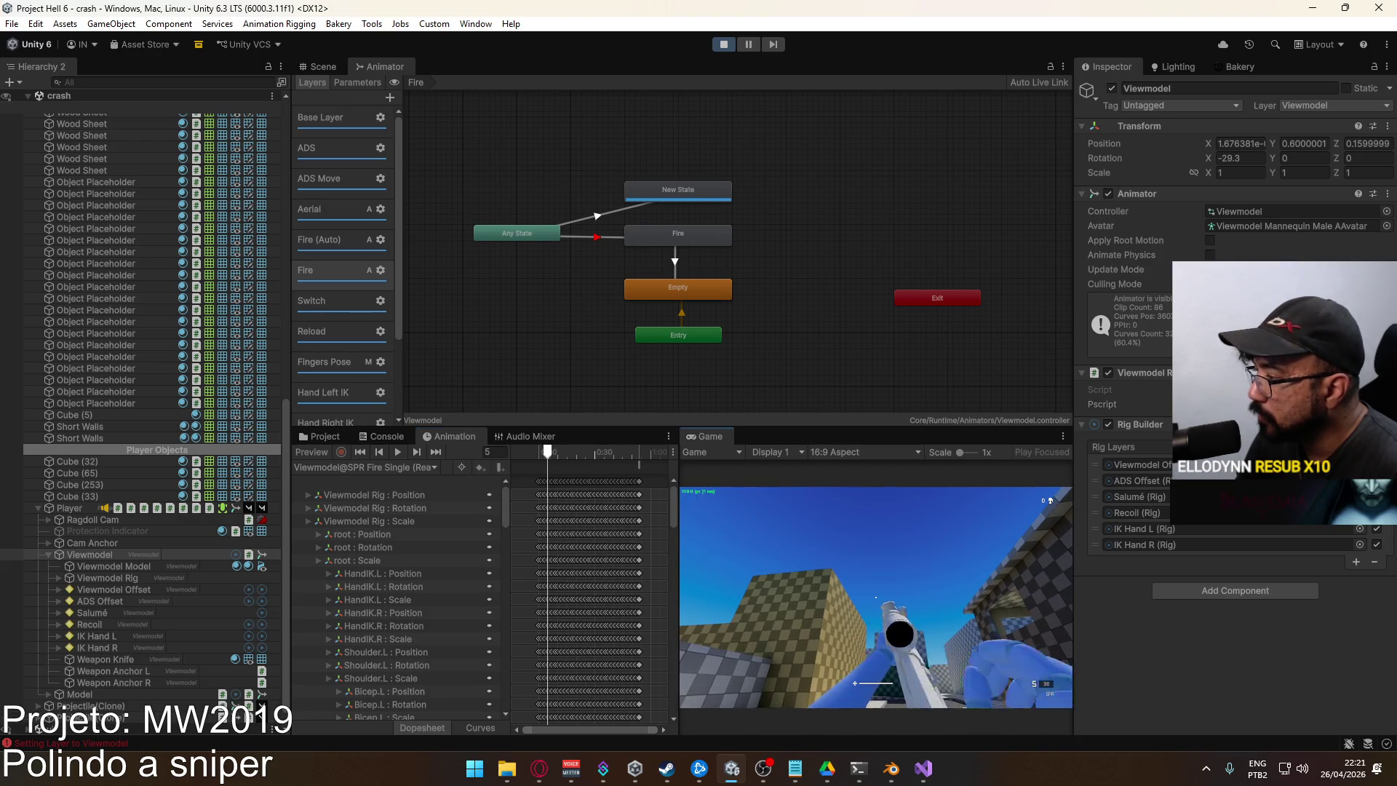
key(Escape)
click(380, 271)
click(547, 301)
click(538, 316)
click(866, 596)
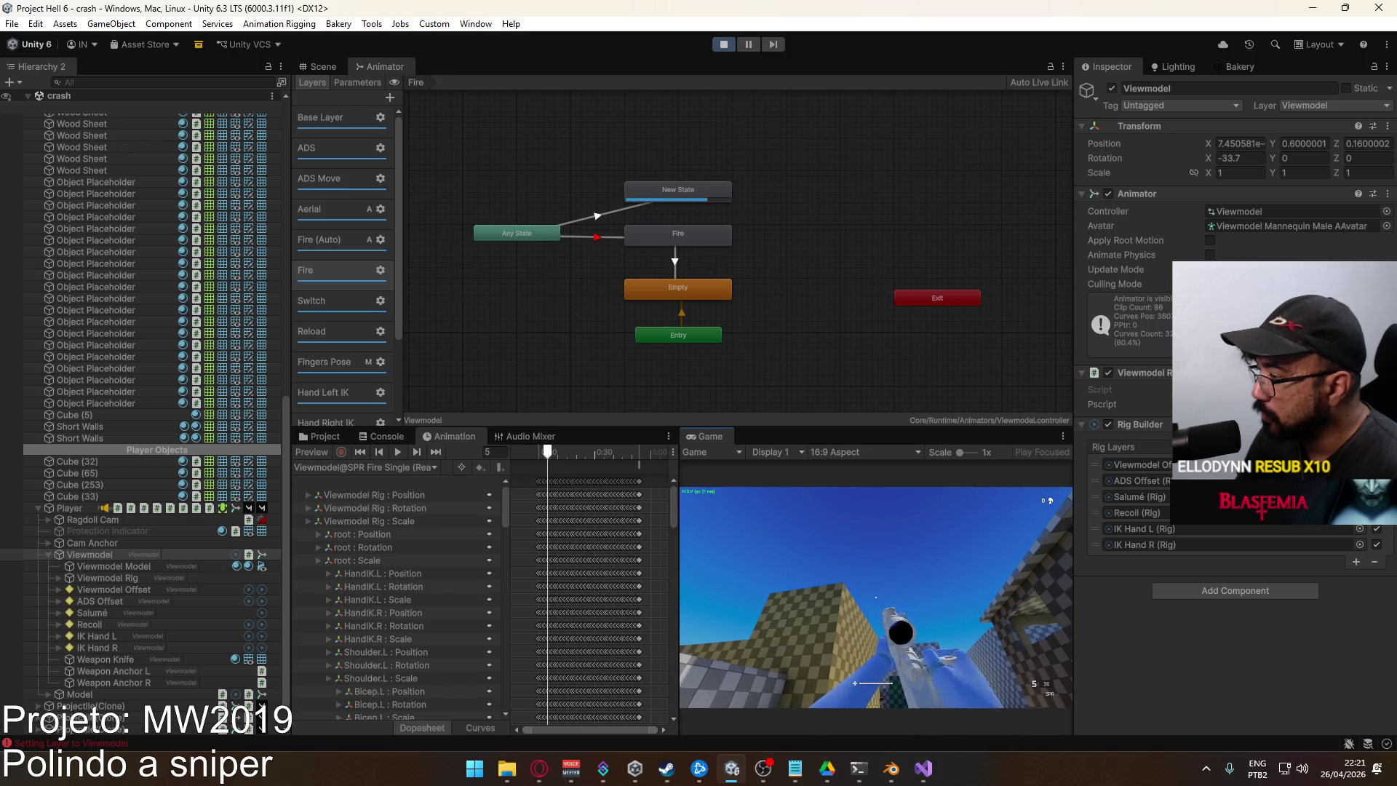
key(super)
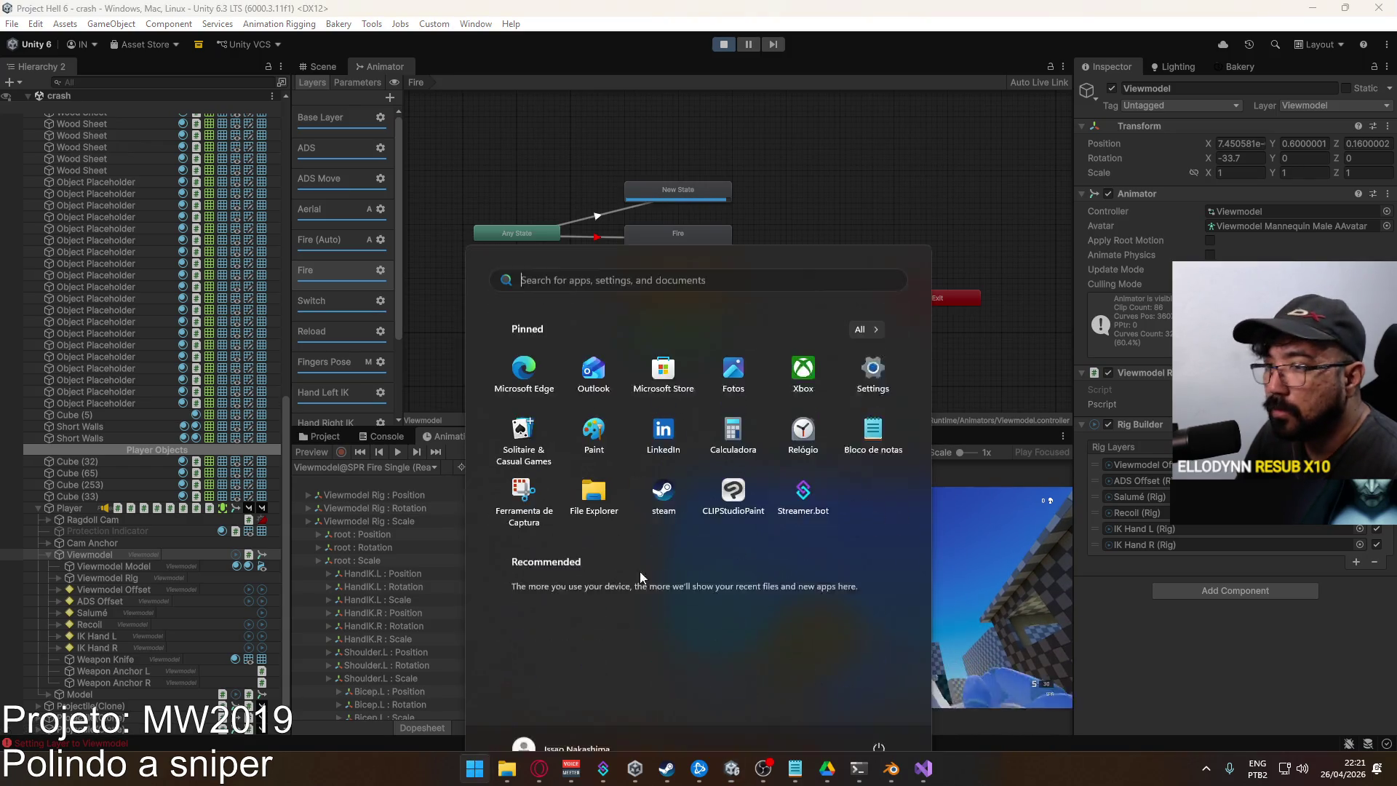
Inspect the Recoil and Salumé rig objects, briefly expanding Salumé's Left and Right children
key(Escape)
click(121, 614)
click(112, 623)
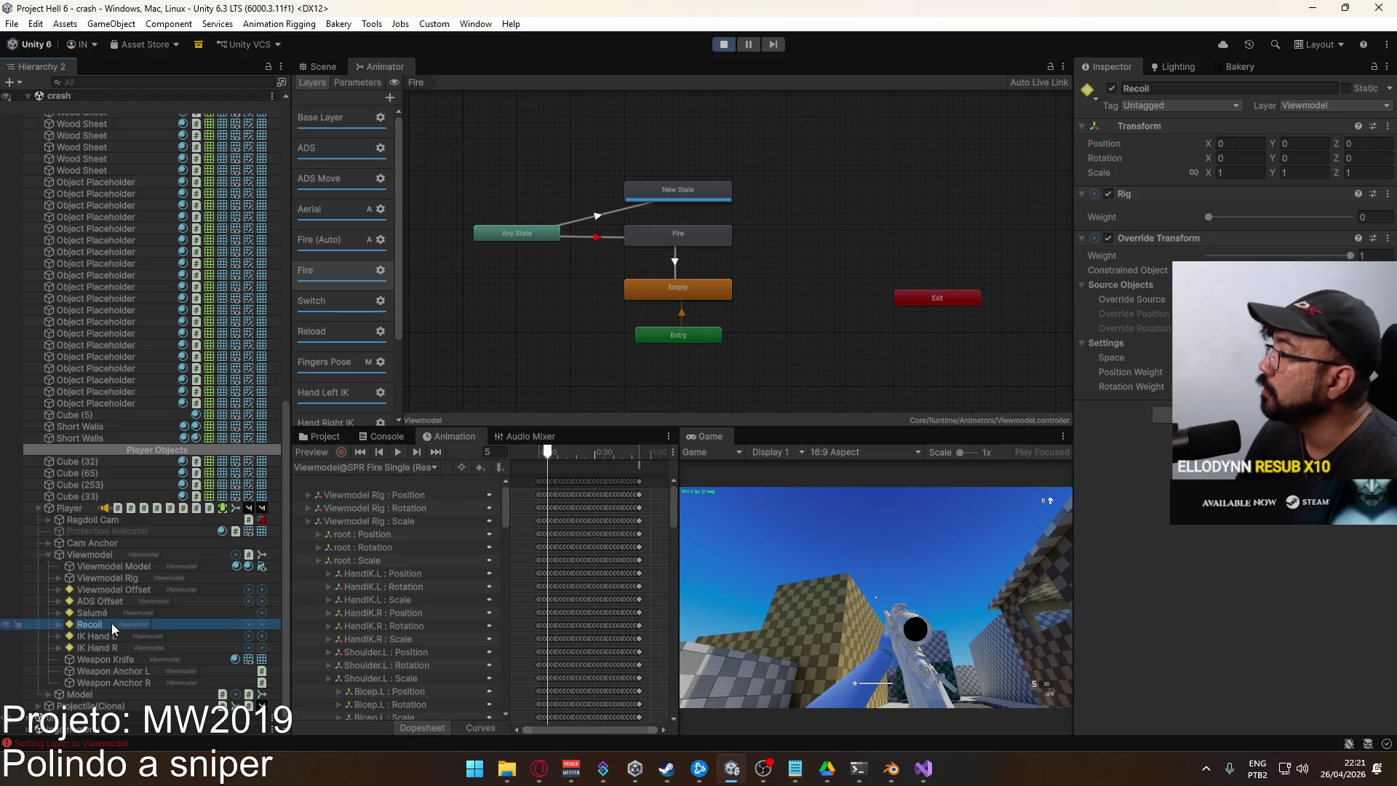
click(107, 613)
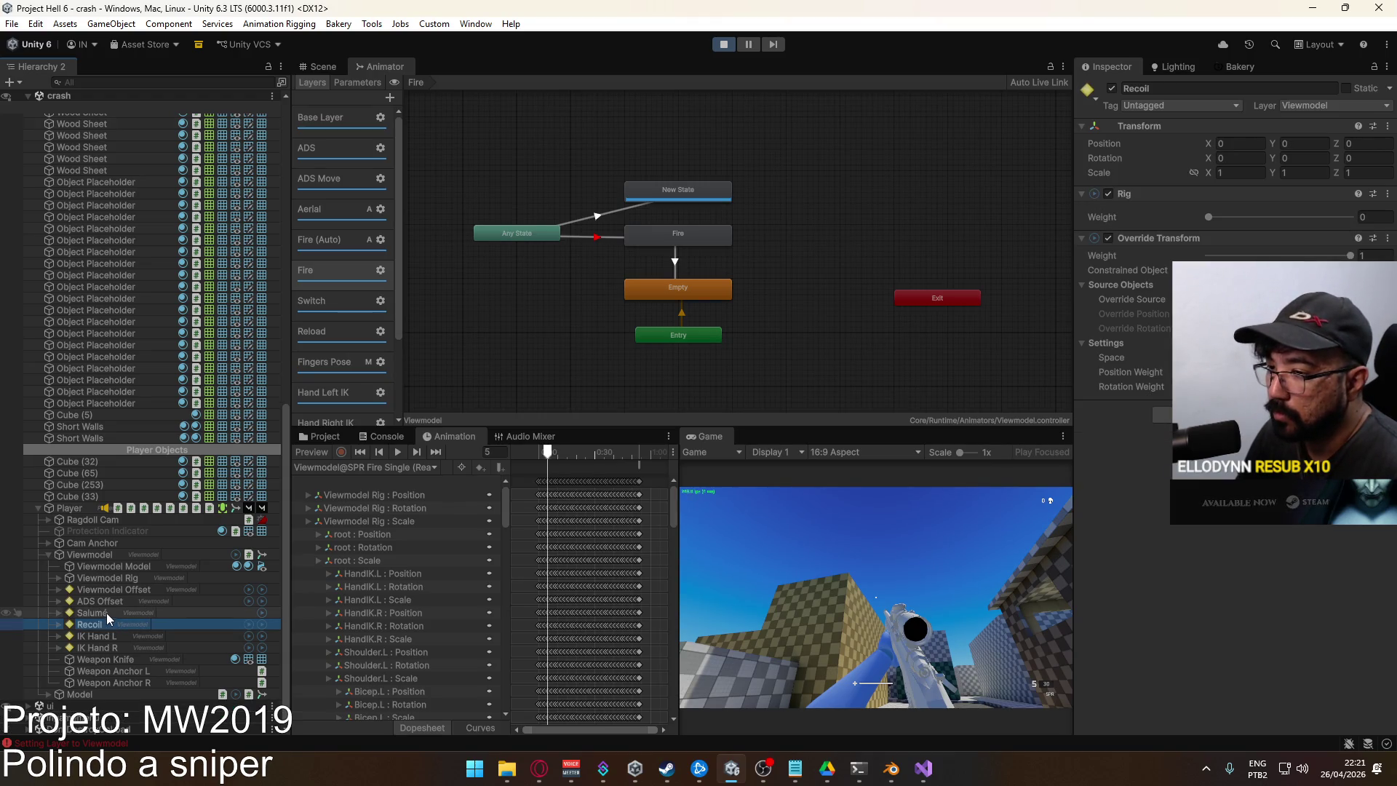
click(58, 612)
click(56, 611)
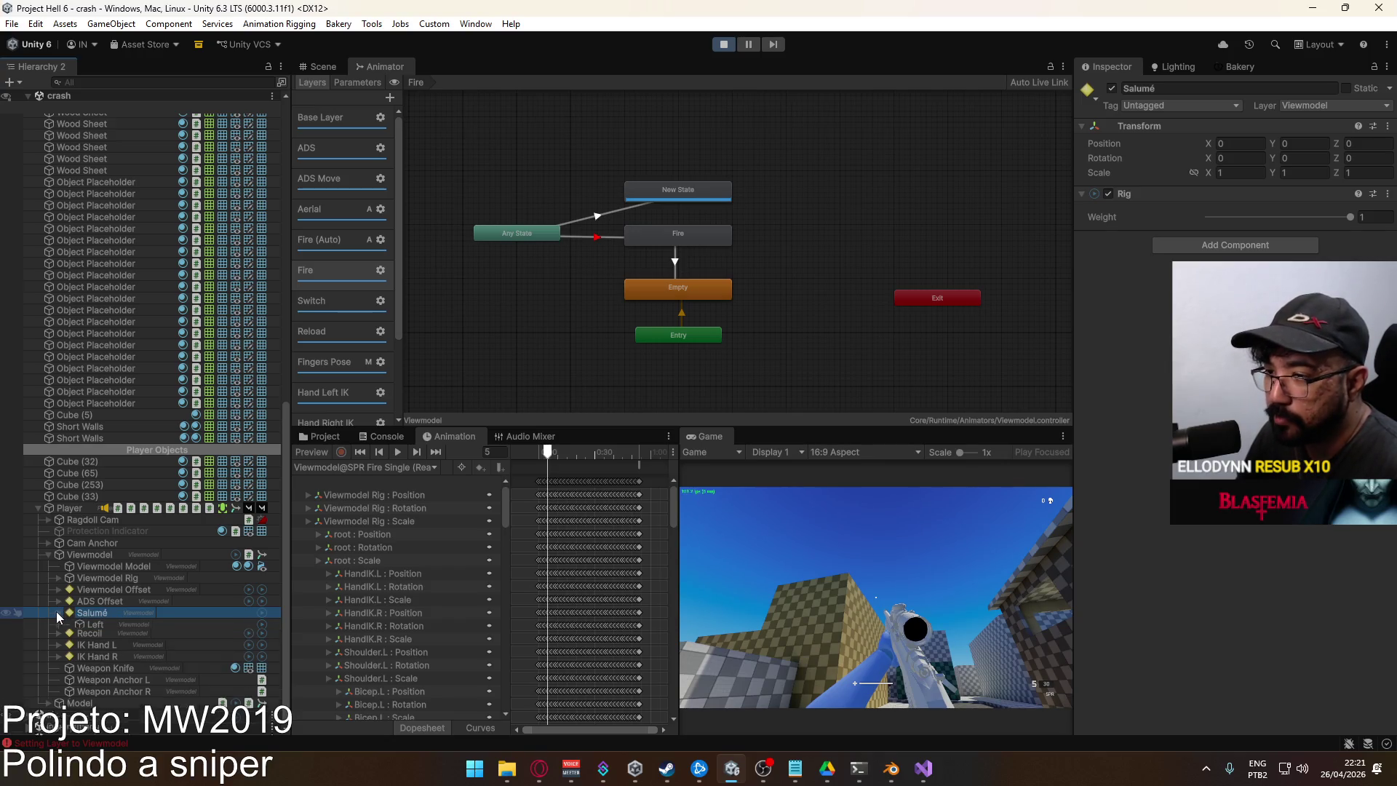
click(87, 625)
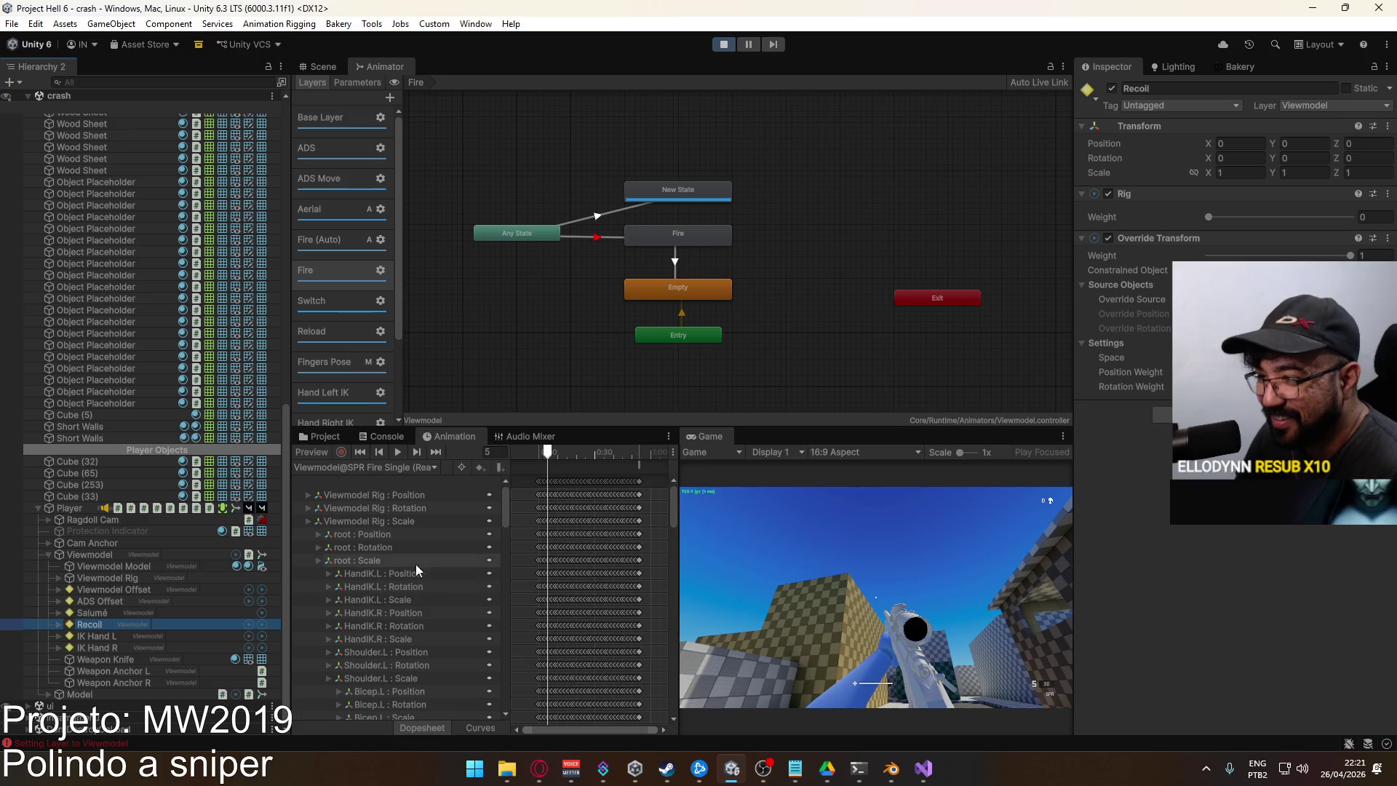
Fire the sniper in the running game, then return to the Animator's Fire layer
click(875, 557)
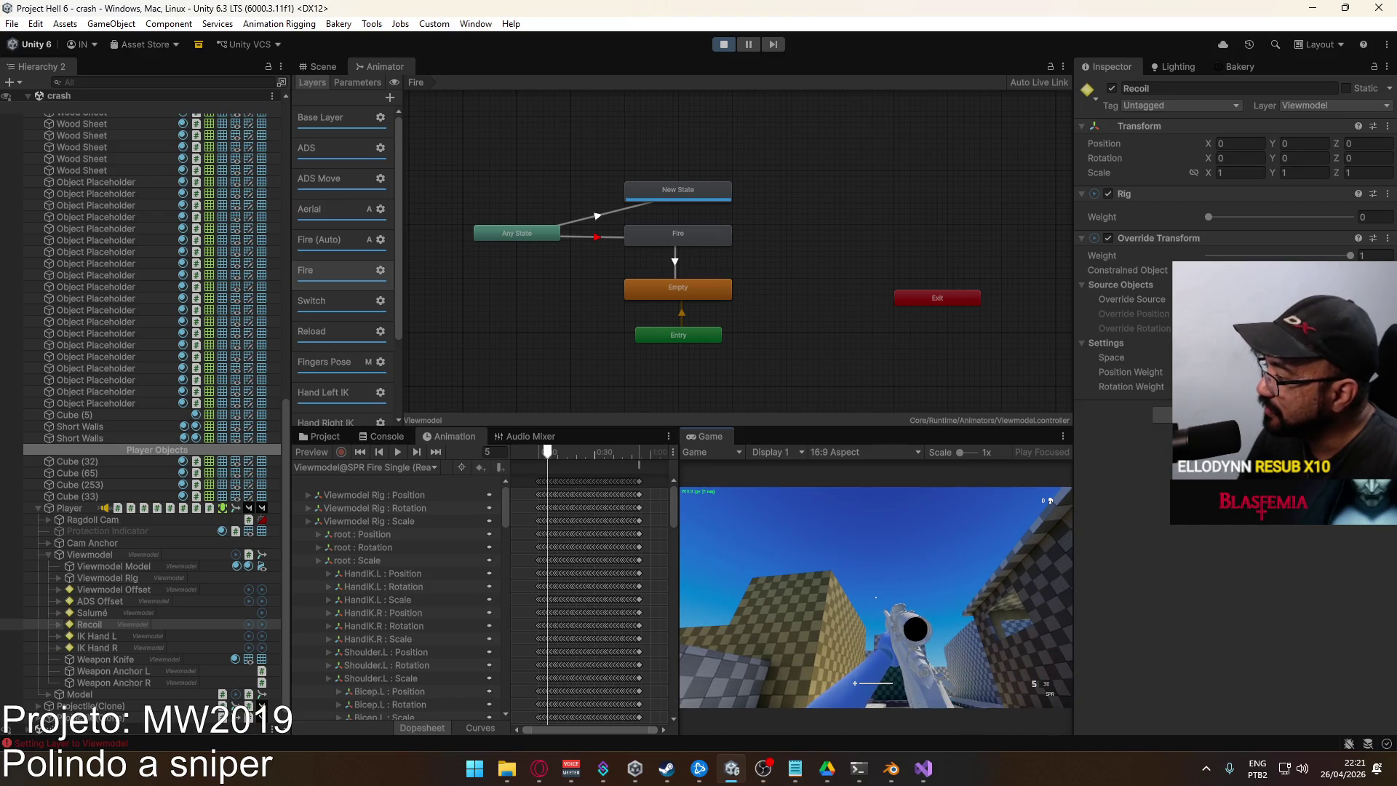
key(super)
key(super)
click(339, 280)
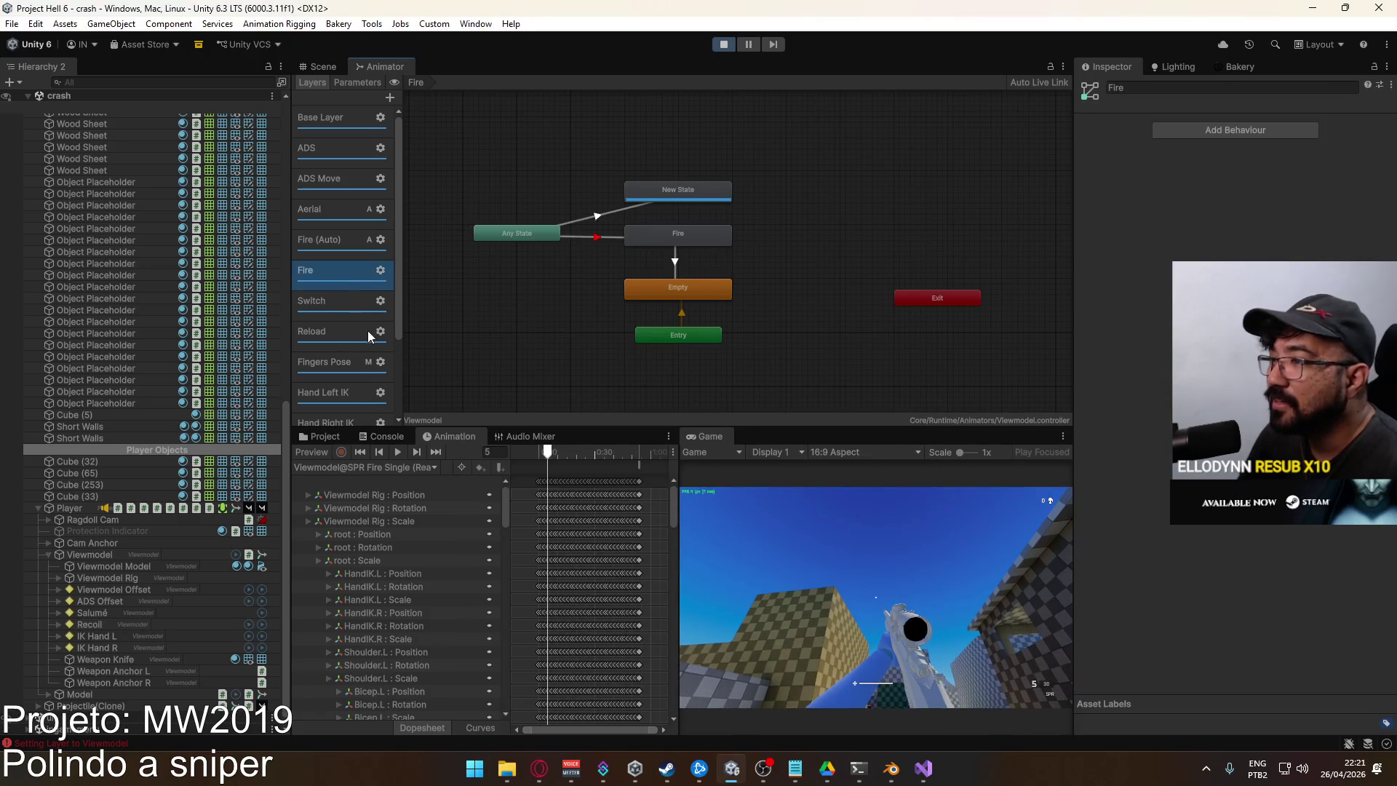
scroll(367, 342, down, 3)
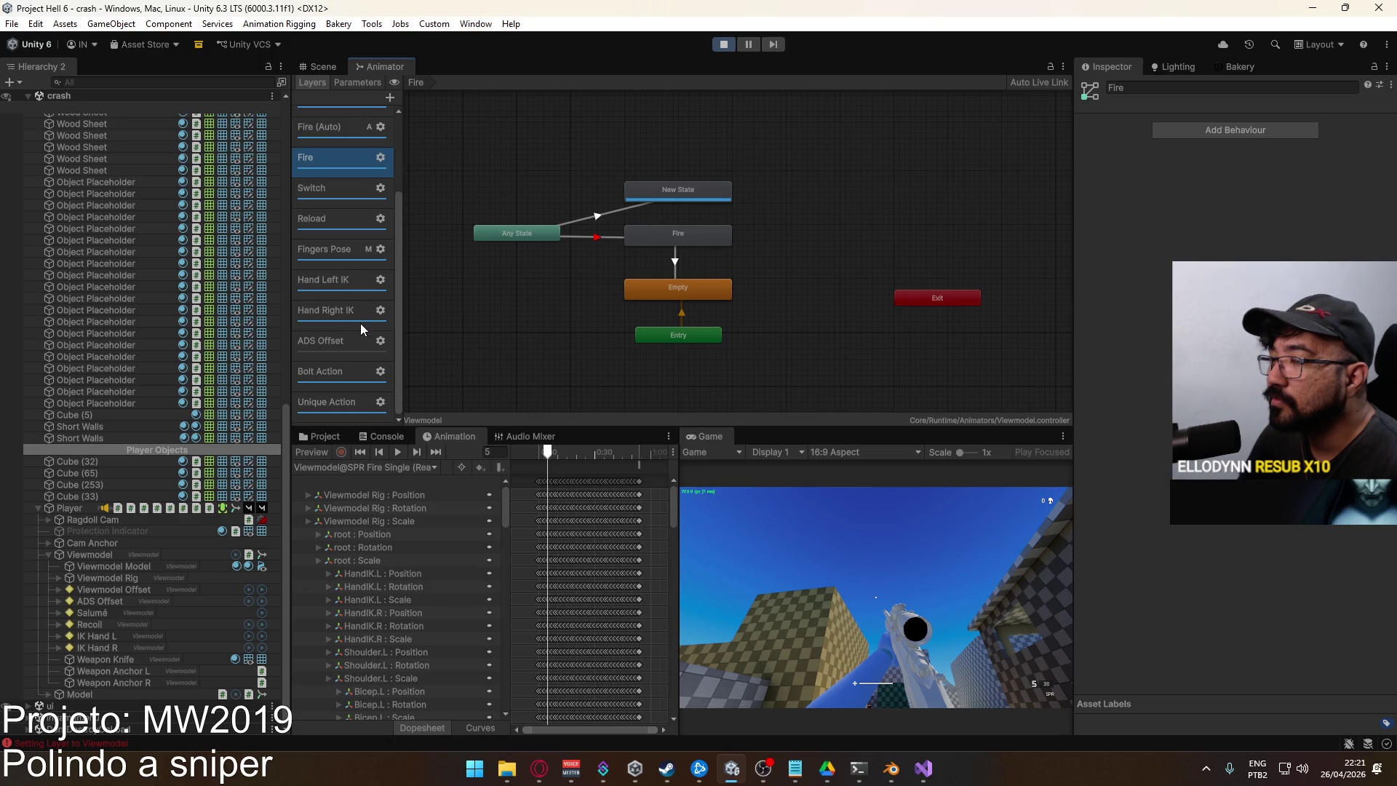
scroll(360, 325, up, 1)
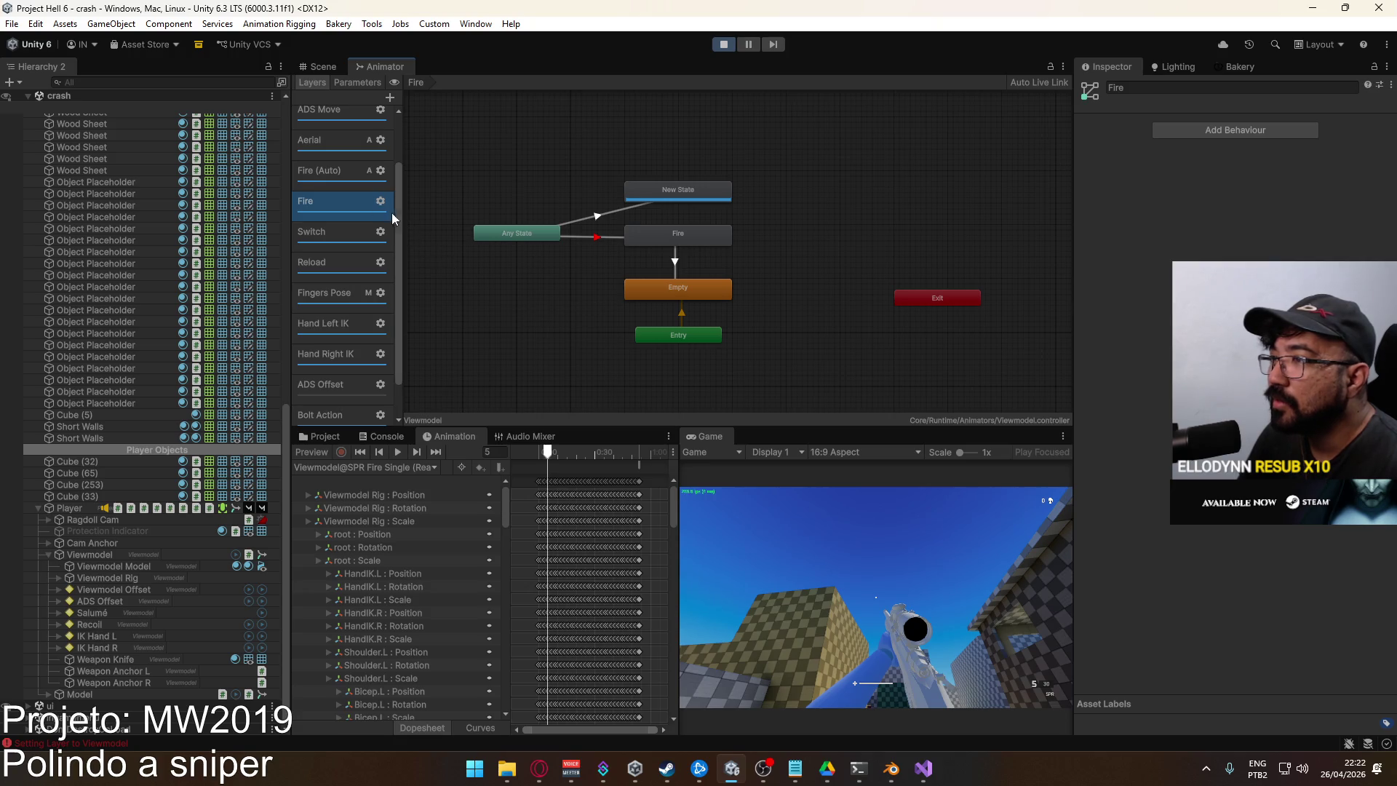
click(379, 174)
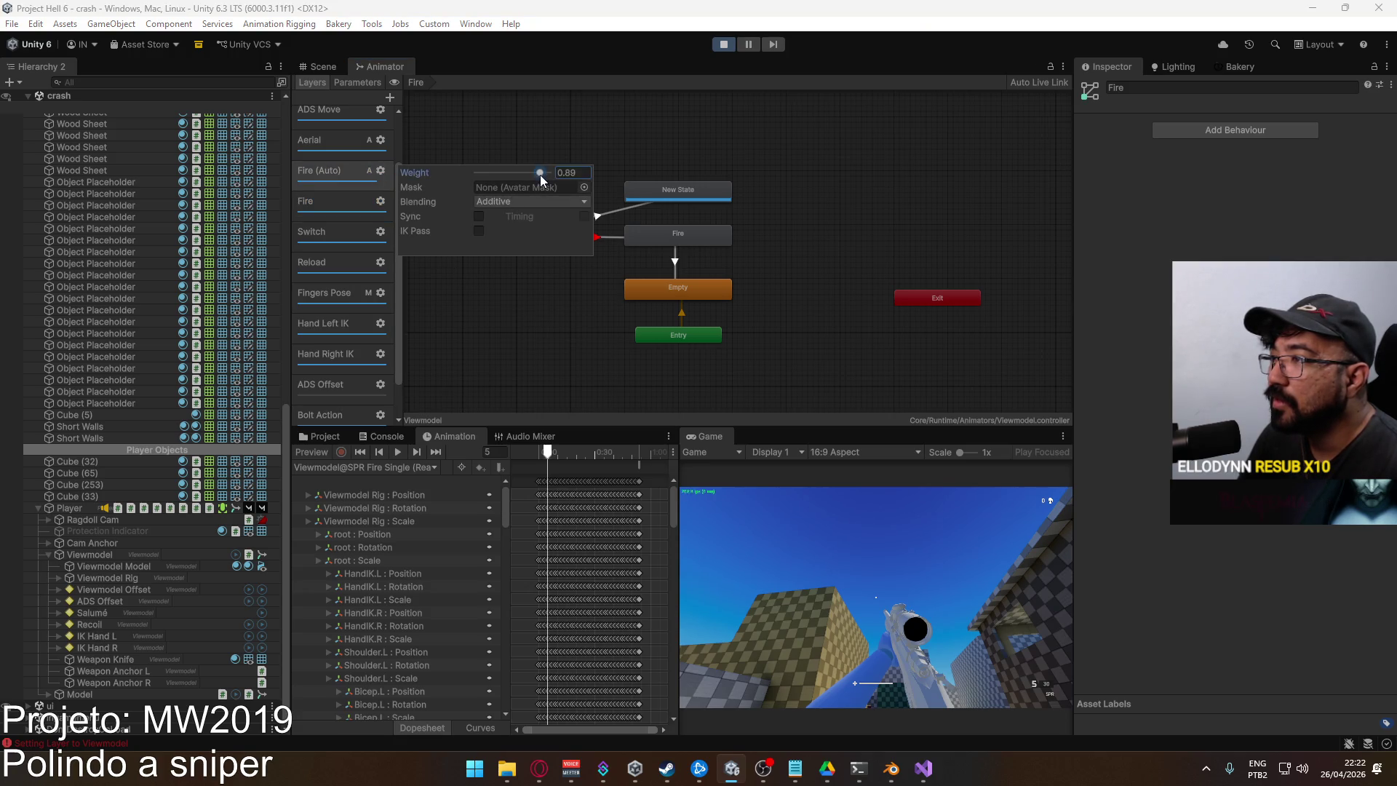
click(583, 335)
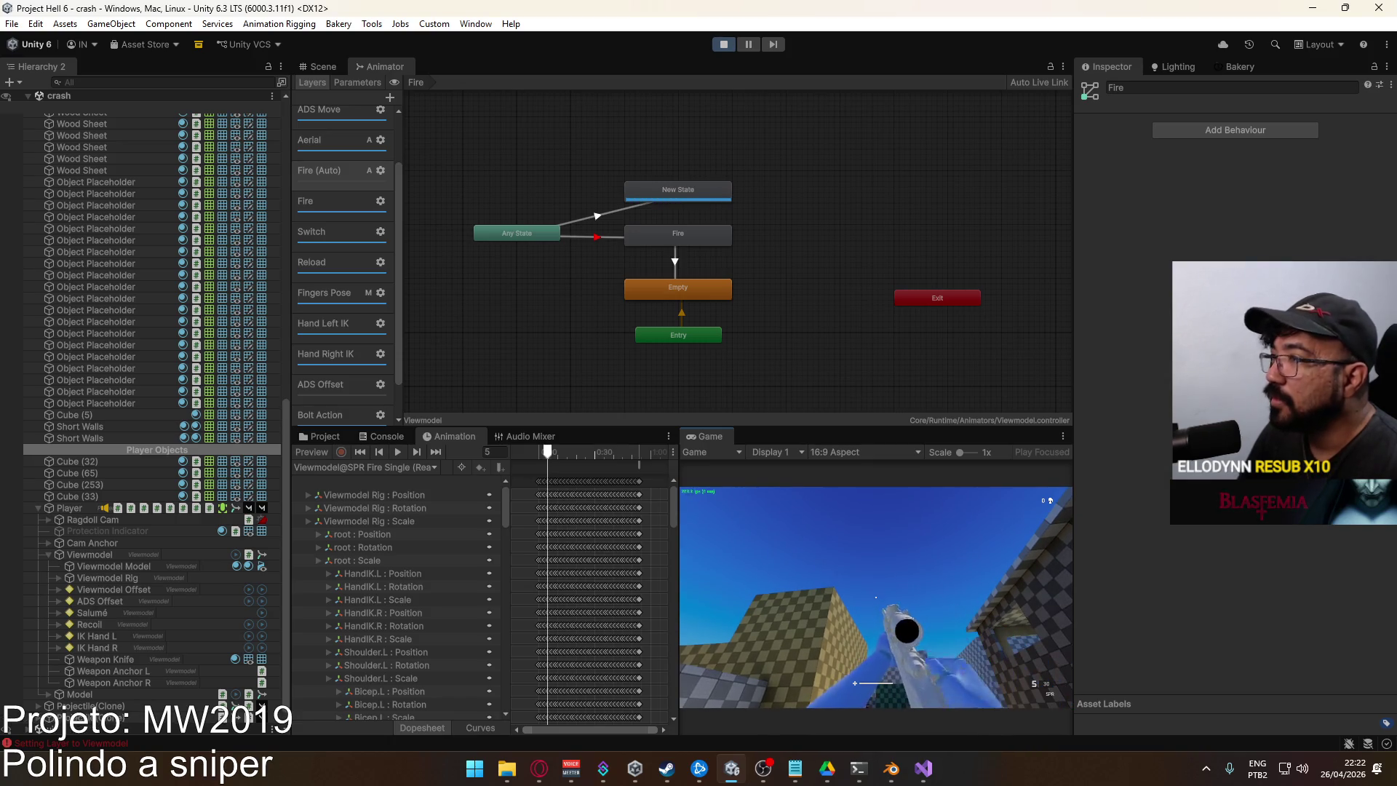
click(379, 171)
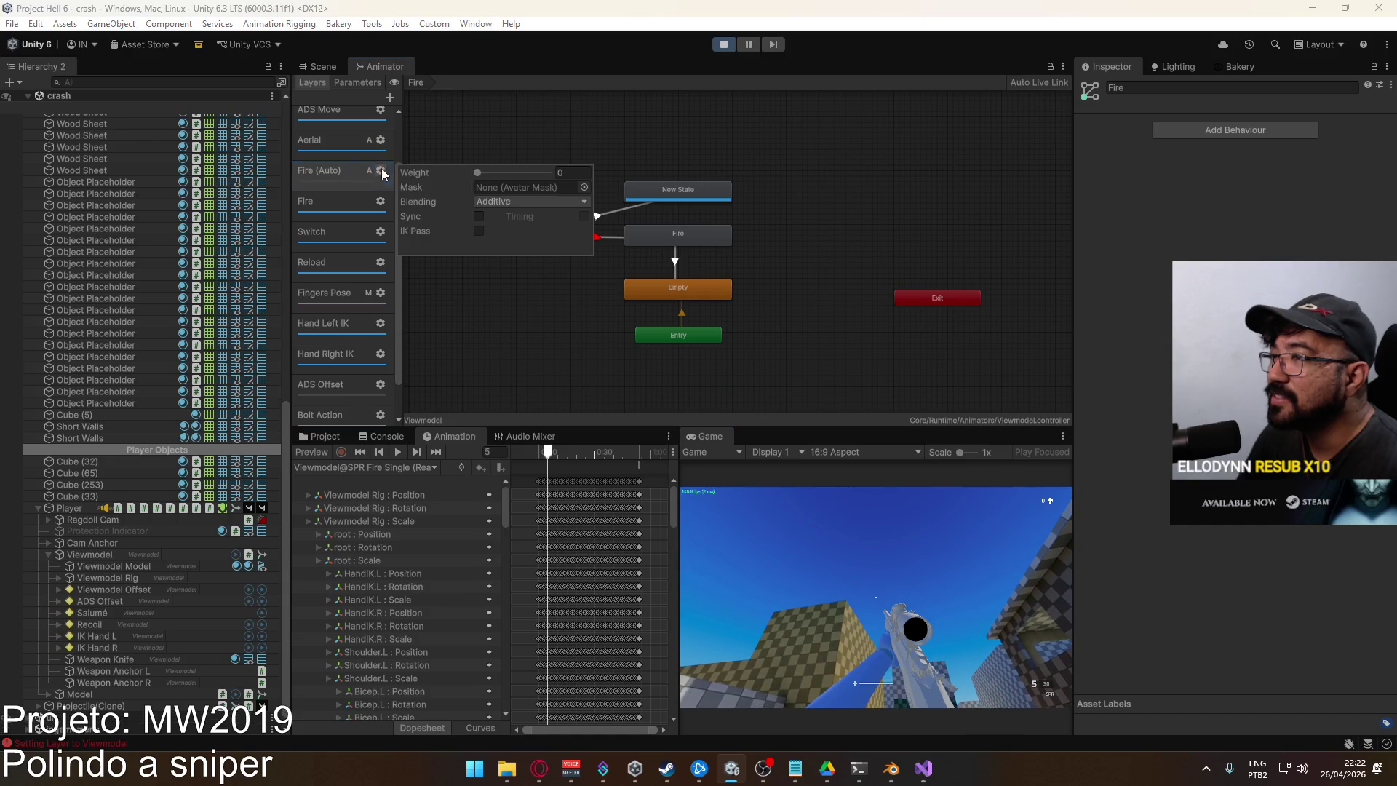
double_click(346, 197)
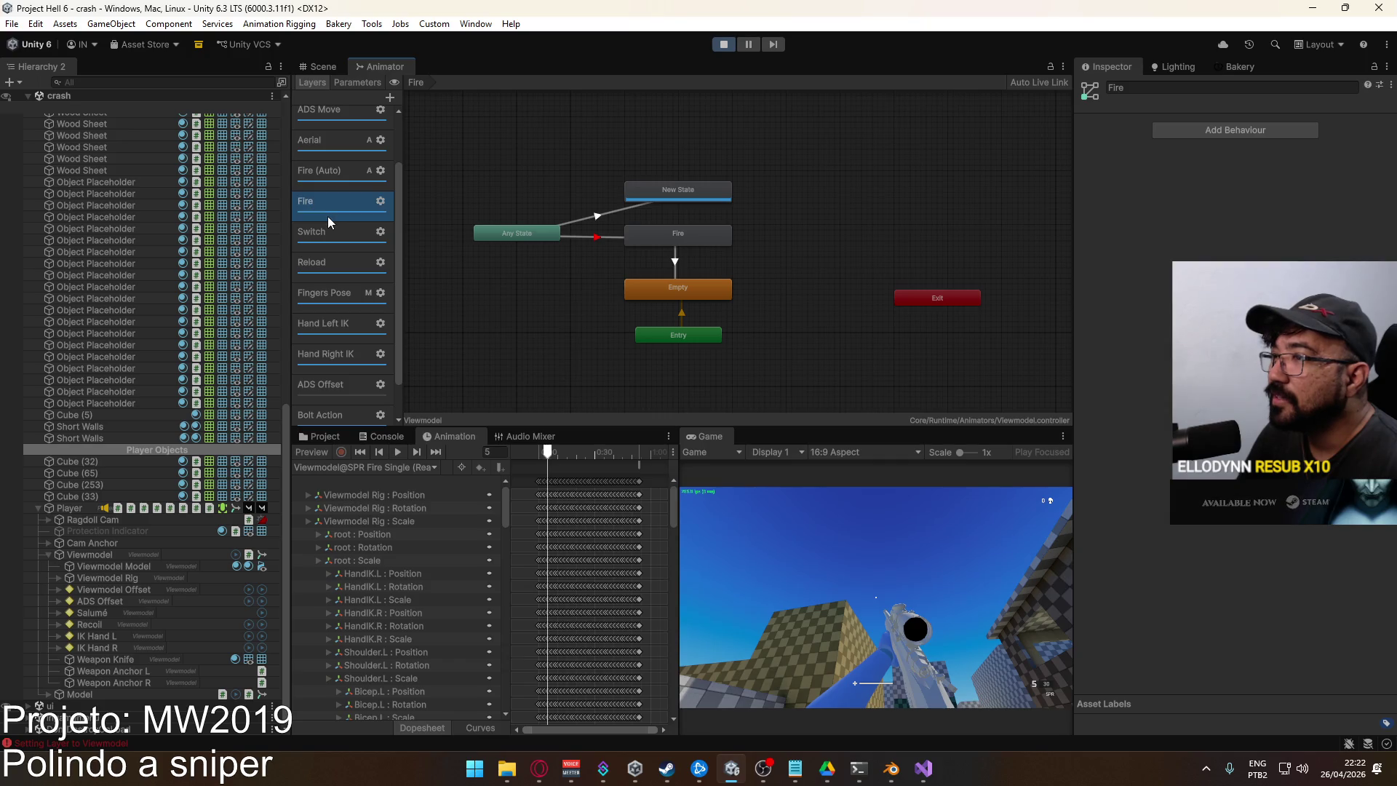
Preview New State's Viewmodel@SPR Fire Single clip, scrubbing to frame 47 and replaying it
click(680, 191)
click(1242, 124)
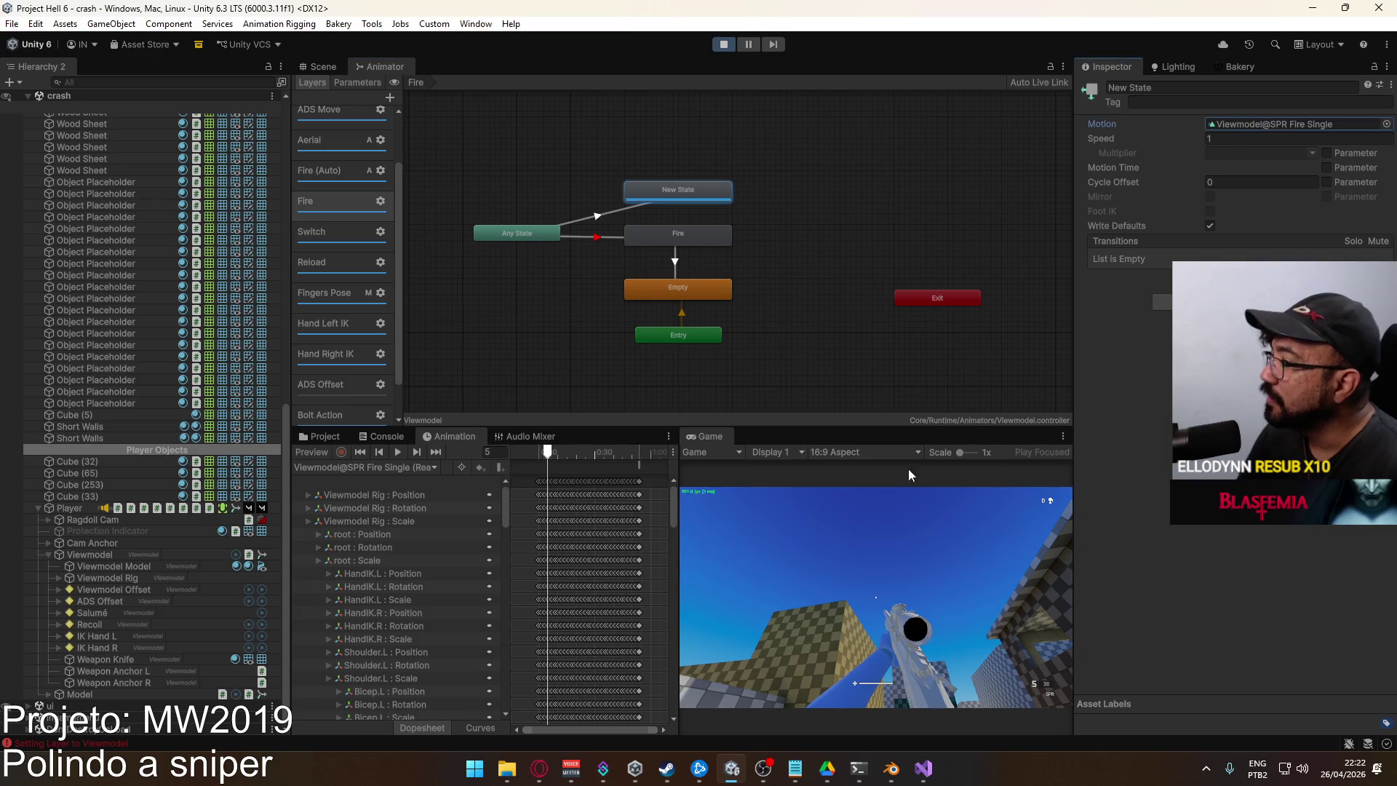
click(397, 453)
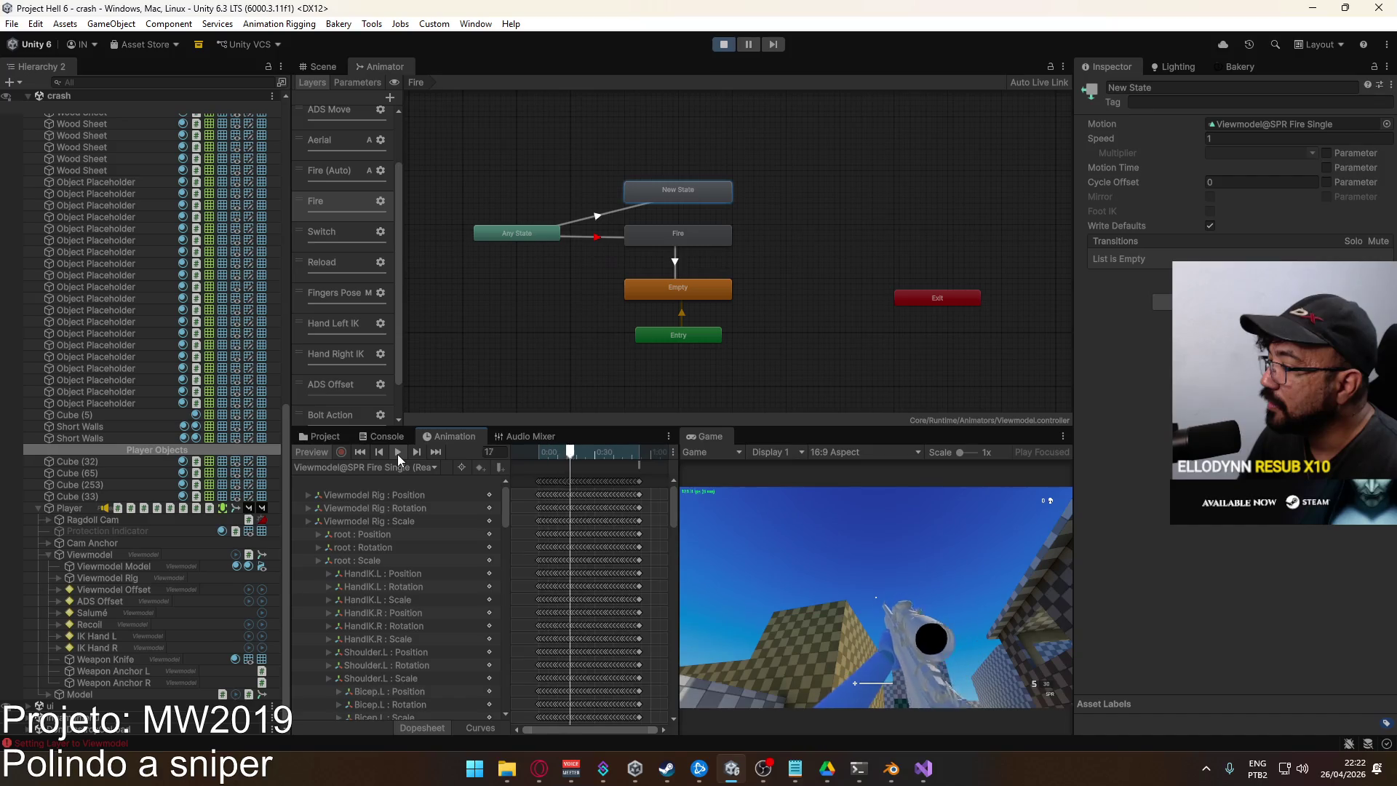
click(398, 454)
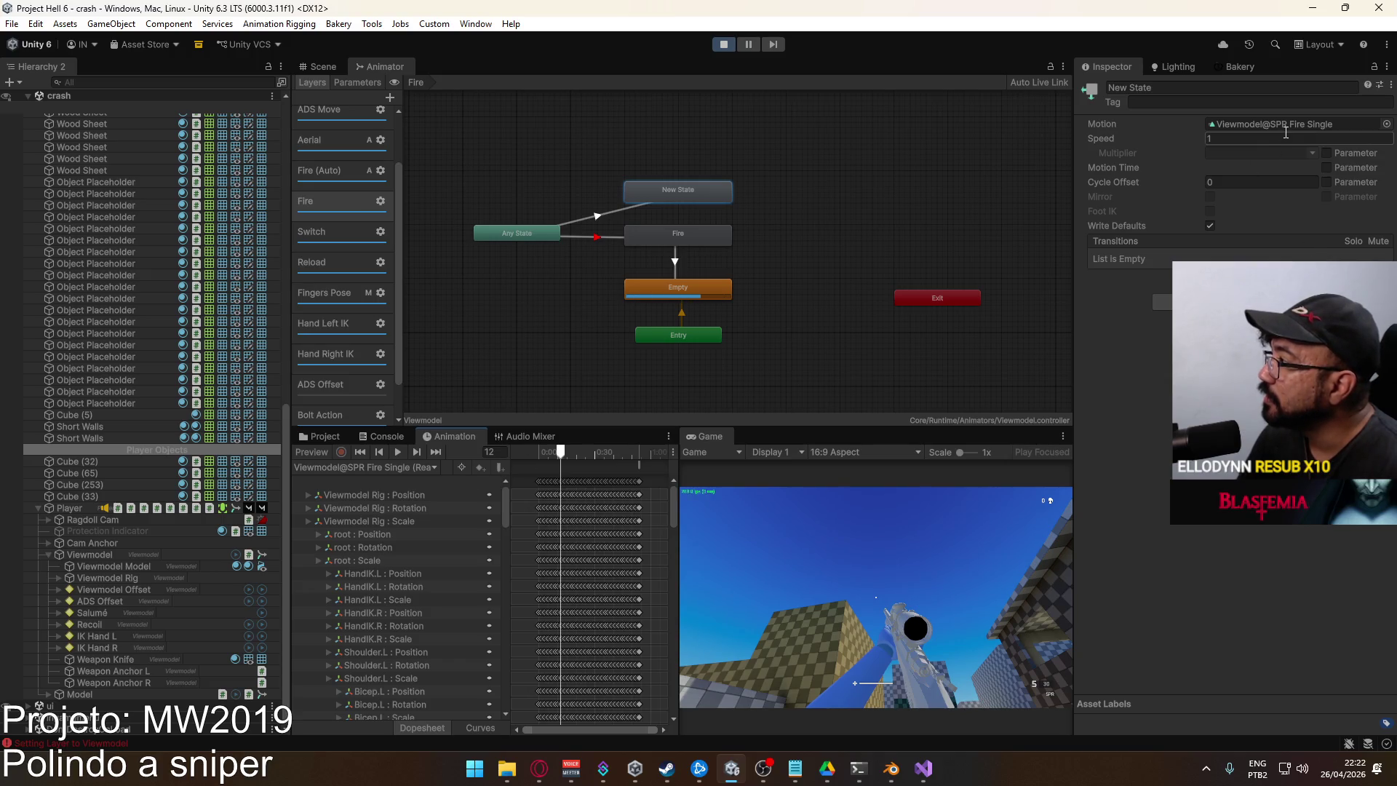
click(333, 439)
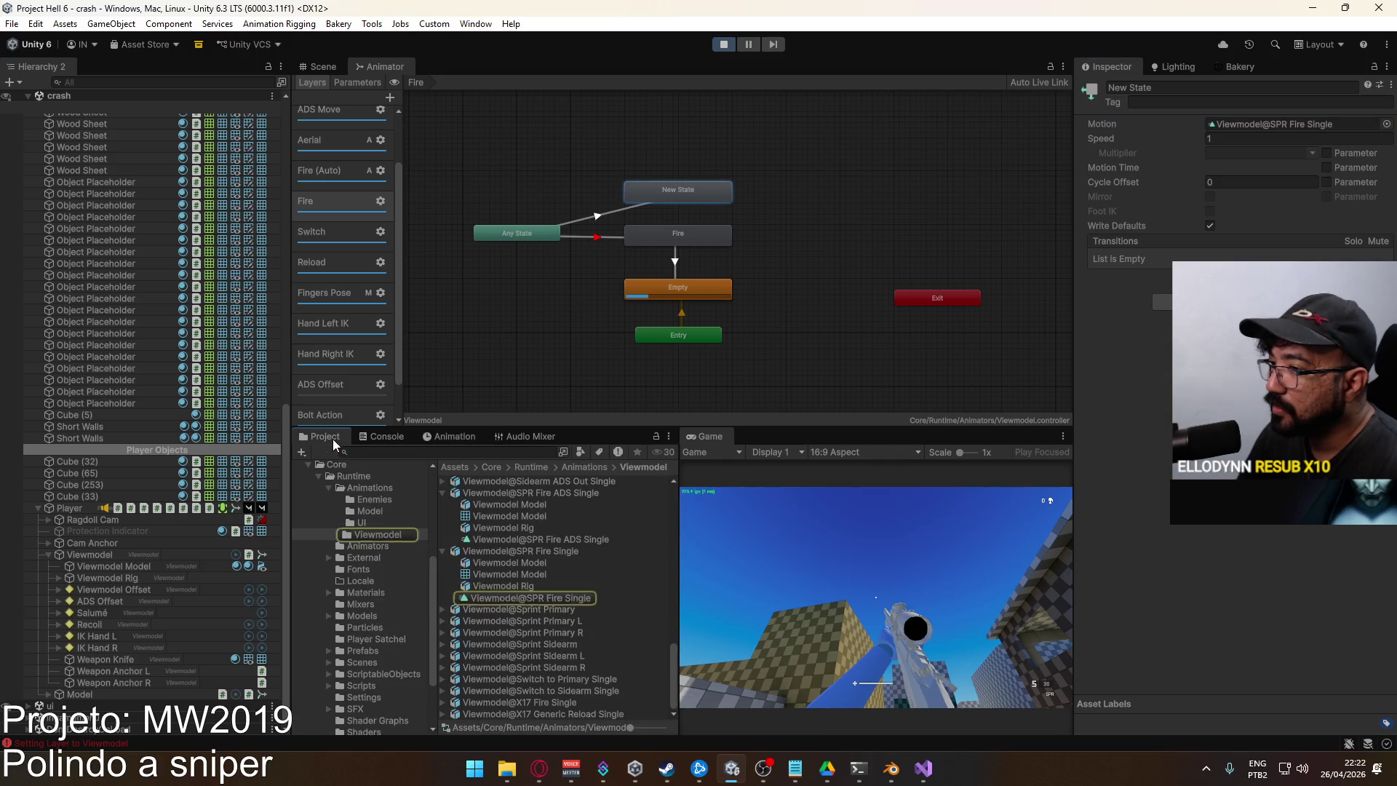
click(543, 595)
click(449, 436)
mouse_move(550, 452)
mouse_down()
mouse_move(627, 452)
mouse_move(538, 452)
mouse_up()
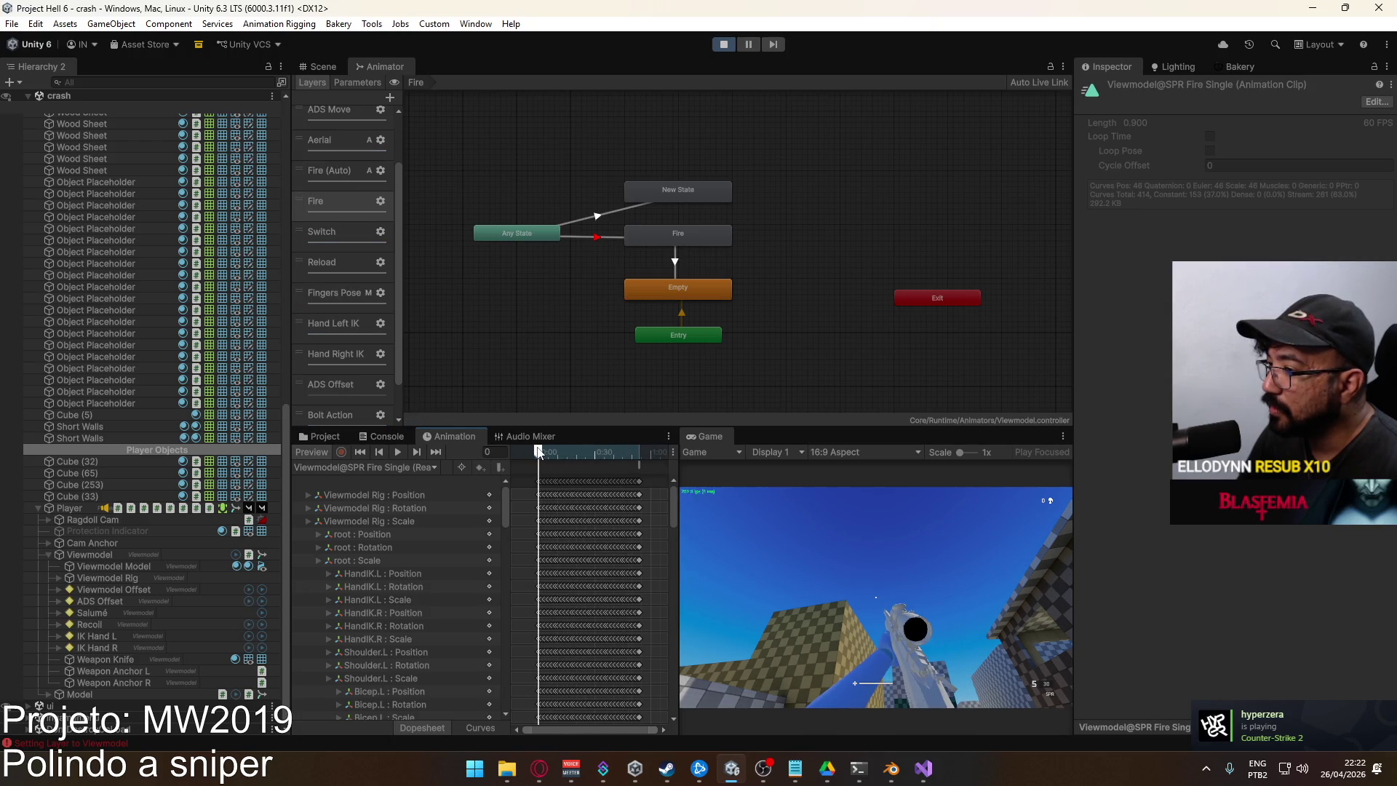
click(399, 452)
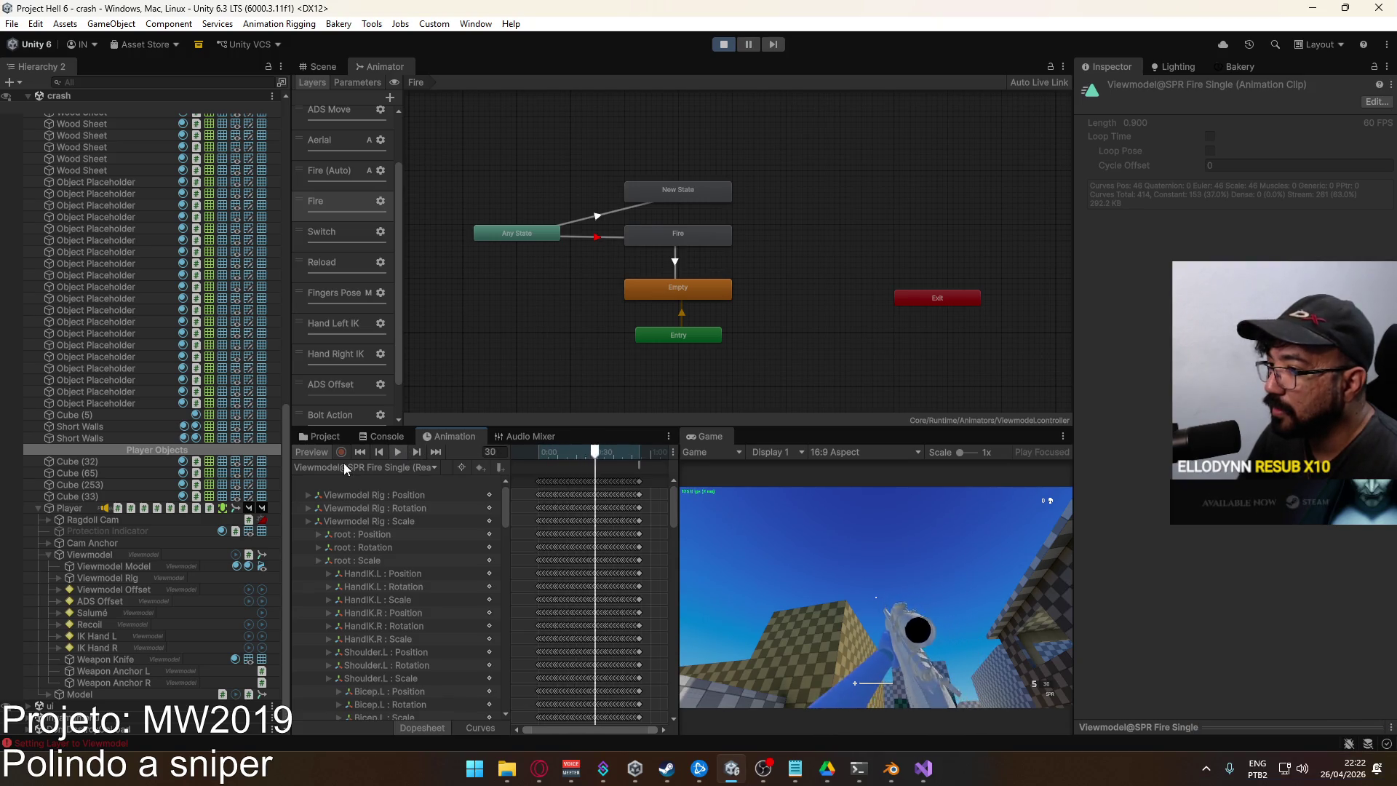
Show the SPR Fire Single source model's import settings from the viewmodel animations folder
click(322, 436)
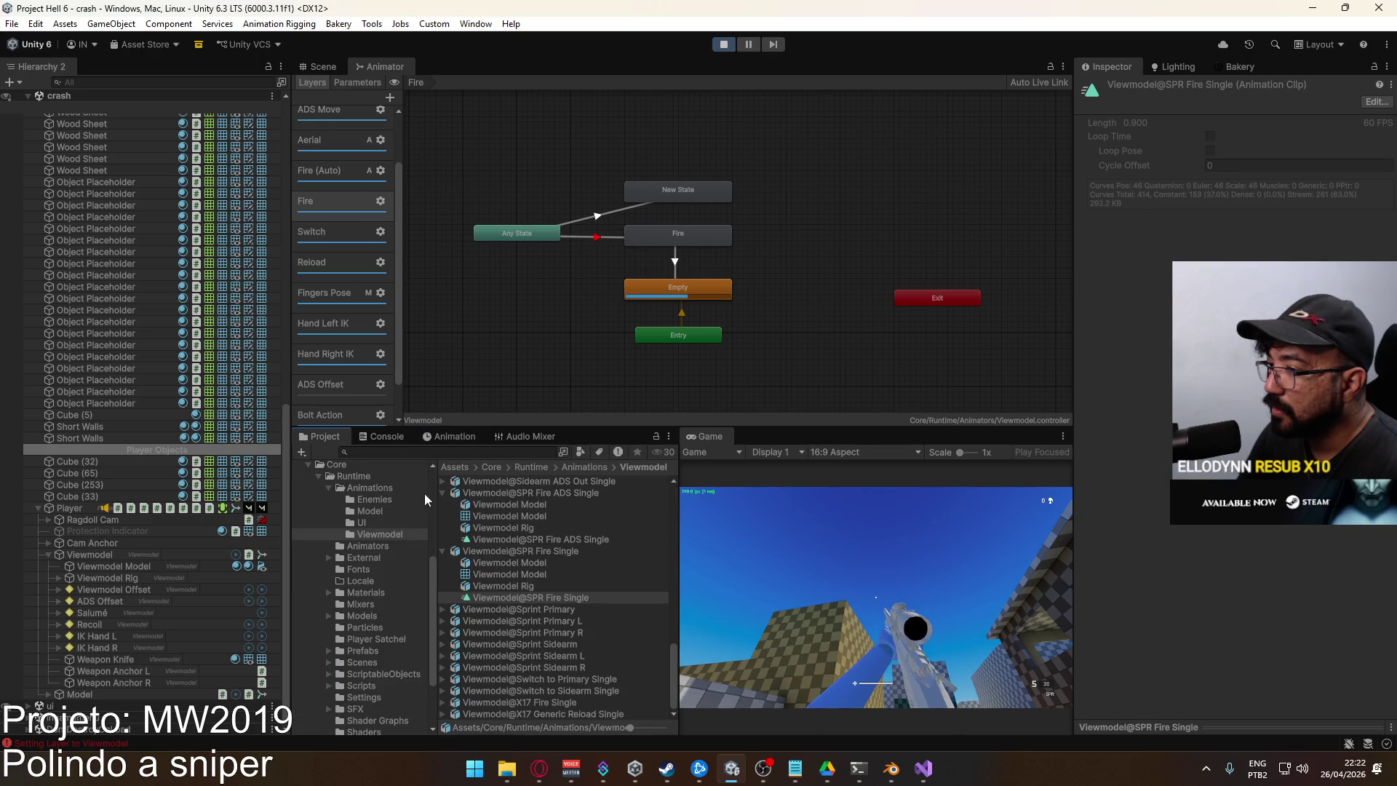
click(538, 552)
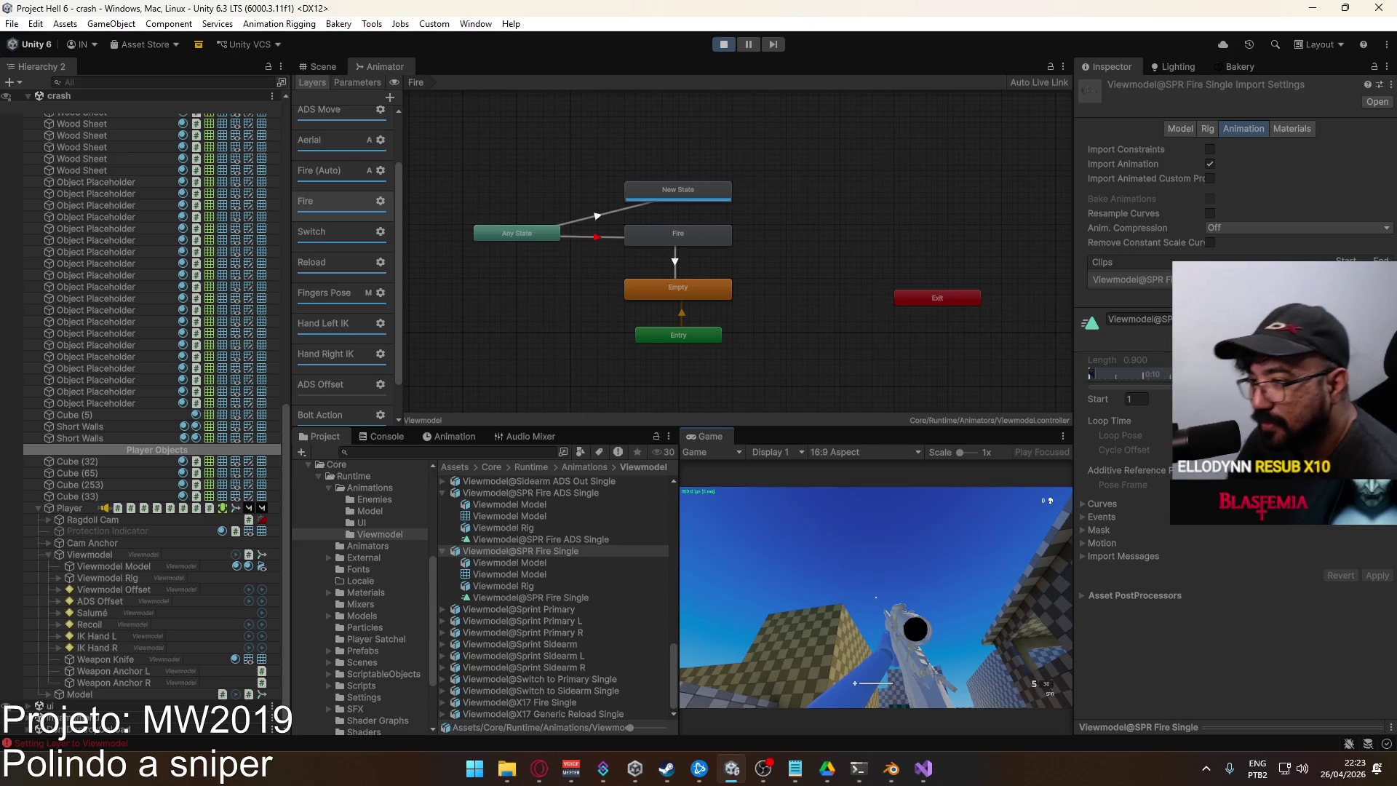
key(super)
Inspect the Recoil rig, then test the sniper in the running game
click(129, 624)
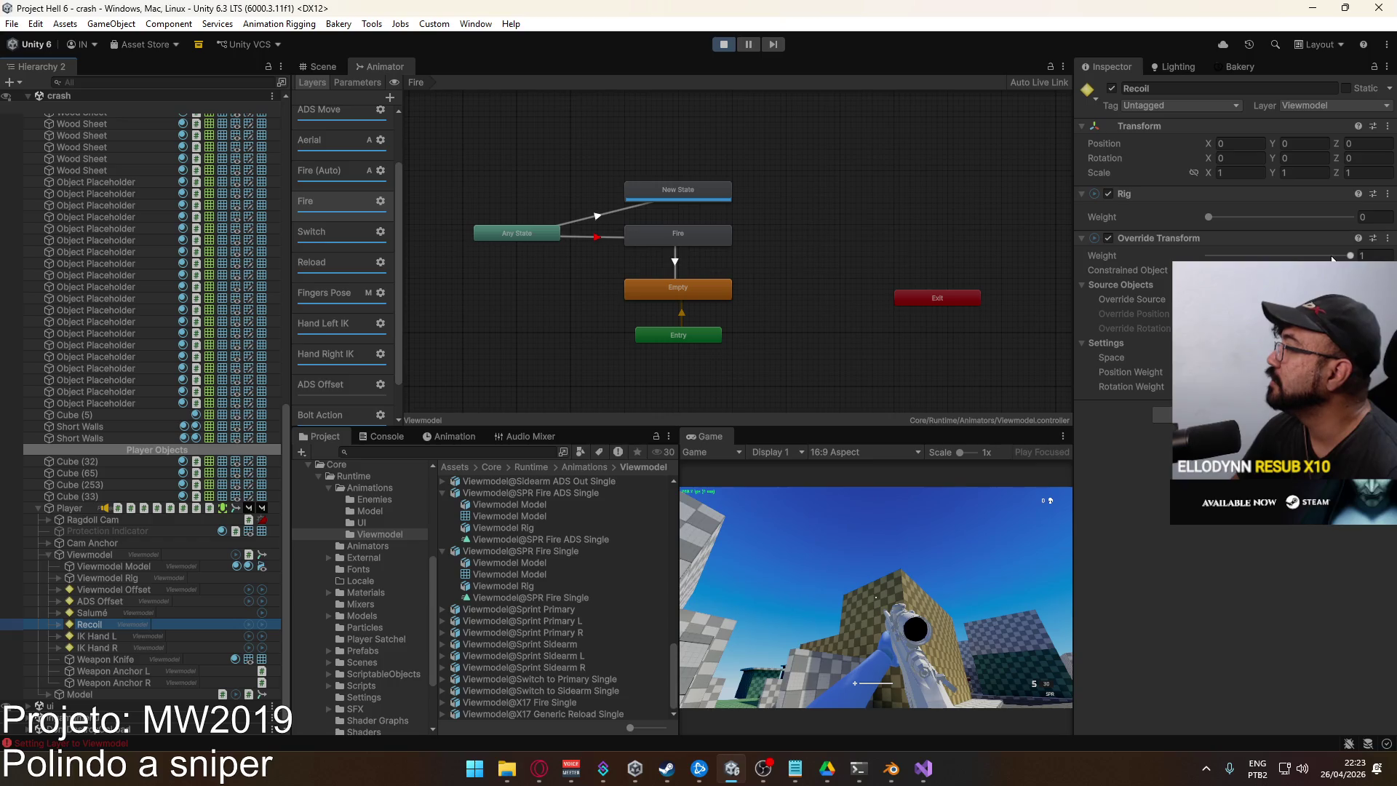
click(848, 561)
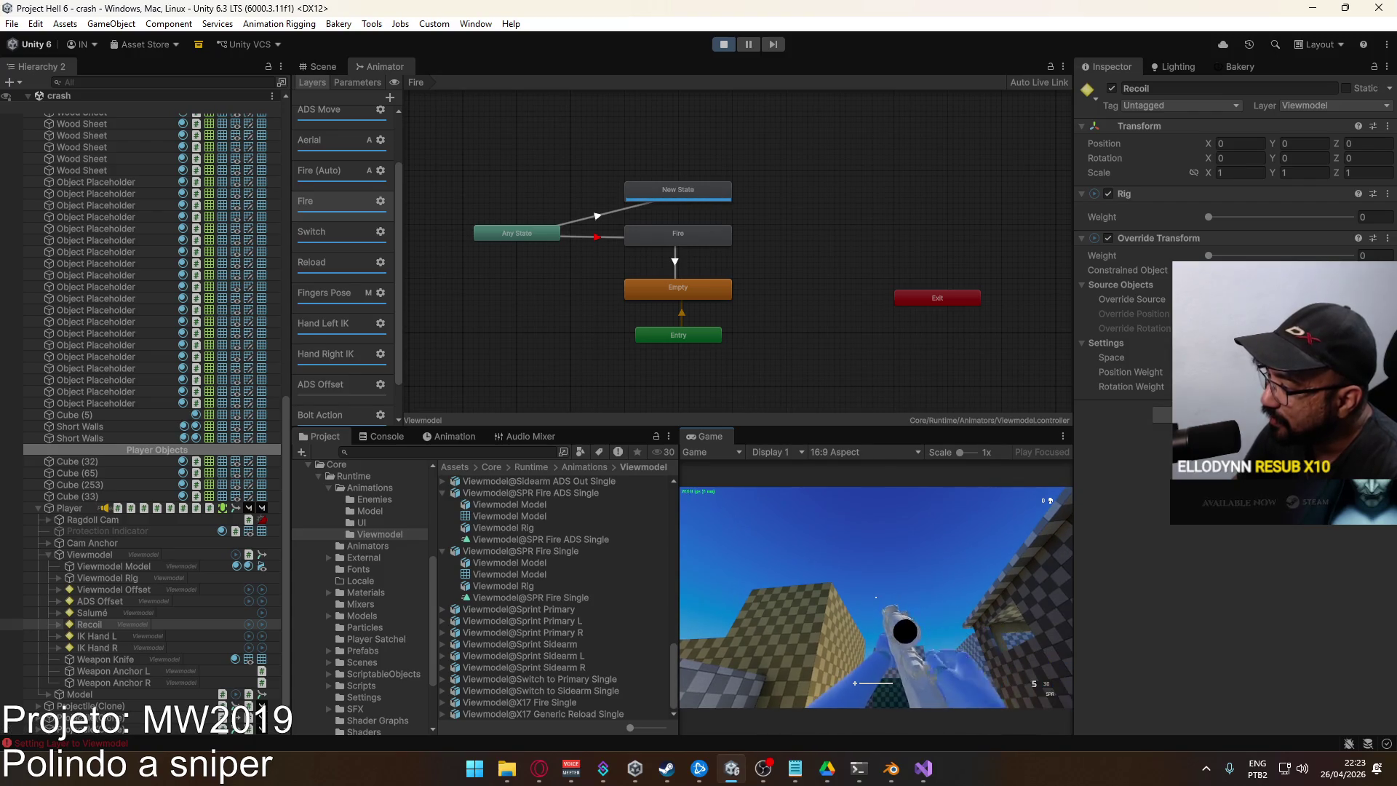
key(super)
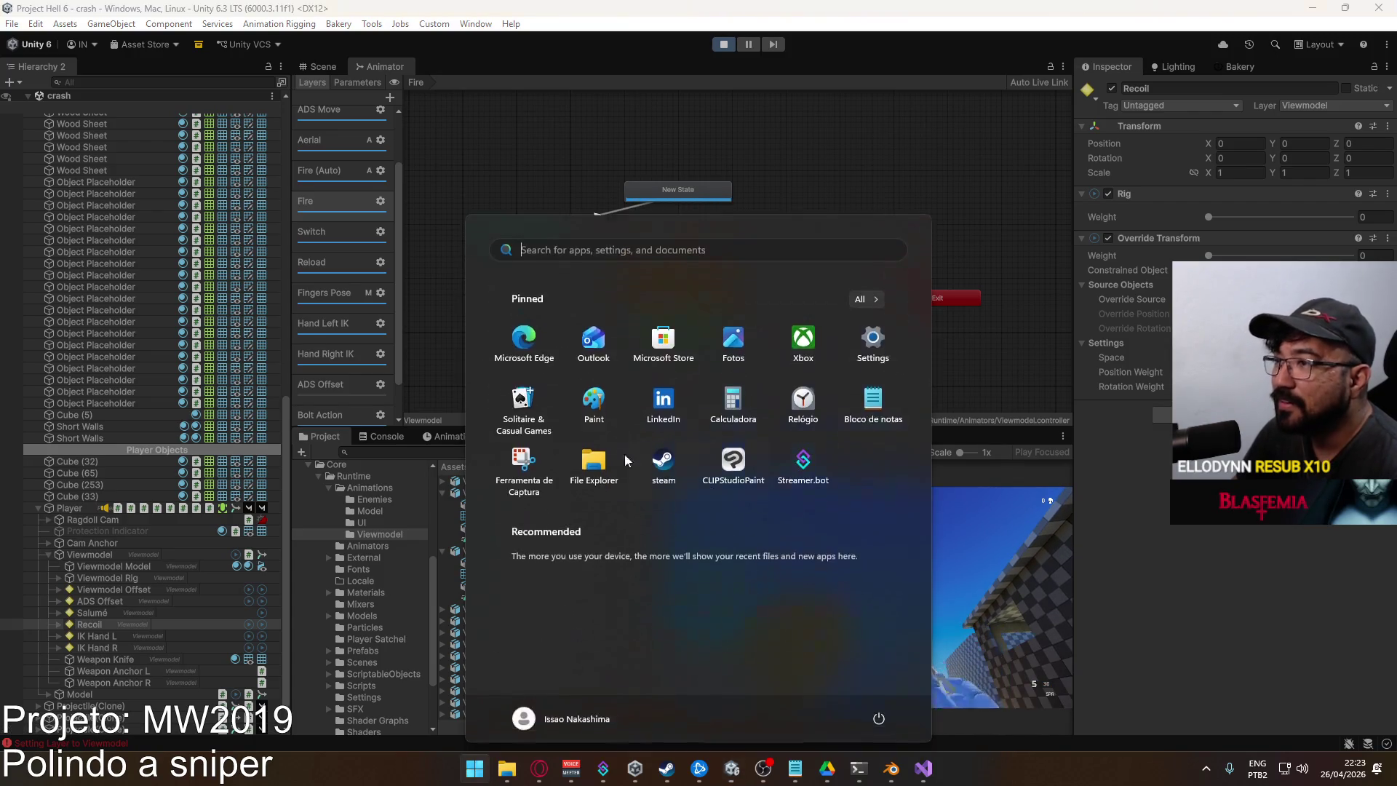
key(super)
scroll(398, 311, down, 2)
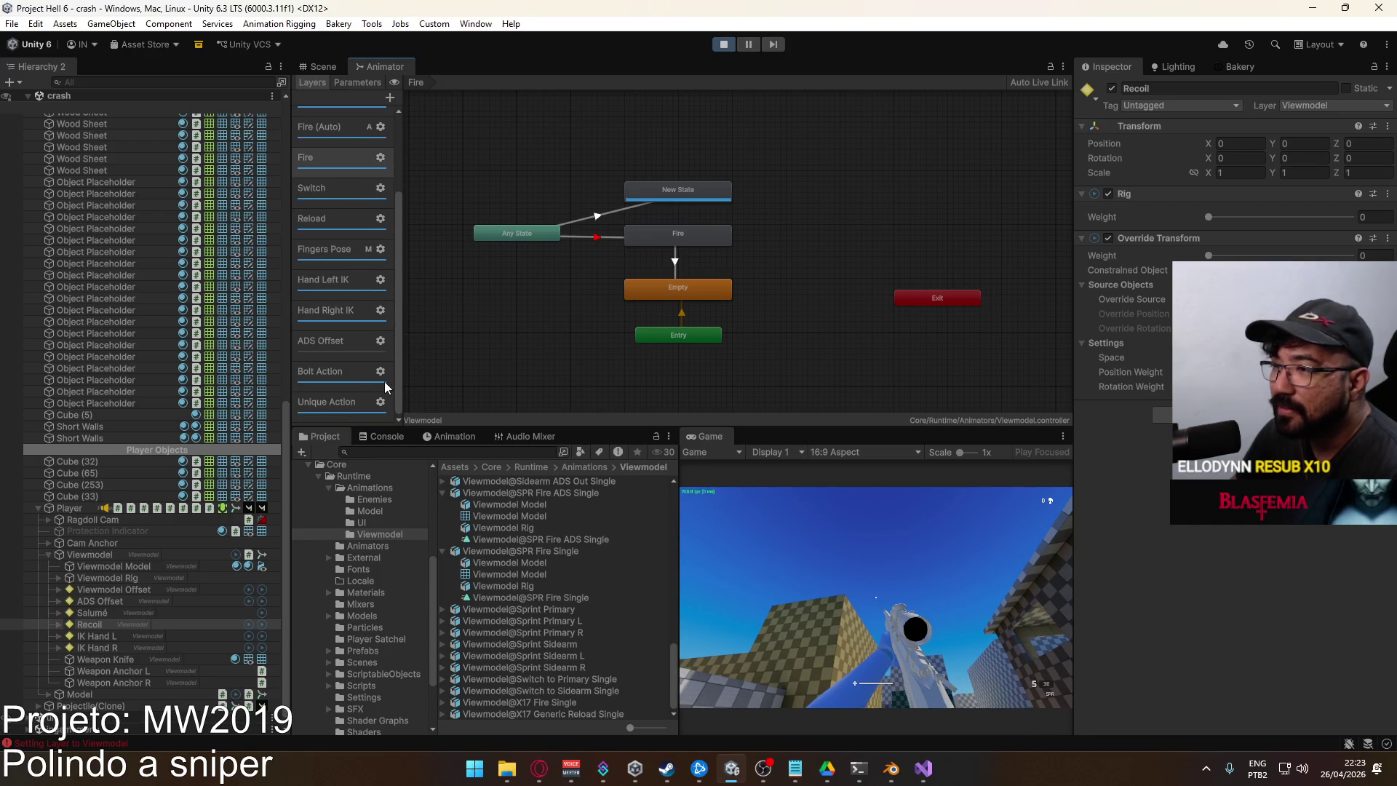
Test firing with the Bolt Action layer weight at 0, then slightly raised
click(379, 370)
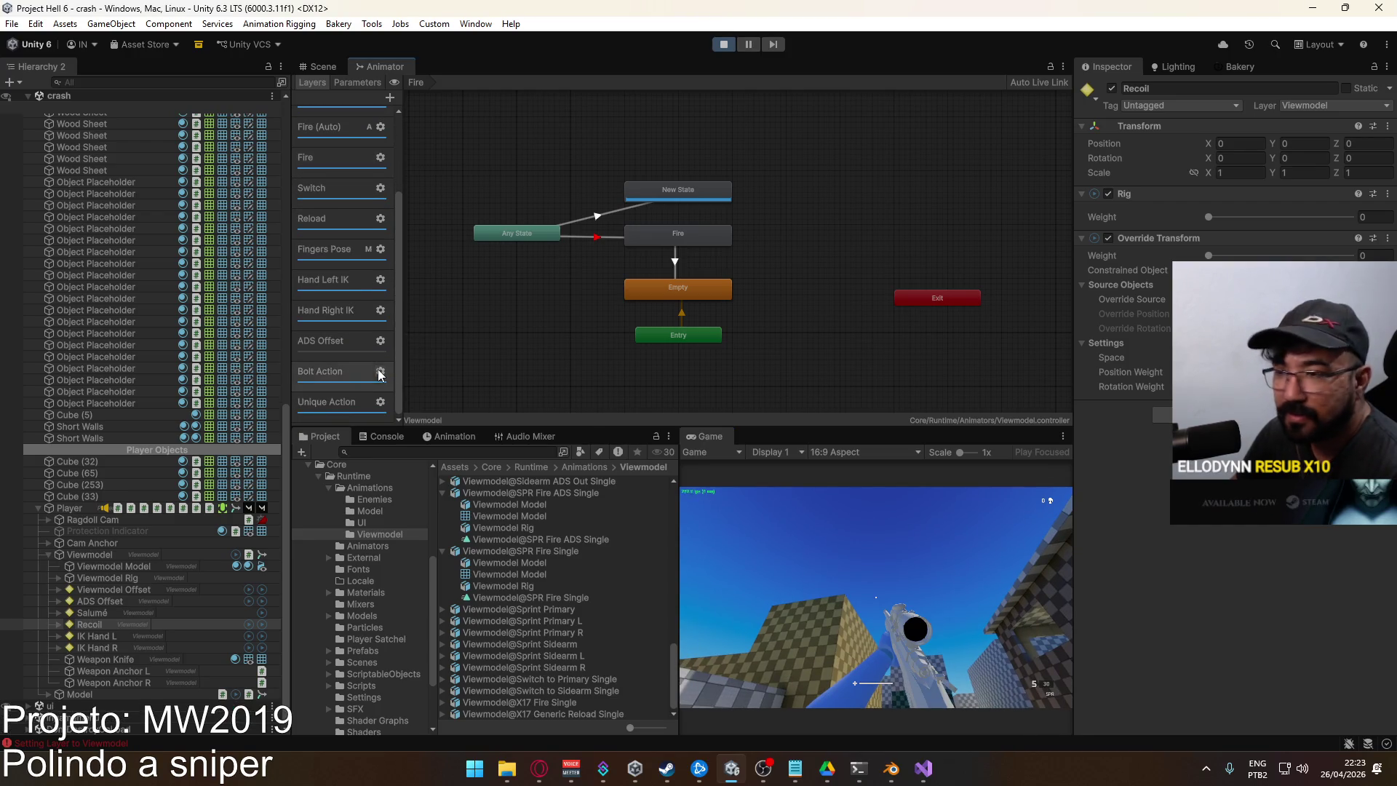
click(379, 371)
drag(540, 373, 464, 374)
click(772, 582)
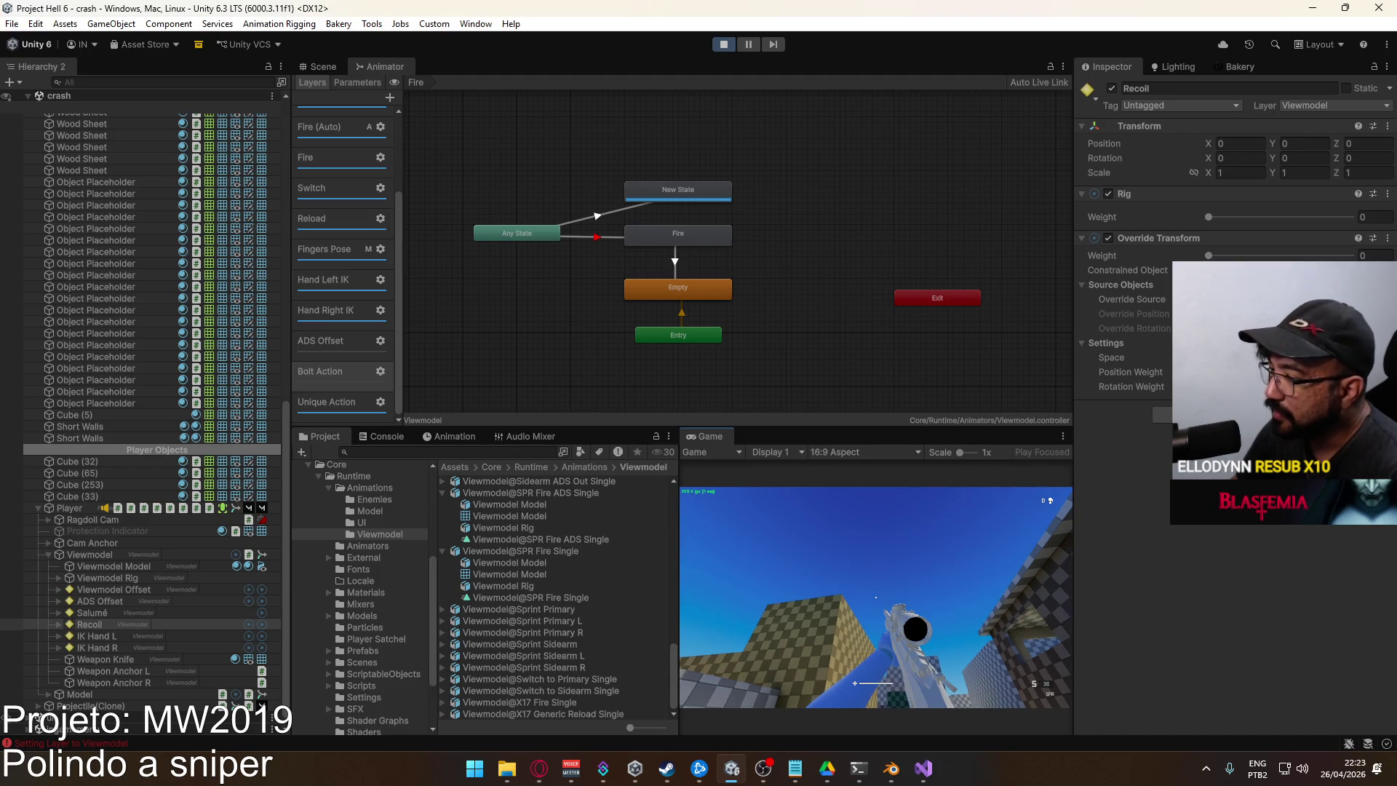
key(super)
key(Escape)
click(380, 371)
drag(477, 376, 486, 374)
click(815, 587)
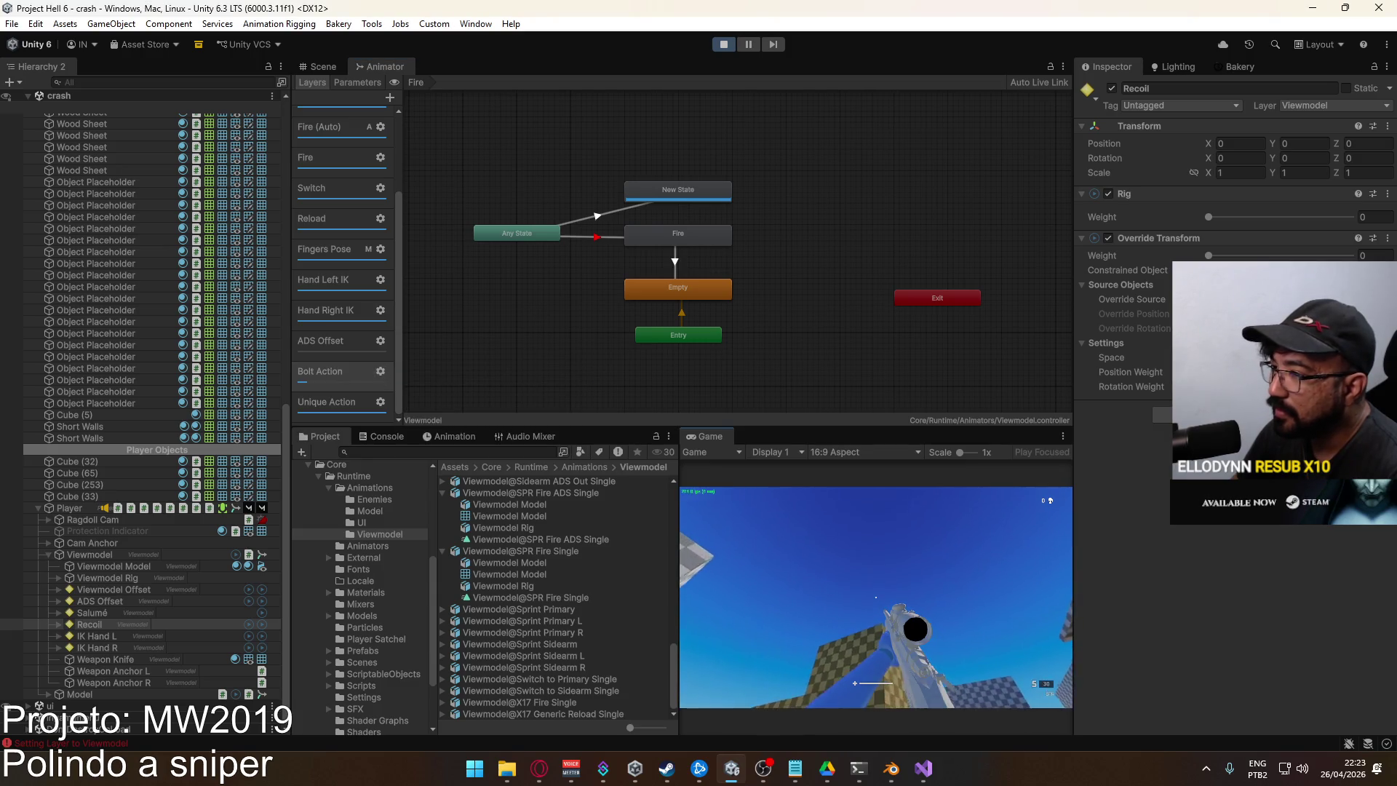
key(Escape)
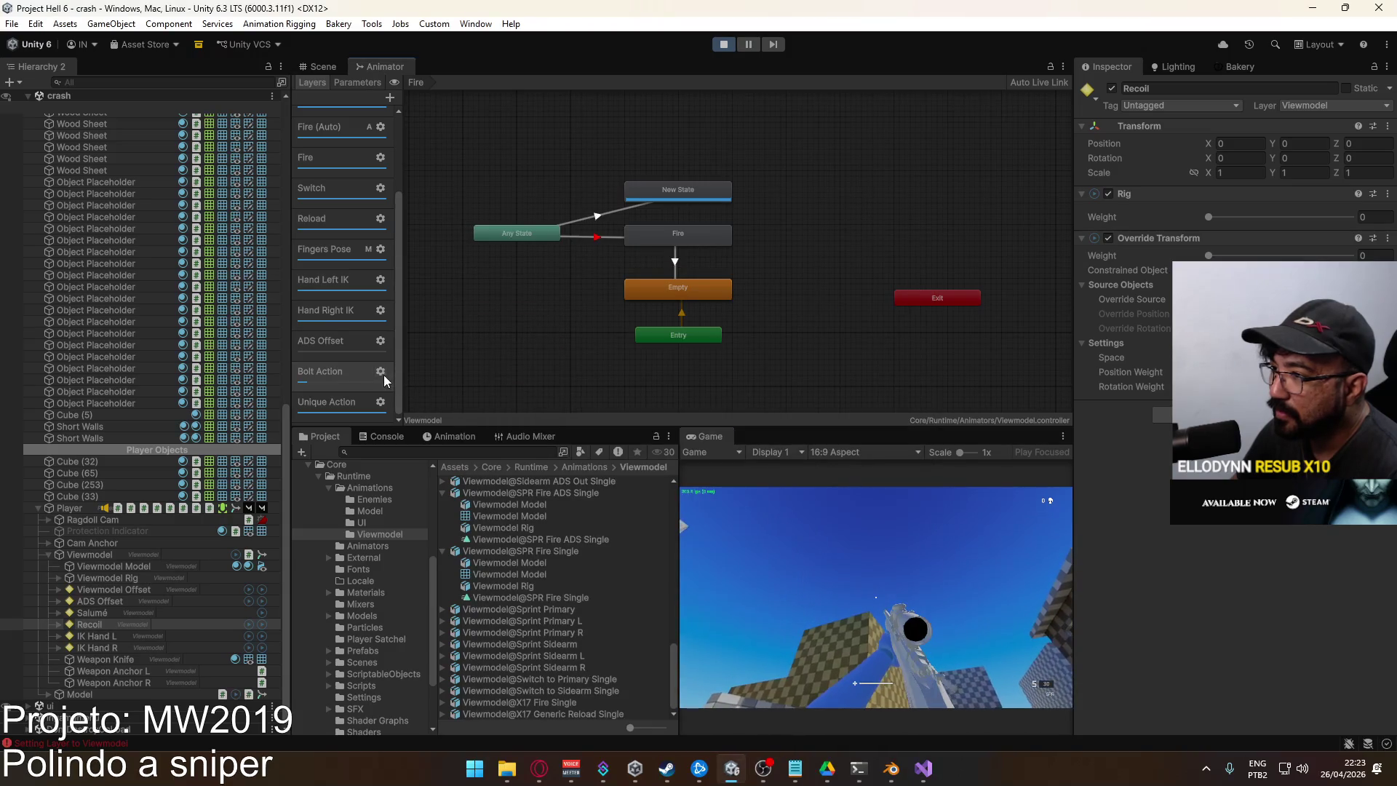
Restore the Bolt Action layer weight to full, bring up the sniper, and stop Play mode
click(380, 371)
drag(482, 378, 665, 395)
click(800, 553)
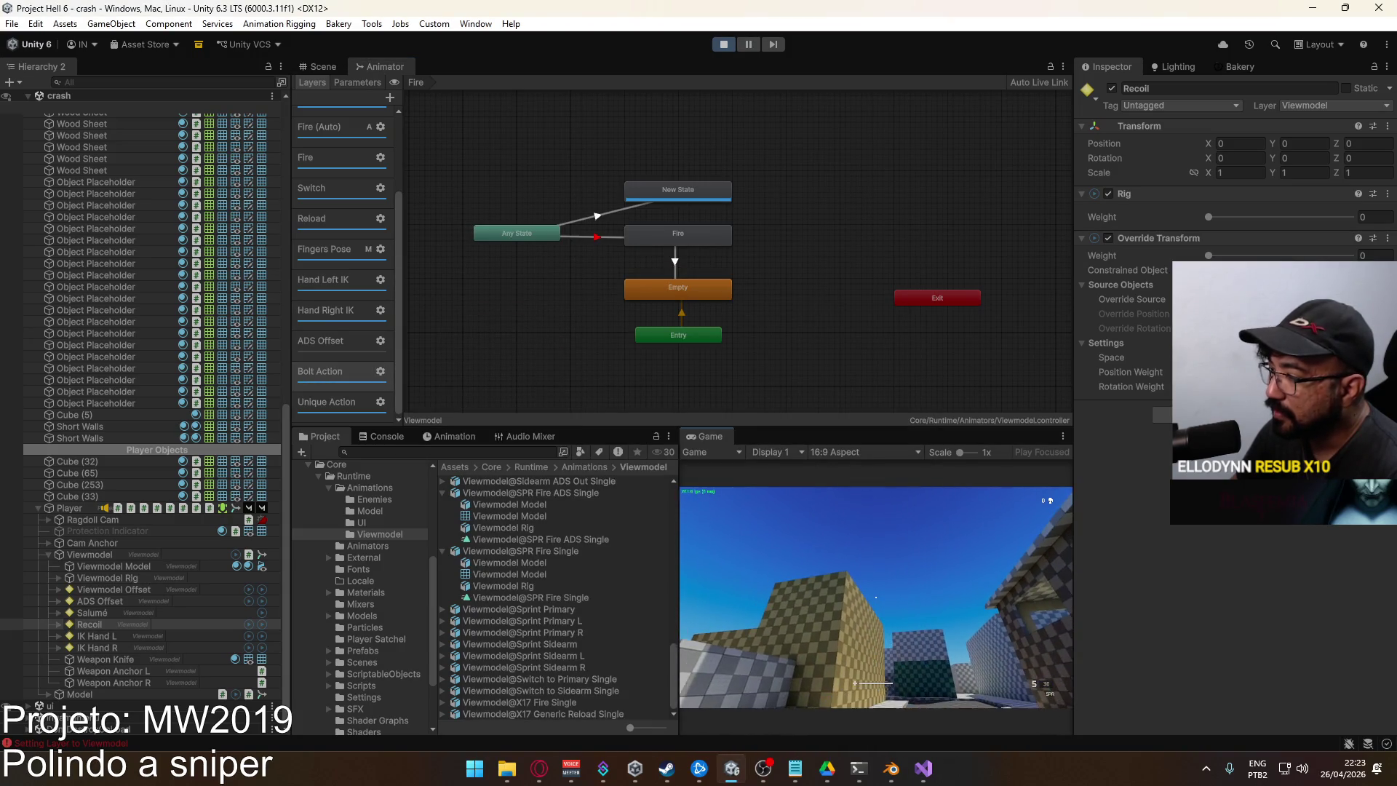
key(1)
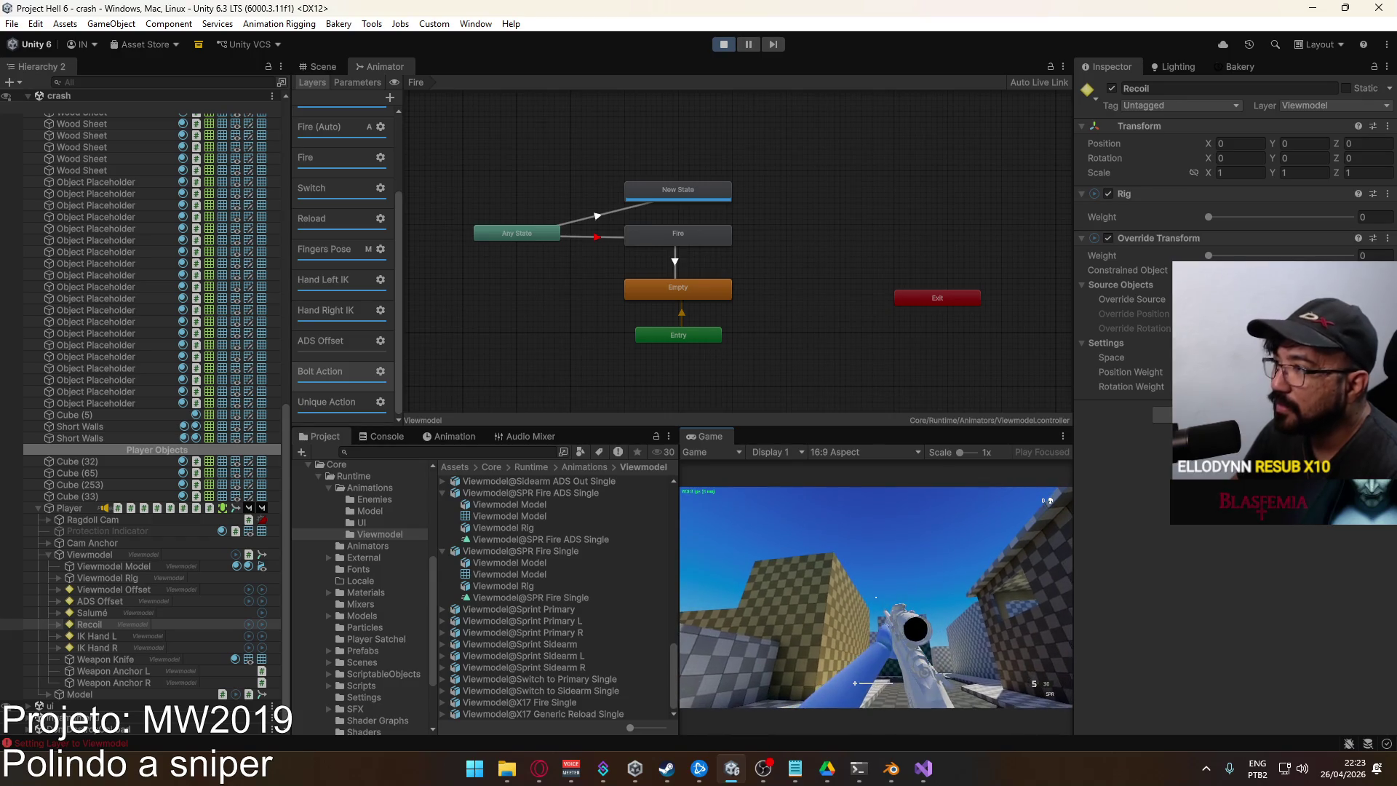
key(super)
key(Escape)
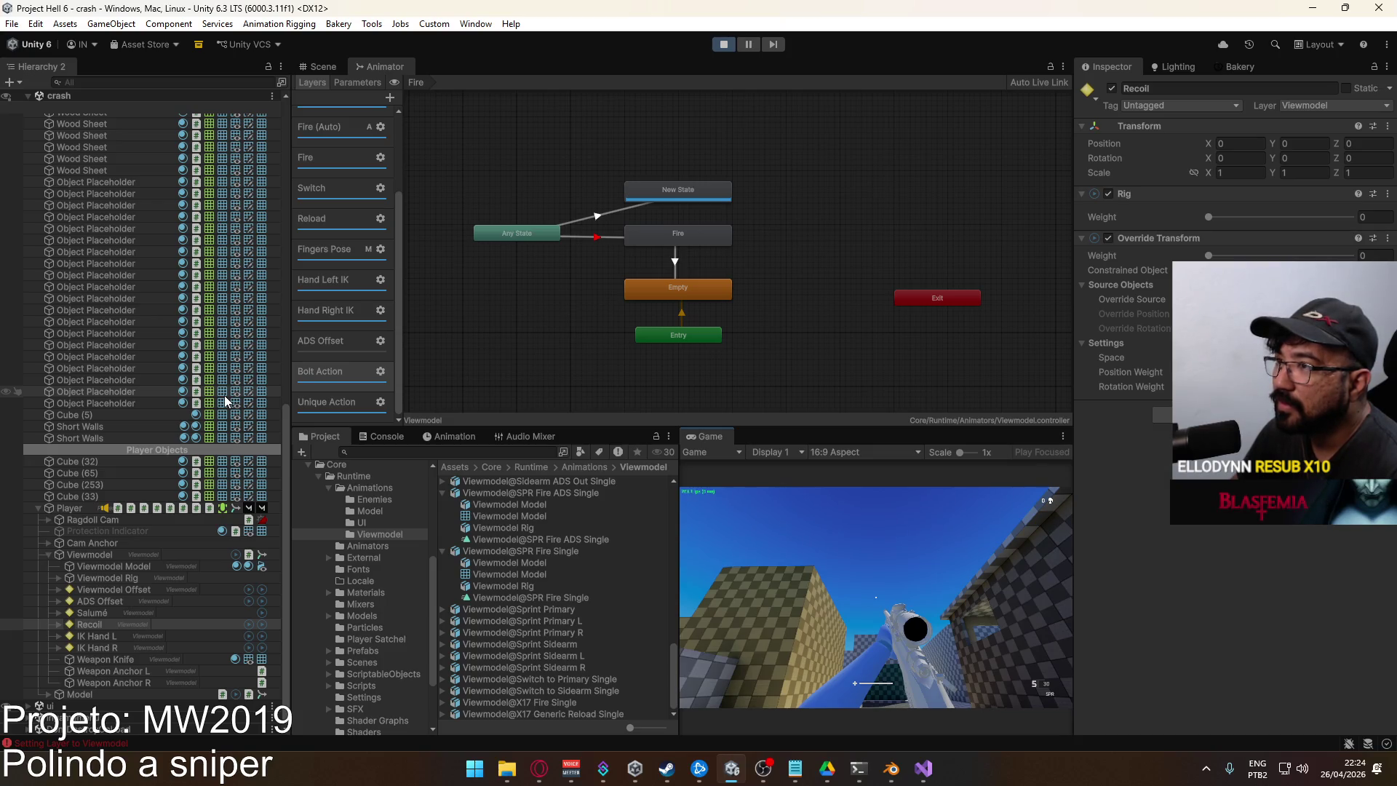
click(721, 45)
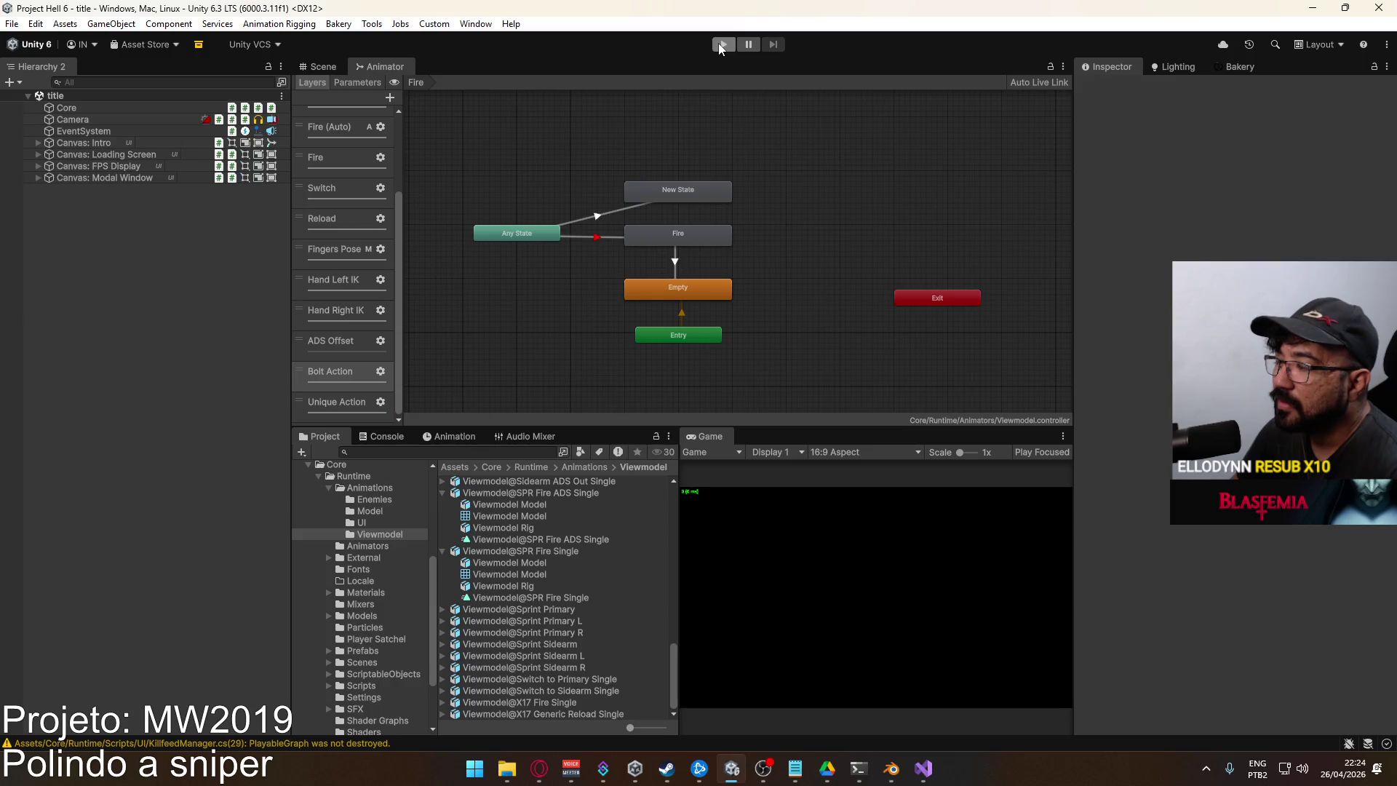
Set the Fire layer's Blending to Additive
scroll(332, 299, up, 2)
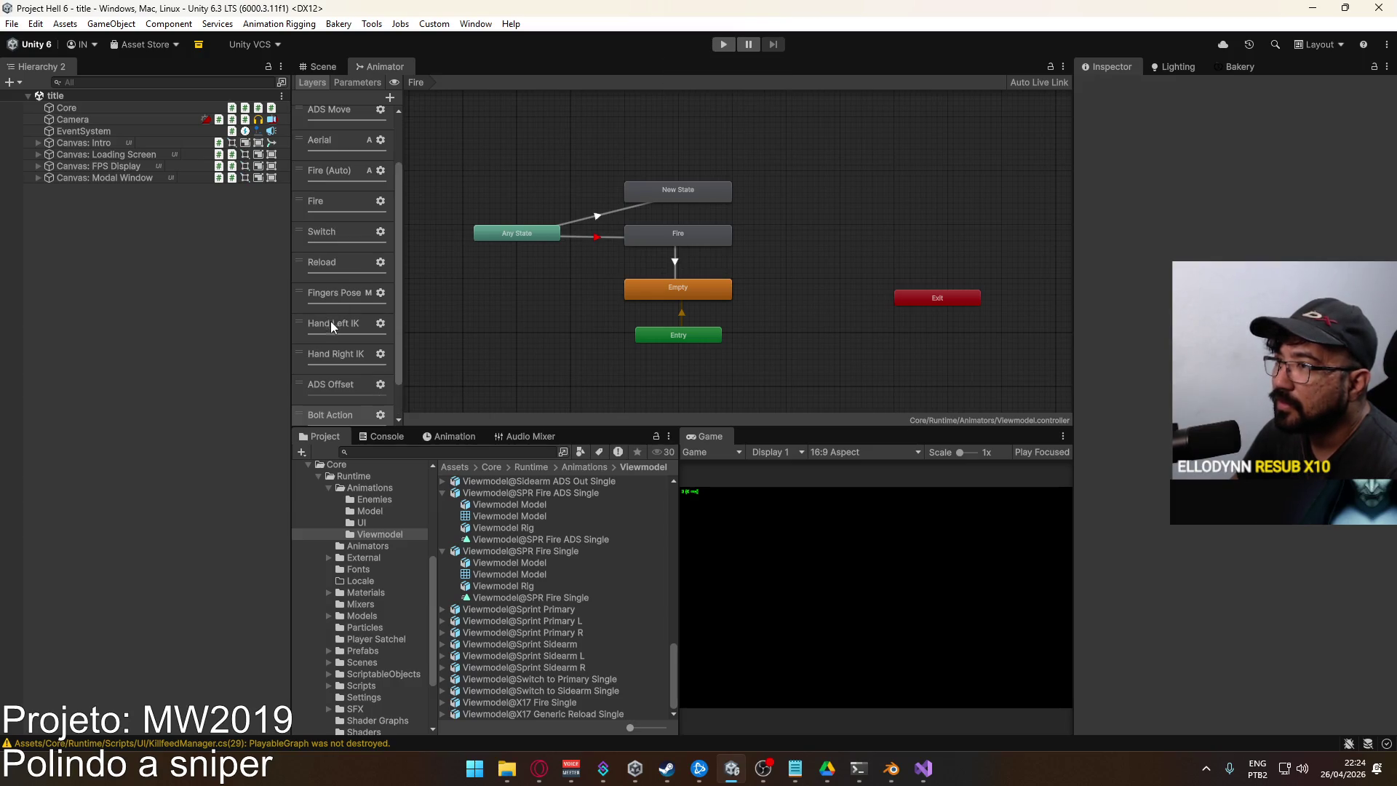
click(379, 201)
click(571, 232)
click(505, 264)
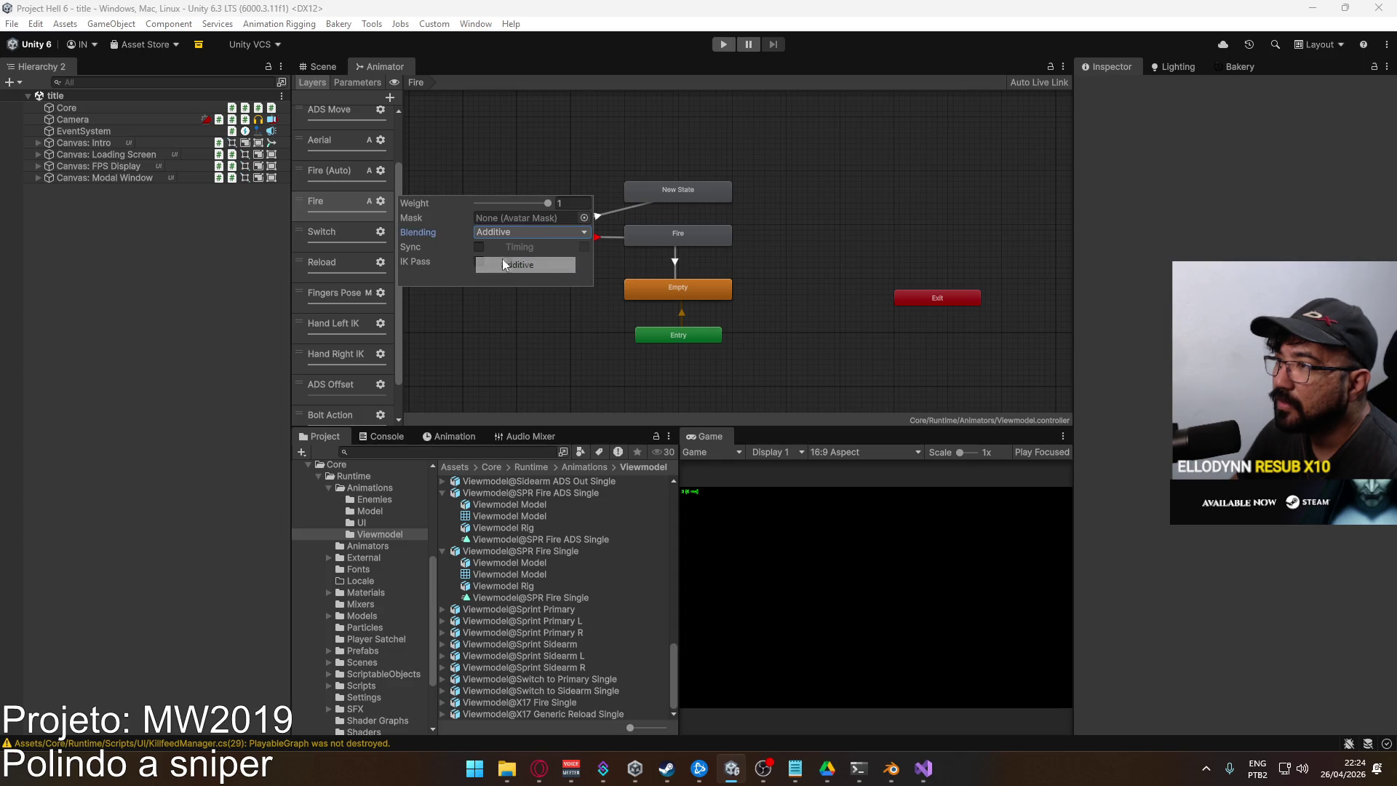
click(345, 176)
Drag the Bolt Action layer up to sit directly below ADS, above ADS Move
scroll(356, 217, up, 2)
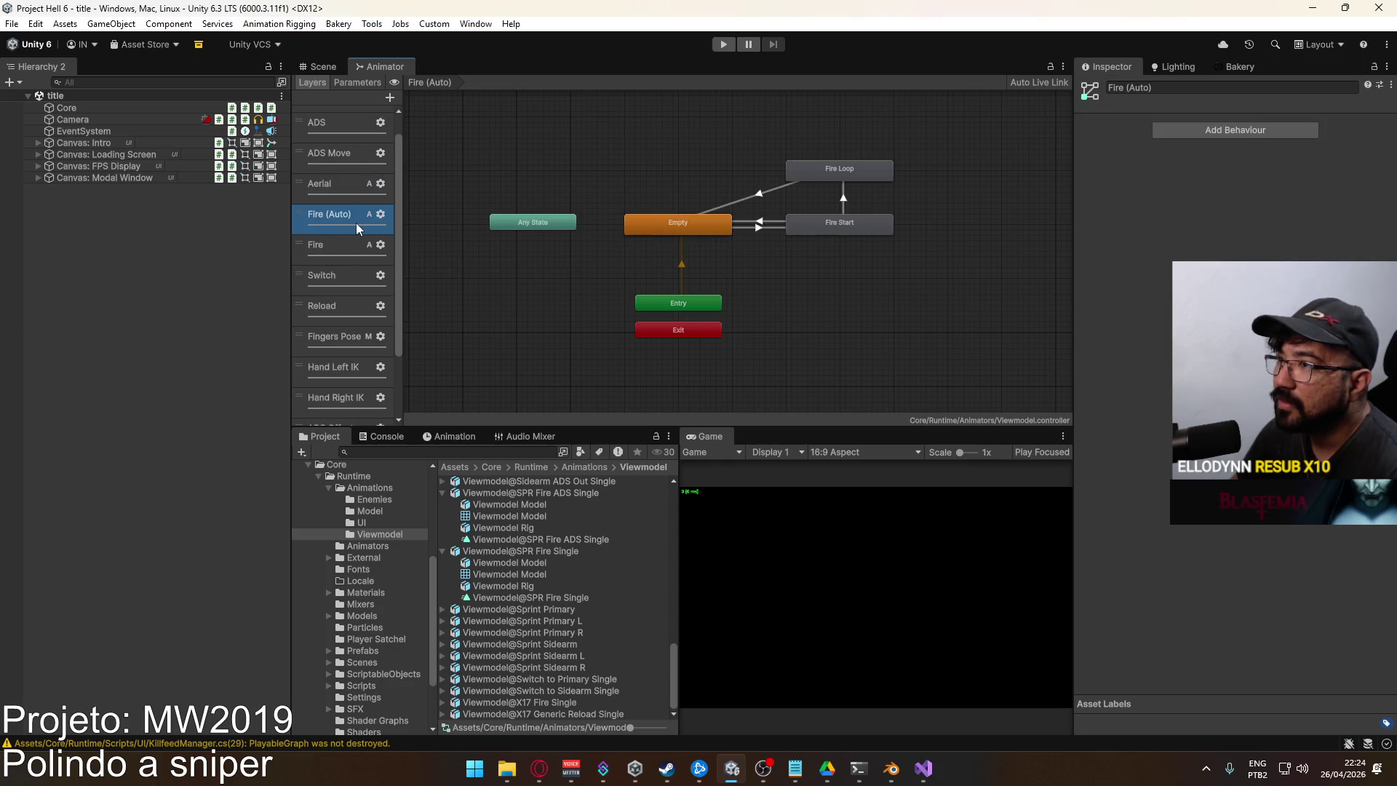
scroll(343, 307, down, 4)
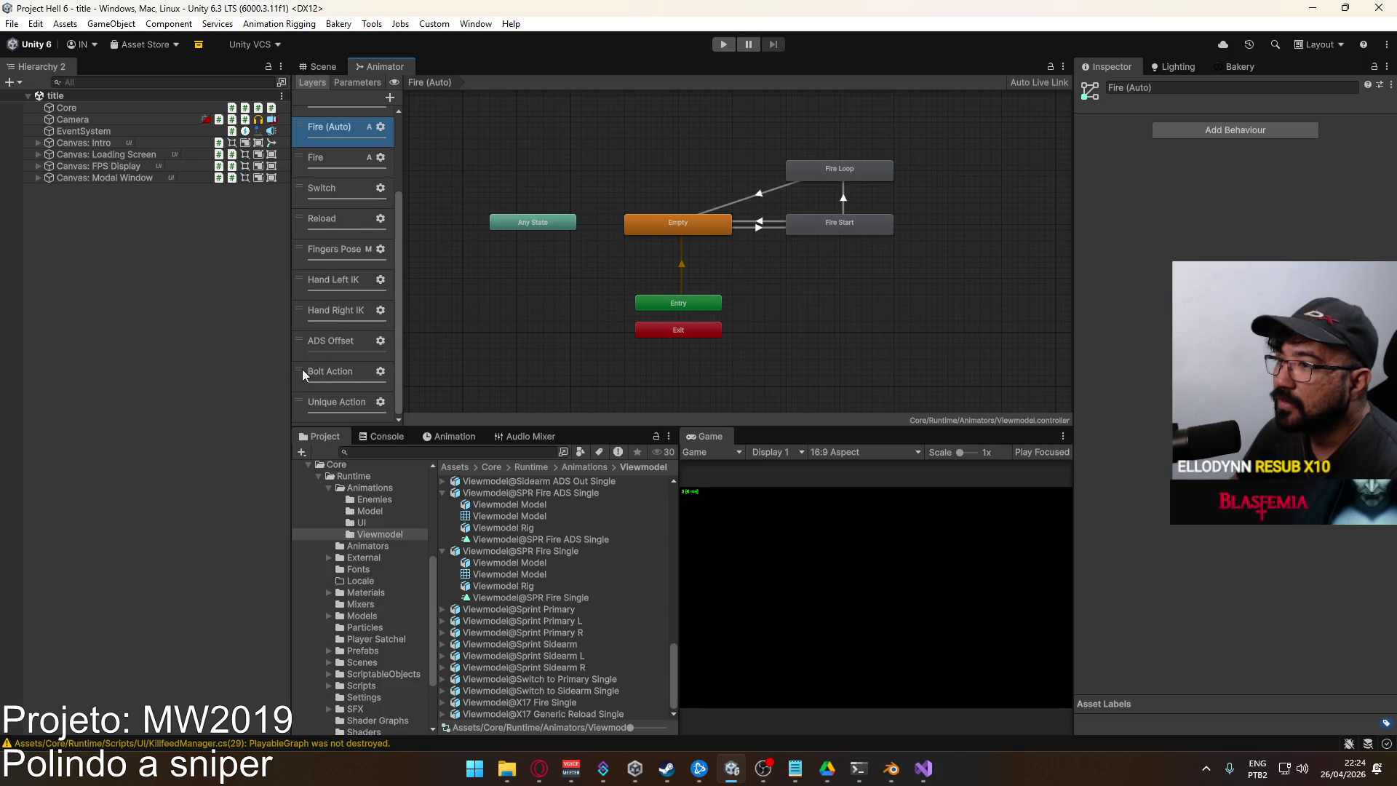
mouse_move(301, 371)
mouse_down()
mouse_move(337, 265)
mouse_move(325, 360)
mouse_move(343, 359)
mouse_up()
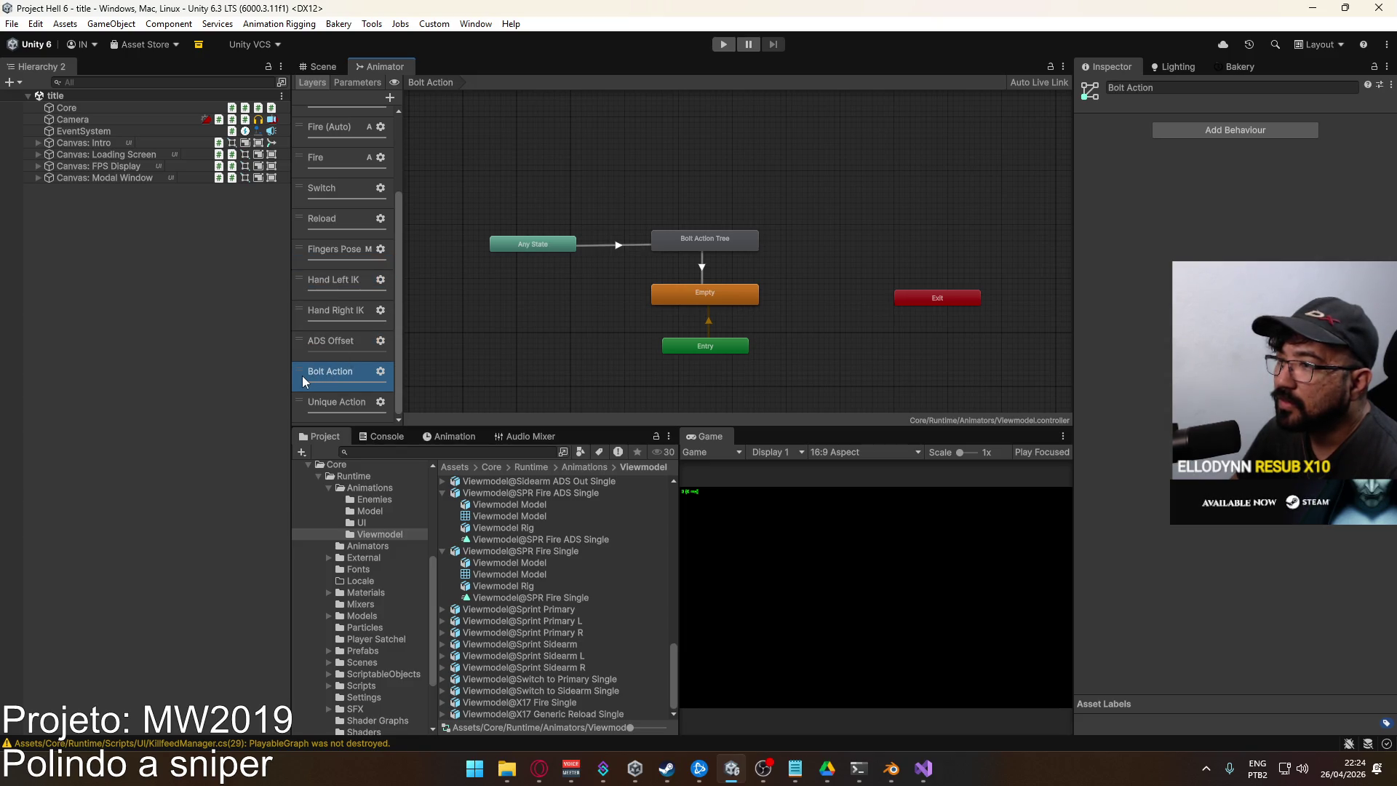
drag(301, 375, 340, 257)
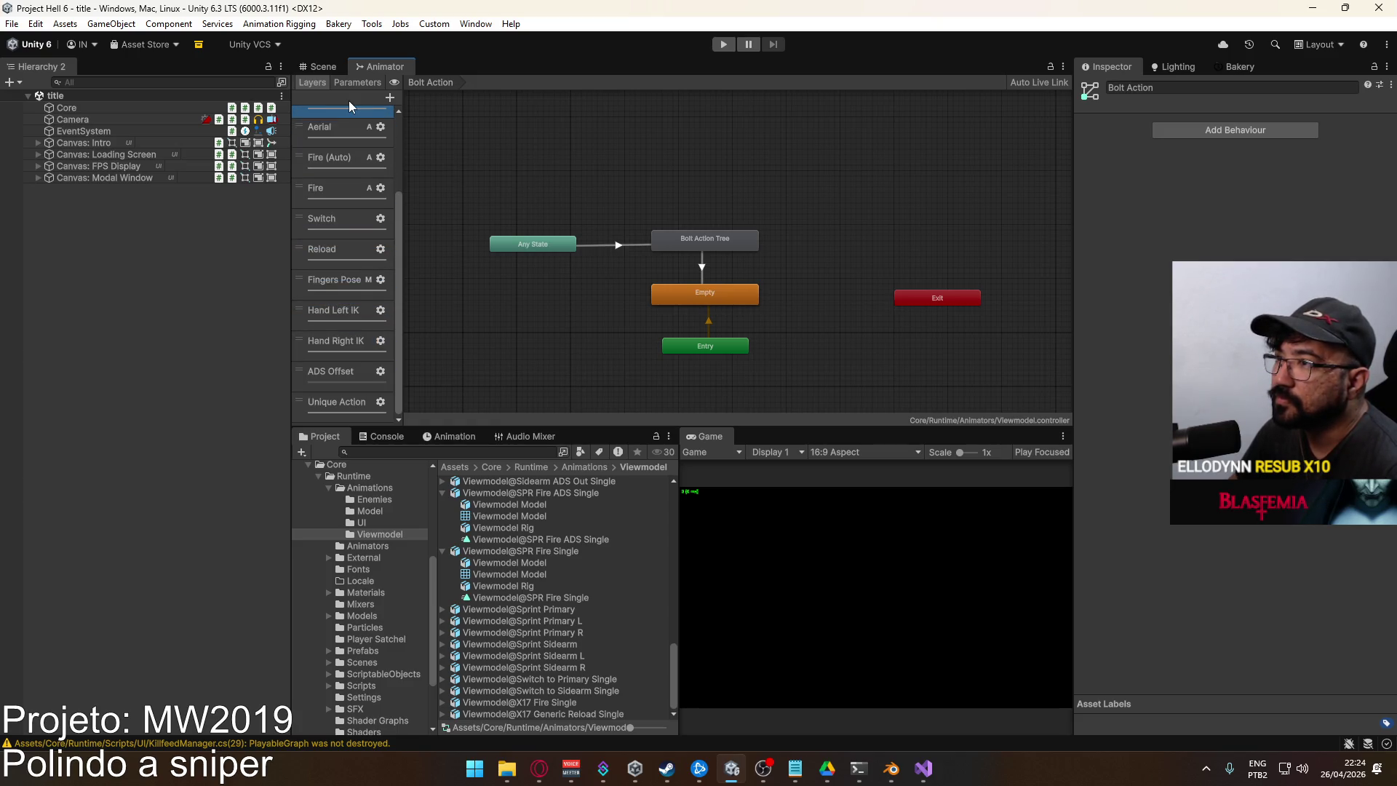
mouse_move(344, 130)
mouse_down()
mouse_move(379, 208)
mouse_move(307, 242)
mouse_move(339, 178)
mouse_up()
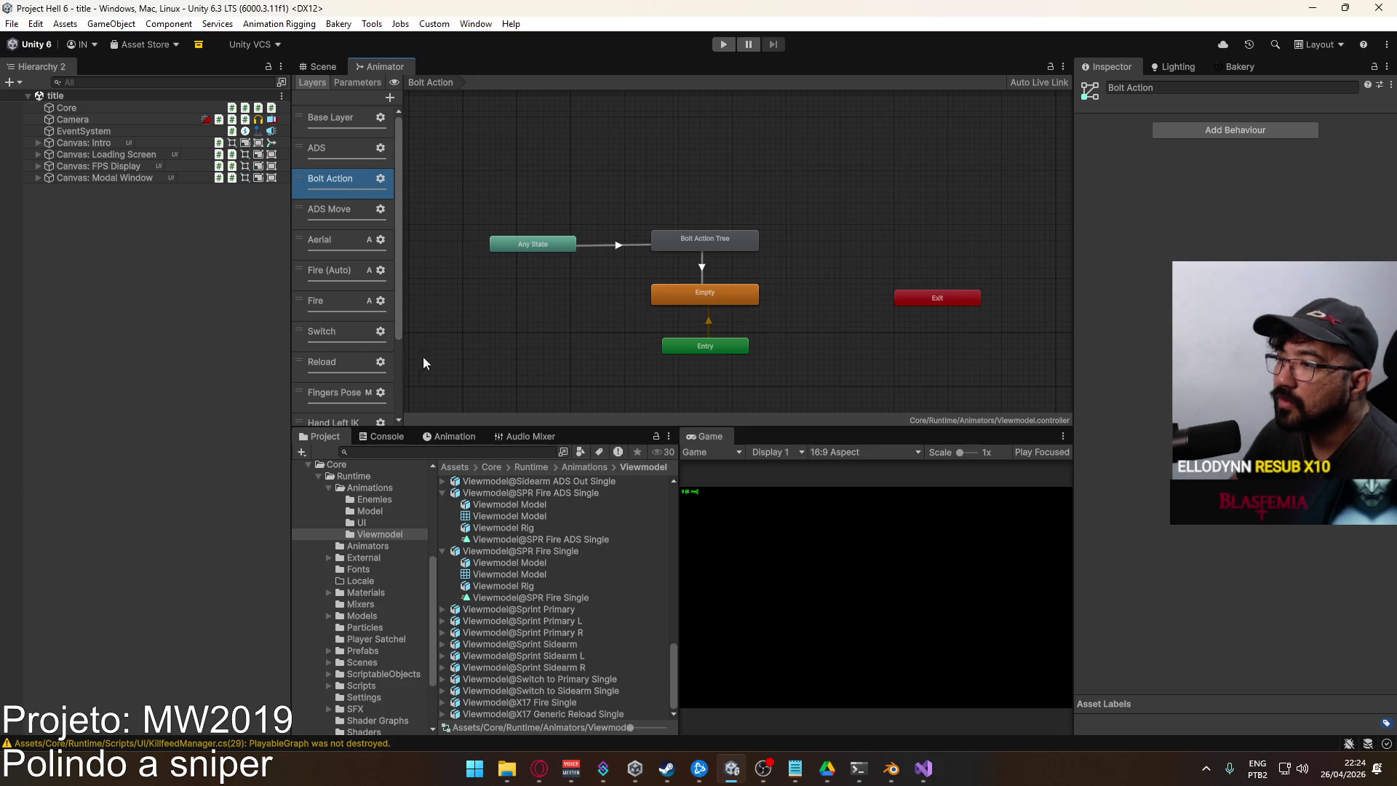
click(384, 662)
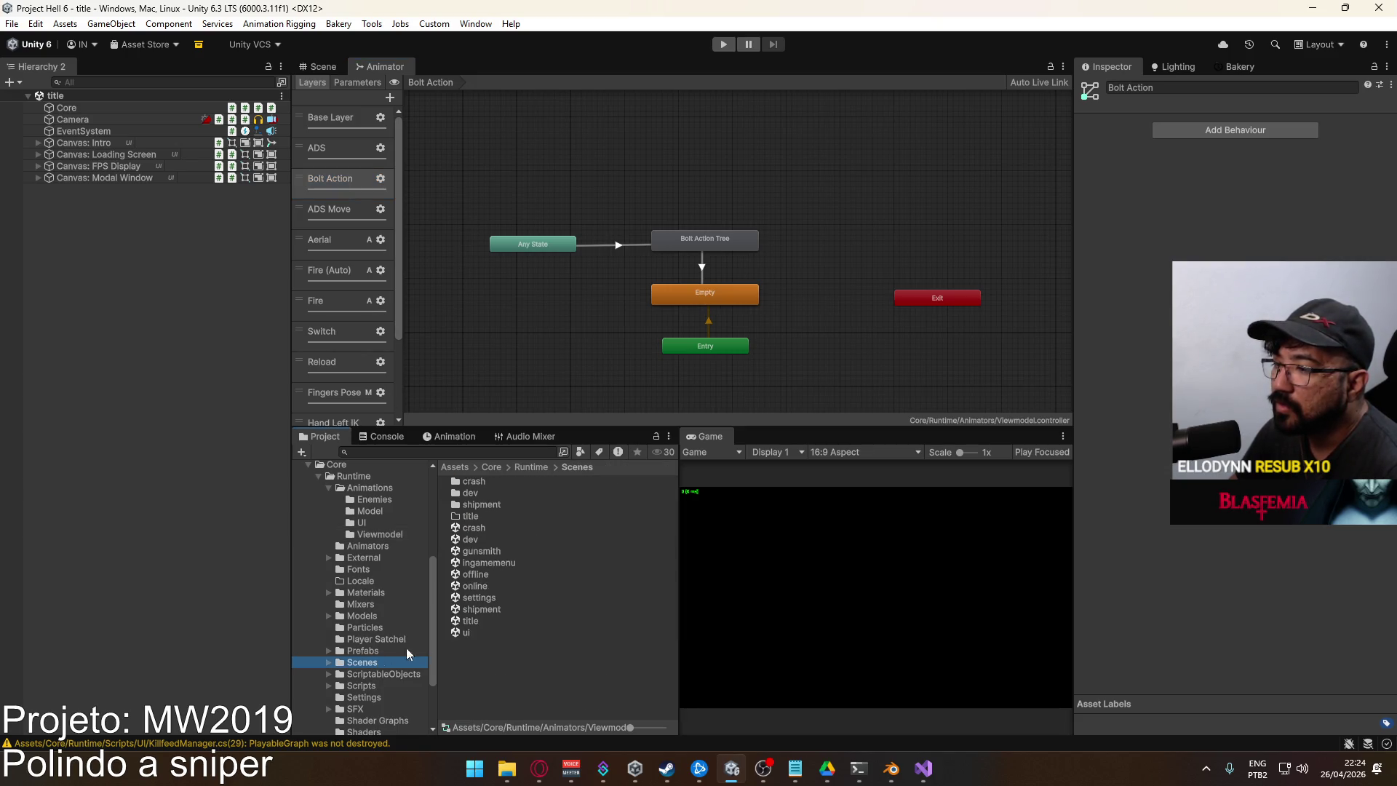
Enter play mode from the title scene and spawn into a match with the marksman rifle
click(480, 621)
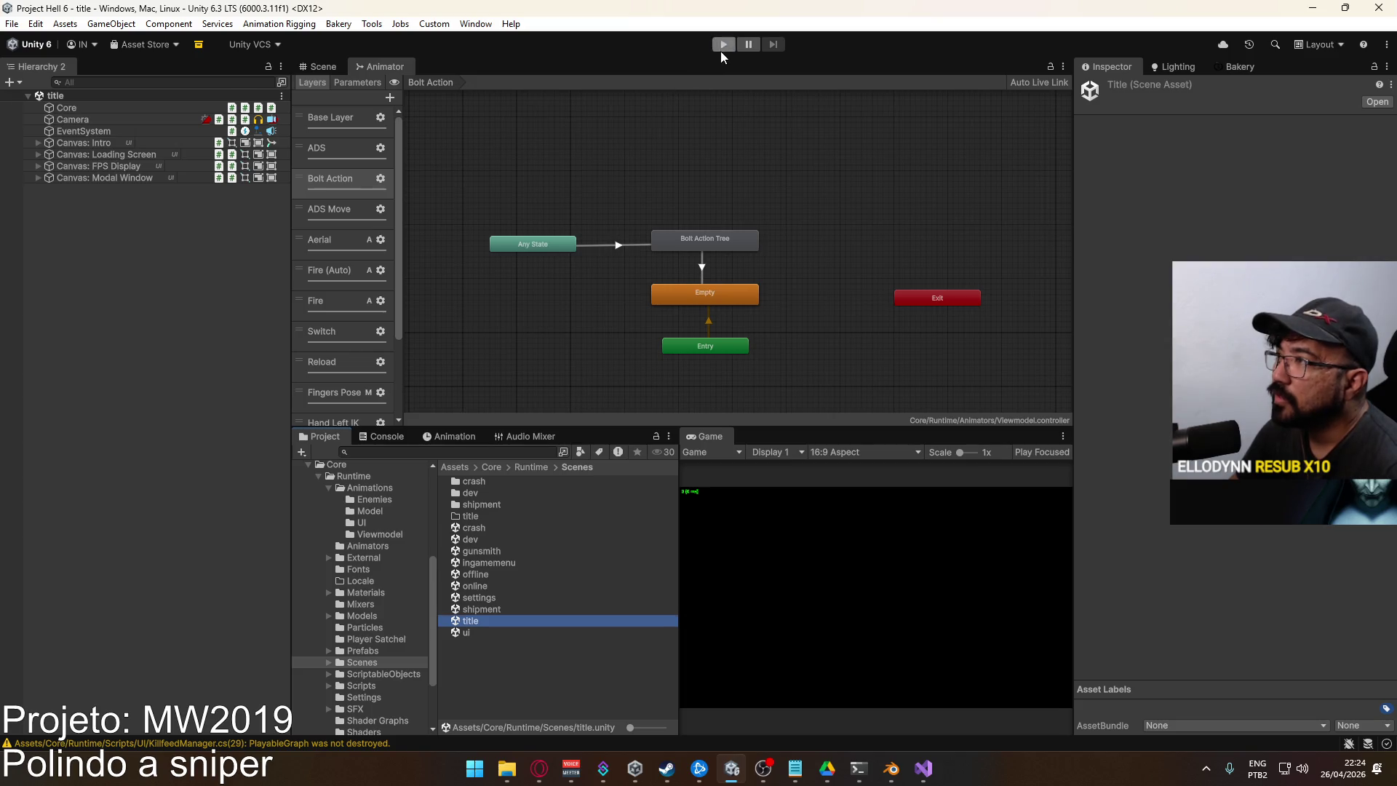
click(722, 45)
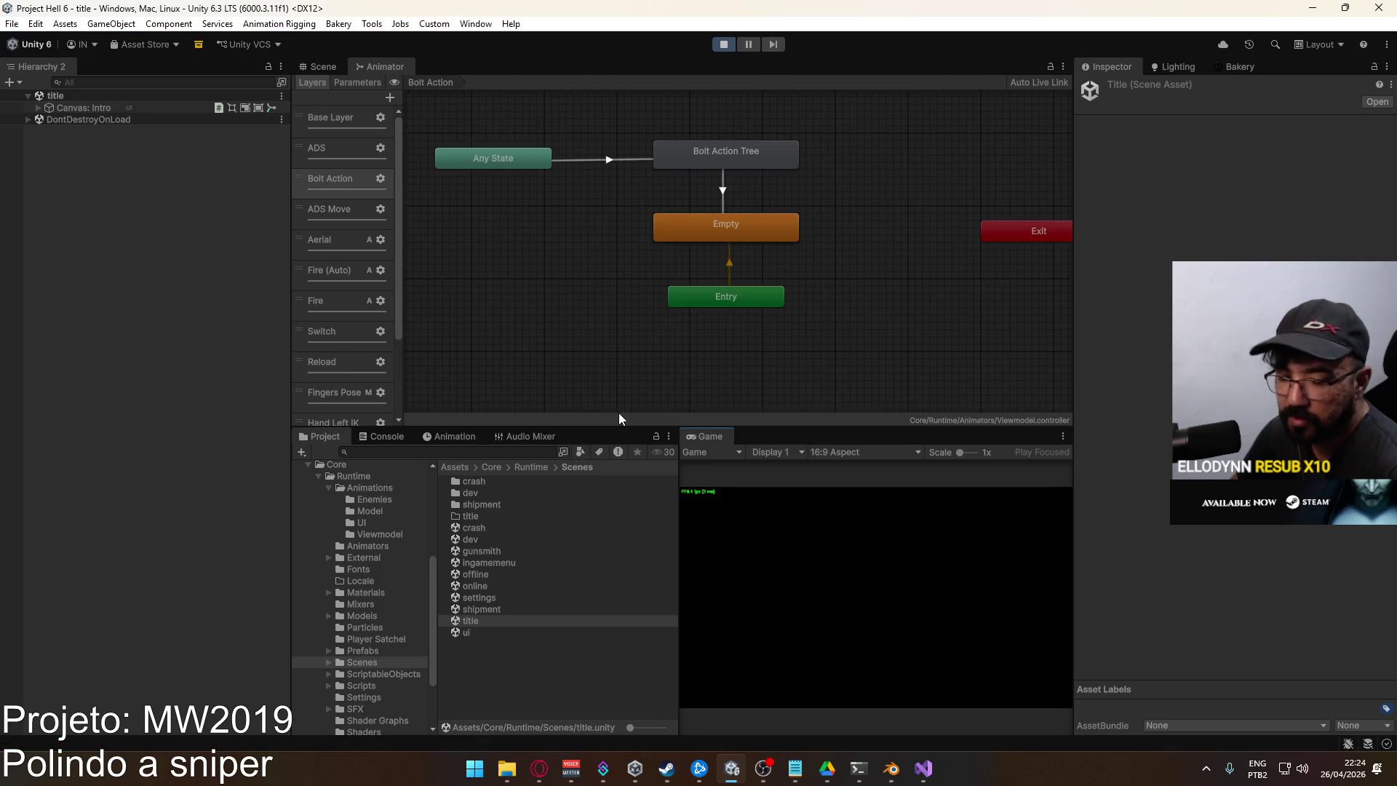
drag(676, 510, 637, 529)
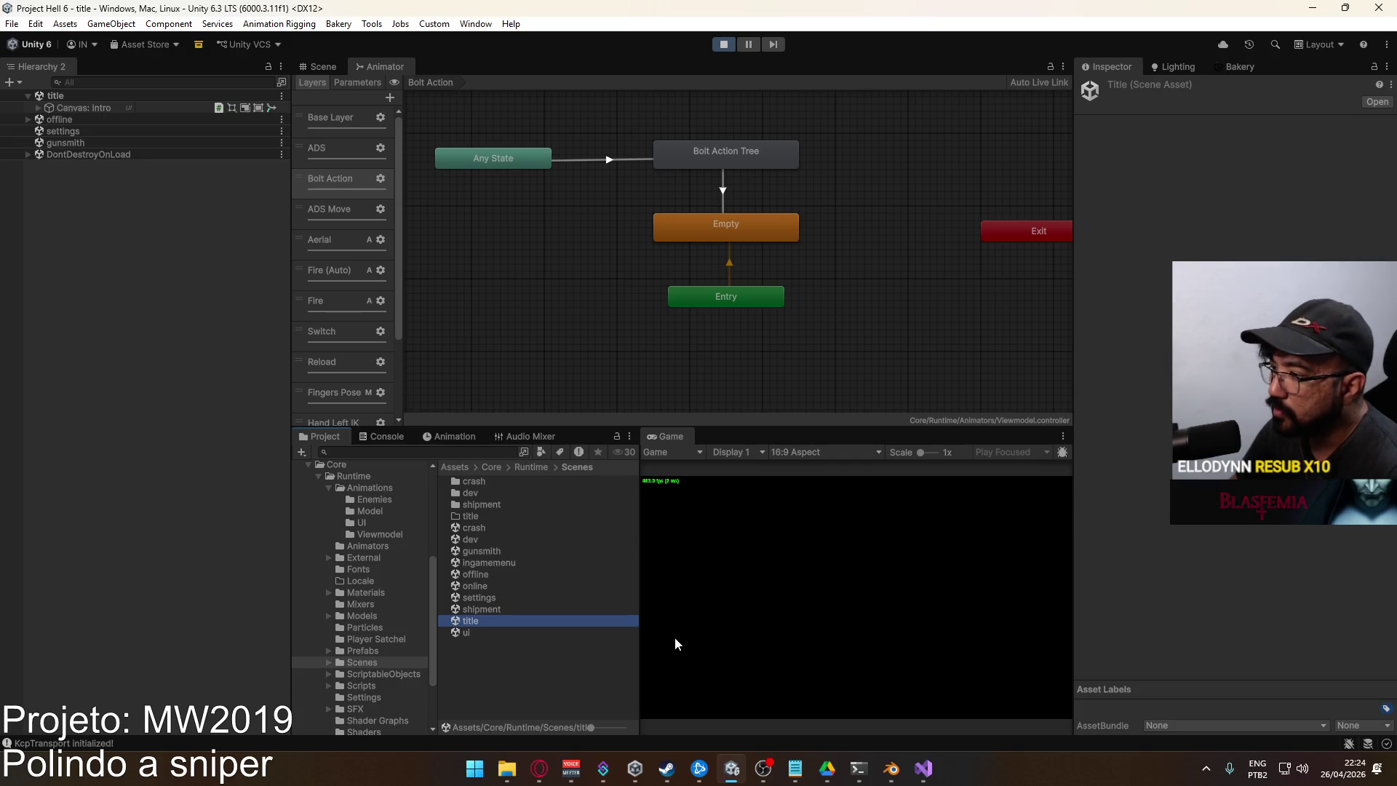
click(771, 709)
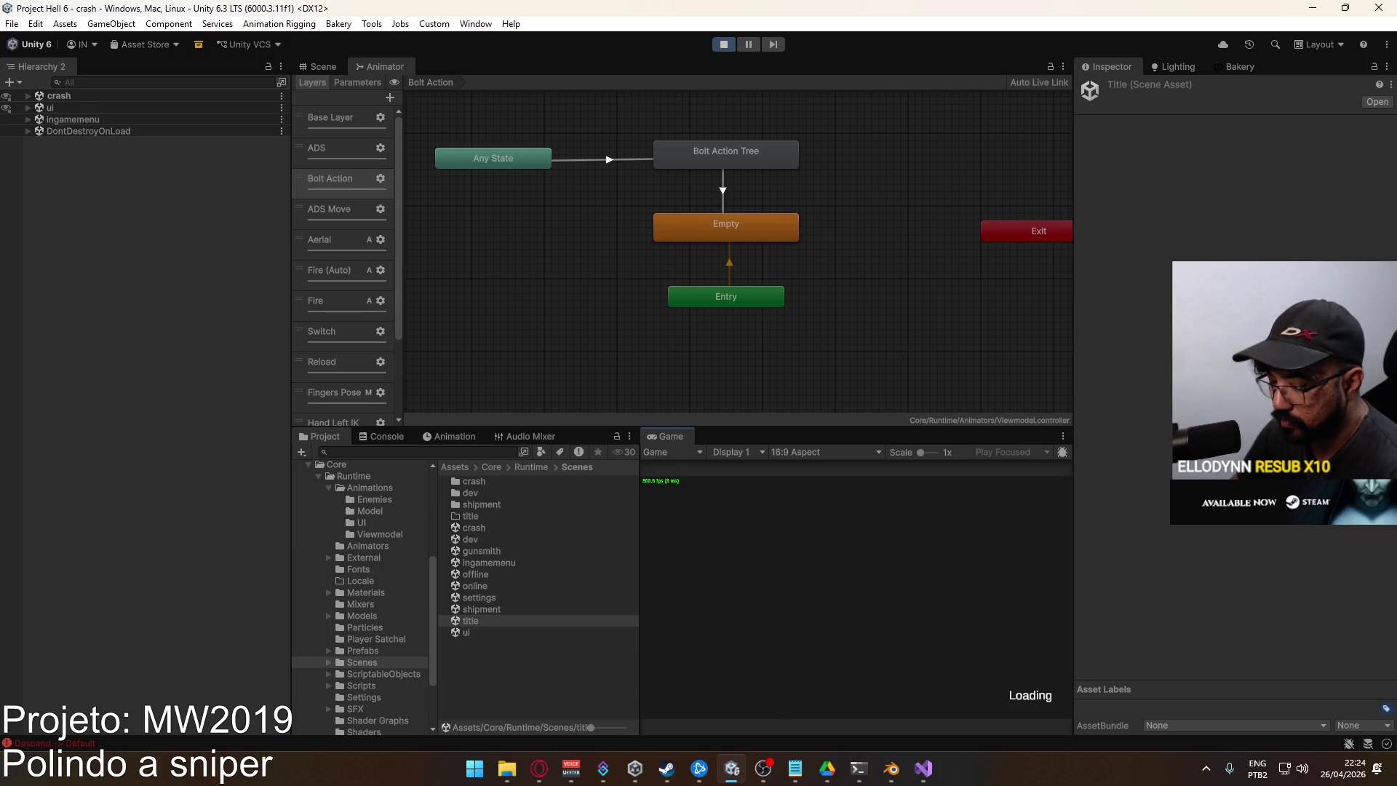
click(755, 623)
click(758, 657)
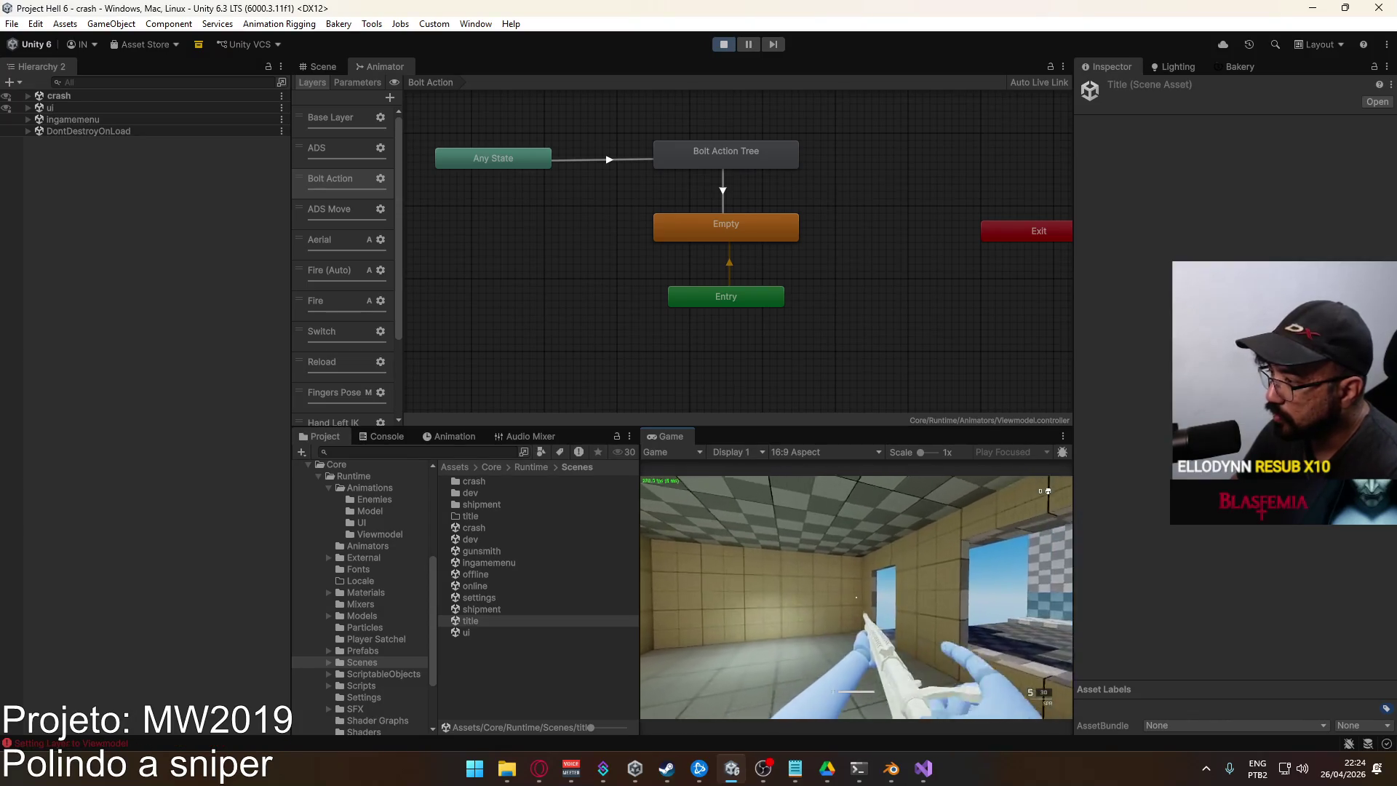
Walk forward into the checkered alley testing the sniper, then stop play mode
key(w)
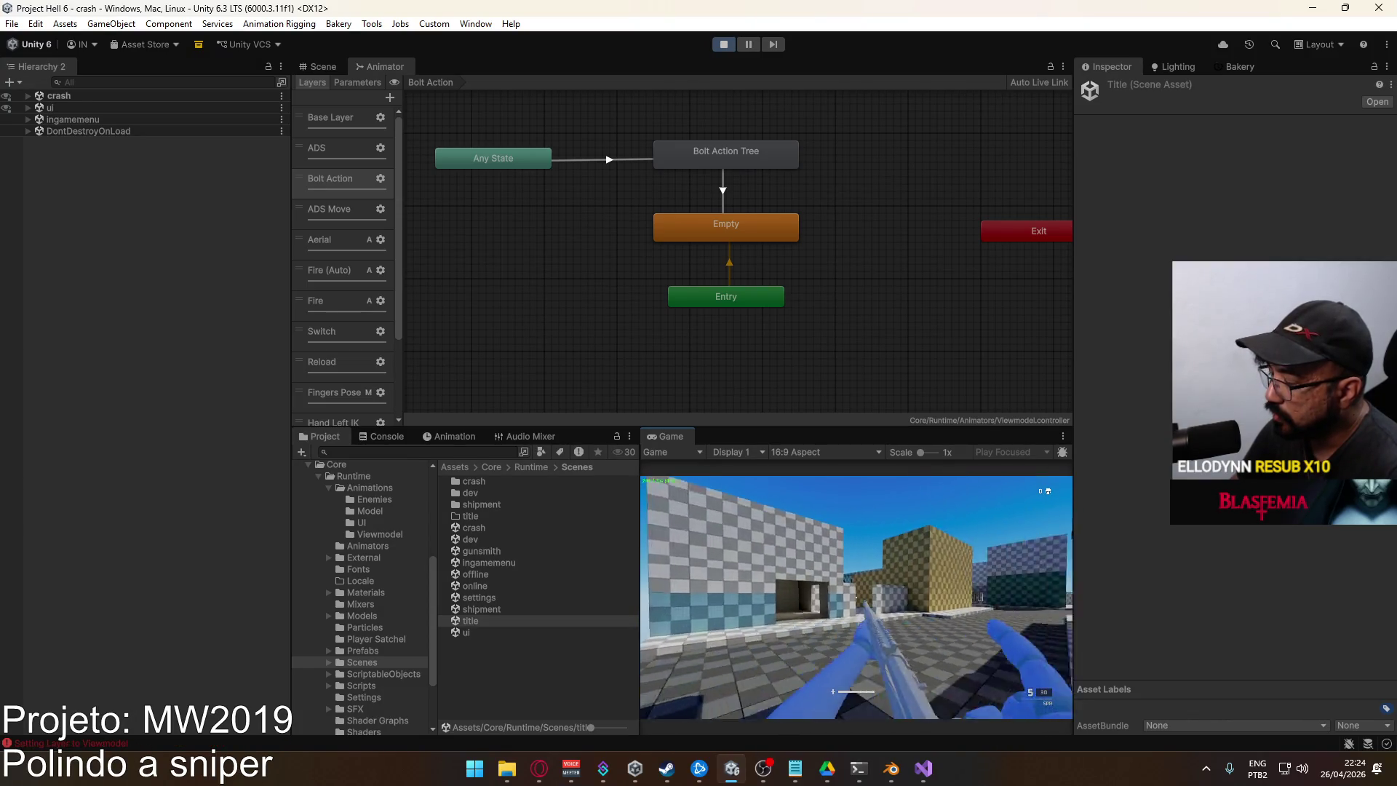
key(w)
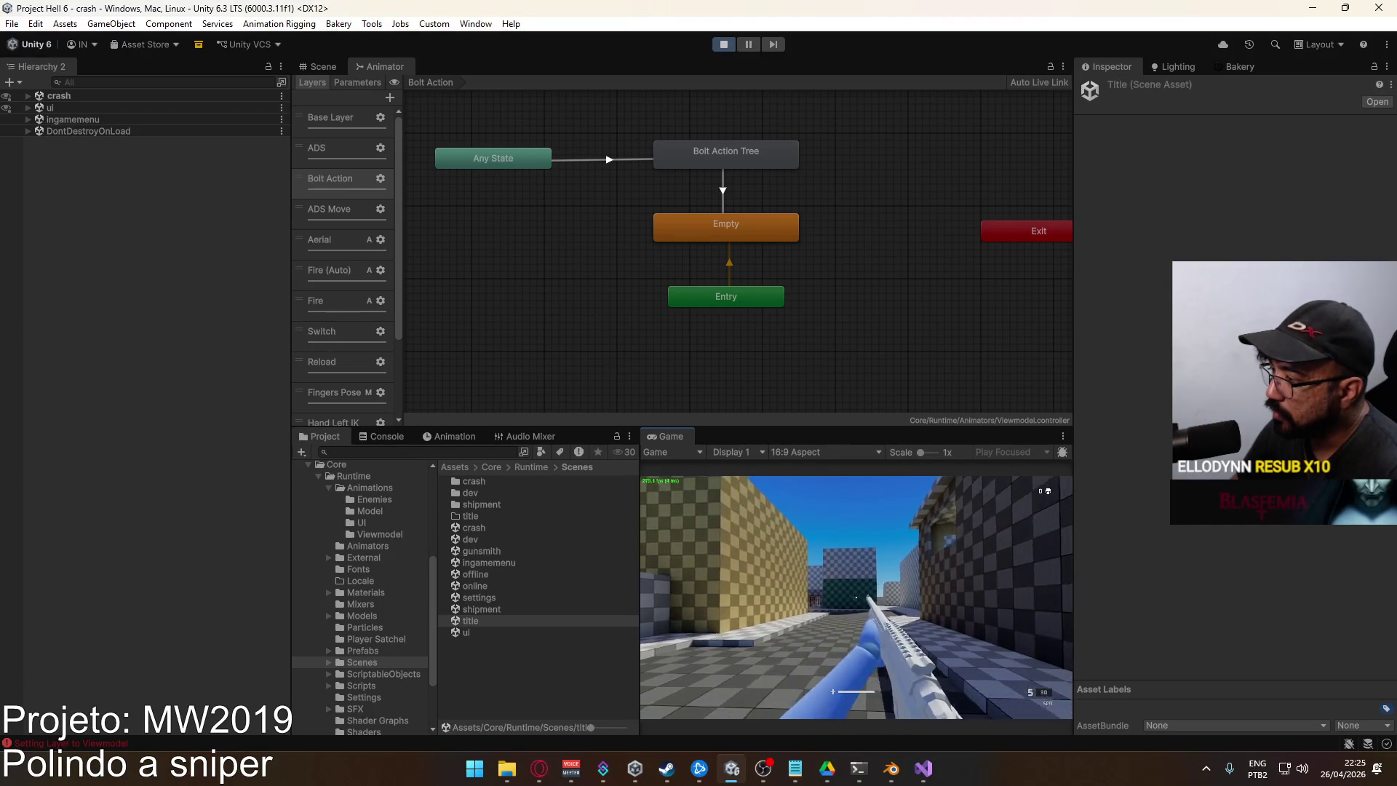
key(super)
key(Escape)
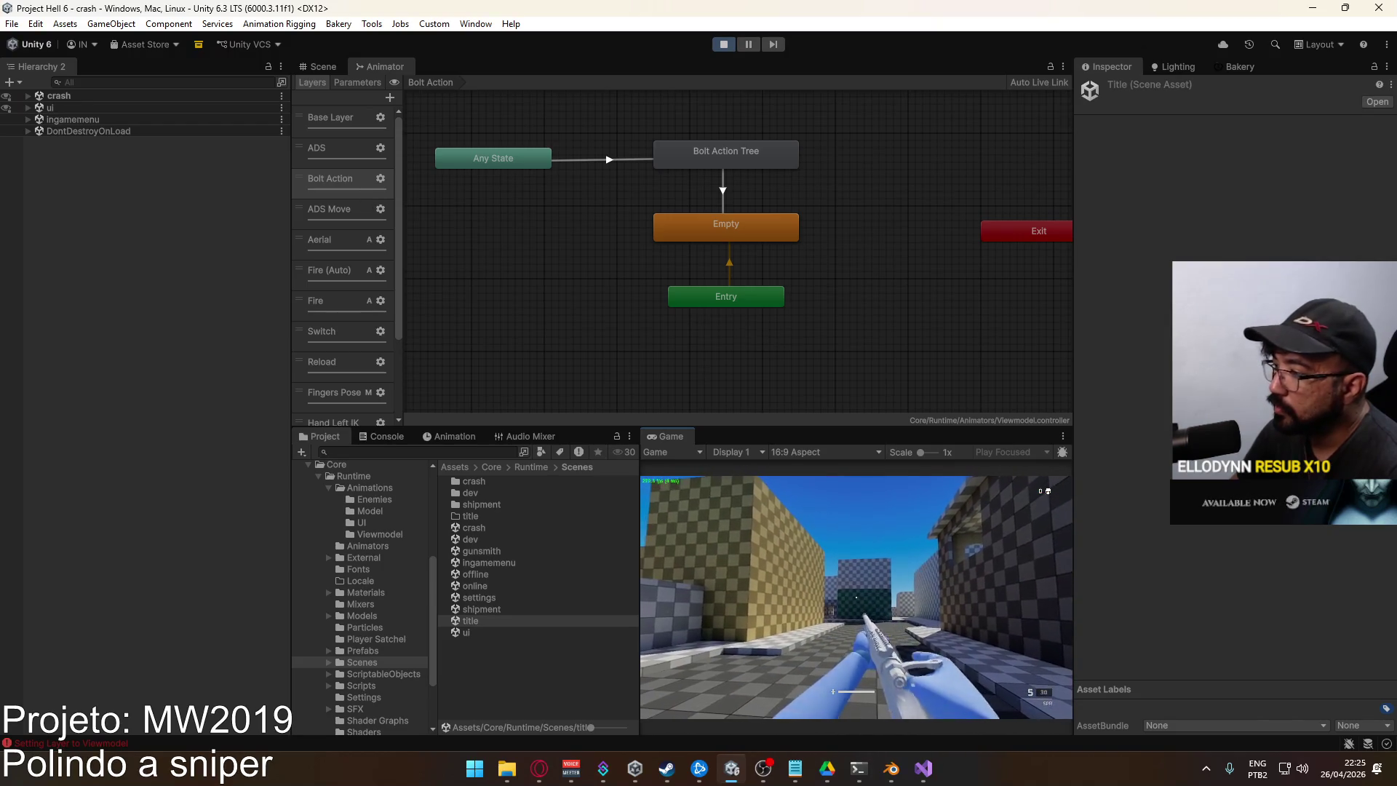
key(super)
key(Escape)
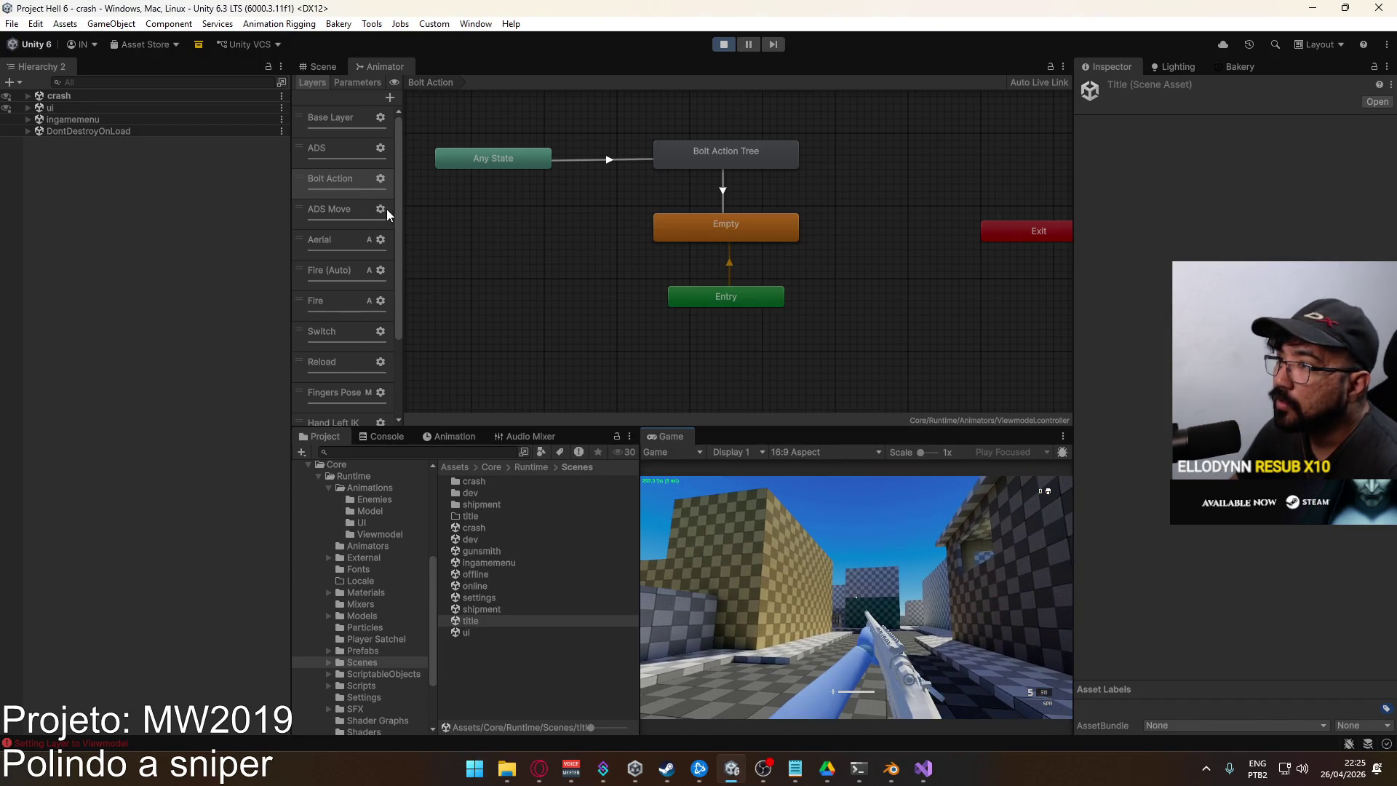
key(super)
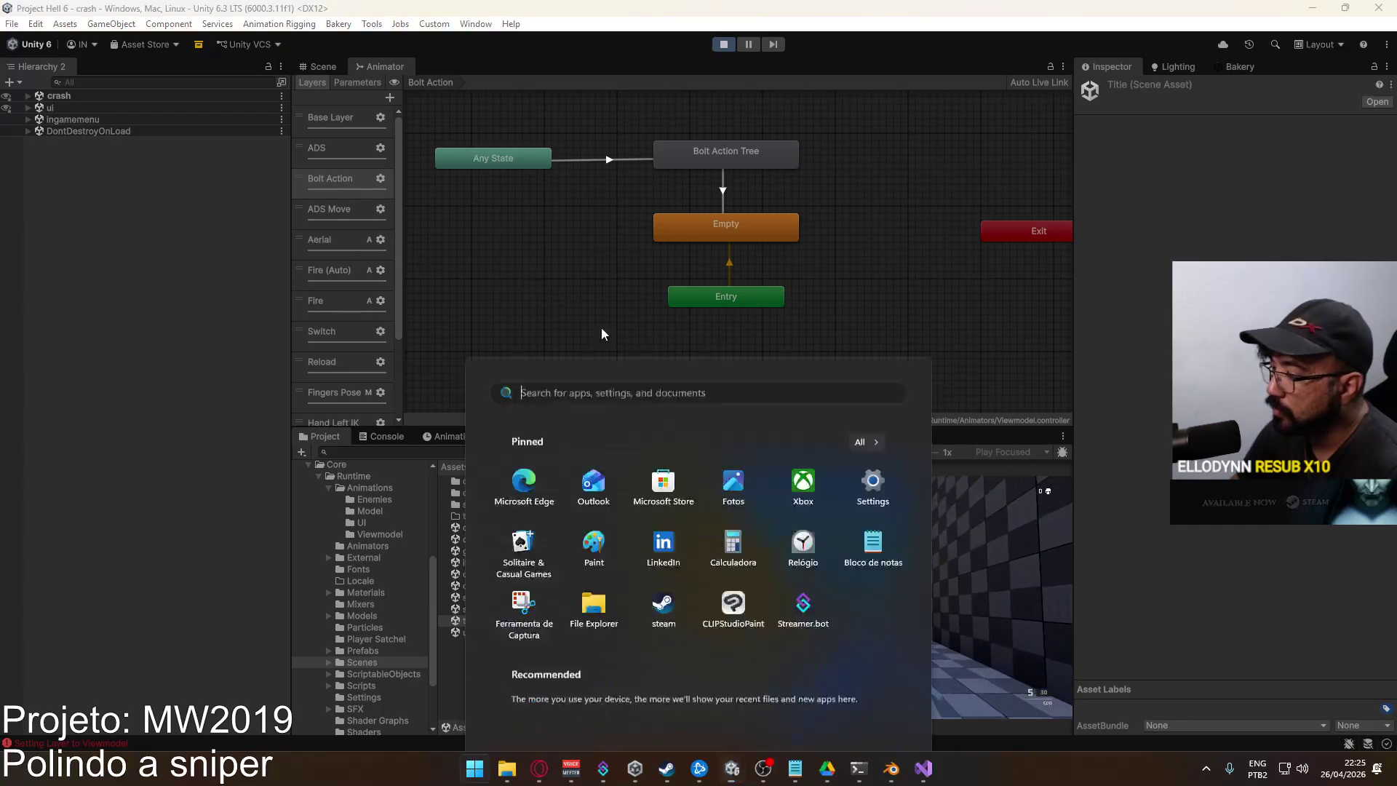
key(Escape)
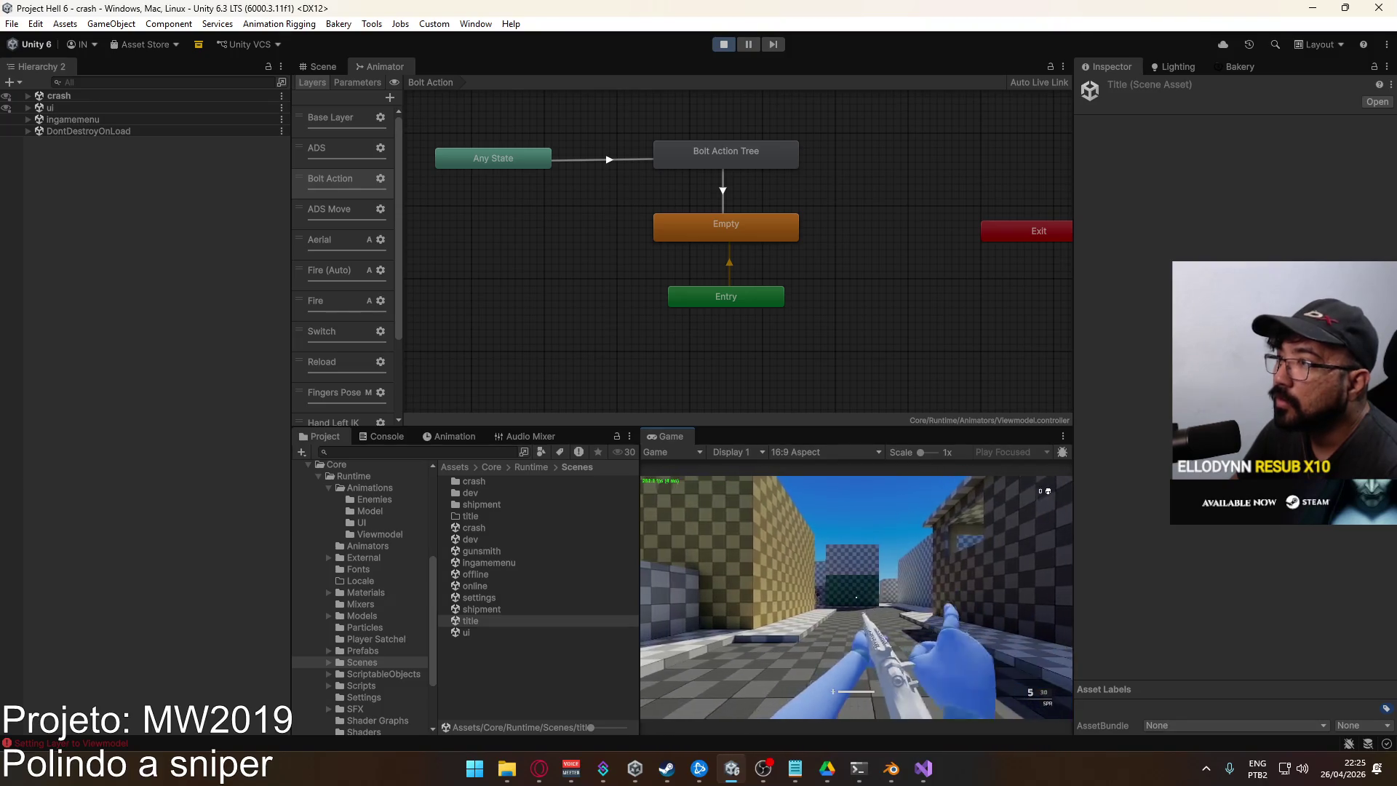
key(super)
key(super)
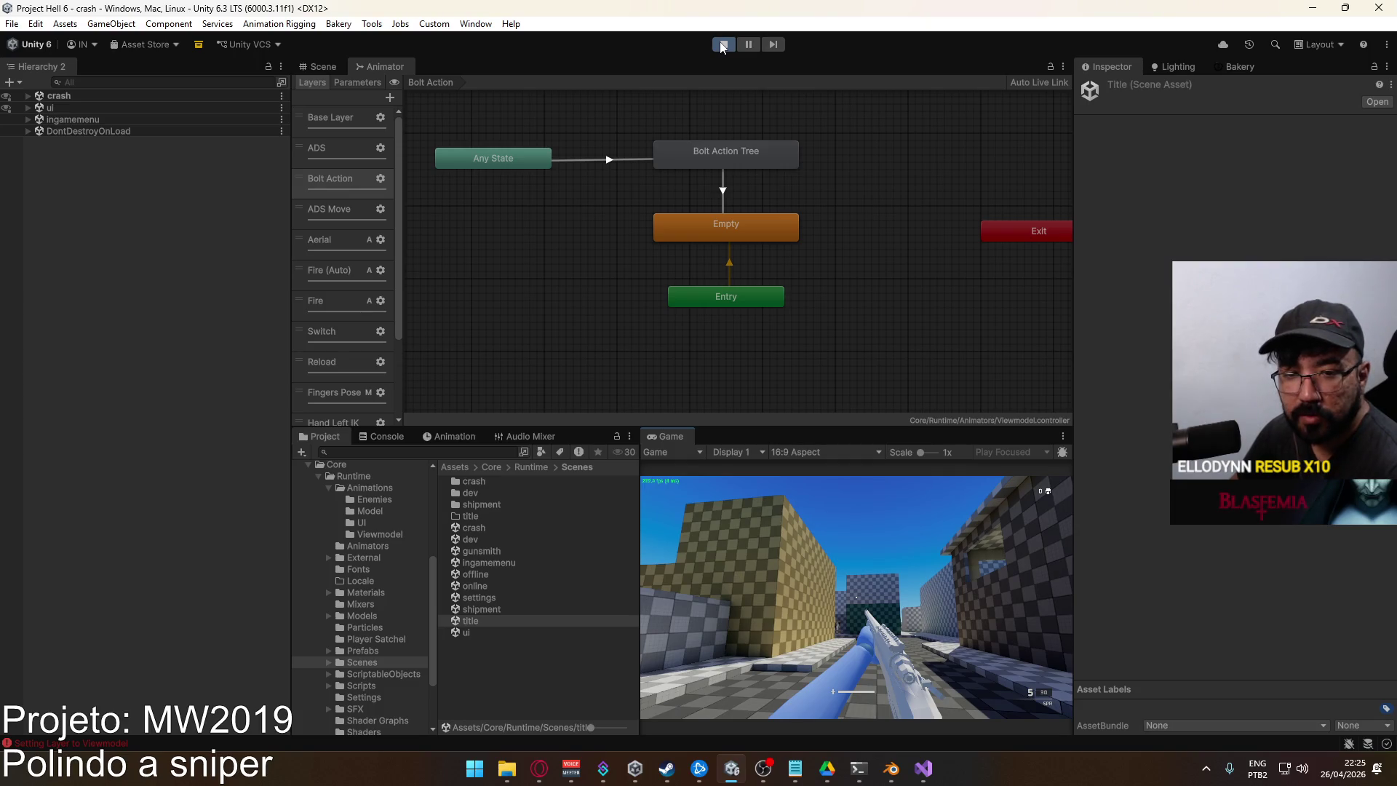
click(722, 44)
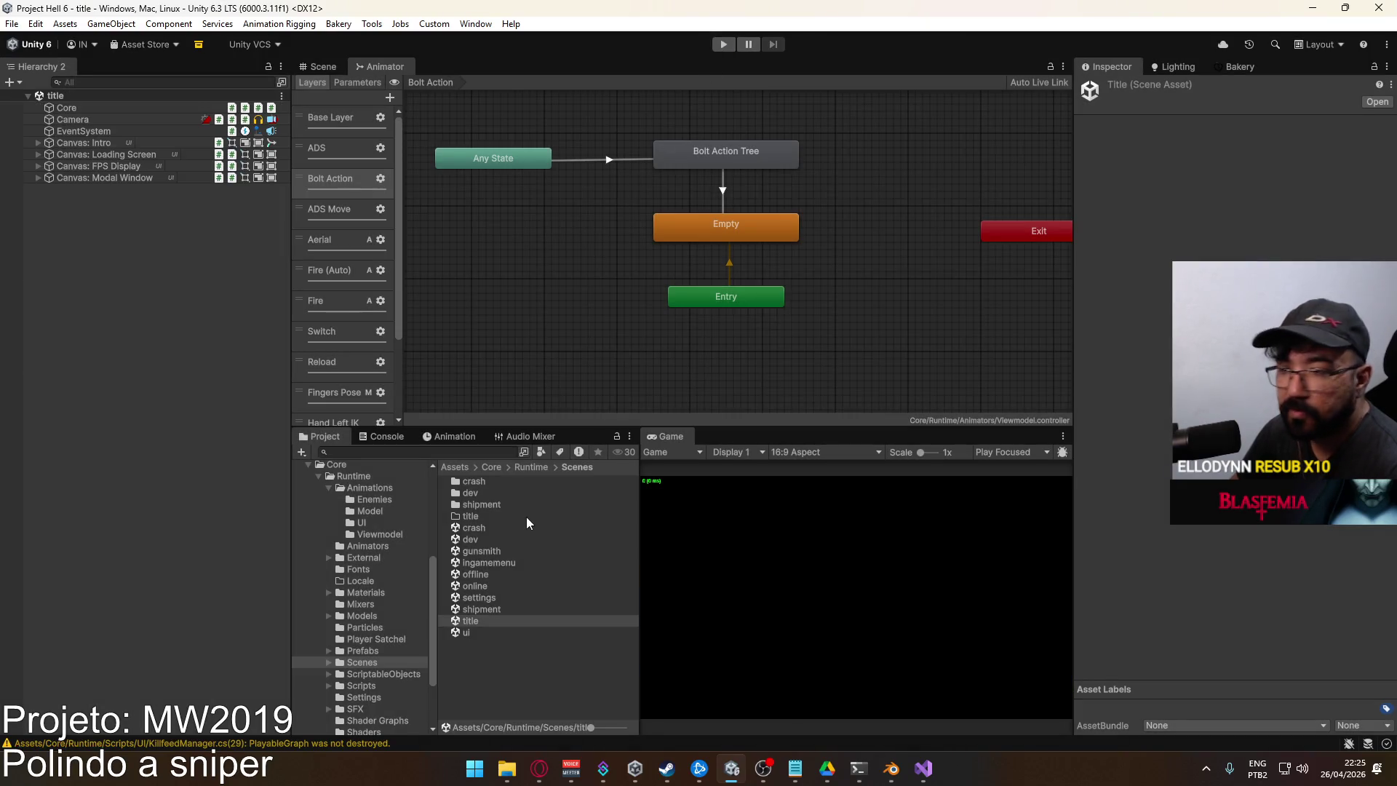
Open the Player prefab and show the Viewmodel's animator layers
click(380, 673)
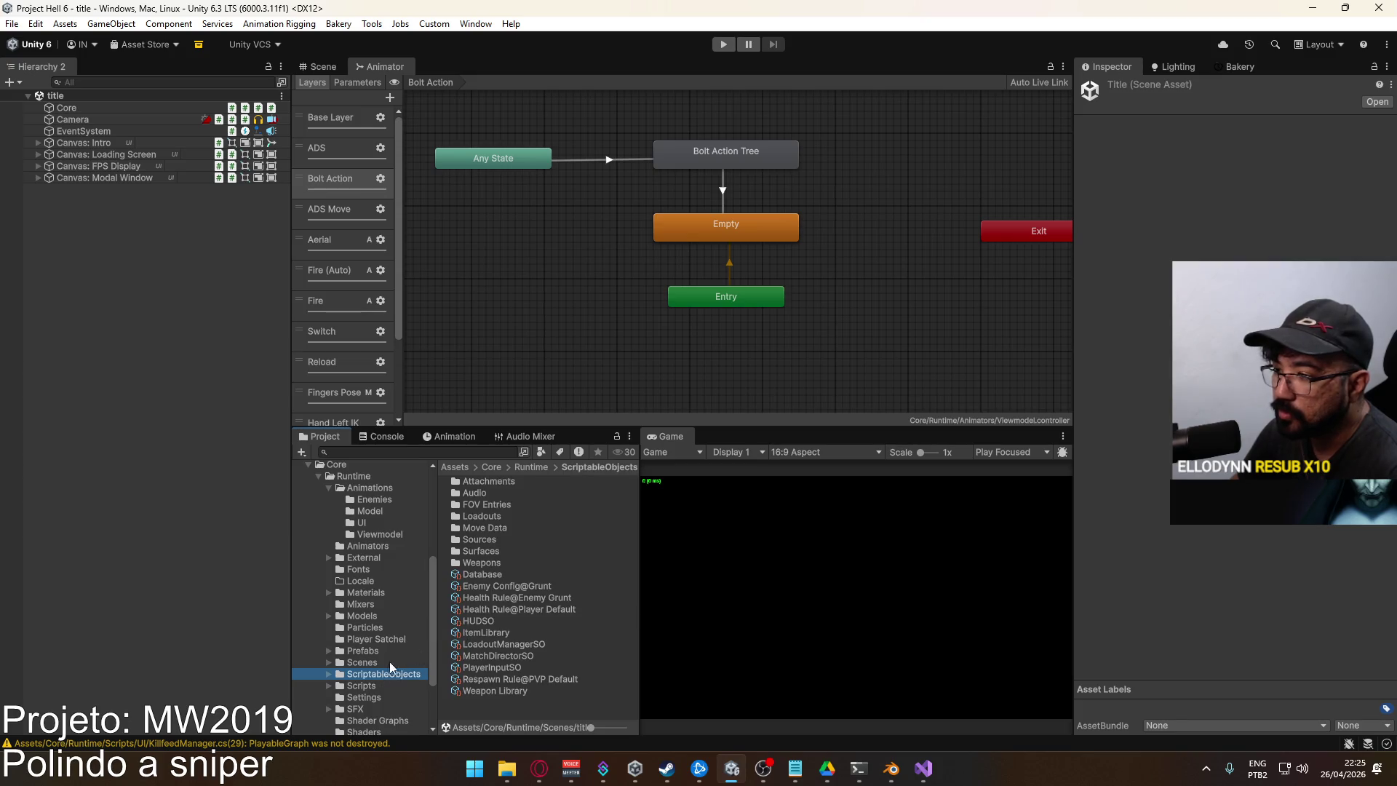
click(376, 665)
click(369, 651)
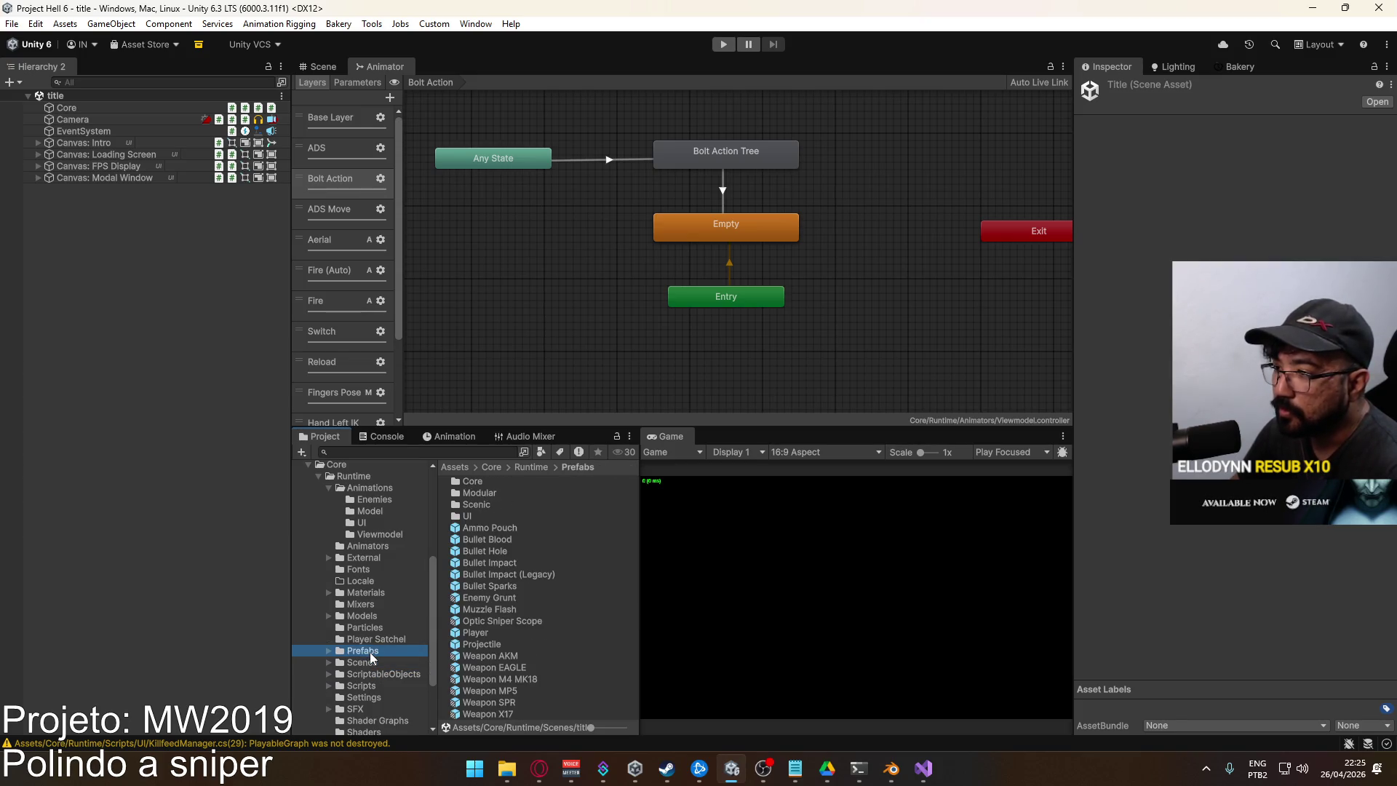
double_click(475, 633)
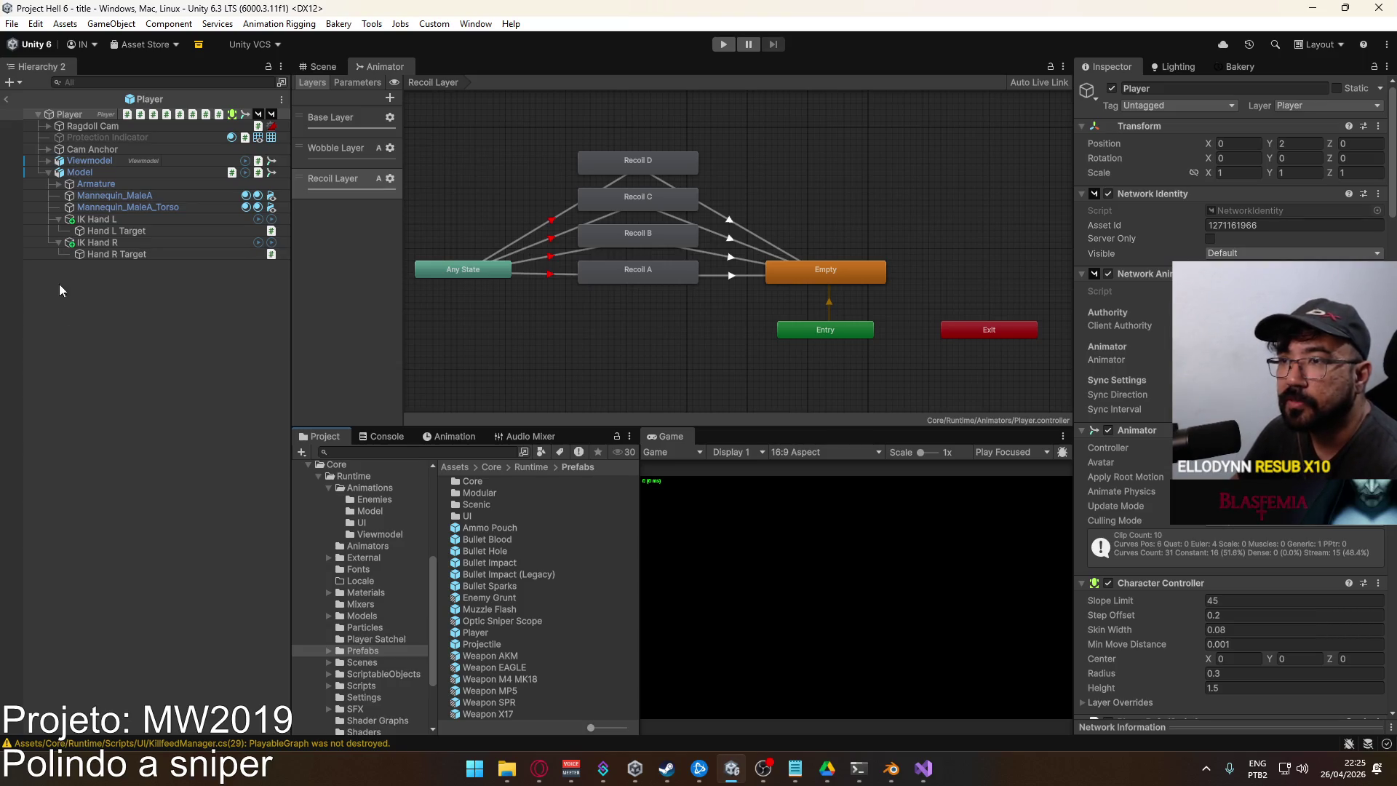
click(173, 169)
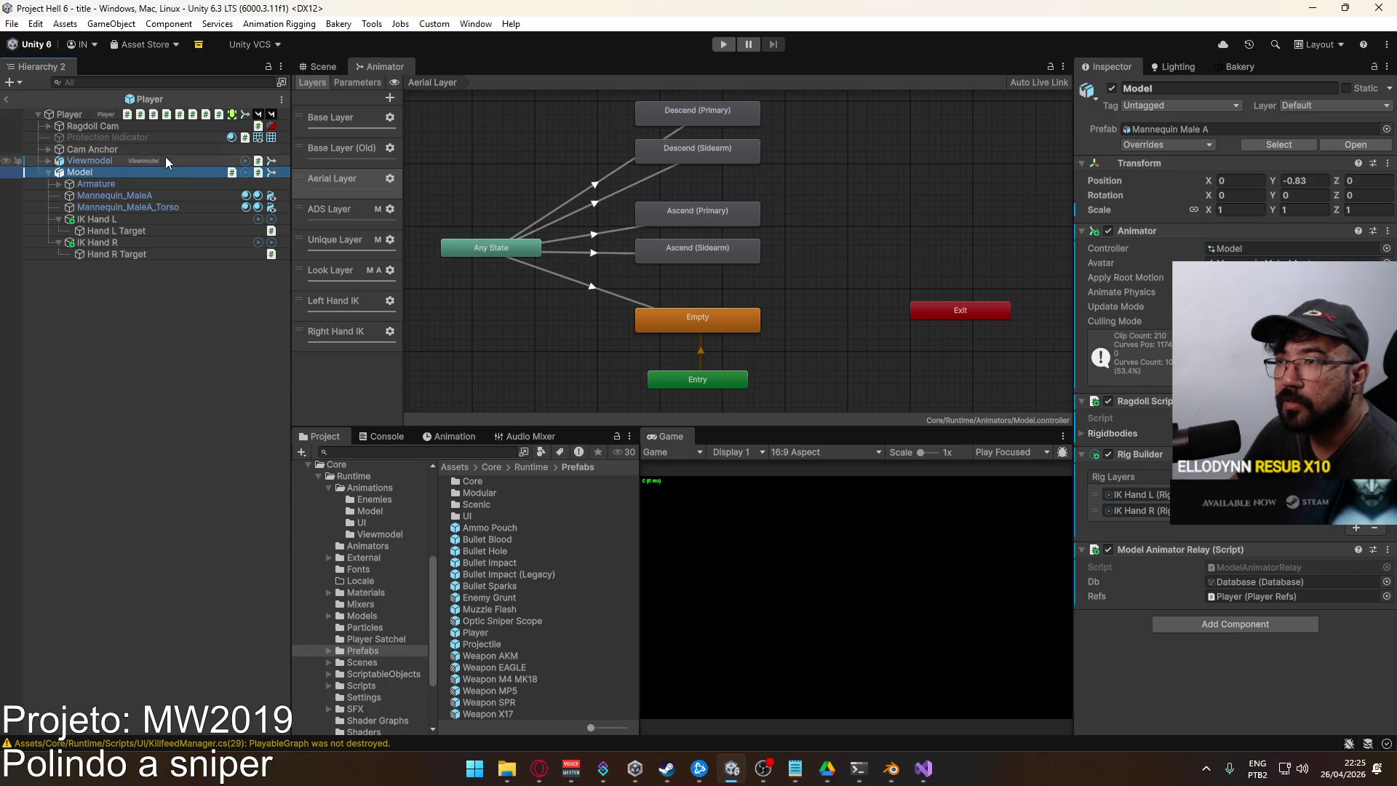
click(154, 160)
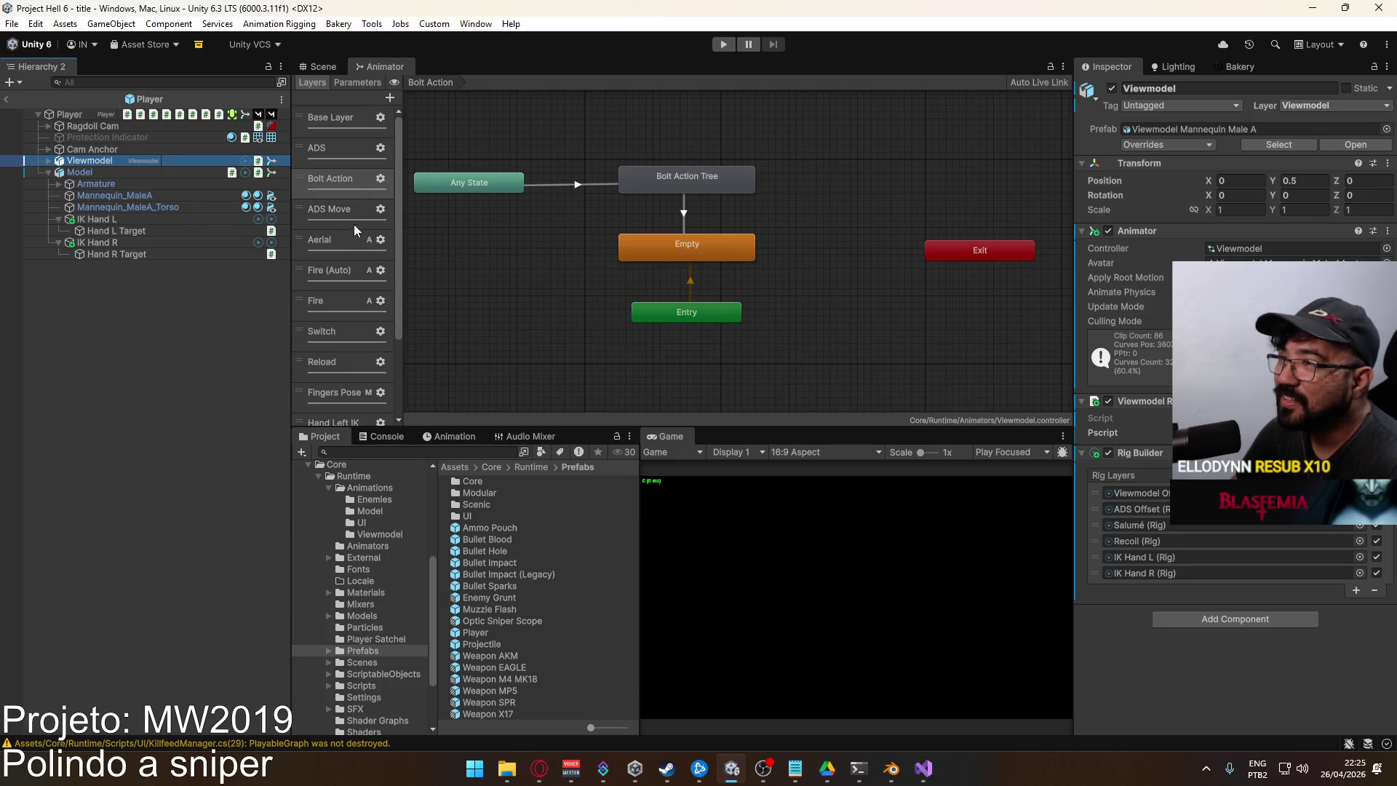
Drag Fingers Pose, Hand Left IK and Hand Right IK up directly under Base Layer
scroll(361, 313, down, 3)
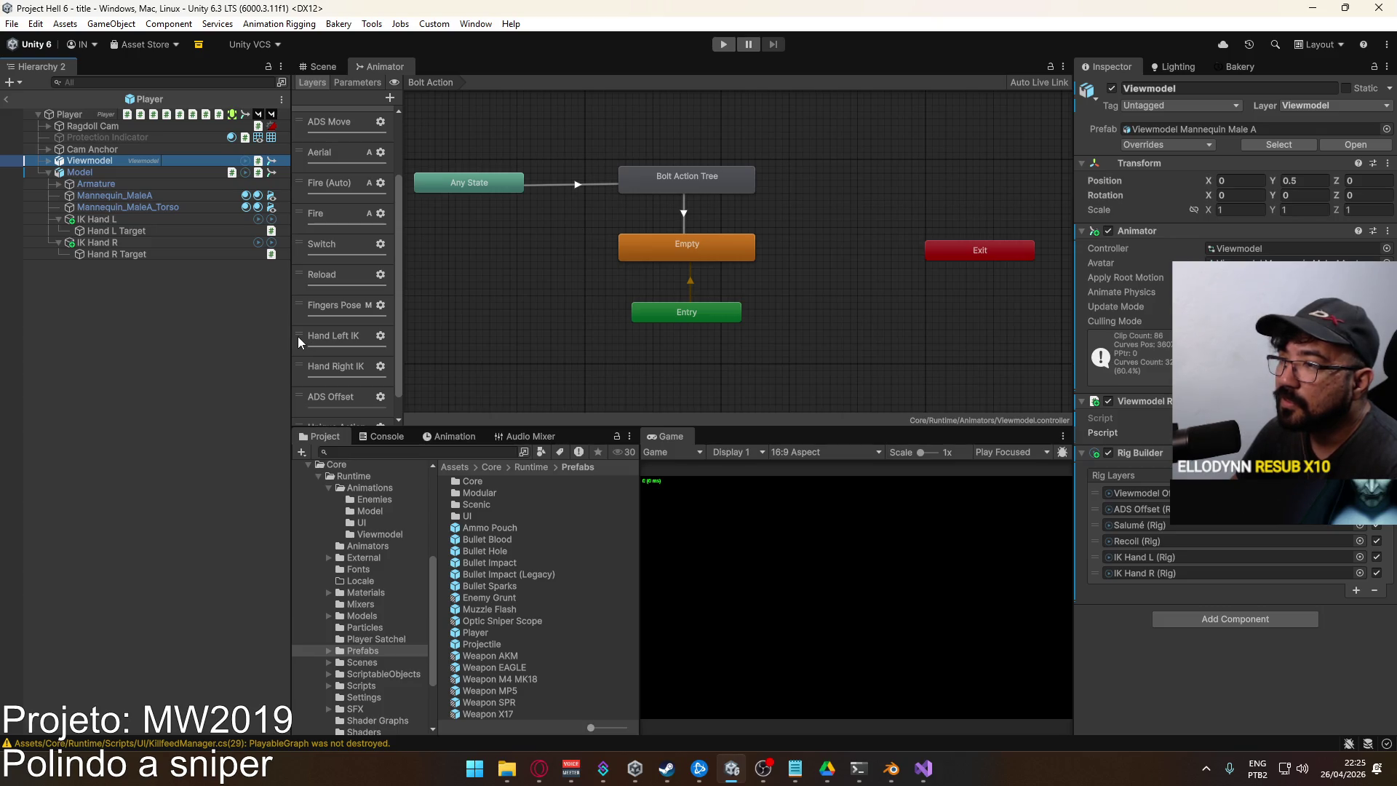
mouse_move(303, 307)
mouse_down()
mouse_move(337, 274)
mouse_move(328, 96)
mouse_move(339, 284)
mouse_move(349, 158)
mouse_up()
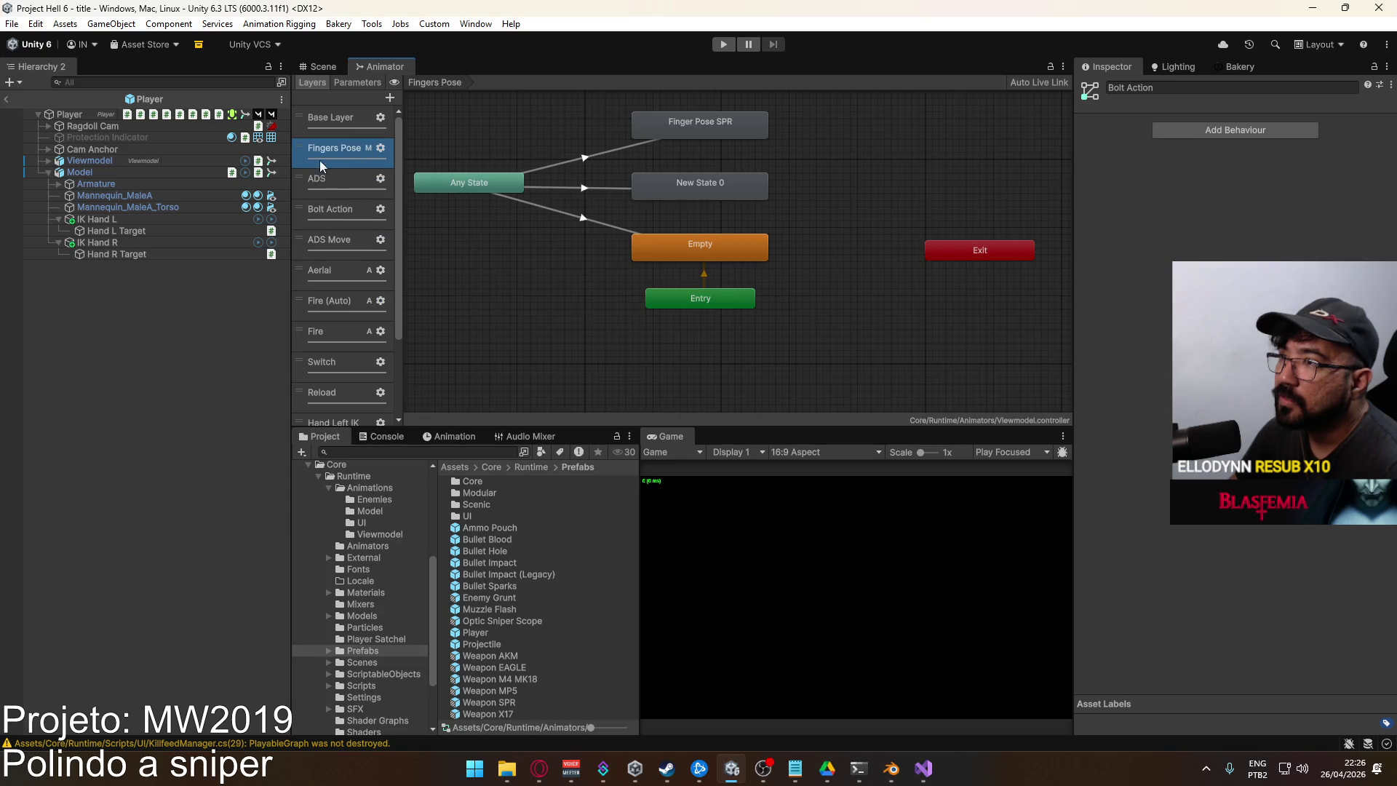
scroll(332, 247, down, 3)
drag(322, 321, 348, 81)
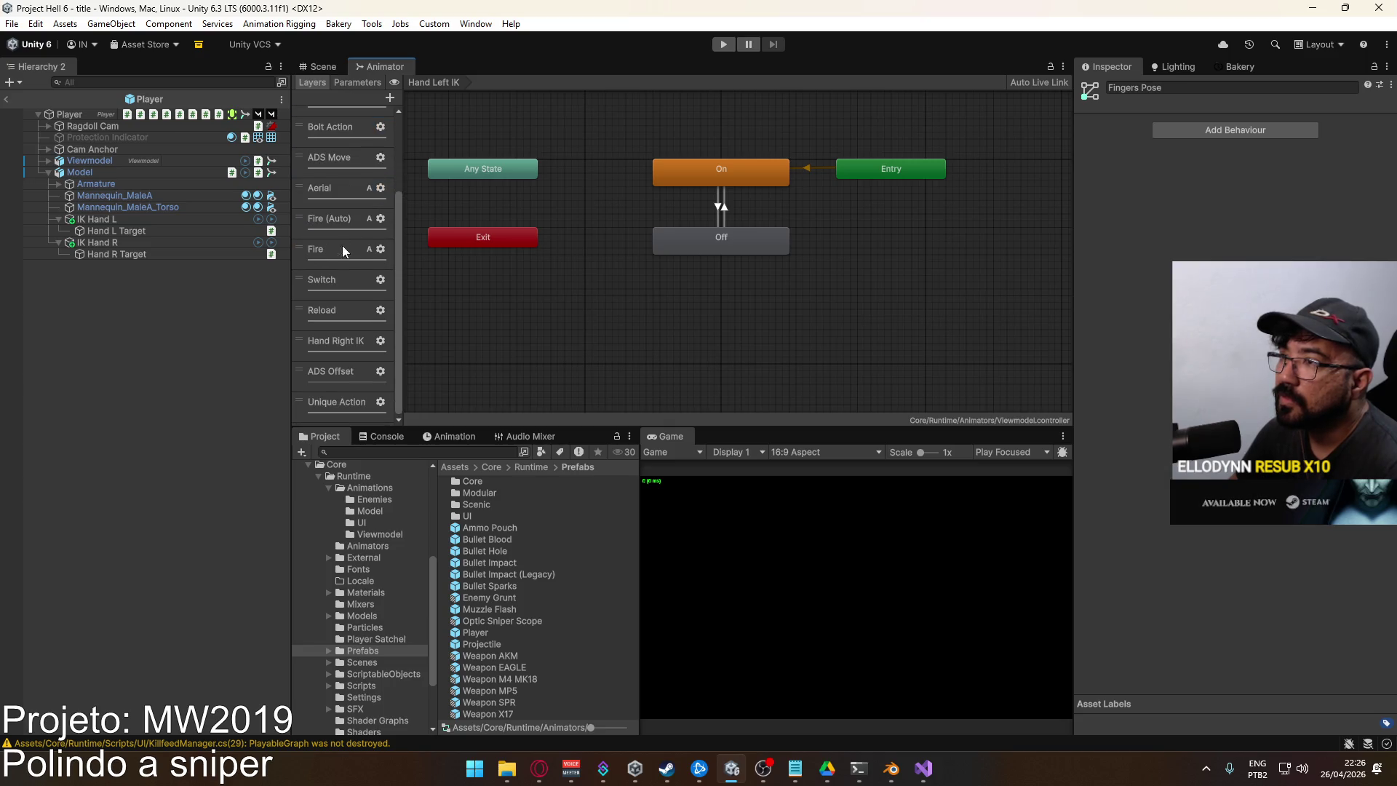
mouse_move(302, 343)
mouse_down()
mouse_move(326, 85)
mouse_move(360, 265)
mouse_move(351, 208)
mouse_up()
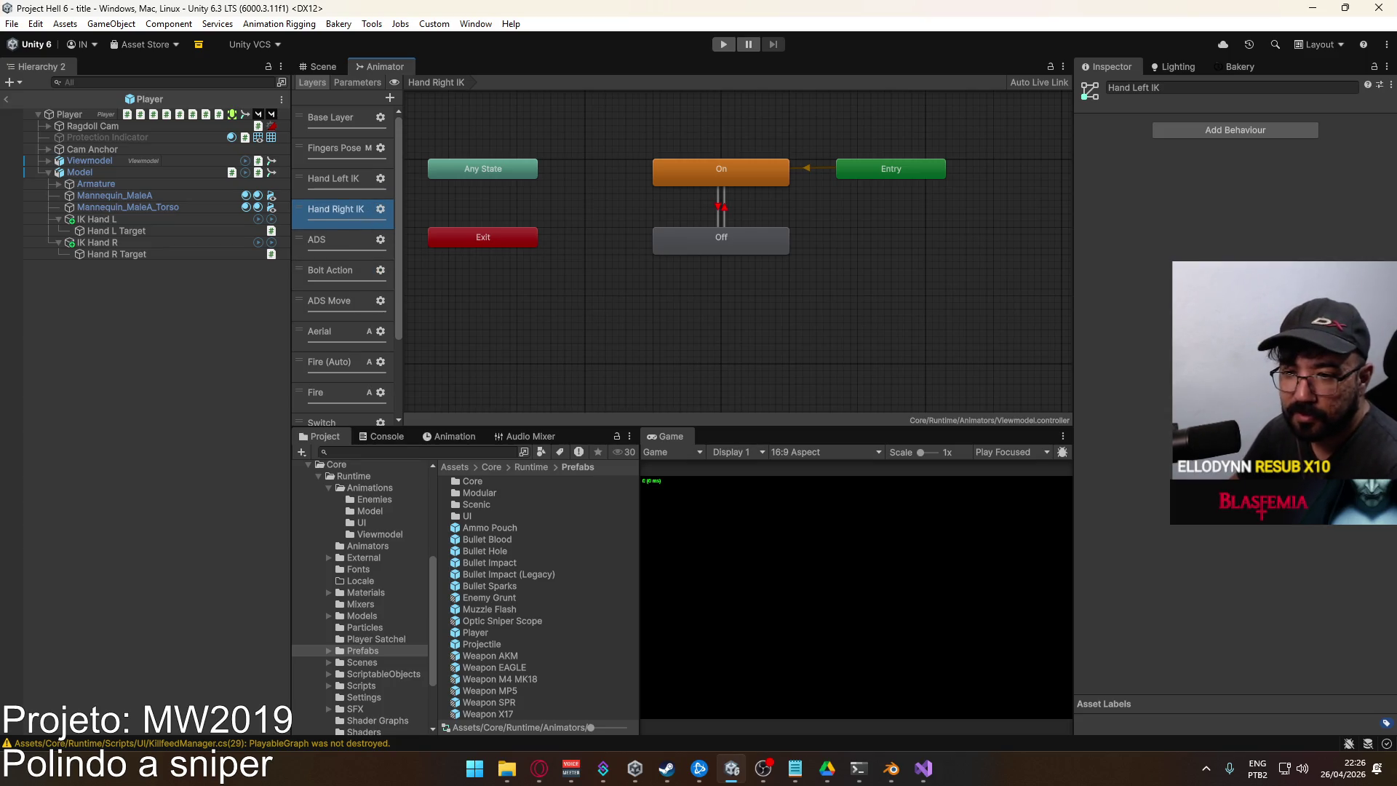
key(alt+Tab)
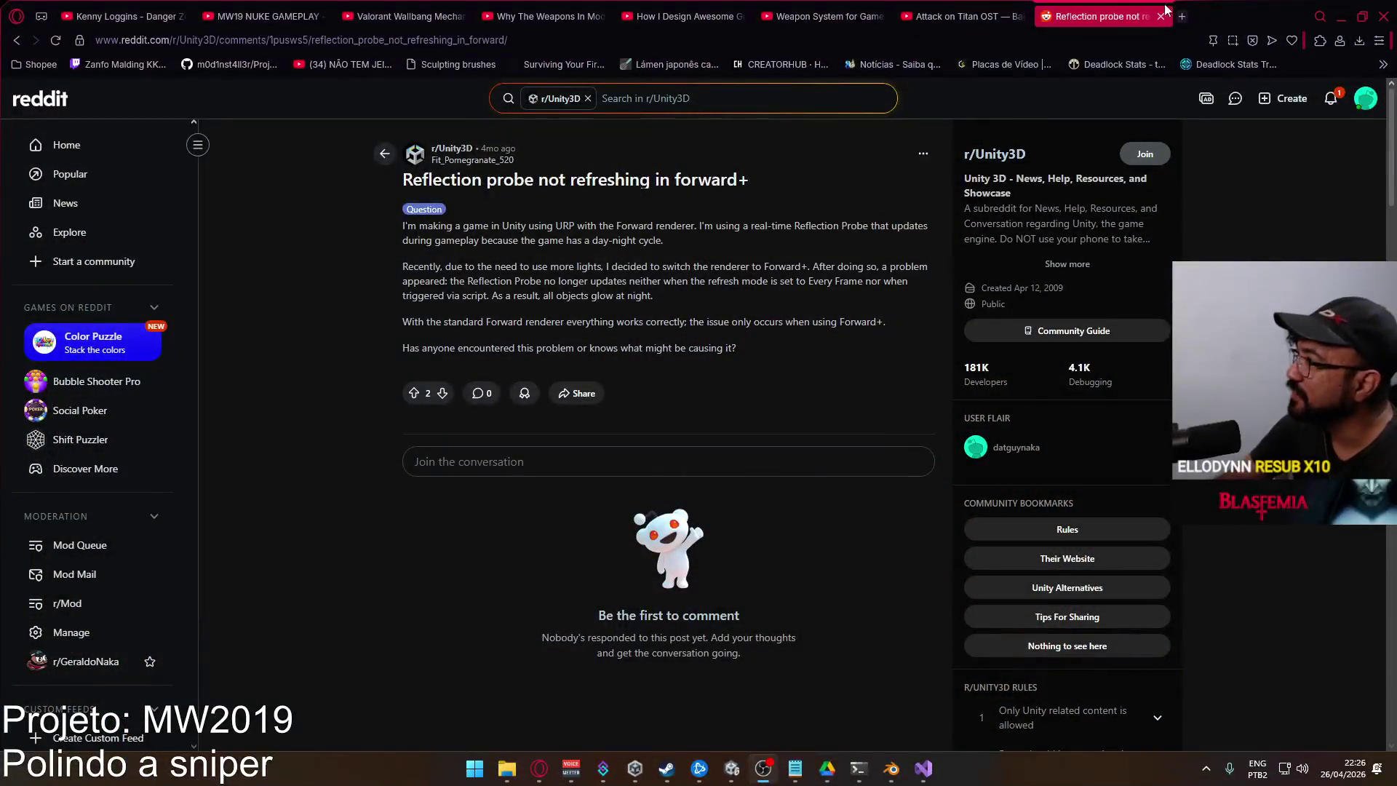
Open a new Opera tab and enter 'bo3 cuda' in the address bar
click(1186, 17)
text(bo3 cuda)
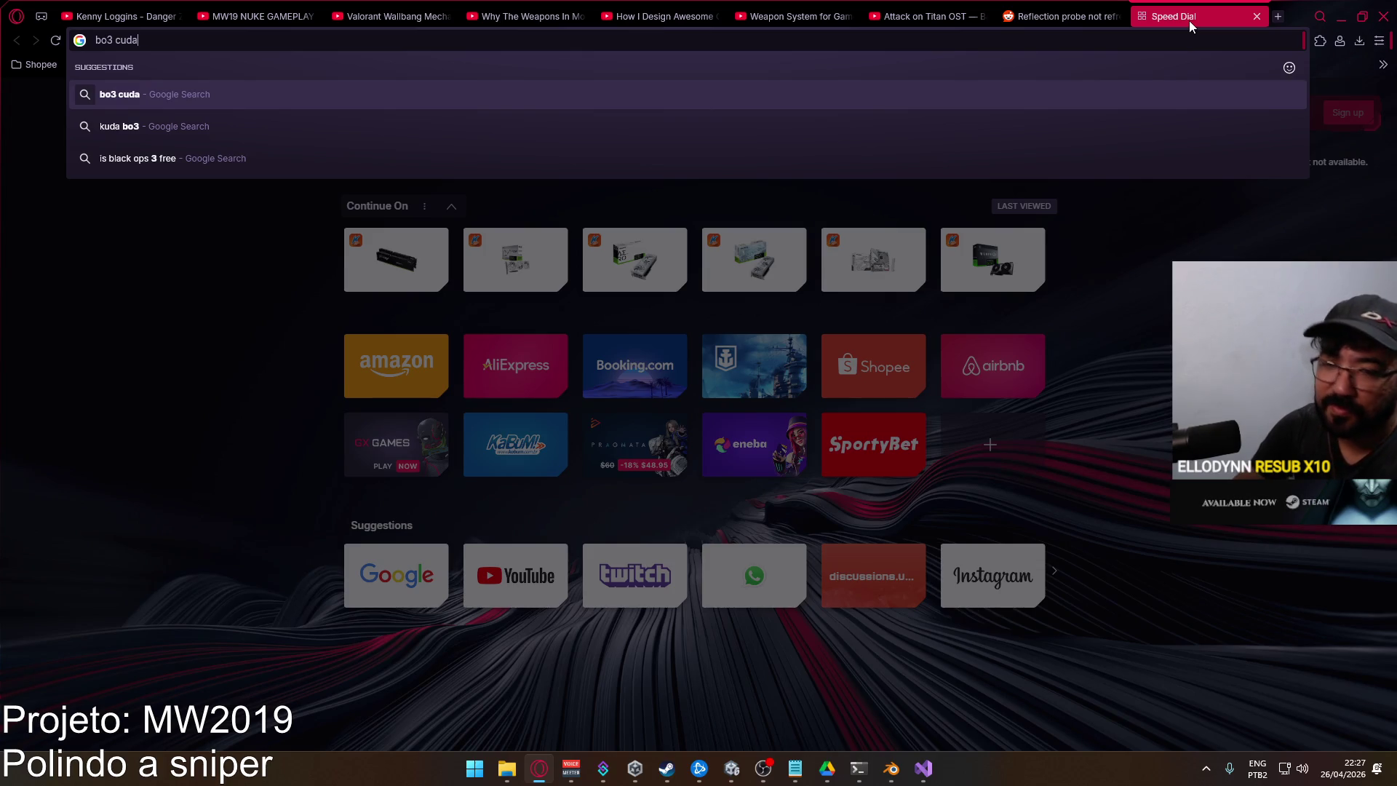
Correct the query to 'bo3 kuda', search, and read the Call of Duty Wiki Kuda article
key(BackSpace)
key(BackSpace)
key(BackSpace)
text(kuda)
key(Return)
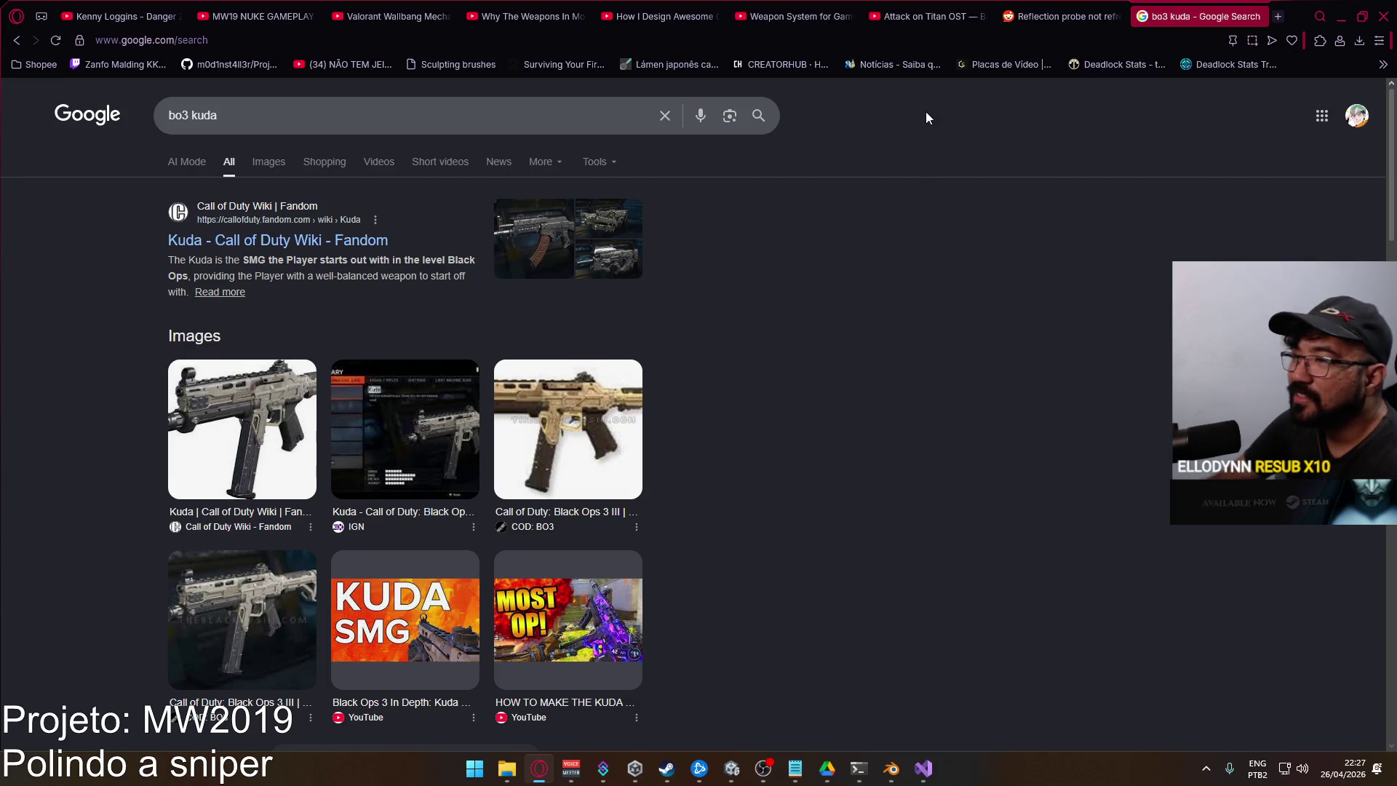
click(297, 244)
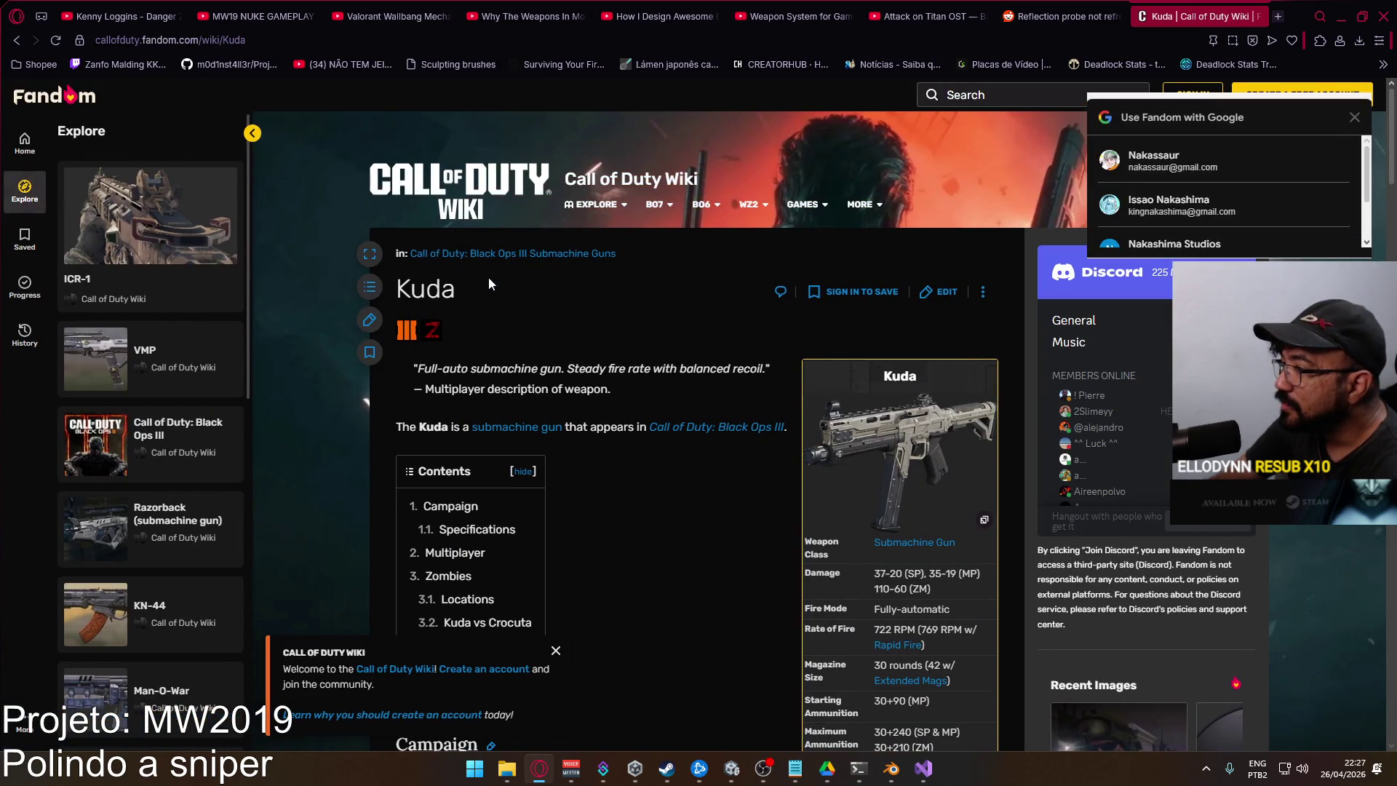
scroll(582, 396, down, 3)
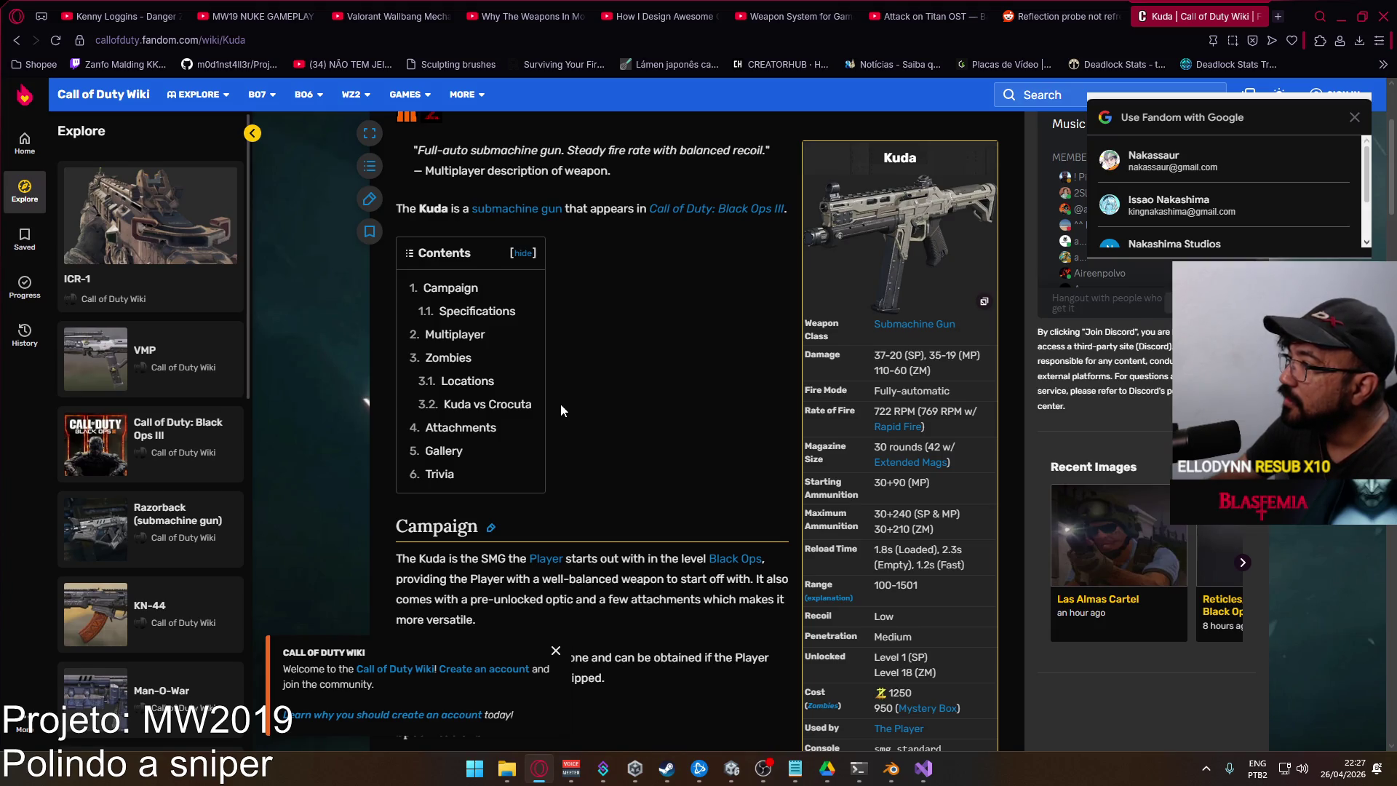
scroll(561, 411, down, 4)
scroll(560, 411, up, 5)
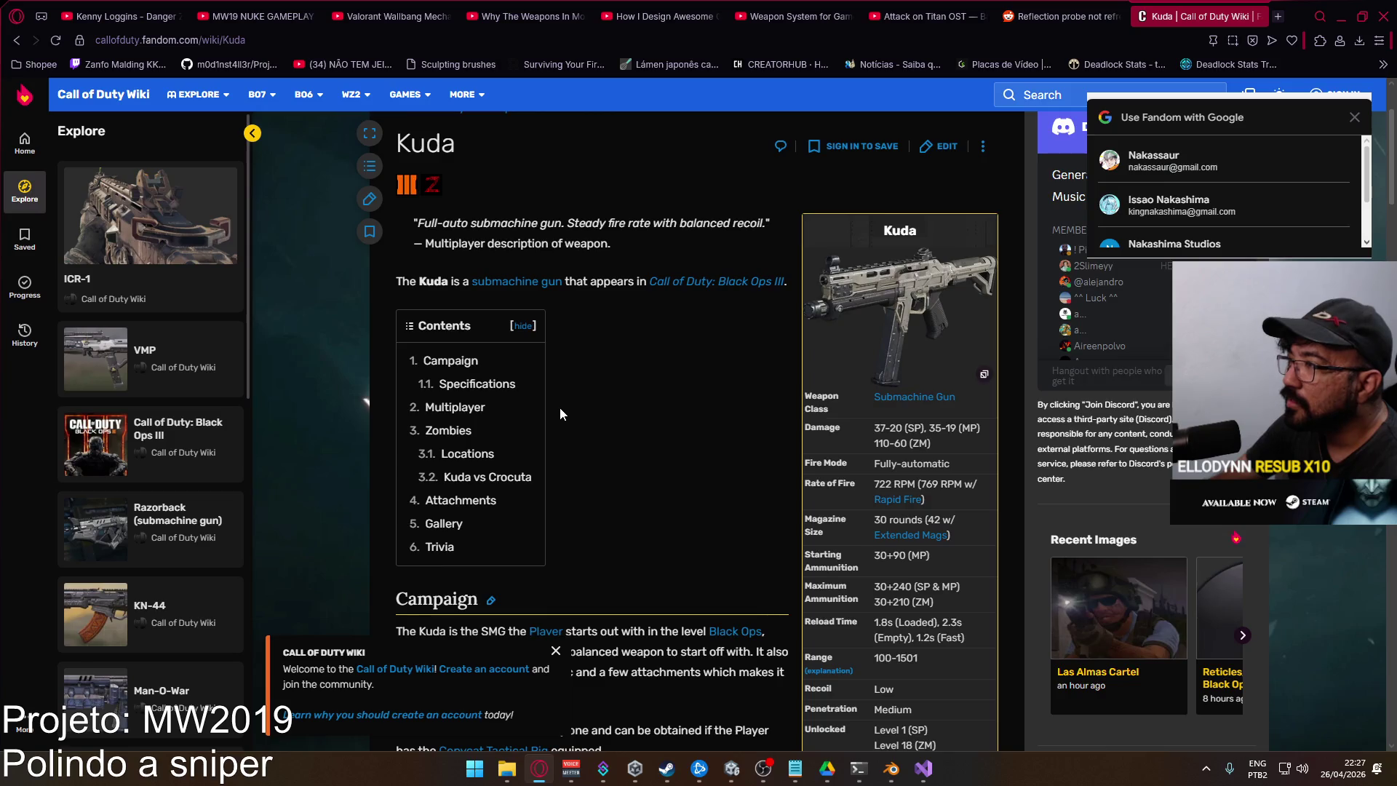
scroll(560, 413, down, 4)
scroll(560, 416, down, 3)
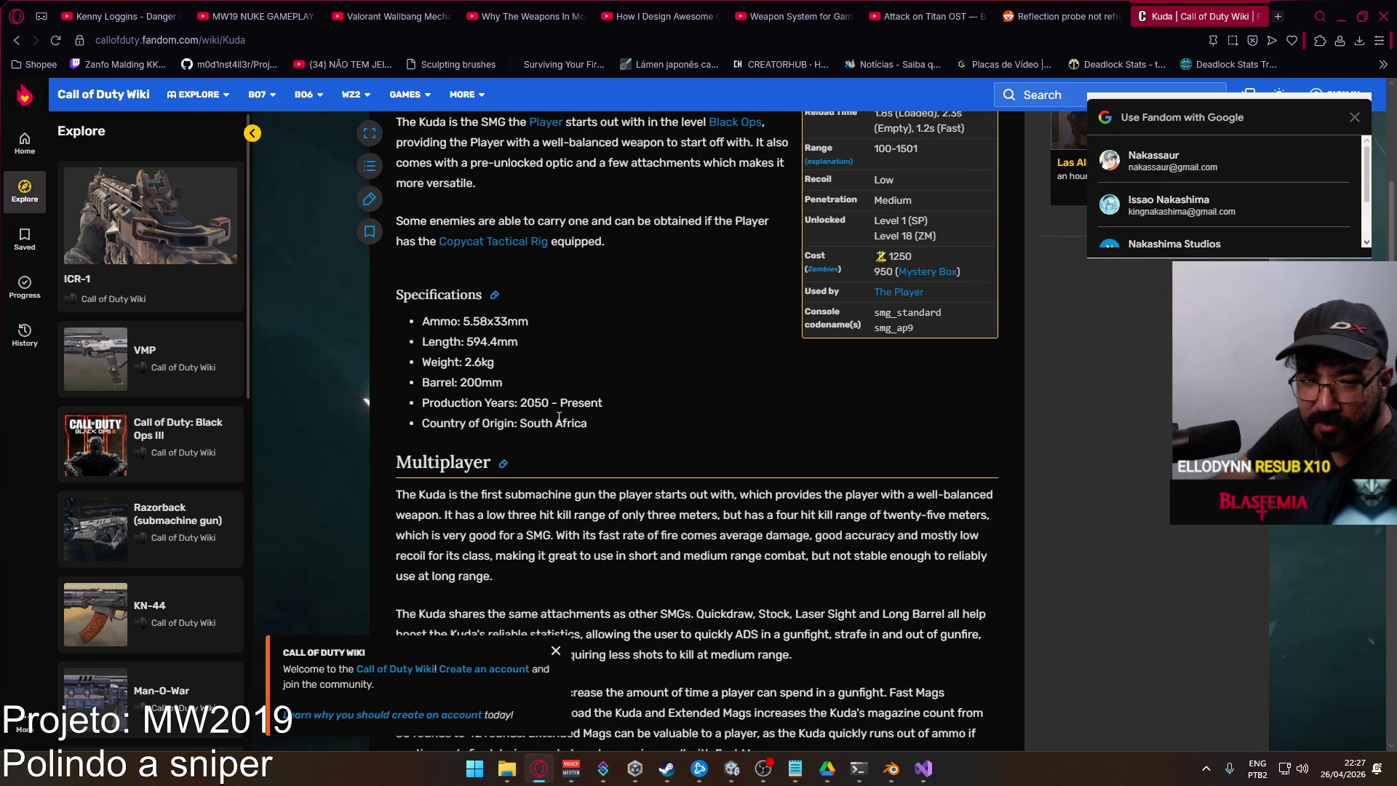
scroll(558, 418, down, 2)
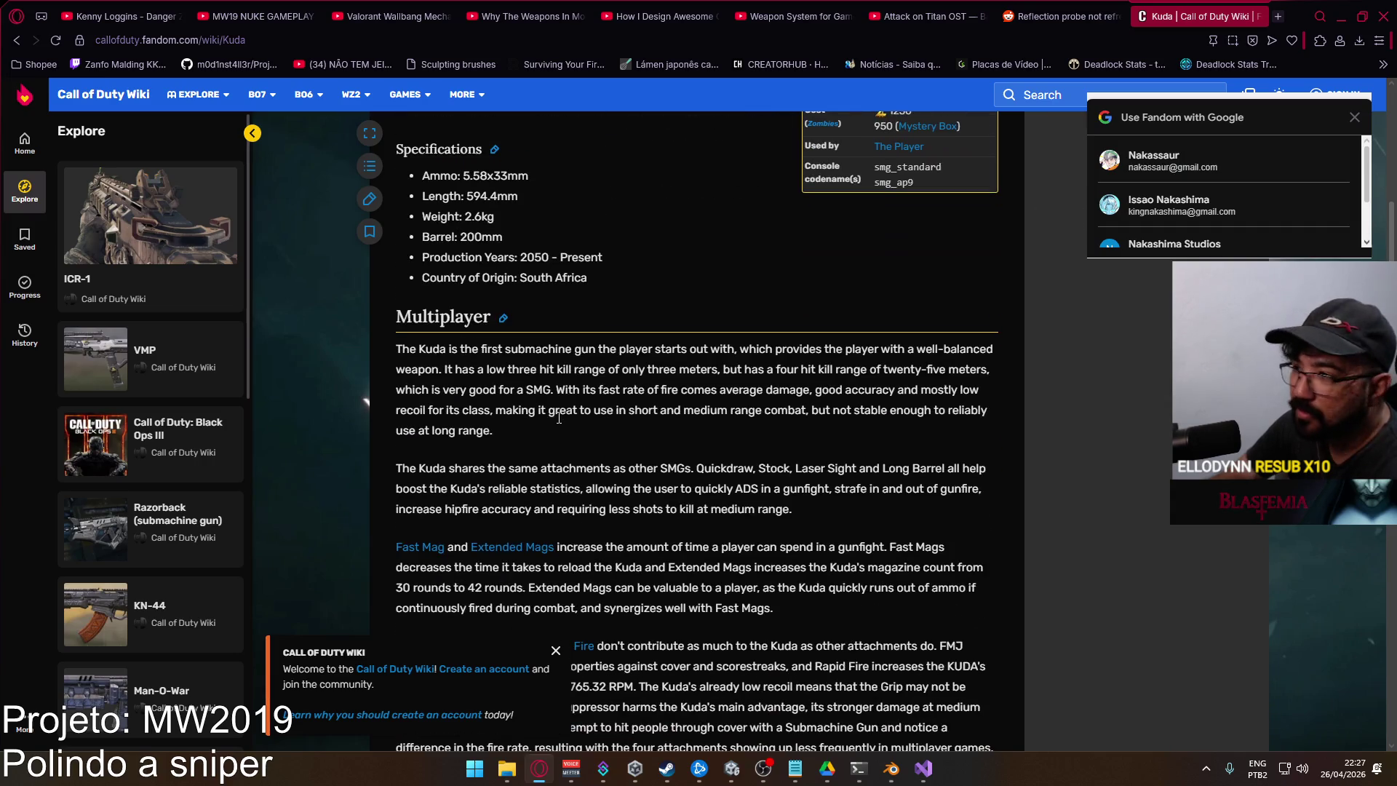
scroll(558, 417, down, 3)
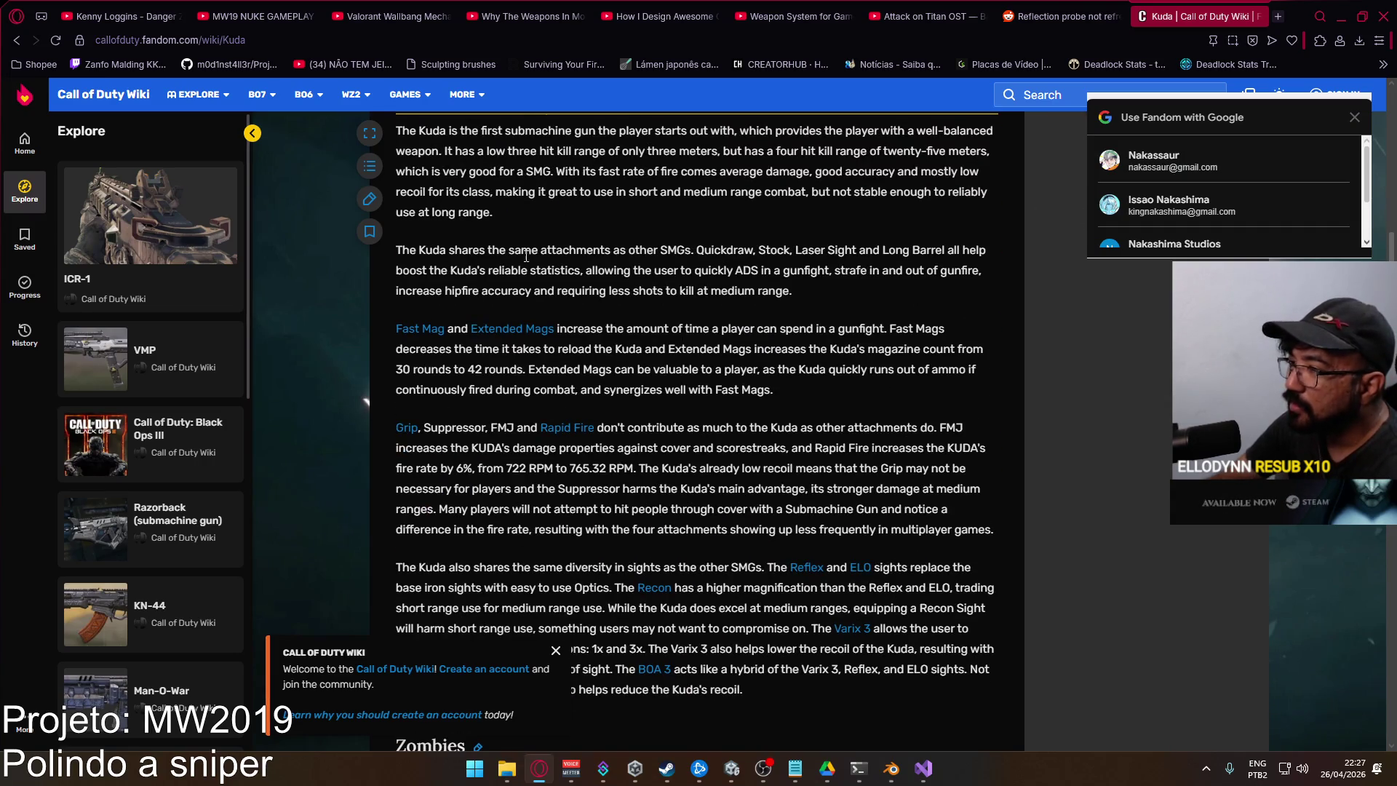
Search 'bo3 kuda real life counterpart' and scroll through the results
click(411, 41)
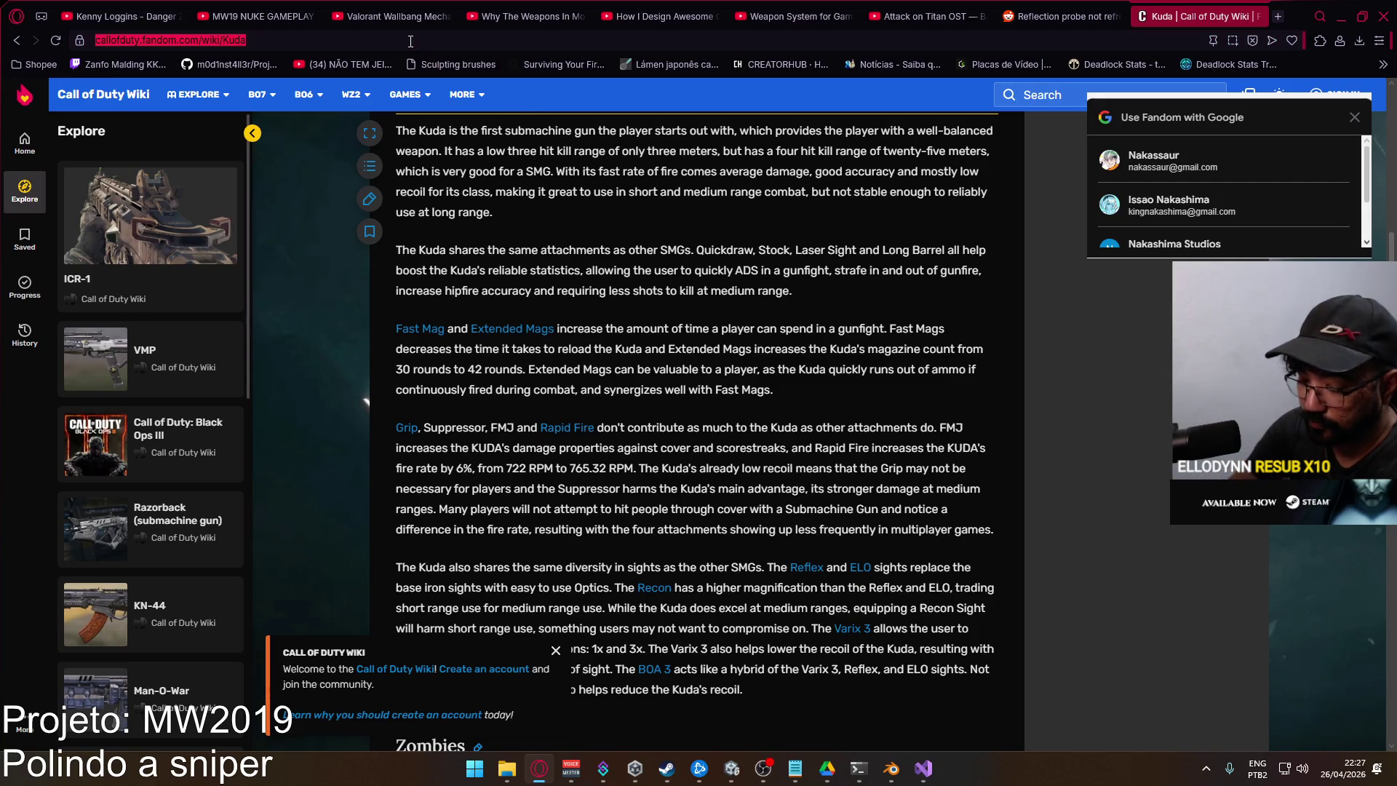
text(bo3 kuda real life con)
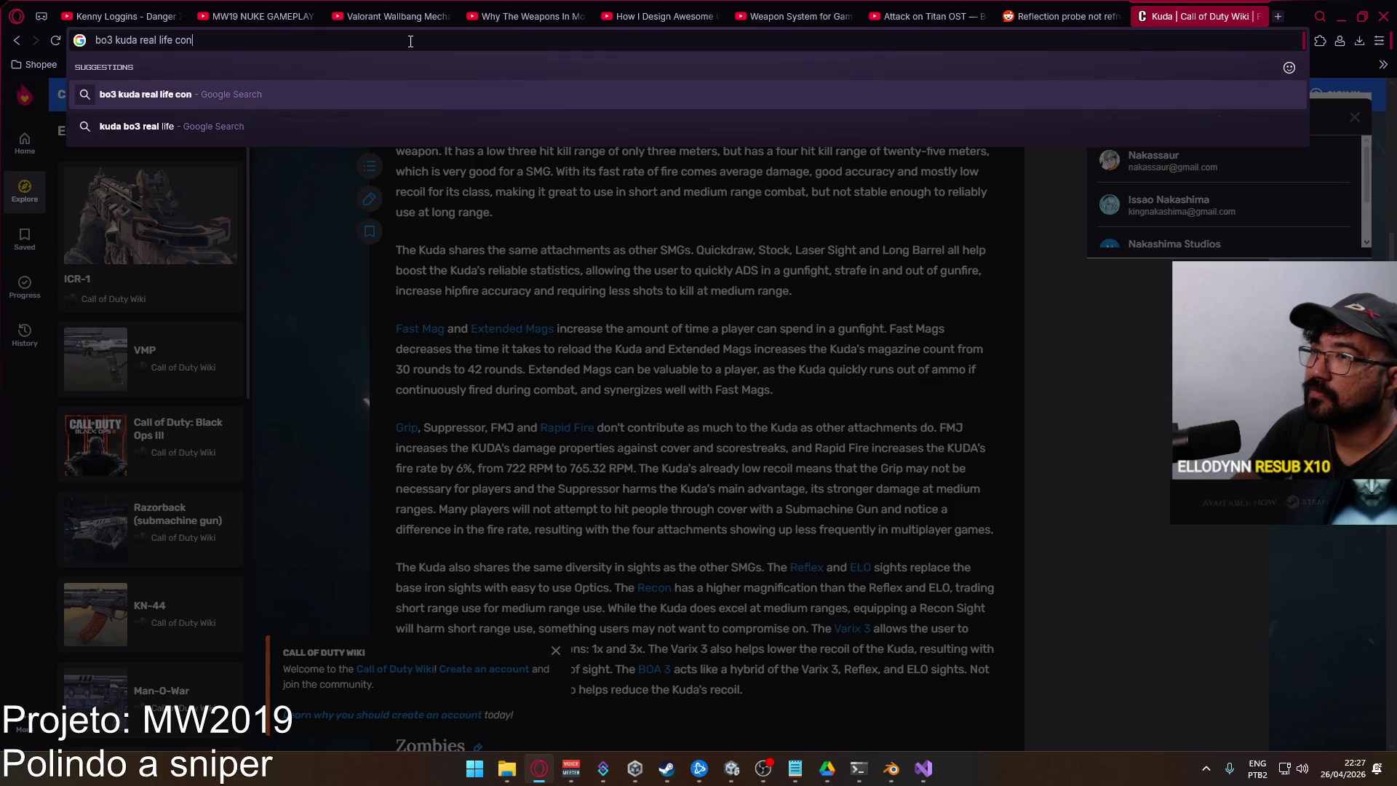
key(BackSpace)
text(unterpar)
key(Return)
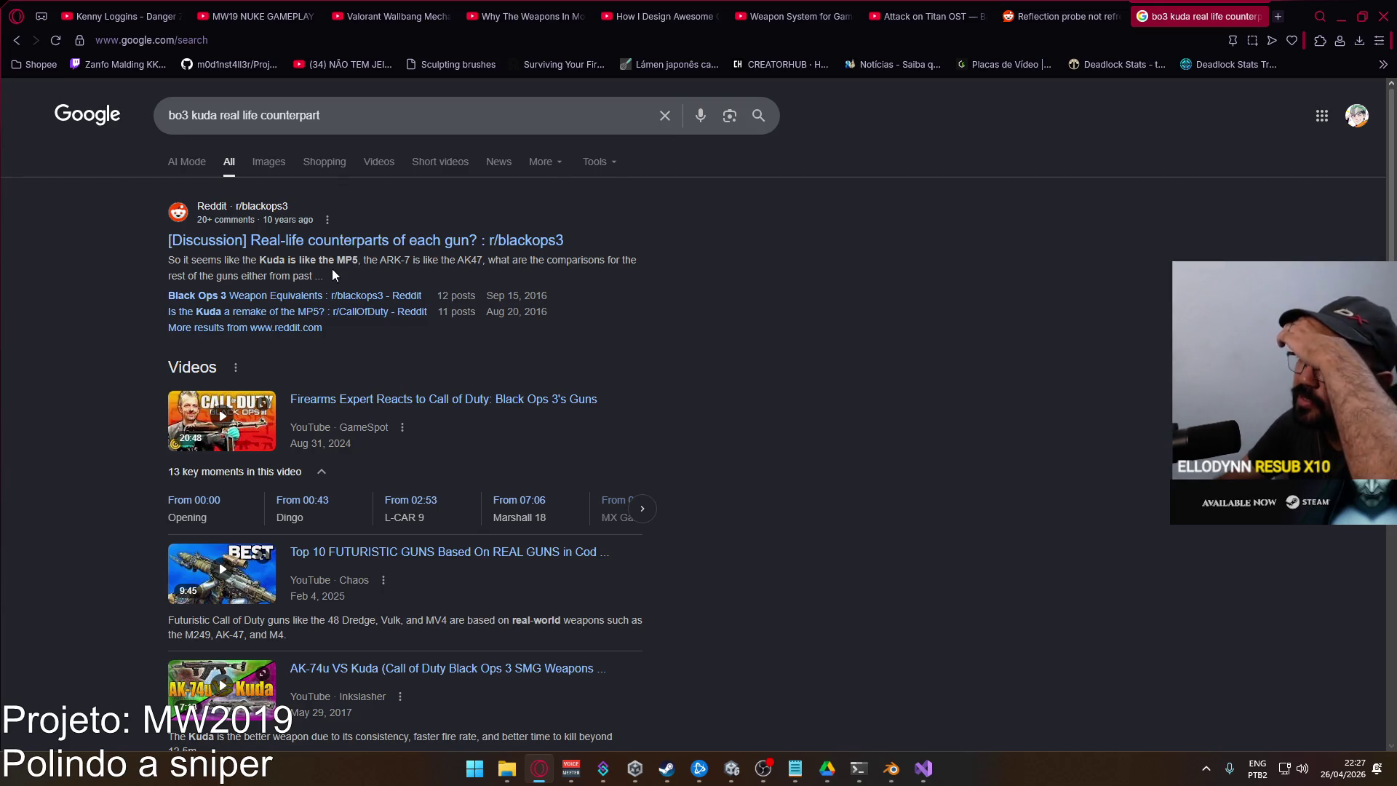
scroll(369, 275, down, 3)
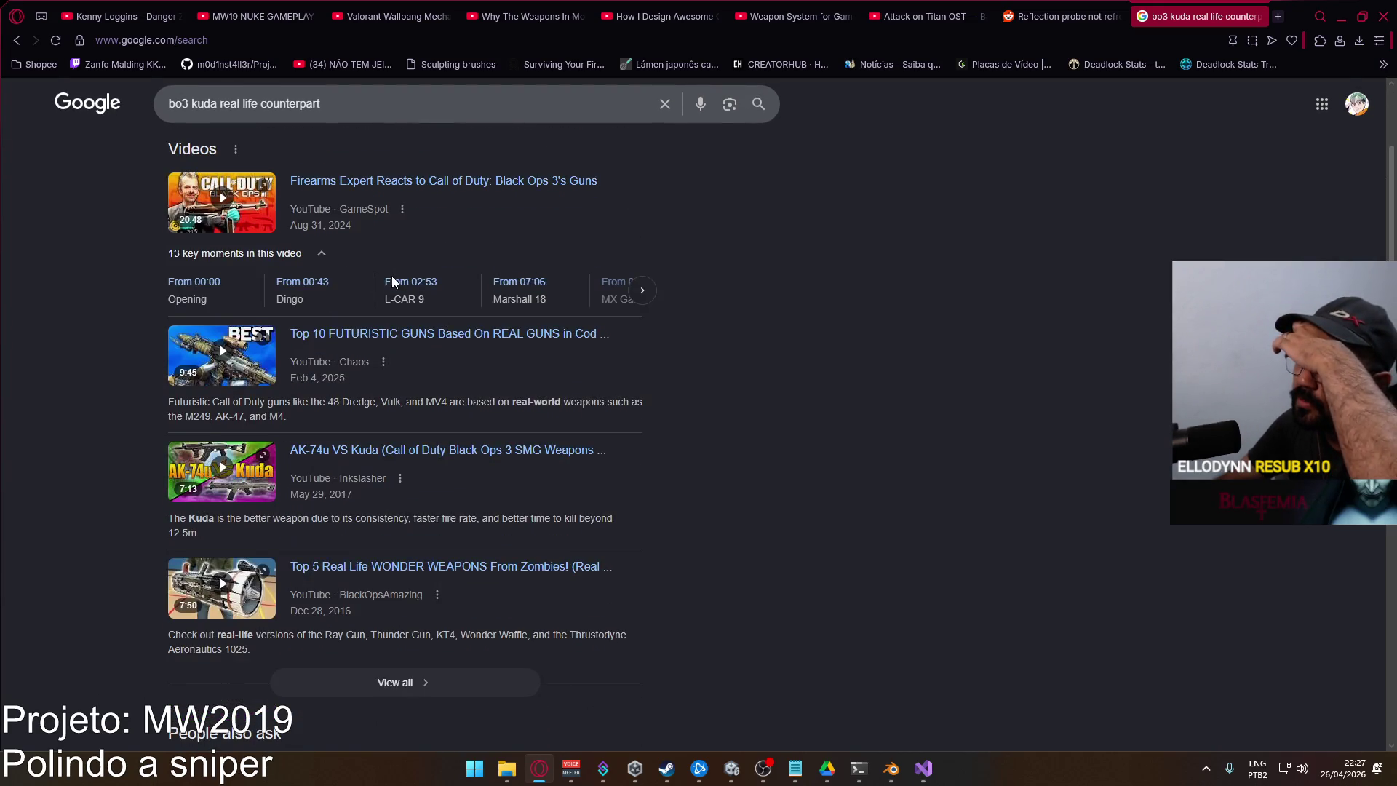
scroll(391, 280, down, 2)
scroll(397, 289, down, 6)
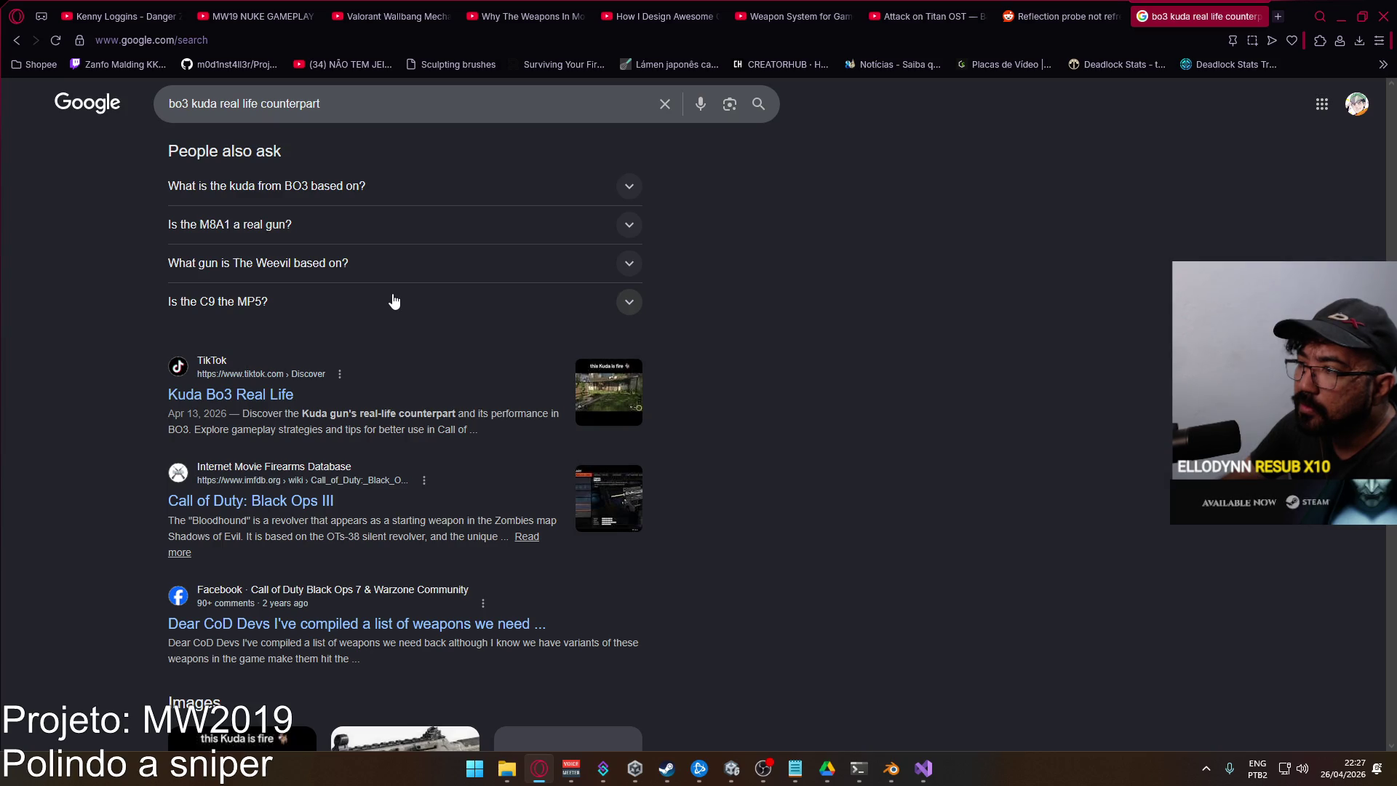
scroll(394, 301, down, 2)
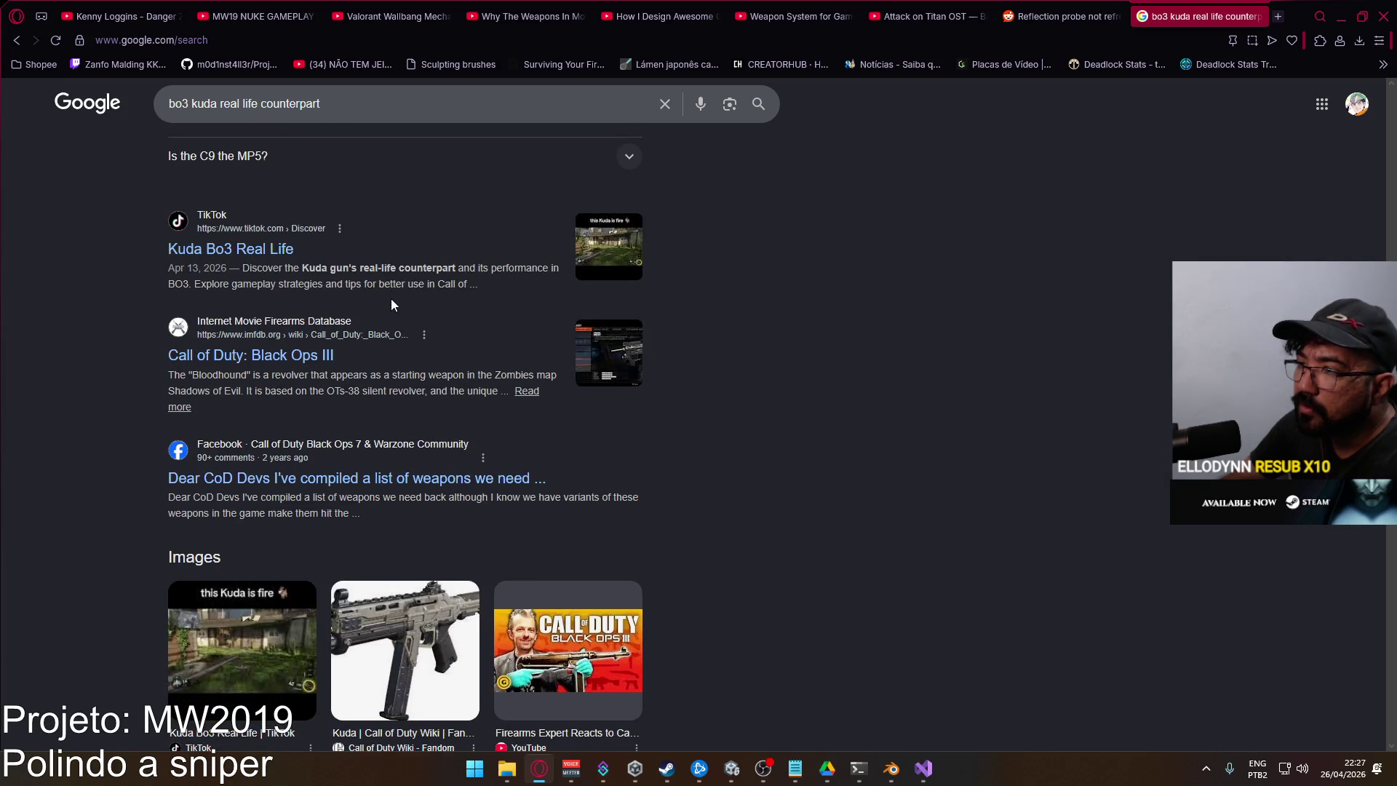
scroll(392, 304, down, 2)
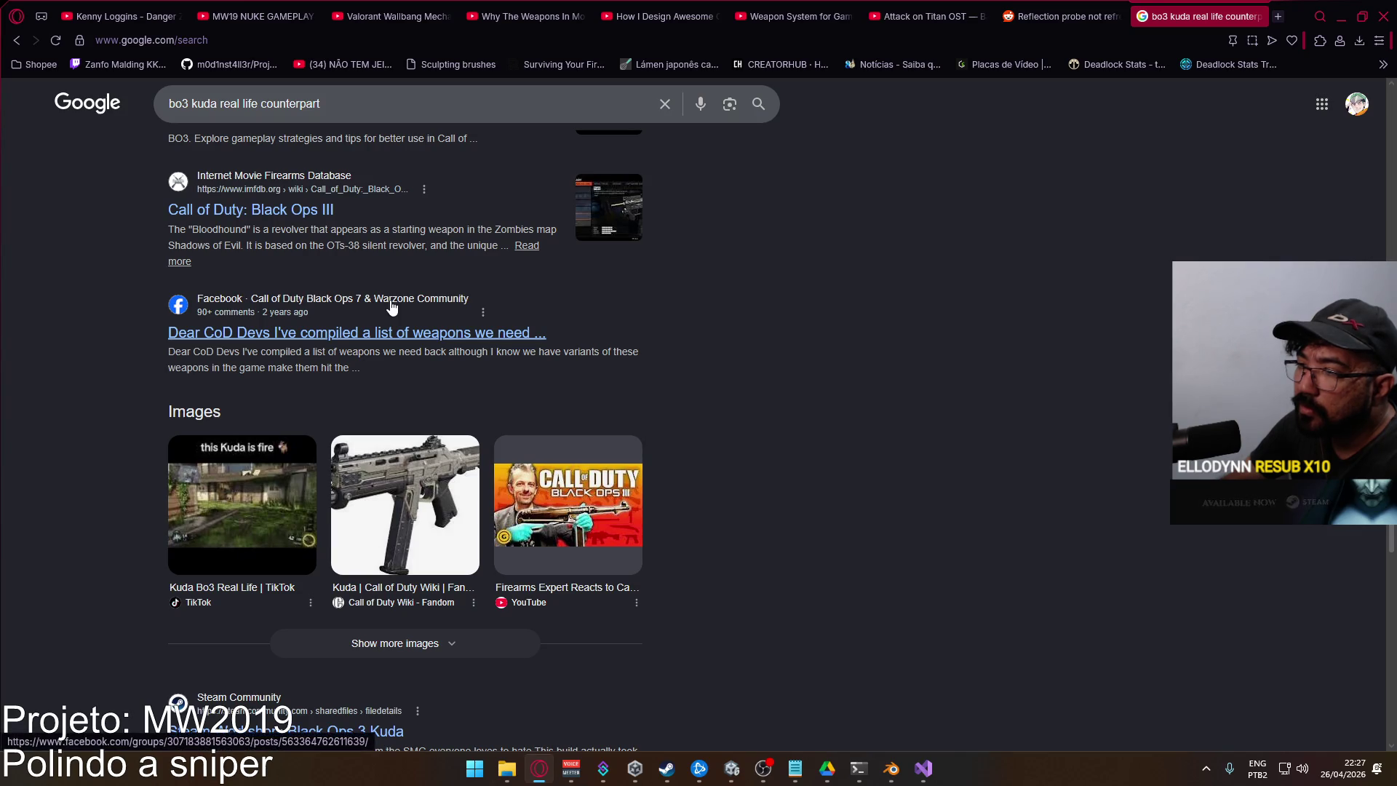
scroll(420, 363, down, 2)
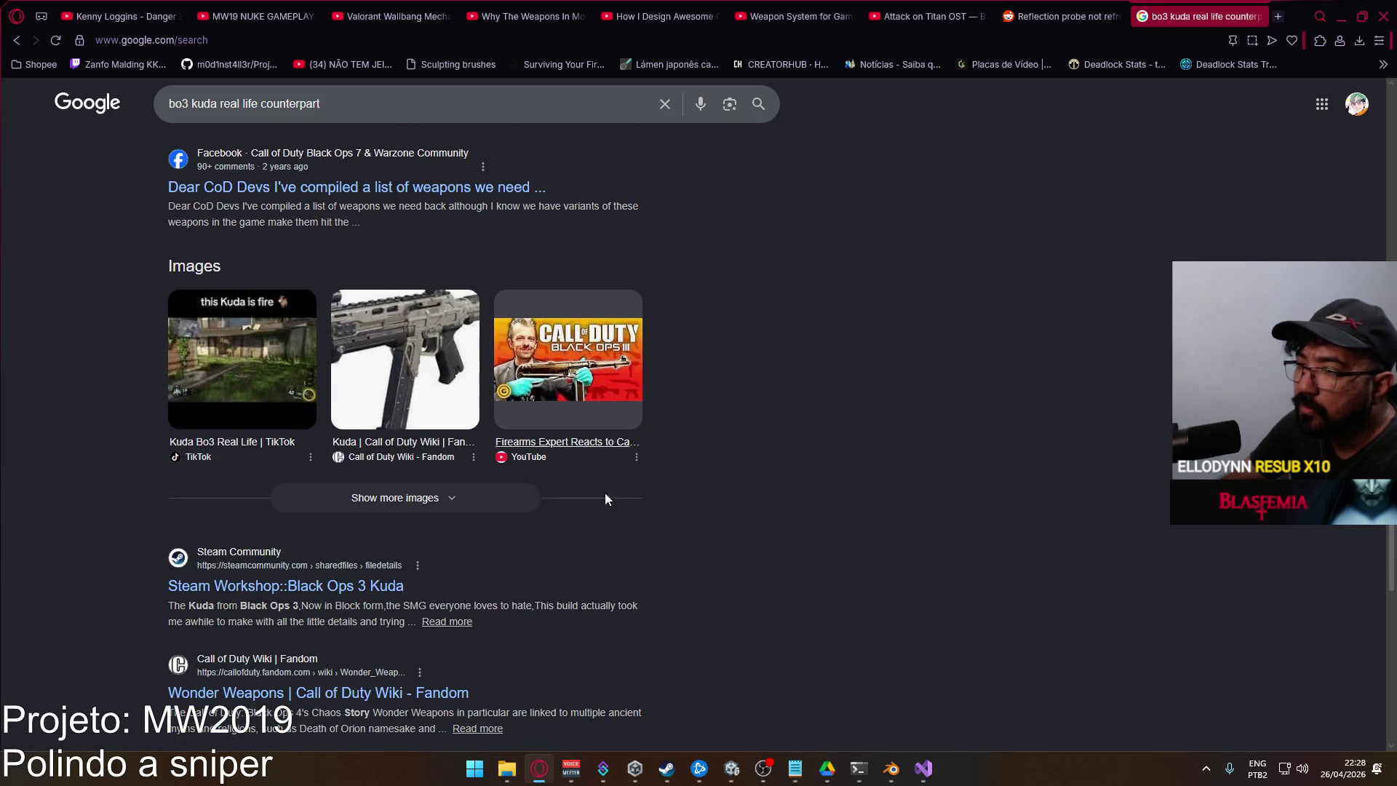
click(896, 770)
Go up to the Google Drive folder in File Explorer and into Project War
click(507, 768)
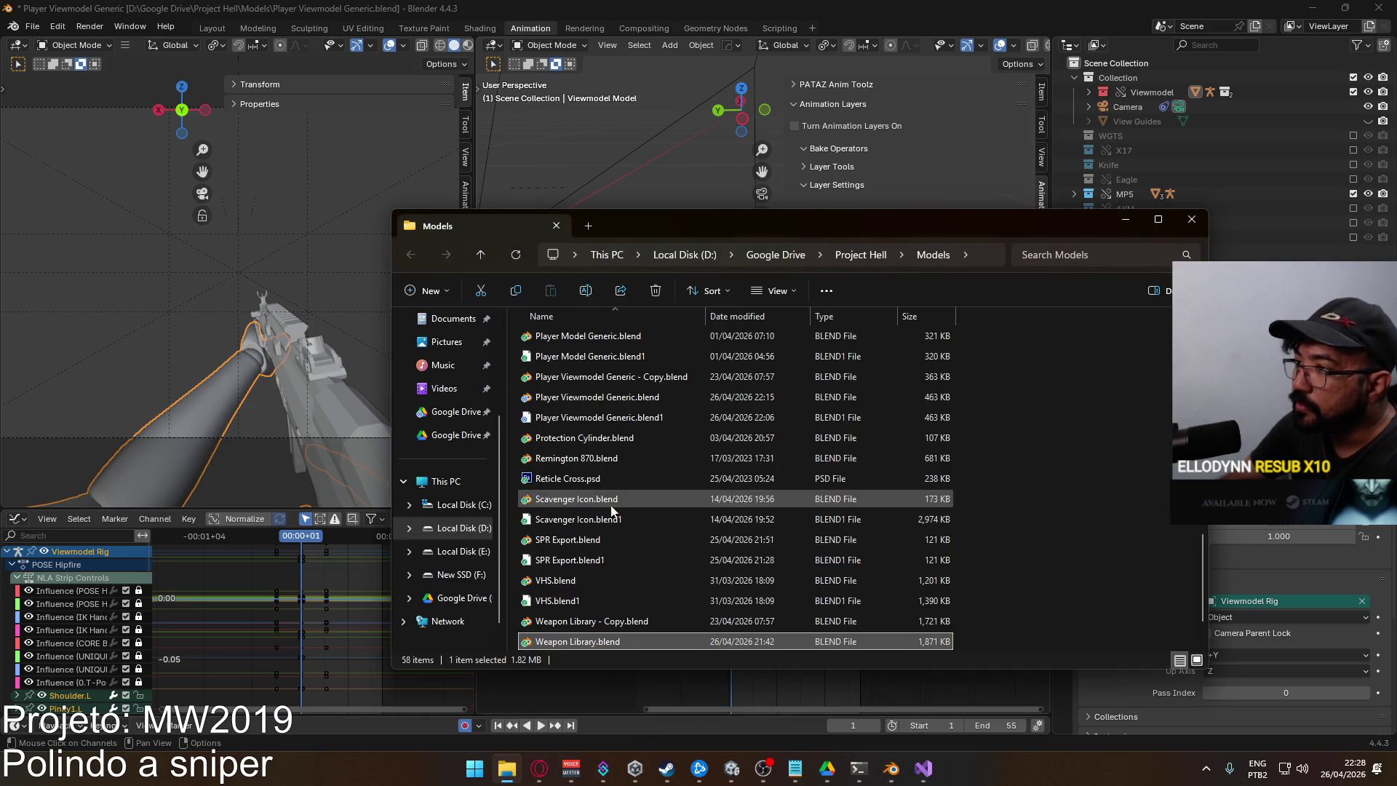
scroll(611, 511, down, 1)
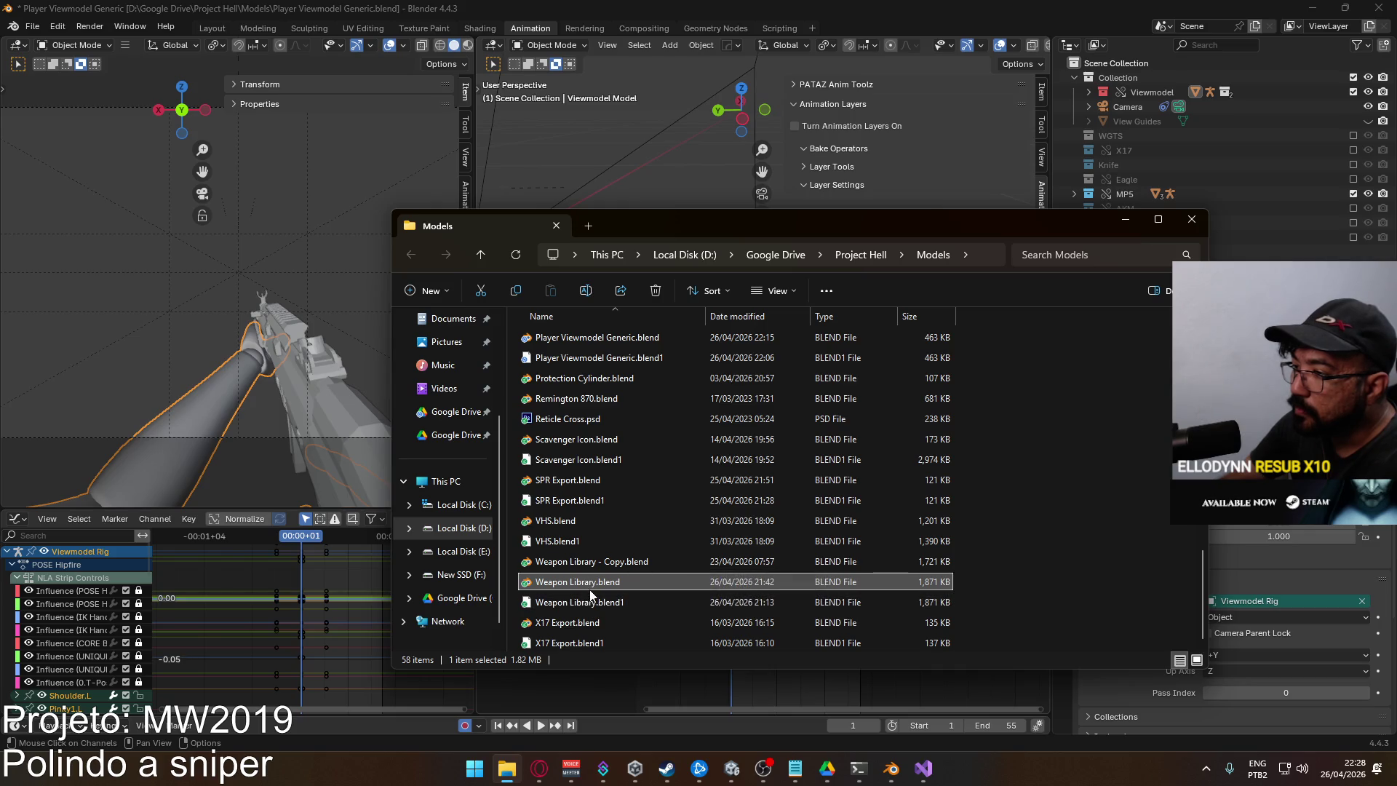
scroll(589, 587, up, 10)
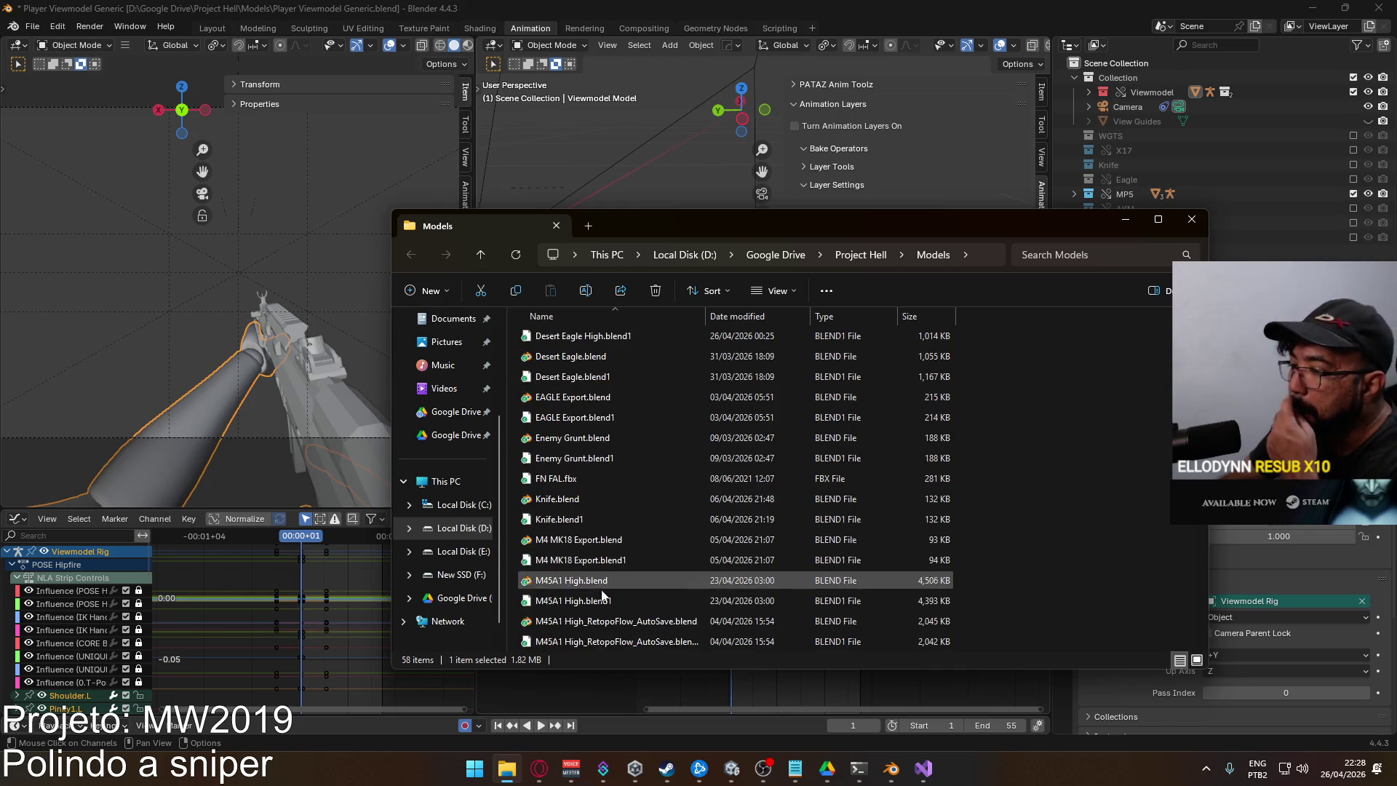
mouse_move(507, 774)
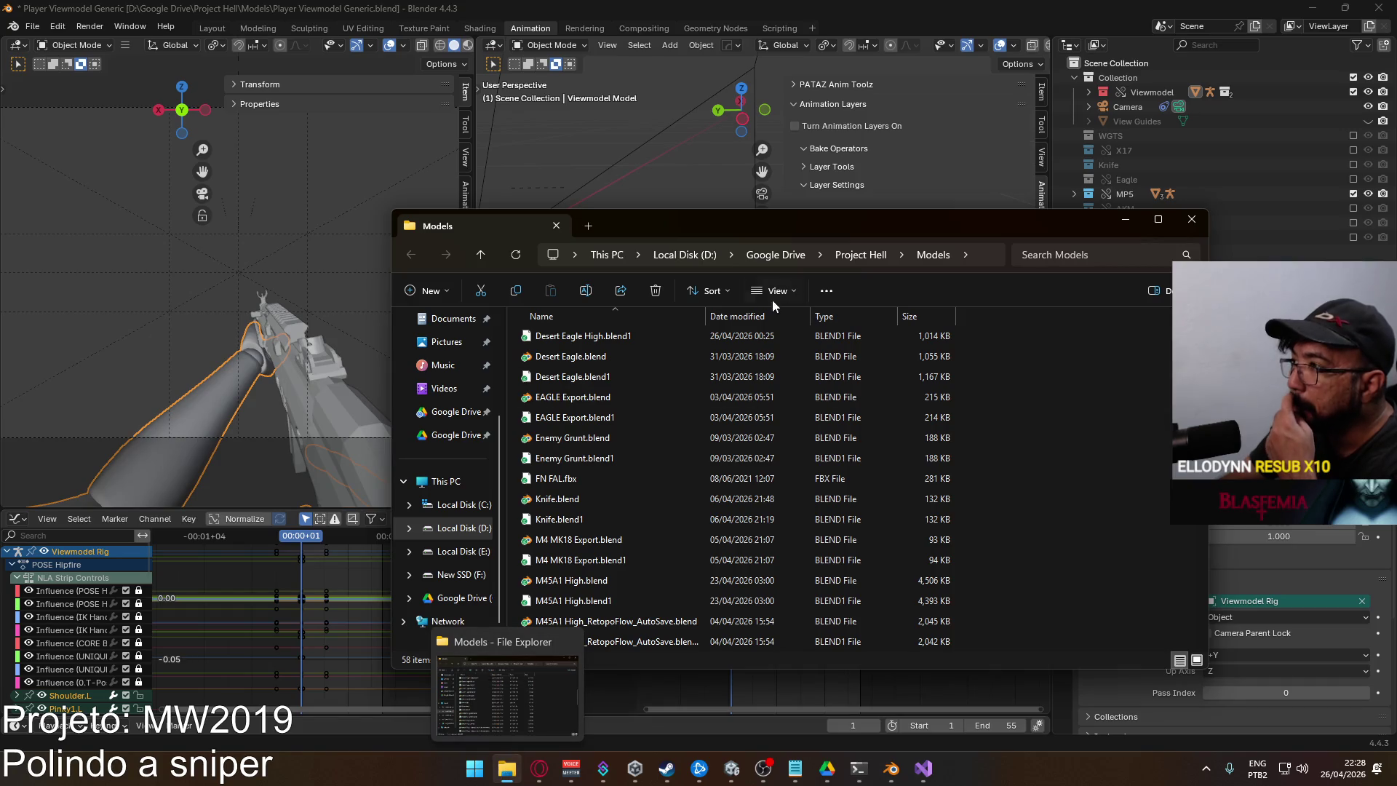
click(757, 255)
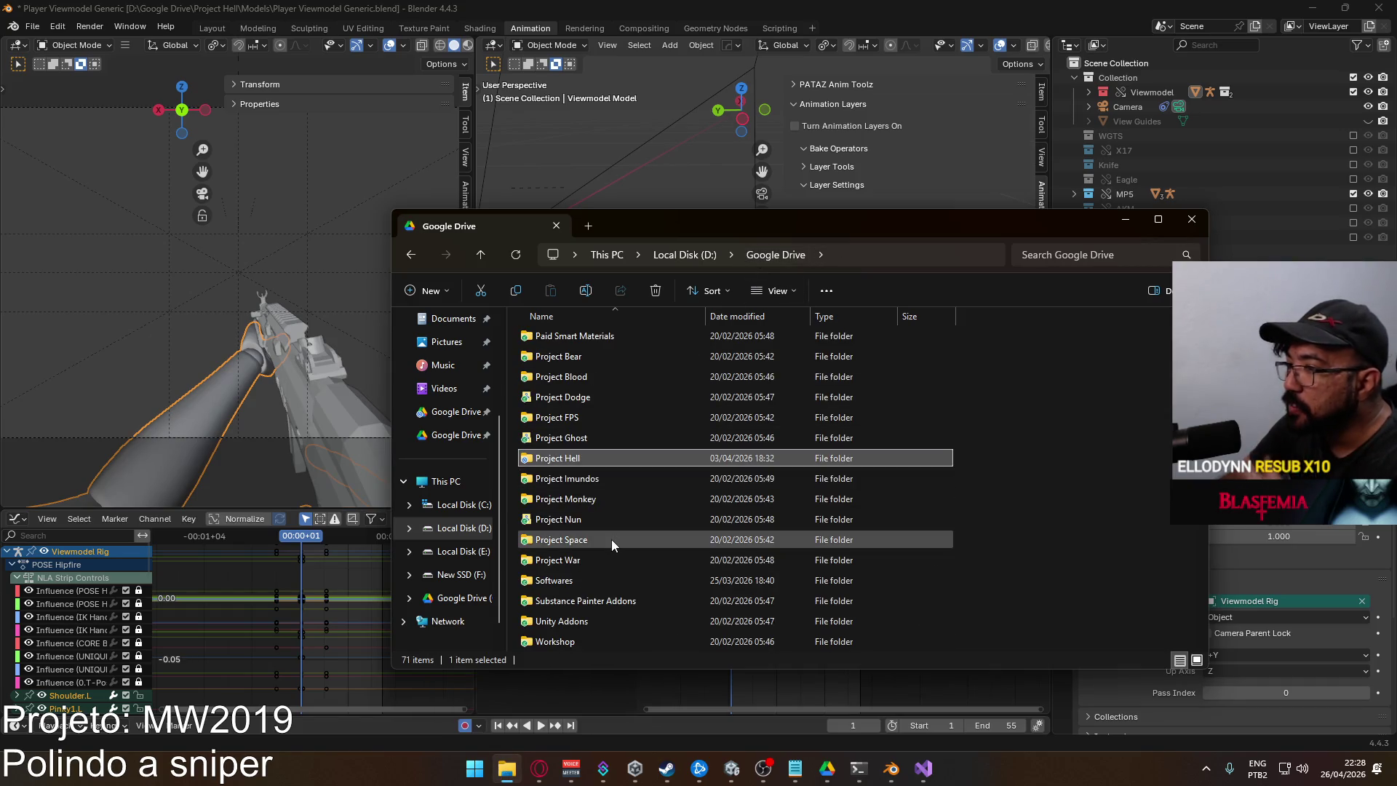
scroll(611, 539, down, 3)
scroll(598, 552, up, 1)
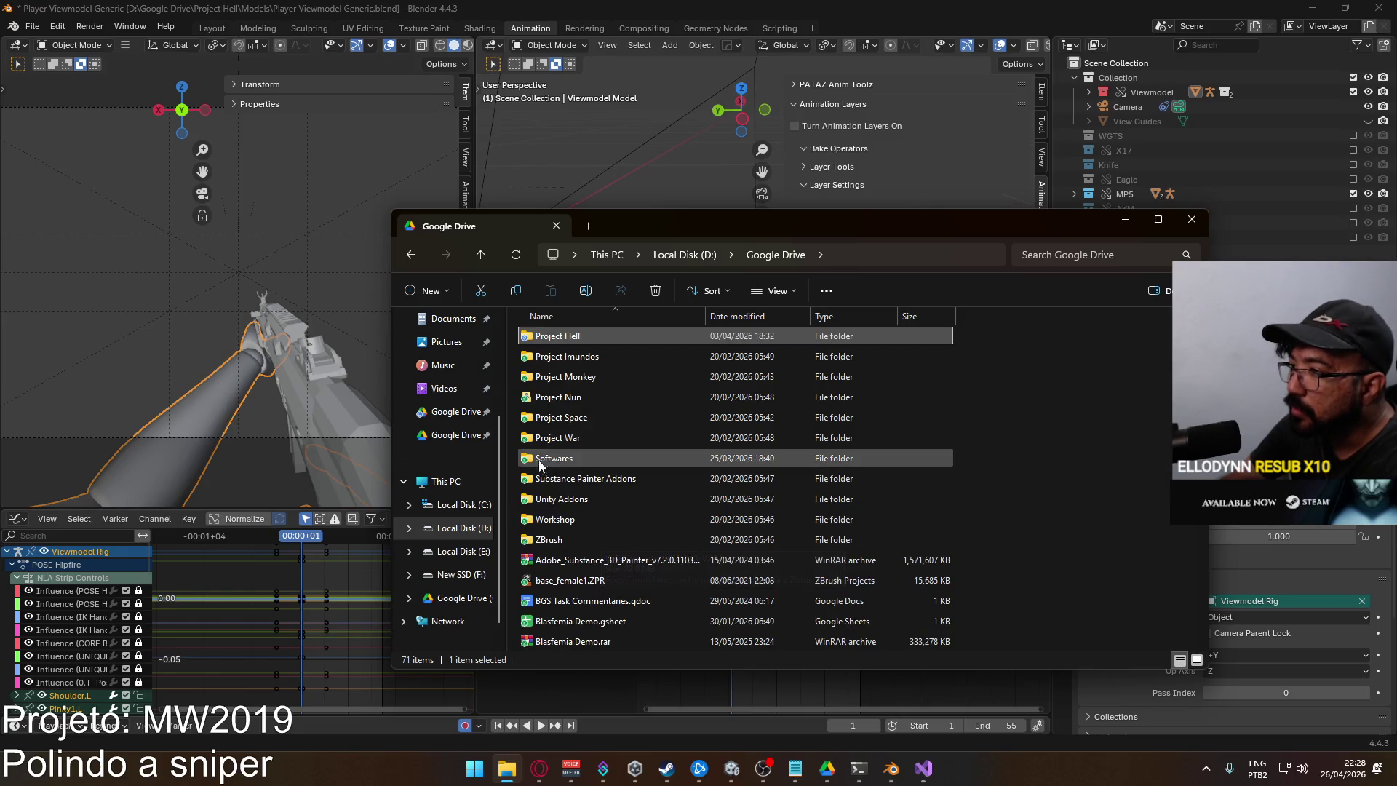
double_click(577, 437)
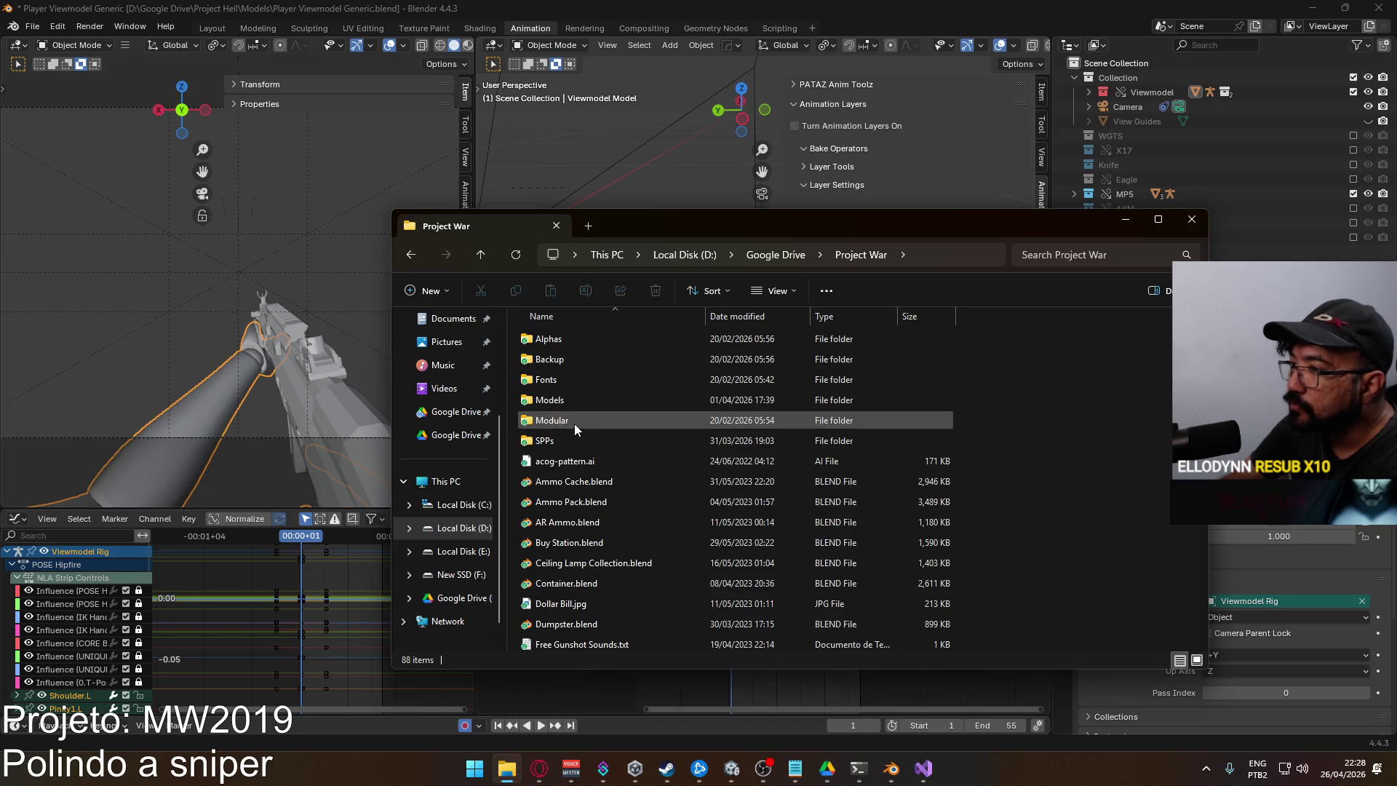
Open Weapon Comparisons.blend from Project War's Models folder
scroll(625, 463, down, 3)
scroll(630, 461, up, 3)
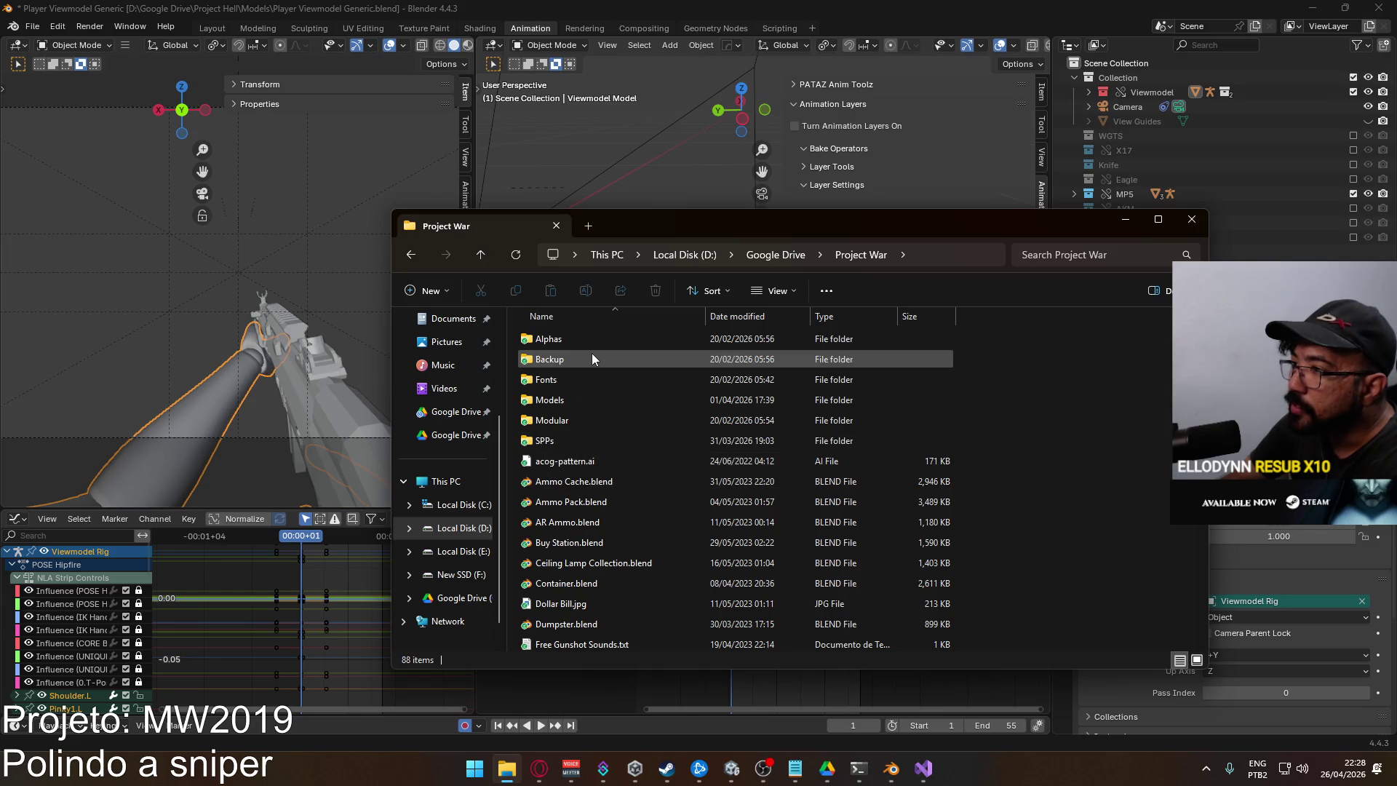
double_click(562, 400)
scroll(629, 509, down, 15)
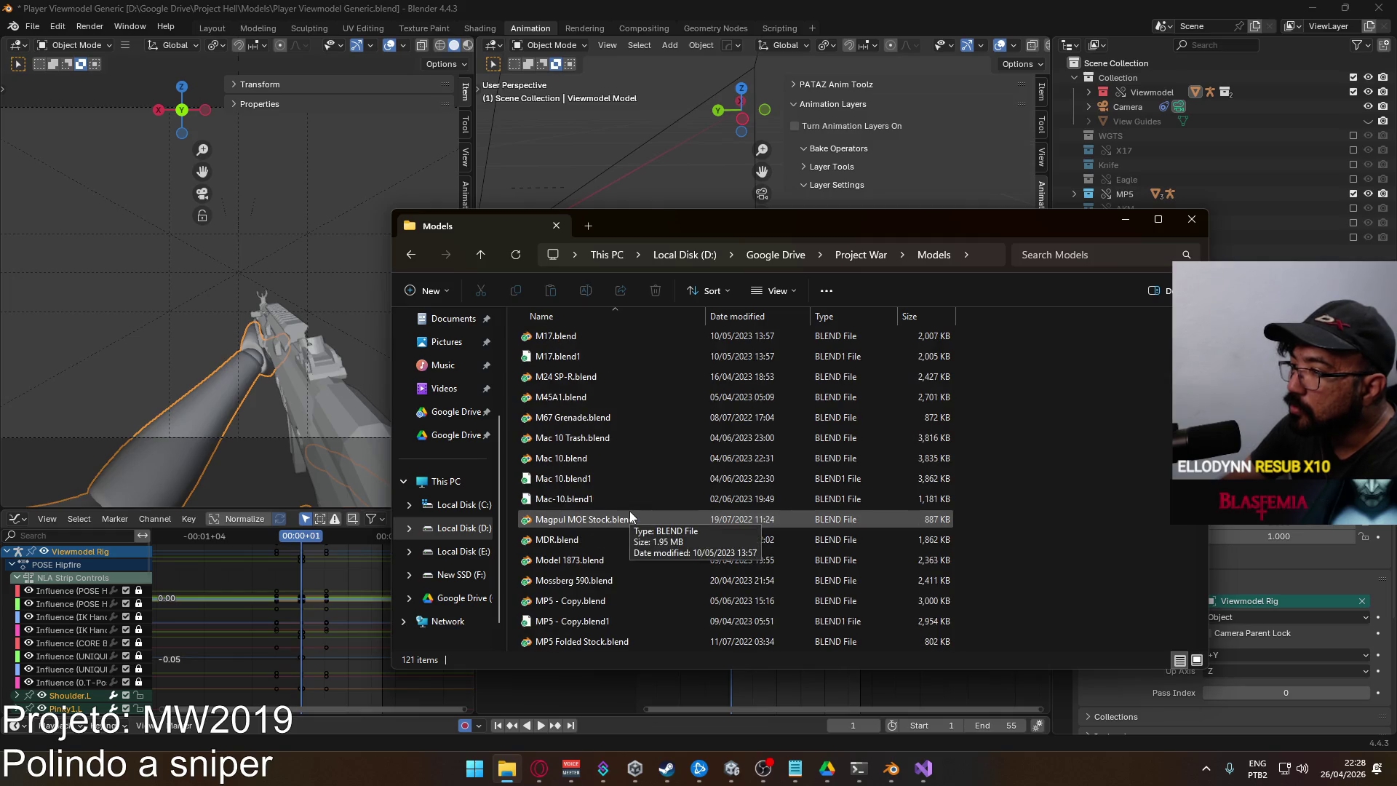
scroll(630, 513, down, 4)
click(587, 557)
scroll(624, 546, down, 10)
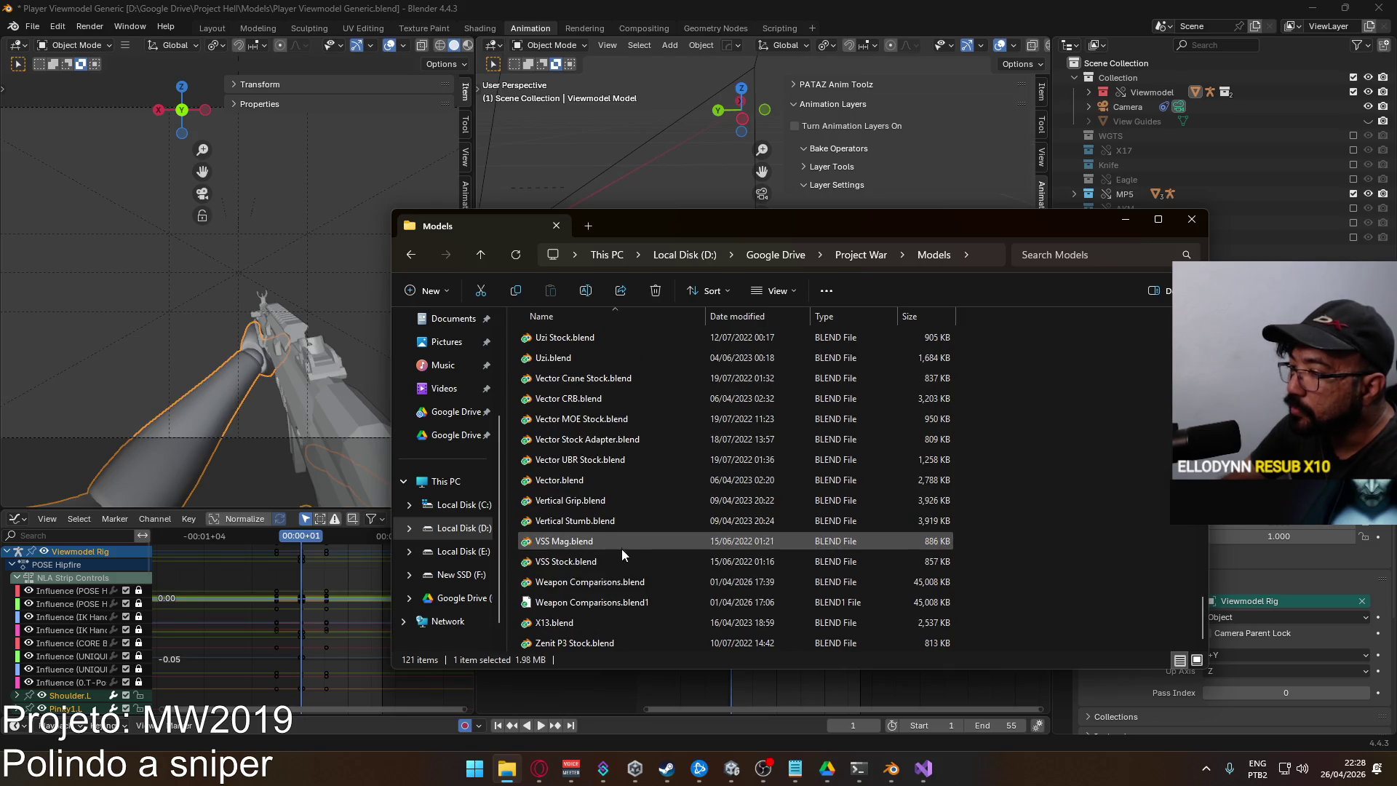
double_click(625, 582)
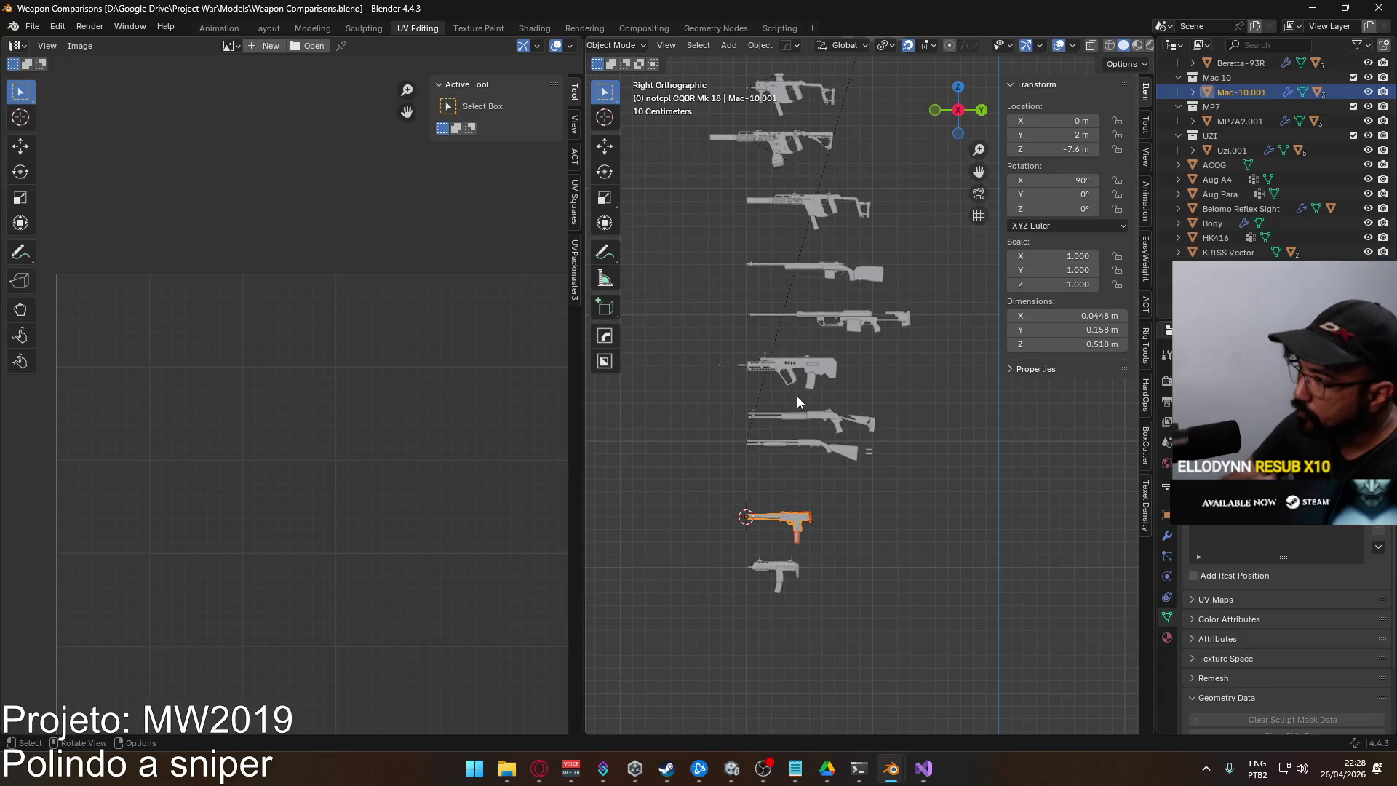
Deselect the Mac-10 and zoom the viewport in on the compact SMG
click(787, 500)
scroll(817, 500, up, 5)
scroll(745, 337, up, 2)
scroll(745, 337, up, 10)
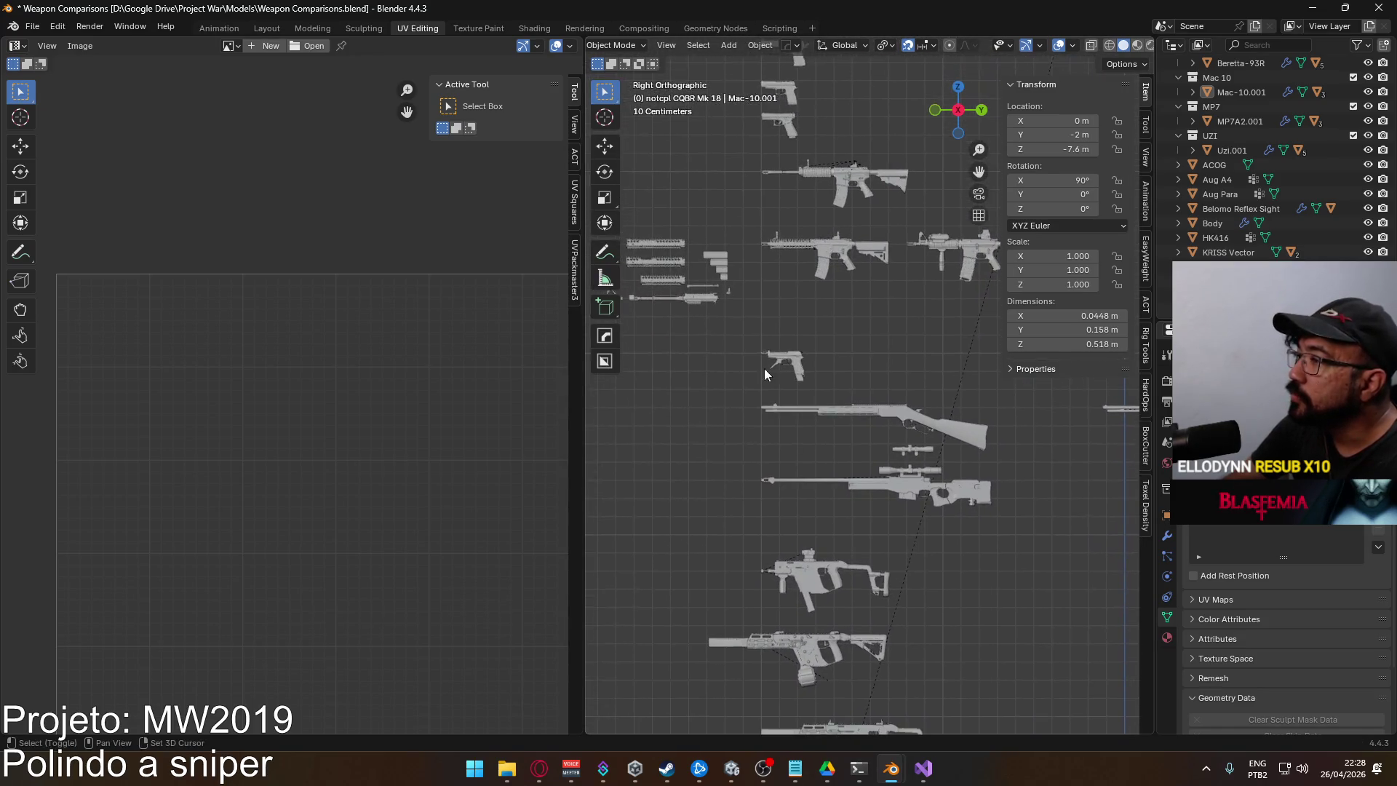
scroll(752, 287, up, 7)
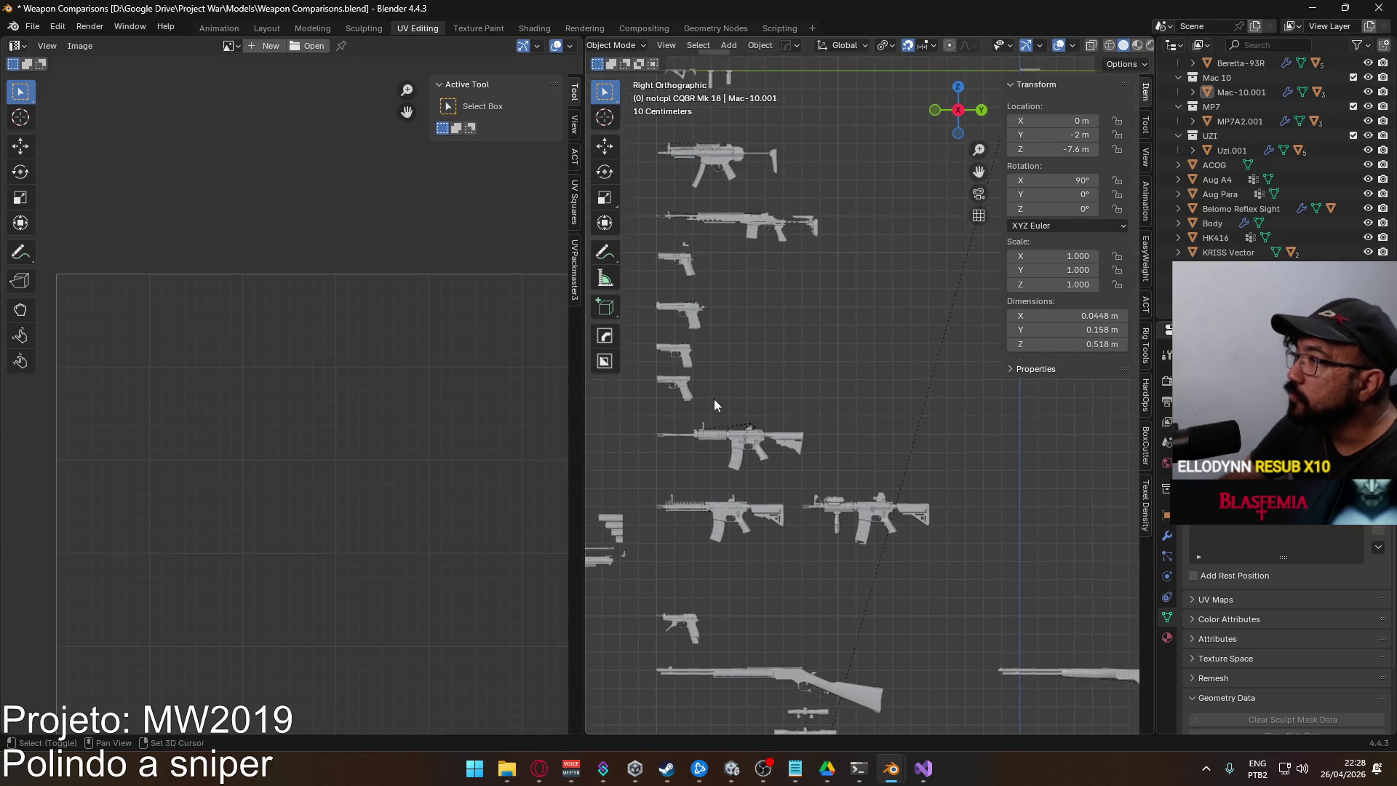
scroll(745, 419, up, 10)
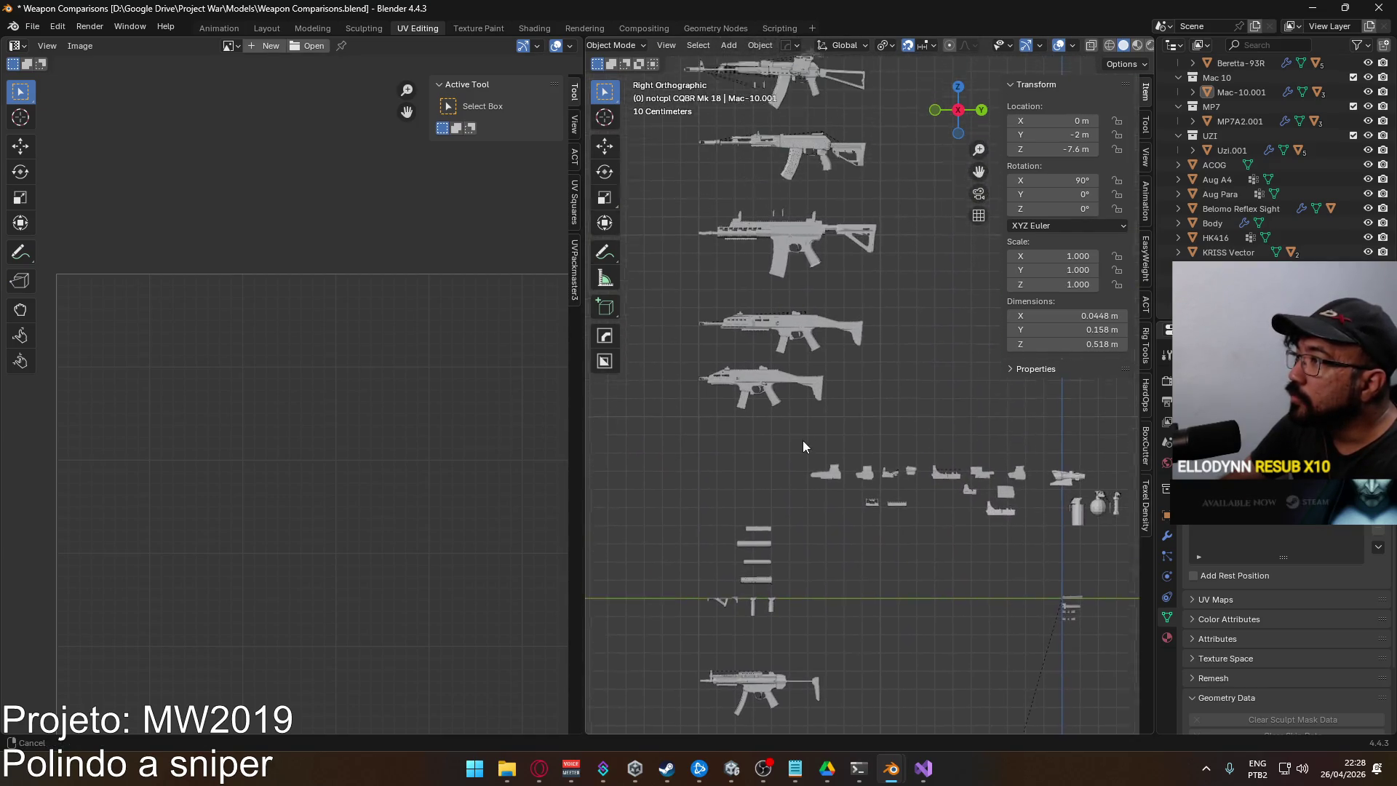
scroll(763, 324, up, 5)
scroll(684, 414, up, 3)
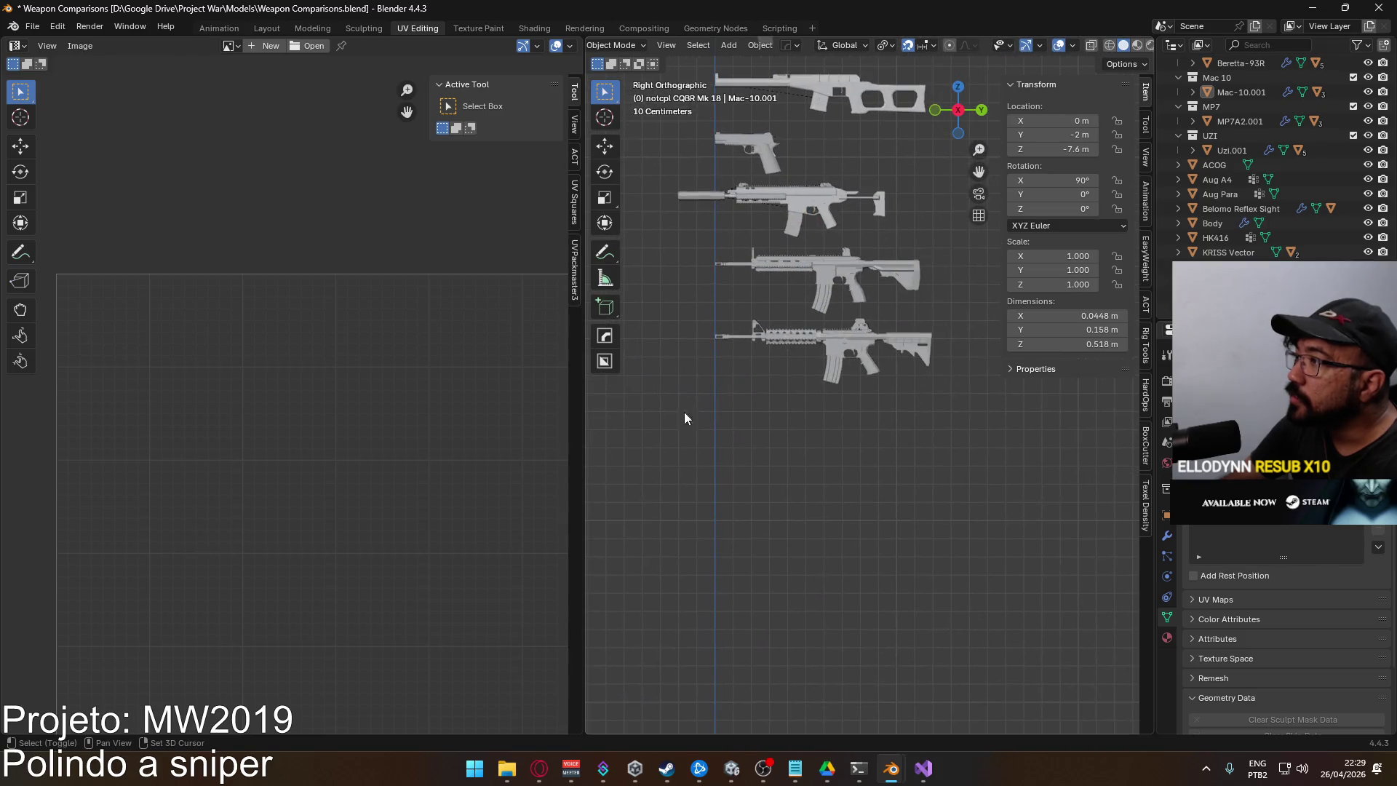
scroll(785, 356, up, 8)
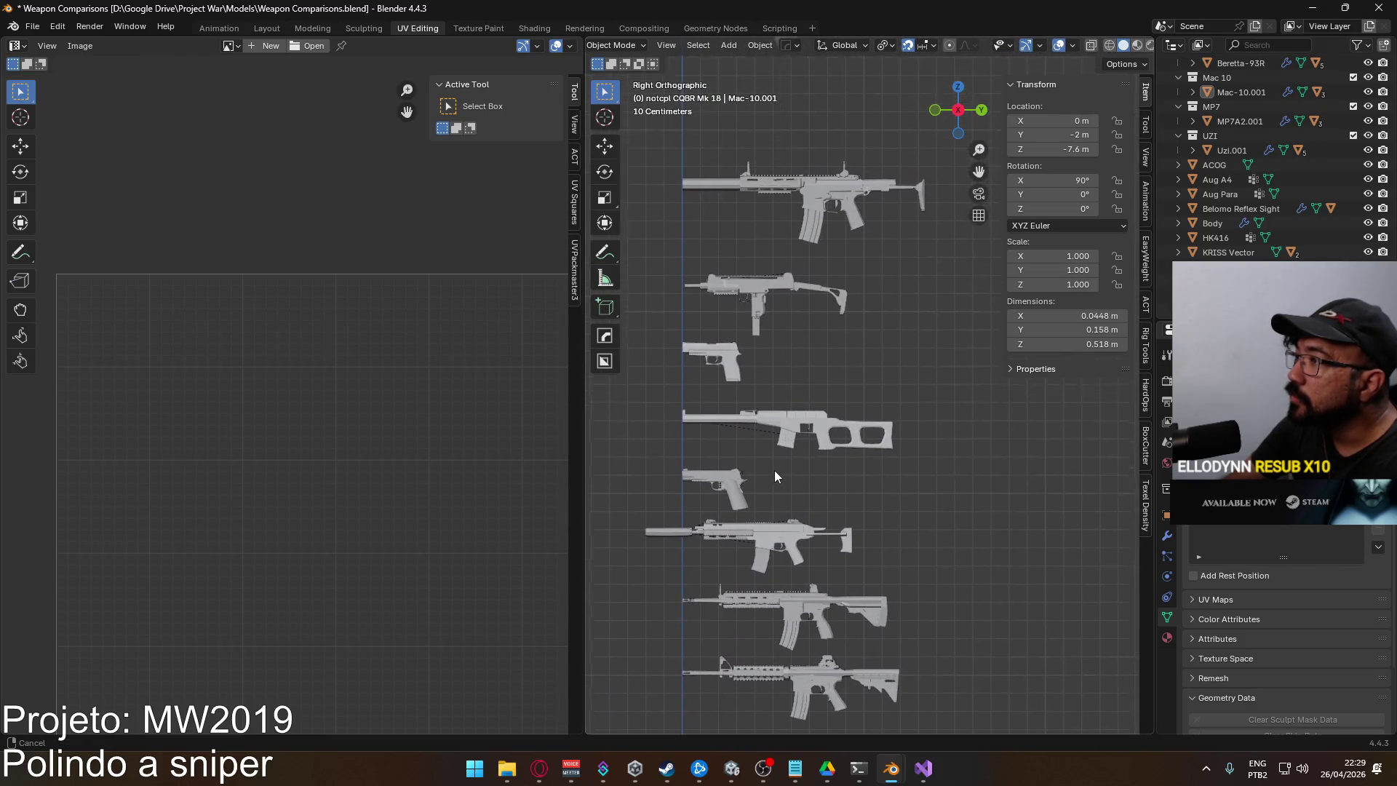
scroll(714, 347, down, 4)
scroll(735, 332, up, 3)
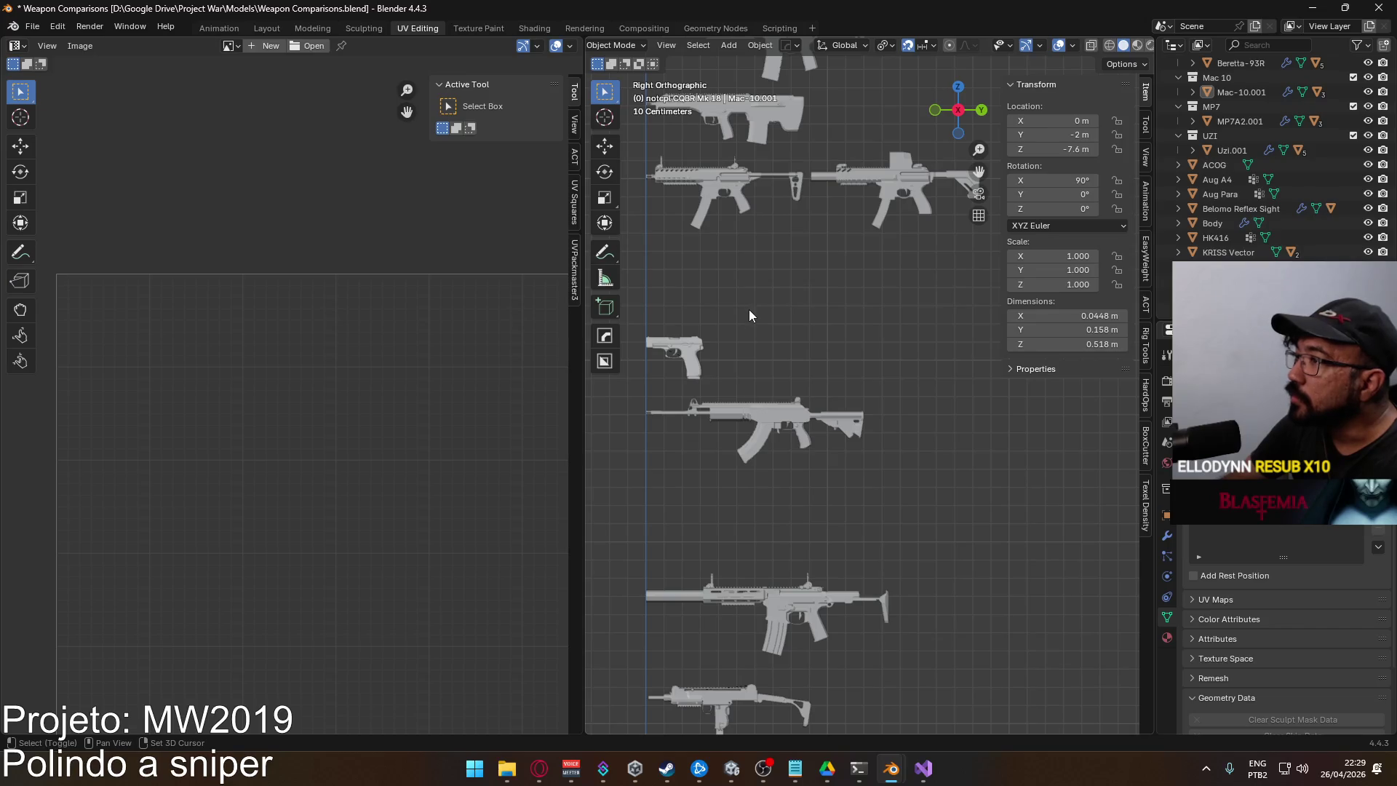
scroll(748, 308, up, 3)
scroll(791, 437, up, 2)
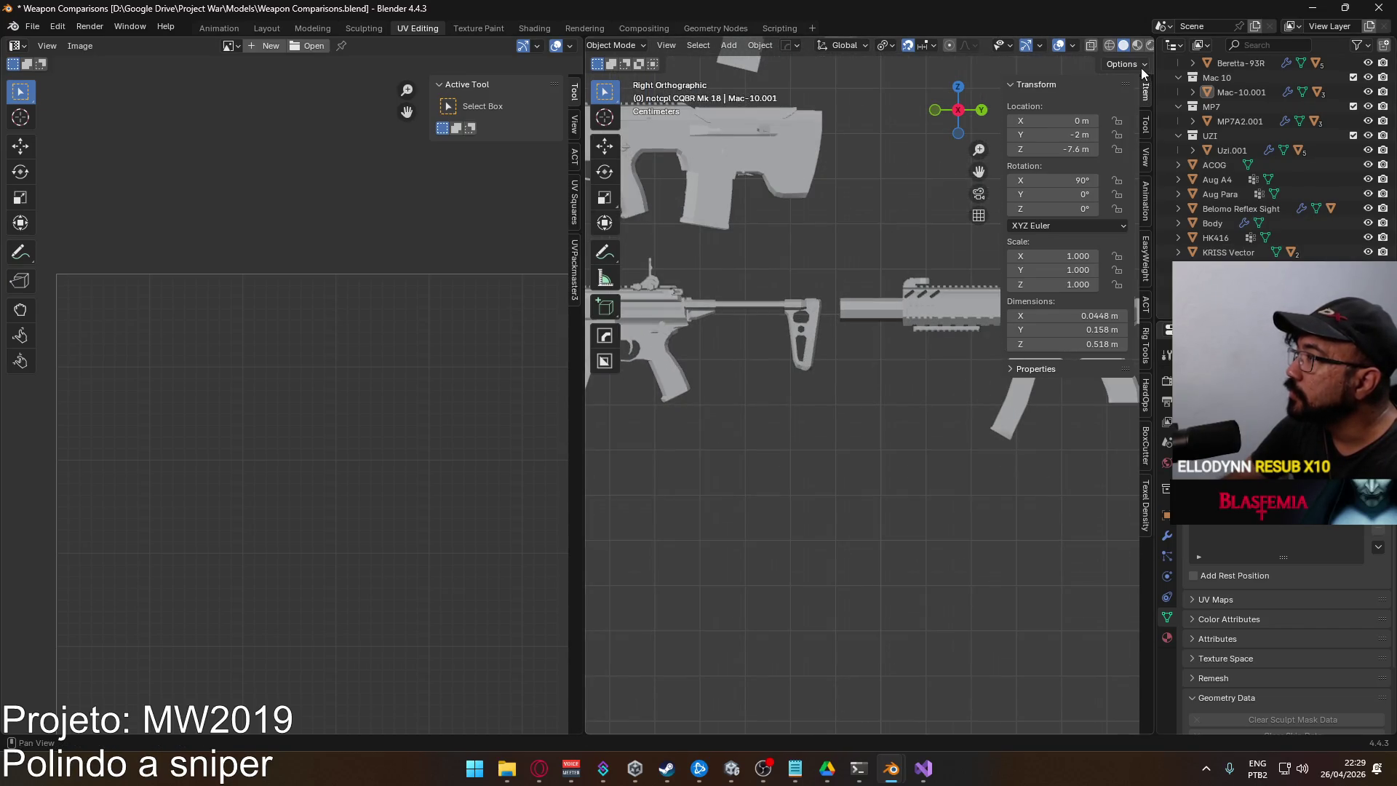
Collapse the Transform panel and select the MPX
click(1014, 85)
scroll(787, 269, left, 5)
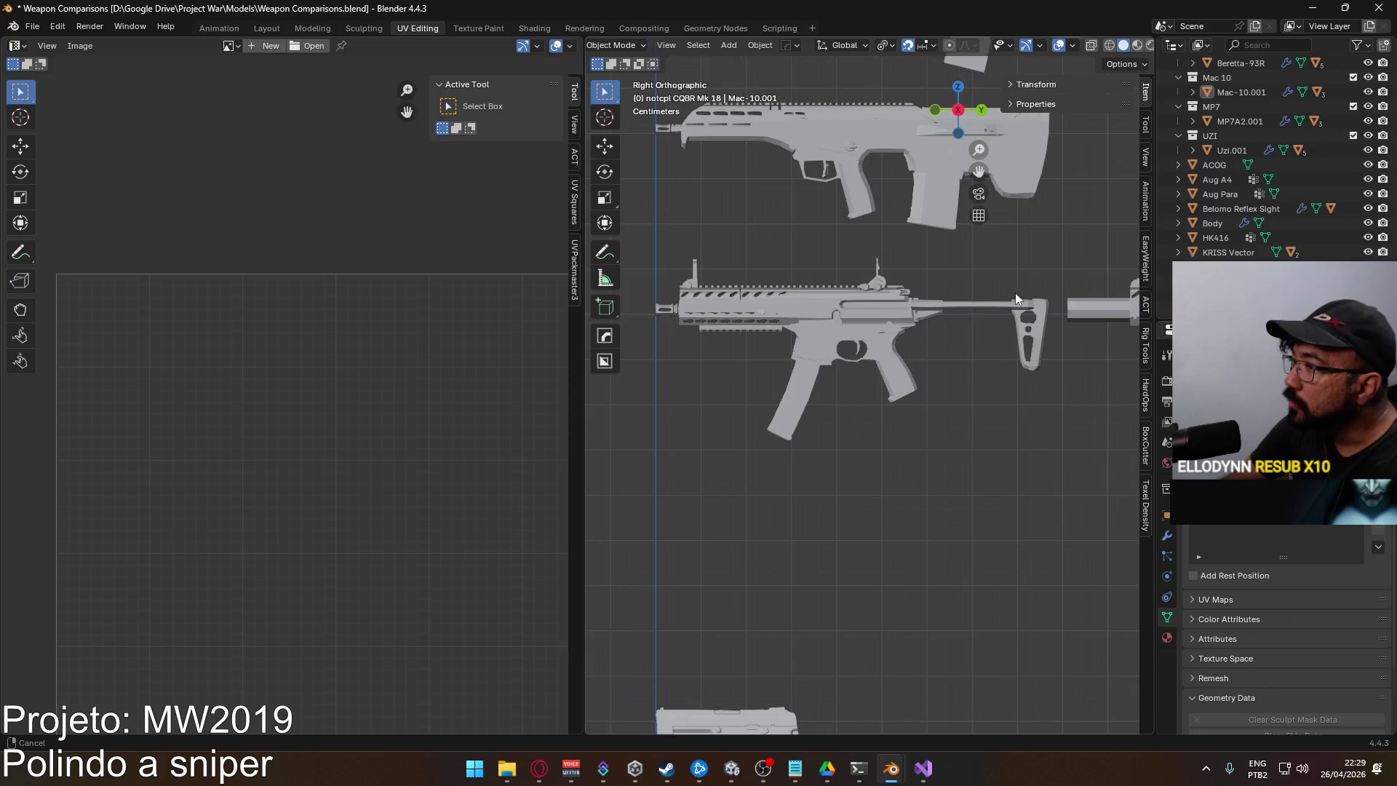
scroll(745, 339, up, 3)
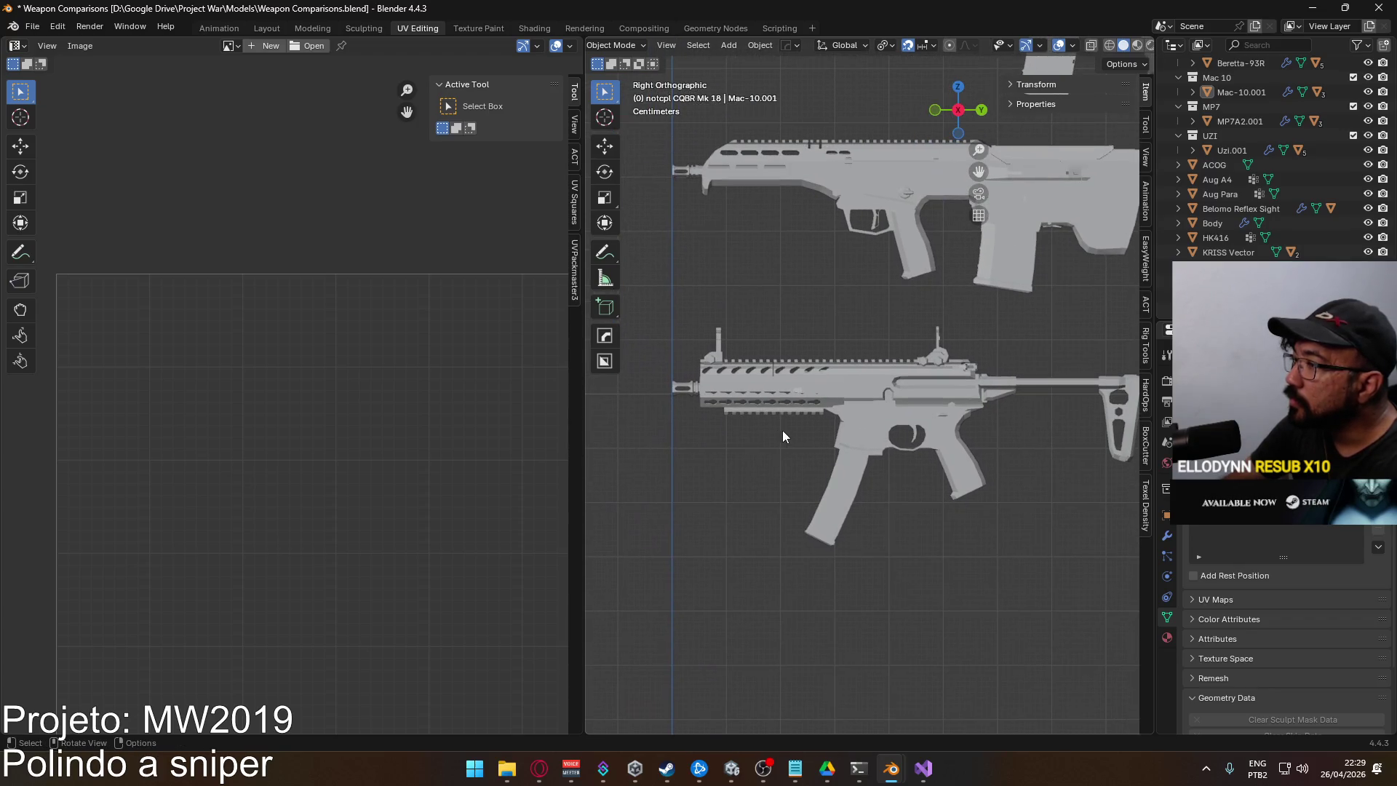
click(743, 403)
Zoom in and toggle Edit Mode on the MPX, framing it beside the neighbouring rifle
scroll(745, 403, up, 5)
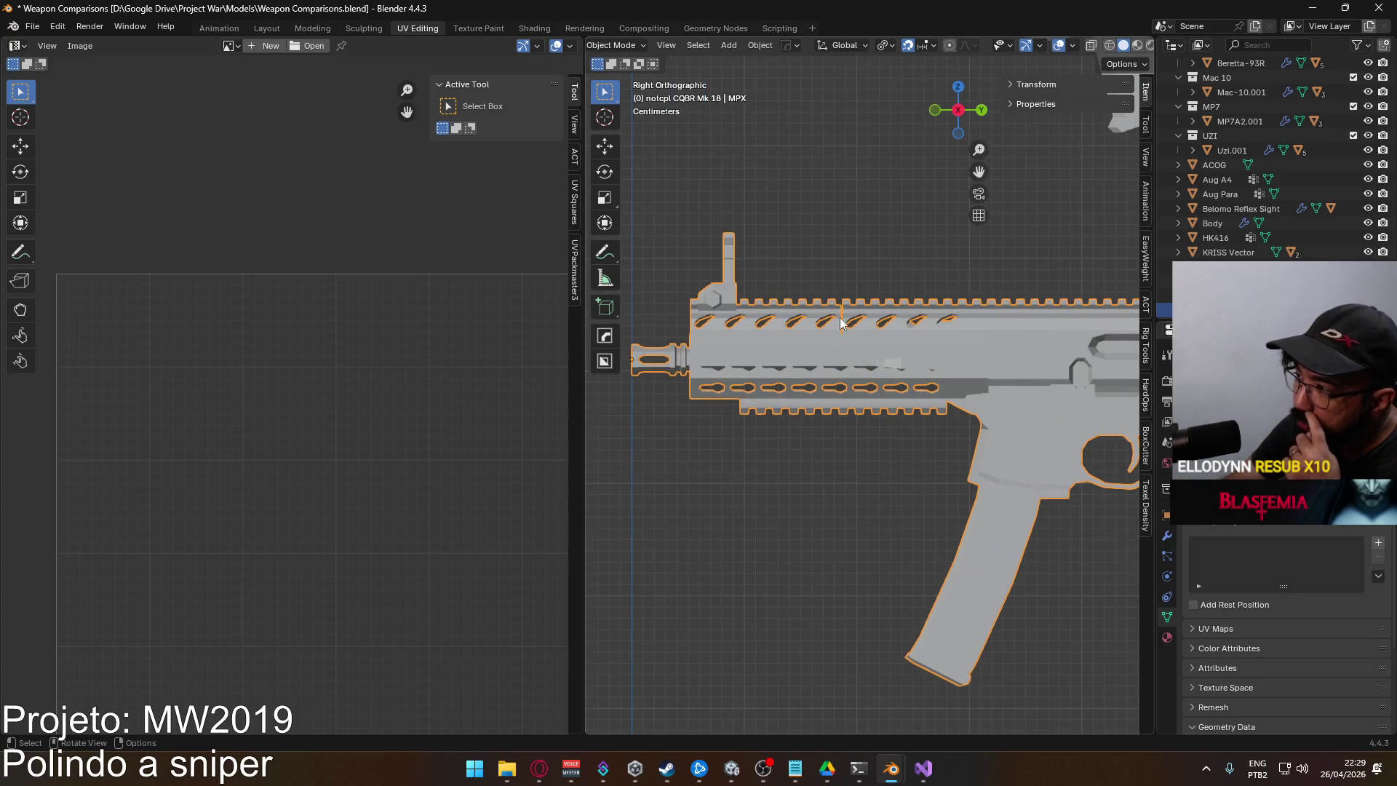
scroll(849, 321, up, 6)
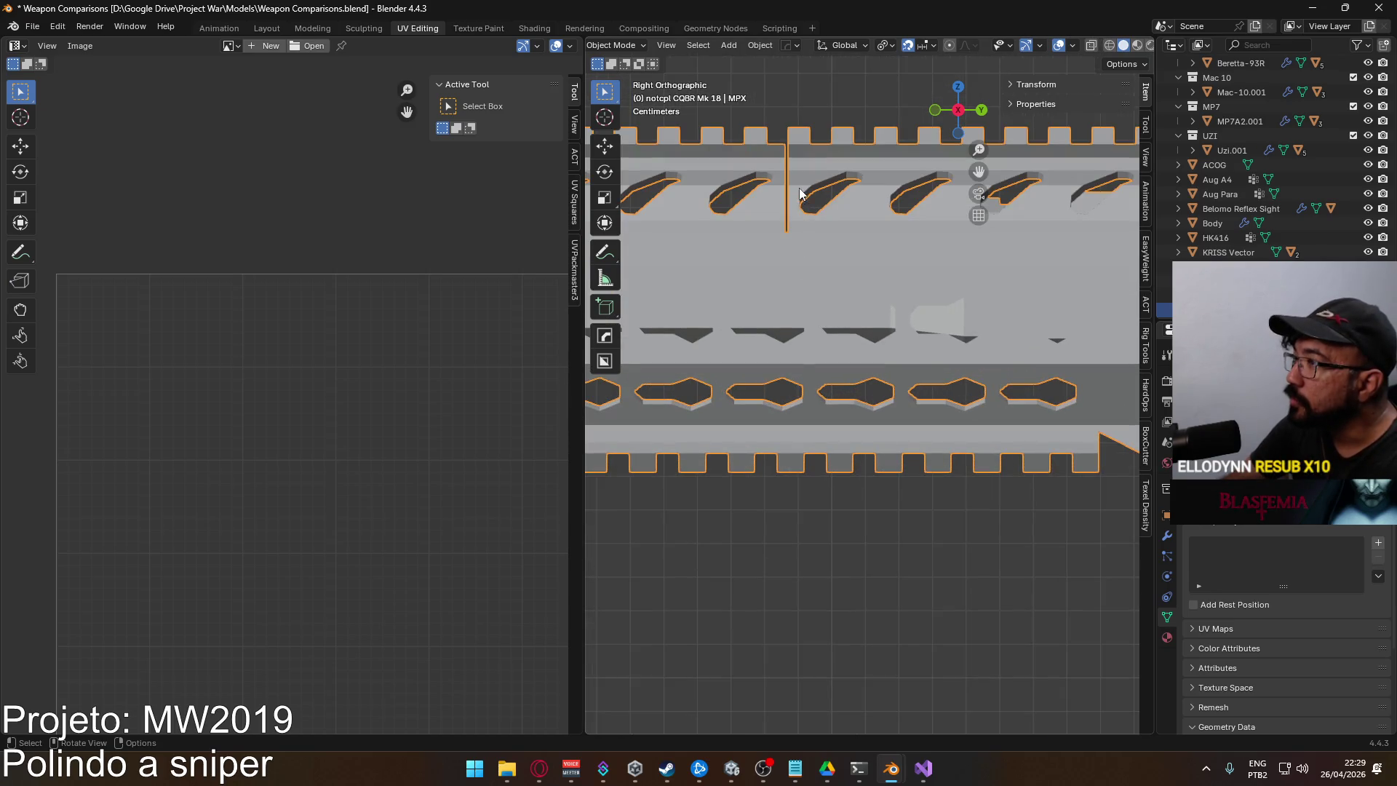
key(Tab)
key(Tab)
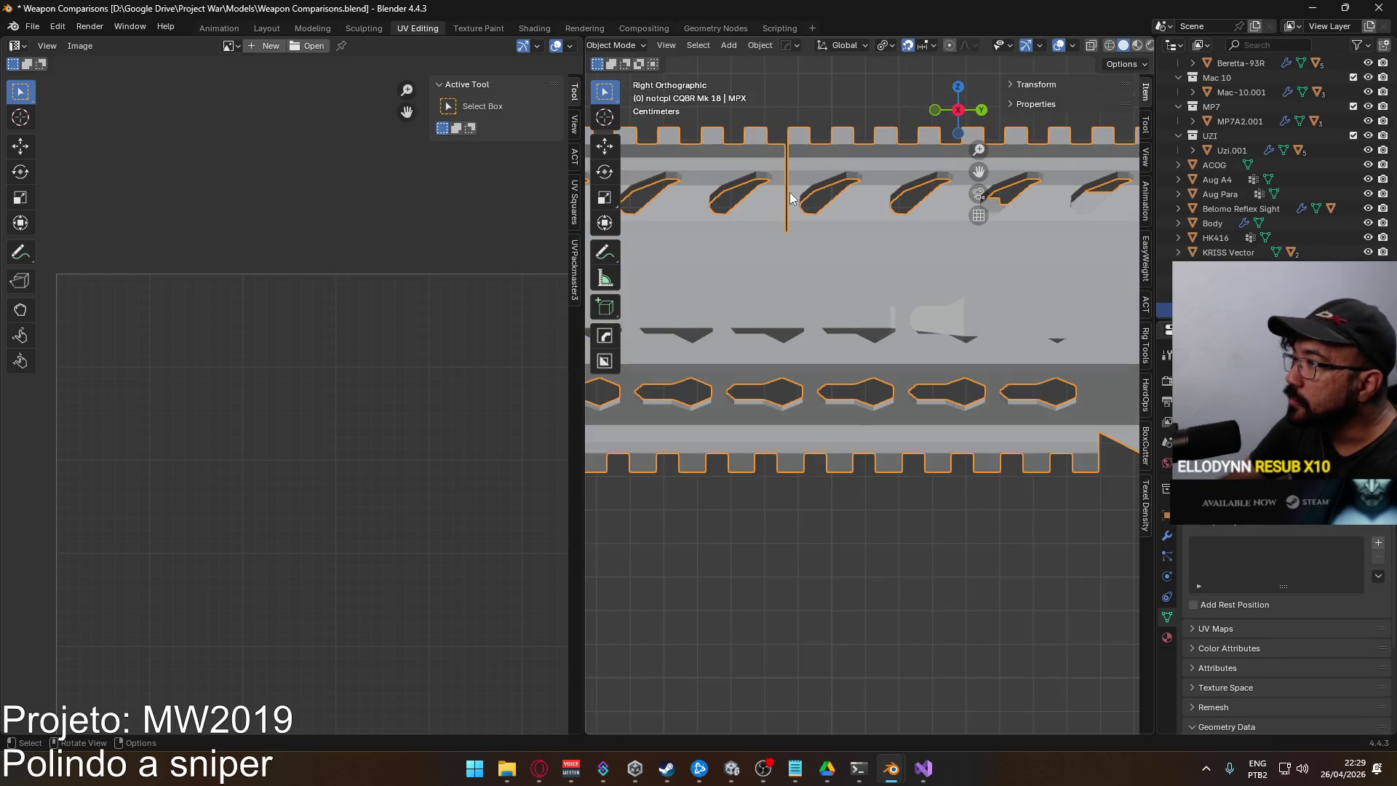
scroll(802, 398, down, 7)
mouse_move(914, 435)
mouse_down()
mouse_move(784, 343)
mouse_move(745, 361)
mouse_move(854, 367)
mouse_move(815, 343)
mouse_move(967, 372)
mouse_move(932, 293)
mouse_move(836, 350)
mouse_move(658, 335)
mouse_move(916, 354)
mouse_move(778, 354)
mouse_up()
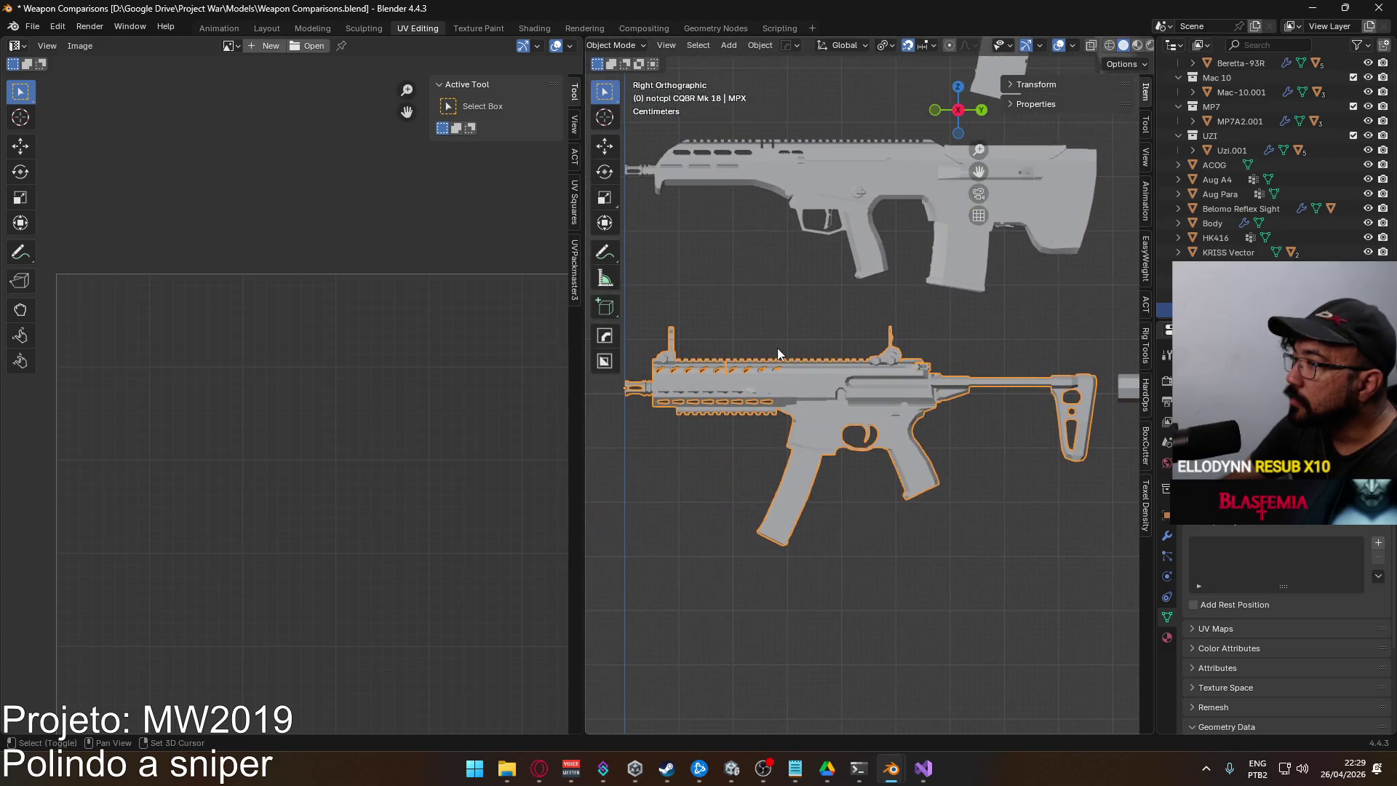
scroll(778, 354, down, 6)
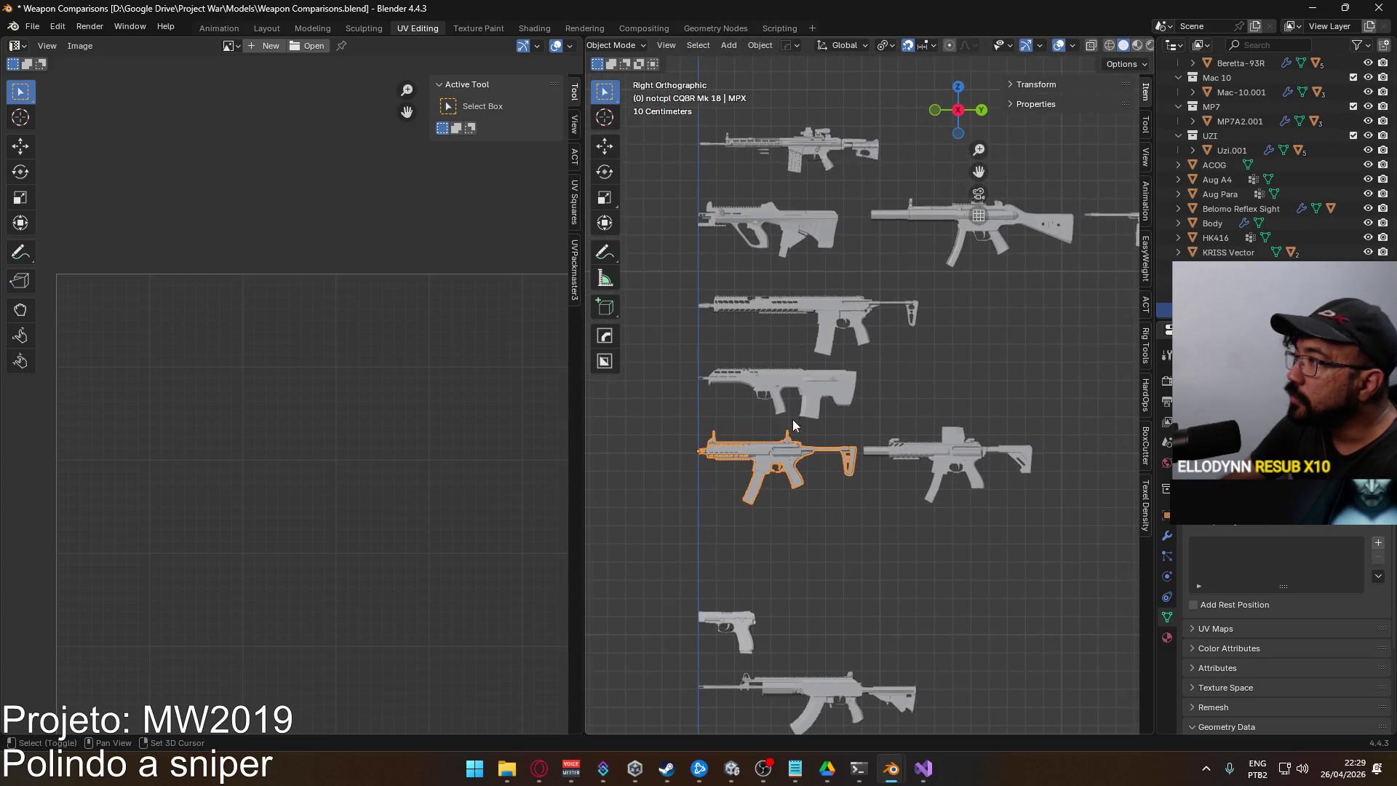
Select only the MPX and orbit around it to inspect its handguard slots and rail
shift+click(922, 448)
mouse_move(936, 452)
mouse_down()
mouse_move(665, 403)
mouse_move(828, 373)
mouse_up()
scroll(828, 373, up, 6)
mouse_move(746, 391)
mouse_down()
mouse_move(820, 386)
mouse_move(781, 403)
mouse_move(929, 380)
mouse_move(744, 361)
mouse_up()
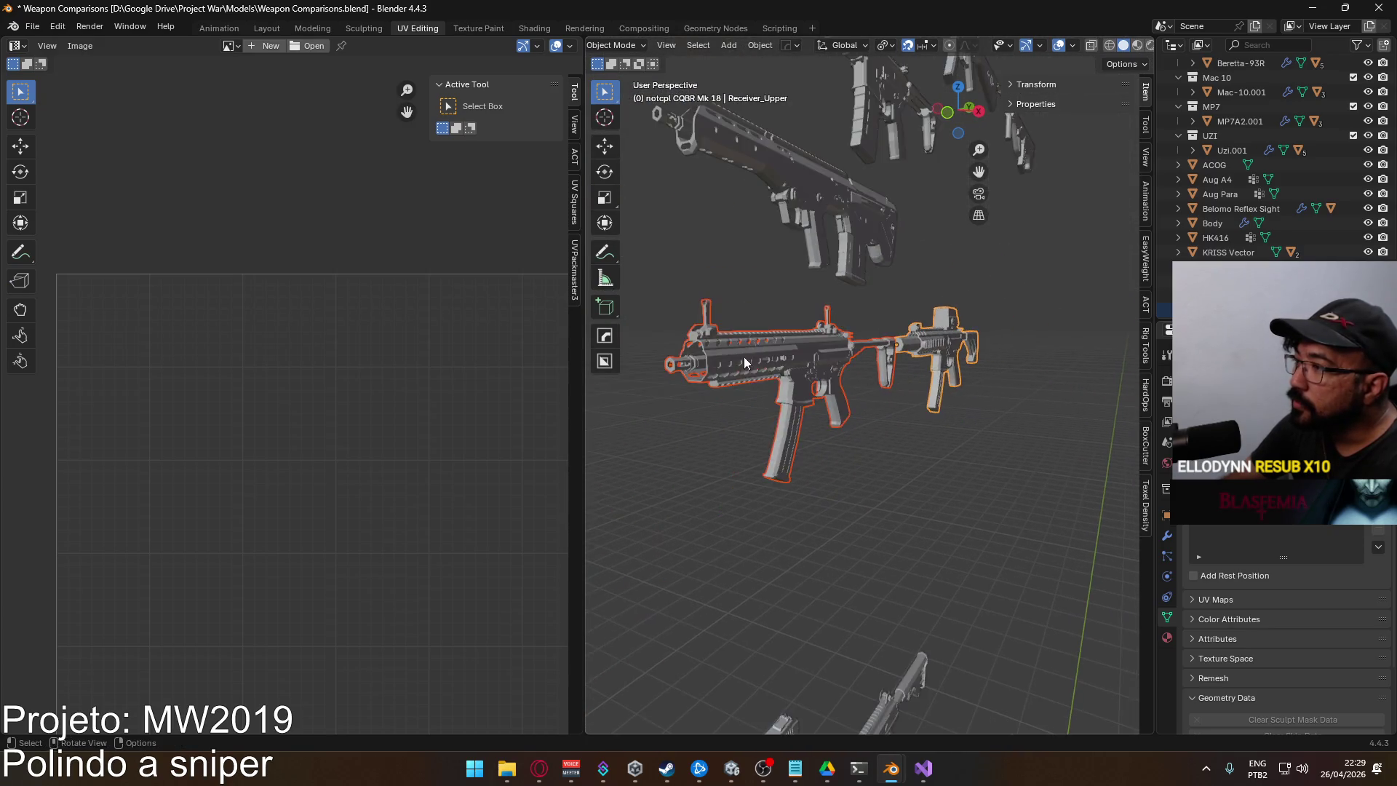
click(827, 360)
scroll(887, 436, up, 5)
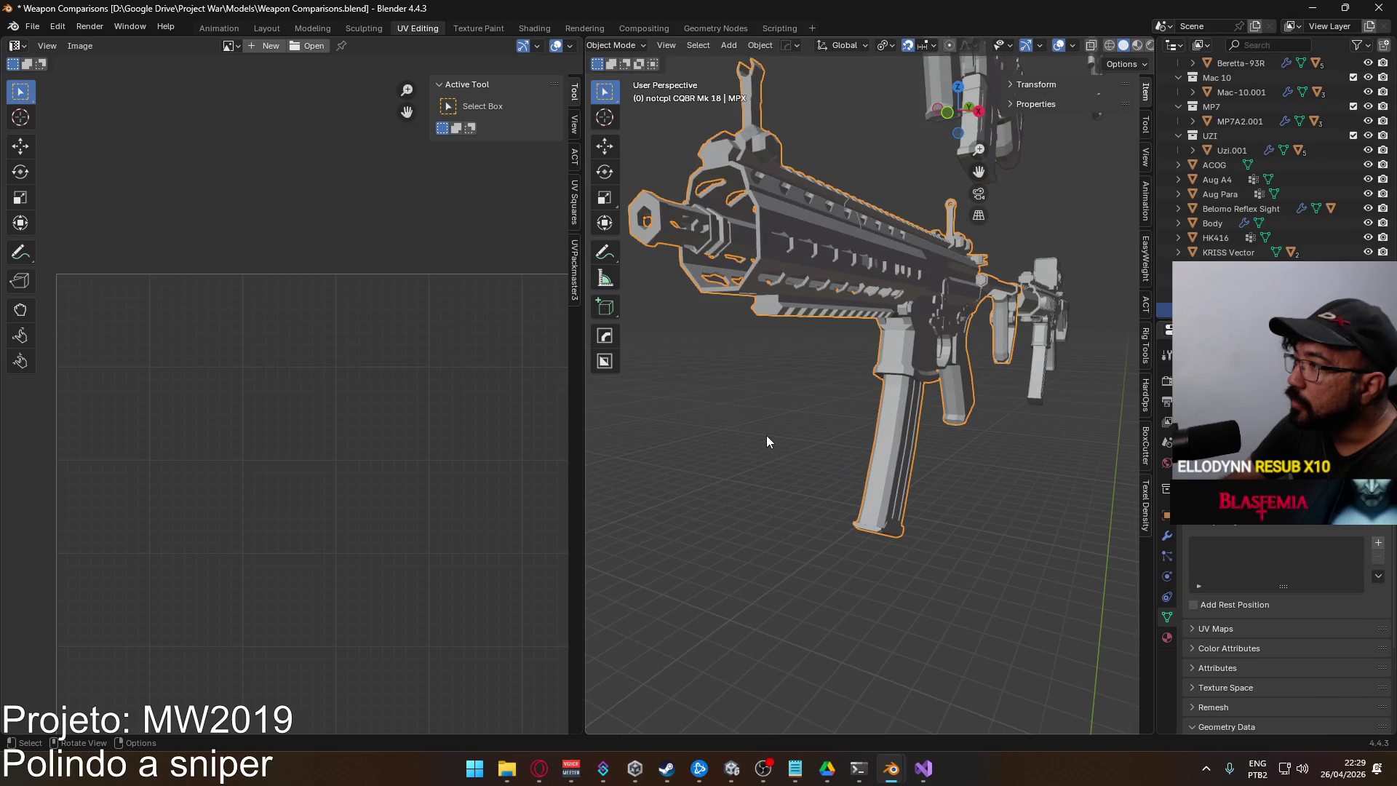
scroll(767, 438, down, 5)
mouse_move(884, 373)
mouse_down()
mouse_move(809, 281)
mouse_move(818, 383)
mouse_up()
scroll(860, 466, up, 5)
scroll(861, 467, up, 5)
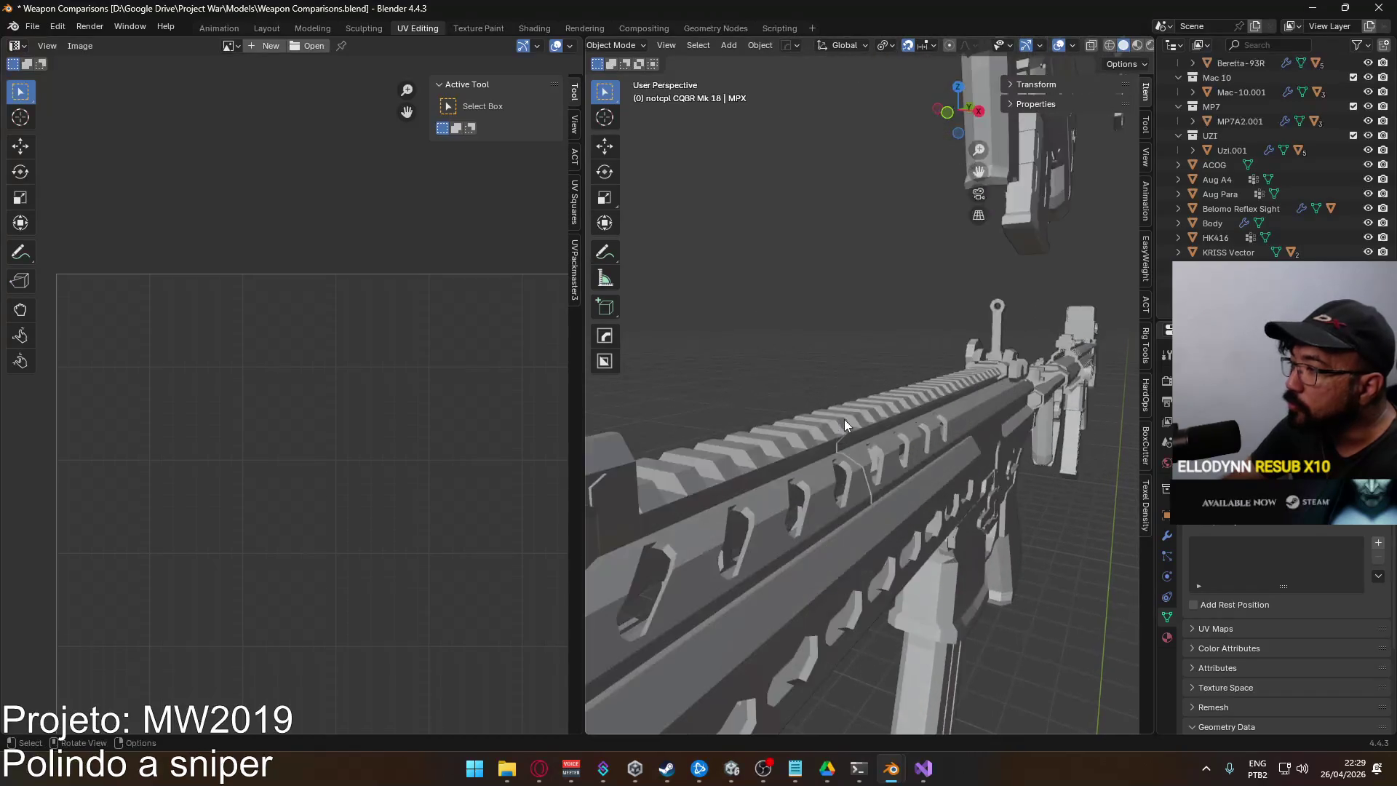
scroll(841, 400, down, 5)
mouse_move(841, 411)
mouse_down()
mouse_move(892, 314)
mouse_move(940, 361)
mouse_up()
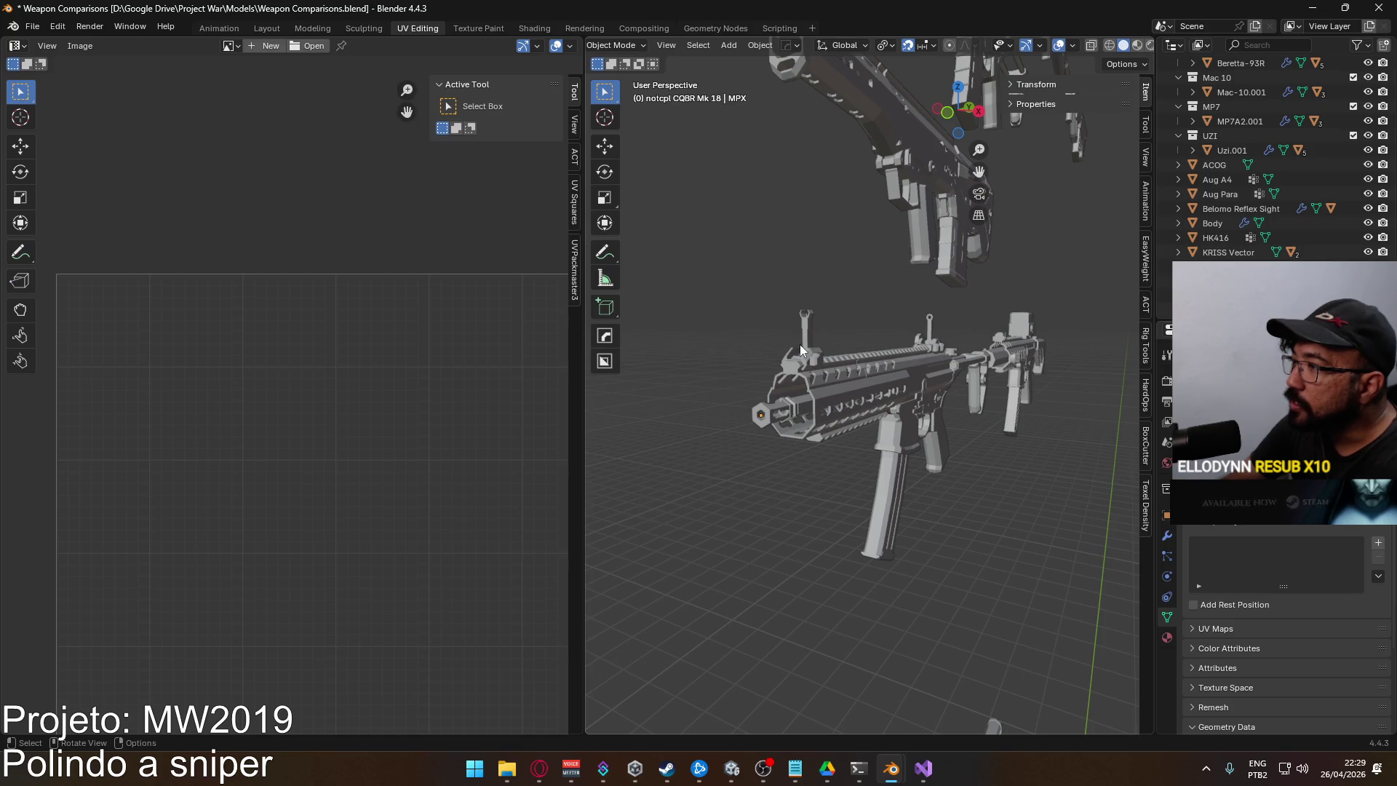
scroll(881, 428, down, 5)
mouse_move(879, 426)
mouse_down()
mouse_move(867, 296)
mouse_move(887, 191)
mouse_move(833, 449)
mouse_move(814, 322)
mouse_move(831, 476)
mouse_move(823, 313)
mouse_move(809, 320)
mouse_move(836, 373)
mouse_move(778, 391)
mouse_move(845, 351)
mouse_move(902, 372)
mouse_move(892, 287)
mouse_move(879, 341)
mouse_move(840, 395)
mouse_move(798, 395)
mouse_move(848, 393)
mouse_move(811, 415)
mouse_move(765, 378)
mouse_move(857, 403)
mouse_up()
Switch to Right orthographic view and pan along the lineup to the AUG rifle
scroll(769, 381, down, 3)
scroll(818, 398, down, 2)
scroll(848, 390, down, 3)
key(KP_3)
mouse_move(880, 476)
mouse_down()
mouse_move(910, 441)
mouse_move(826, 428)
mouse_move(828, 448)
mouse_move(829, 341)
mouse_move(837, 407)
mouse_move(845, 335)
mouse_move(801, 469)
mouse_up()
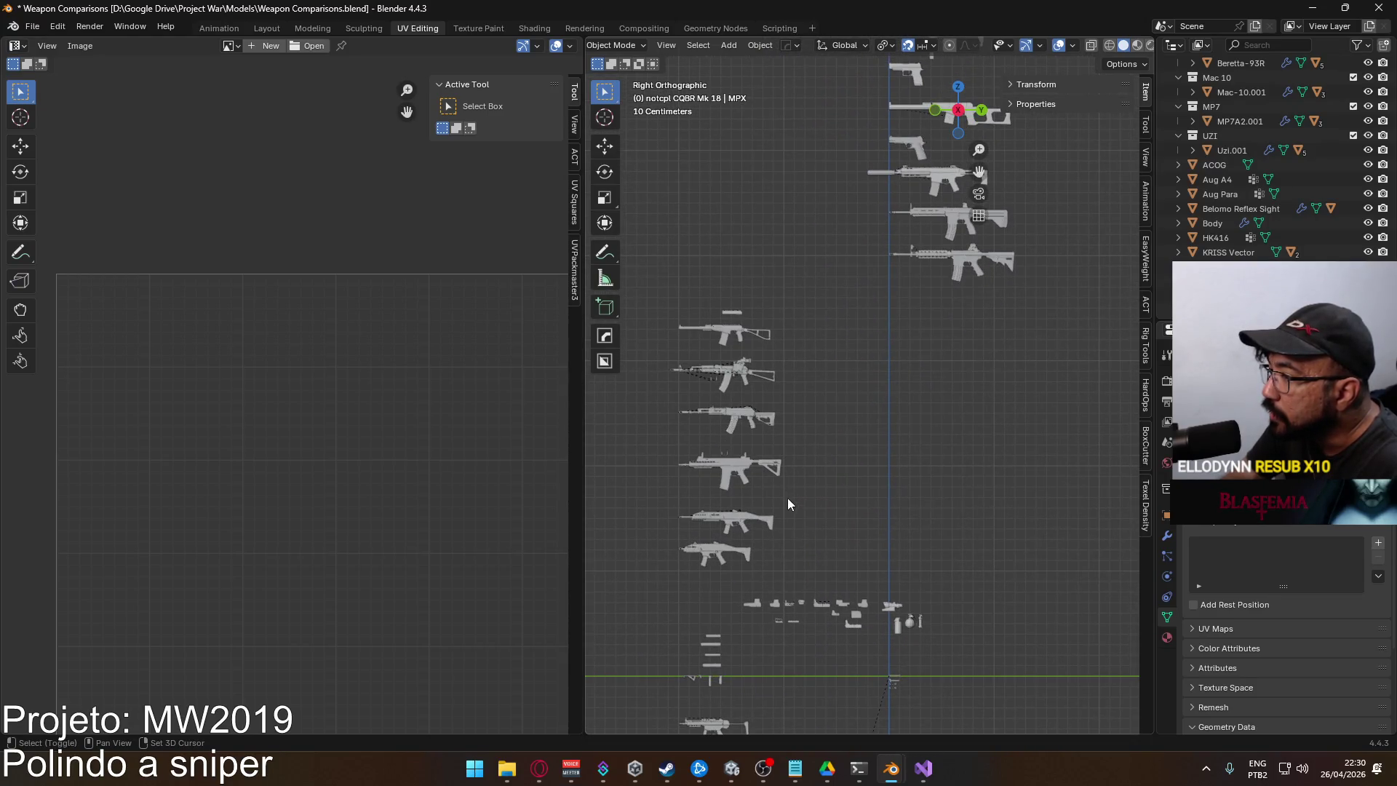
mouse_move(807, 525)
mouse_down()
mouse_move(842, 337)
mouse_move(804, 415)
mouse_move(807, 257)
mouse_move(814, 353)
mouse_move(811, 282)
mouse_move(799, 426)
mouse_move(792, 331)
mouse_move(795, 435)
mouse_move(823, 331)
mouse_up()
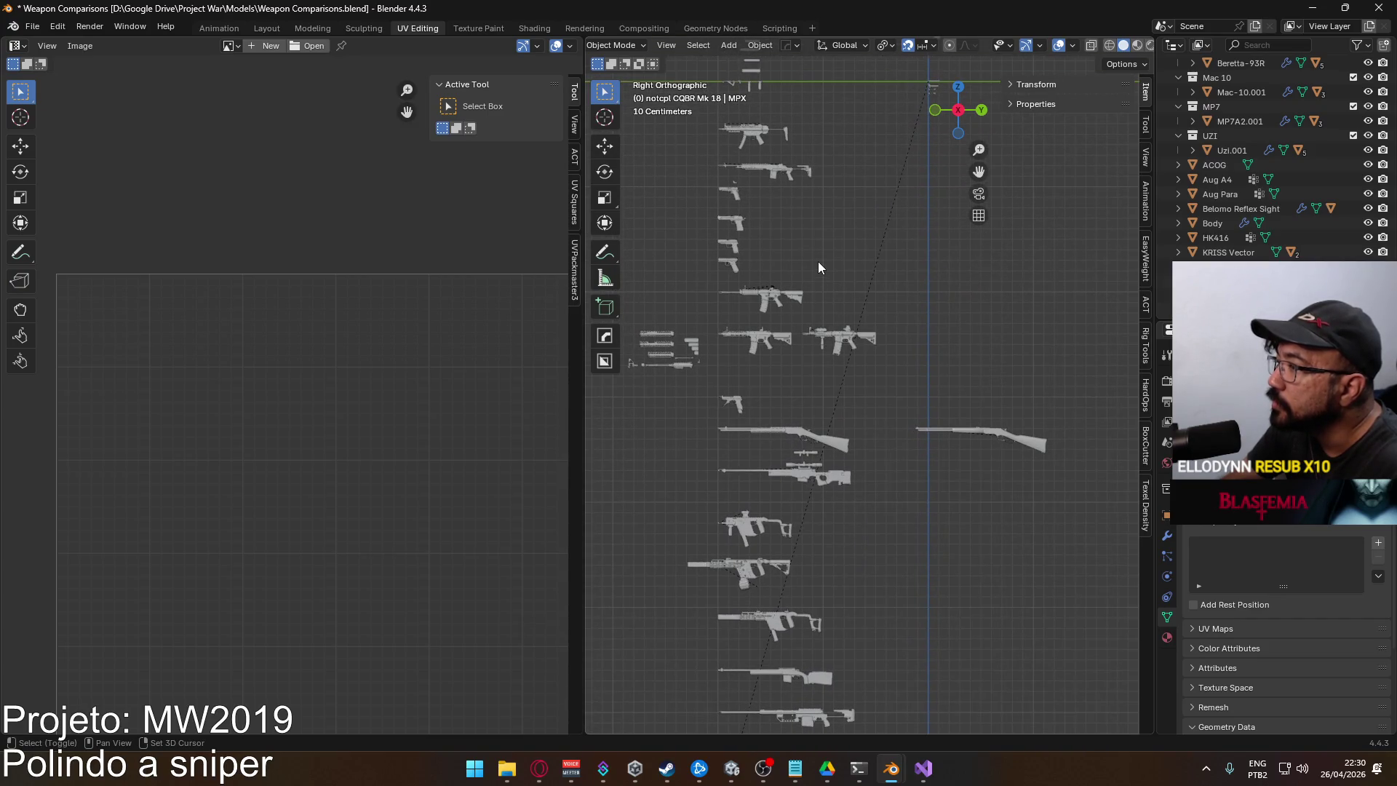
mouse_move(819, 248)
mouse_down()
mouse_move(805, 483)
mouse_move(817, 301)
mouse_move(827, 478)
mouse_up()
mouse_move(856, 282)
mouse_down()
mouse_move(766, 431)
mouse_move(817, 313)
mouse_move(763, 432)
mouse_move(761, 470)
mouse_up()
mouse_move(870, 300)
mouse_down()
mouse_move(832, 434)
mouse_move(824, 282)
mouse_move(809, 383)
mouse_move(809, 268)
mouse_move(799, 406)
mouse_move(812, 349)
mouse_up()
Select the Aug A4 and orbit in for a close perspective view
scroll(812, 350, up, 8)
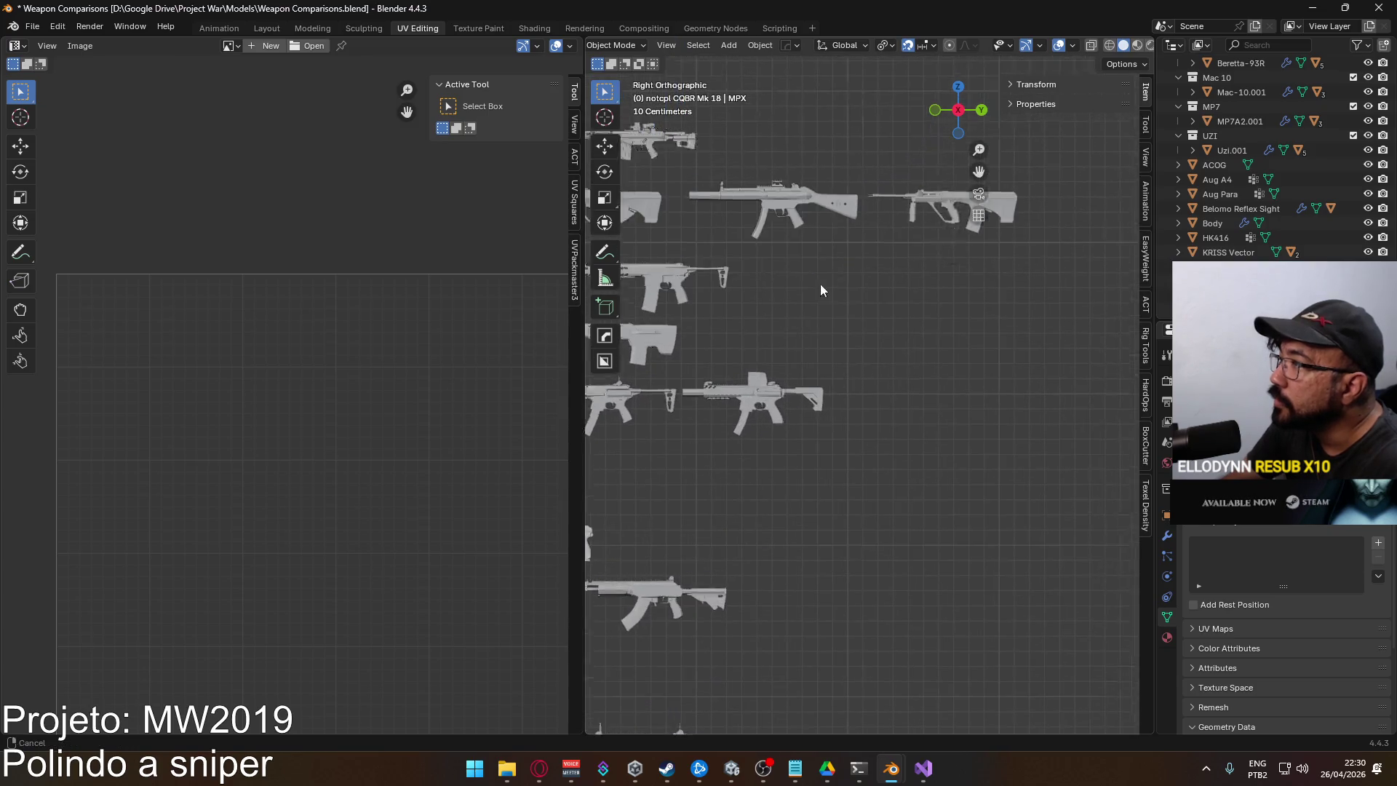
click(805, 321)
mouse_move(805, 321)
mouse_down()
mouse_move(742, 350)
mouse_move(844, 384)
mouse_move(845, 400)
mouse_move(766, 399)
mouse_move(757, 356)
mouse_move(810, 381)
mouse_move(763, 409)
mouse_move(810, 395)
mouse_move(735, 442)
mouse_move(775, 401)
mouse_move(793, 410)
mouse_move(765, 405)
mouse_move(783, 407)
mouse_move(781, 378)
mouse_up()
scroll(779, 389, up, 2)
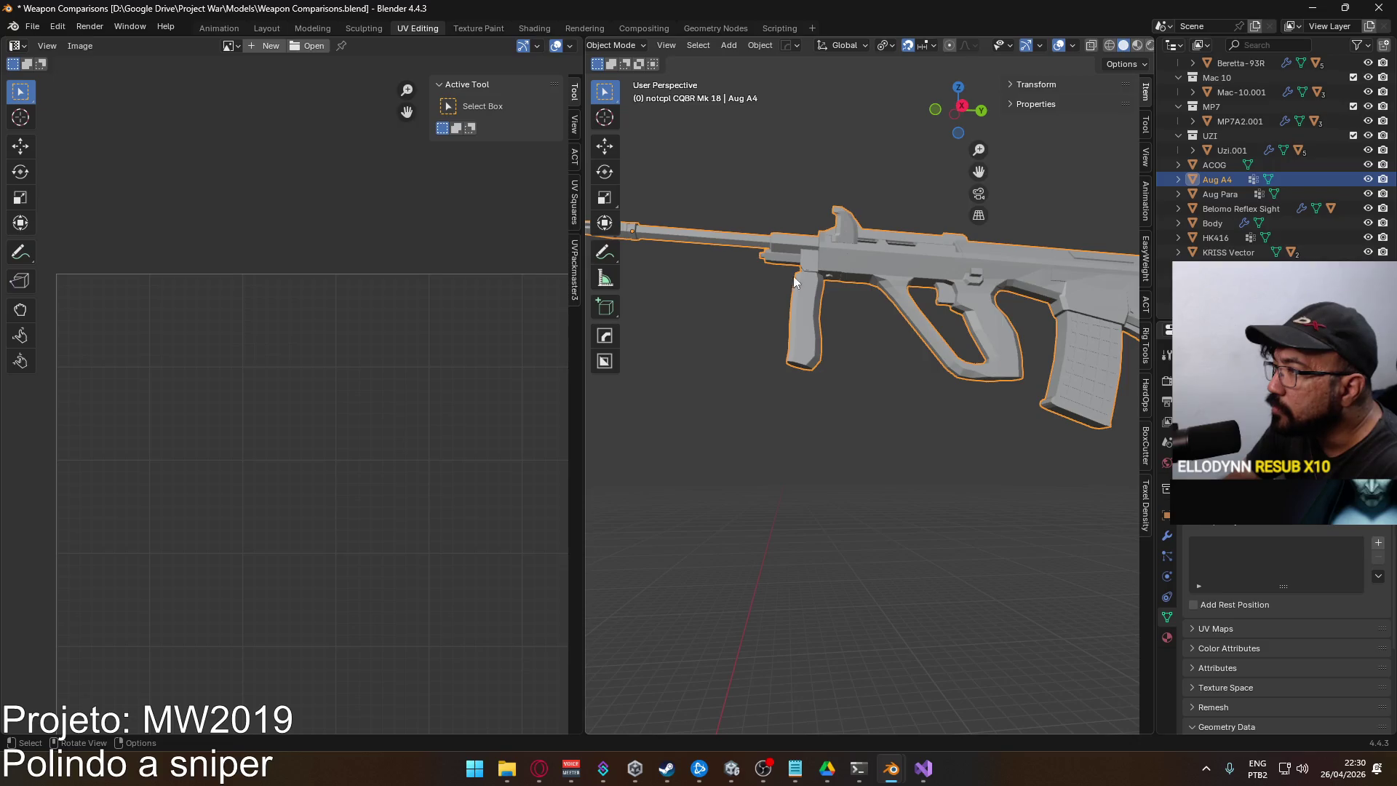
Orbit out to a wide view of the rifles, then return to the side-on orthographic view
mouse_move(776, 297)
mouse_down()
mouse_move(803, 335)
mouse_move(873, 346)
mouse_up()
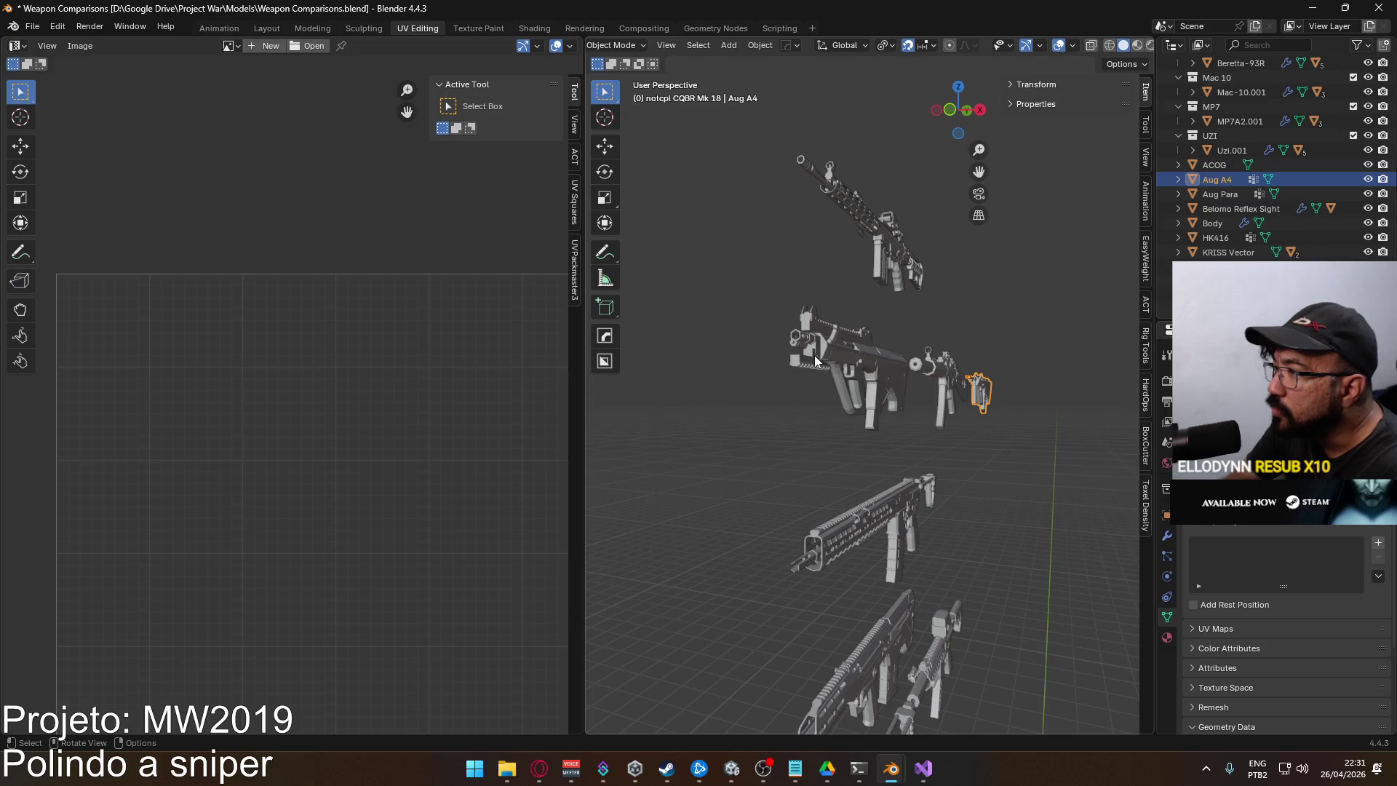
mouse_move(808, 360)
mouse_down()
mouse_move(876, 393)
mouse_move(762, 400)
mouse_move(859, 391)
mouse_move(845, 368)
mouse_move(801, 374)
mouse_up()
scroll(801, 374, down, 5)
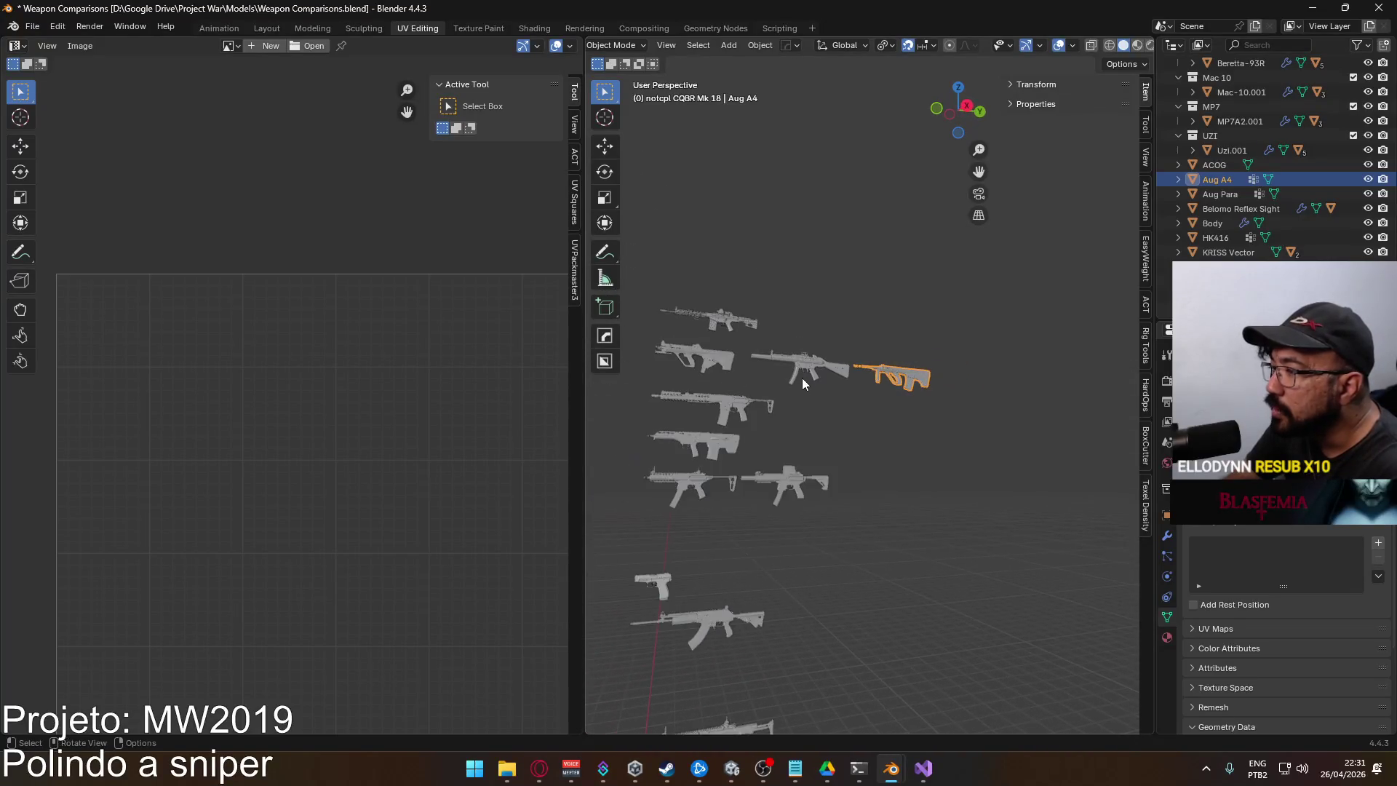
key(KP_3)
scroll(786, 524, up, 5)
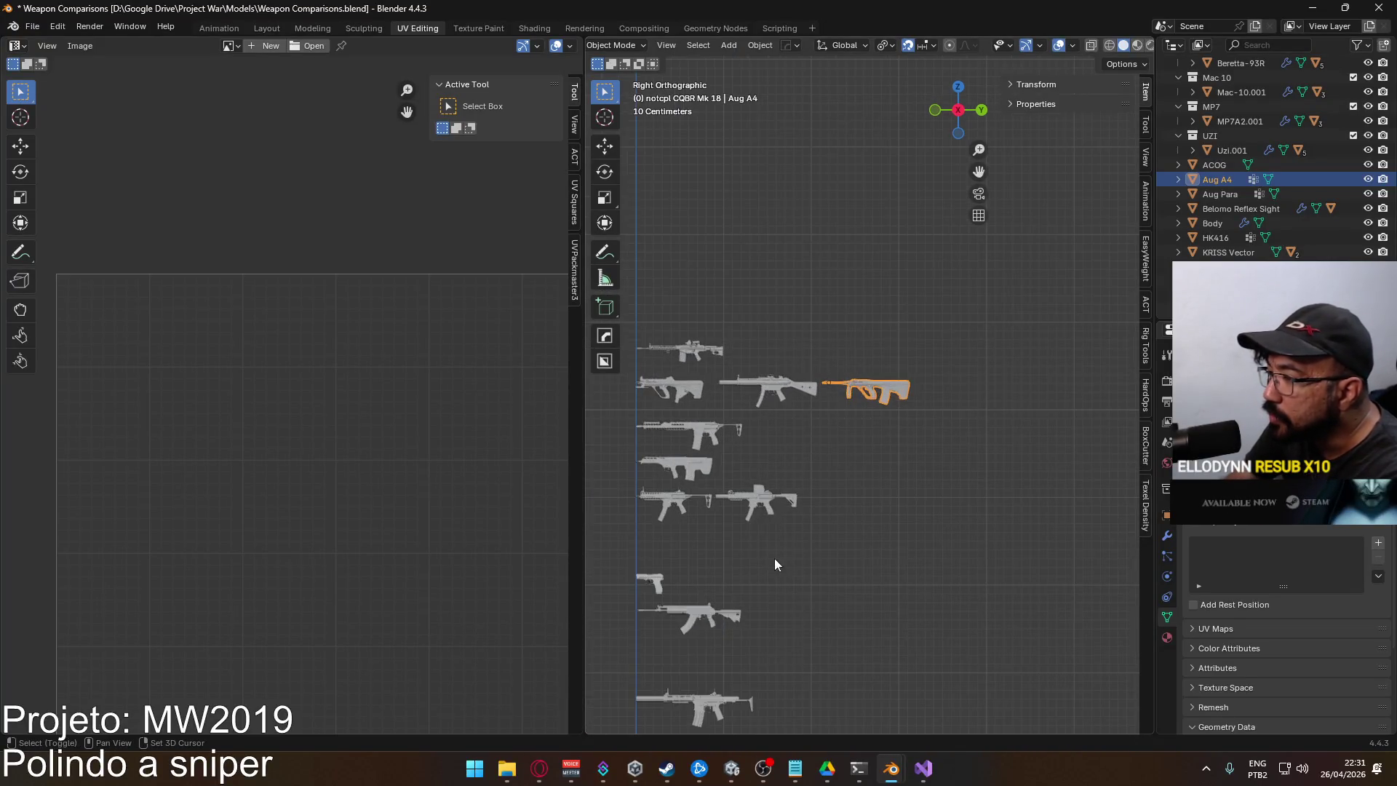
shift+scroll(818, 457, down, 10)
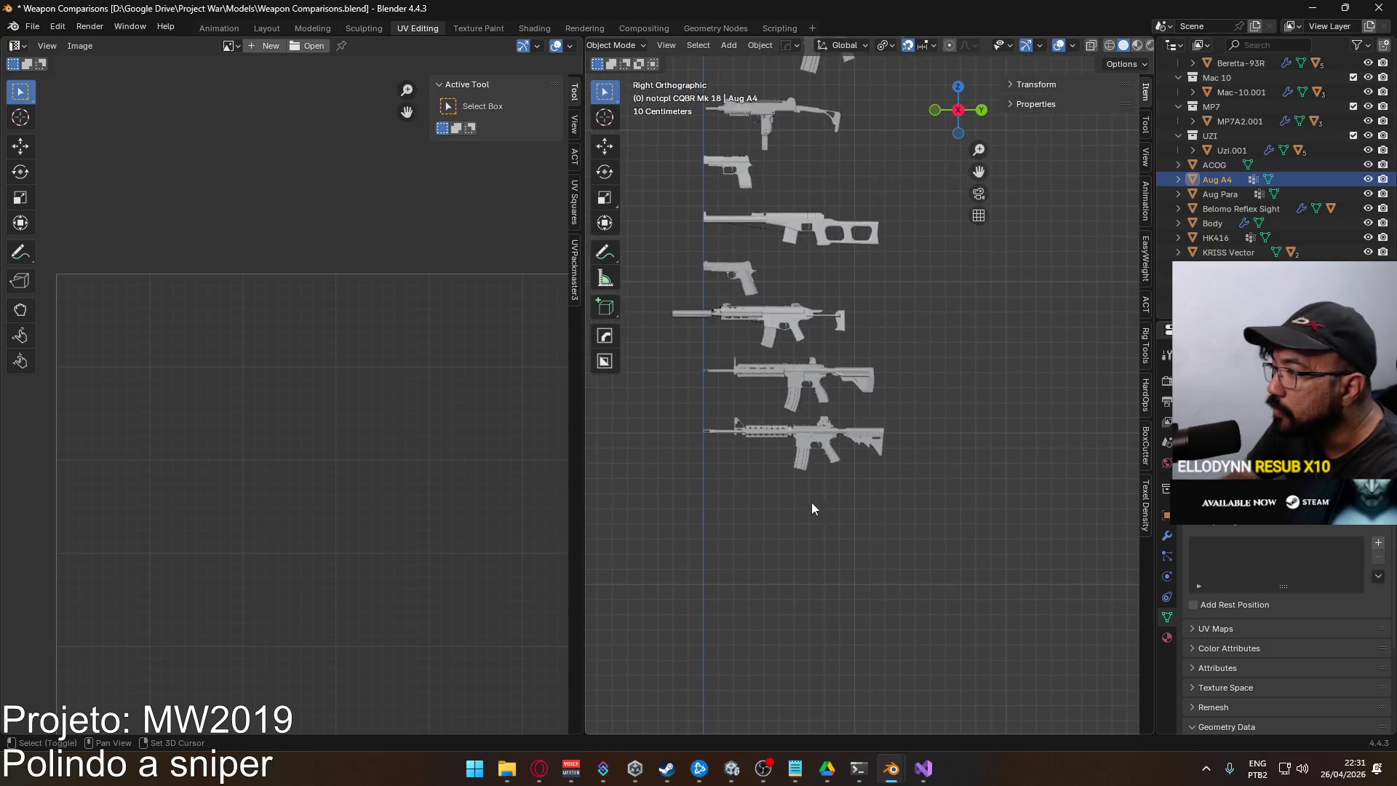
shift+scroll(807, 499, down, 8)
shift+scroll(857, 486, up, 4)
ctrl+scroll(865, 526, left, 4)
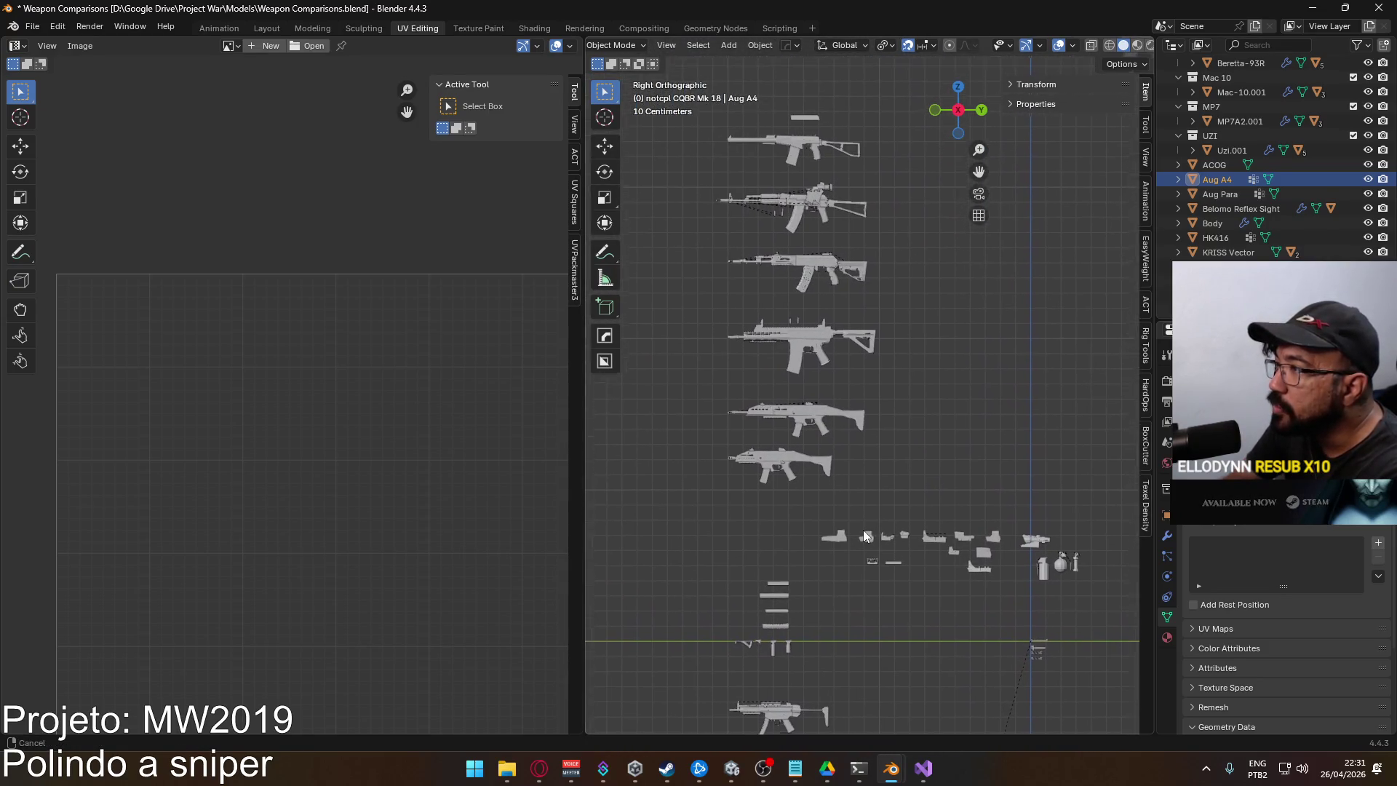
shift+scroll(825, 557, down, 12)
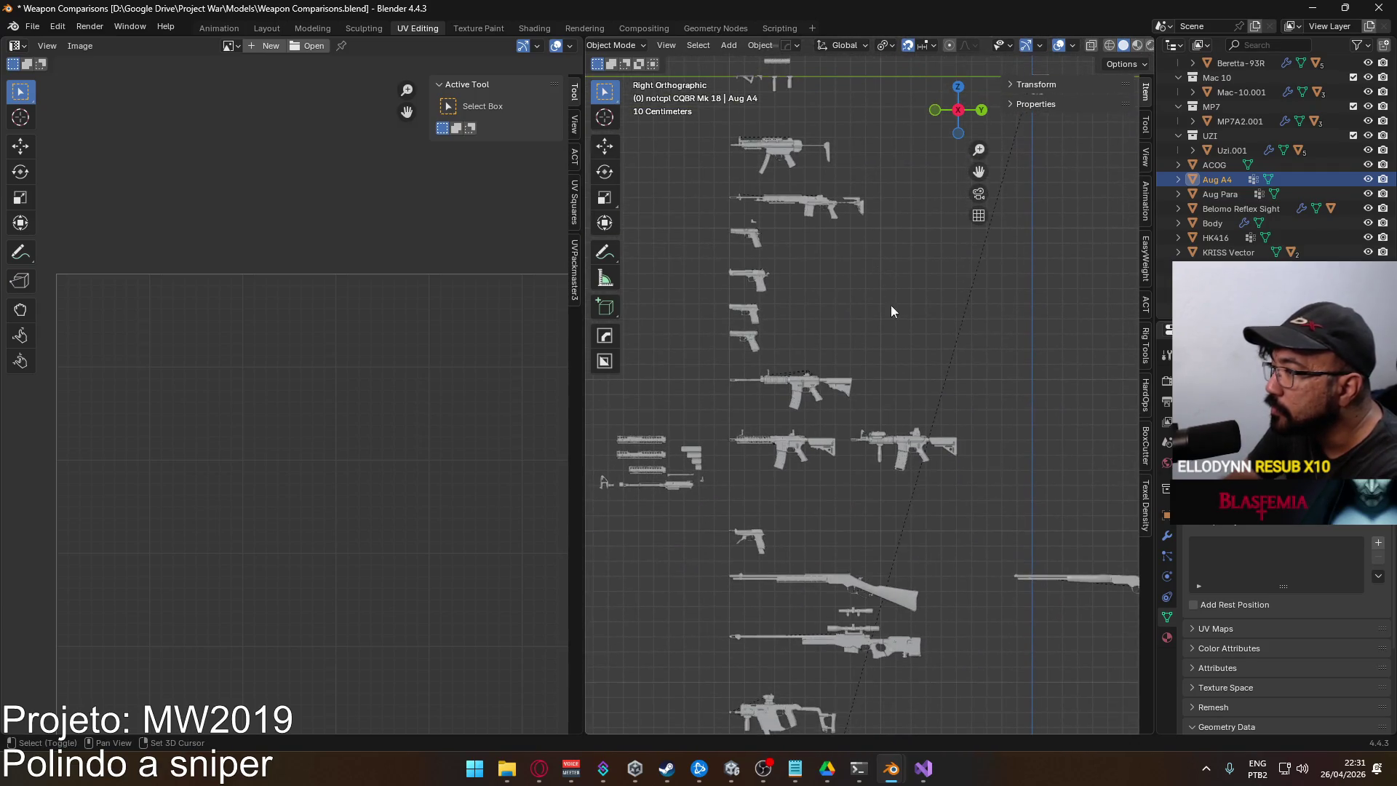
shift+scroll(864, 396, down, 12)
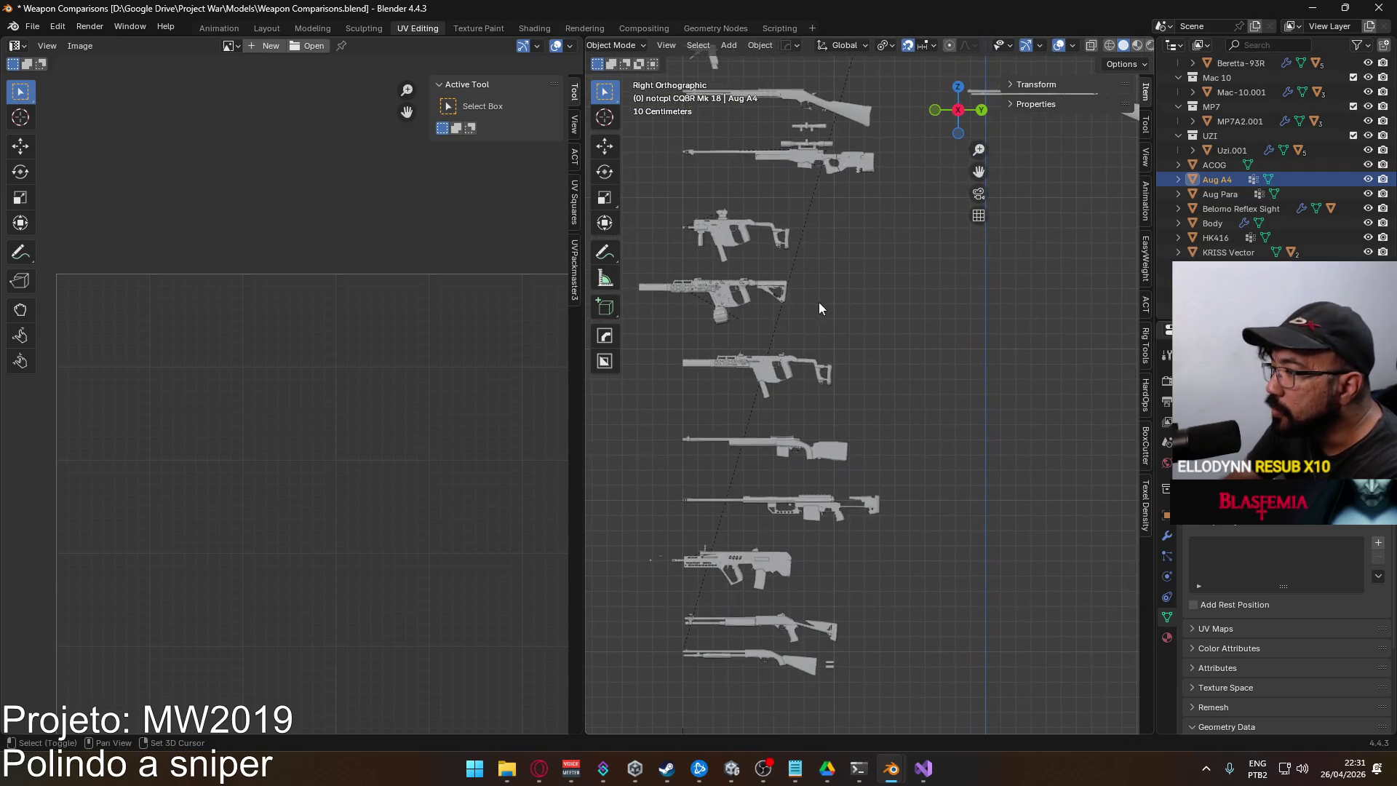
shift+scroll(831, 372, down, 3)
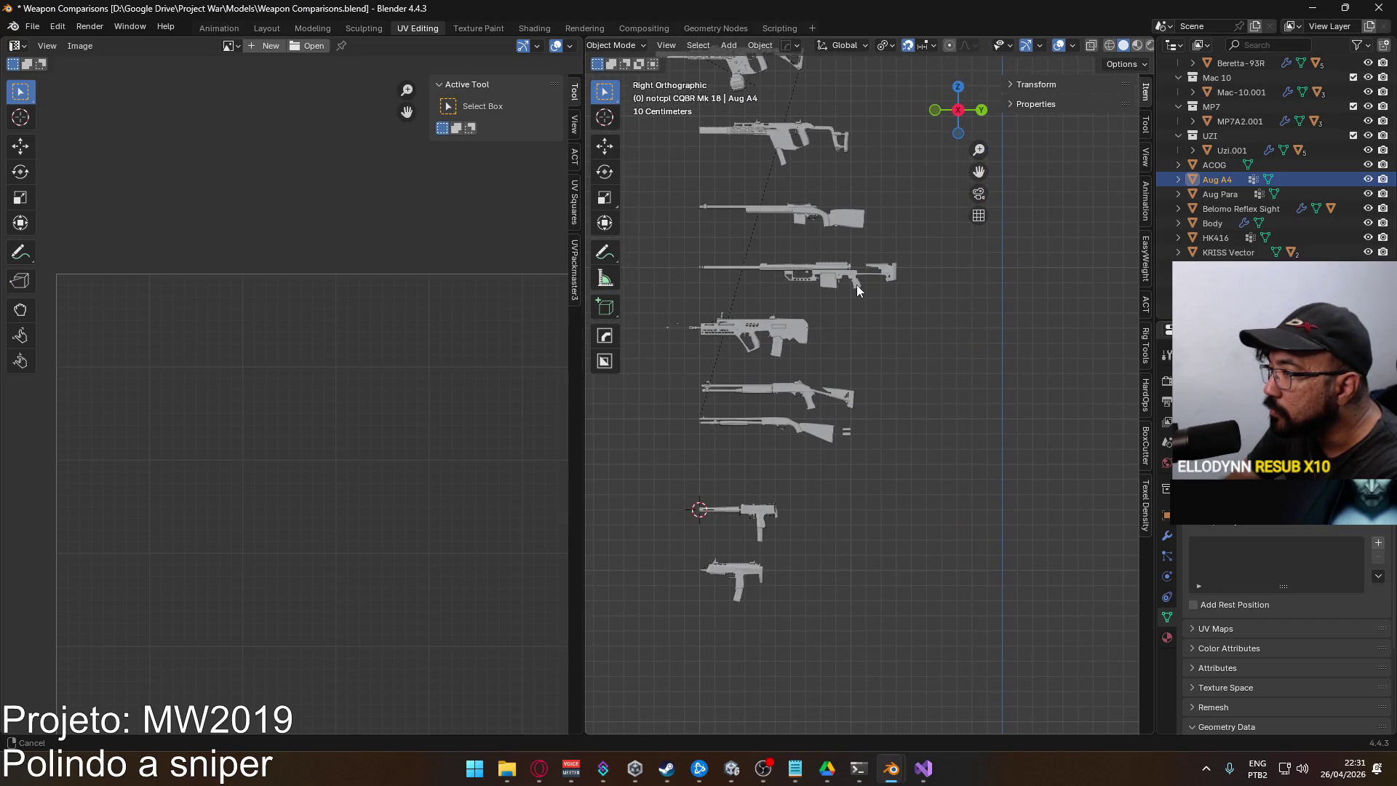
scroll(847, 313, up, 4)
scroll(814, 411, up, 5)
Enlarge the 3D viewport and select the sniper rifle, then orbit the rifles in perspective
drag(589, 417, 434, 417)
click(895, 384)
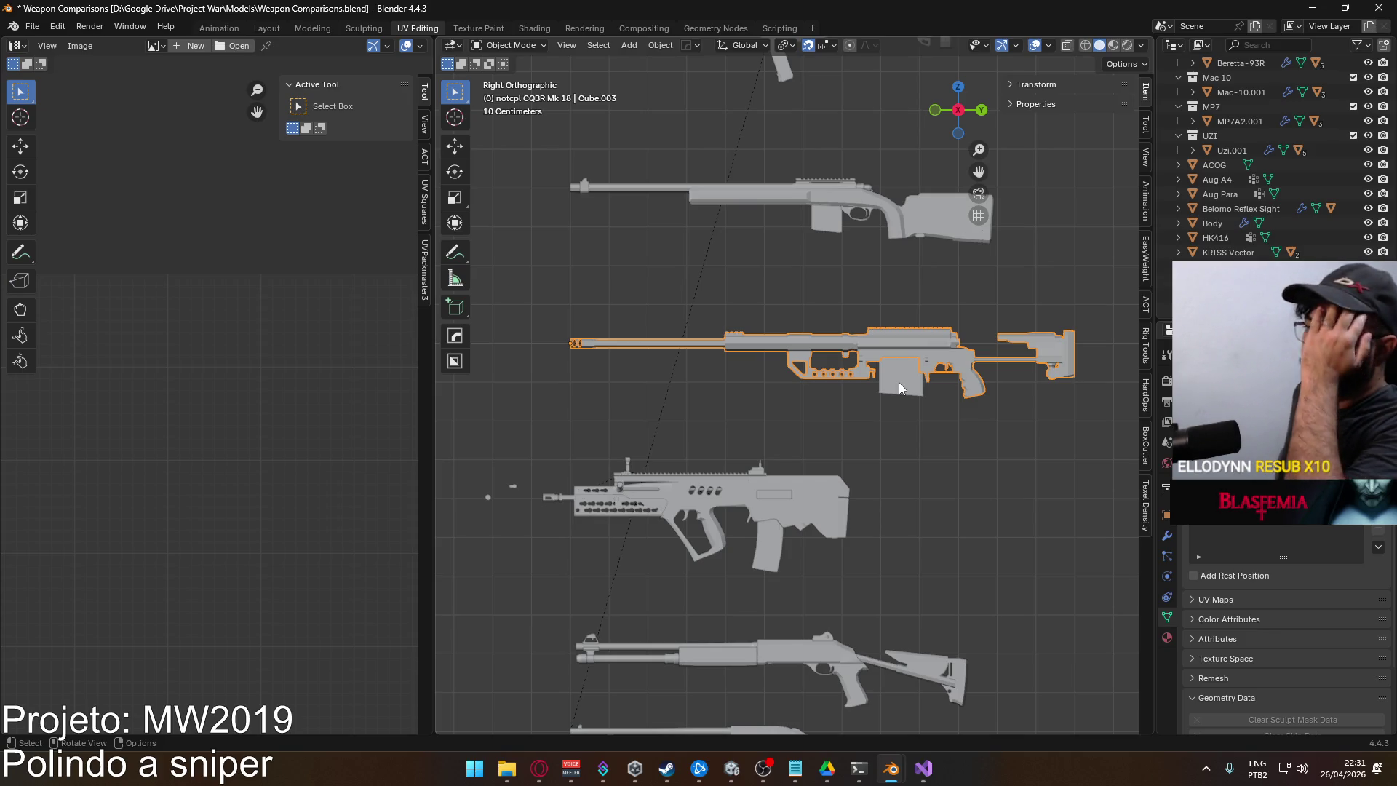
click(844, 302)
scroll(726, 400, up, 5)
mouse_move(777, 387)
mouse_down()
mouse_move(835, 509)
mouse_move(772, 496)
mouse_move(910, 429)
mouse_up()
scroll(831, 505, up, 3)
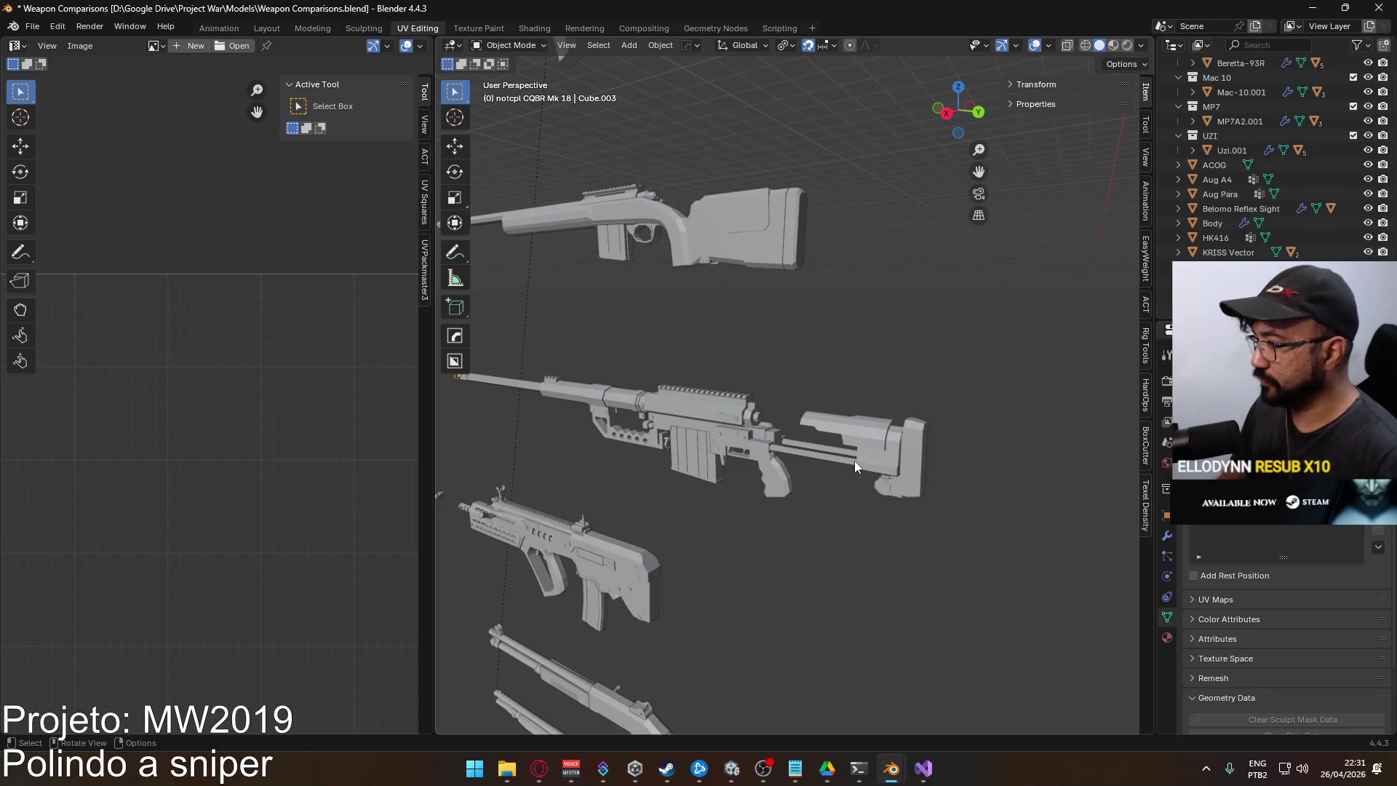
scroll(853, 463, down, 4)
mouse_move(831, 460)
mouse_down()
mouse_move(687, 465)
mouse_move(640, 439)
mouse_move(806, 461)
mouse_move(872, 447)
mouse_up()
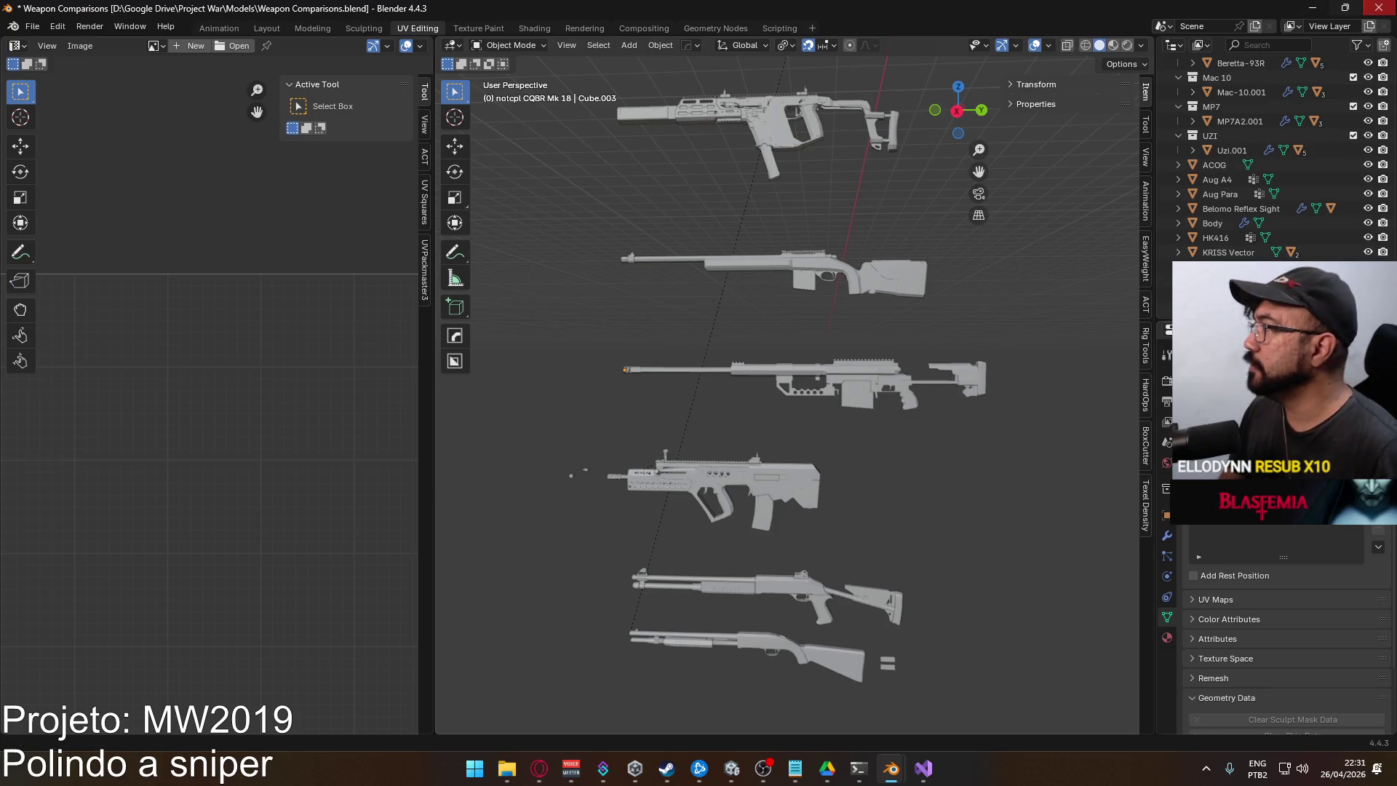
Close the weapon comparison file and the Models folder window, returning to Unity
click(1379, 8)
click(736, 407)
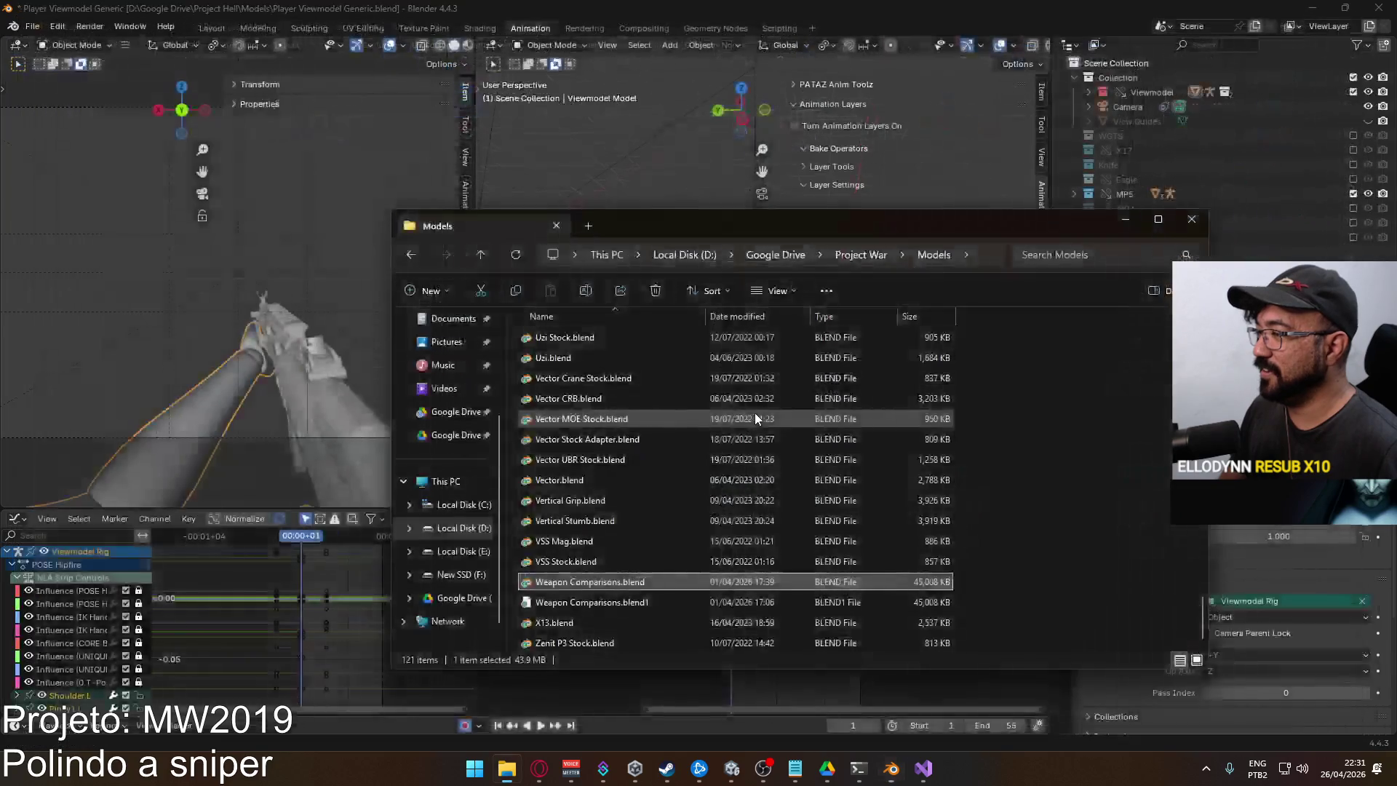
click(1188, 218)
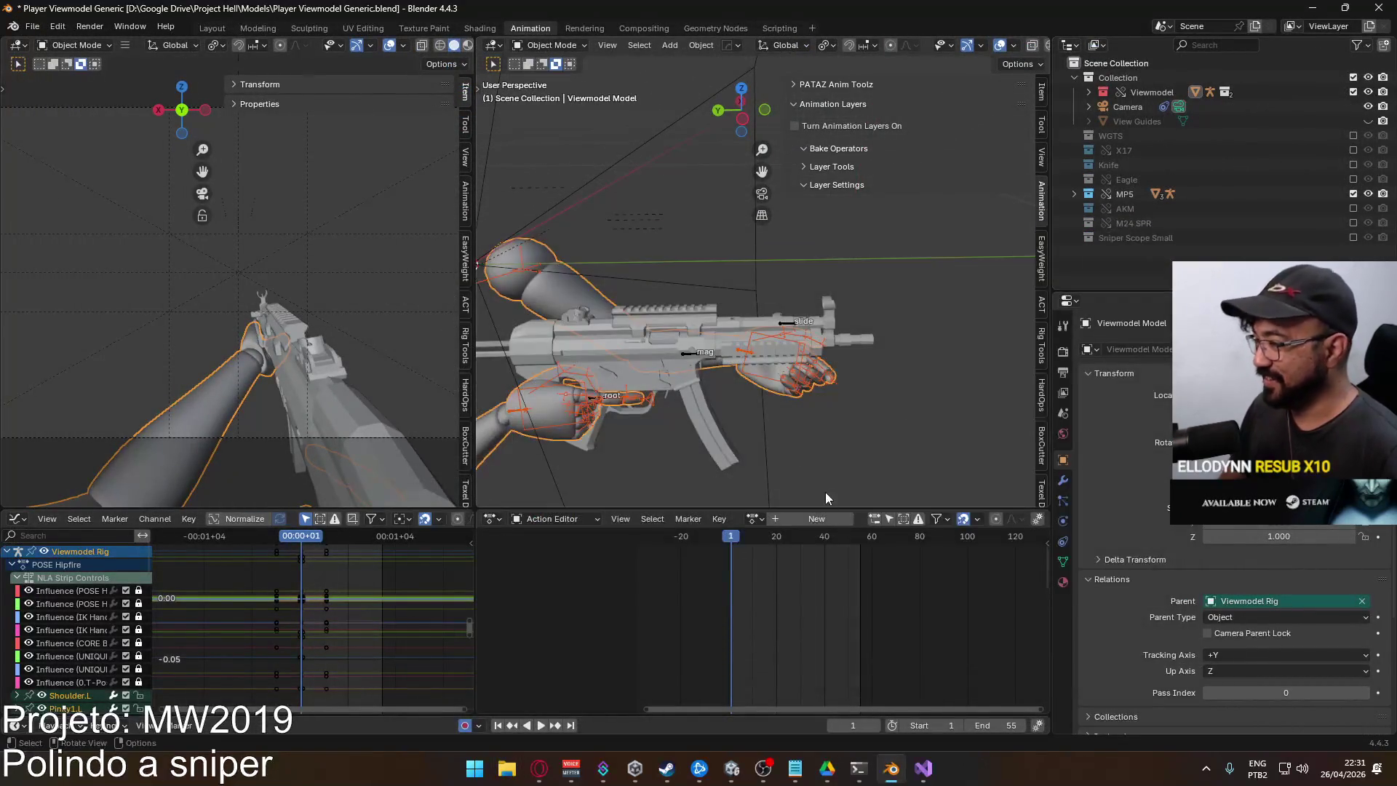
click(731, 768)
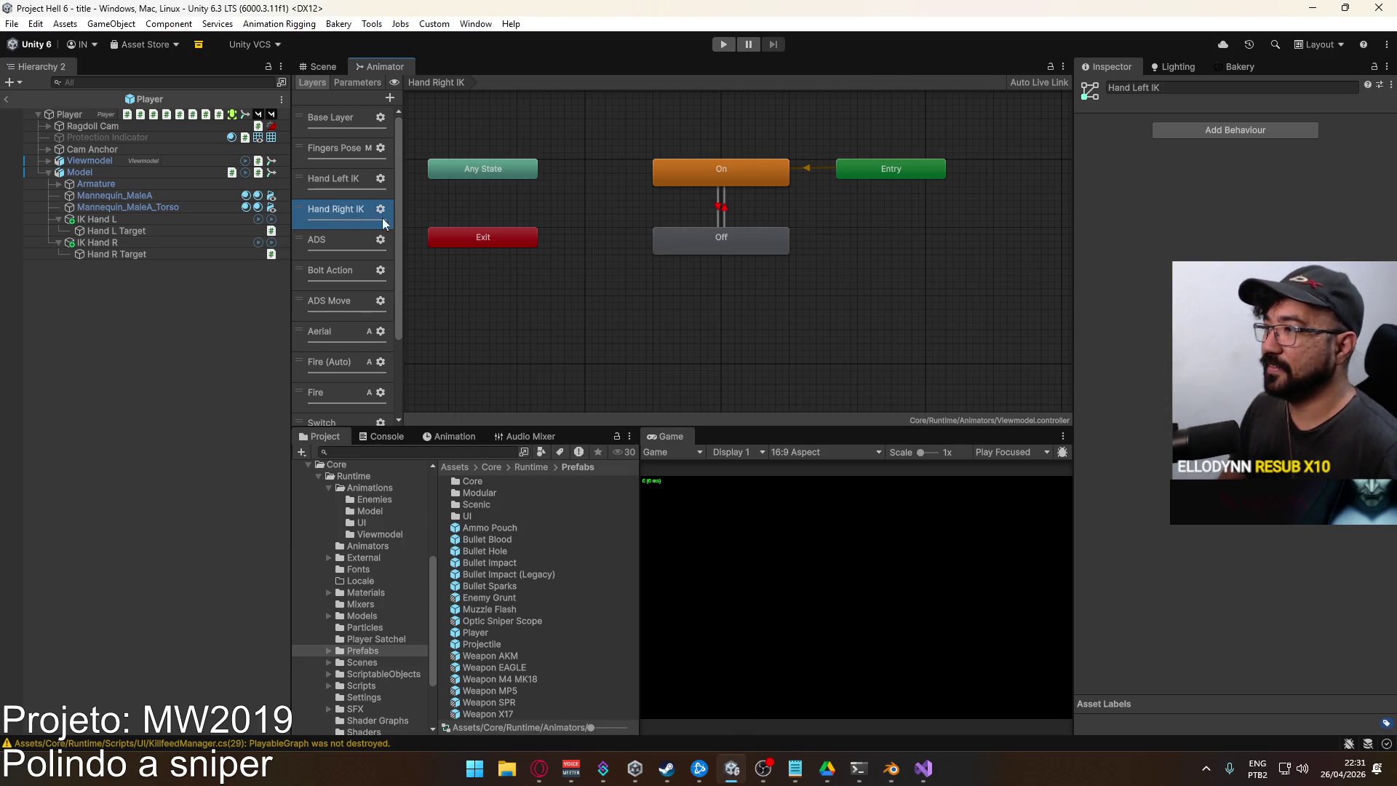
View the Fingers Pose and Base Layer states, open the Scenes folder, and start play mode
click(569, 224)
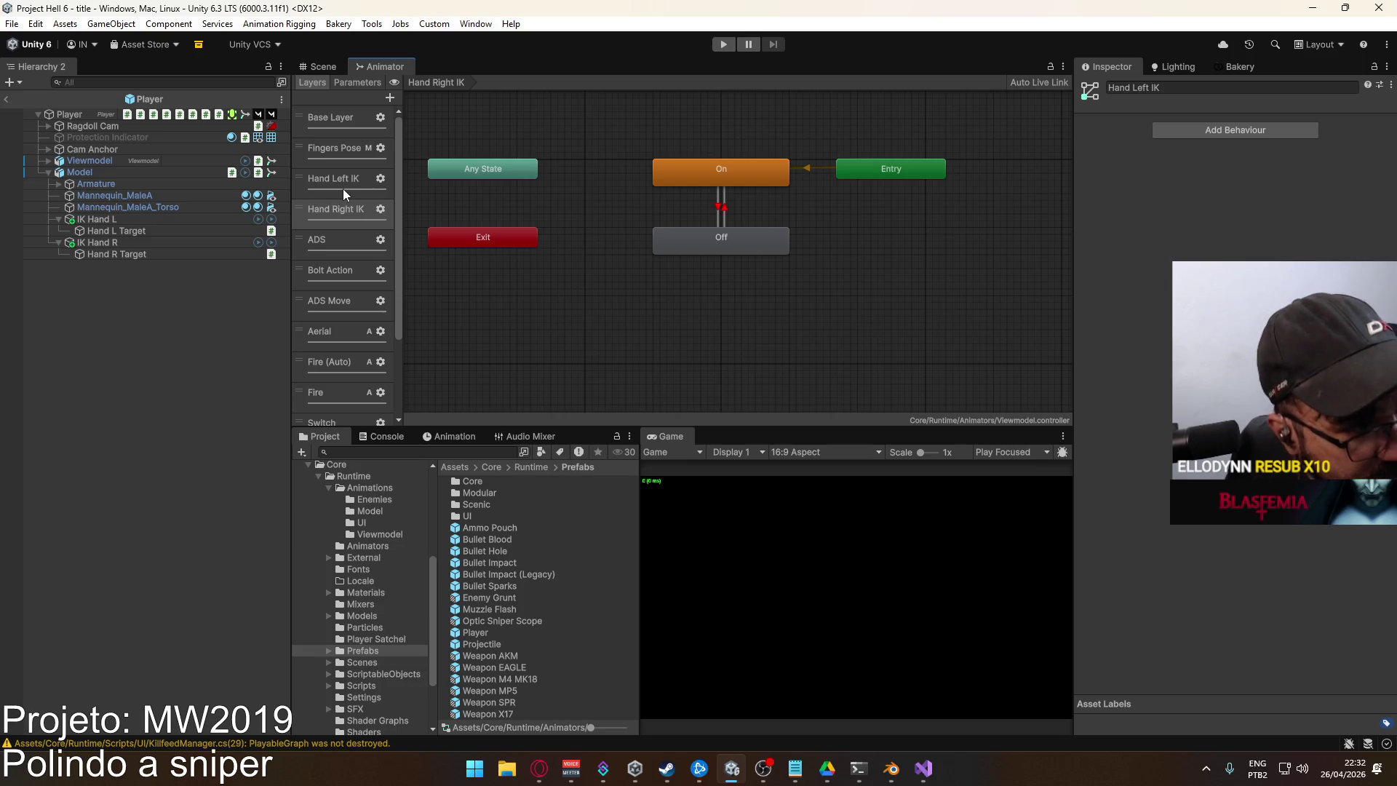
click(349, 150)
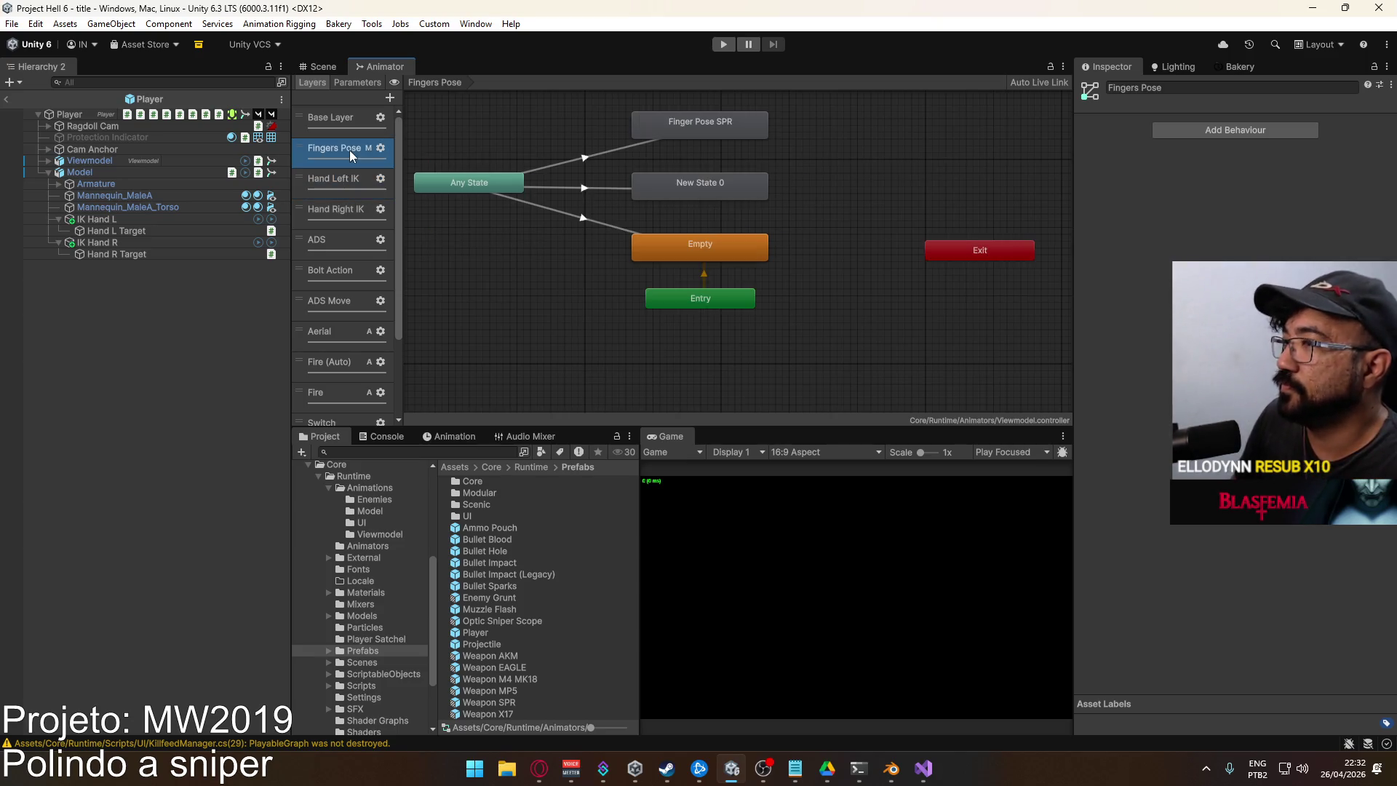
click(342, 118)
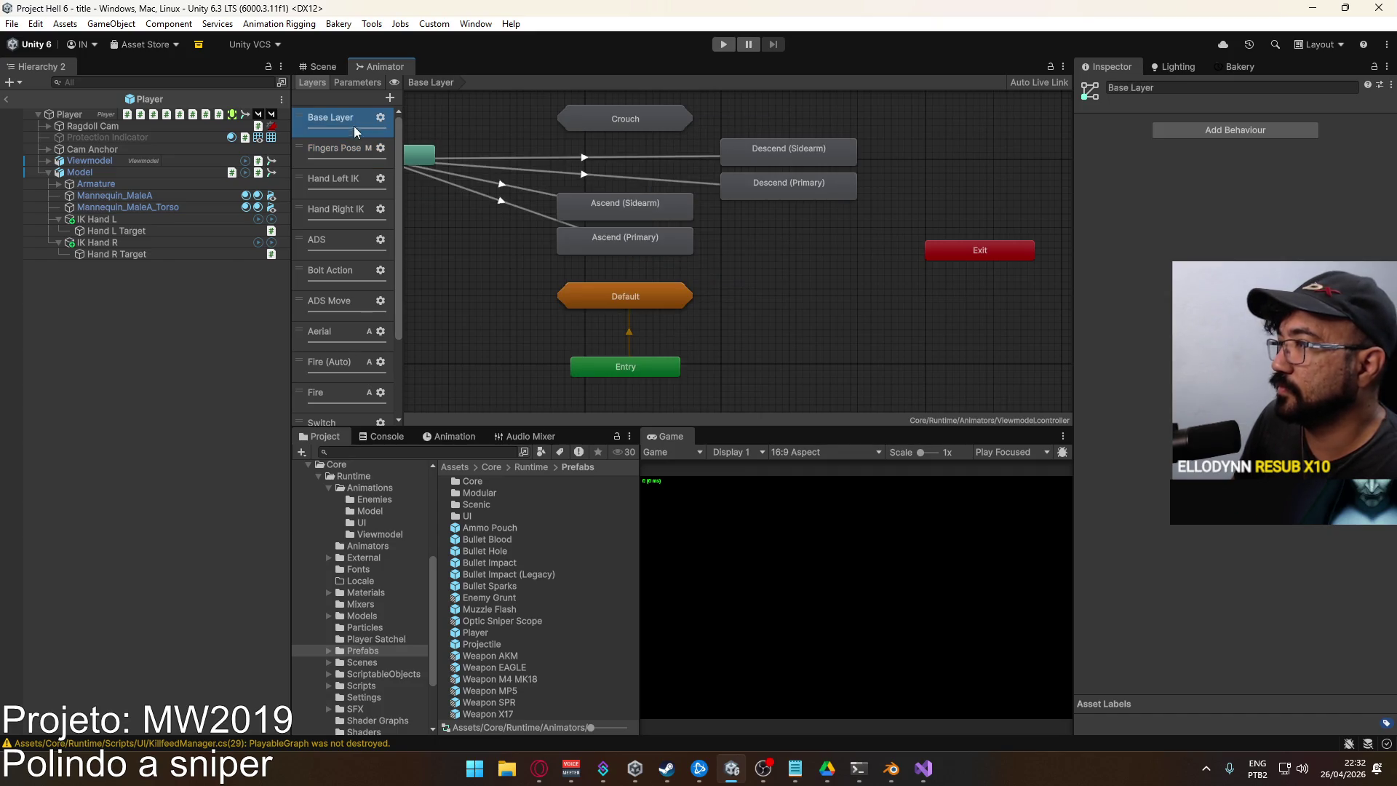
click(368, 663)
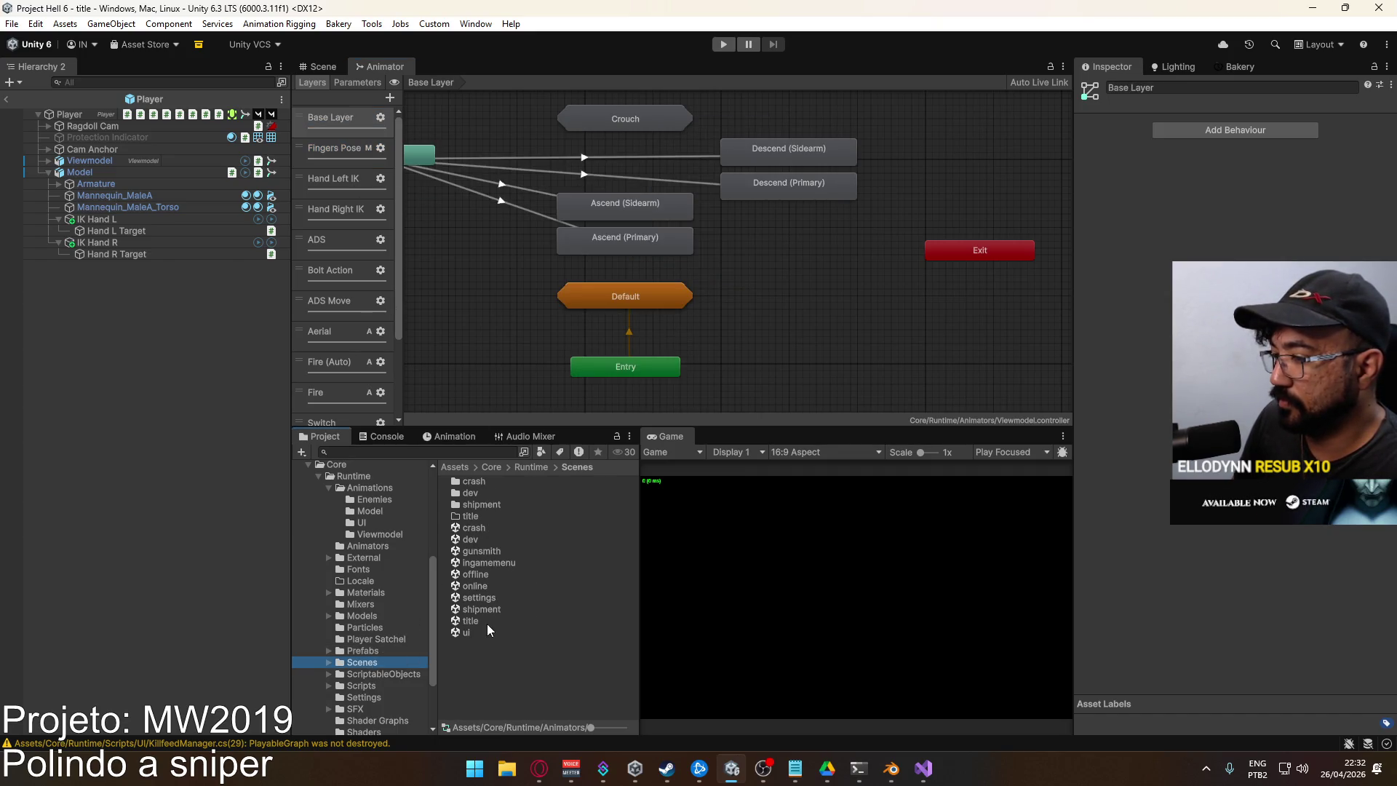
click(723, 45)
Widen the Game view and create an offline match, returning to Unity once it loads
click(328, 63)
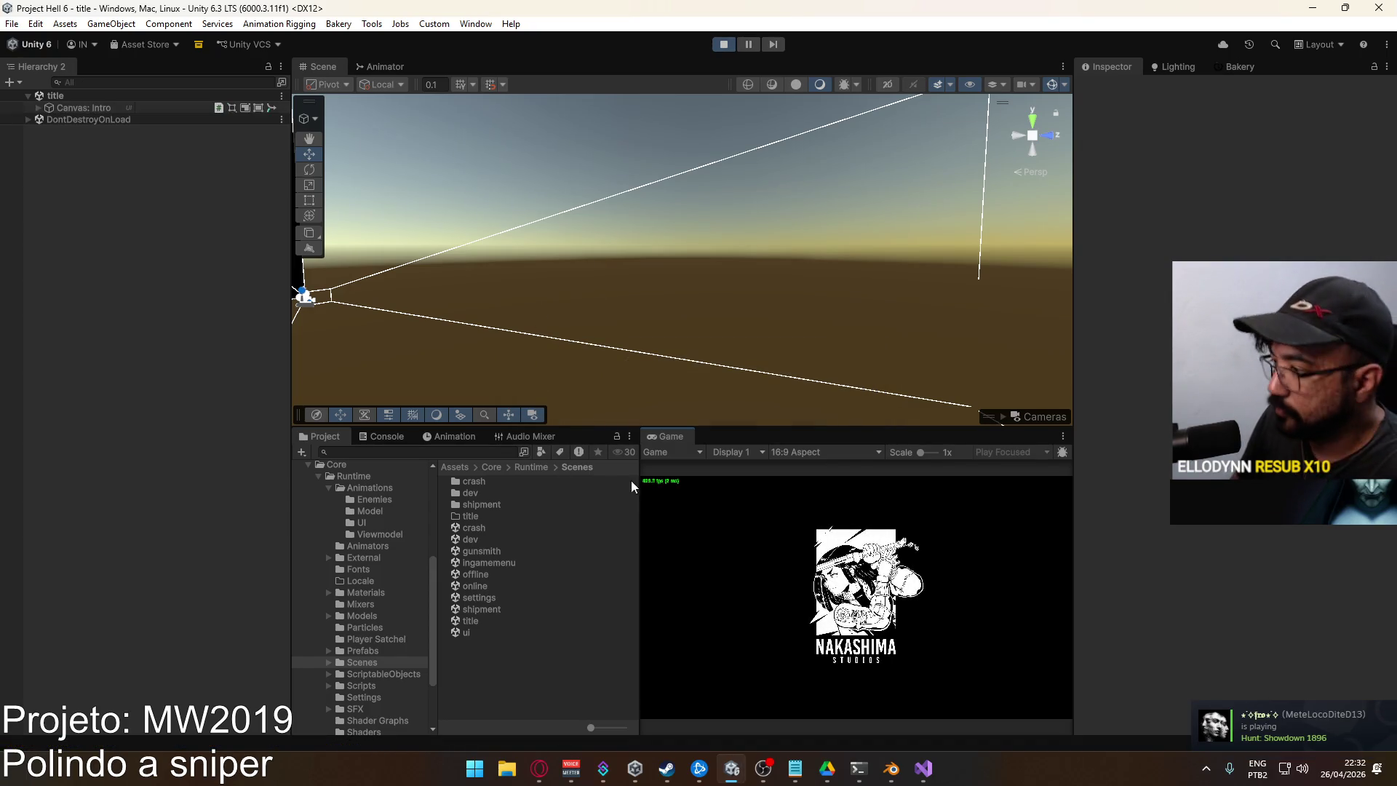
drag(639, 489, 583, 491)
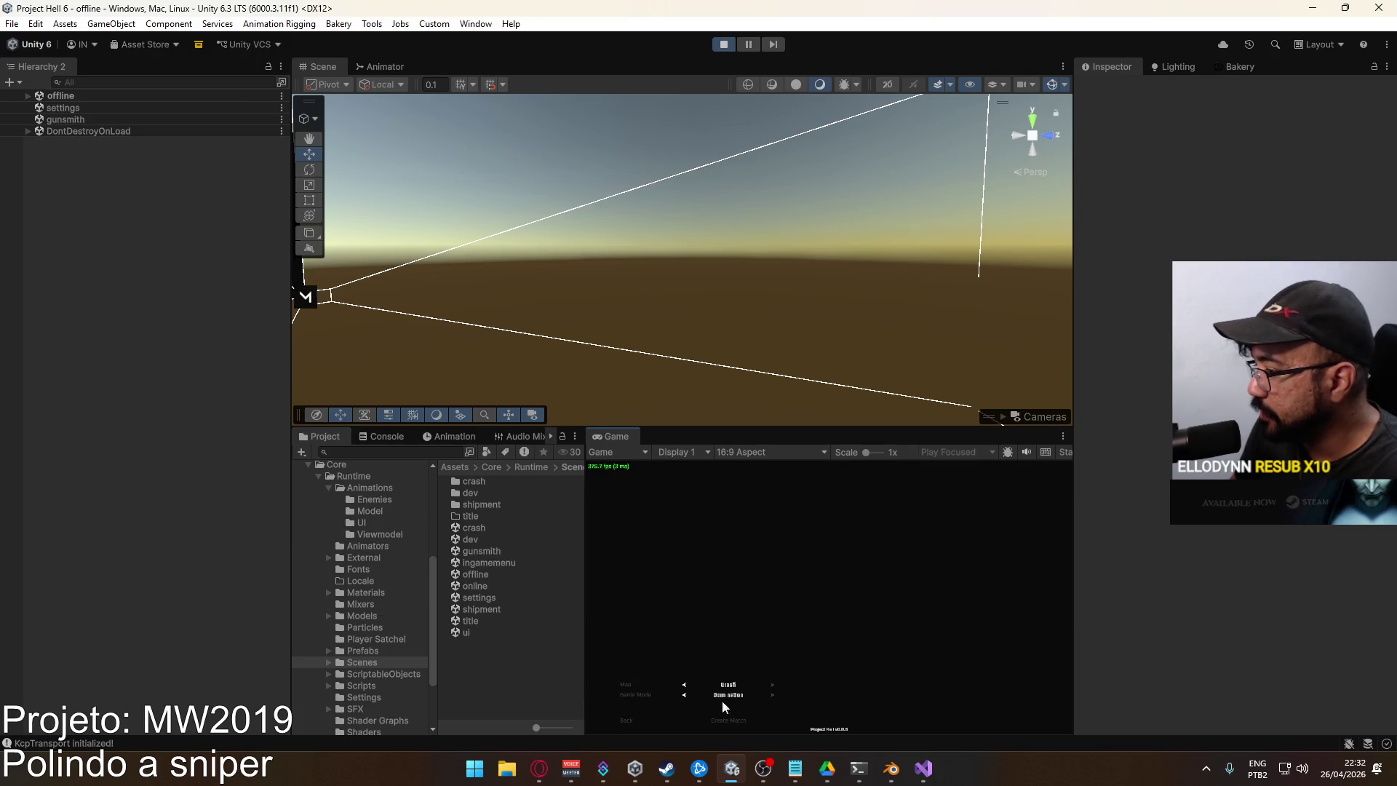
click(730, 719)
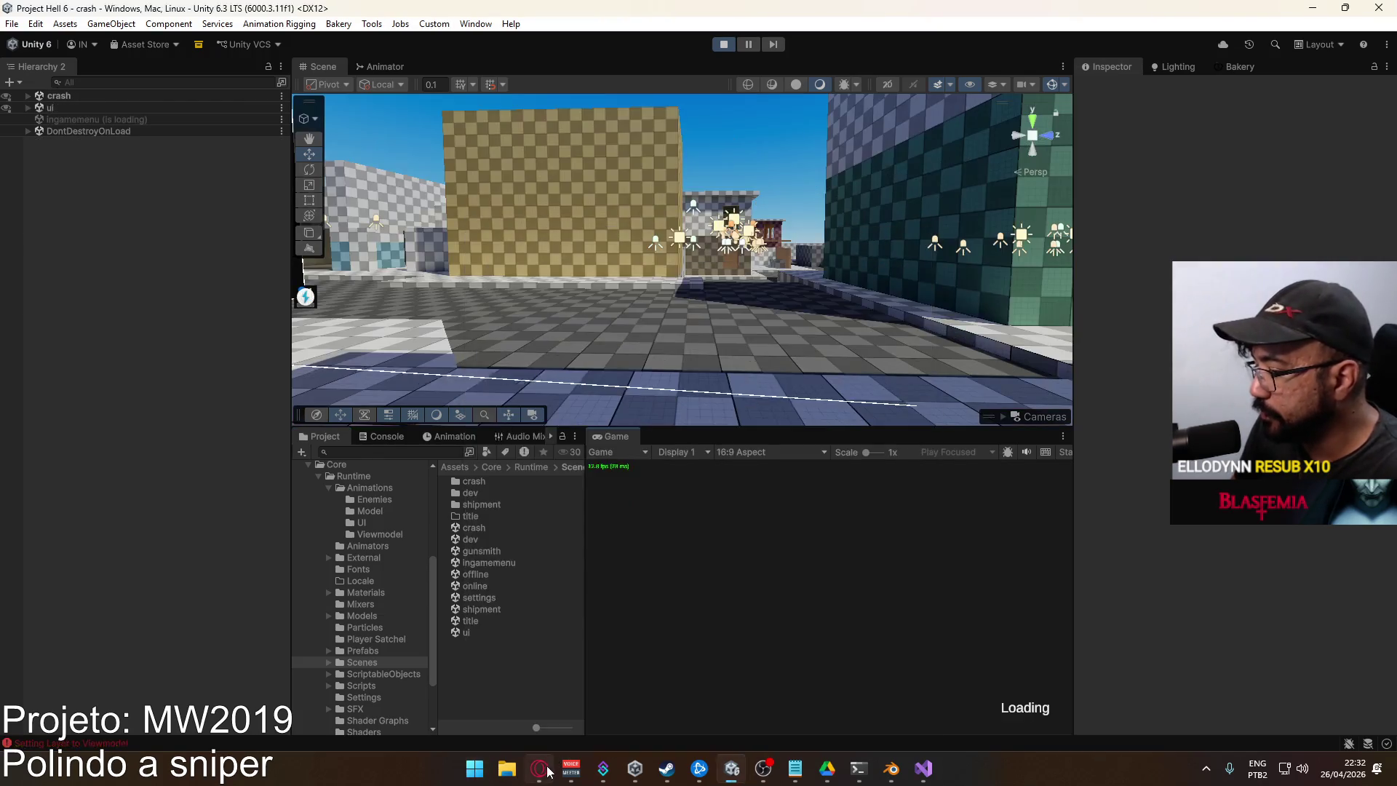
click(550, 764)
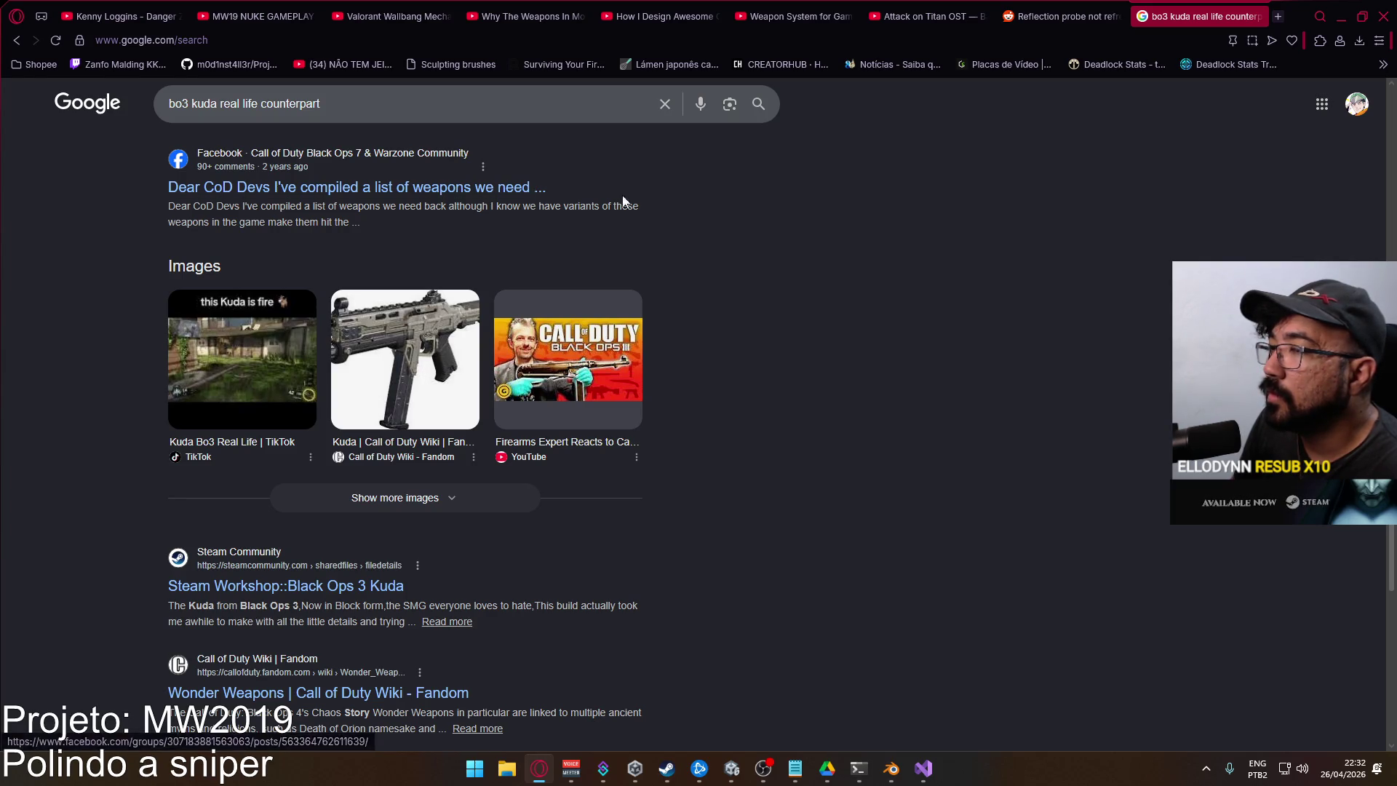
key(alt+Tab)
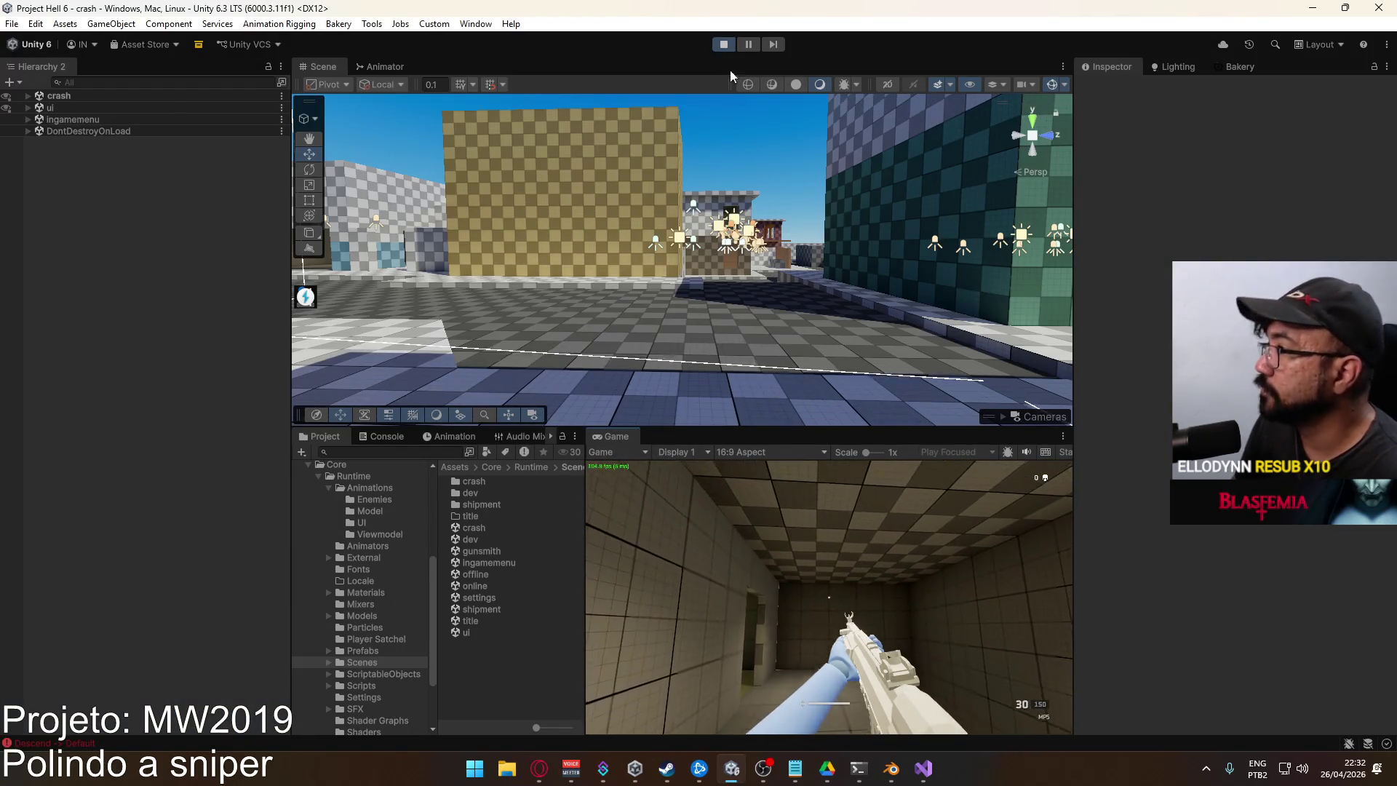
Equip the sniper rifle with its Sniper Scope optic from the loadout screen
click(725, 44)
click(725, 44)
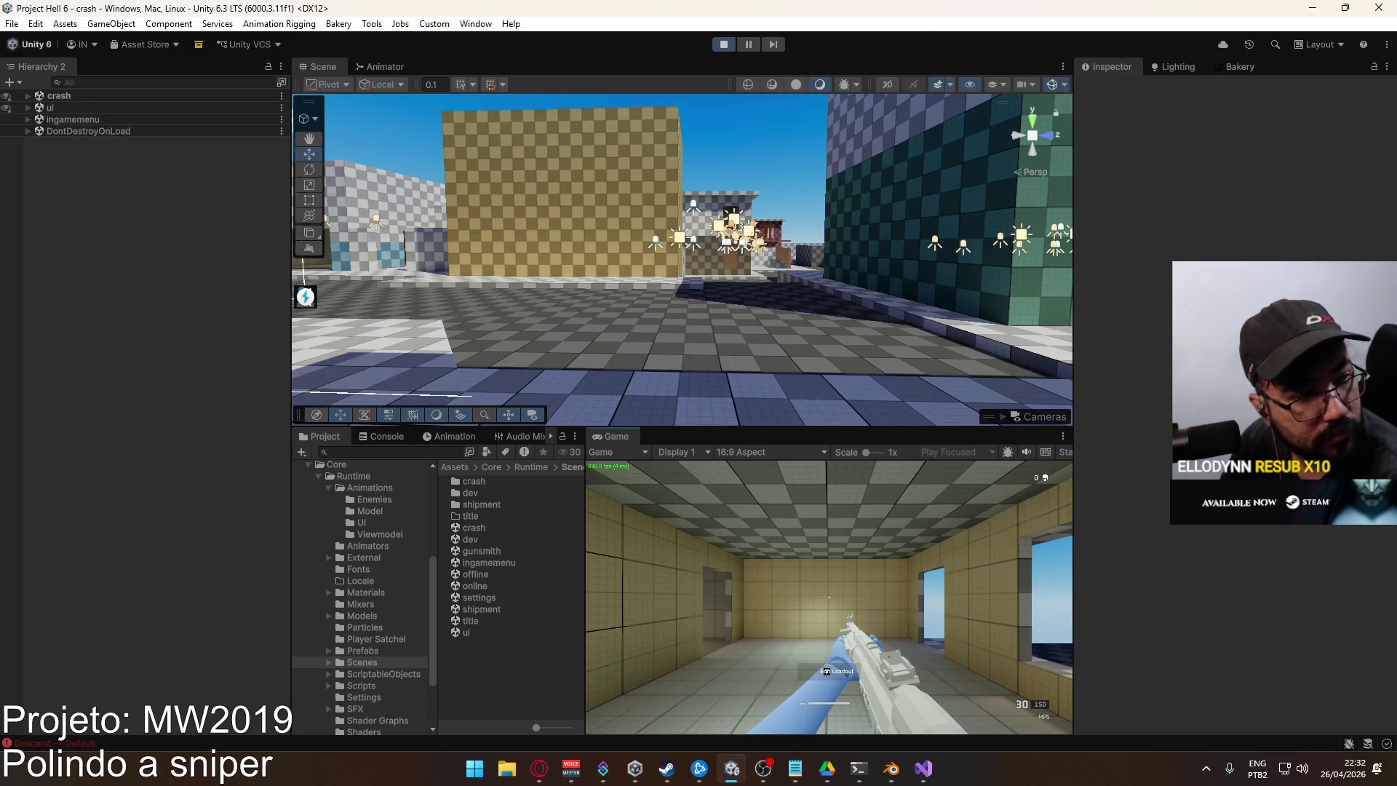
key(e)
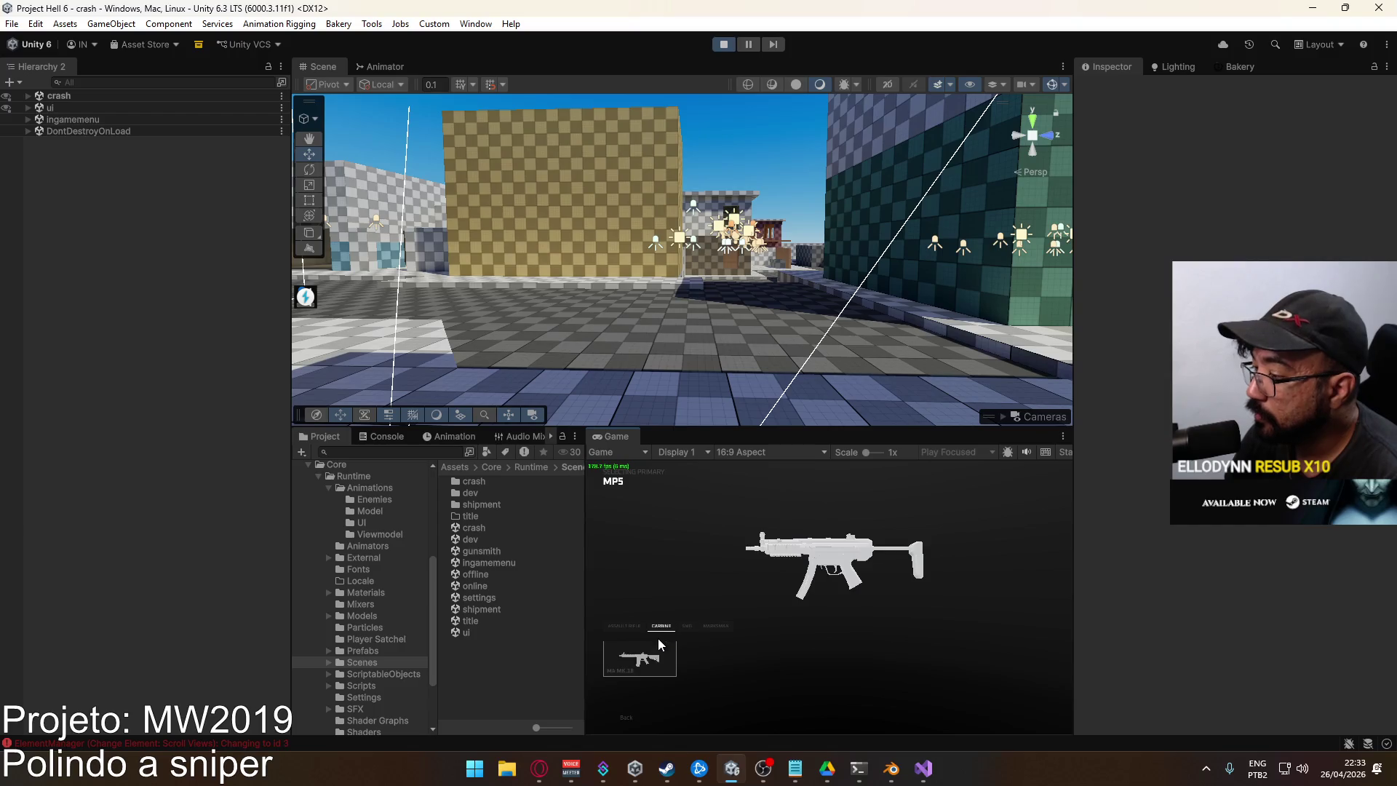
click(660, 630)
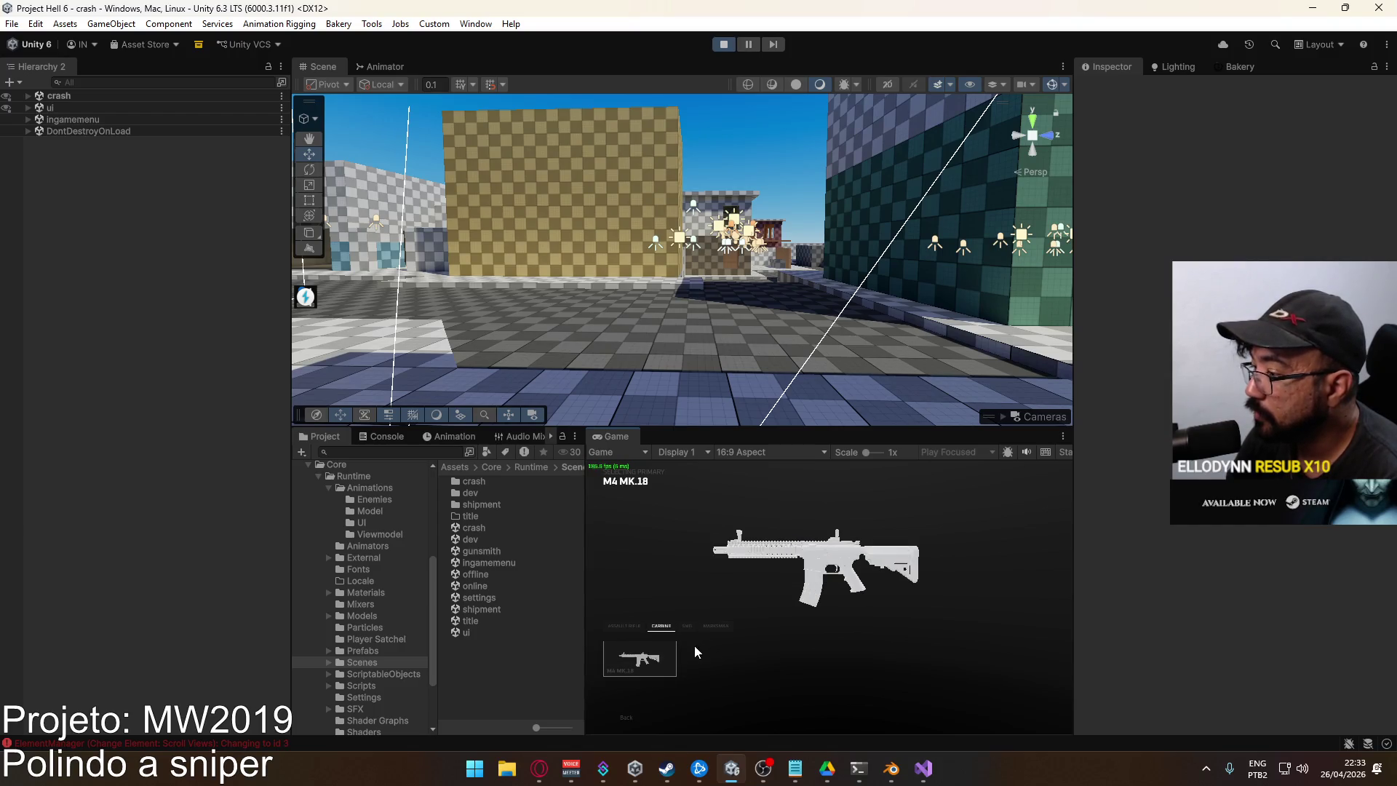
click(711, 630)
click(640, 659)
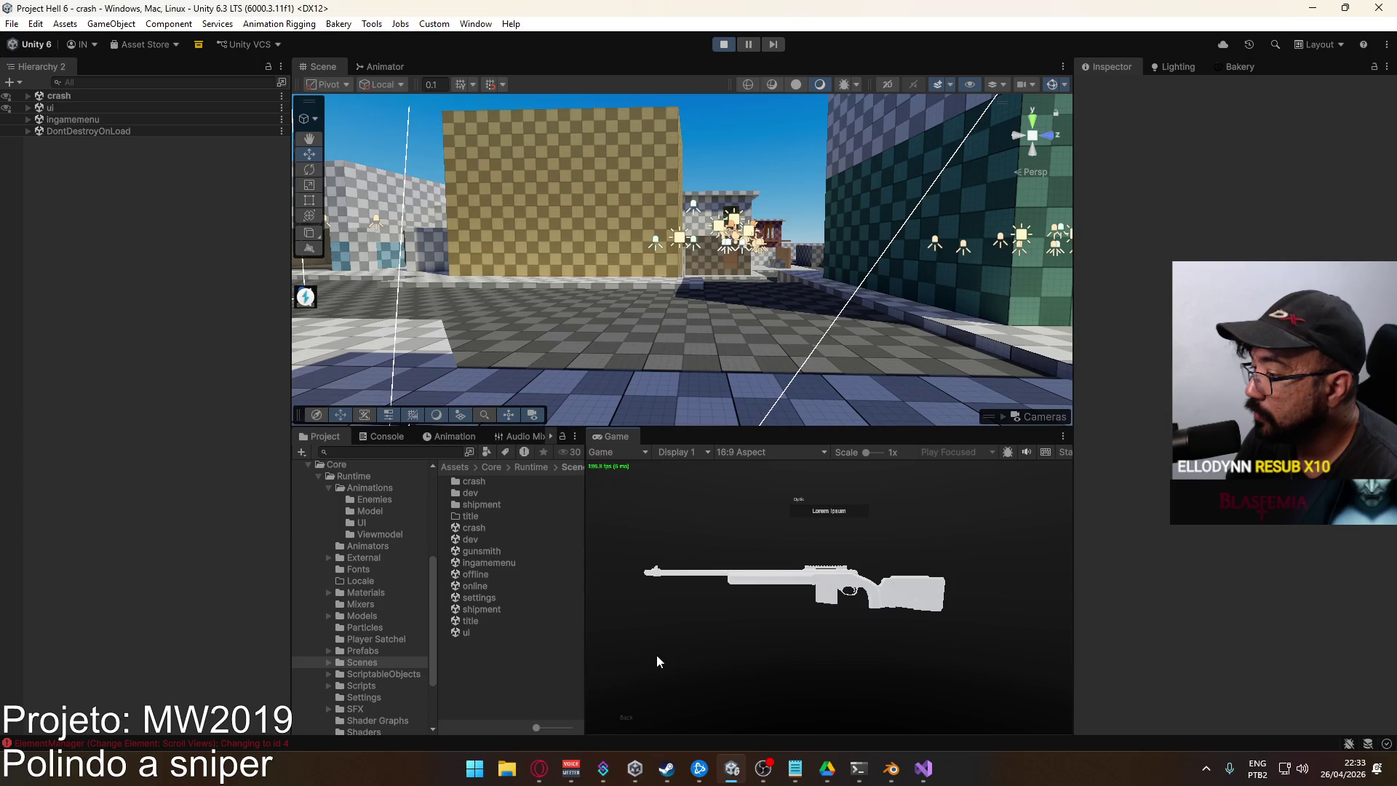
click(837, 518)
key(Escape)
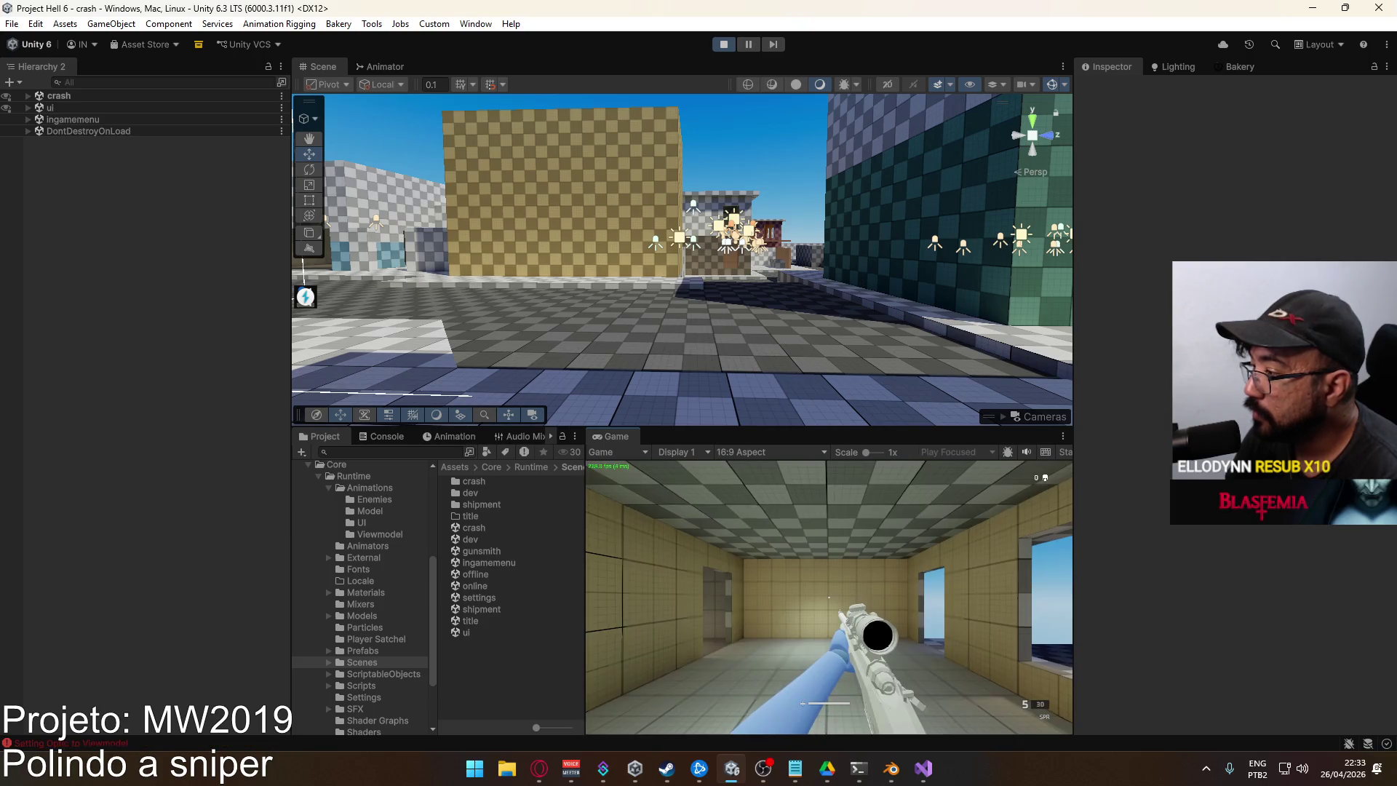
Test the sniper by aiming down its scope and lowering it twice
right_click(828, 597)
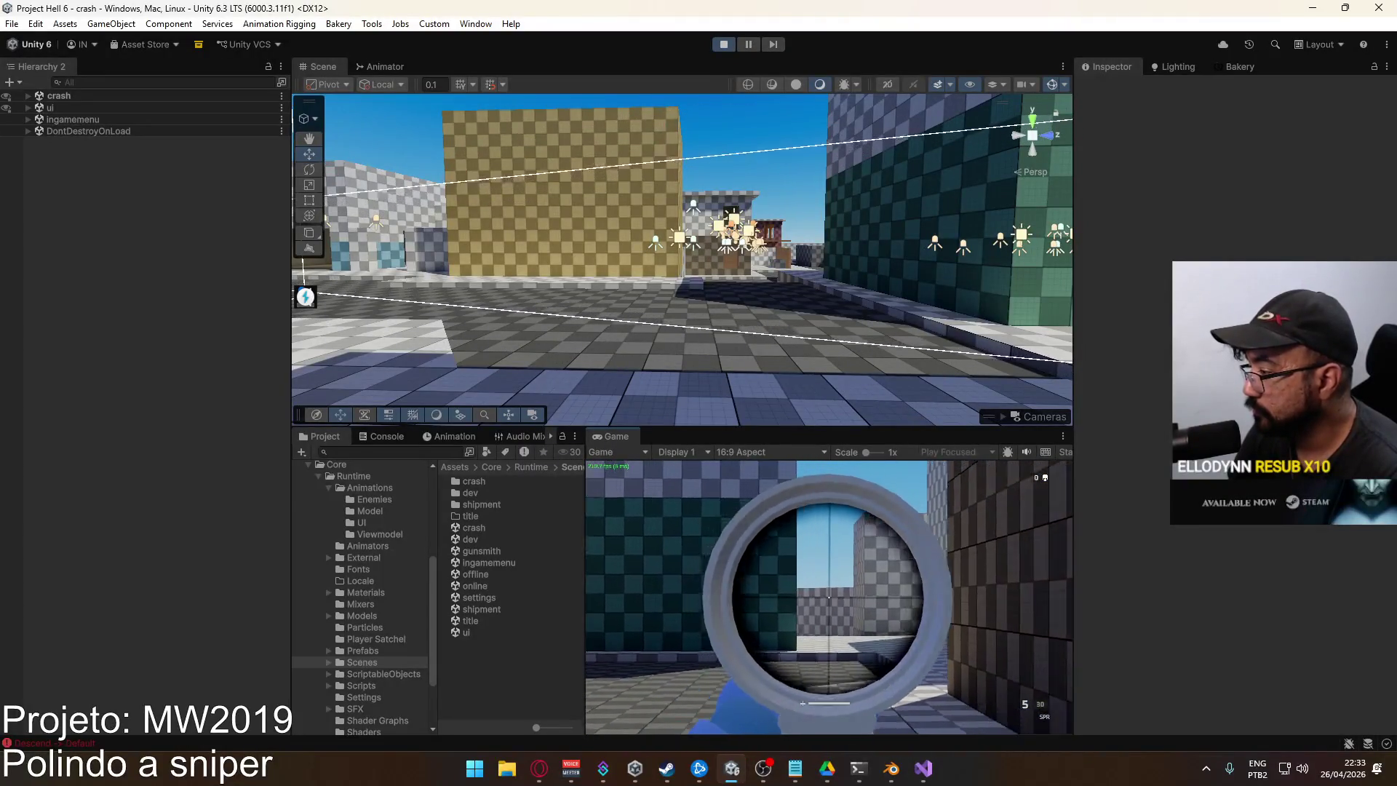
right_click(828, 597)
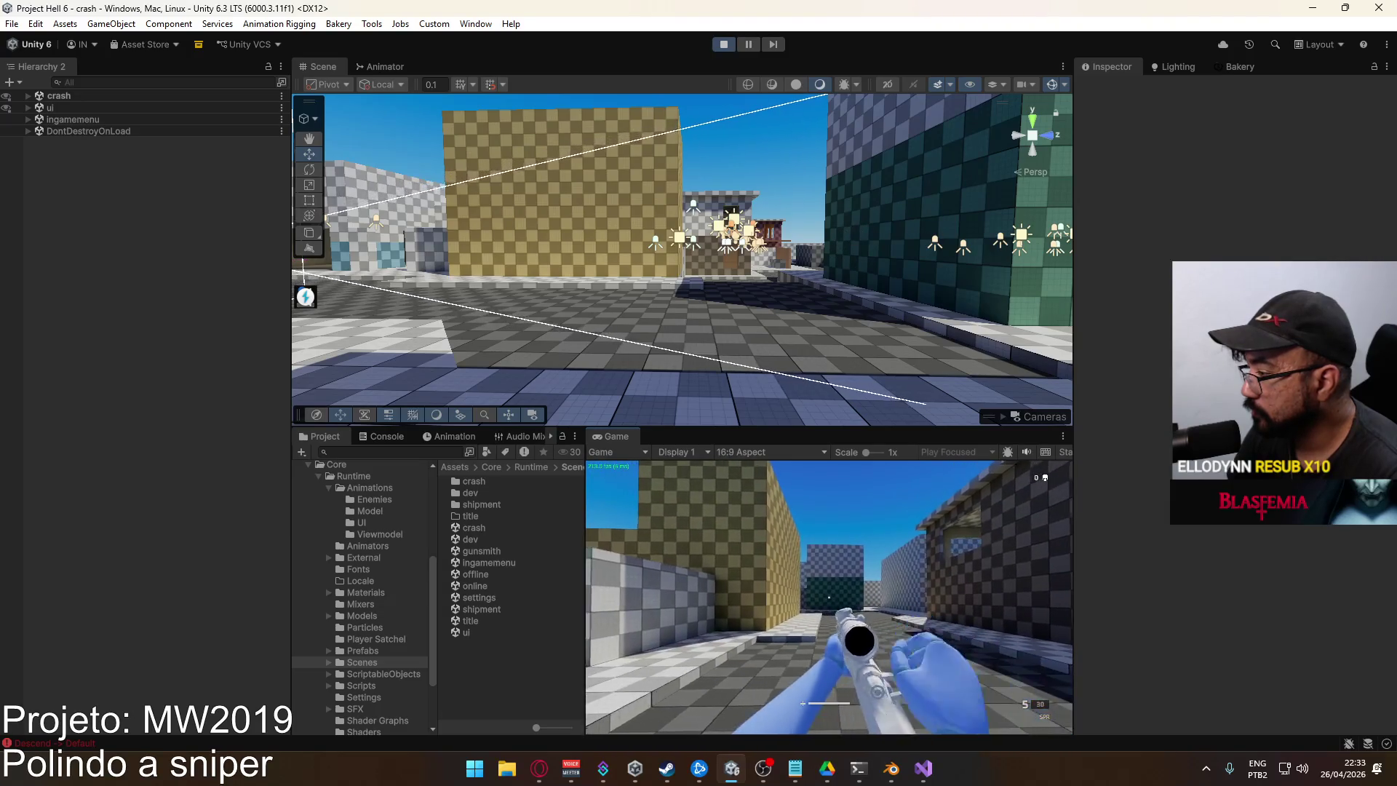
right_click(828, 597)
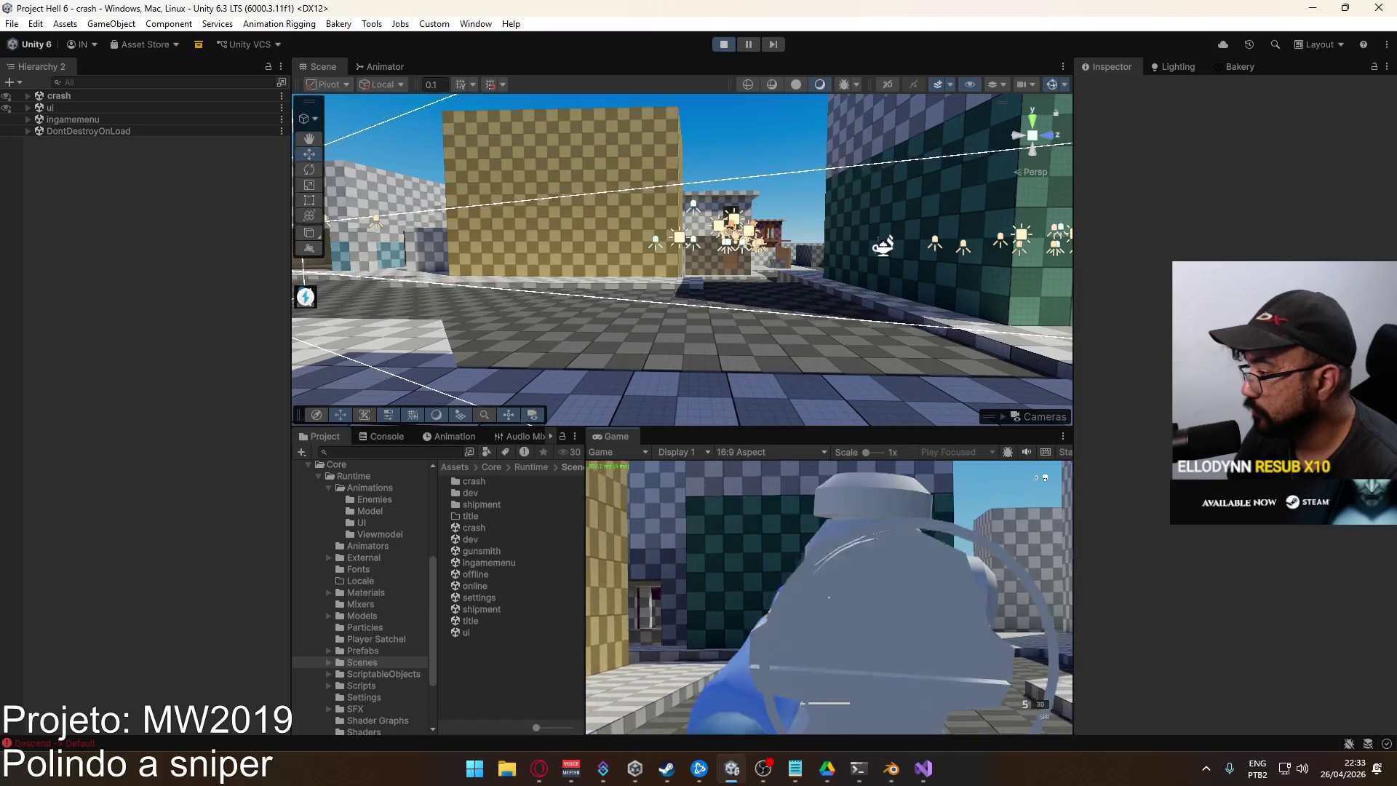
right_click(828, 597)
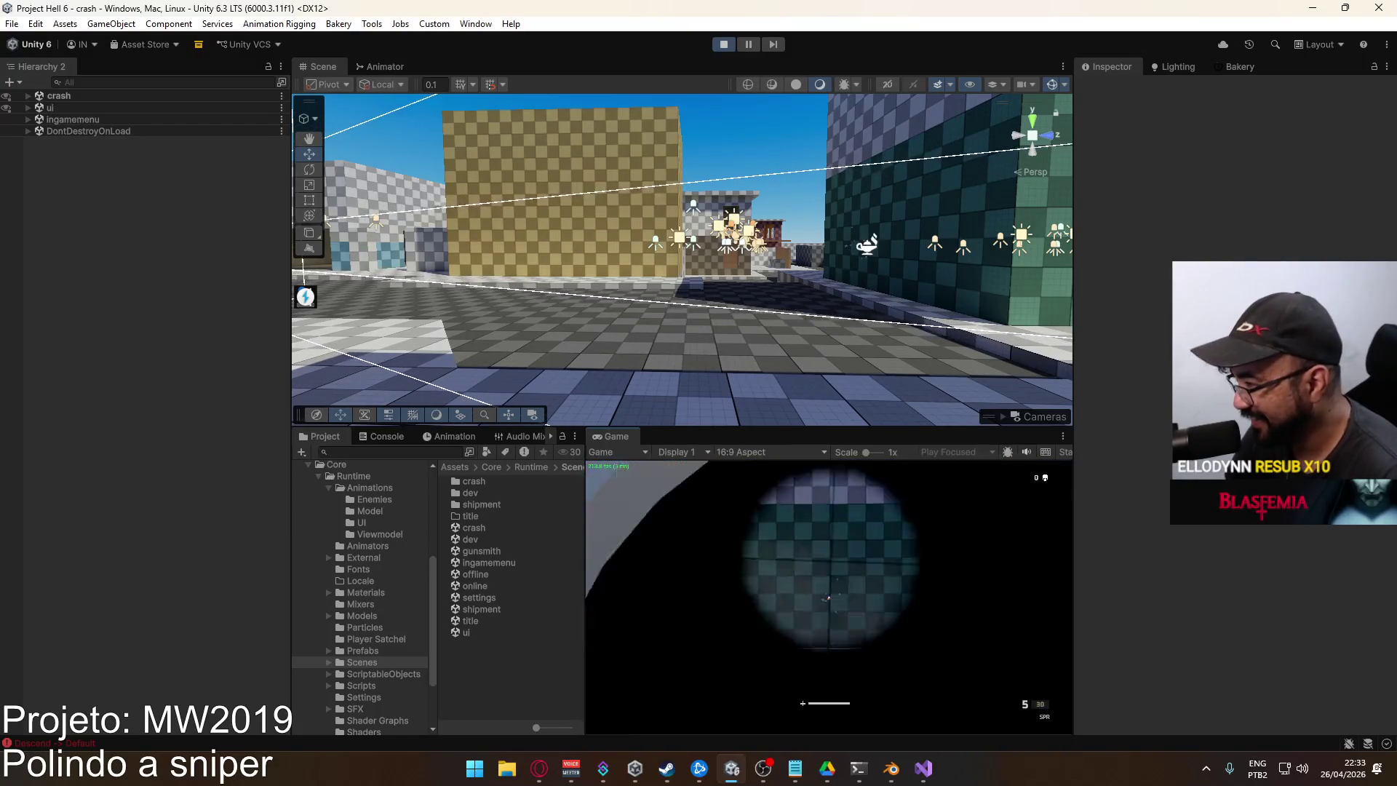
key(super)
click(420, 278)
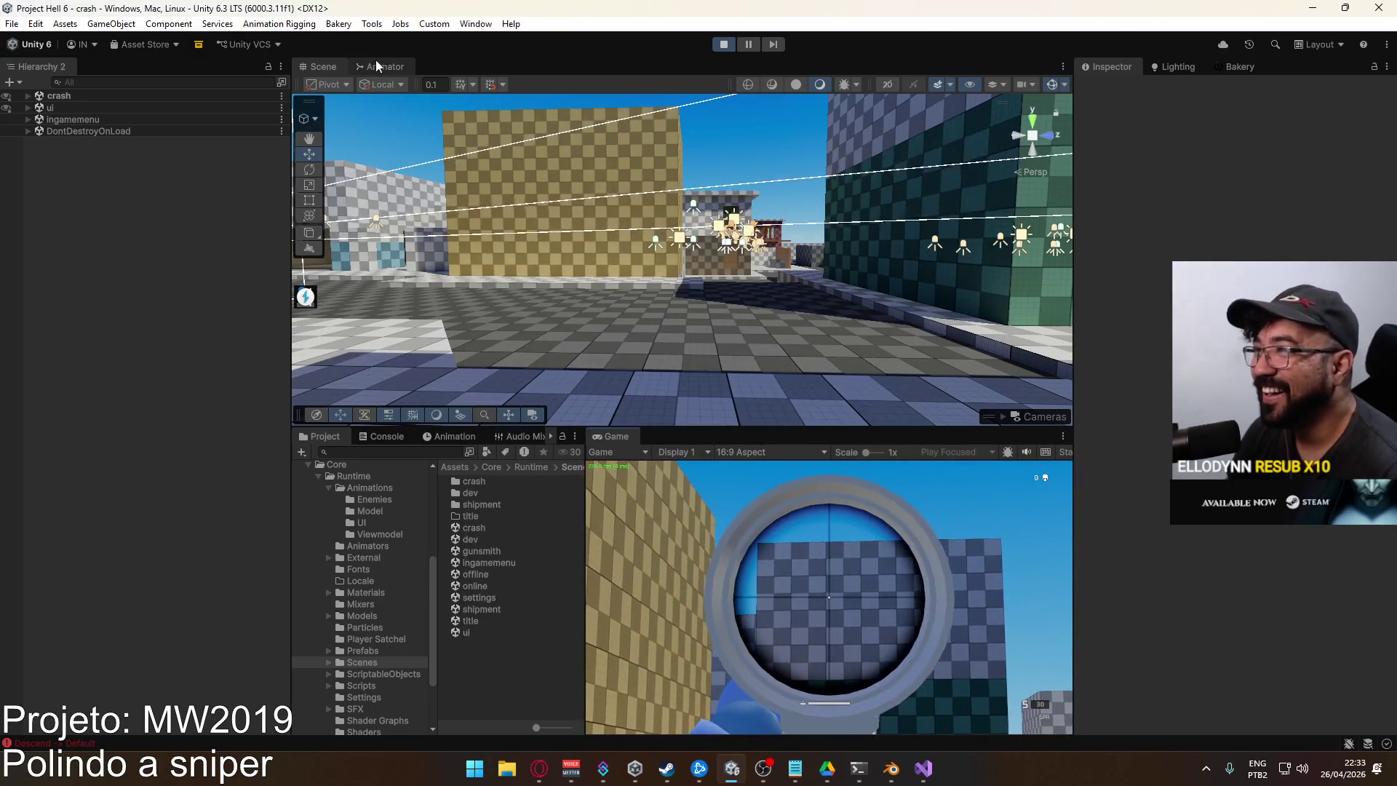
Delete the stray New State from the Fire layer and unmute the Any State to Fire transition
click(379, 66)
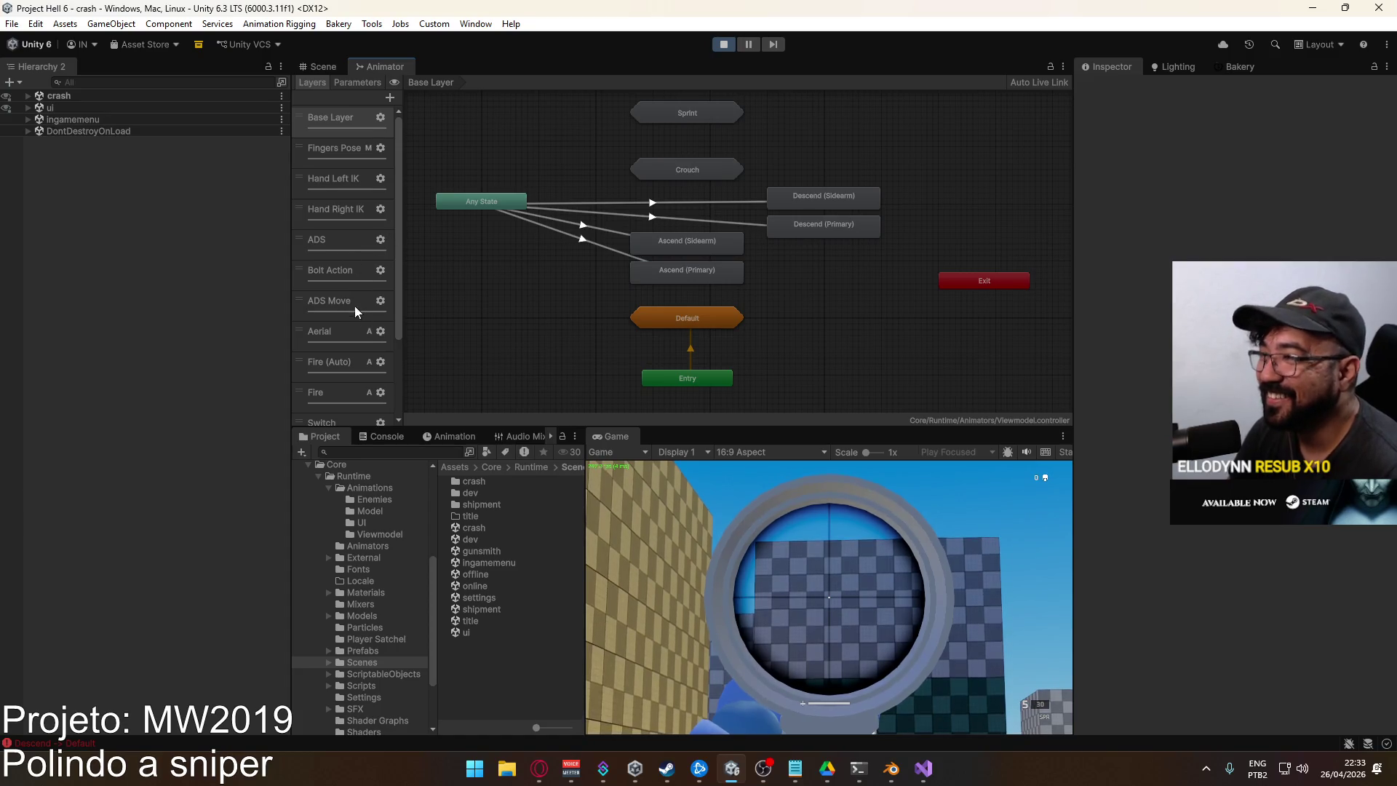
scroll(354, 320, down, 3)
click(341, 318)
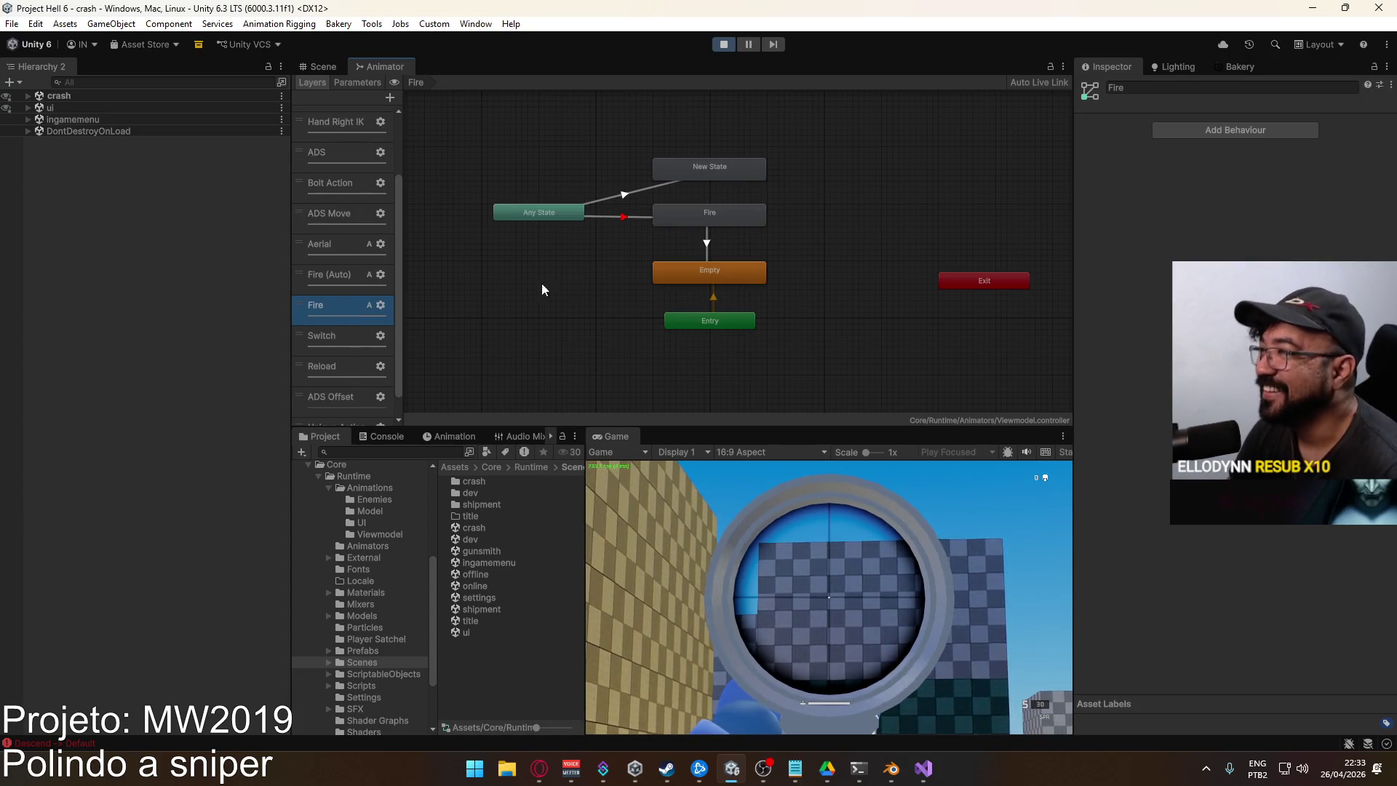
click(635, 241)
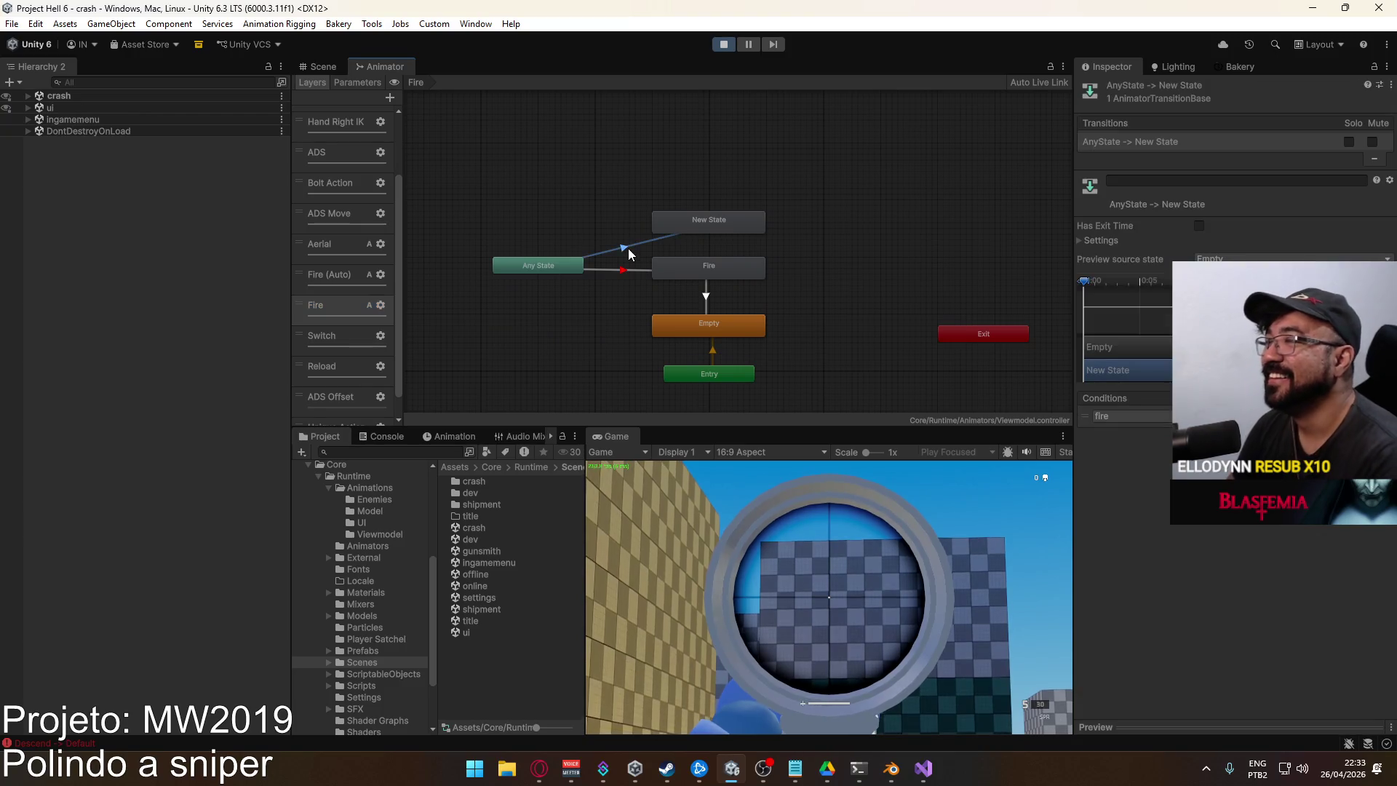
click(676, 219)
key(Delete)
click(604, 270)
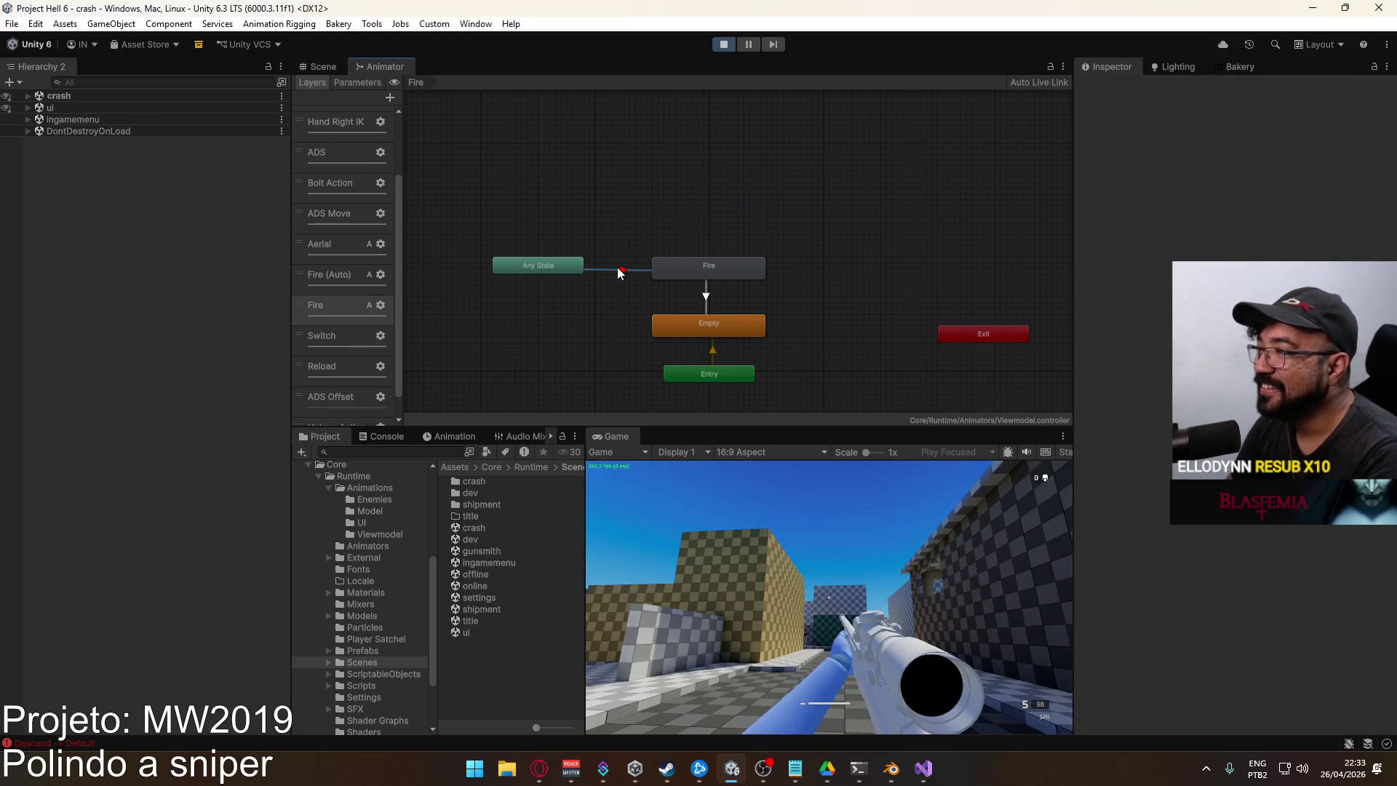
click(1373, 143)
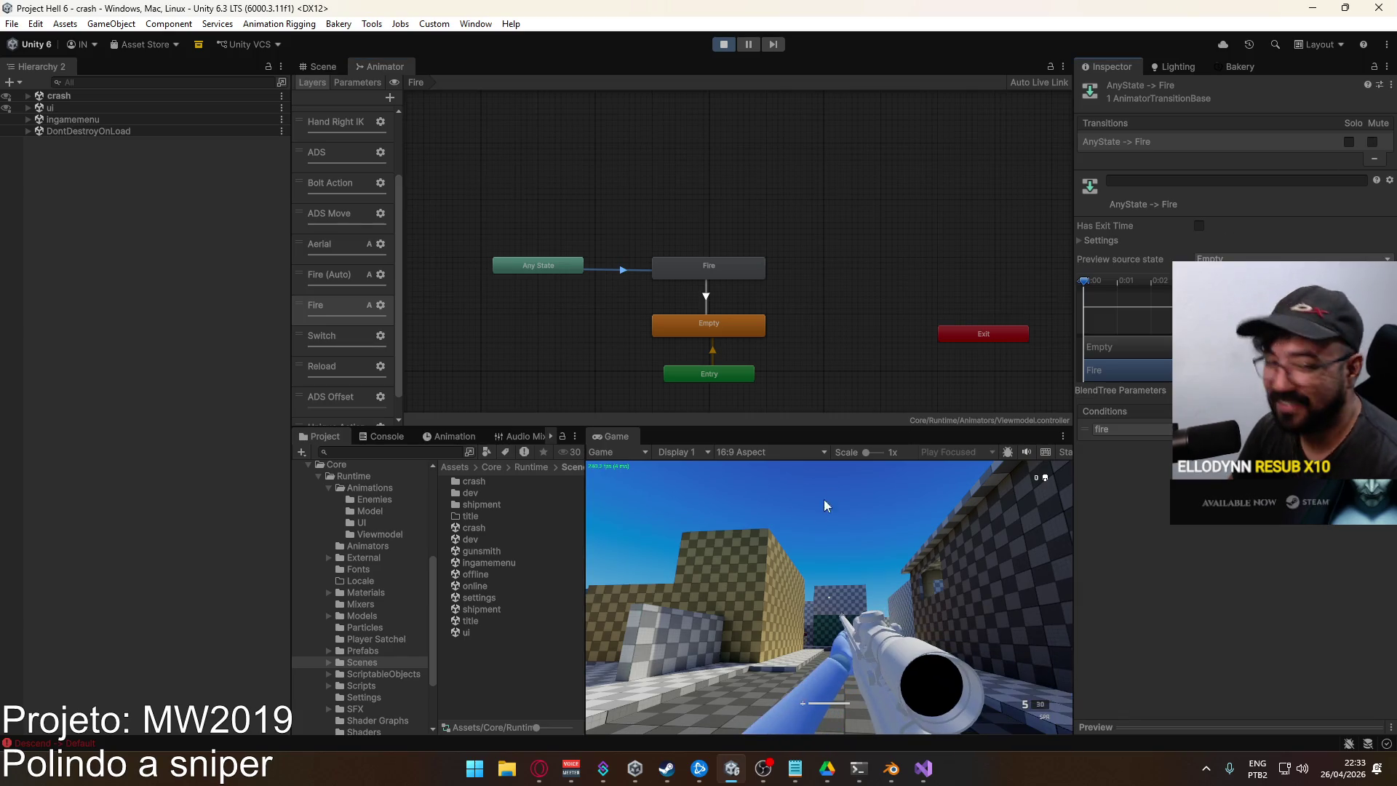
Test aiming down the sniper scope again in the running game
key(super)
key(super)
right_click(855, 605)
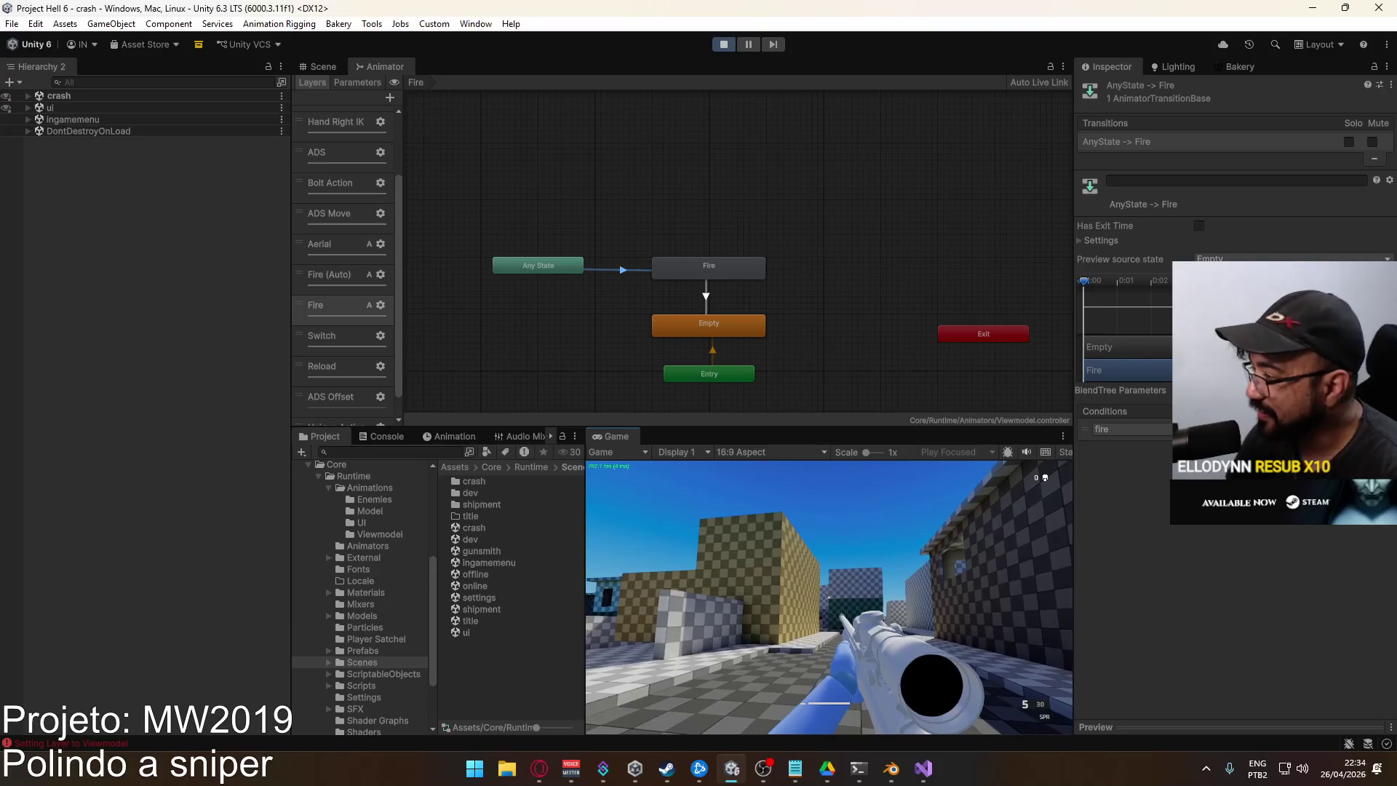
right_click(829, 597)
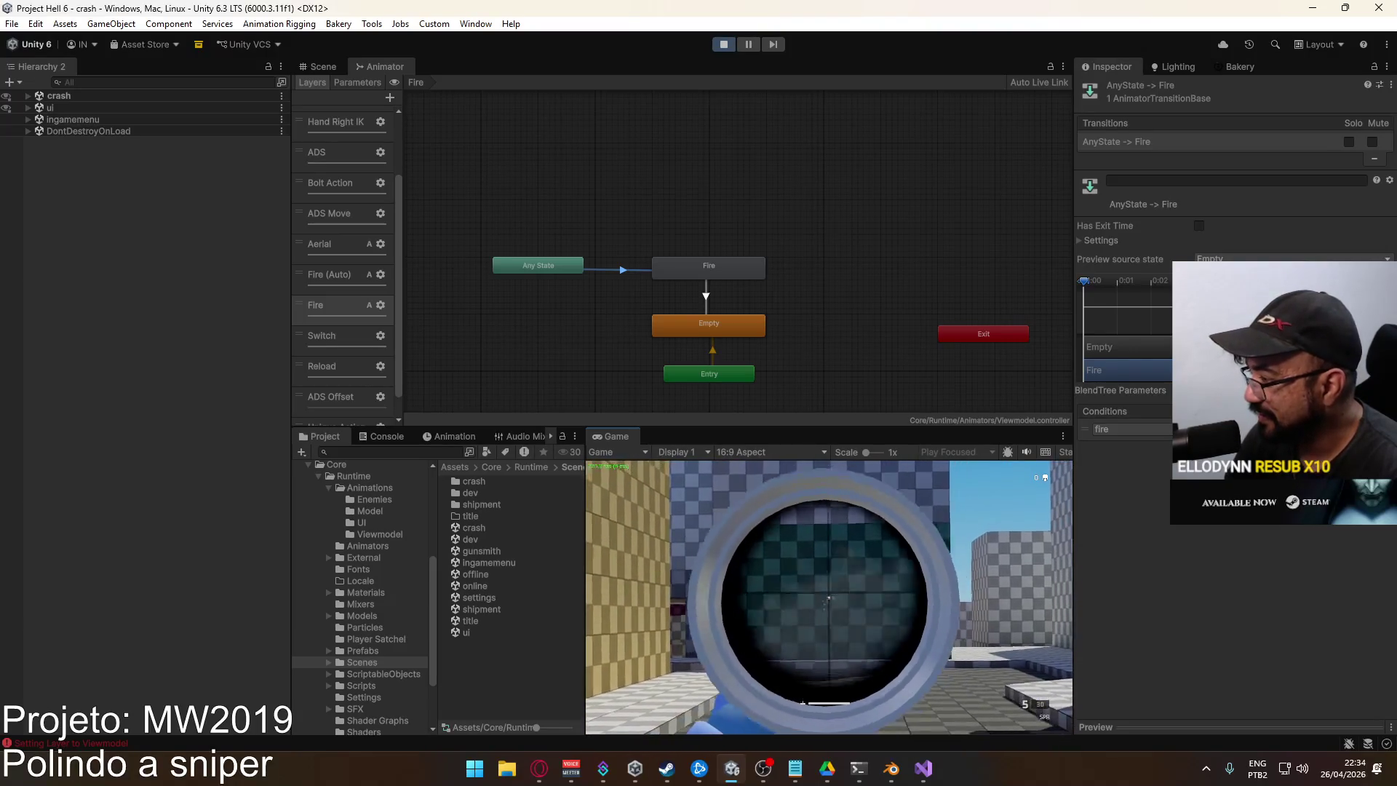
right_click(829, 597)
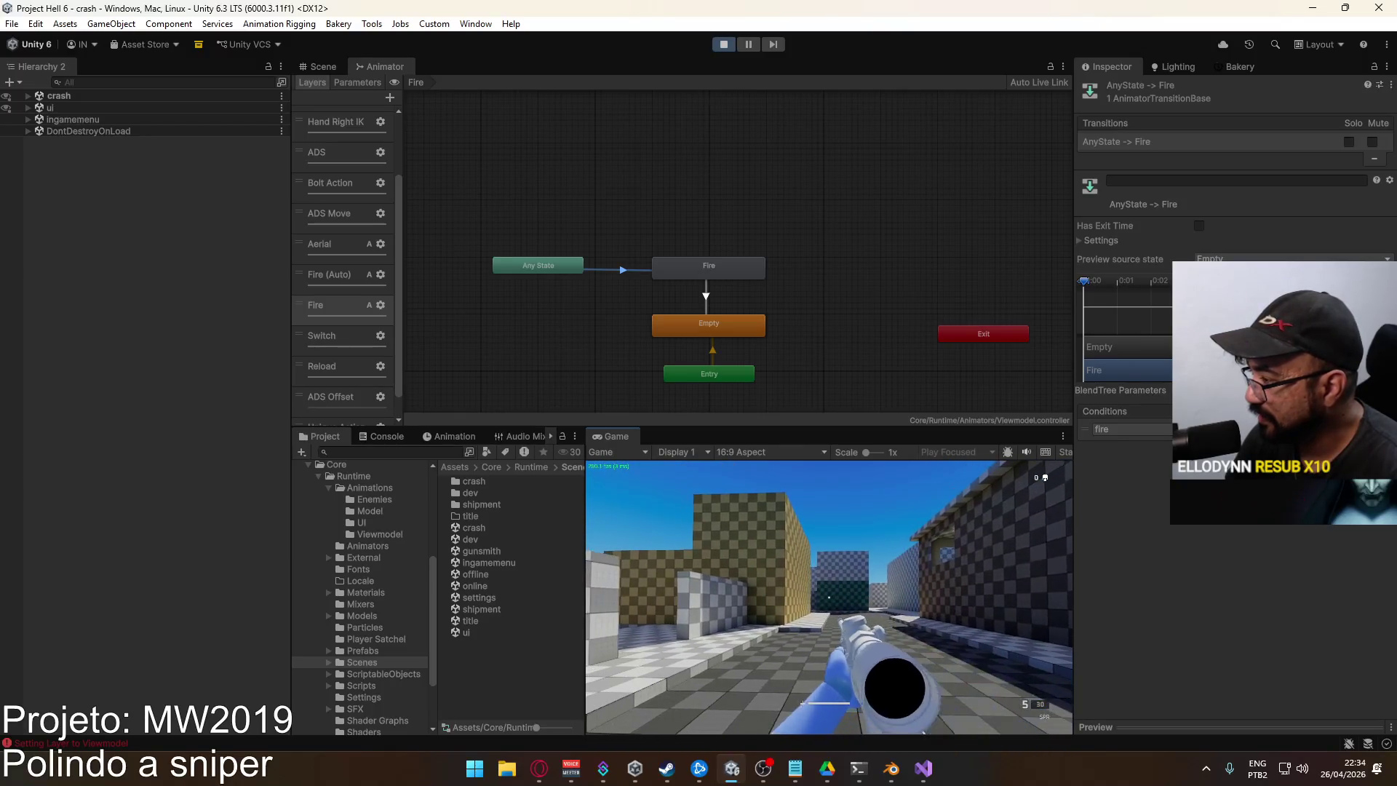
key(super)
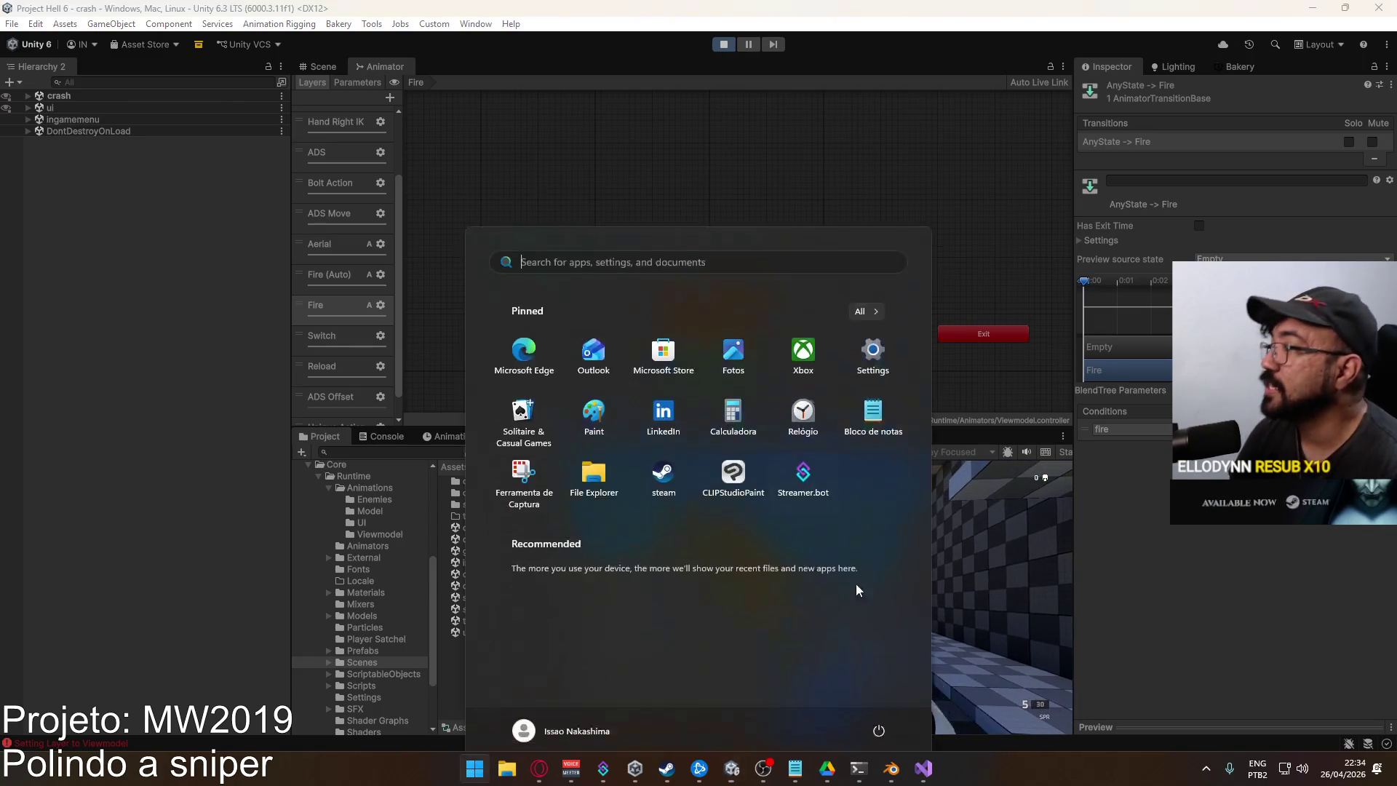
Stop the game, maximize the Game view, and host a Crash Domination match
key(Escape)
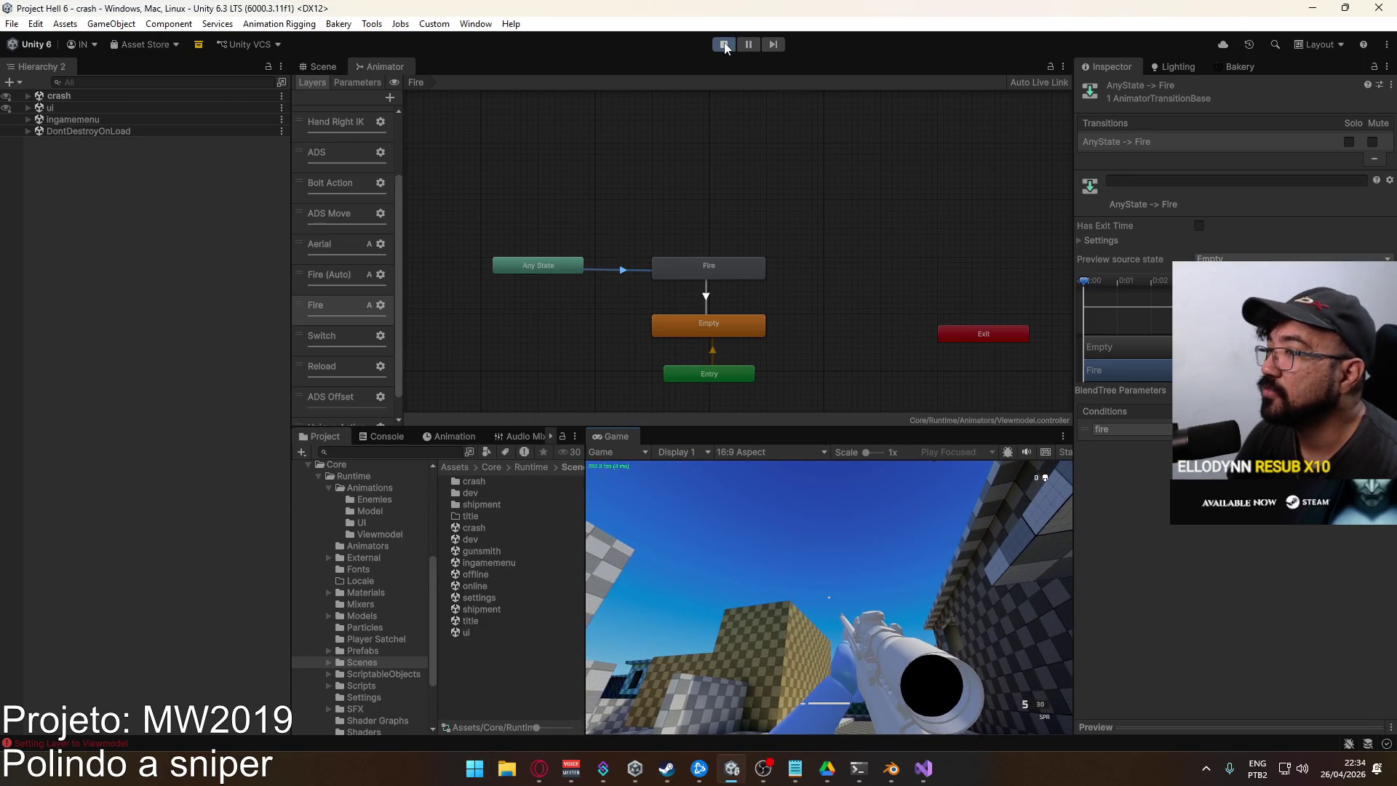
click(725, 46)
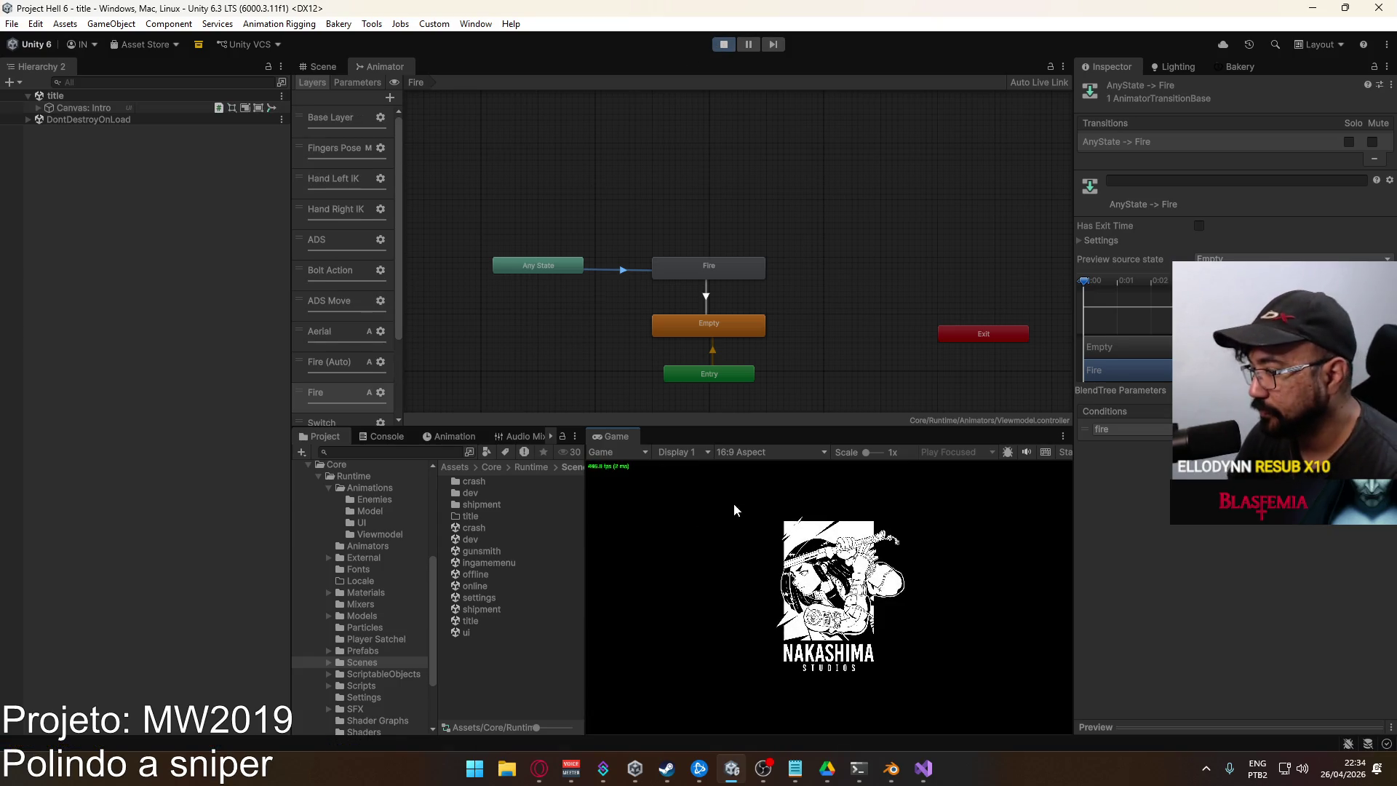
right_click(614, 435)
click(677, 482)
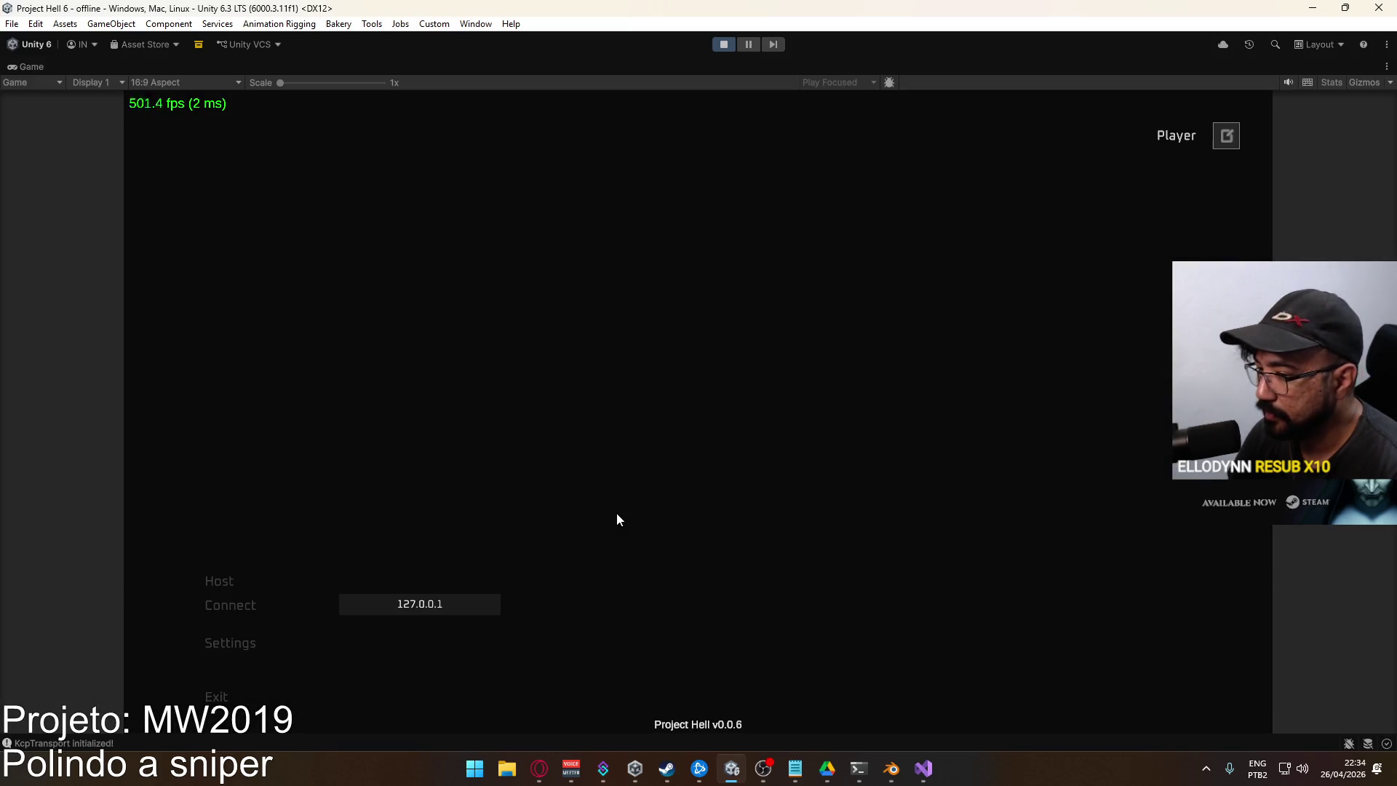
click(262, 588)
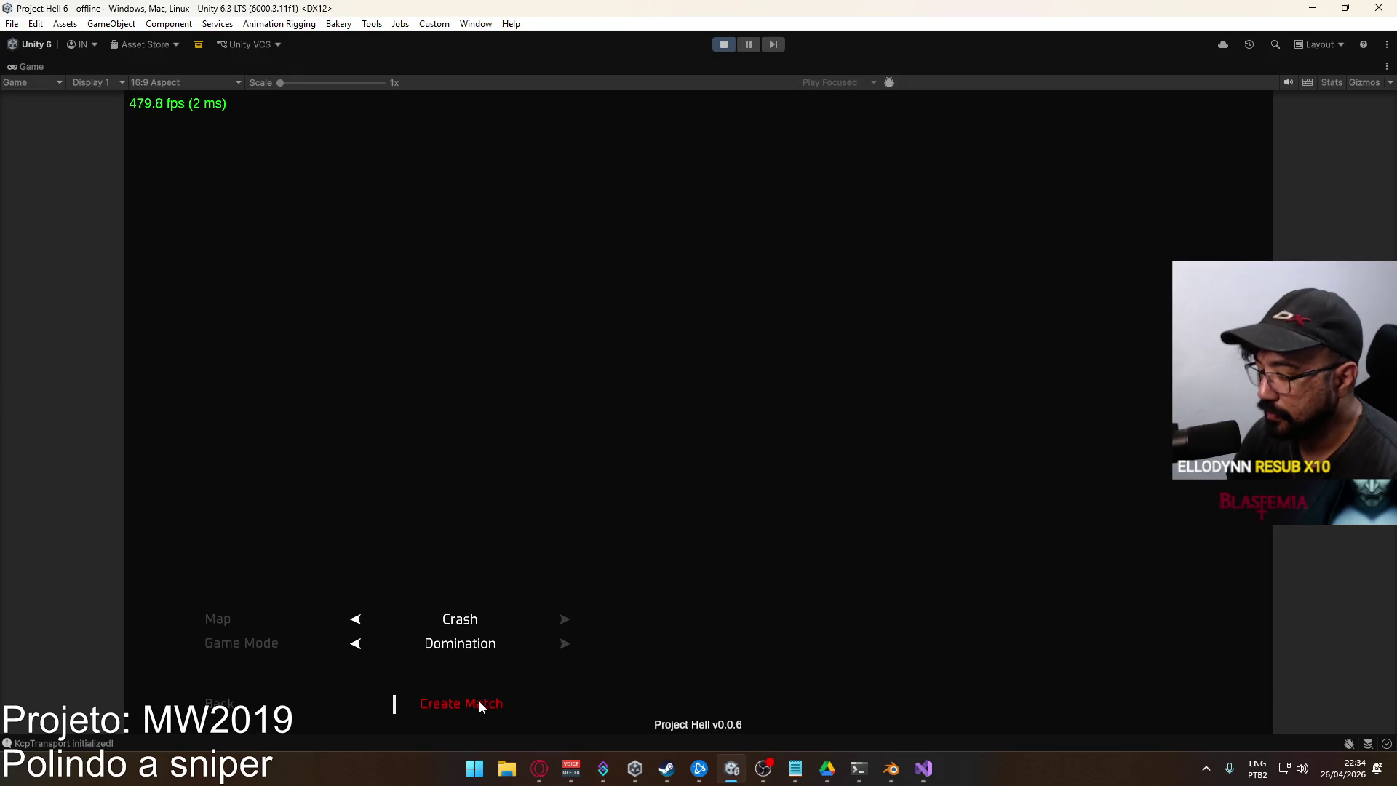
click(479, 703)
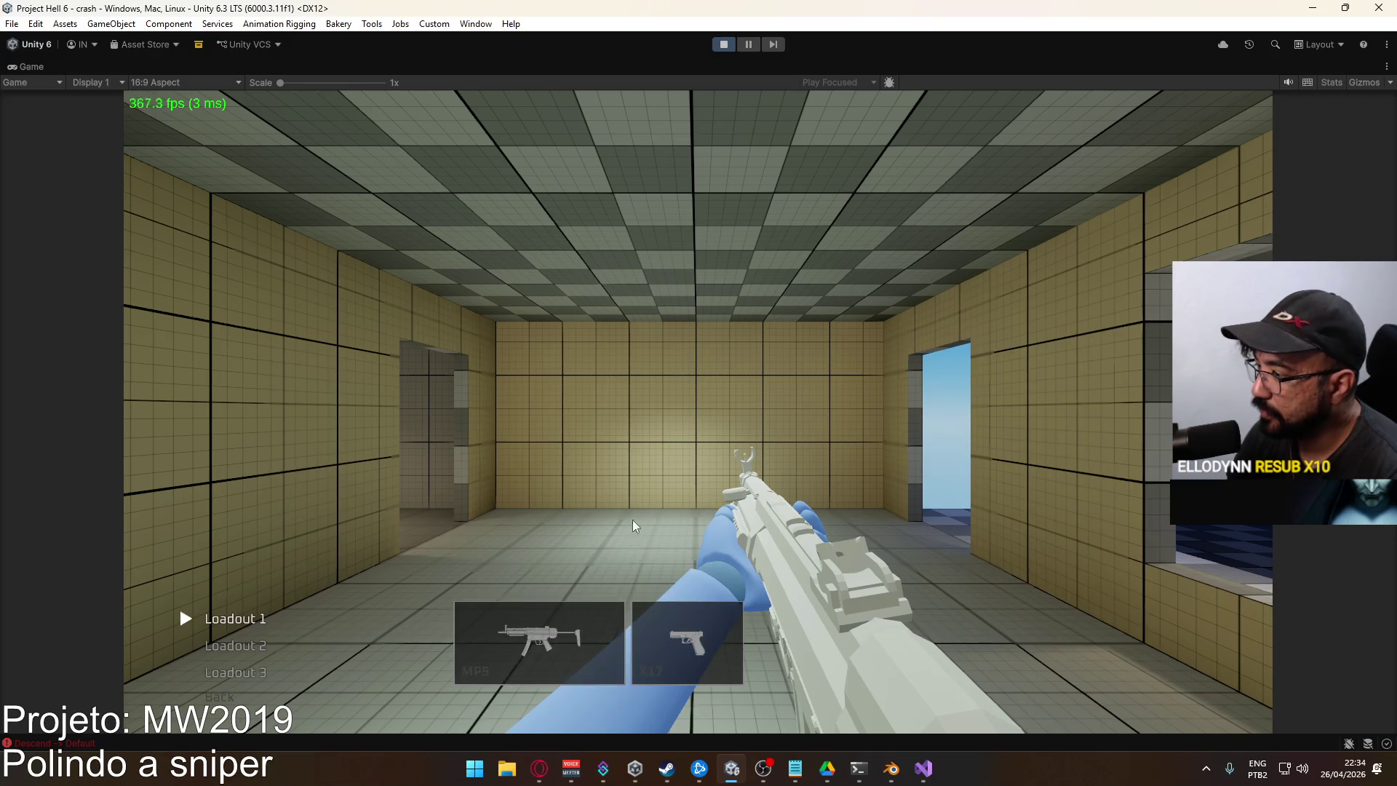
key(Return)
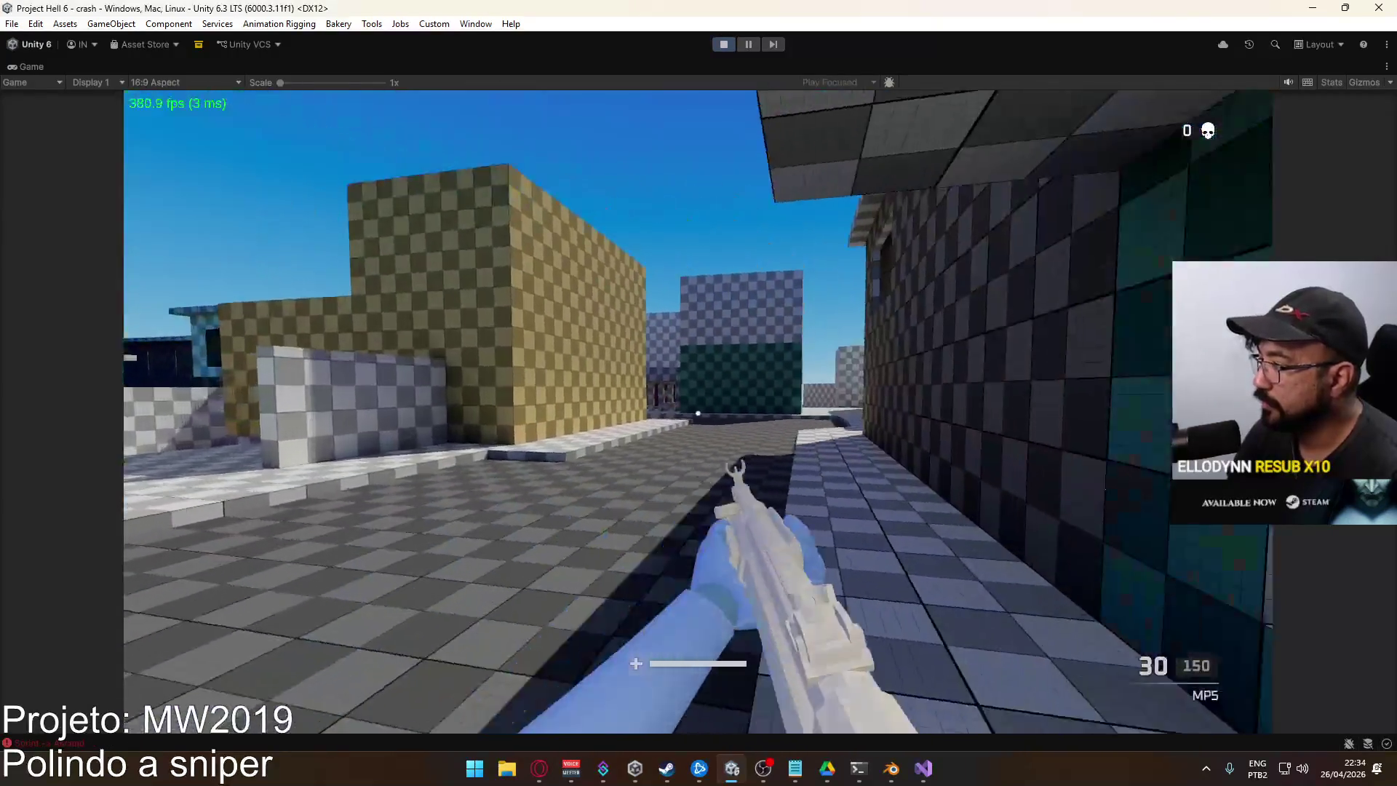
Aim the MP5 down its sights while walking forward and strafing left and right
right_click(698, 413)
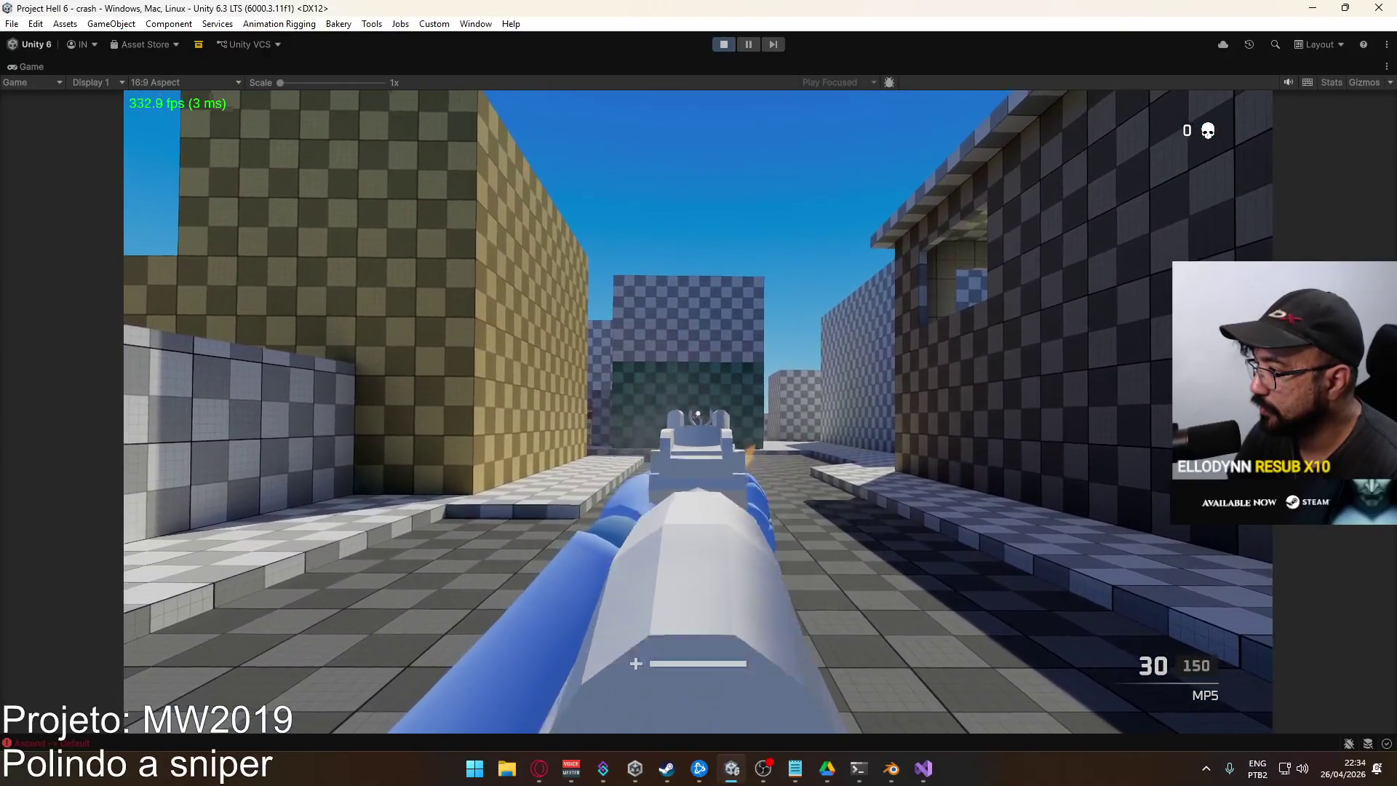
key(w)
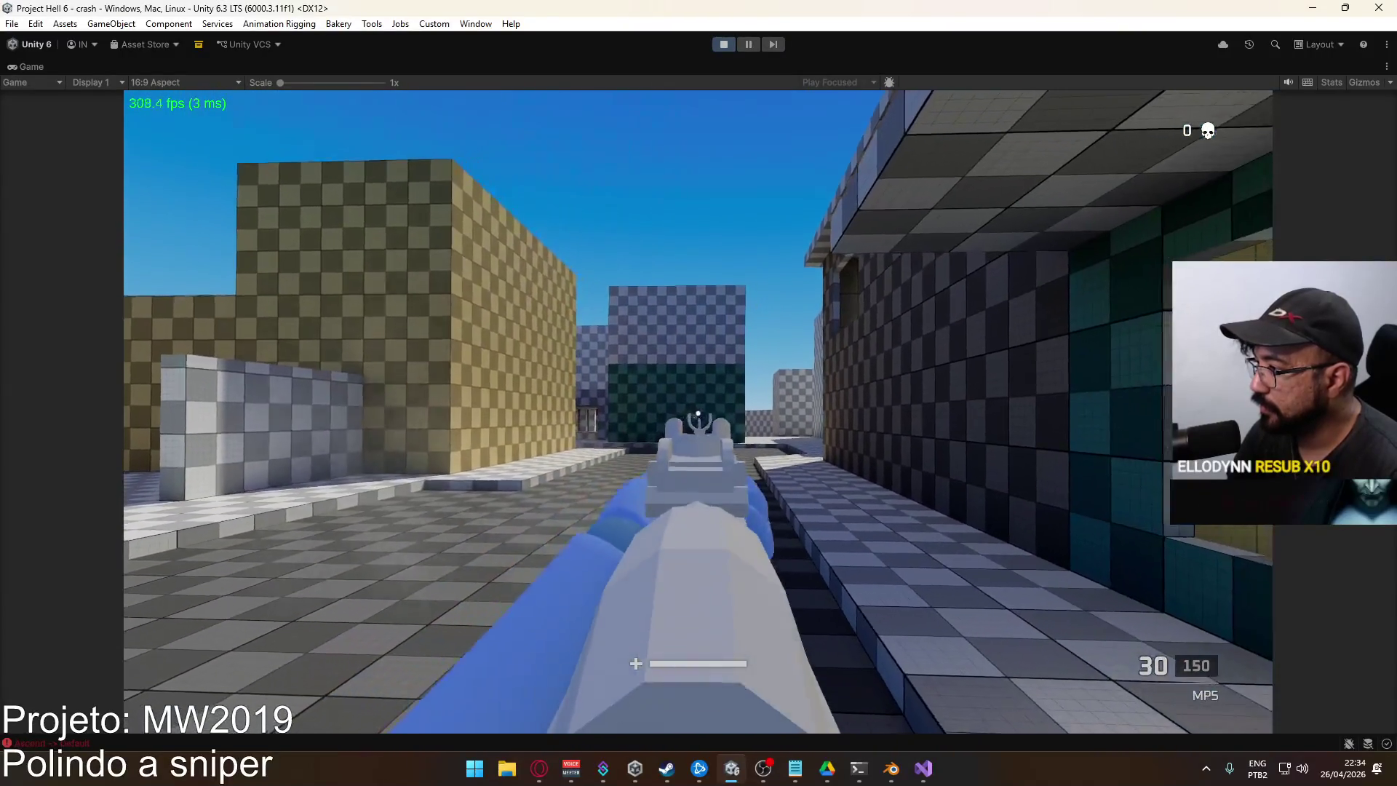
key(a)
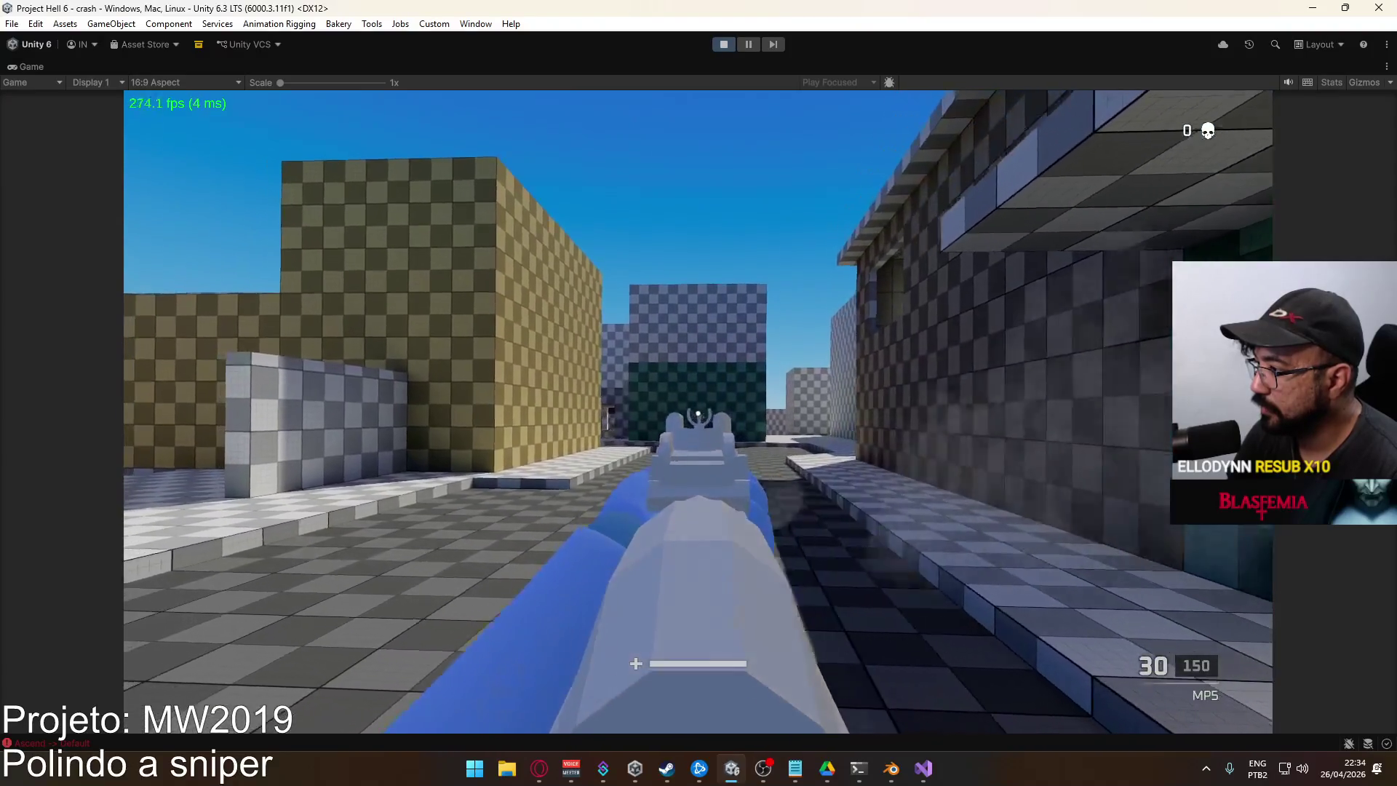
key(a)
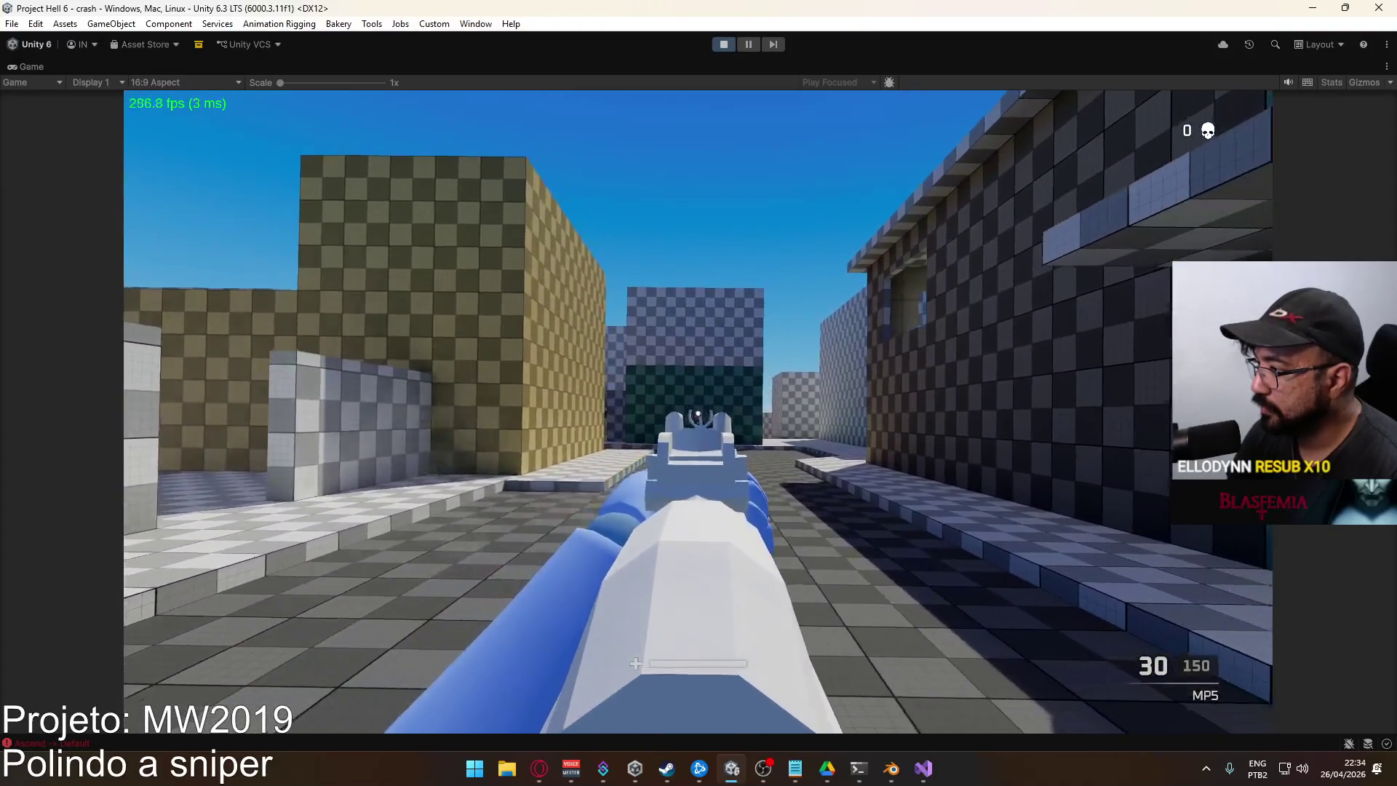
key(a)
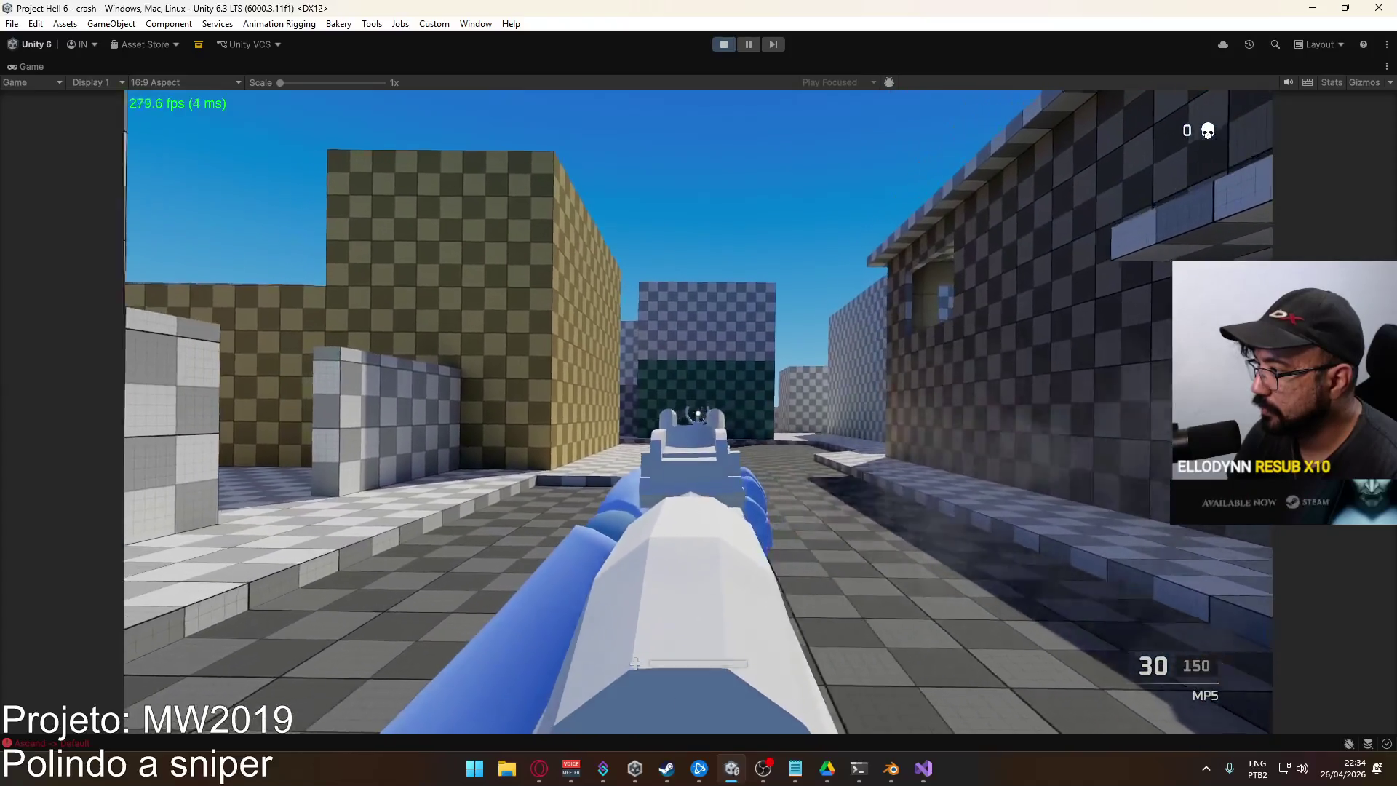
key(d)
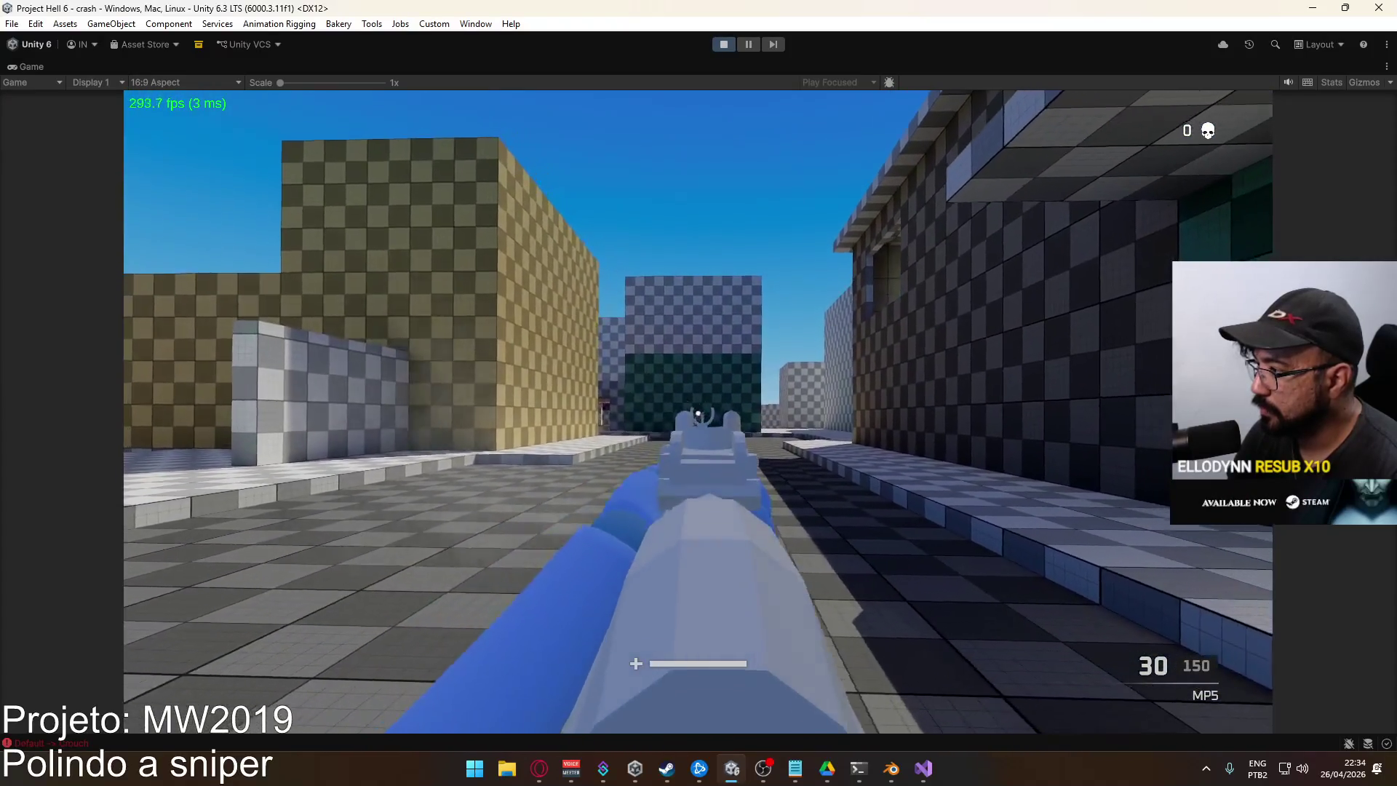
key(a)
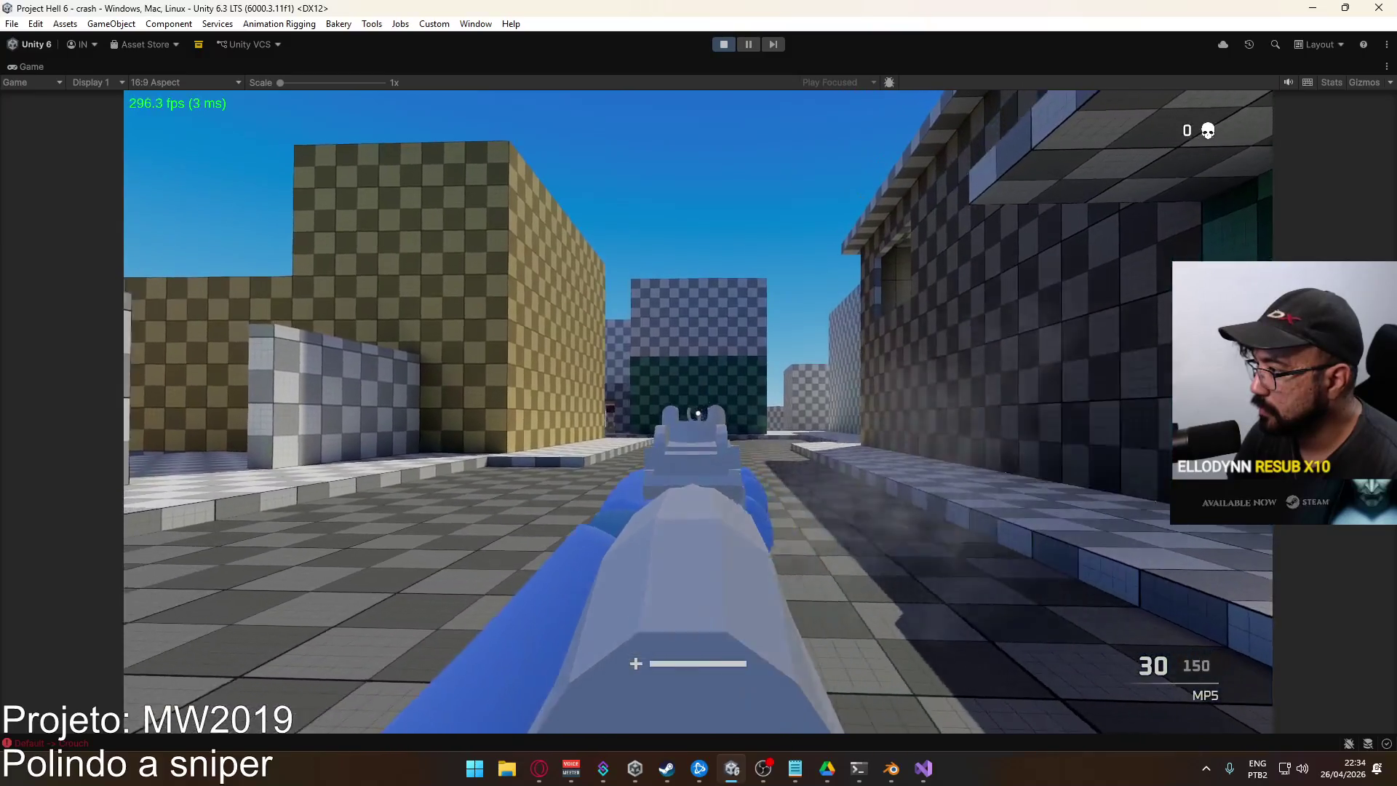
key(c)
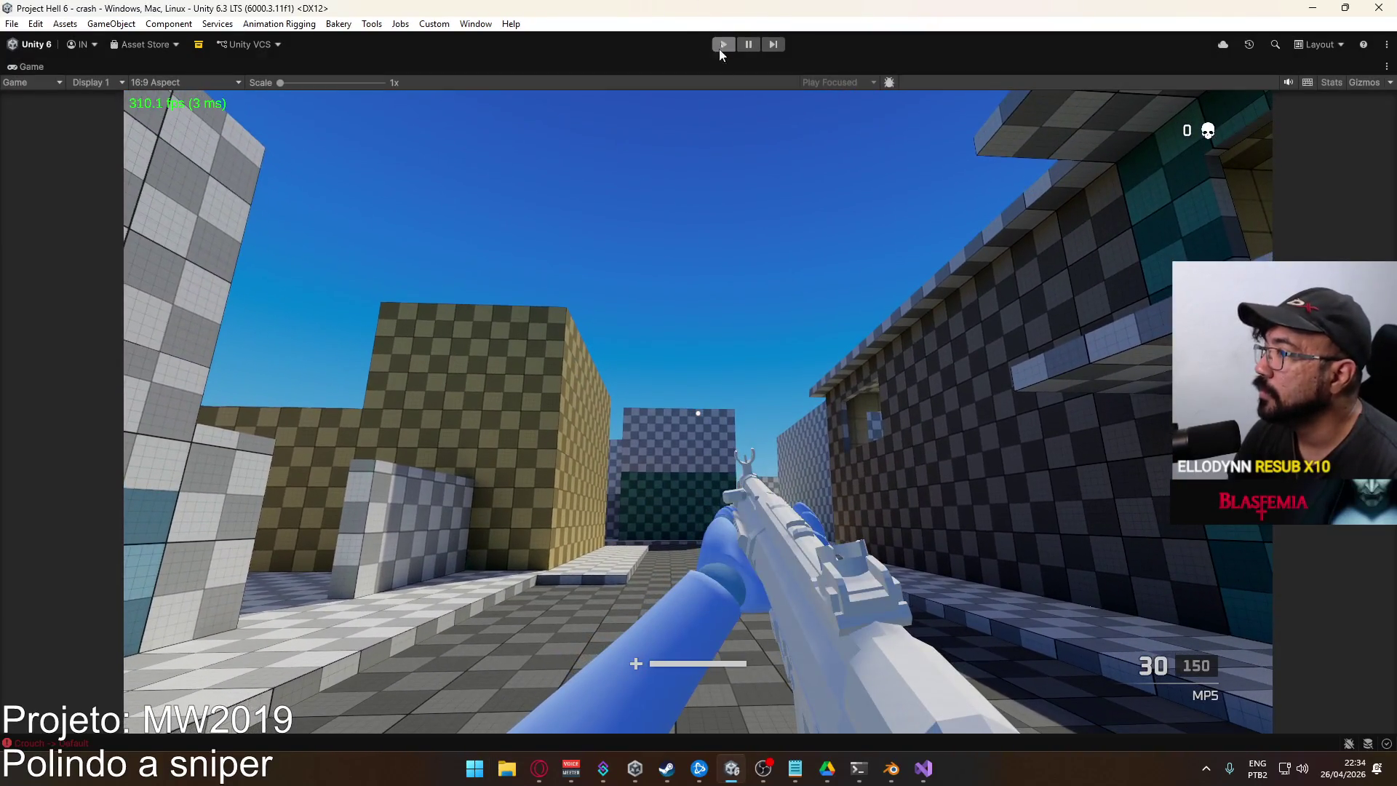
Stop the playtest, widen the Animator's Layers panel, and bring up Visual Studio
click(723, 44)
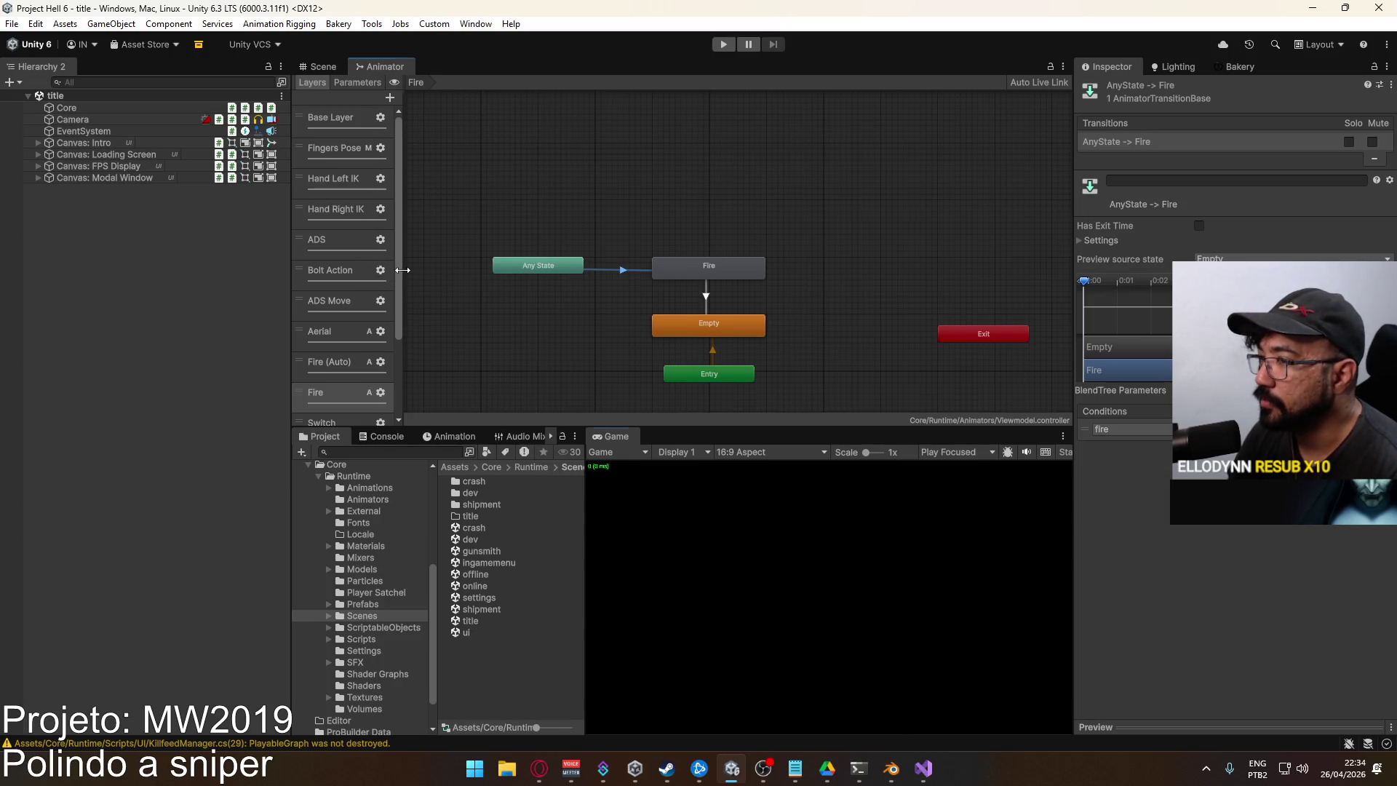
drag(402, 270, 429, 269)
scroll(378, 331, down, 3)
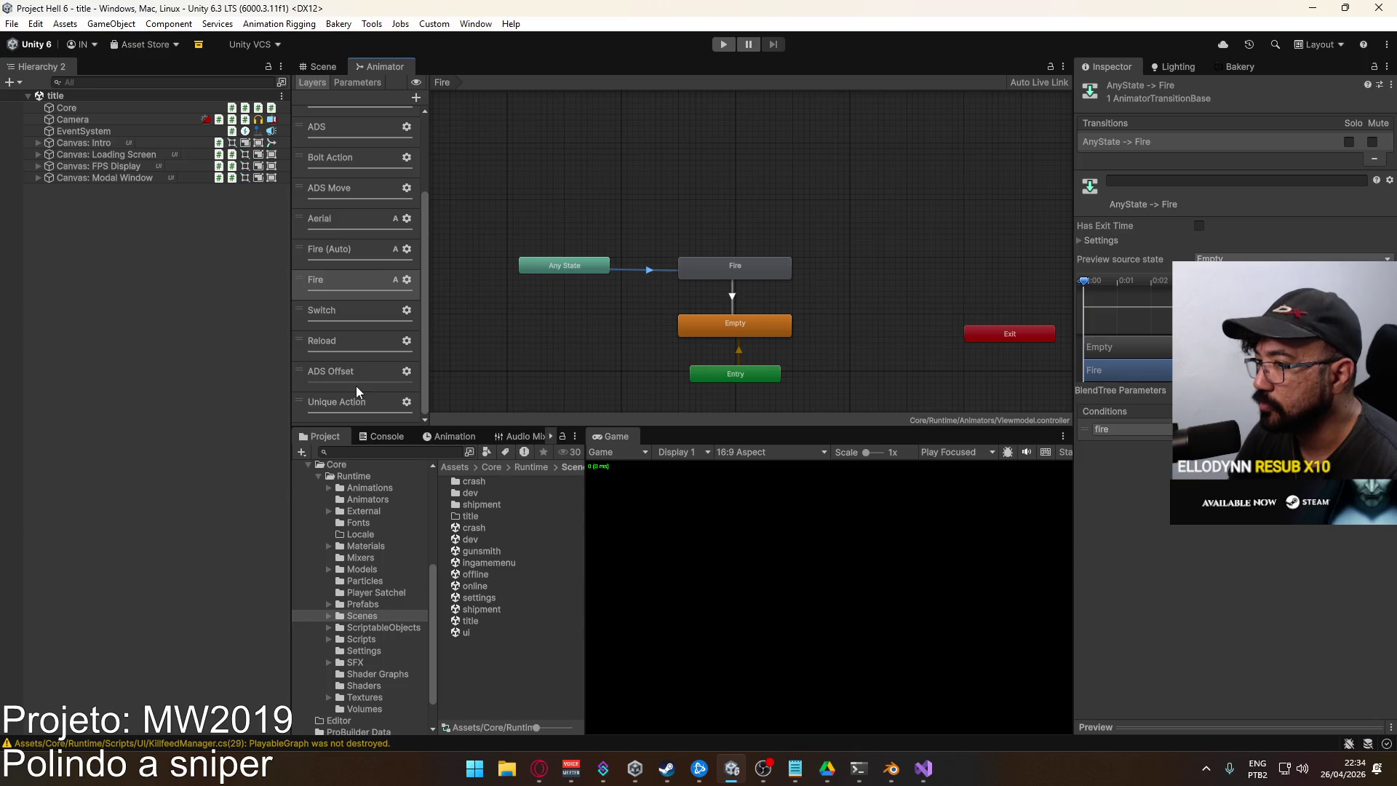
click(923, 768)
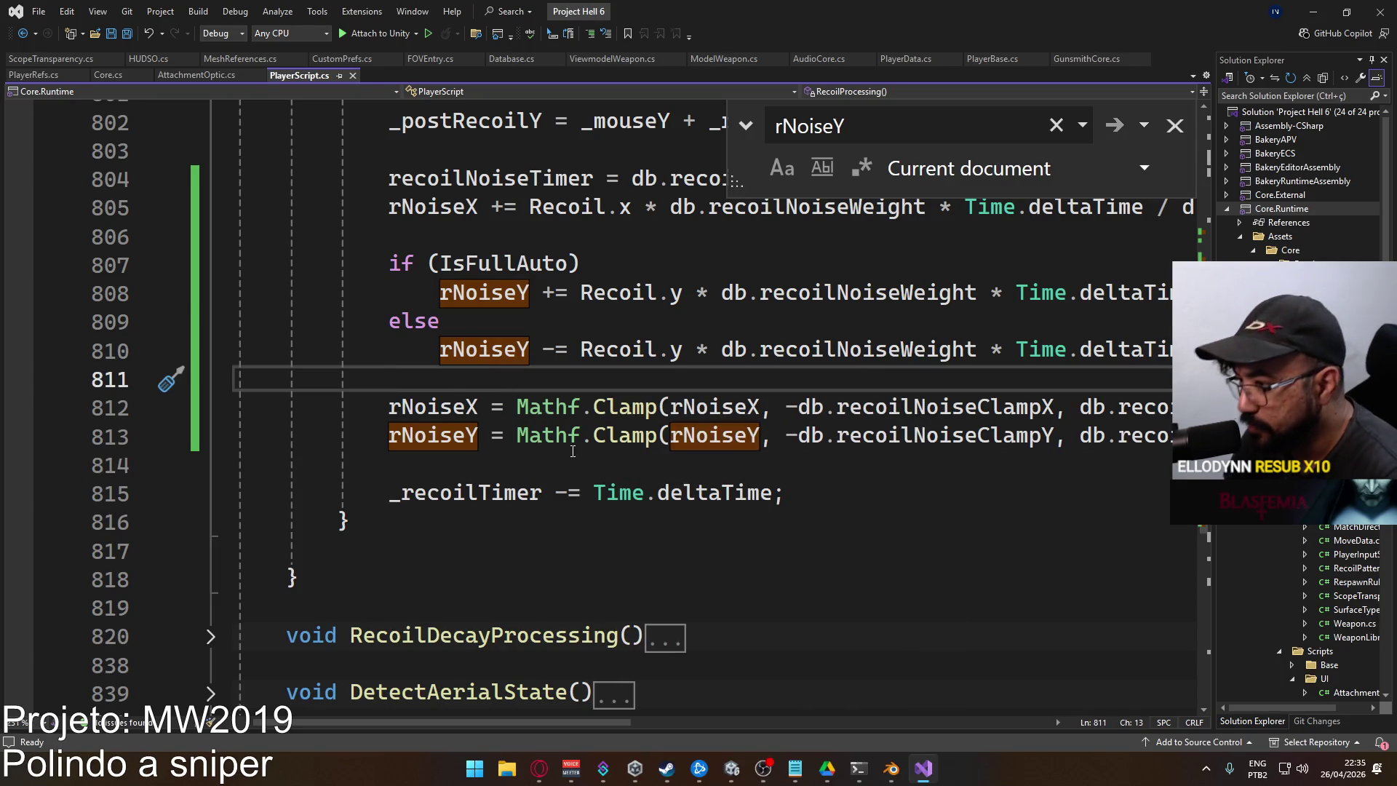
scroll(573, 451, up, 14)
scroll(577, 465, down, 3)
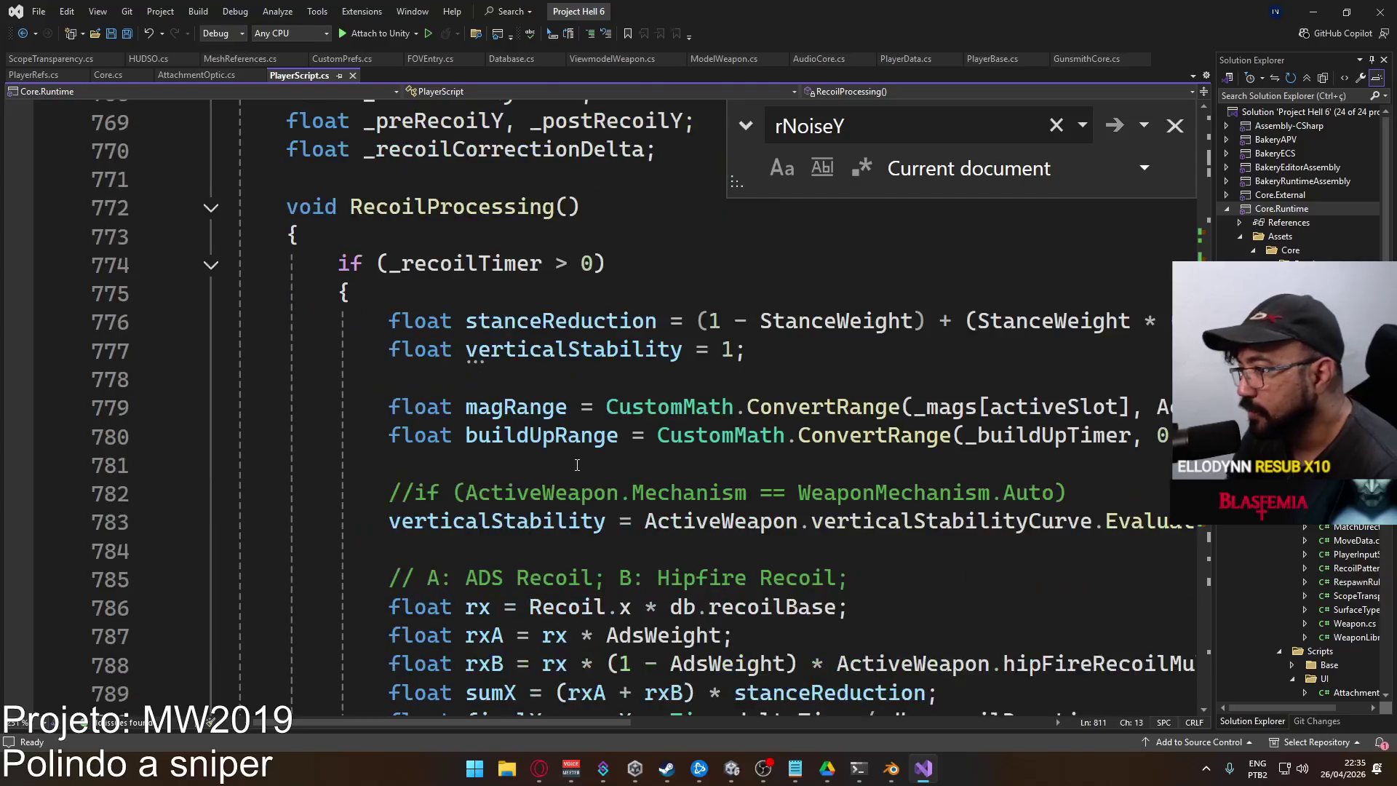
scroll(577, 464, down, 1)
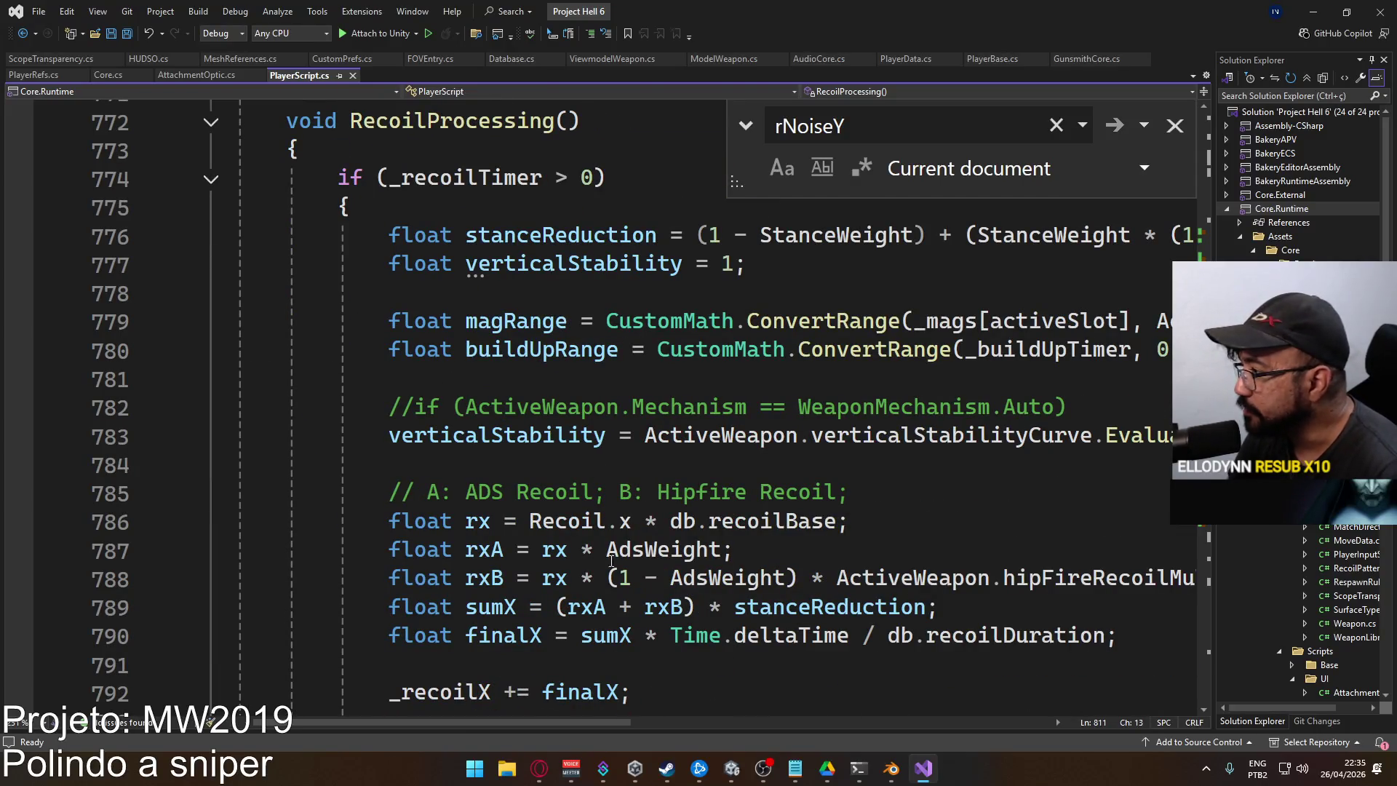
mouse_move(566, 722)
mouse_down()
mouse_move(657, 730)
mouse_move(840, 666)
mouse_move(604, 644)
mouse_move(654, 651)
mouse_up()
scroll(653, 652, left, 3)
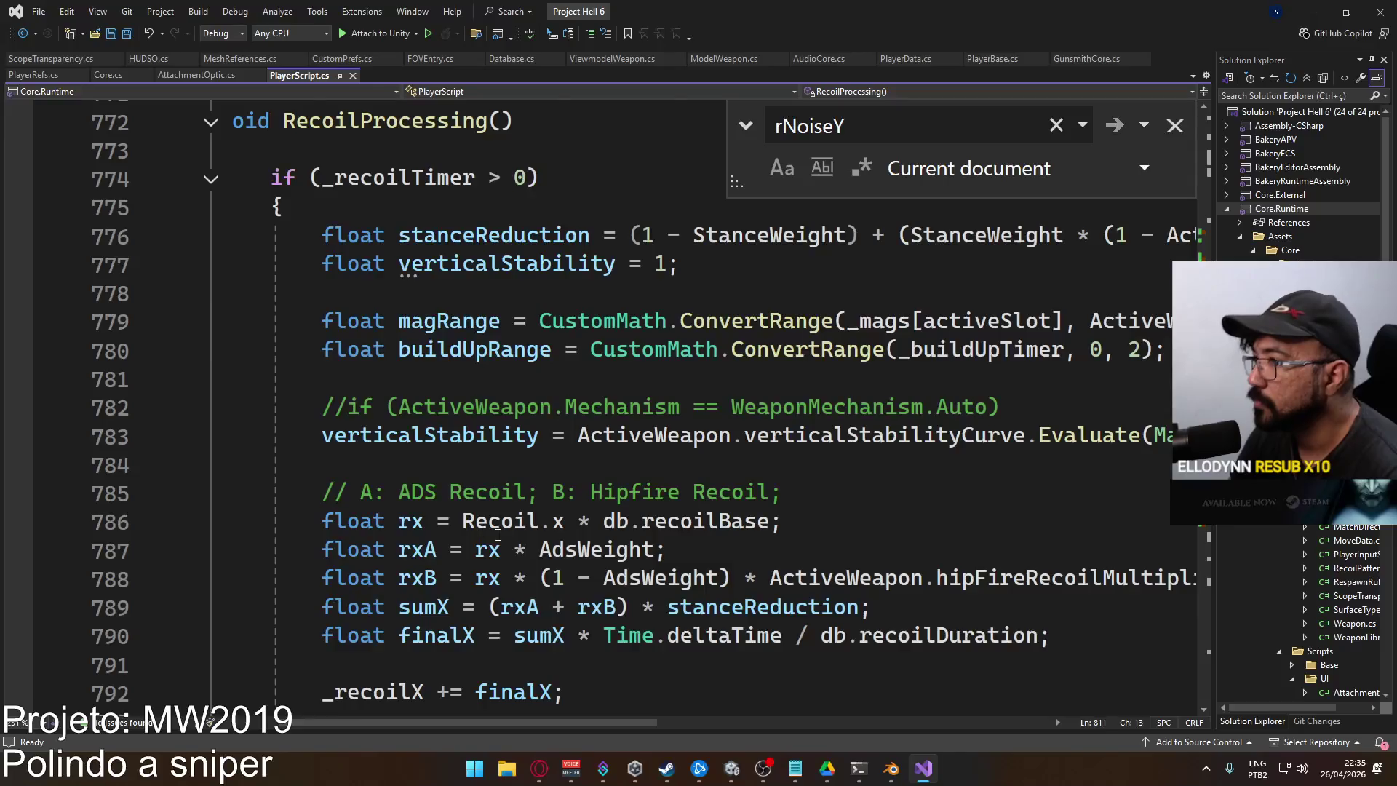
scroll(498, 535, up, 3)
scroll(498, 534, down, 2)
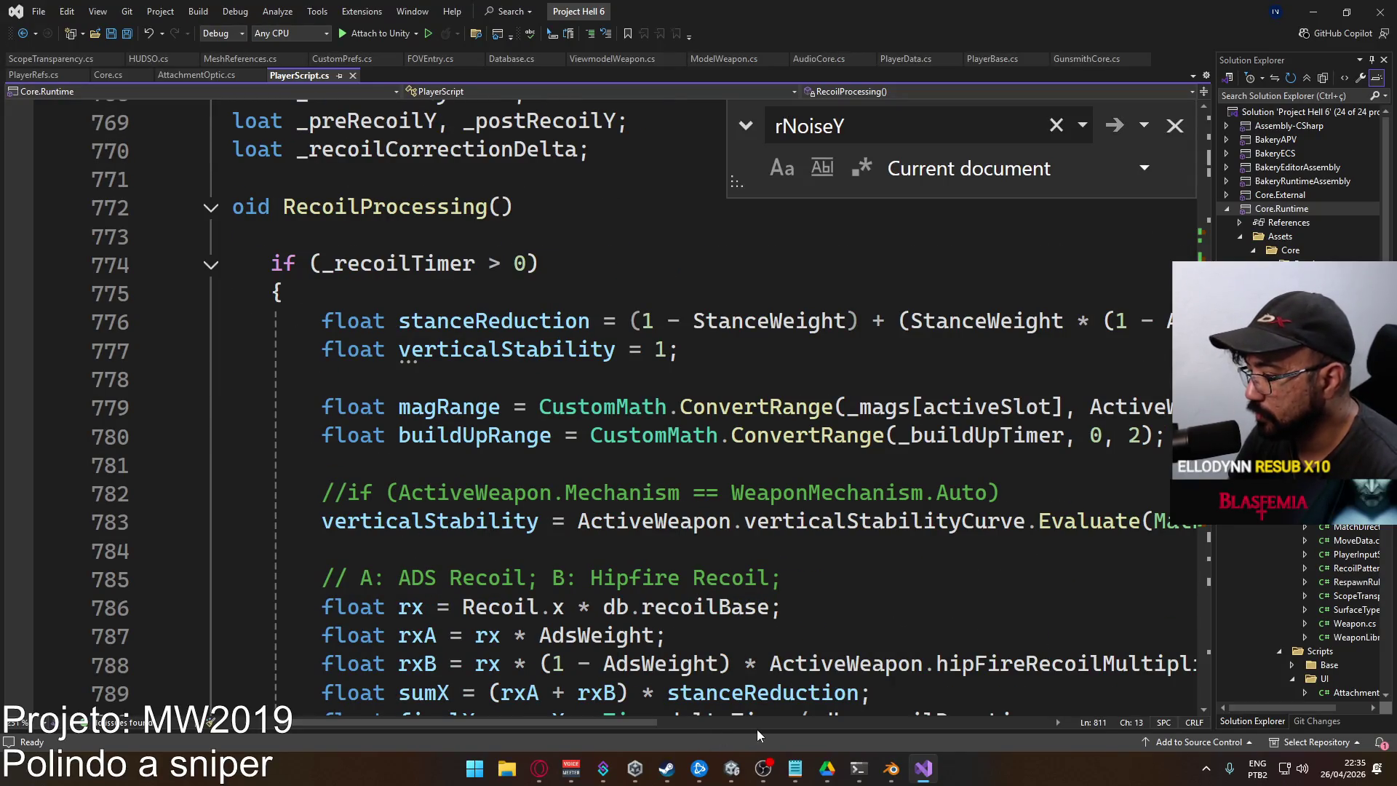
Select the MP5 Rig in Blender and unmute the CORE ADS Fire Single layer
click(891, 768)
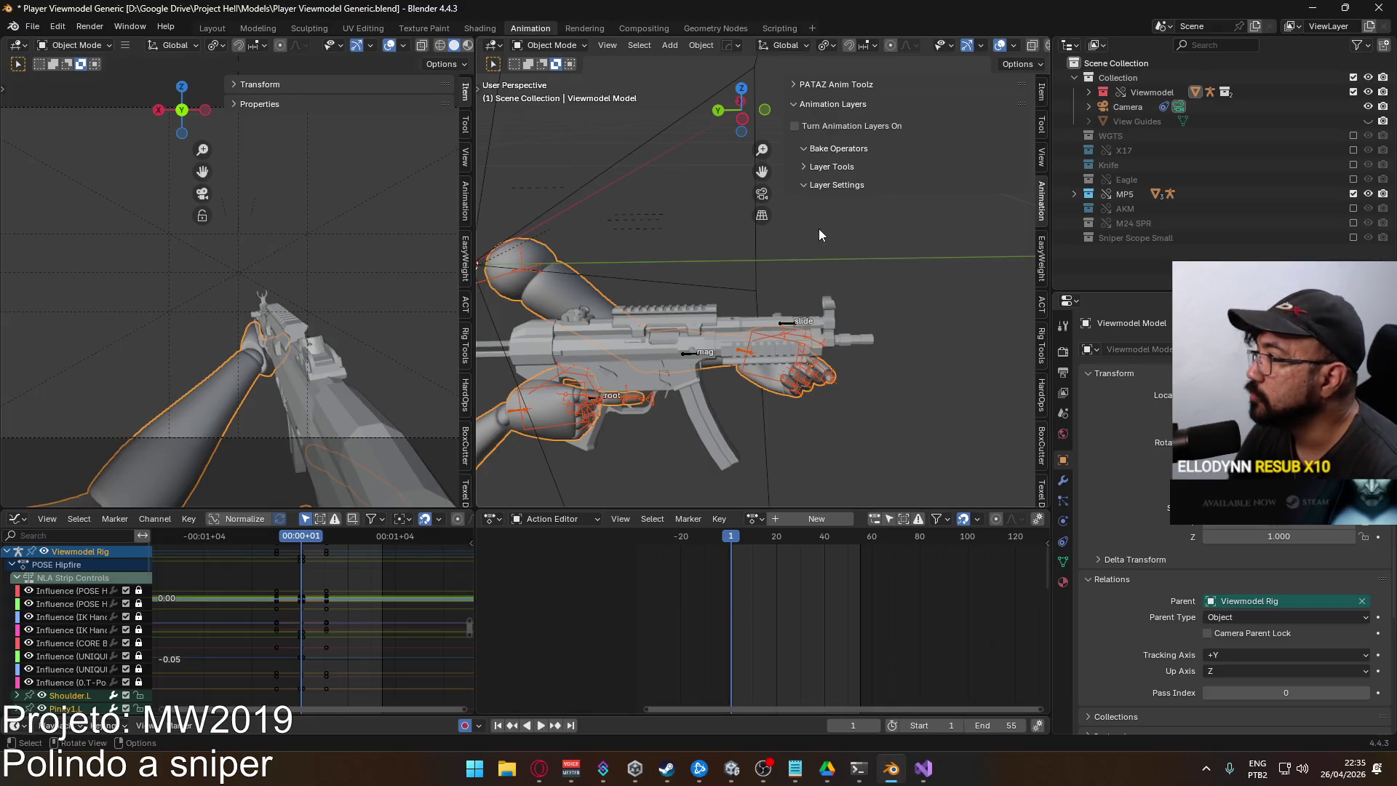
click(1354, 194)
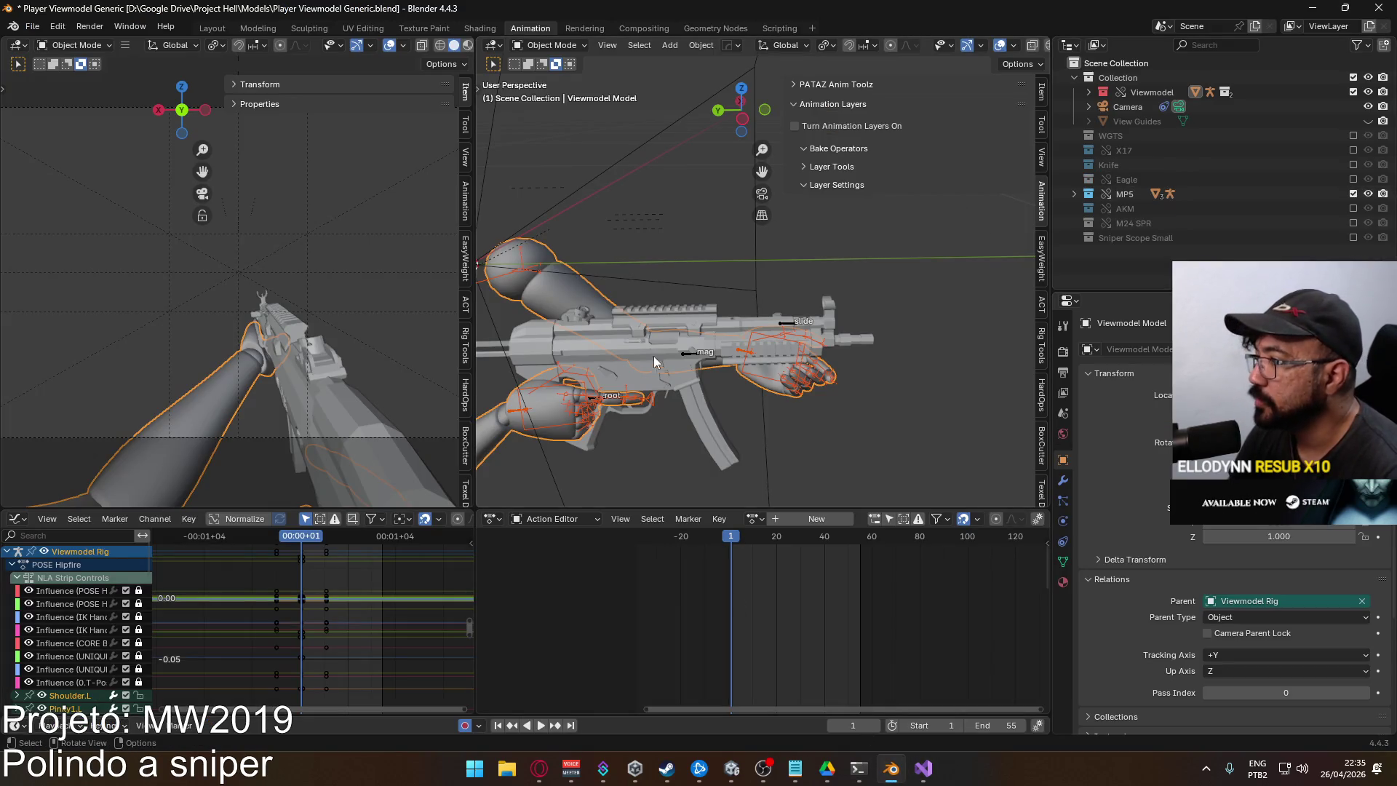
click(694, 360)
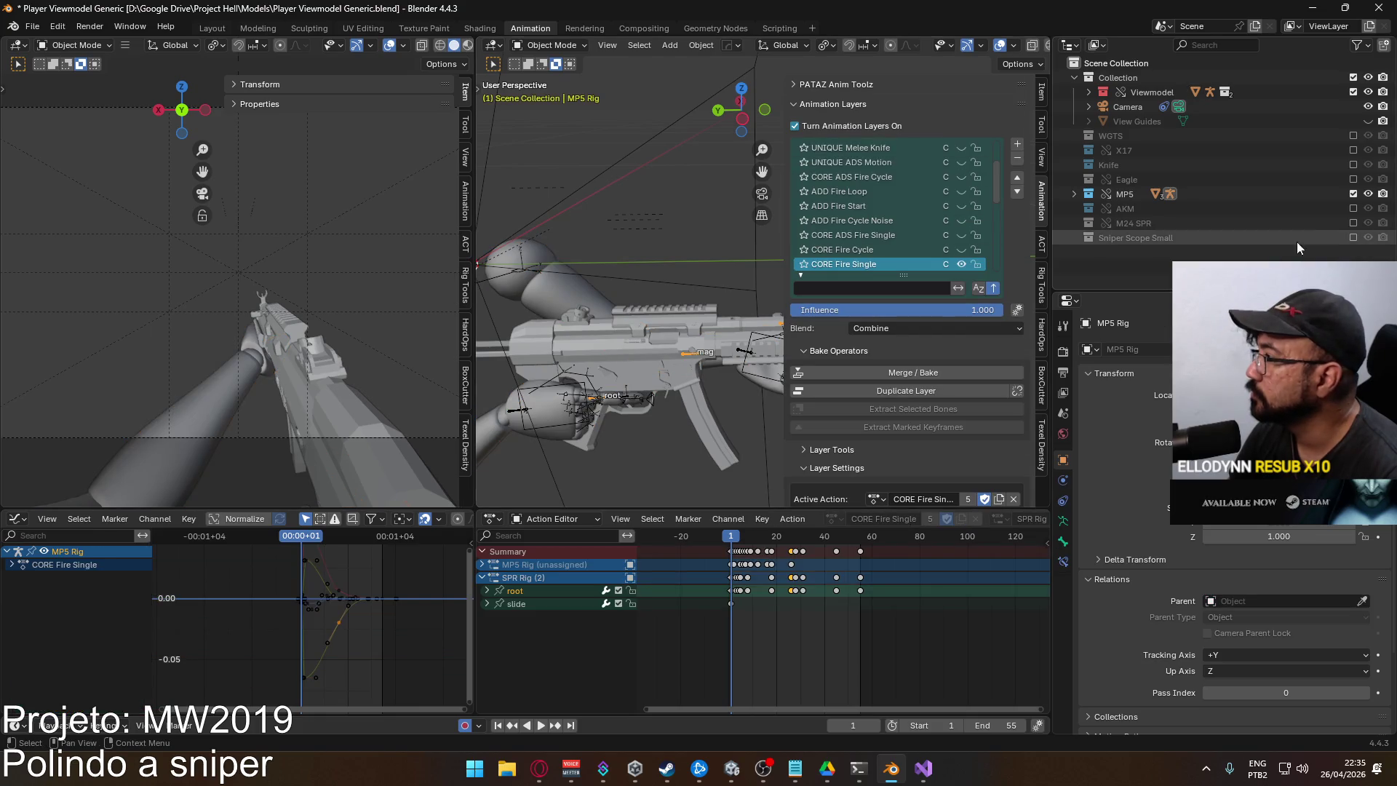
scroll(960, 211, down, 6)
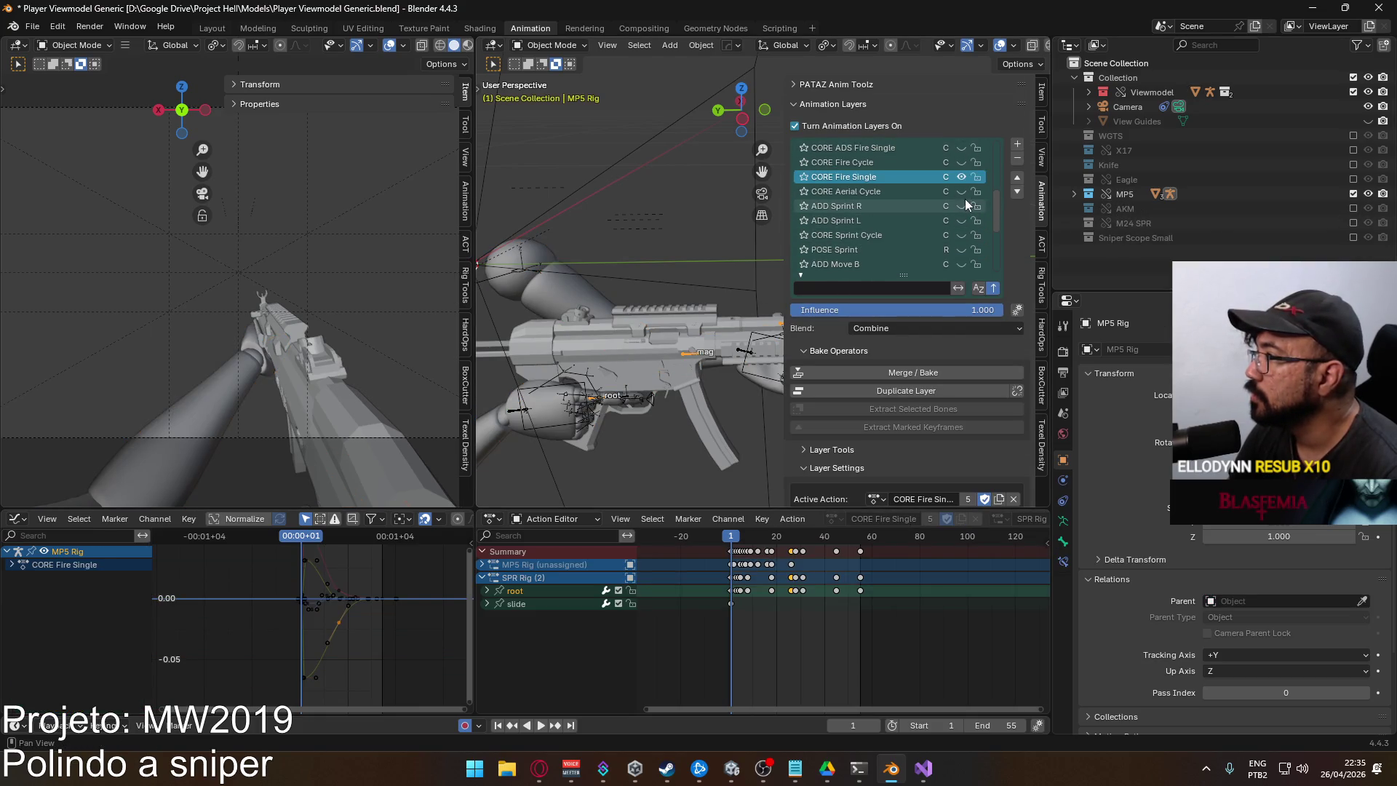
scroll(964, 207, up, 1)
click(962, 163)
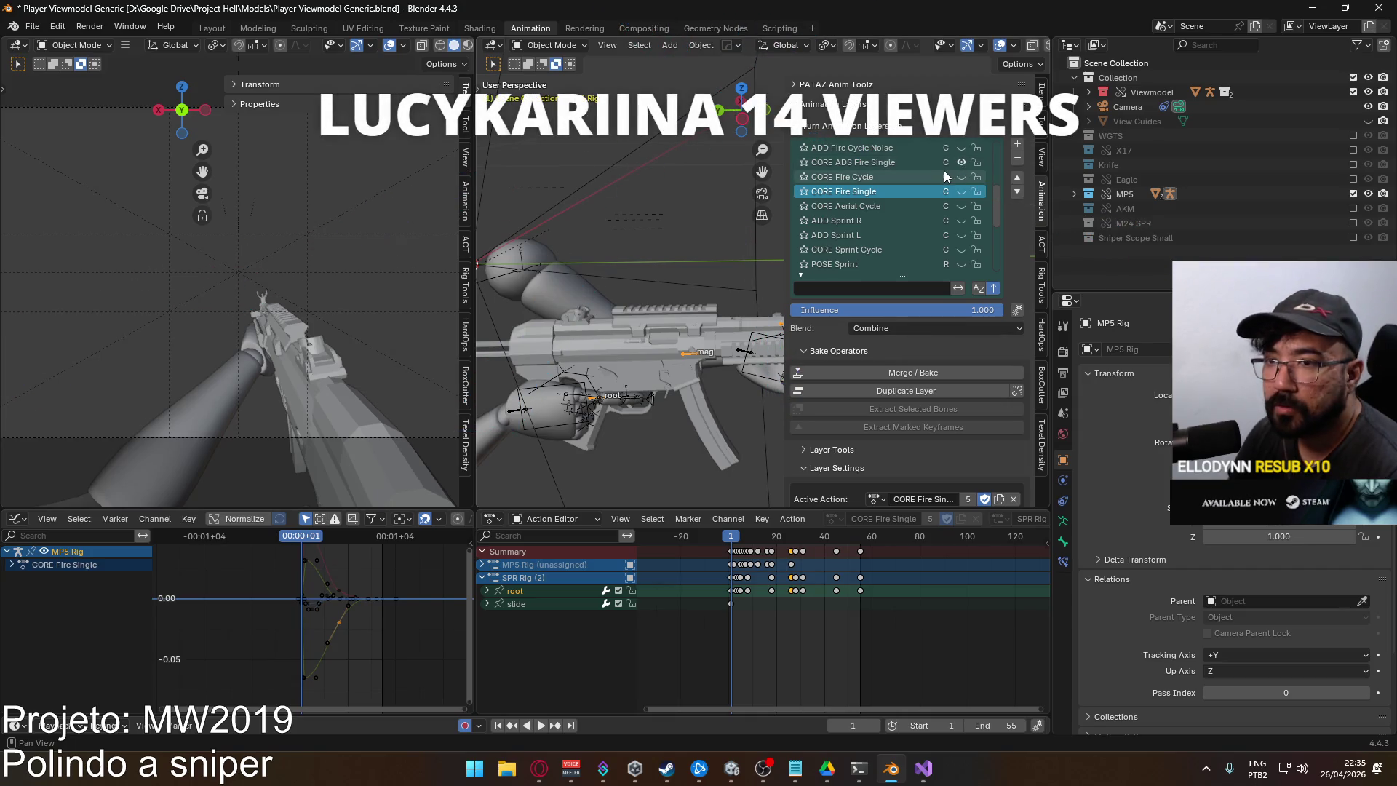
Scroll through the animation layers and make CORE ADS Fire Single the active layer
scroll(854, 209, down, 4)
scroll(854, 207, down, 5)
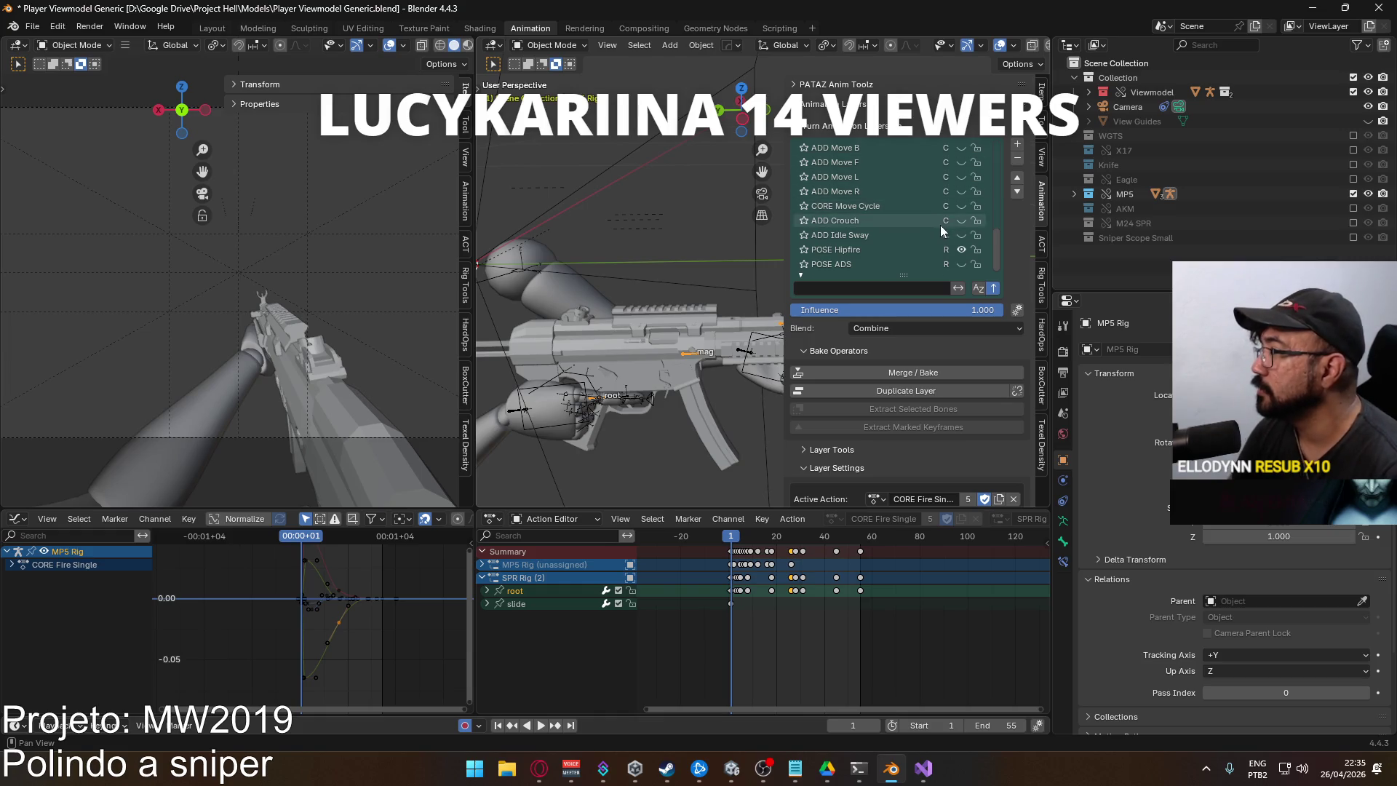
scroll(935, 225, up, 4)
scroll(900, 232, up, 8)
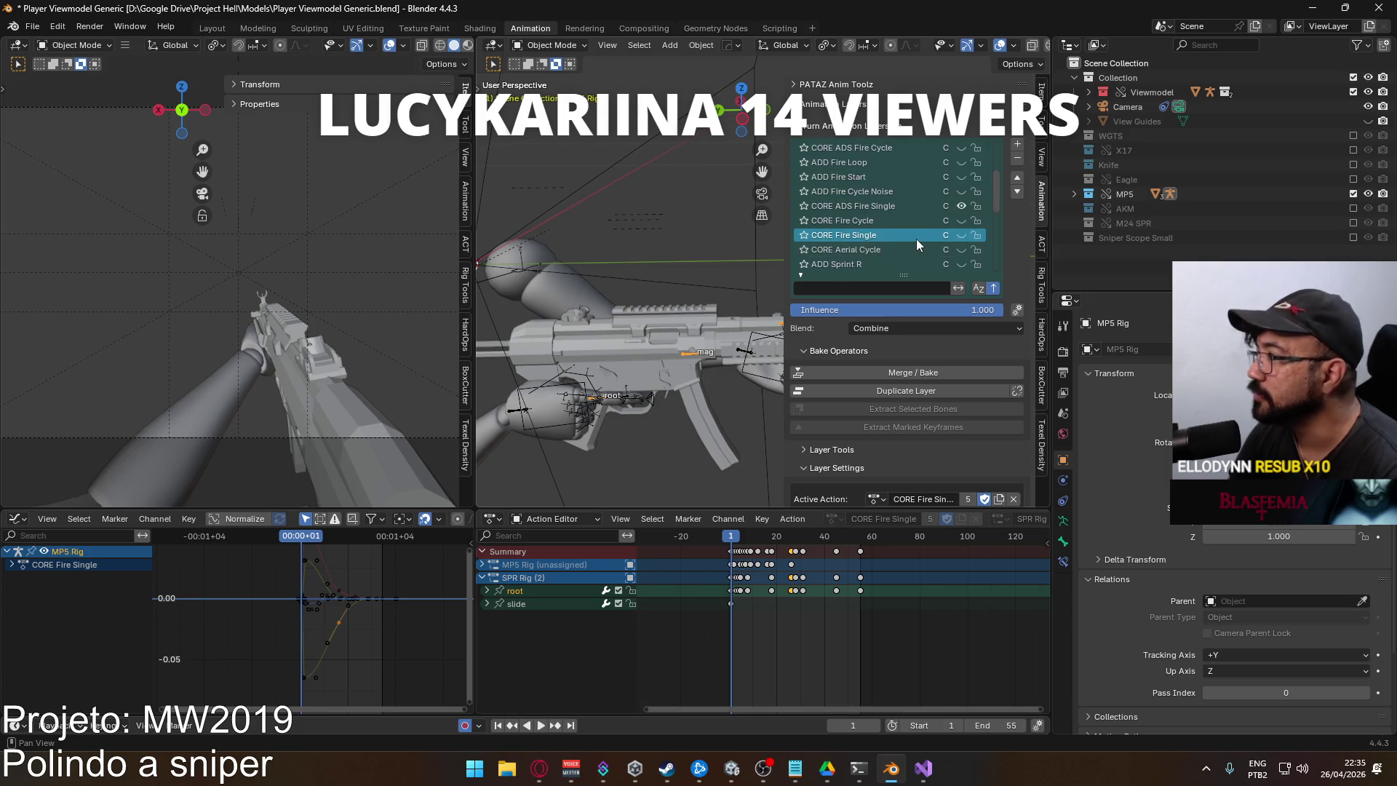
scroll(915, 237, up, 1)
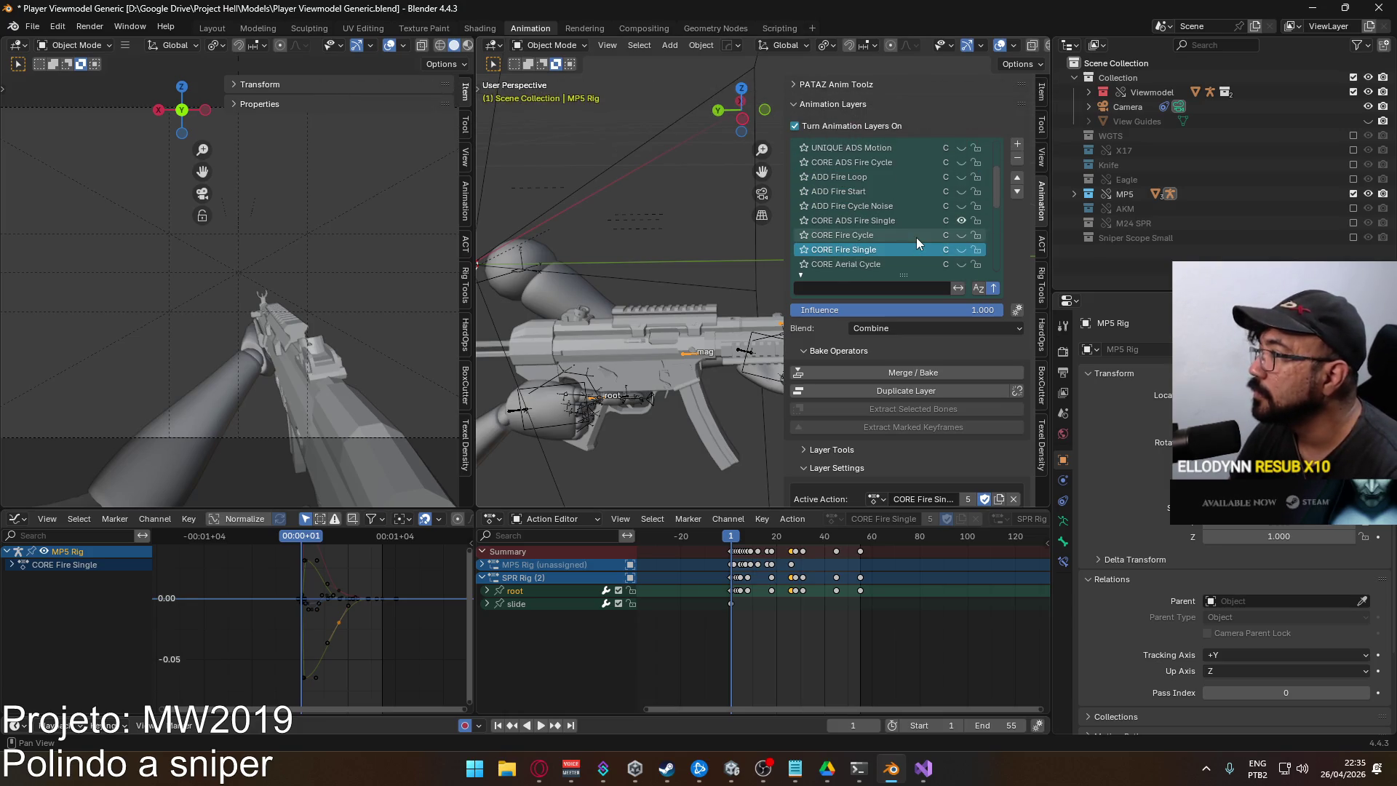
scroll(915, 237, up, 2)
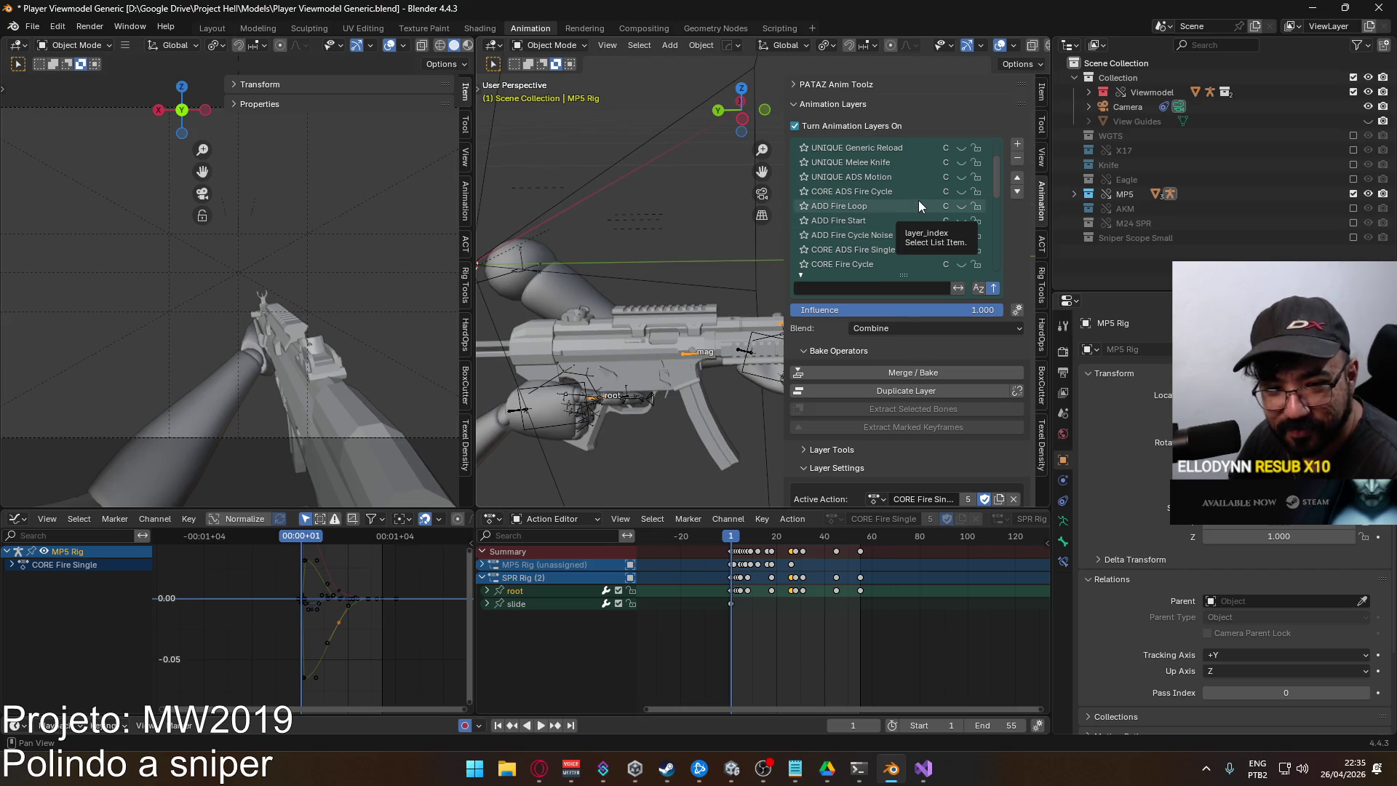
scroll(890, 233, down, 1)
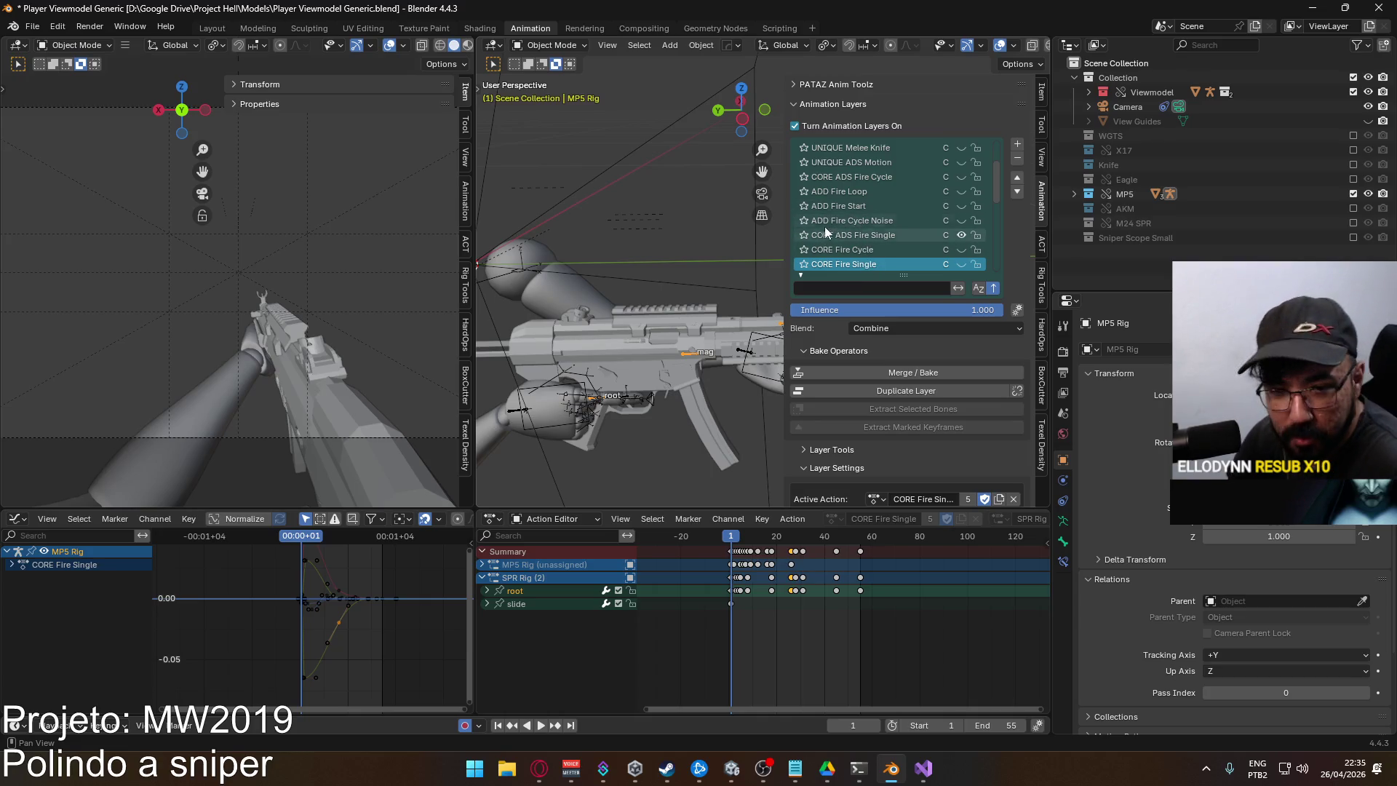
scroll(874, 220, down, 2)
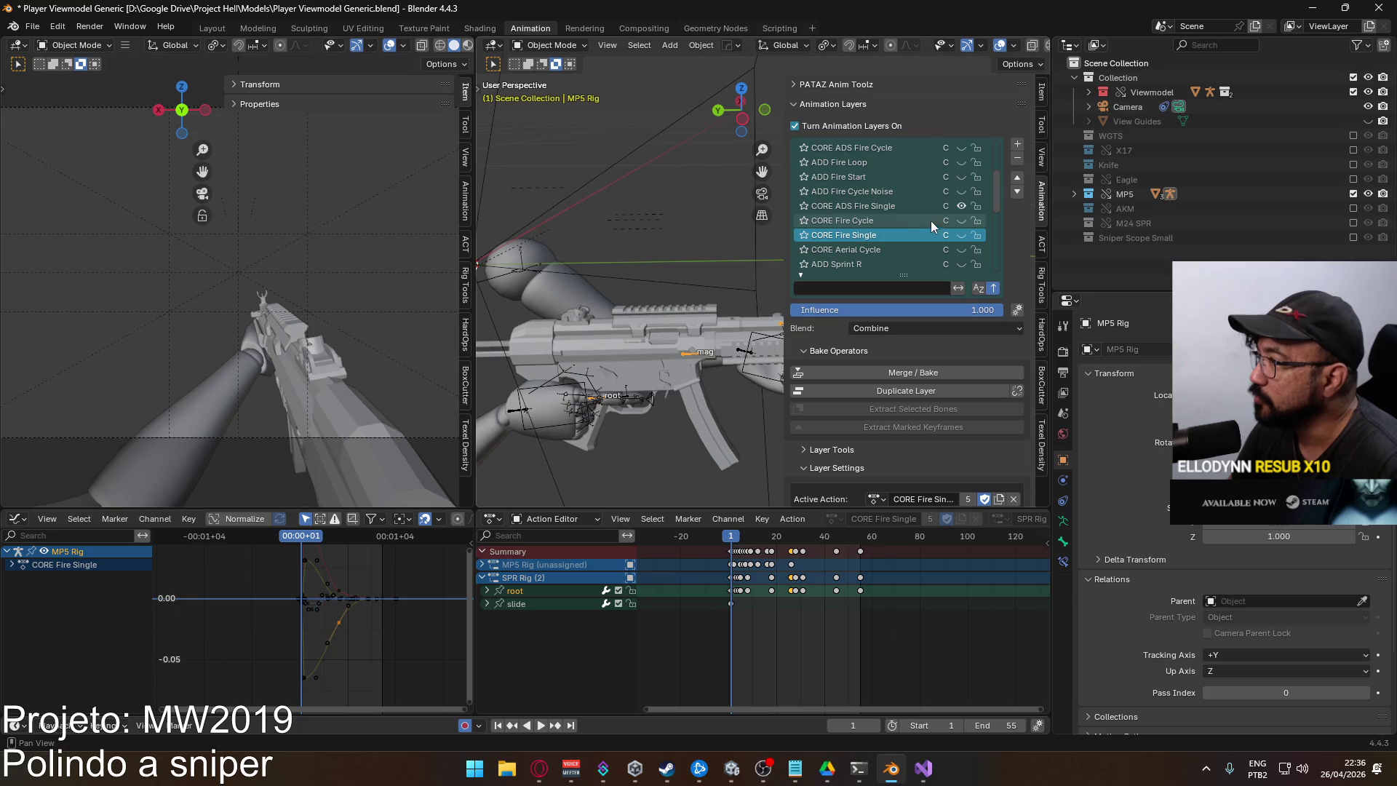
click(878, 207)
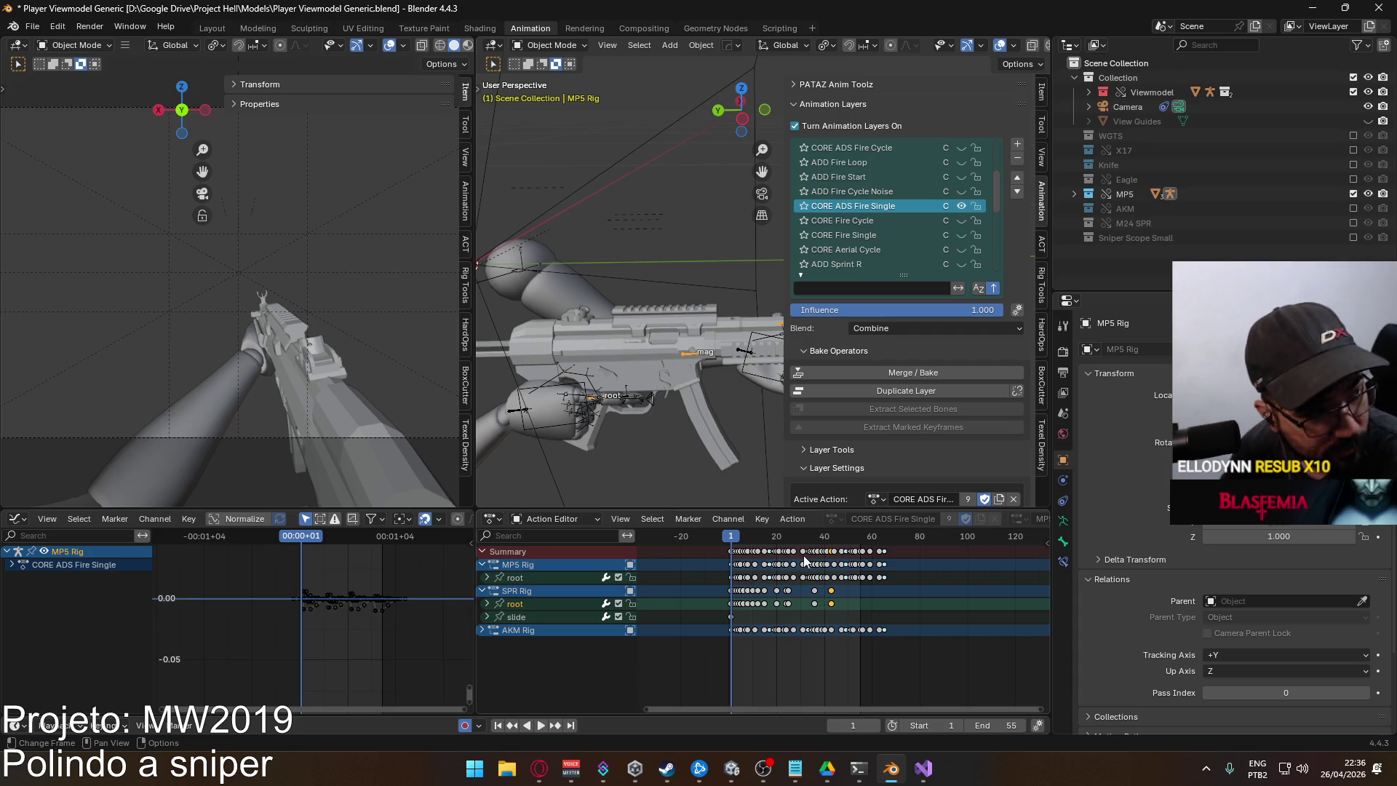
Raise the scene end frame from 55 to 65 and scrub the ADS fire motion
click(1022, 726)
click(1021, 726)
click(1021, 726)
click(1022, 726)
click(1022, 725)
click(1022, 725)
click(1022, 725)
click(1021, 725)
click(1022, 725)
click(1021, 725)
click(729, 539)
mouse_move(730, 539)
mouse_down()
mouse_move(888, 560)
mouse_move(732, 558)
mouse_up()
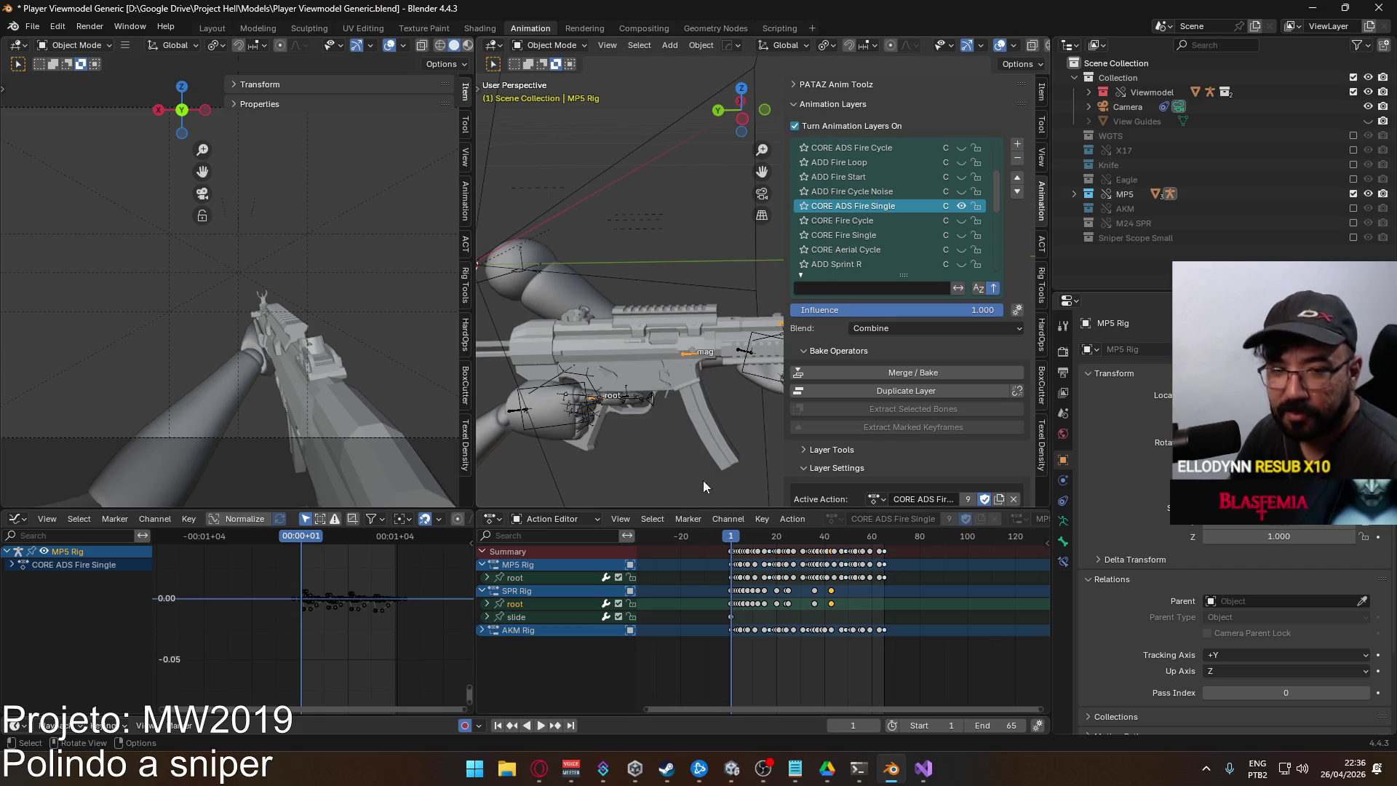
Toggle the CORE ADS Fire Single layer's mute, leaving it unmuted
click(961, 206)
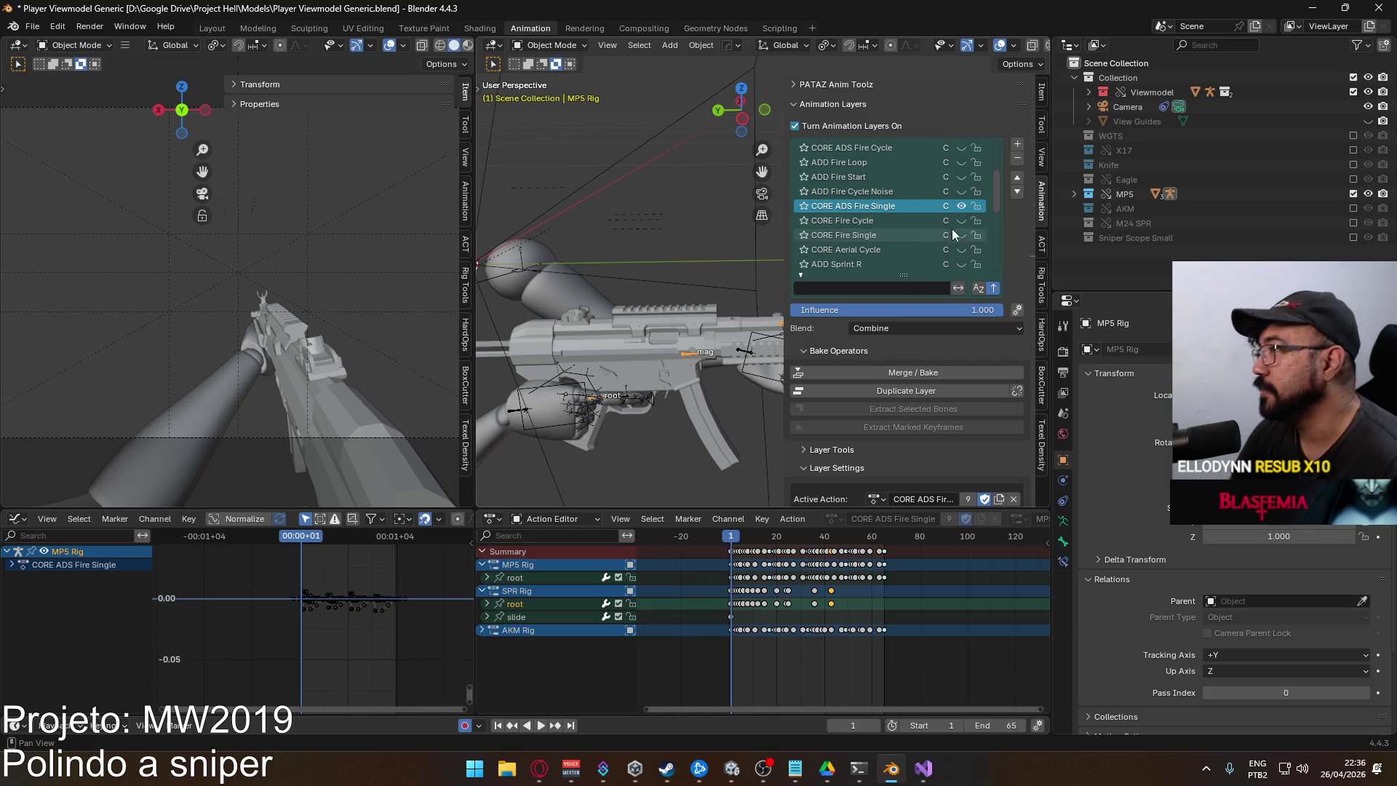
click(960, 207)
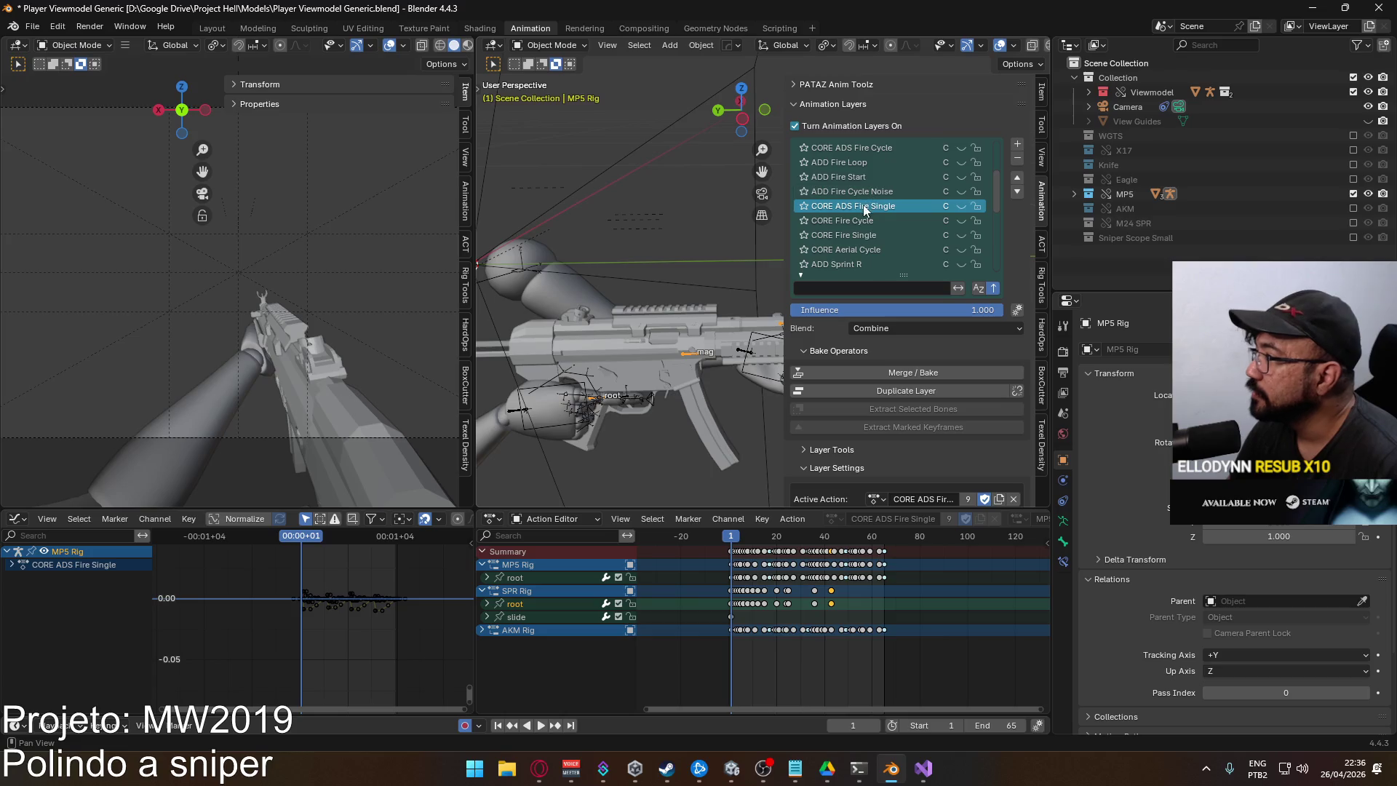
click(961, 205)
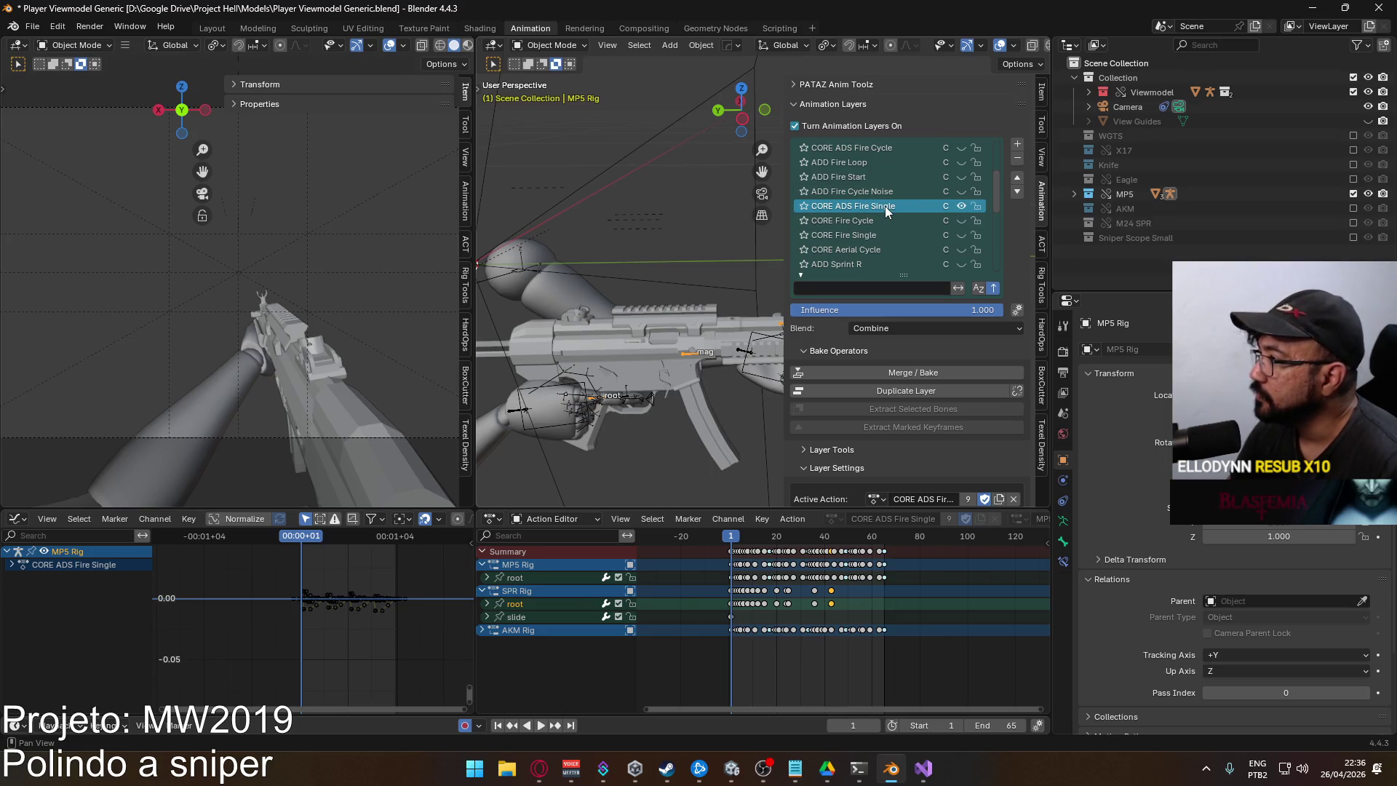
scroll(893, 457, down, 3)
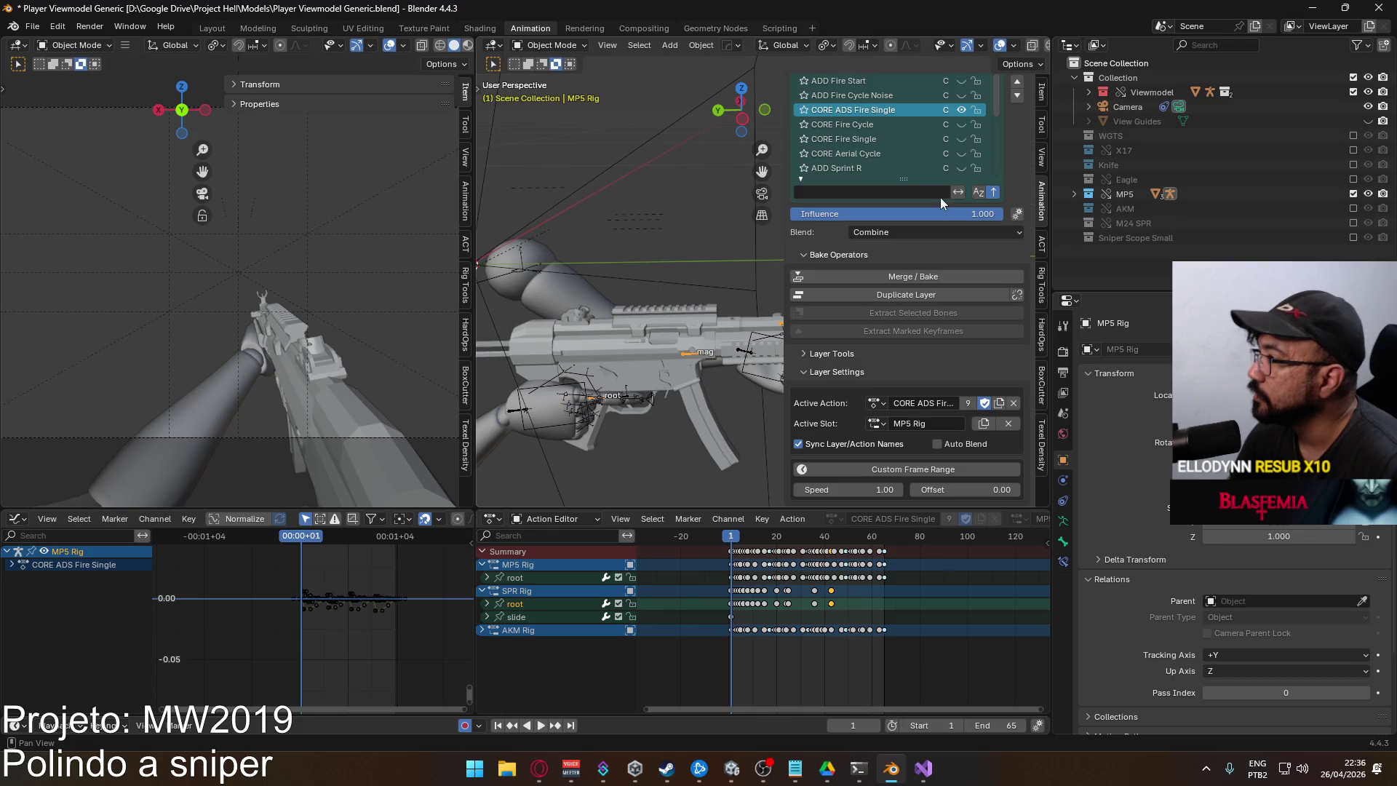
Assign CORE Fire Single to the MP5 Rig slot and CORE ADS Fire Single to SPR Rig
click(879, 139)
click(875, 425)
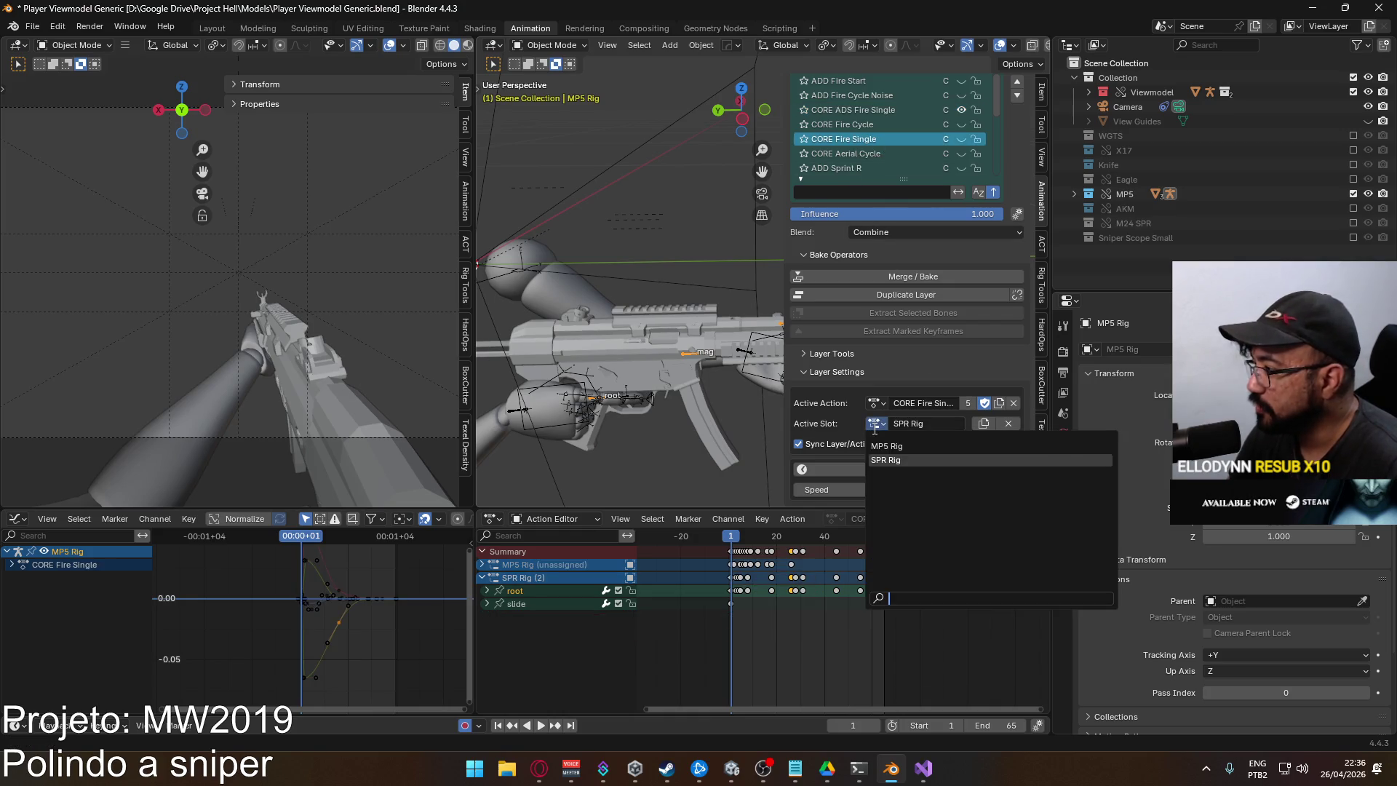
click(886, 445)
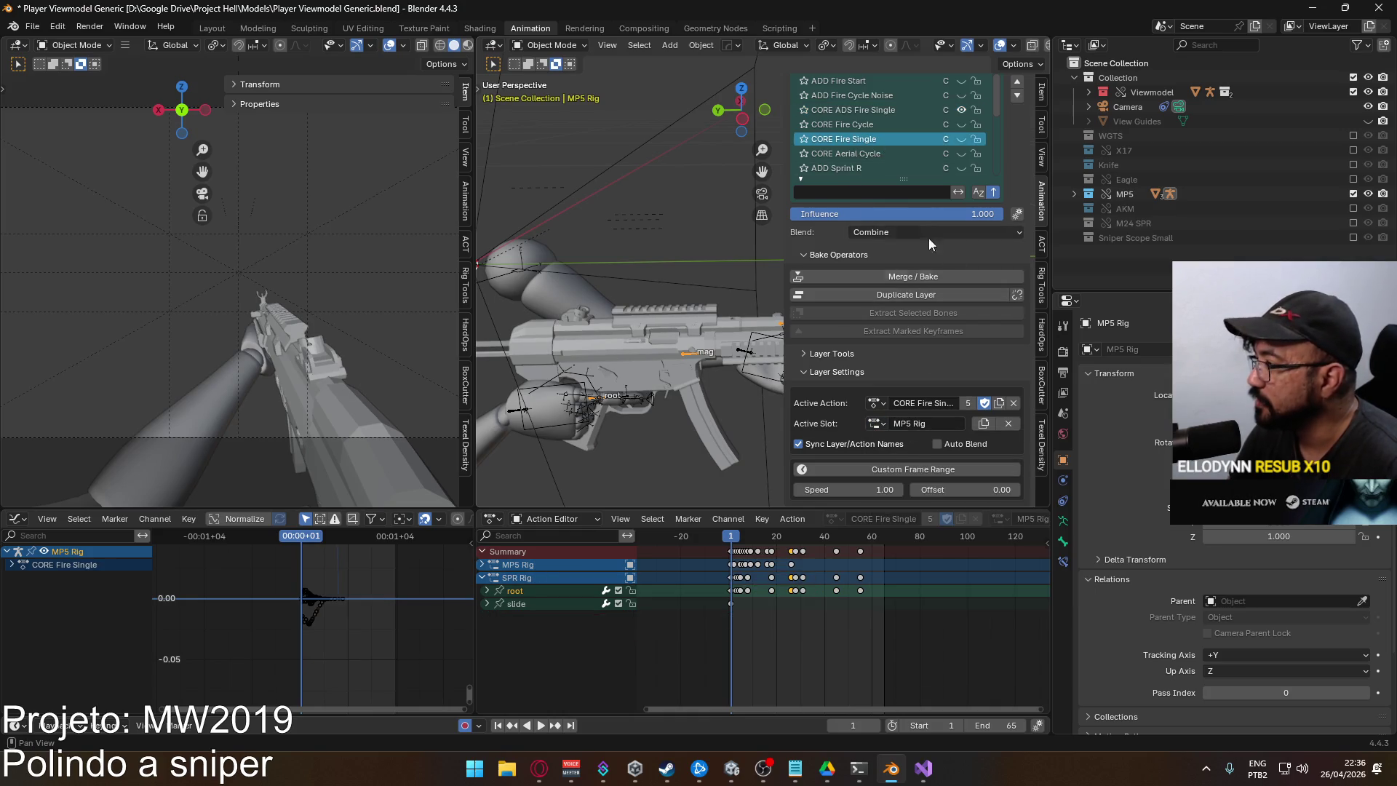
click(849, 111)
click(874, 424)
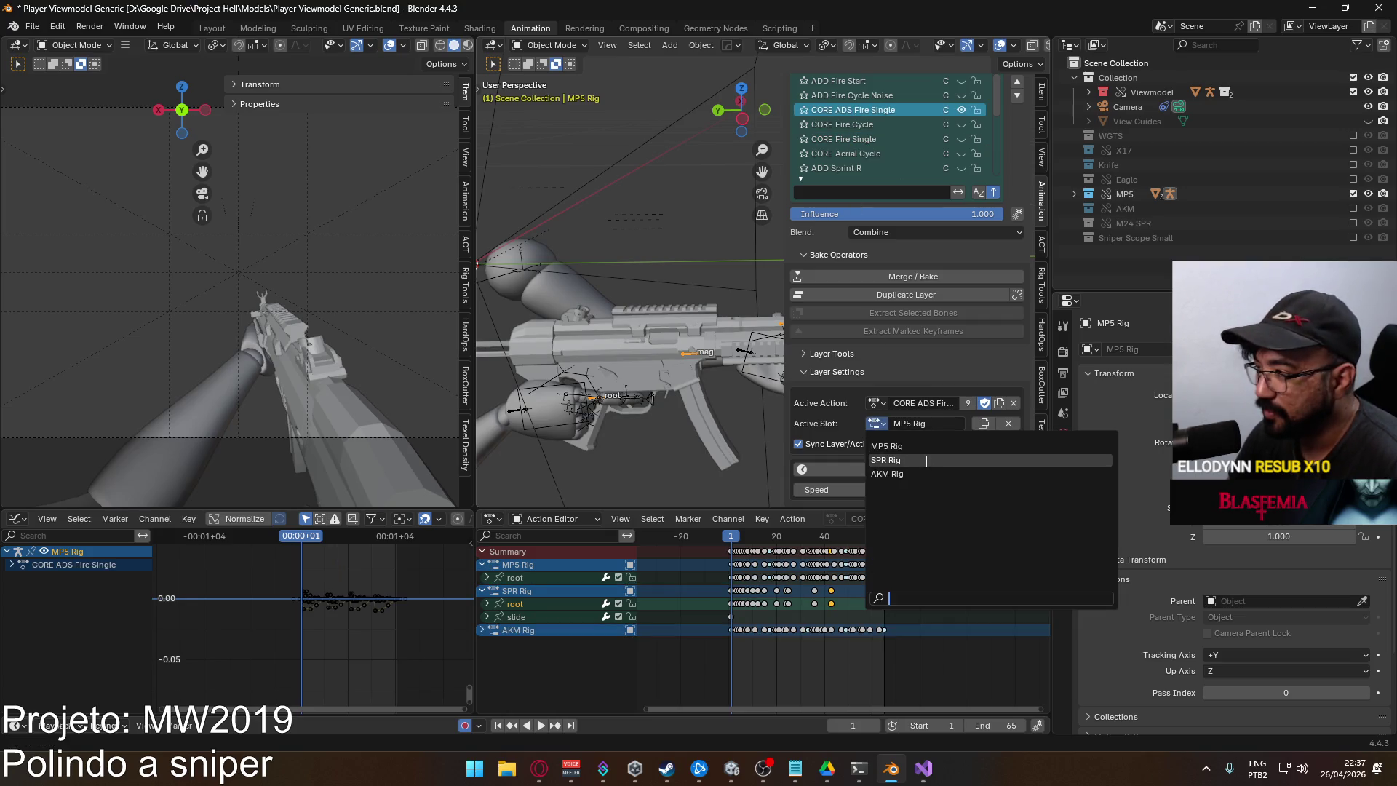
click(924, 461)
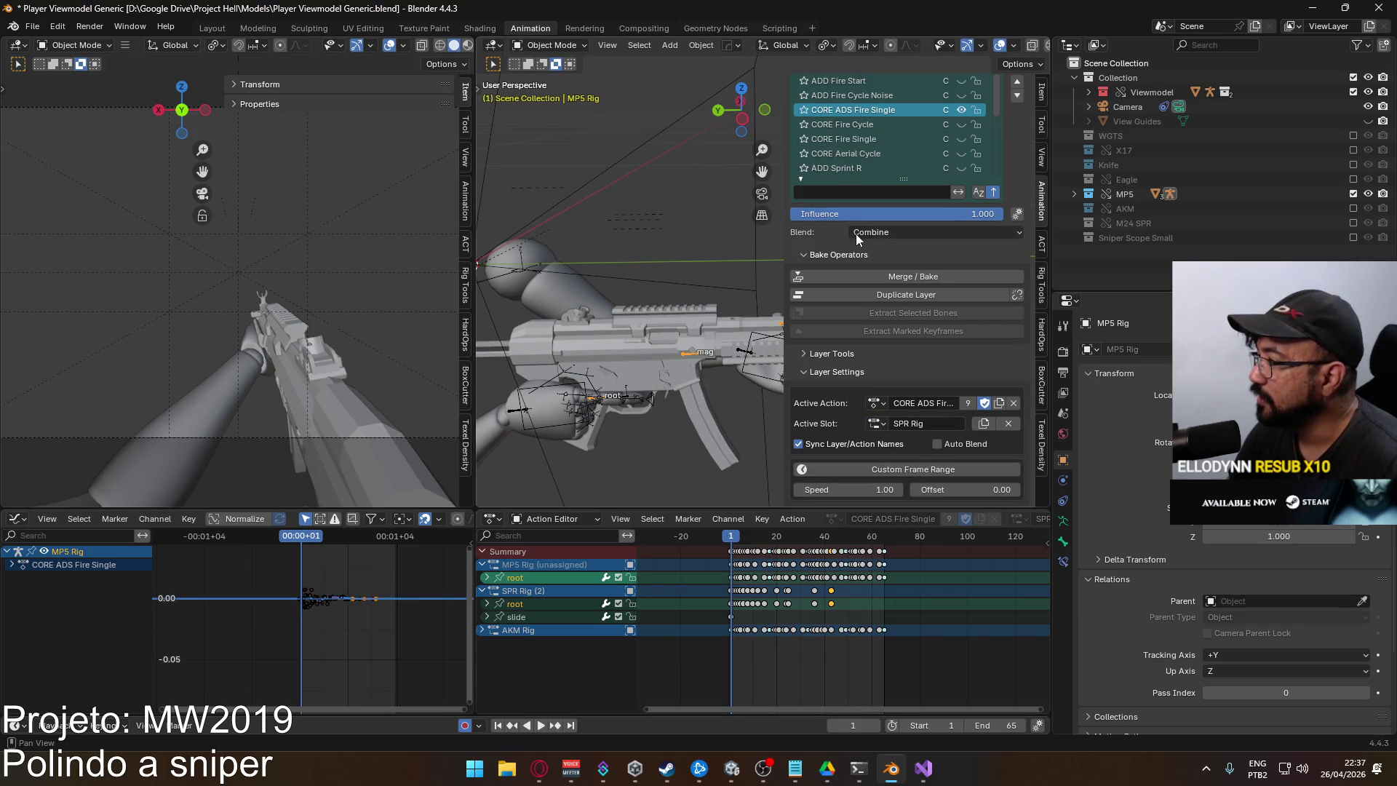
Play the ADS fire animation, reset to frame 1, and play it again
key(space)
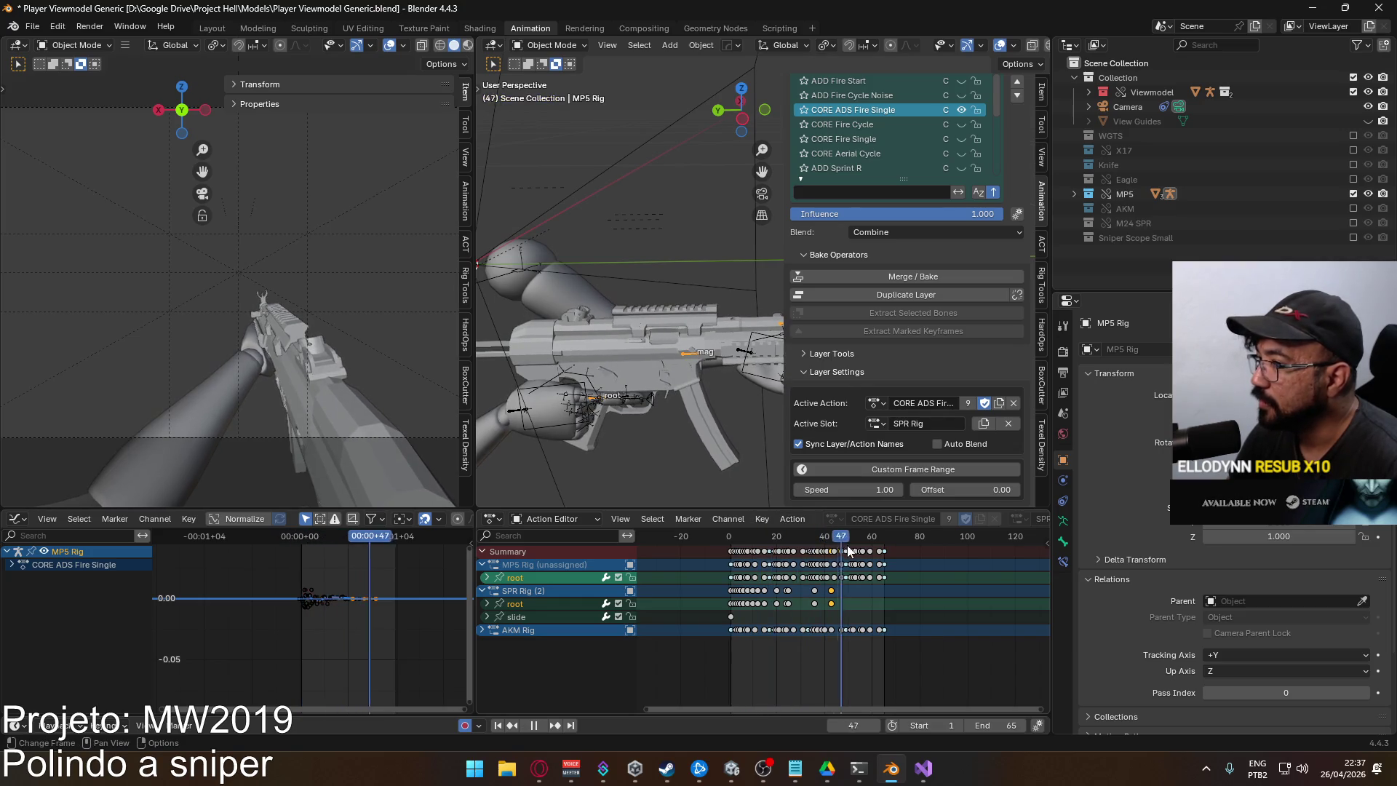
key(Escape)
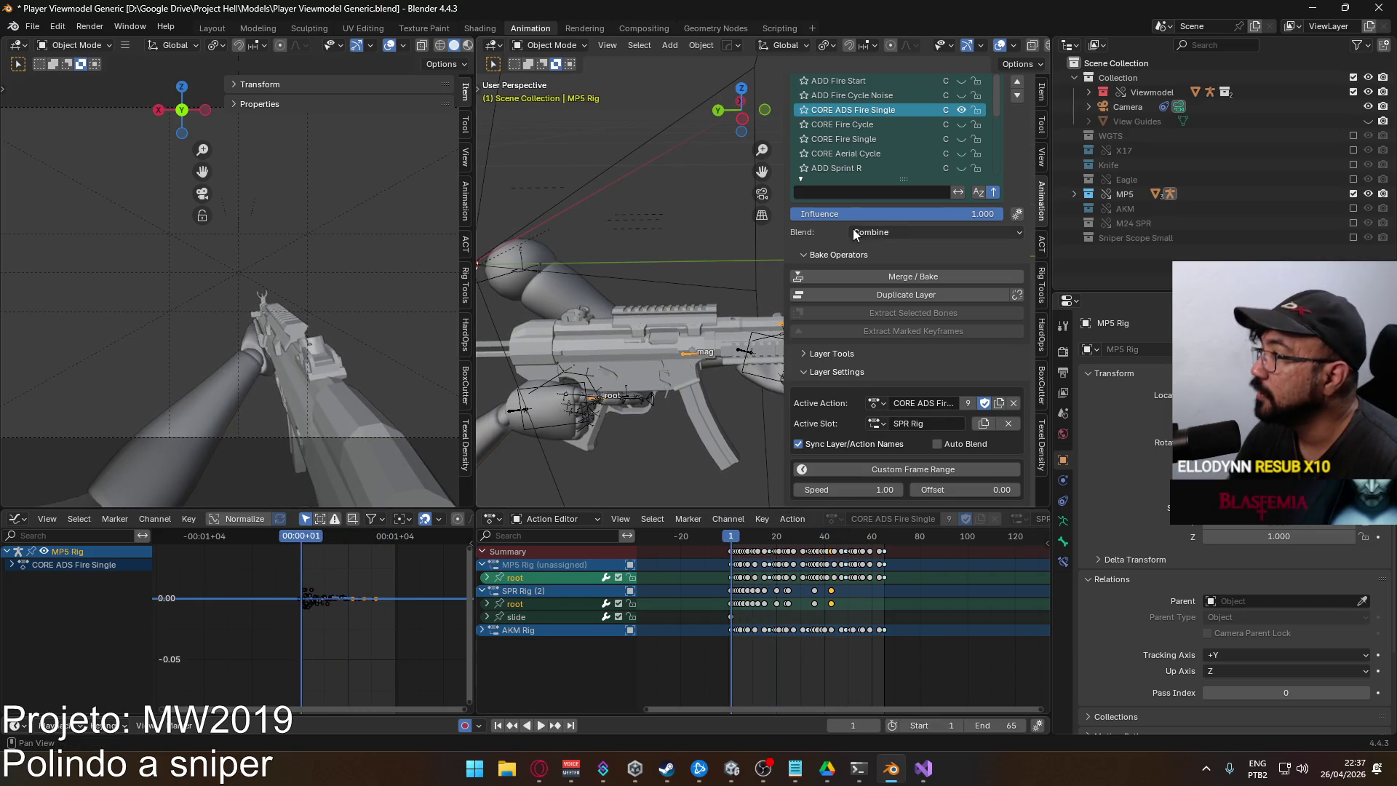
scroll(875, 125, up, 1)
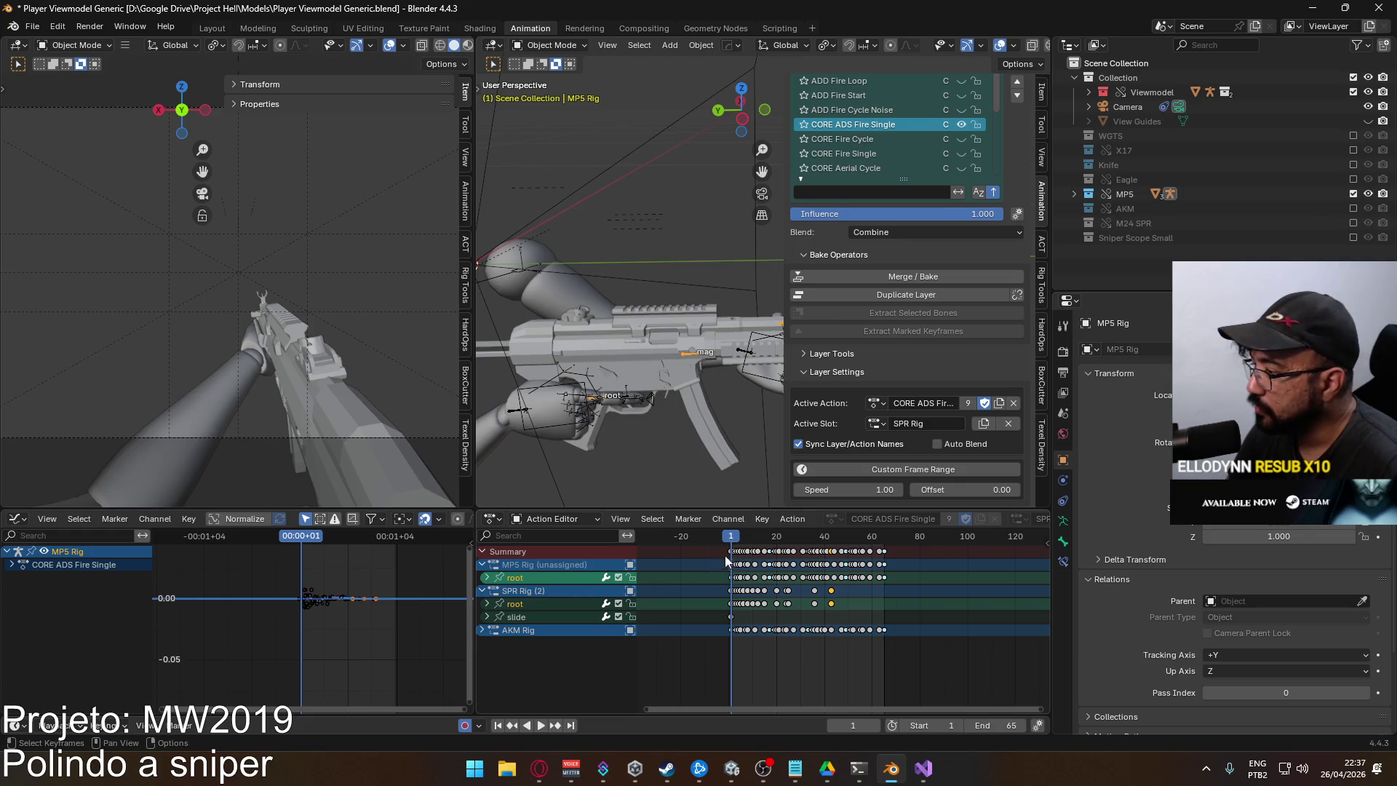
key(space)
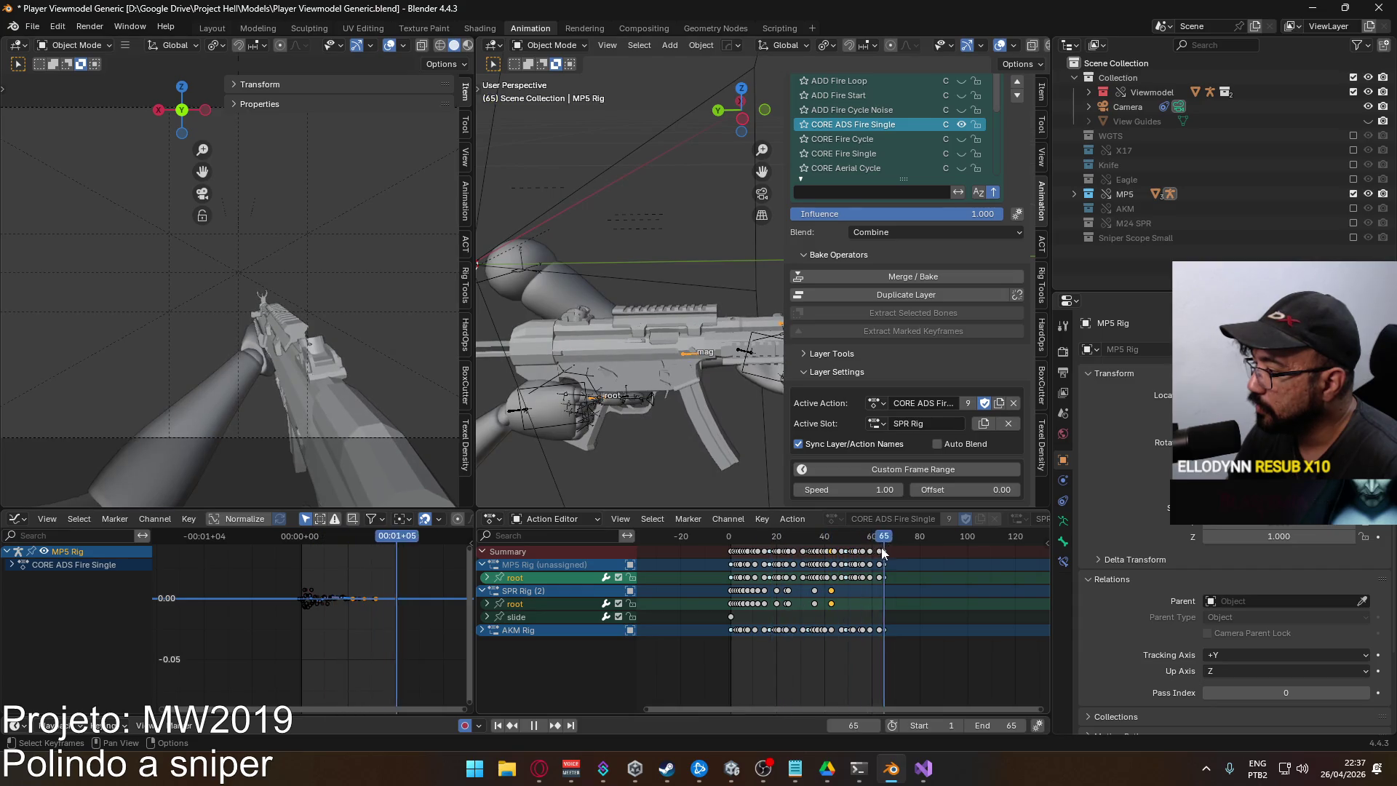
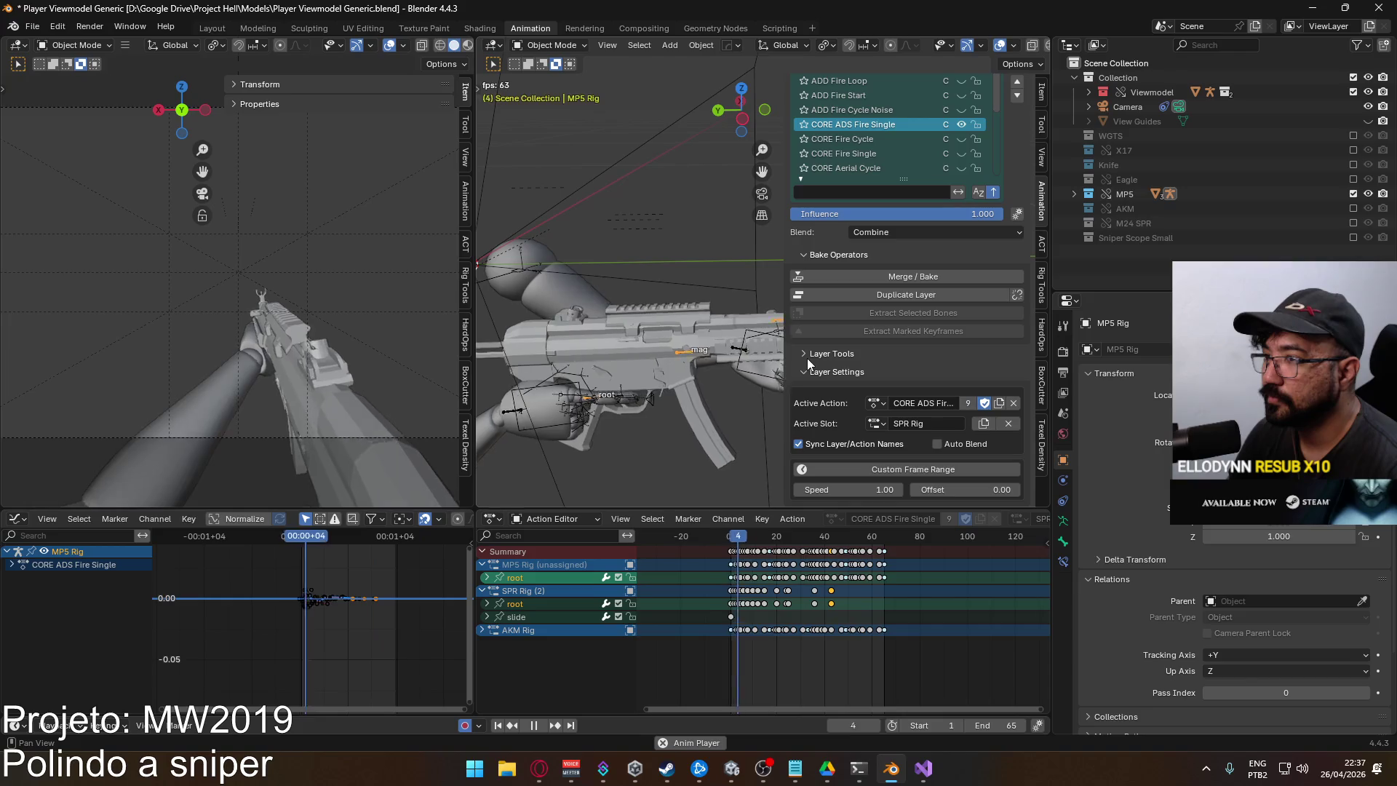
Stop playback, set the current frame to 1 and switch the MP5 rig into Pose Mode
key(Escape)
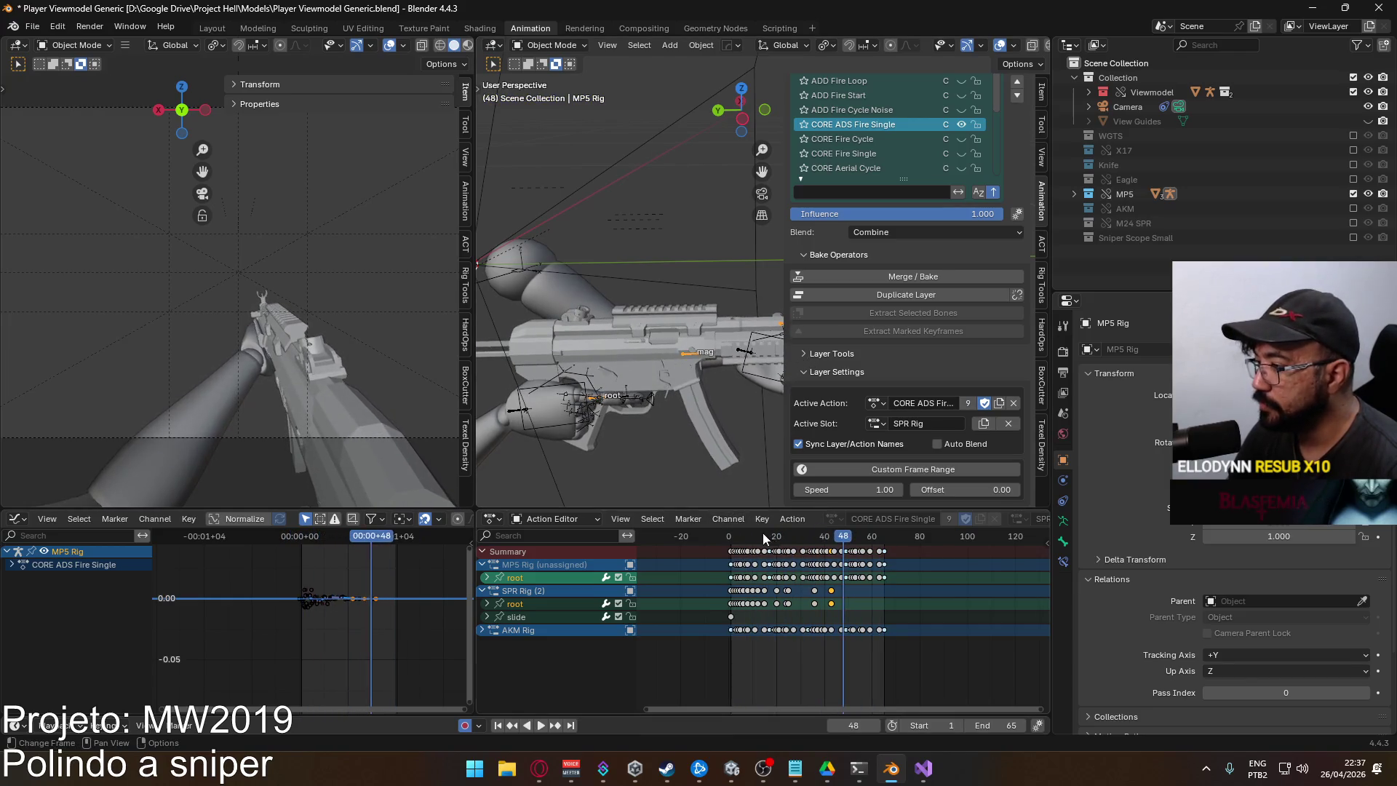
click(732, 535)
drag(732, 536, 730, 536)
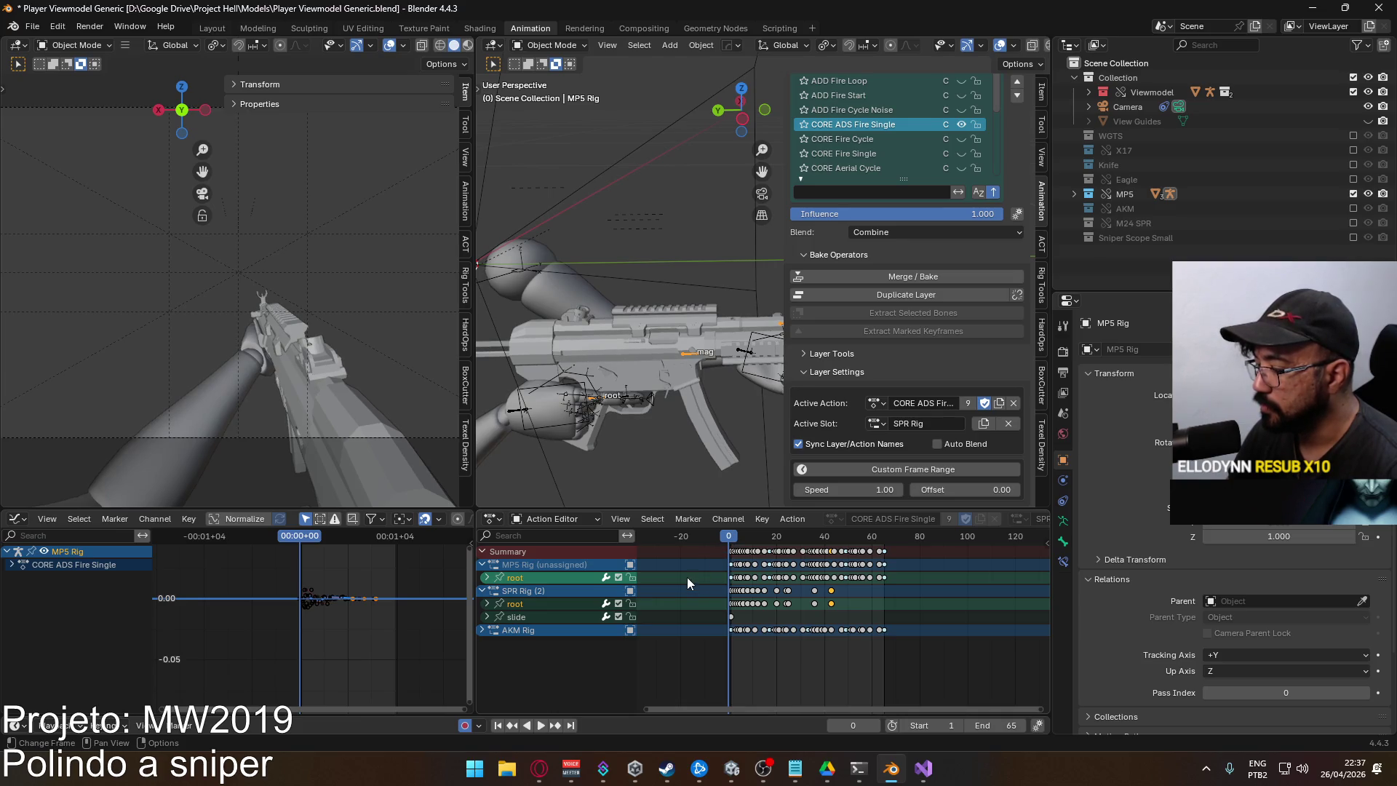
drag(731, 539, 732, 537)
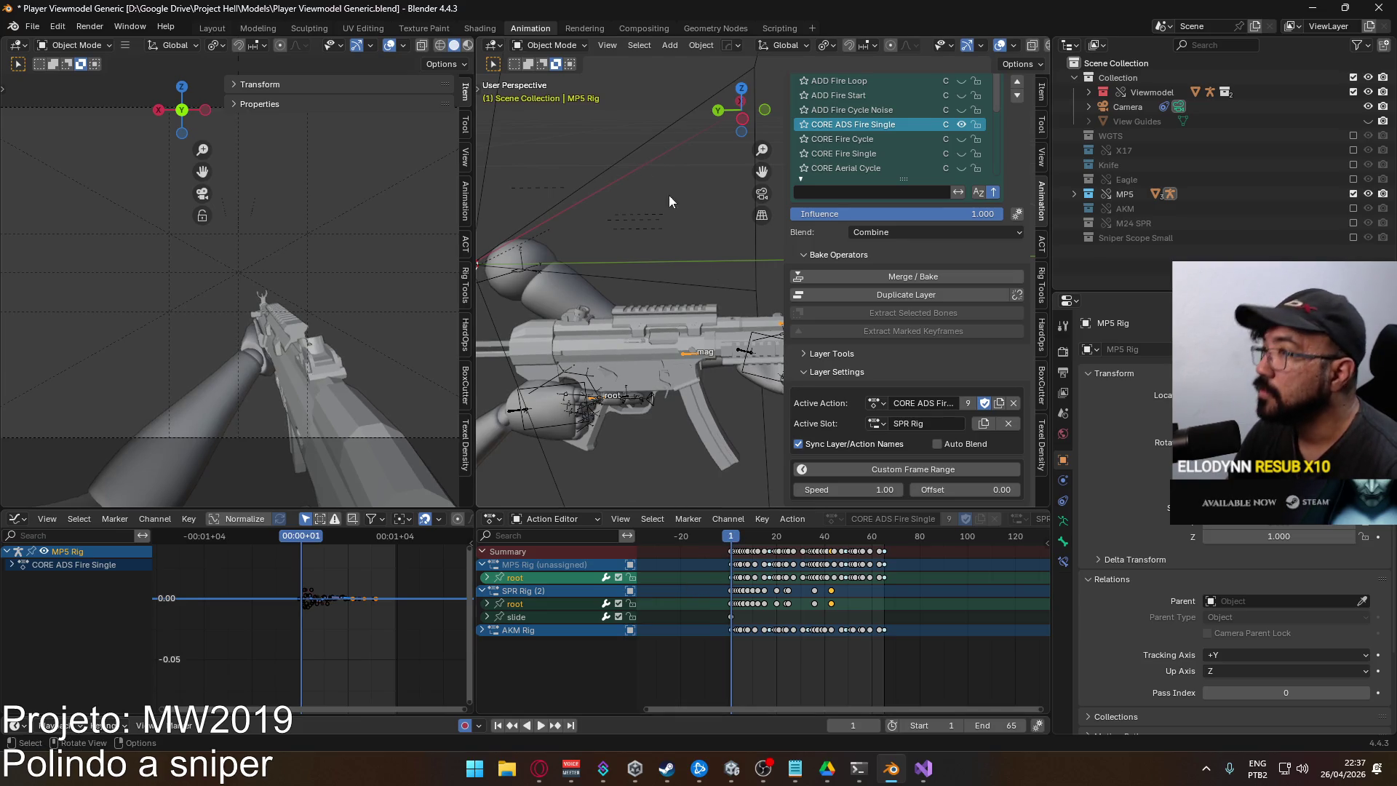
click(551, 45)
click(553, 93)
Expand the SPR Rig root channels and select its Y Location curve
scroll(596, 364, up, 5)
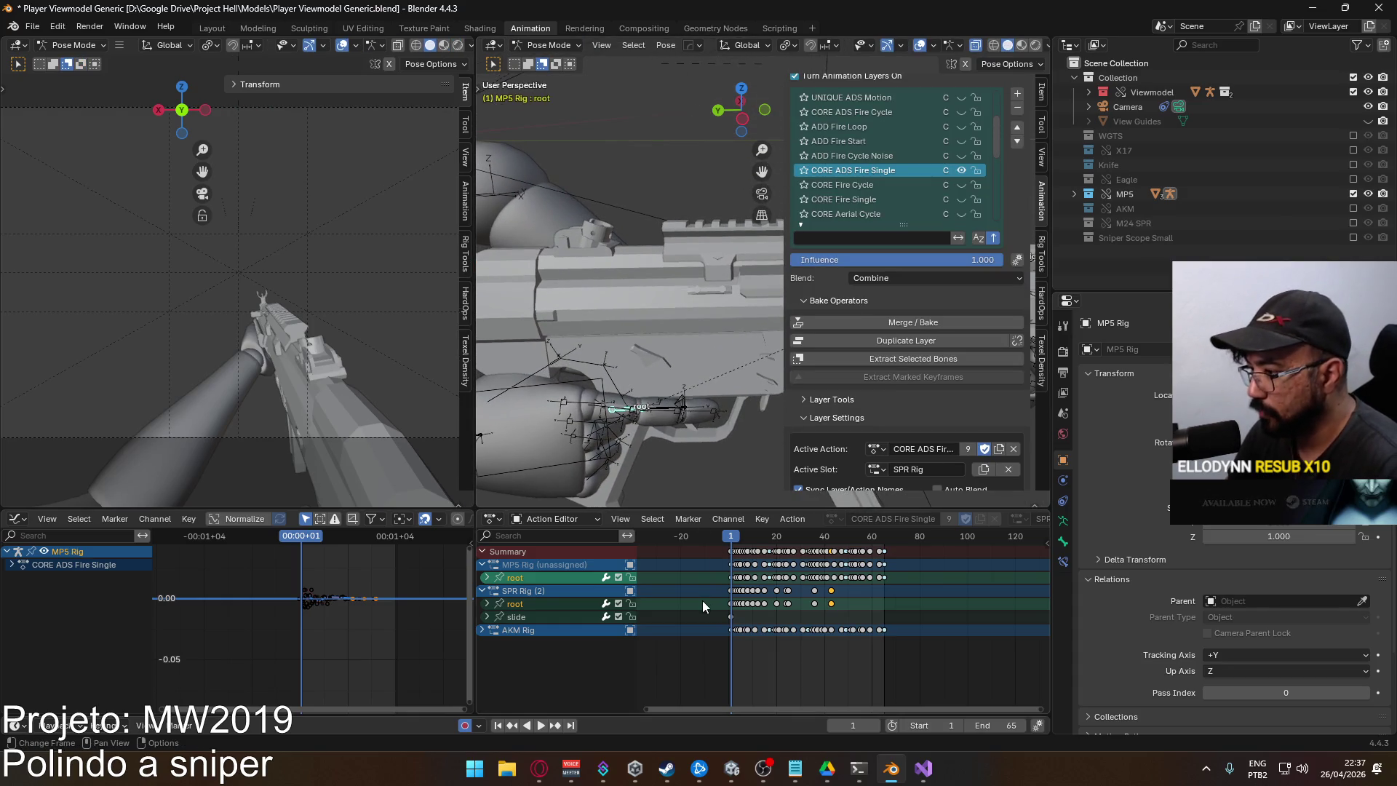
scroll(700, 595, up, 2)
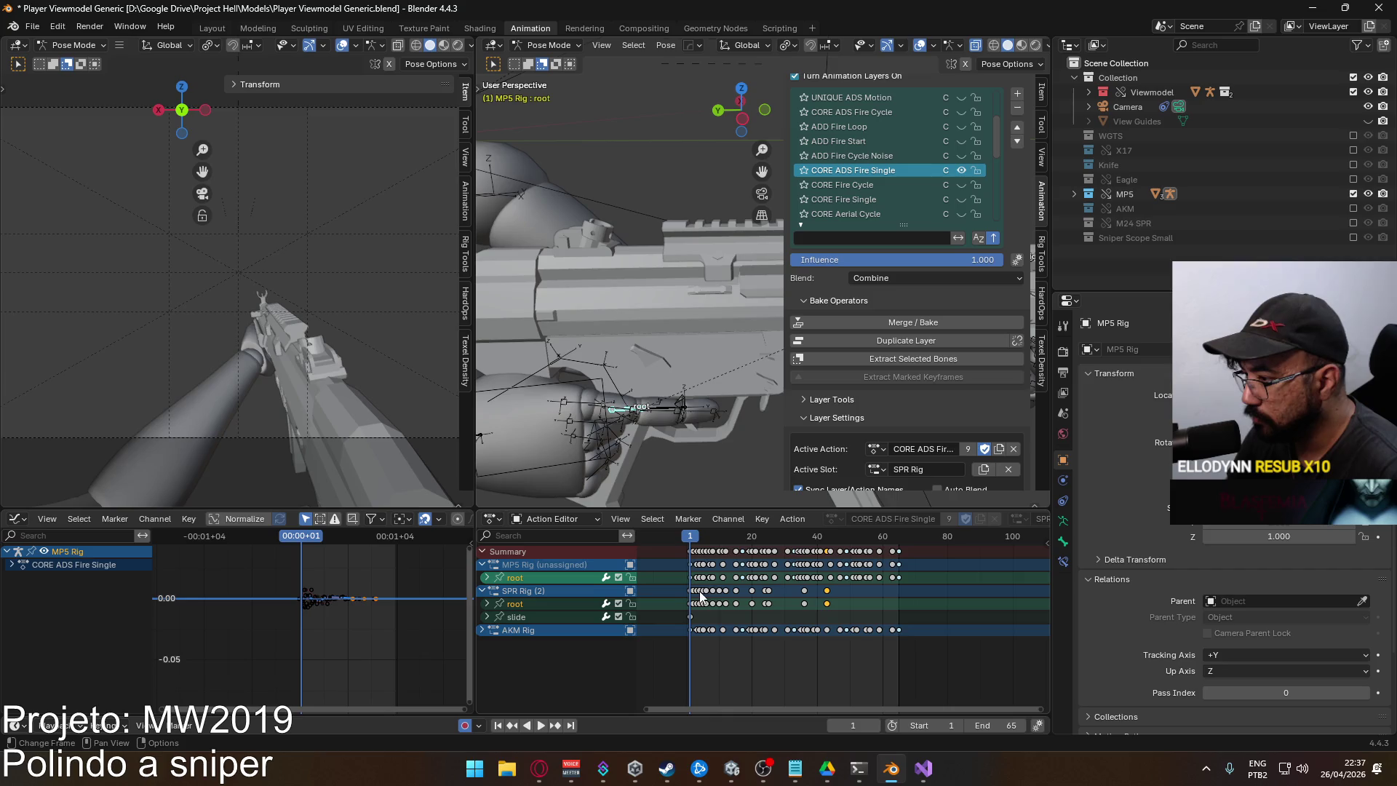
click(487, 604)
click(533, 630)
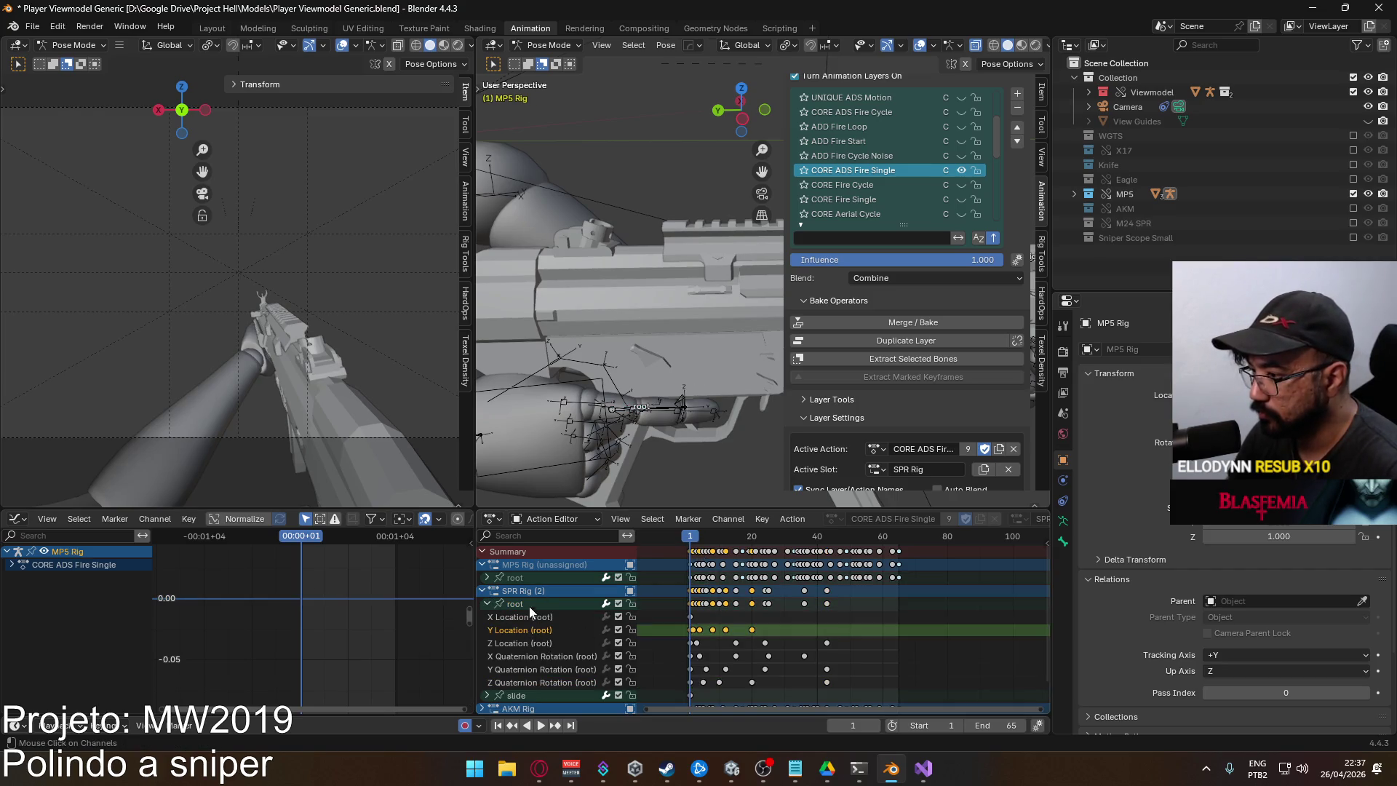
Select a key on the root Y Location curve and step to frame 4
key(Home)
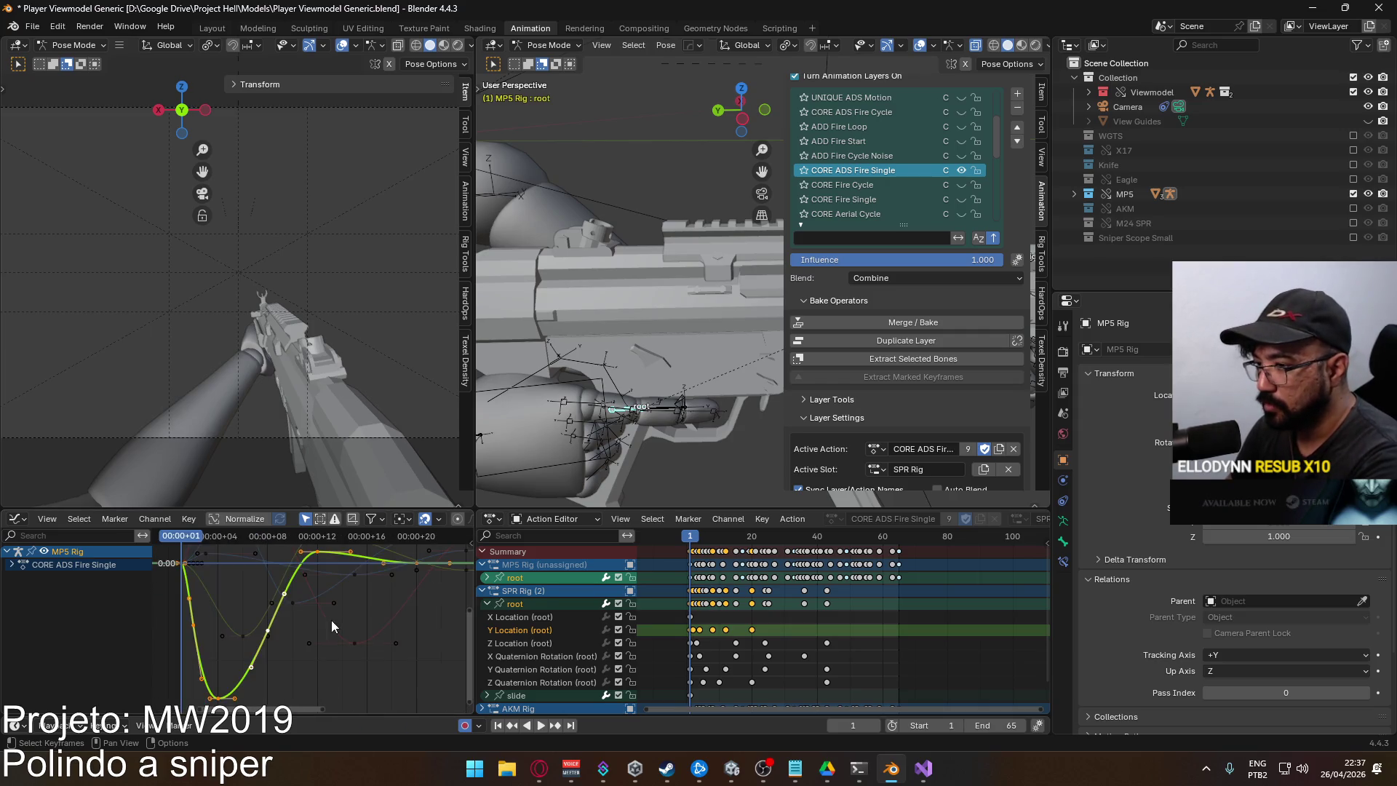
scroll(289, 621, down, 2)
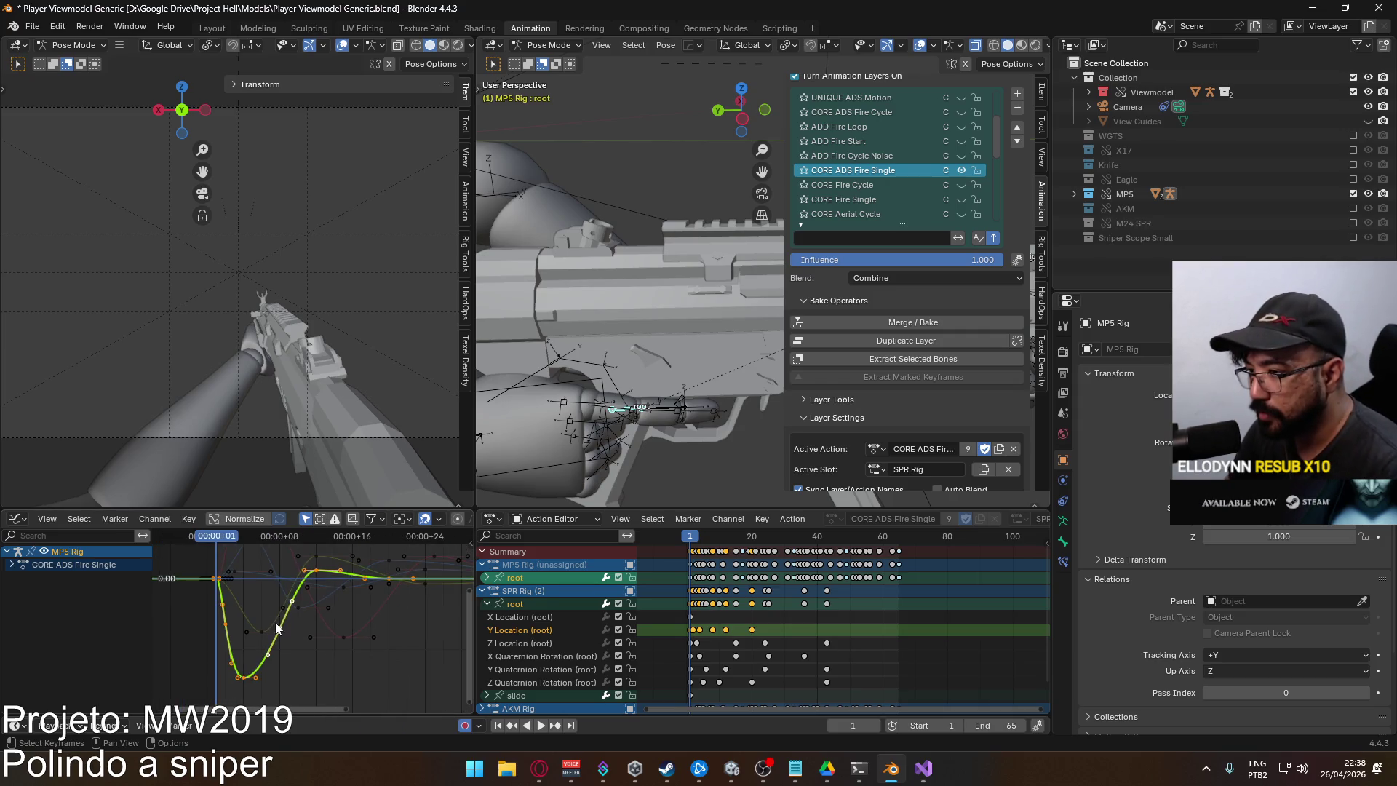
click(225, 624)
scroll(721, 564, up, 3)
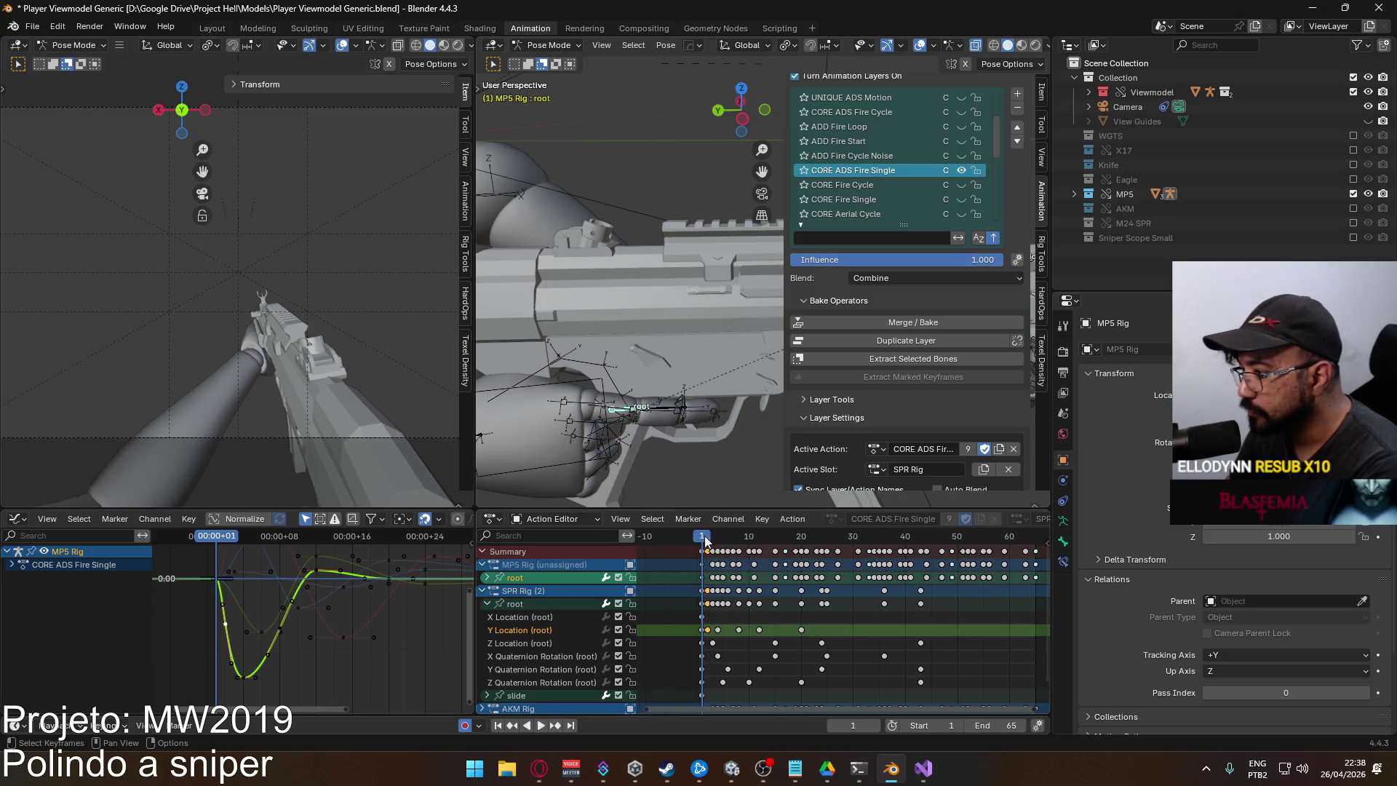
key(space)
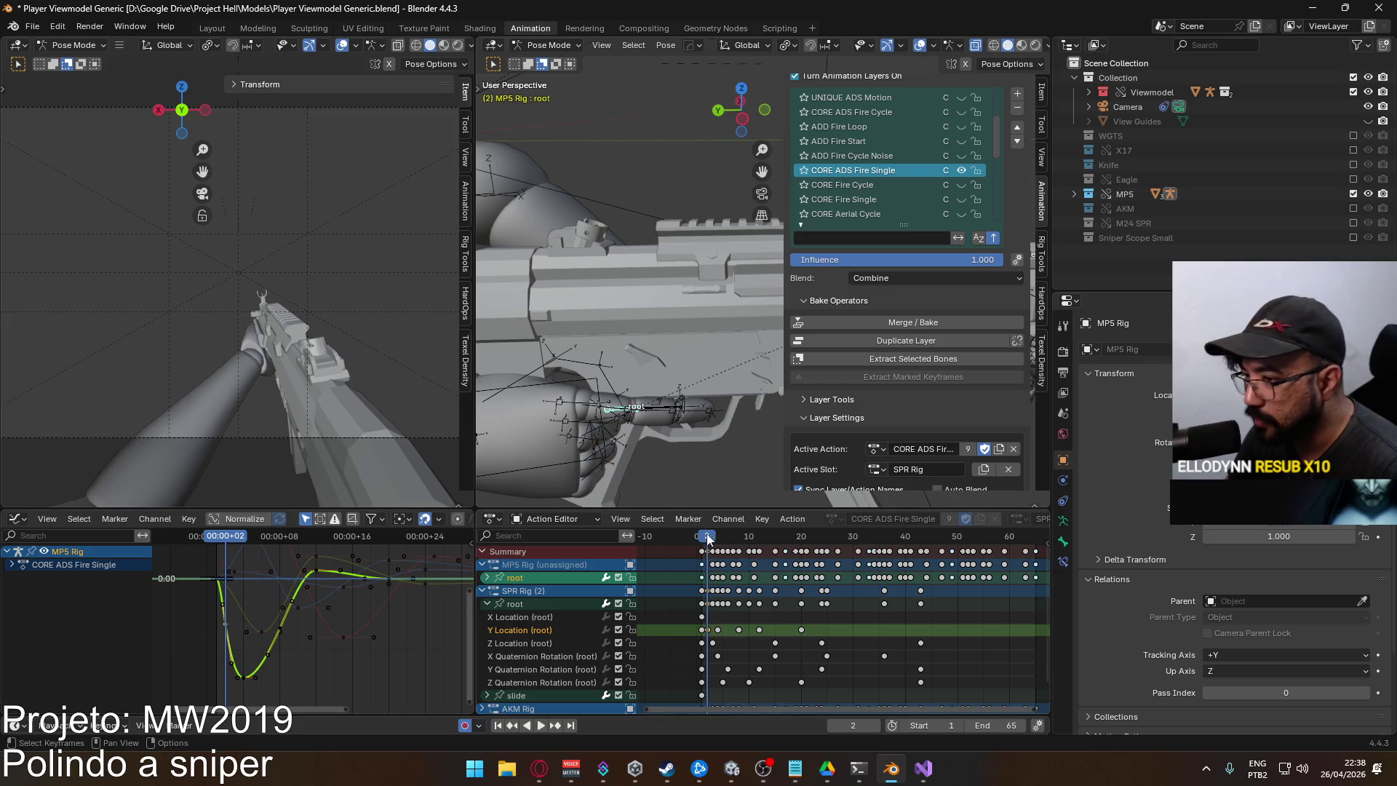
key(Right)
key(Right)
scroll(286, 650, down, 1)
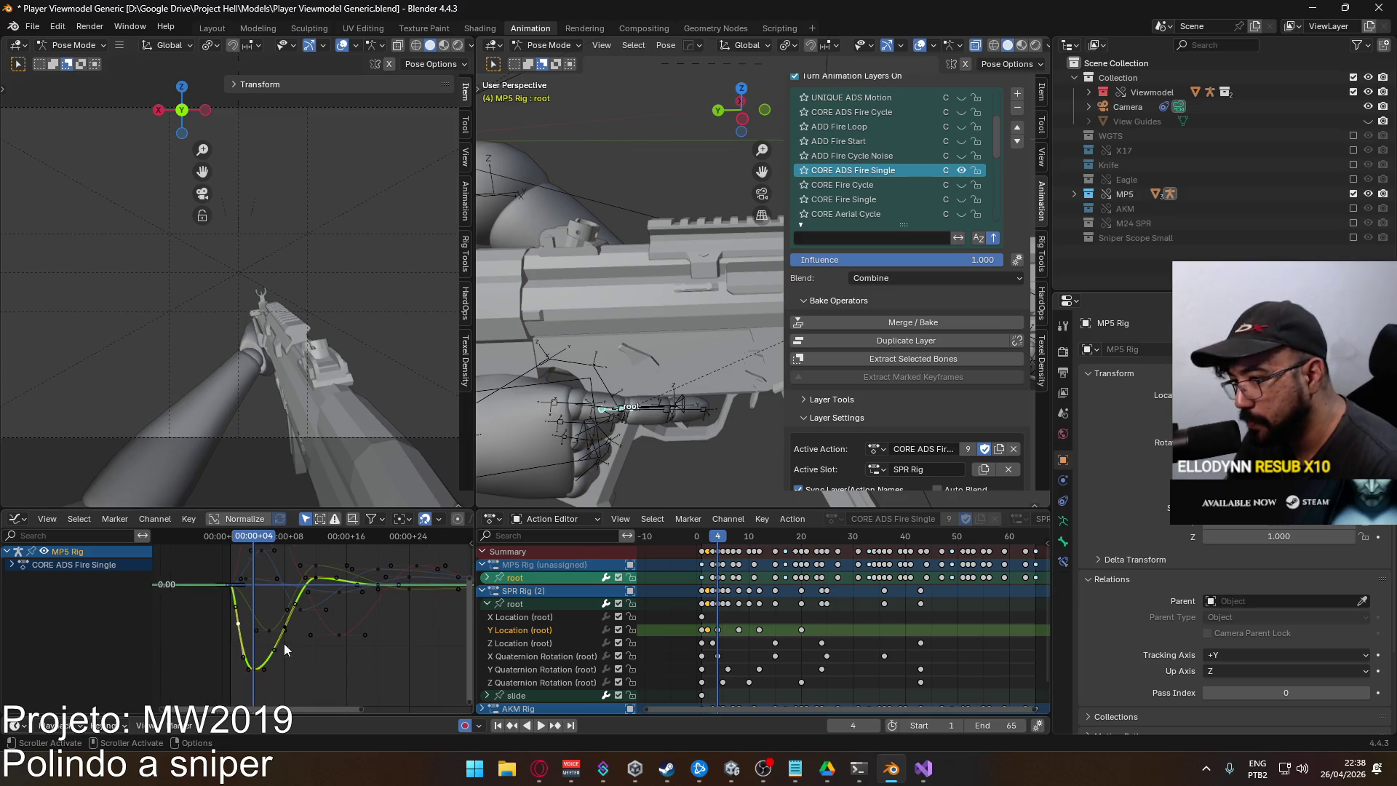
scroll(298, 633, down, 3)
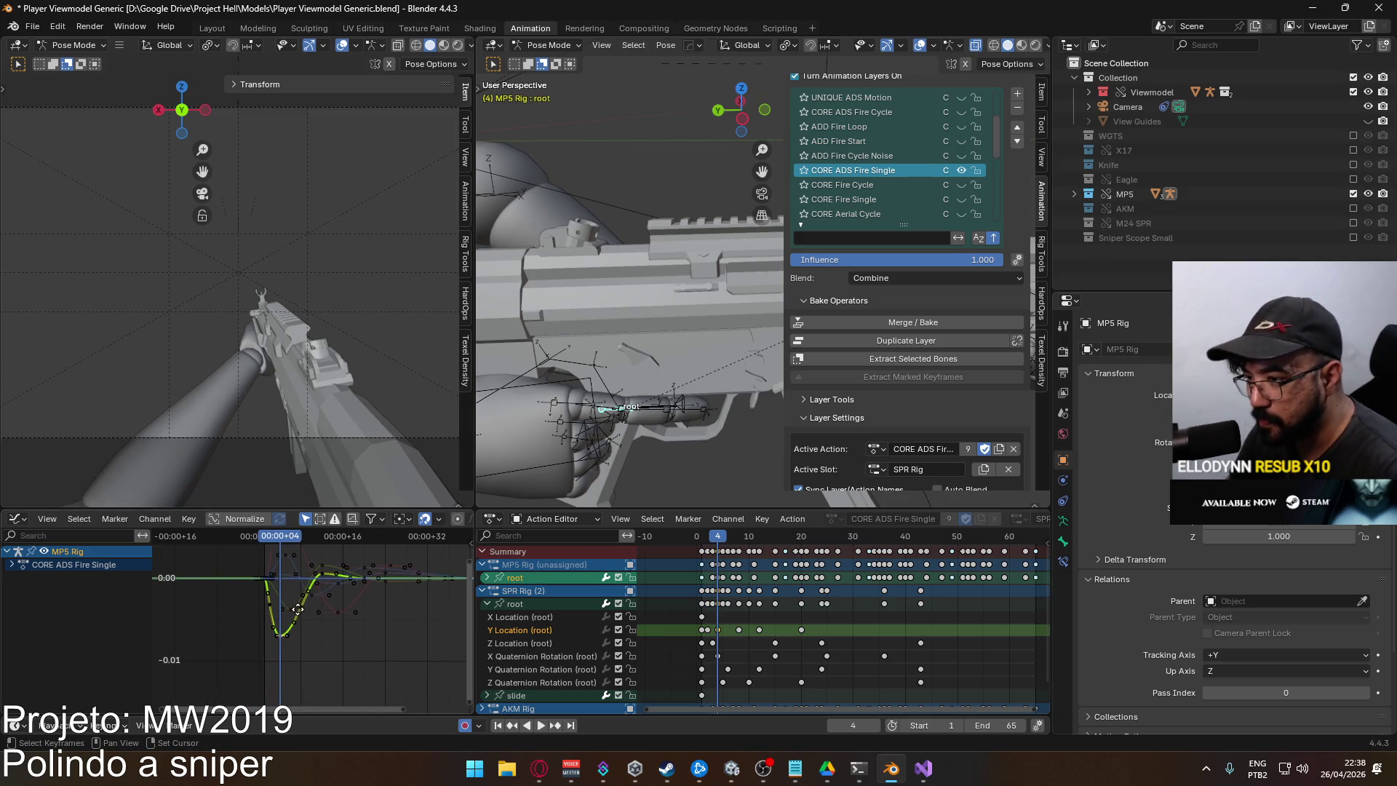
Move the selected Y Location keys down vertically, twice, to deepen the recoil dip
key(g)
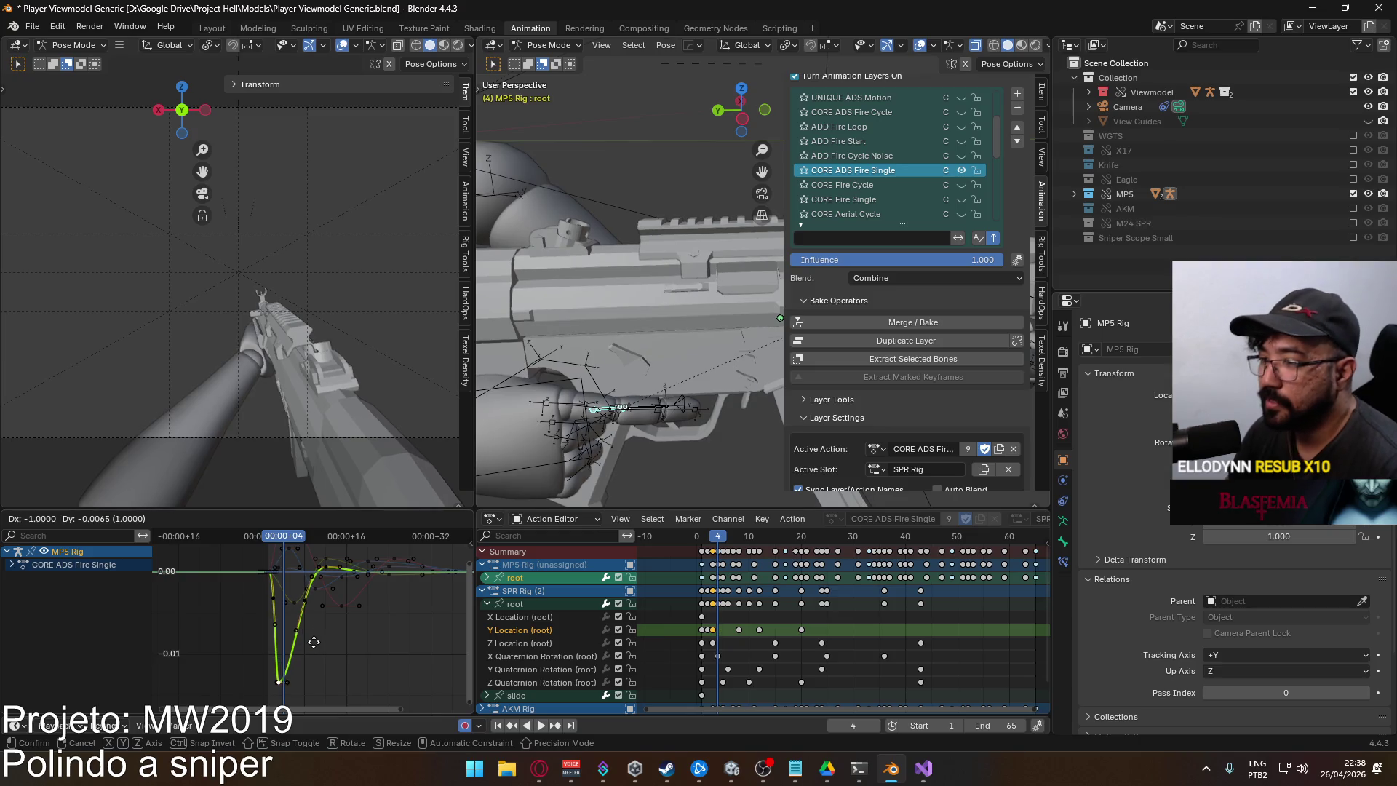
key(y)
click(318, 685)
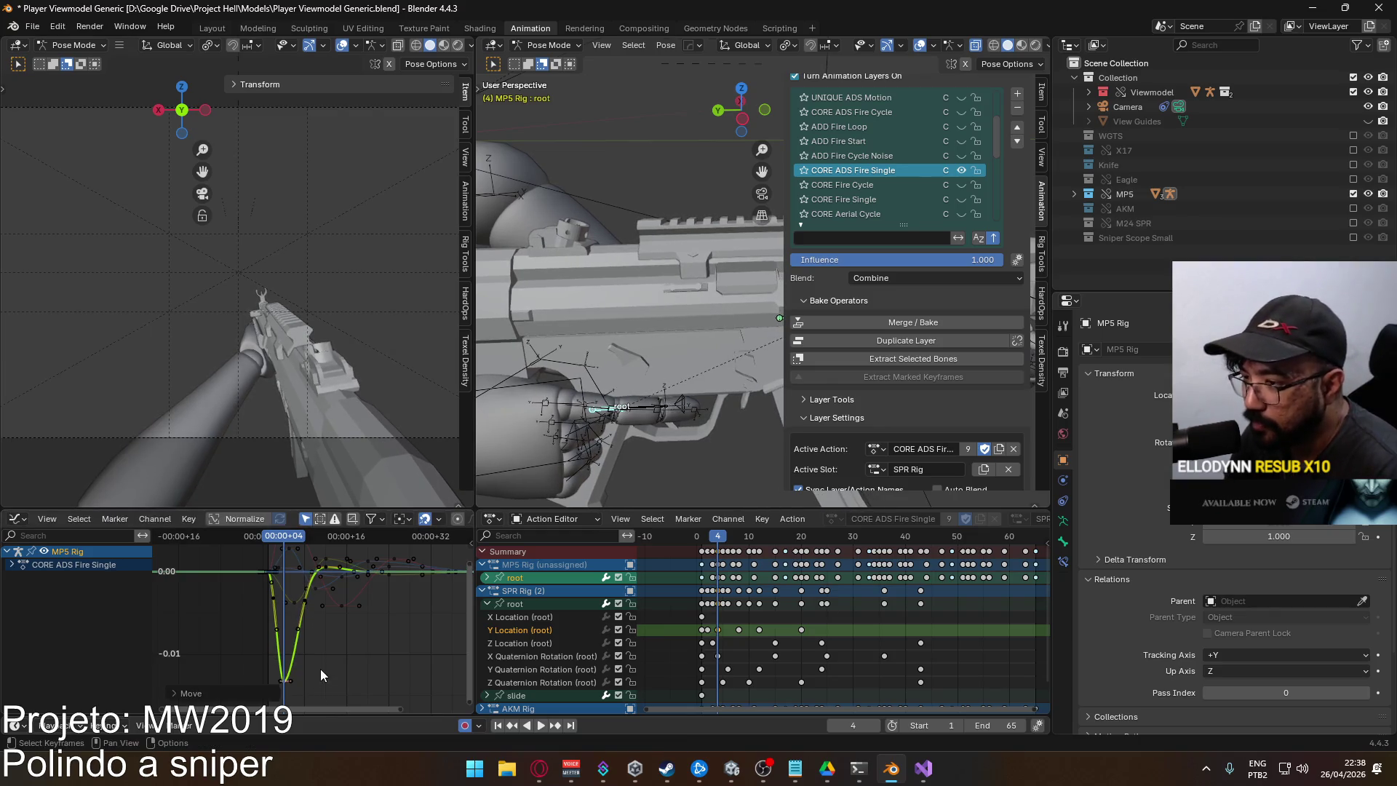
scroll(320, 654, down, 2)
key(g)
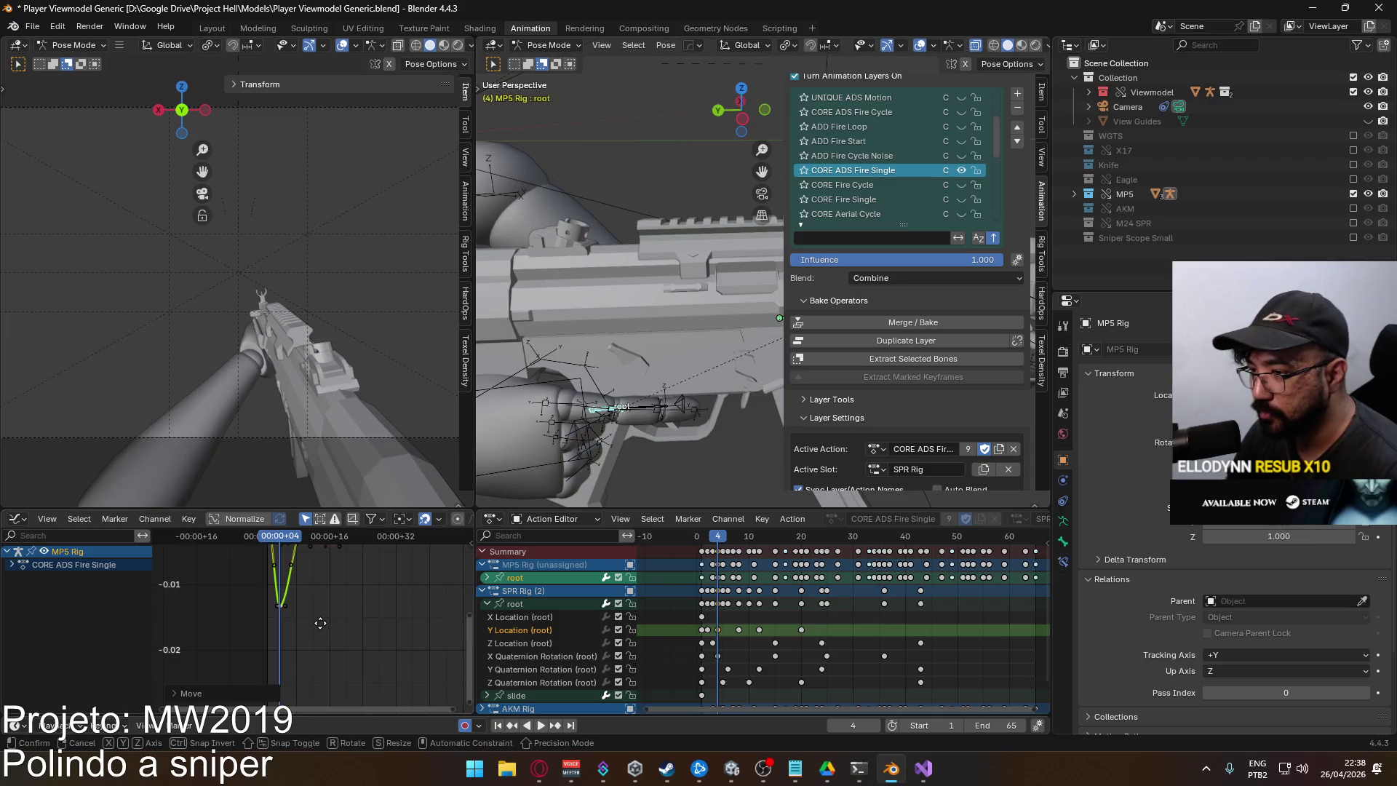
key(y)
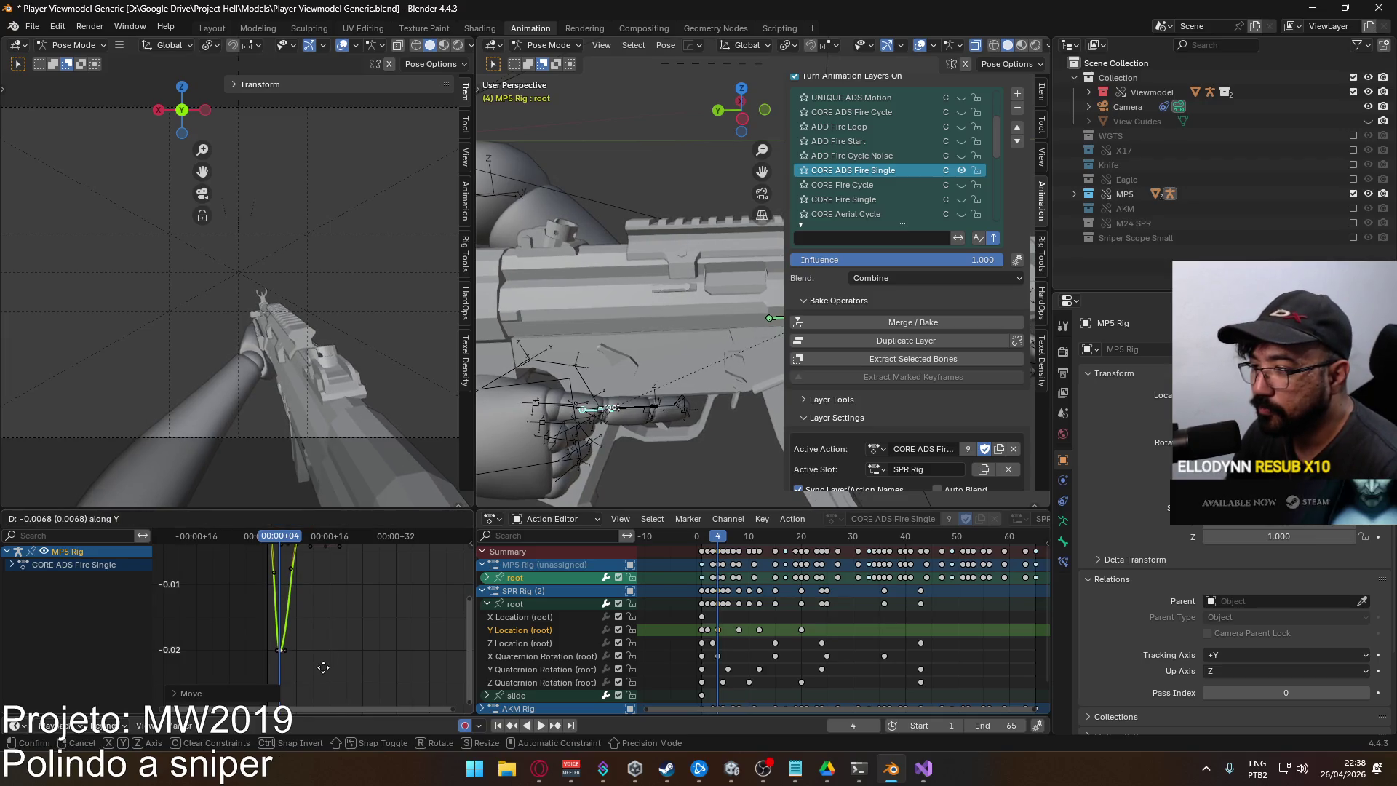
click(323, 668)
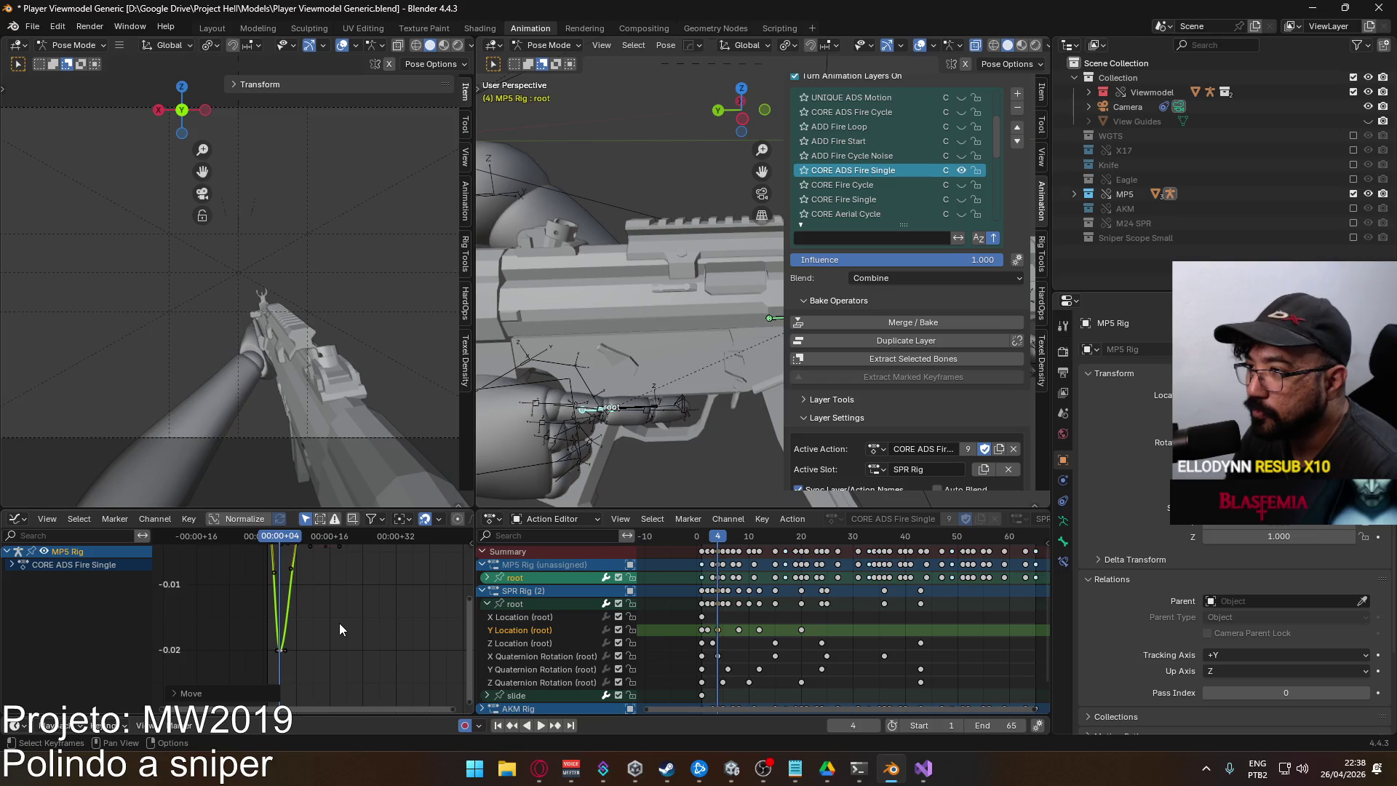
scroll(339, 614, down, 2)
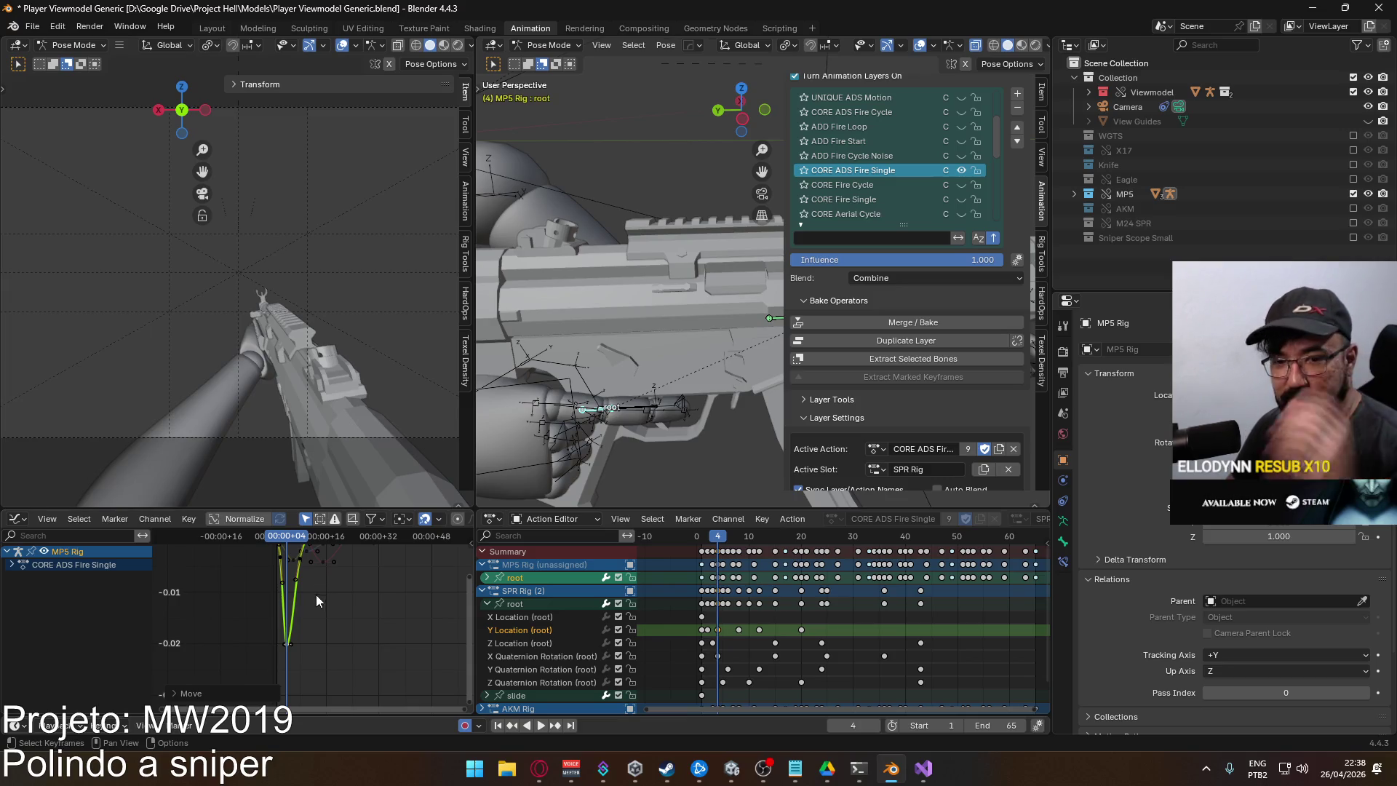
Scrub to frame 20 and lower that Y Location keyframe as well
key(Home)
scroll(356, 591, up, 3)
mouse_move(325, 540)
mouse_down()
mouse_move(423, 551)
mouse_move(322, 548)
mouse_up()
key(Home)
key(g)
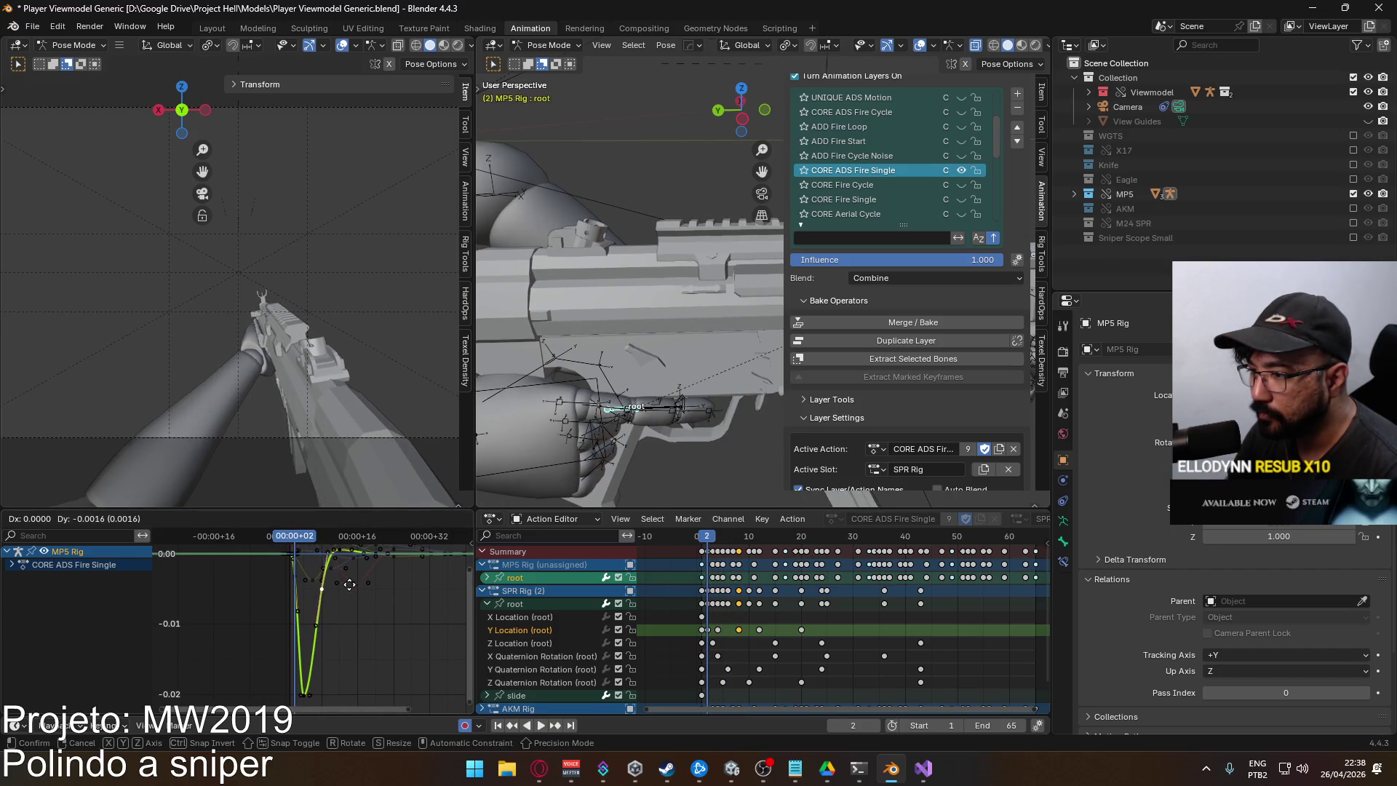
click(351, 612)
Preview the recoil from frame 1, then collapse the root channels and leave Pose Mode
key(space)
click(290, 542)
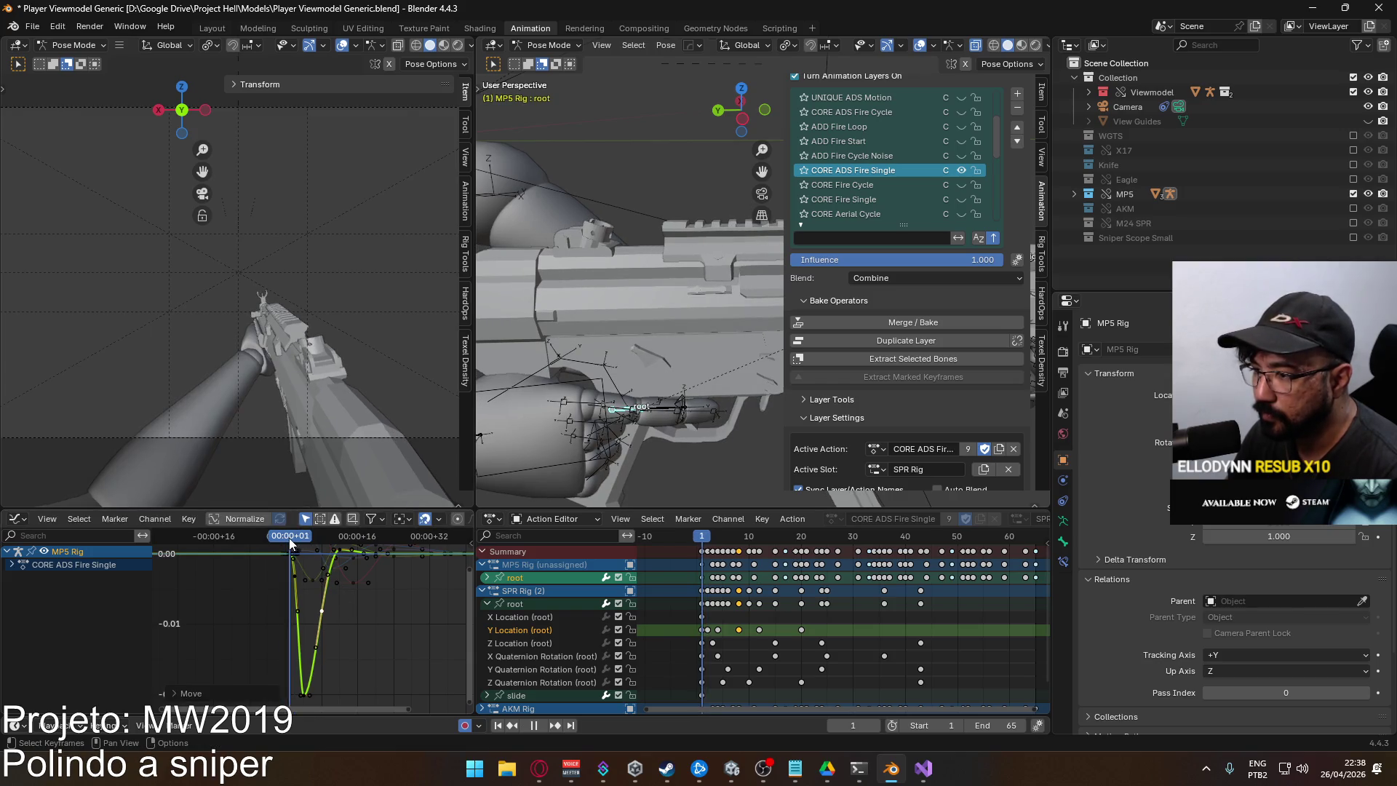
key(space)
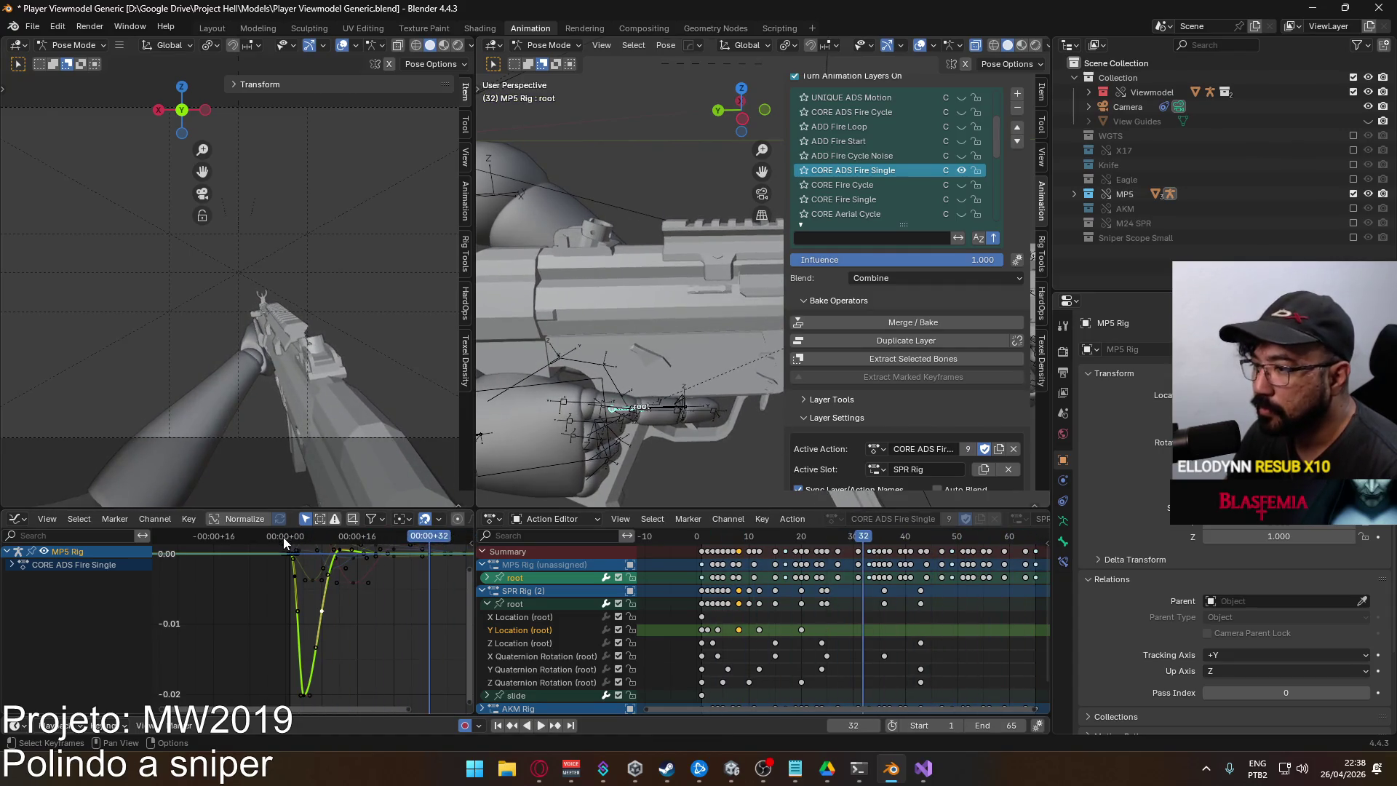
key(Escape)
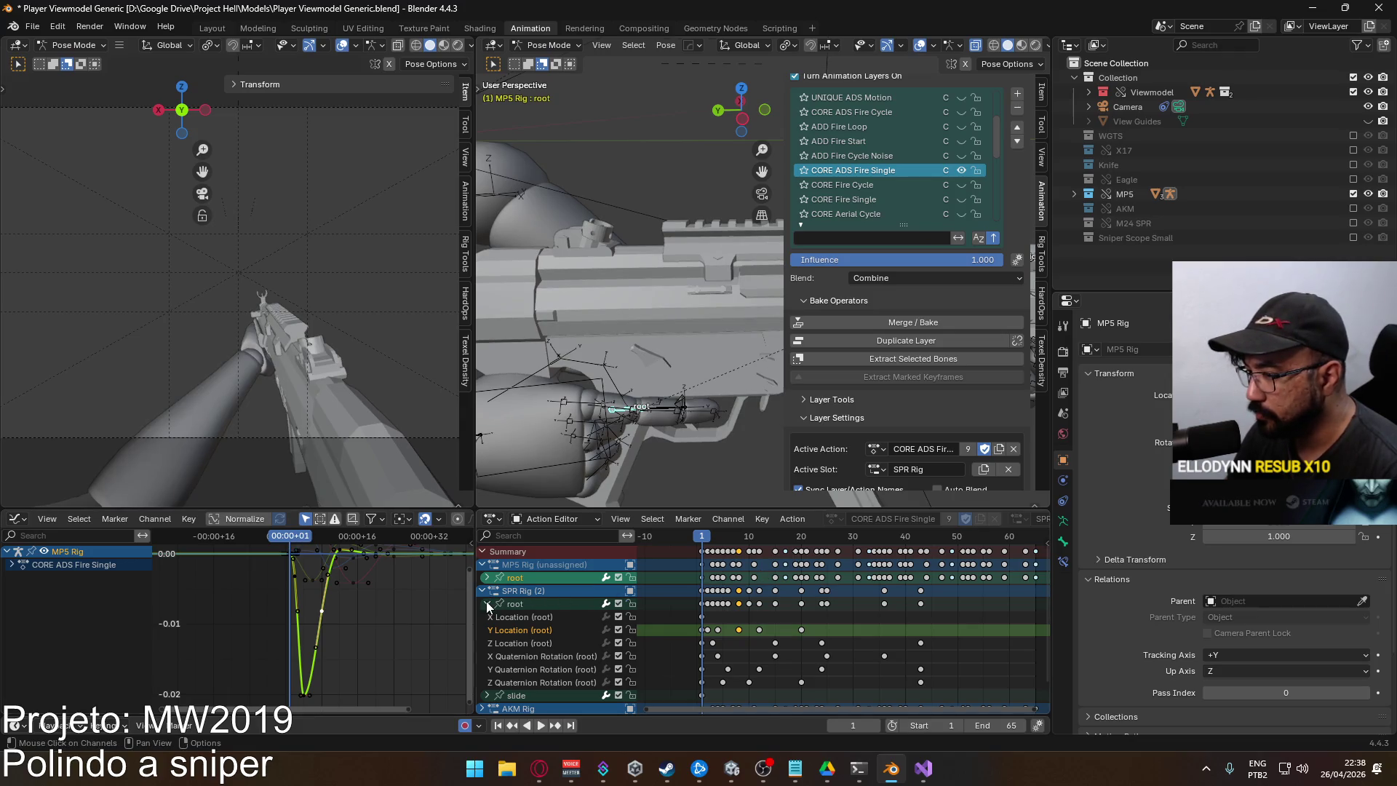
click(487, 604)
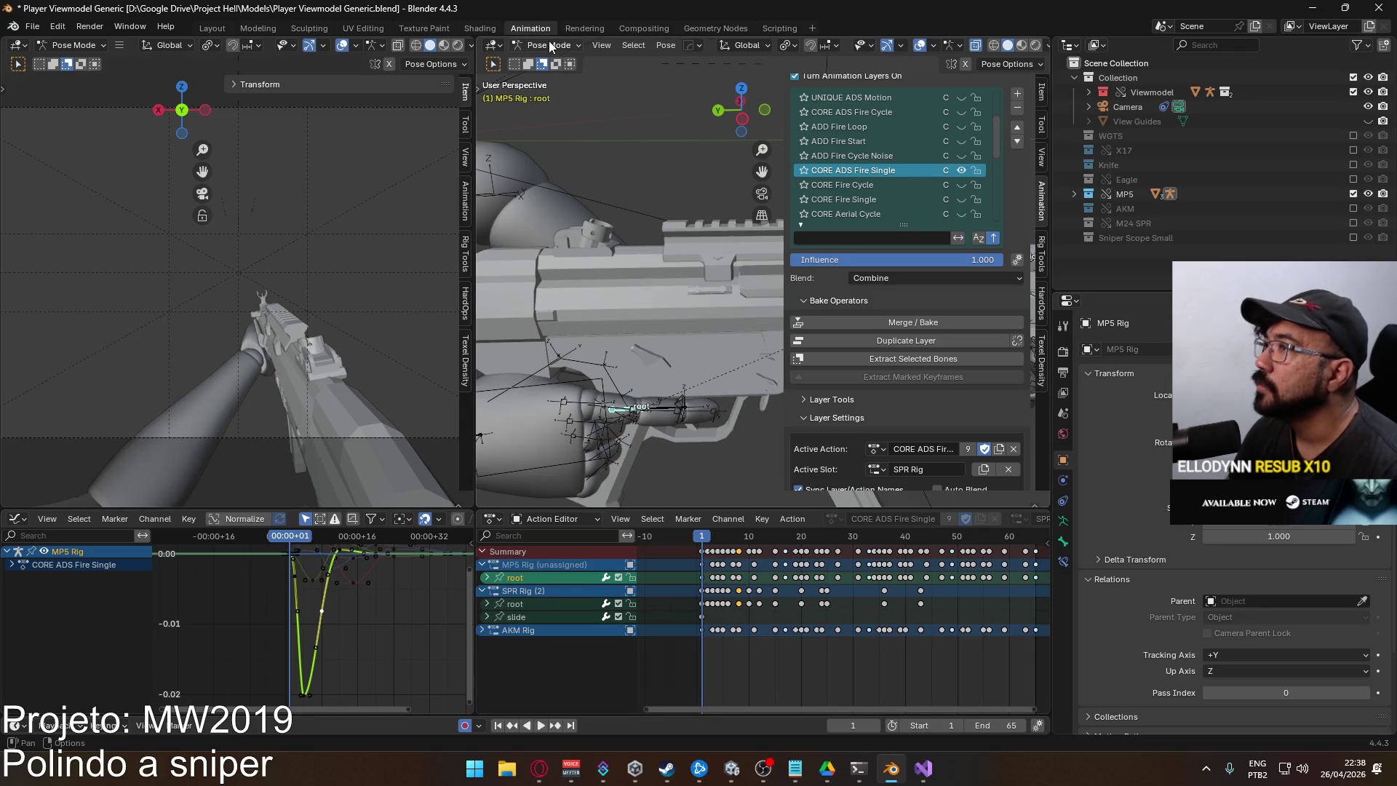
key(ctrl+Tab)
In Object Mode, select the Viewmodel Rig and save the blend file
key(KP_Decimal)
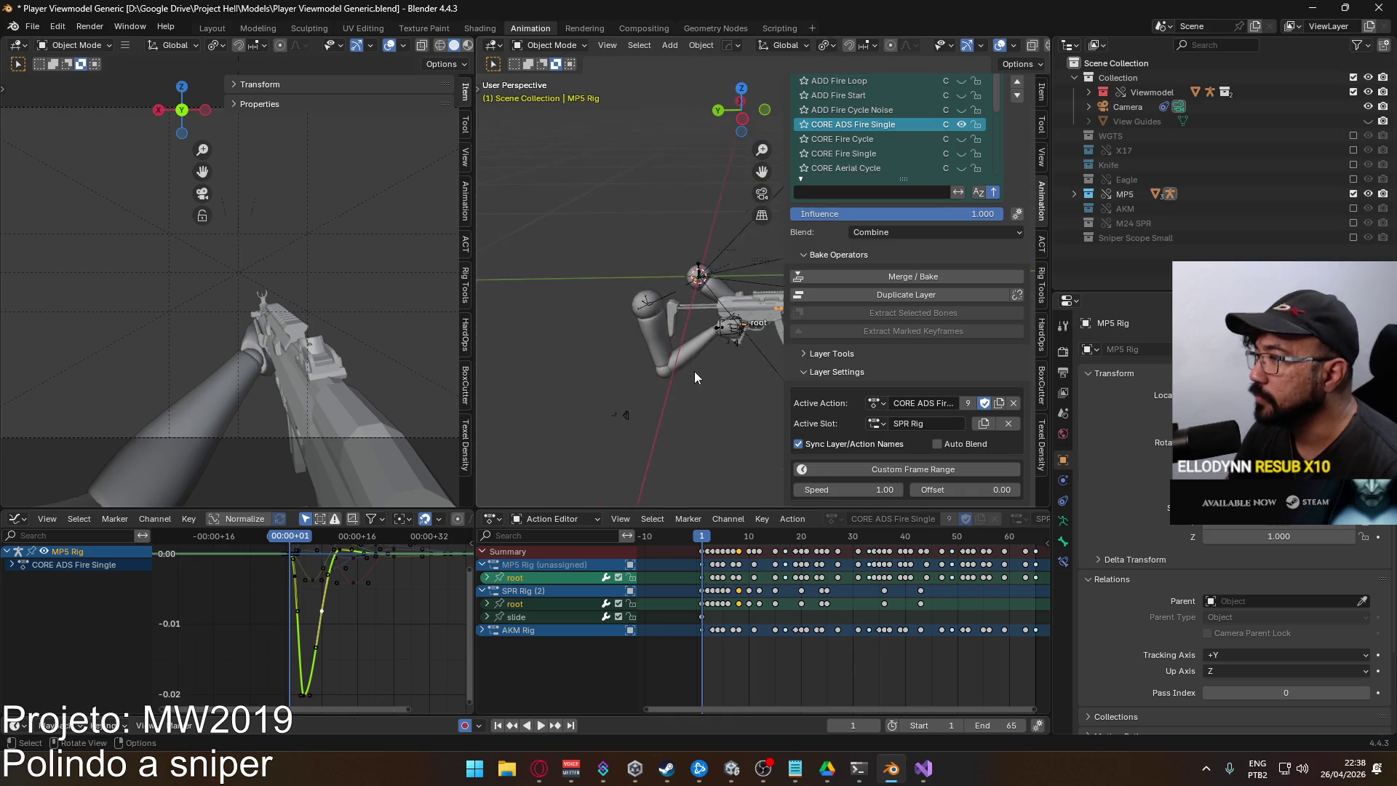
click(694, 371)
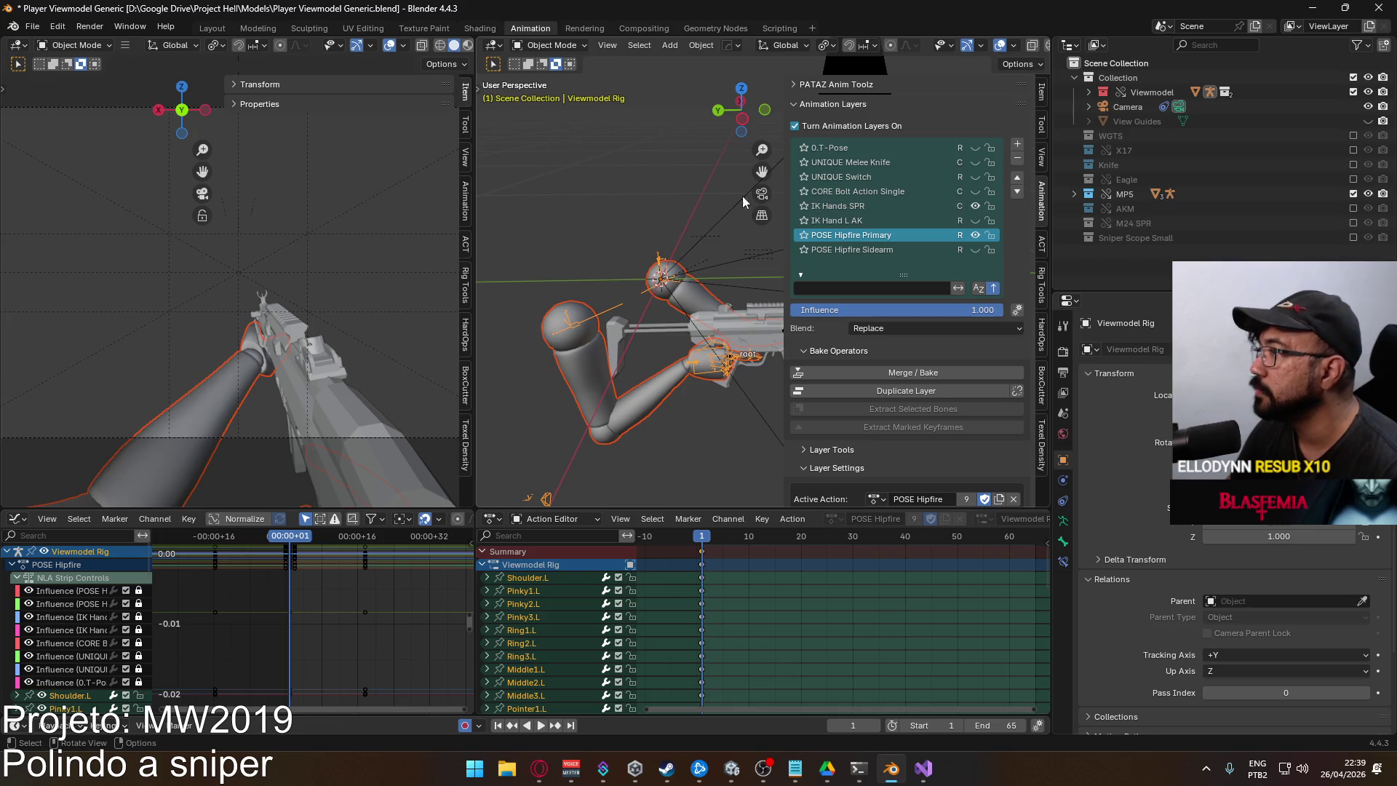
key(ctrl+s)
Export the rig as FBX, overwriting Viewmodel@SPR Fire ADS Single.fbx
click(33, 26)
mouse_move(134, 246)
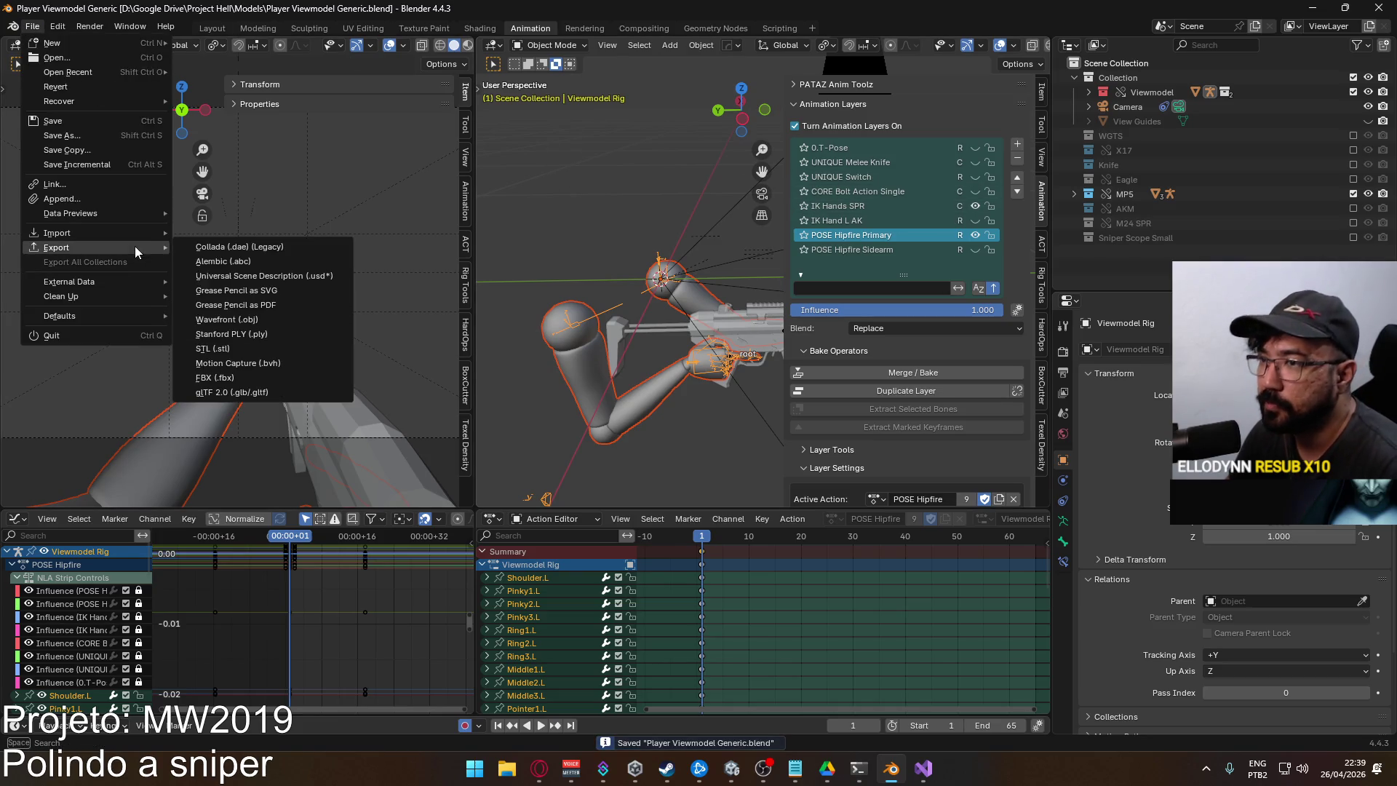
click(296, 374)
click(639, 260)
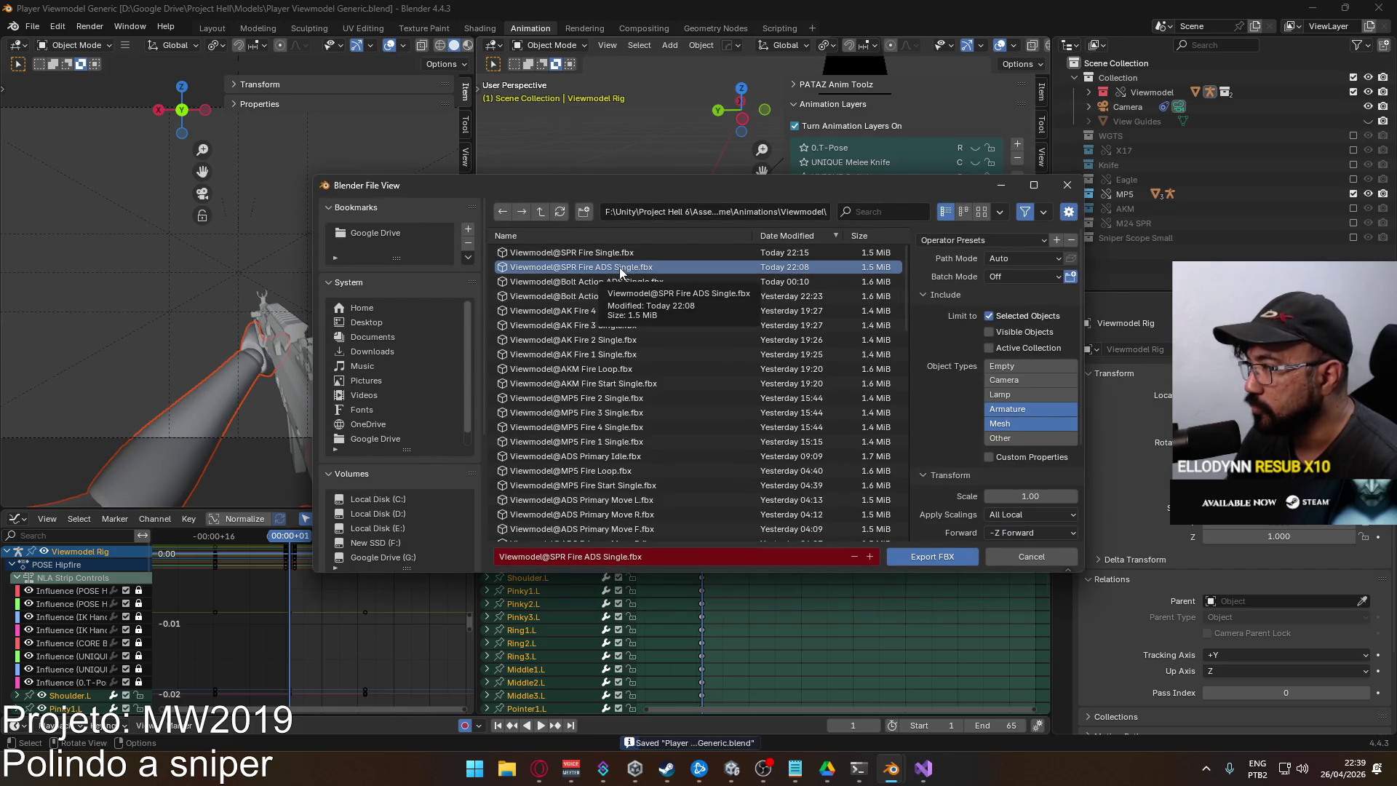
key(Return)
click(731, 768)
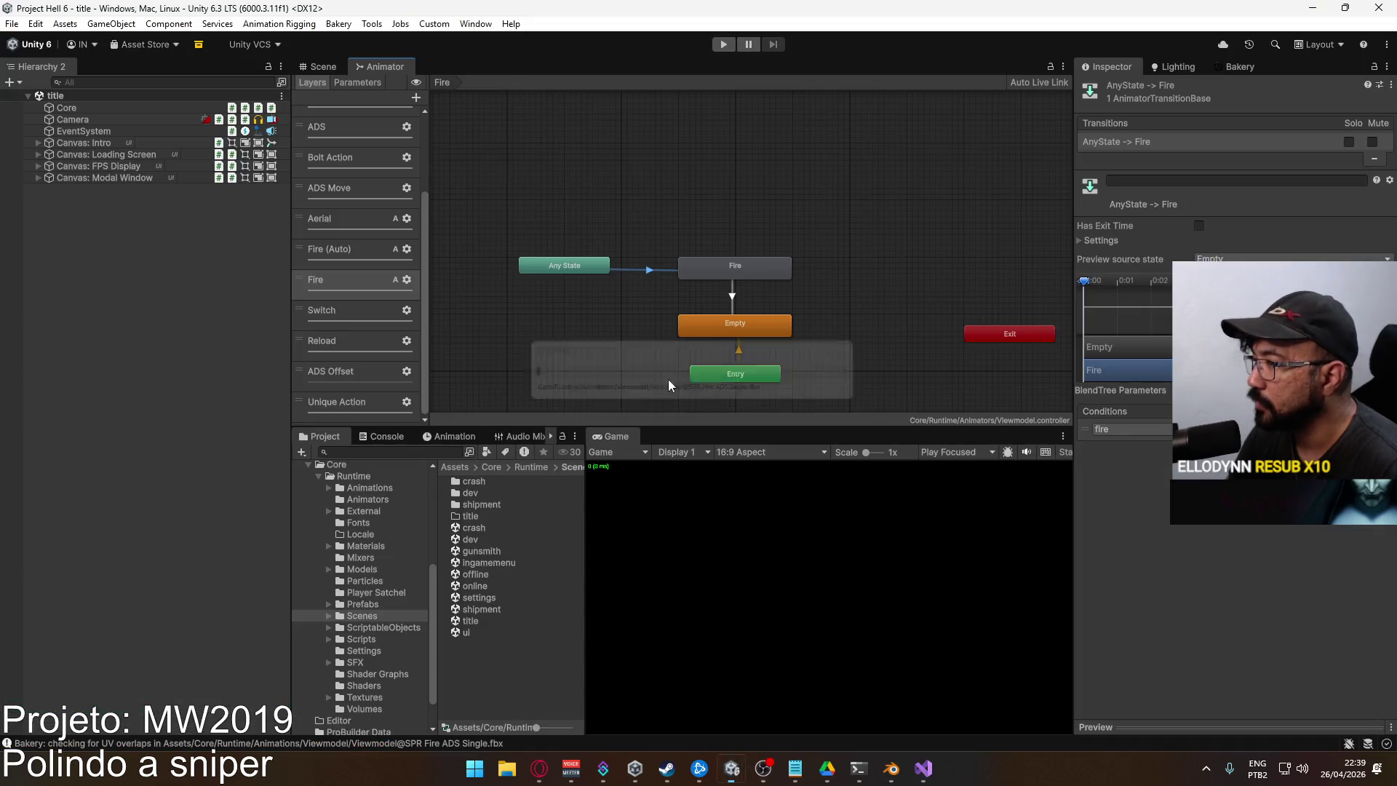
Enter Play mode with a maximized Game view and host a Domination match on Crash
click(721, 45)
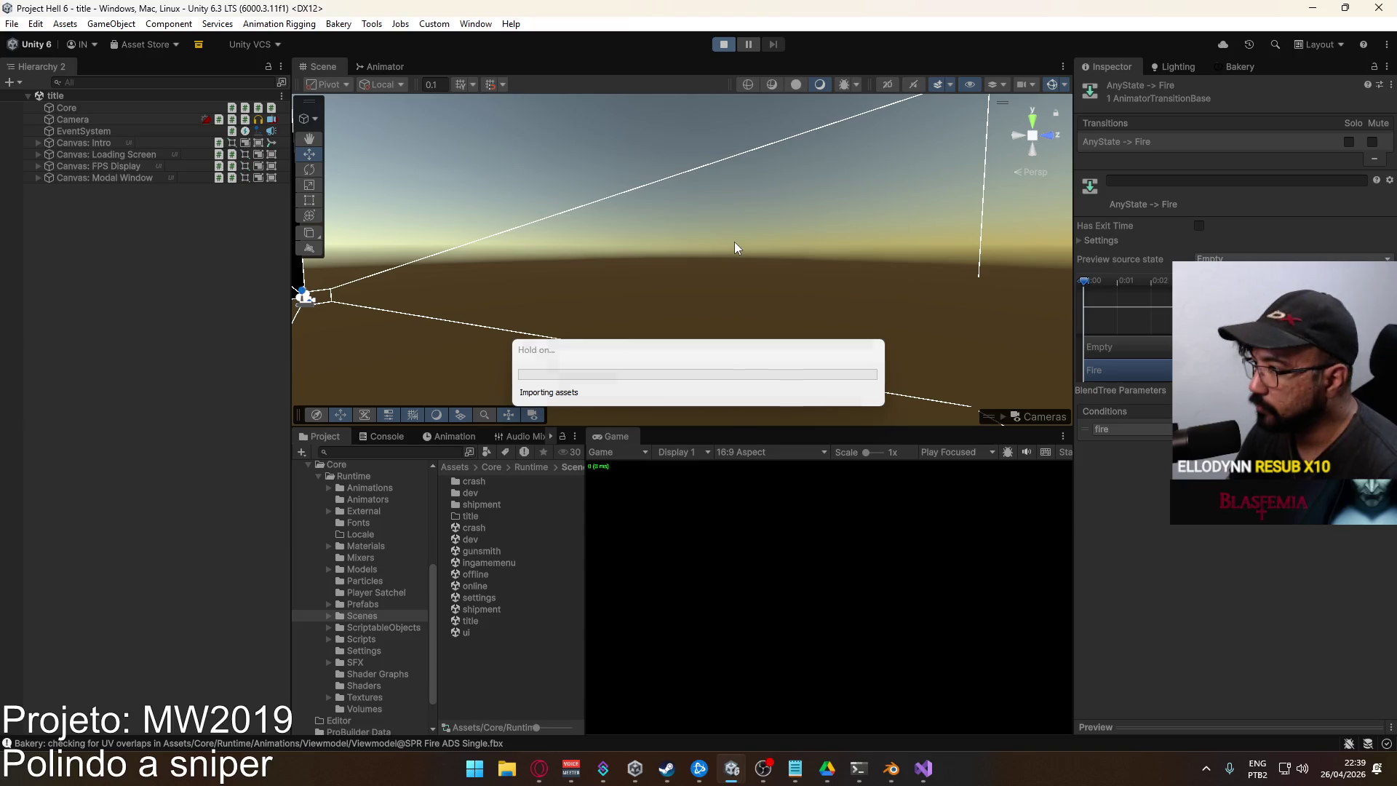
right_click(610, 434)
click(702, 483)
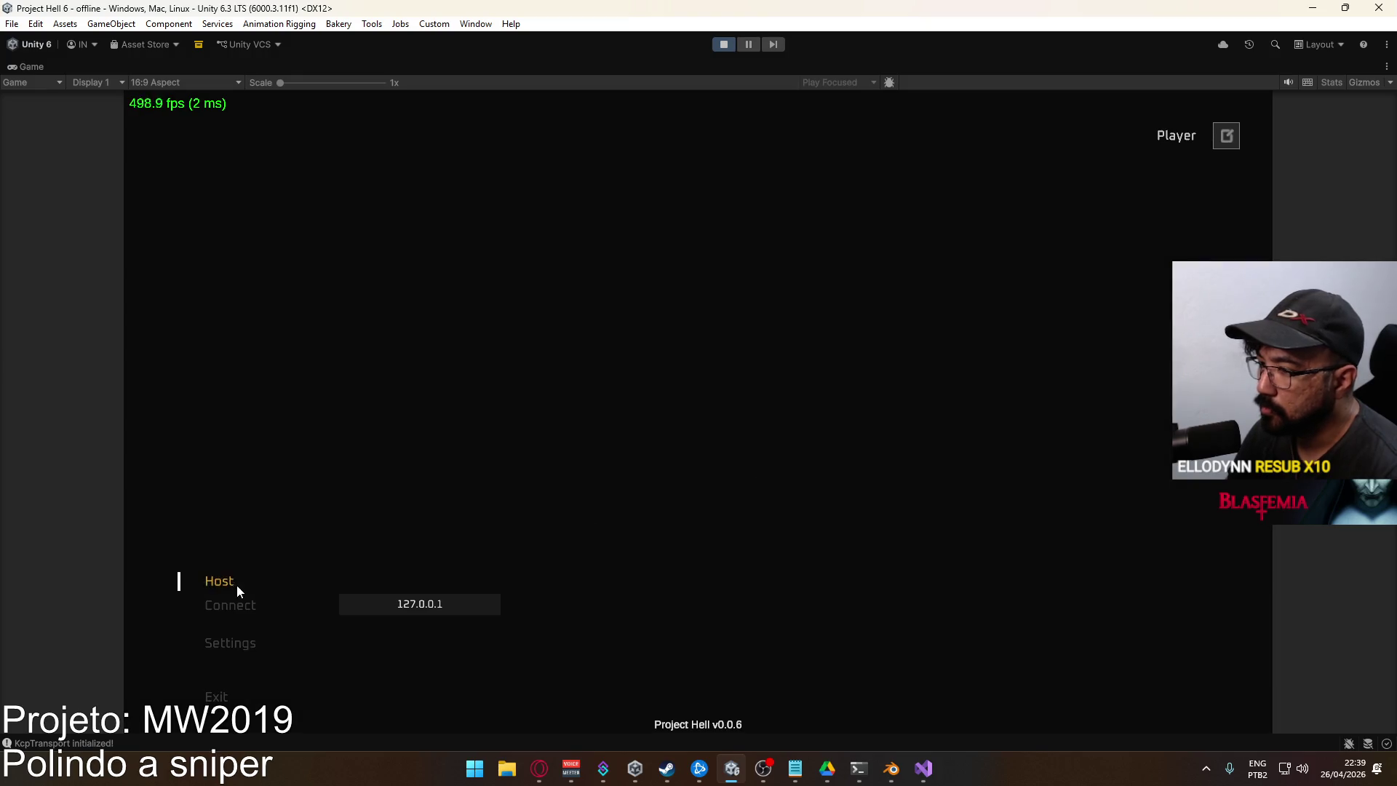
click(220, 582)
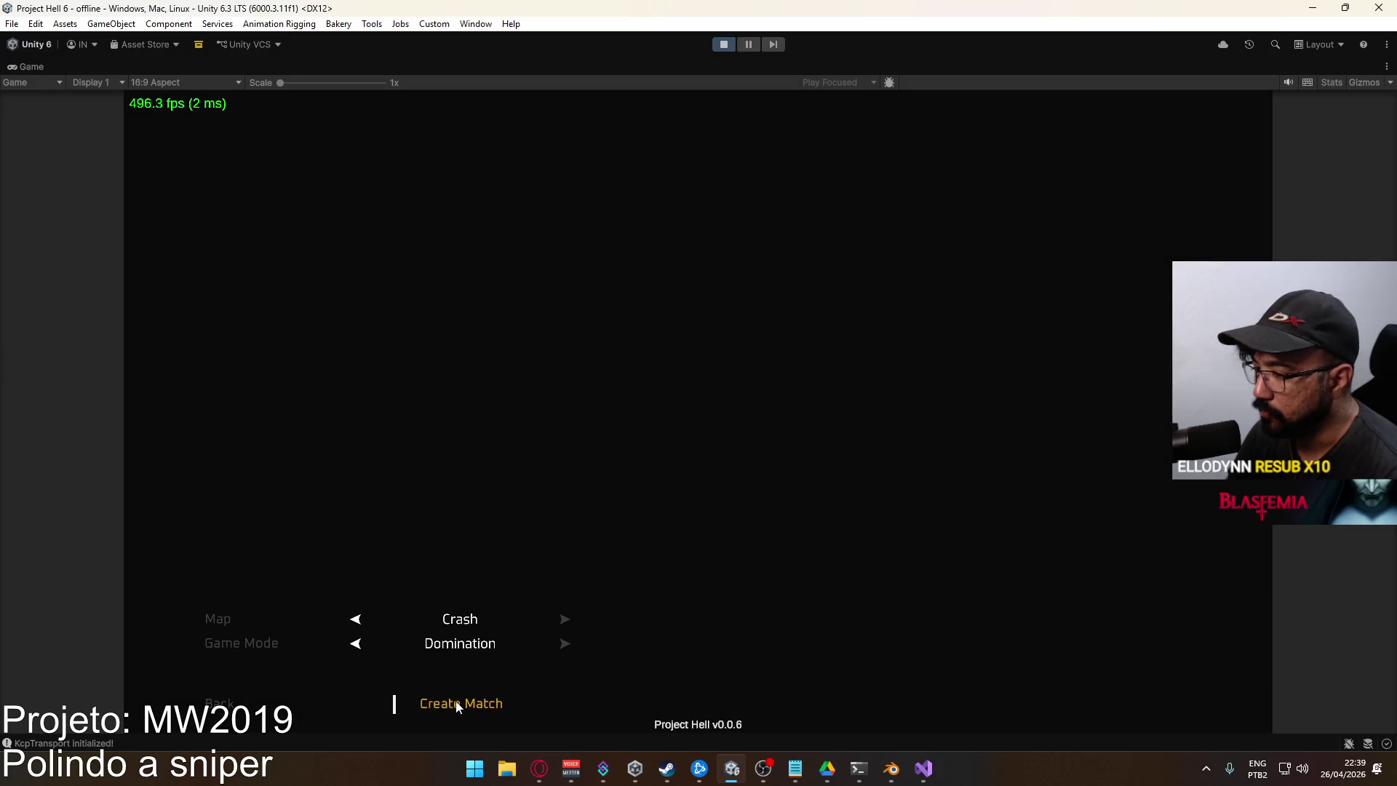
click(455, 700)
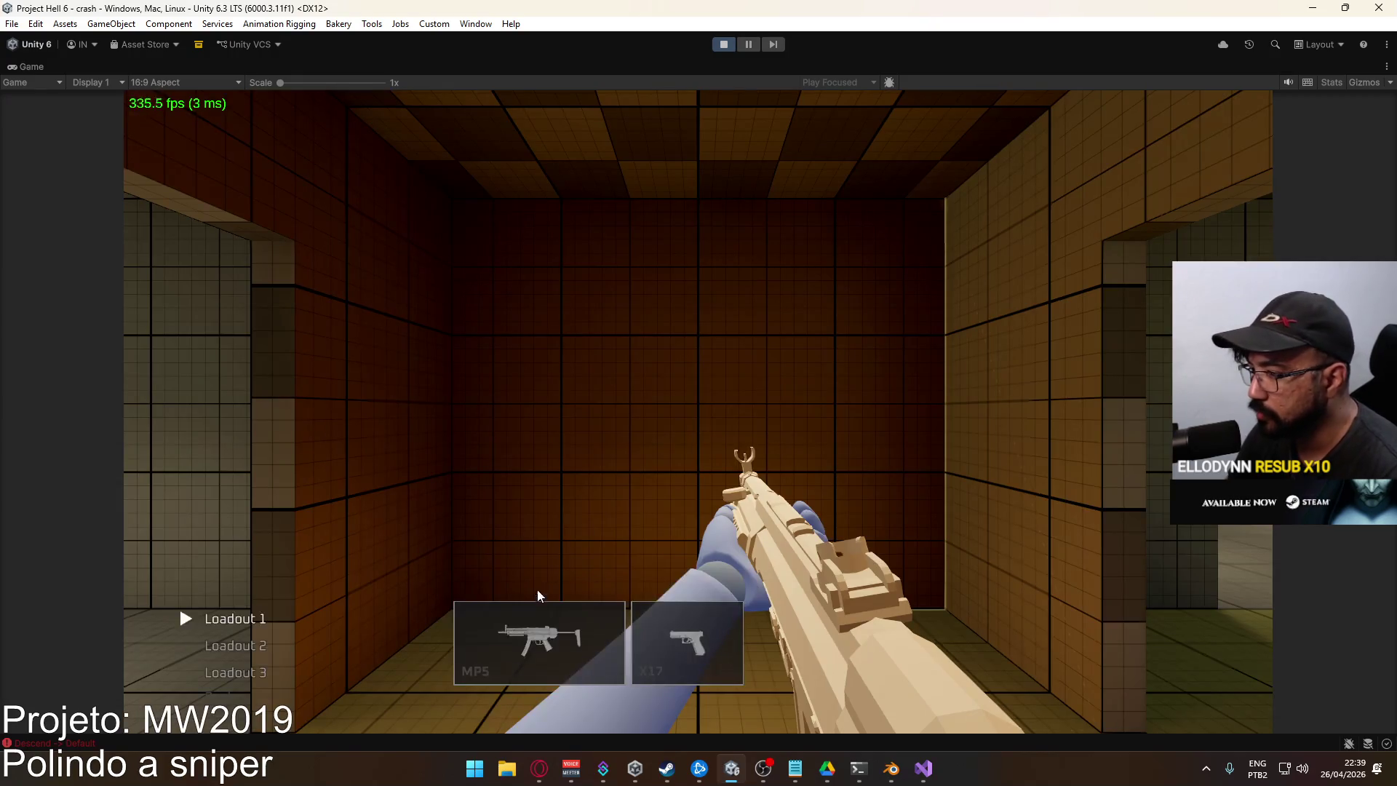
Pick Marksman > SPR with the Sniper Scope from the loadout and spawn
click(537, 588)
click(449, 489)
click(251, 559)
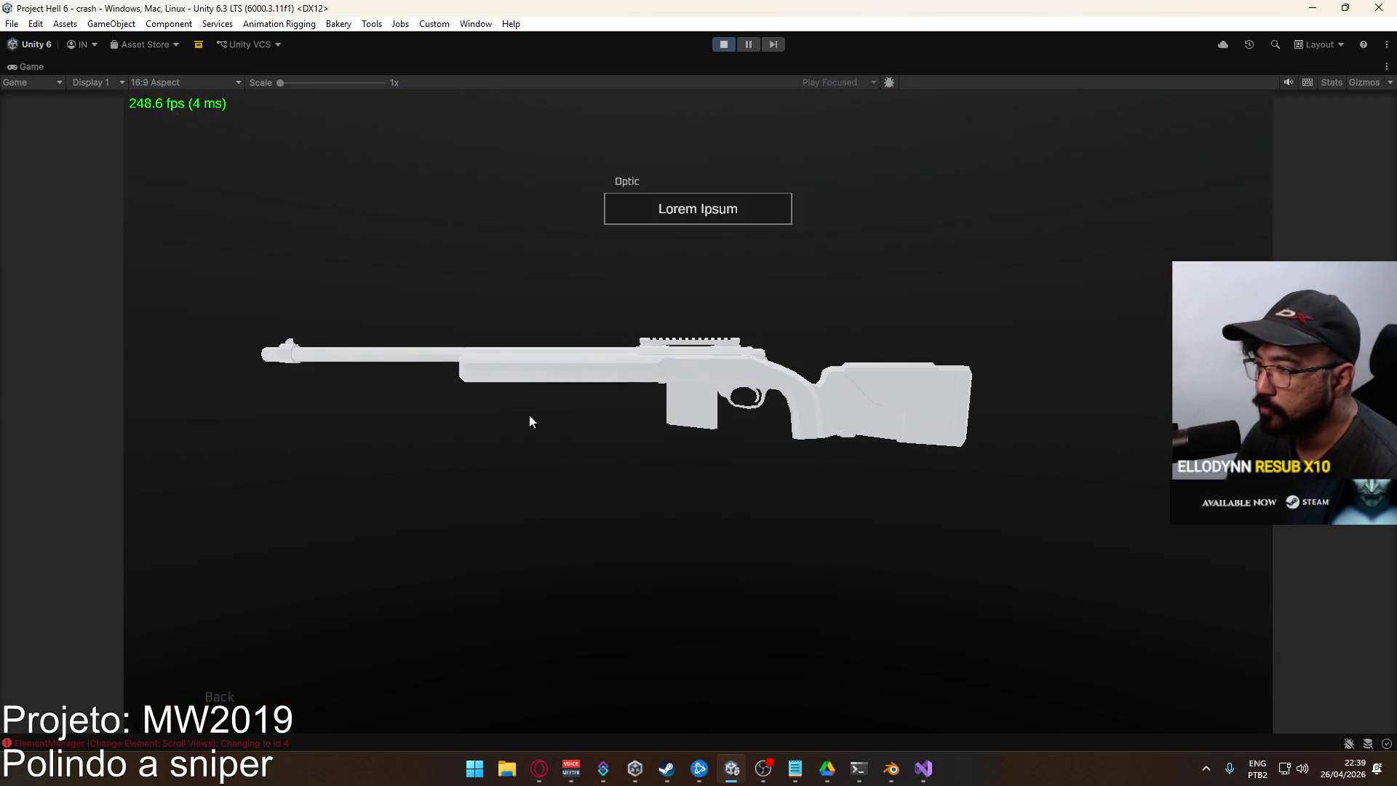
click(344, 593)
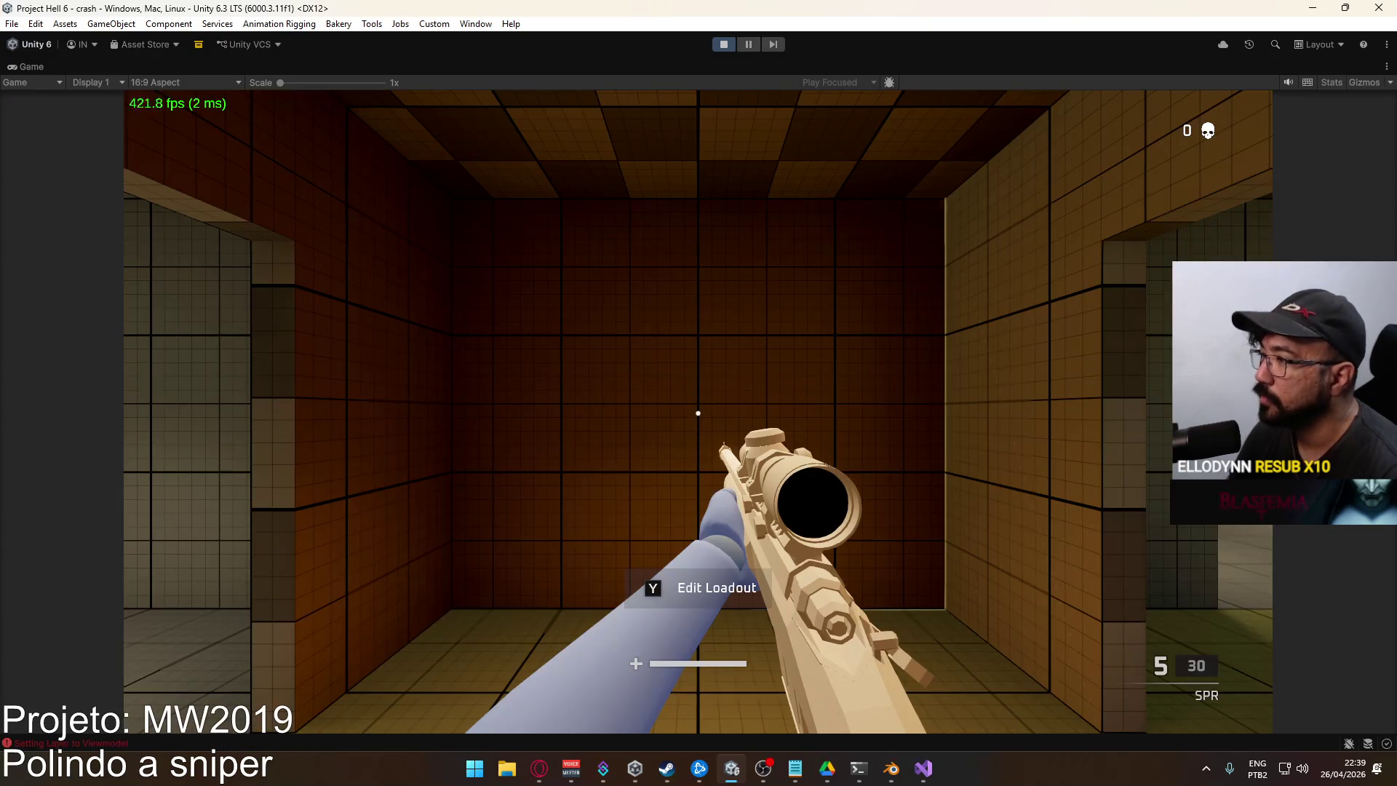
Move around while aiming down the SPR's scope to check the ADS view
key(w)
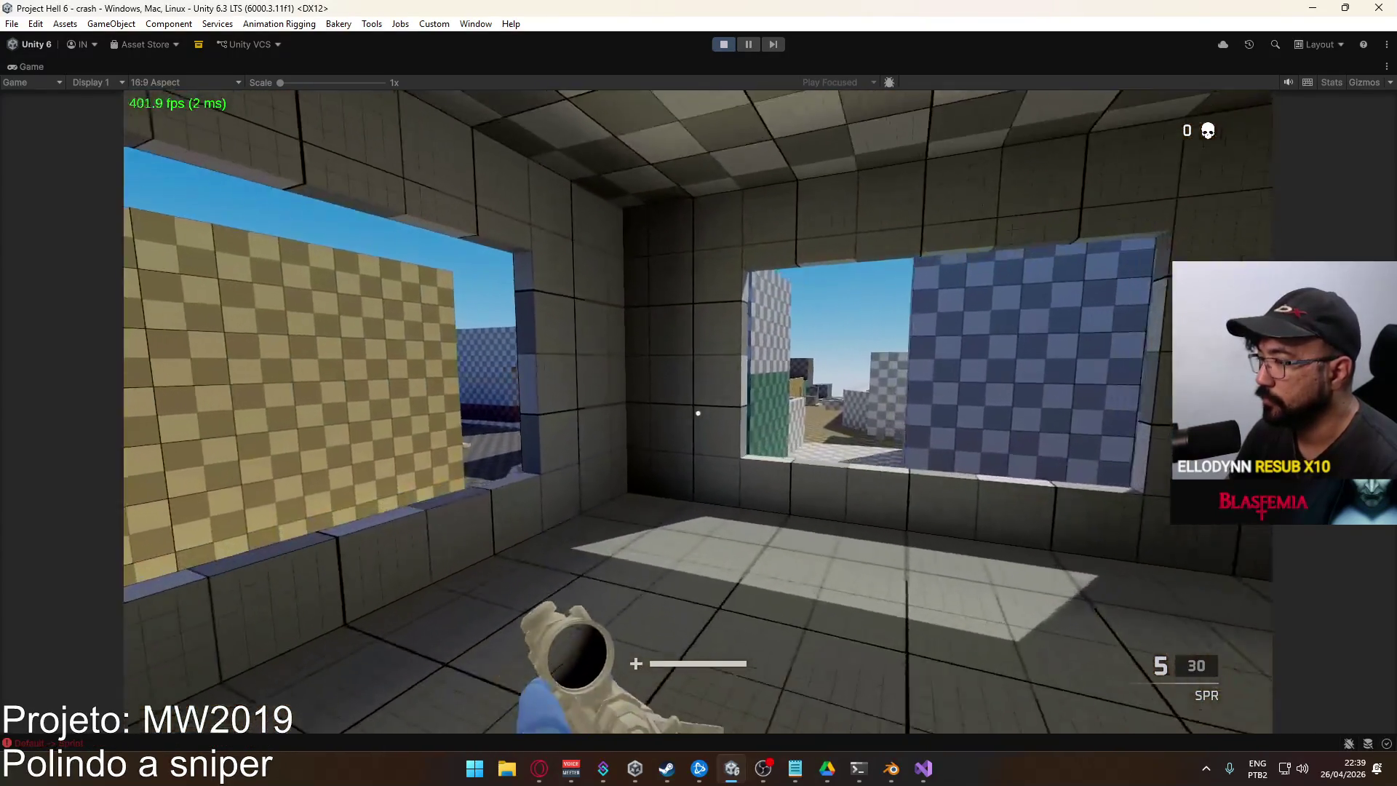
key(s)
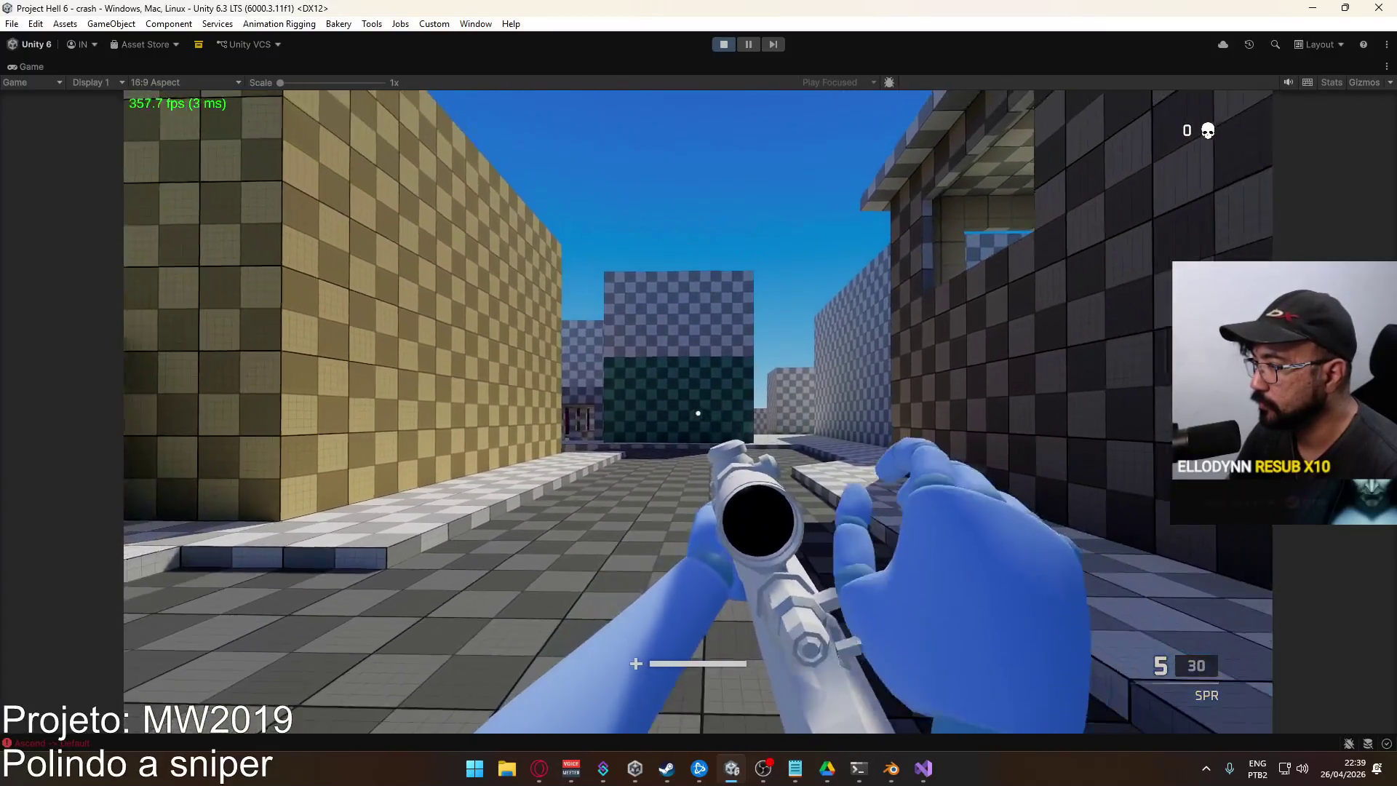
right_click(698, 413)
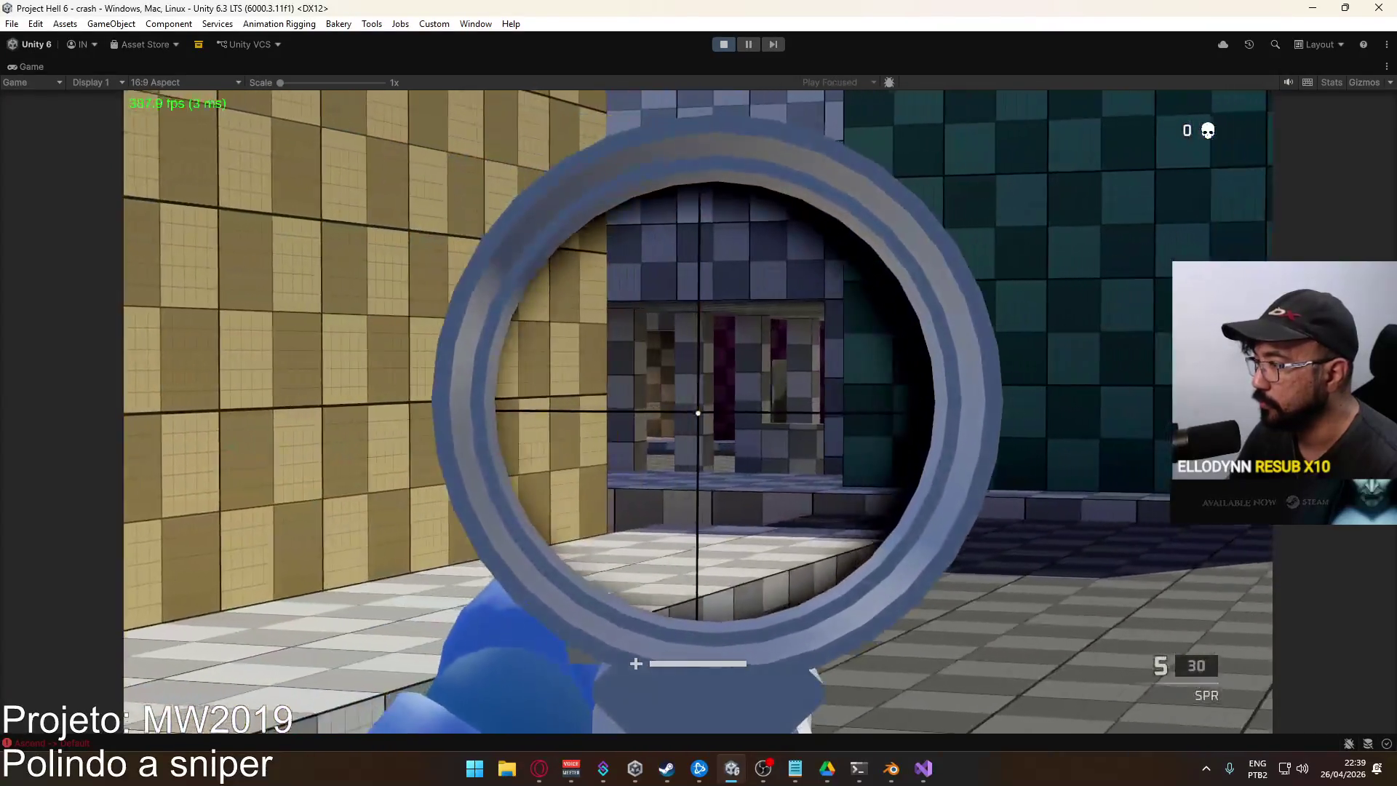
key(w)
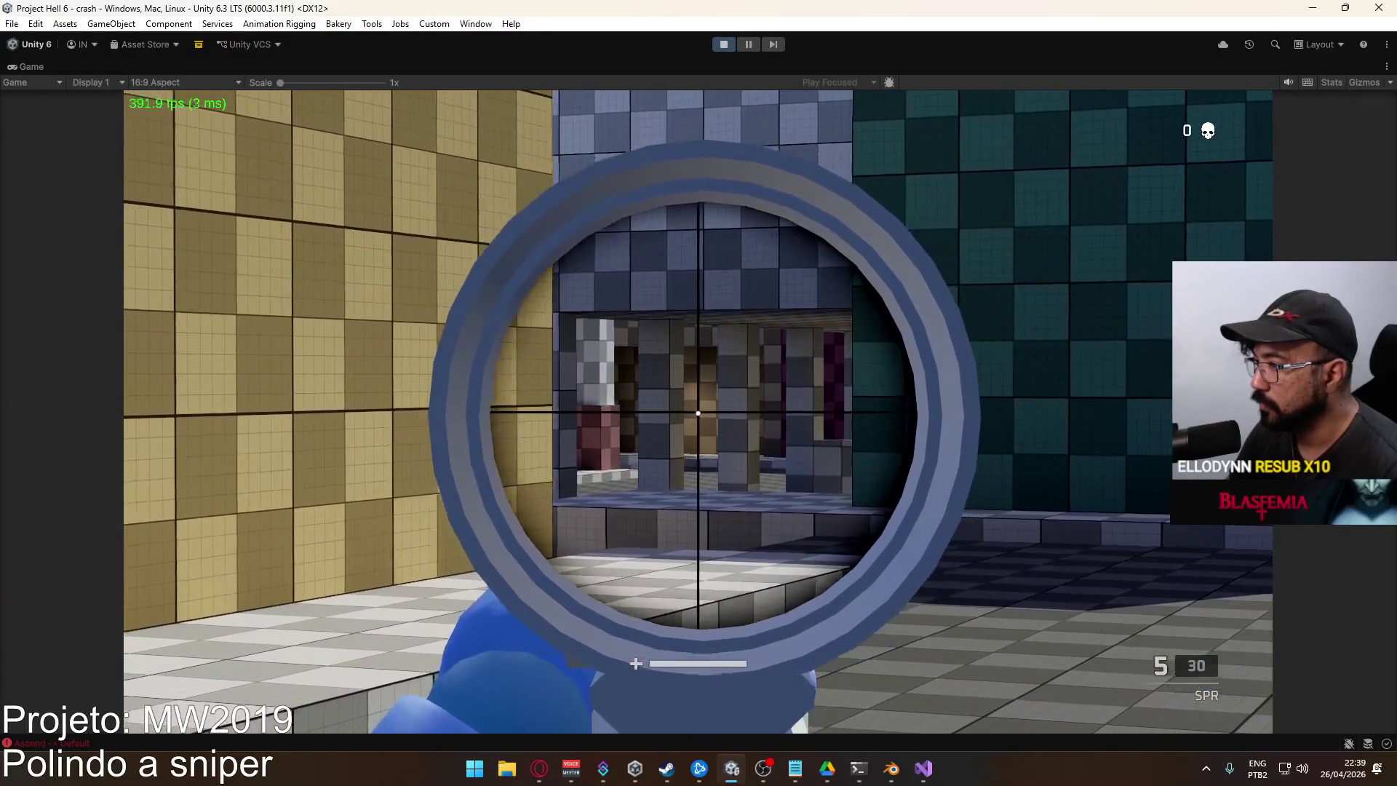
key(a)
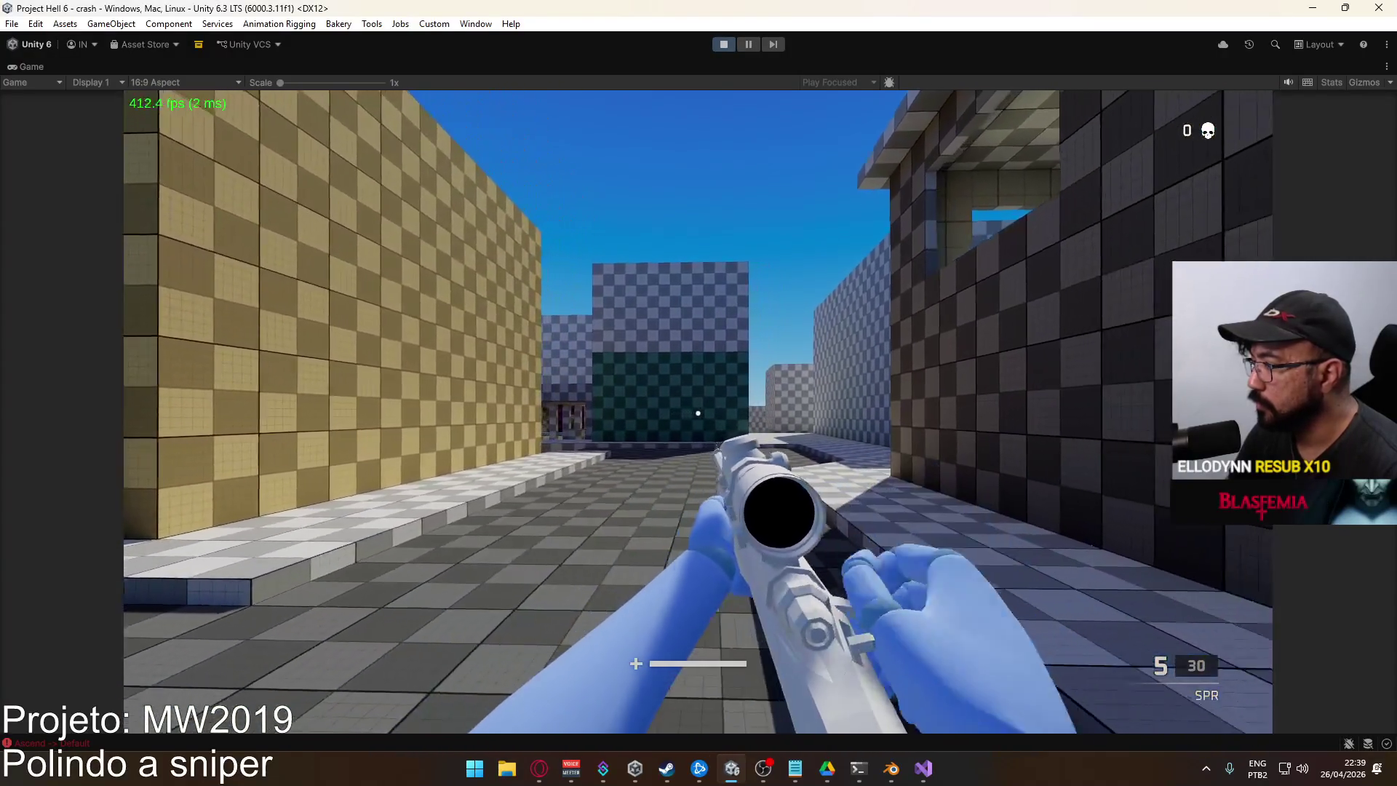
right_click(698, 413)
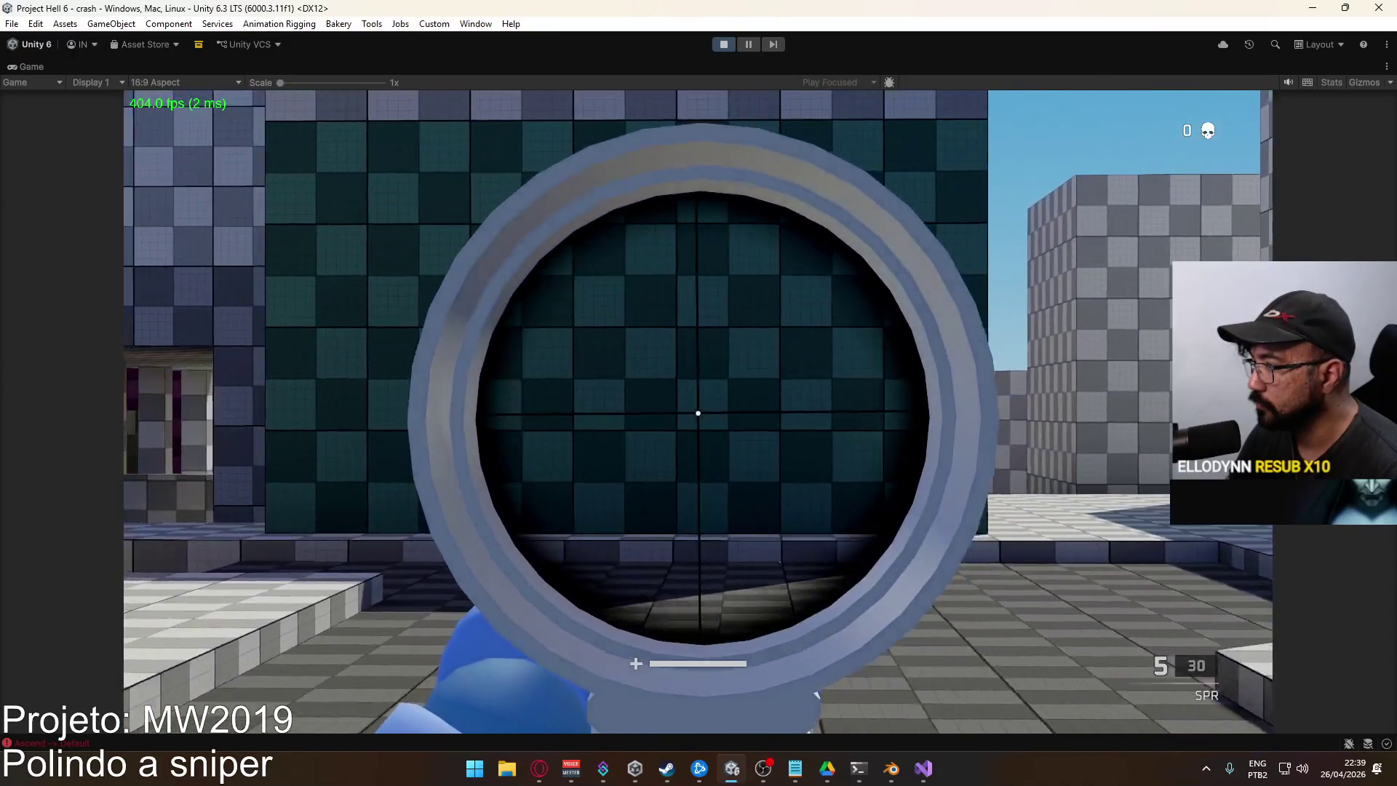
right_click(697, 413)
Walk down the corridor, then stop the playtest and restart Play mode from the title scene
key(w)
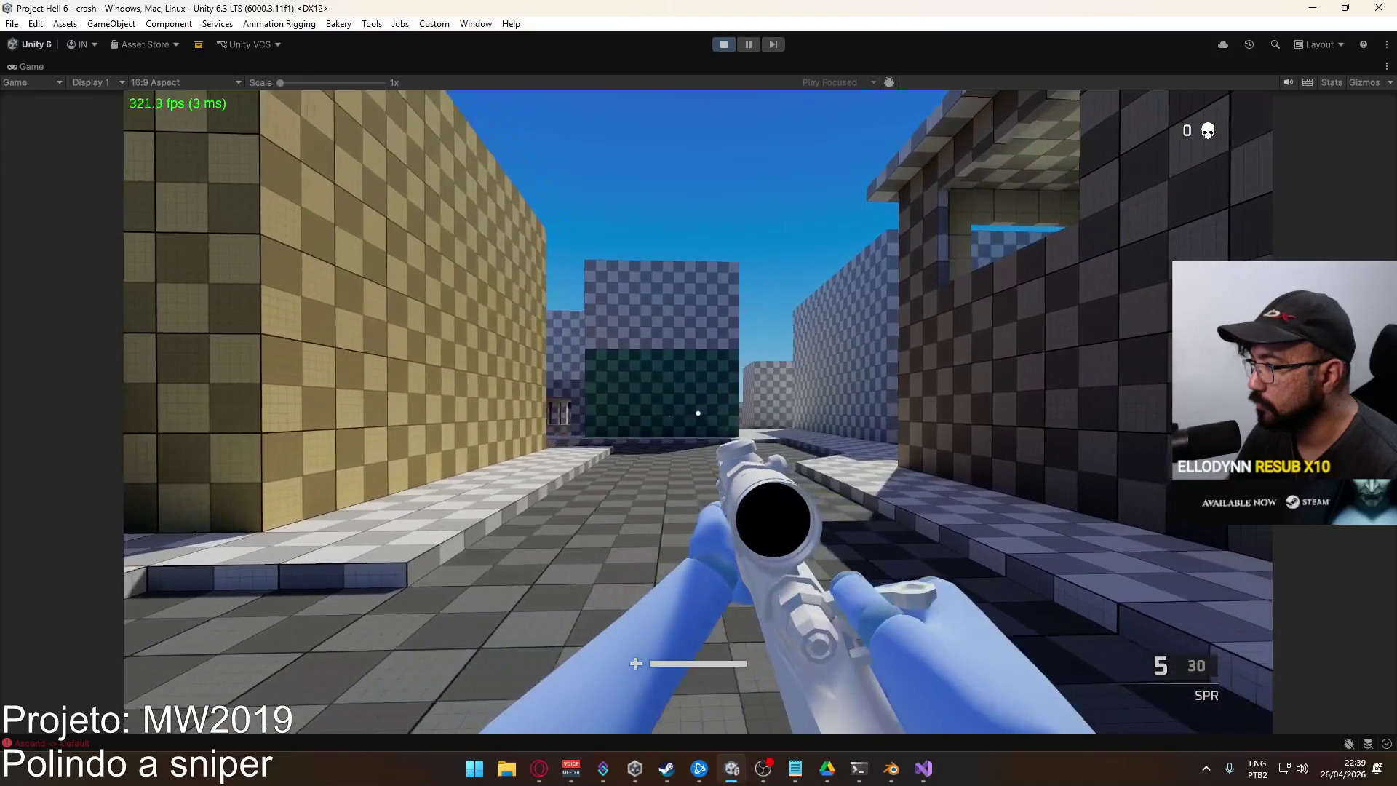
key(w)
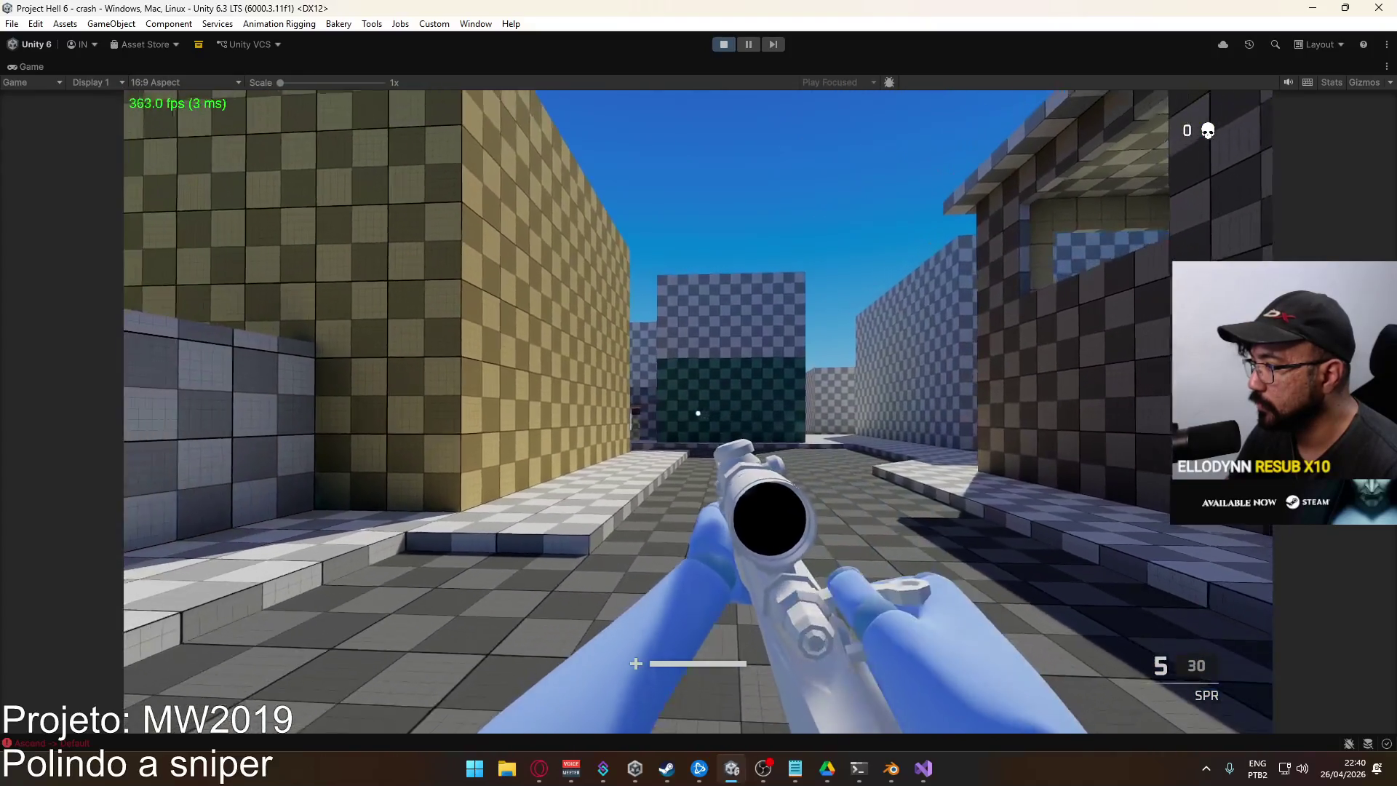
key(w)
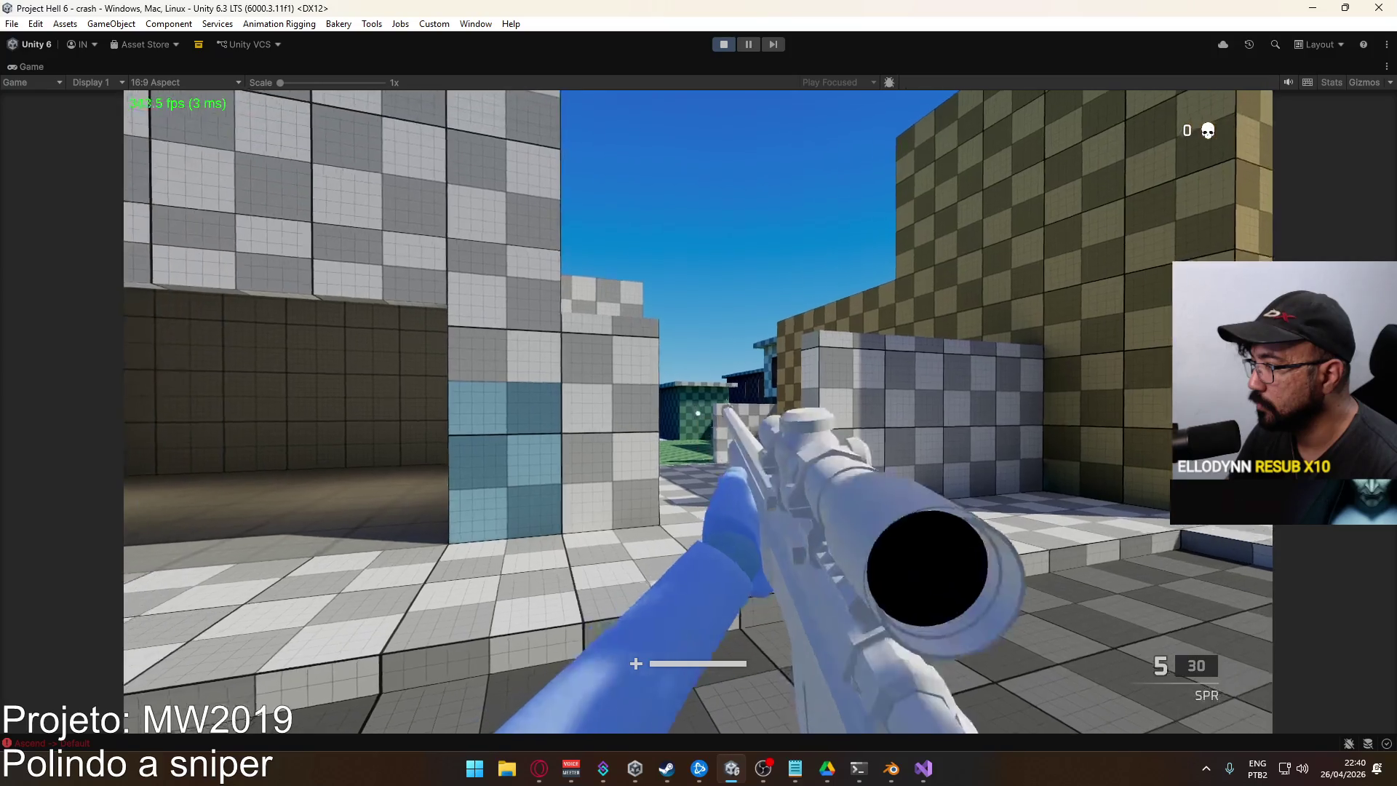
key(w)
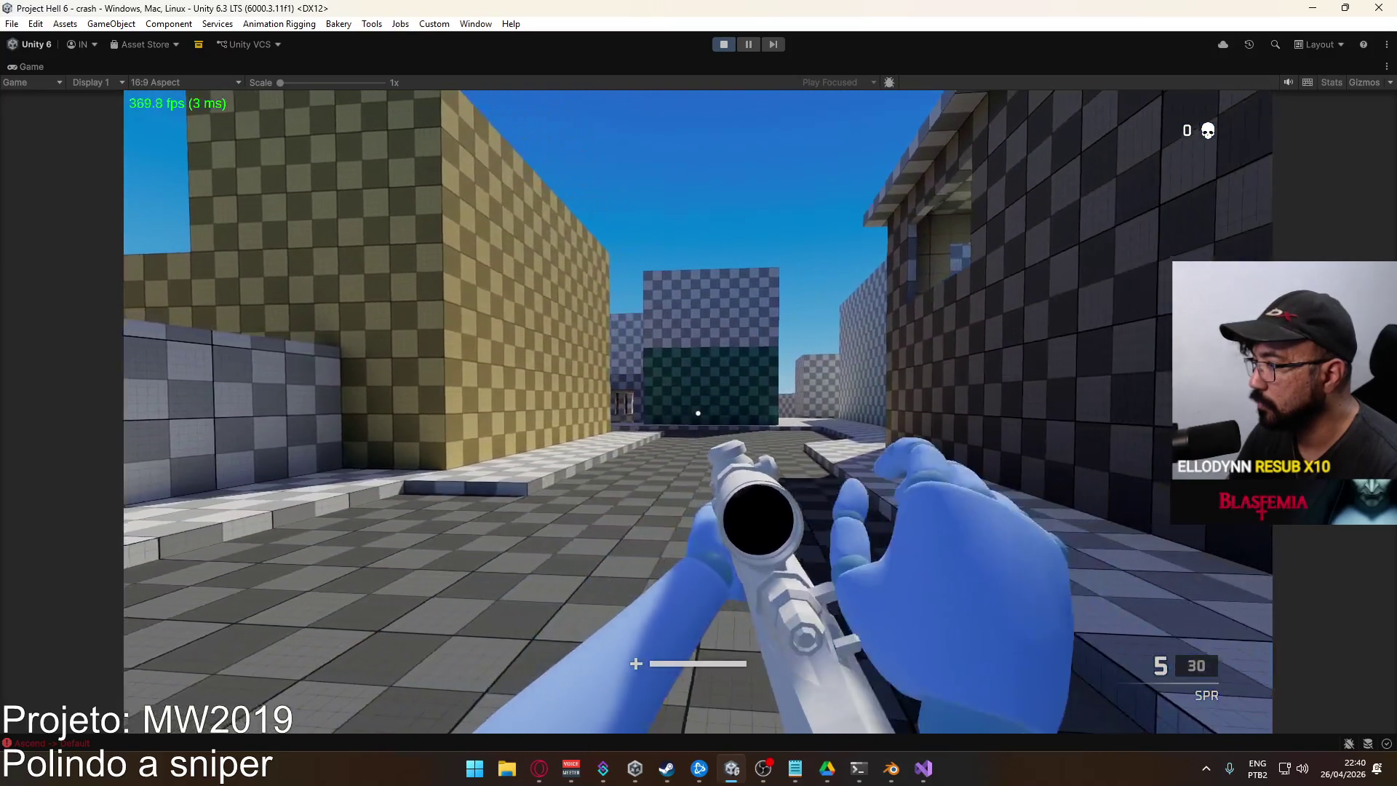
key(w)
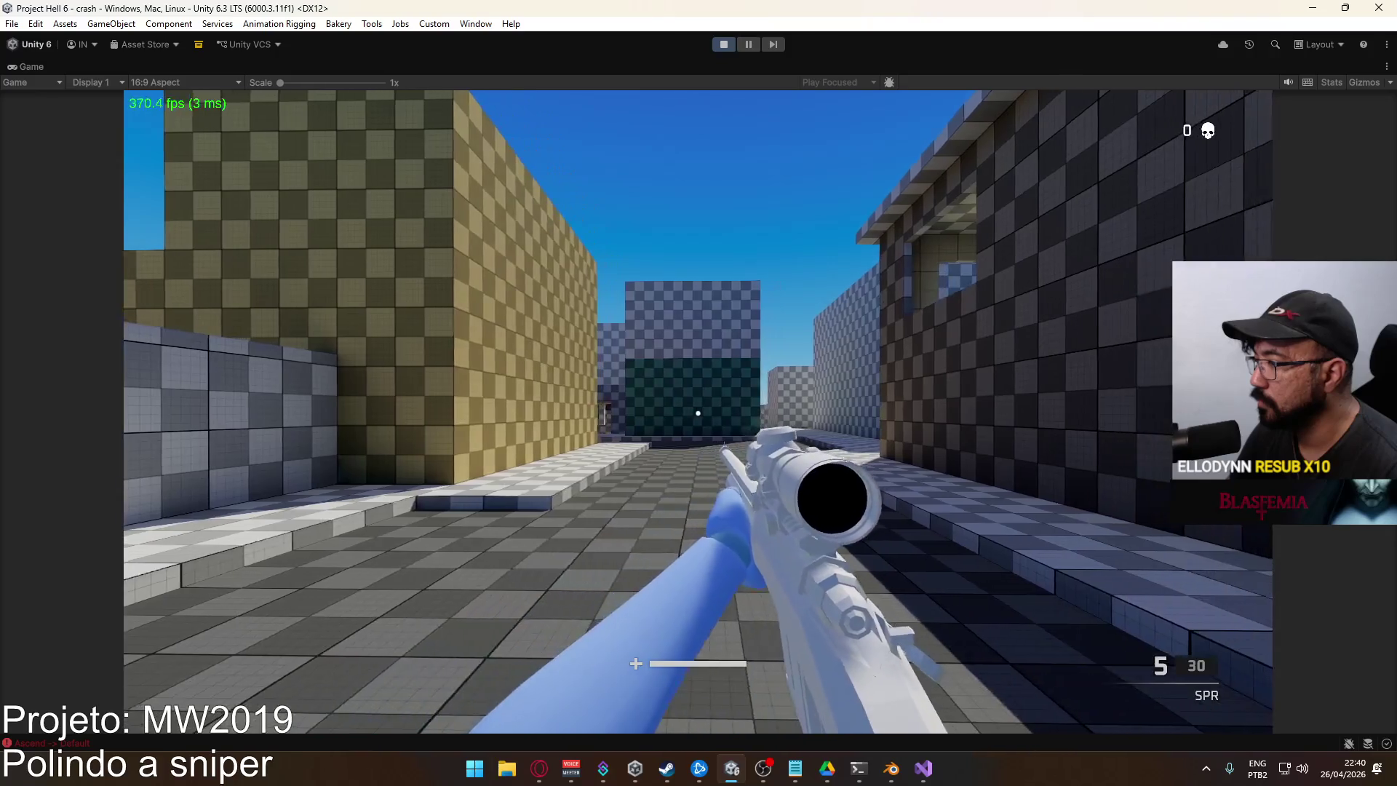
key(w)
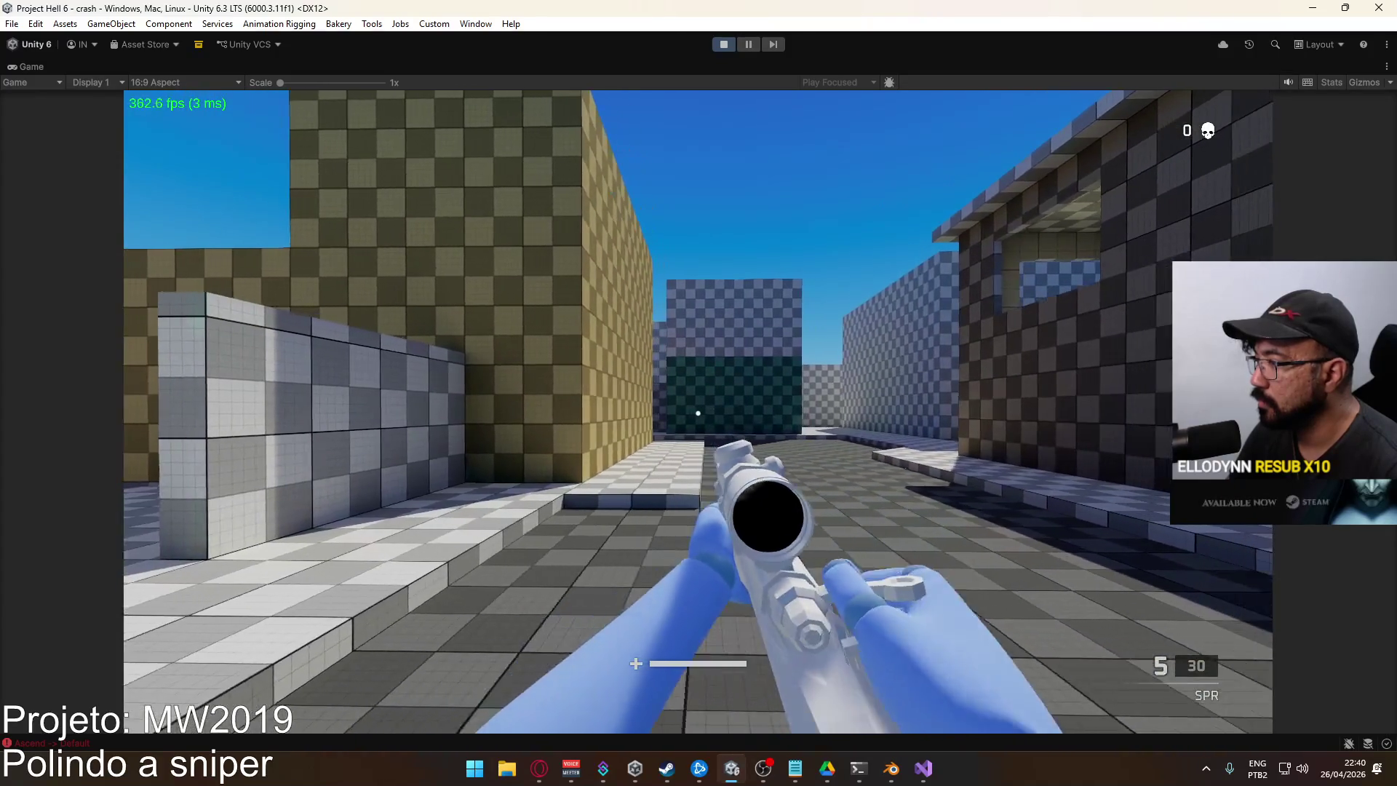
key(super)
click(724, 46)
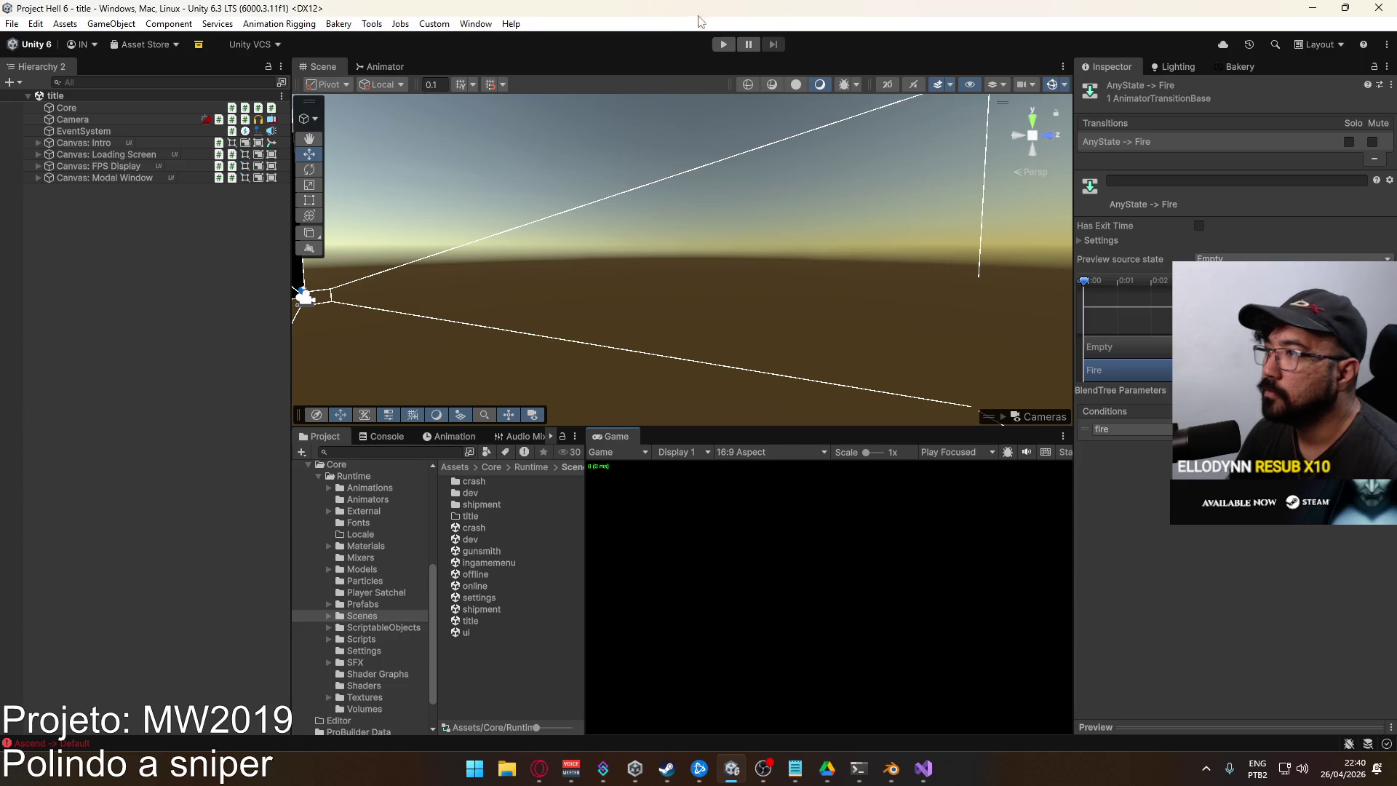
click(724, 46)
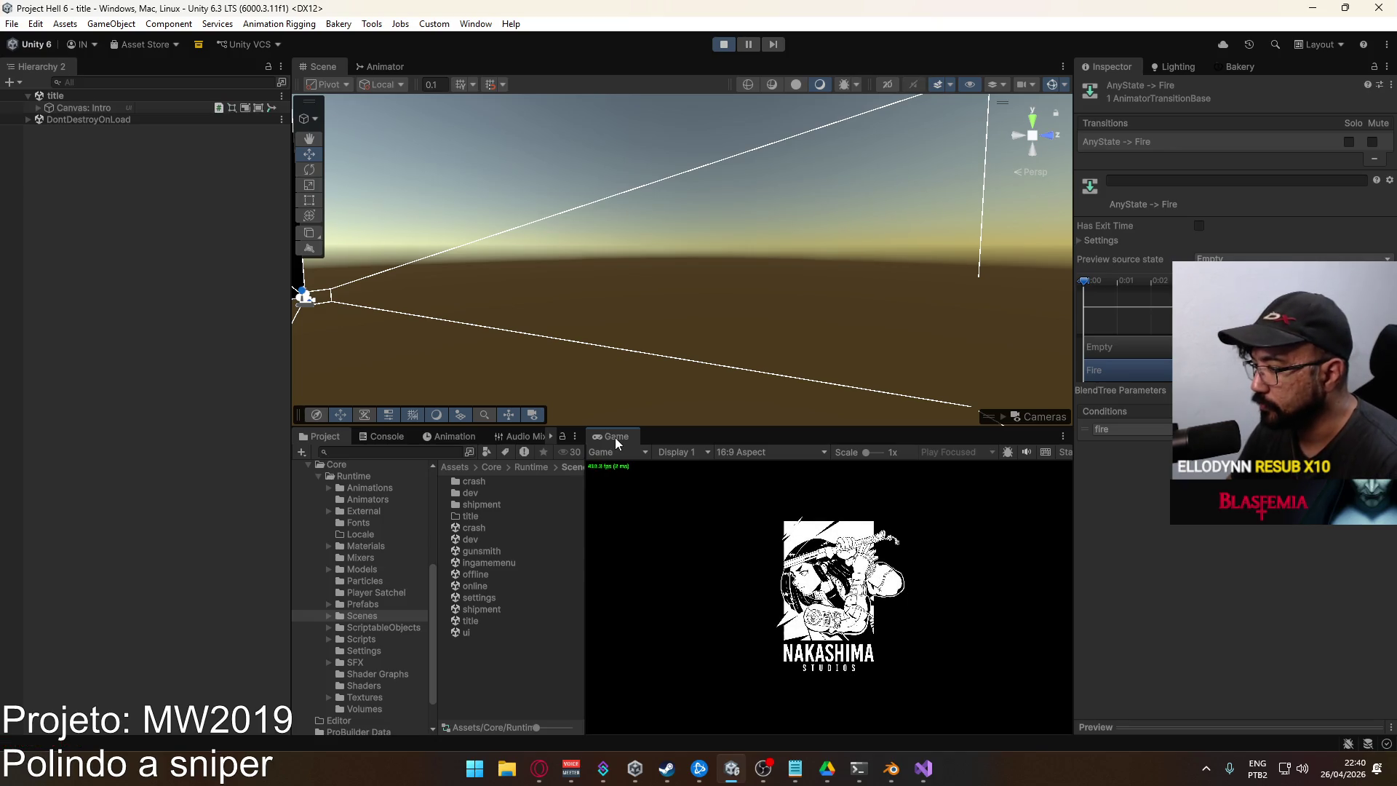
click(795, 769)
Append OK to the finished recoil note in the MW2019 notes, then return to Unity
click(576, 335)
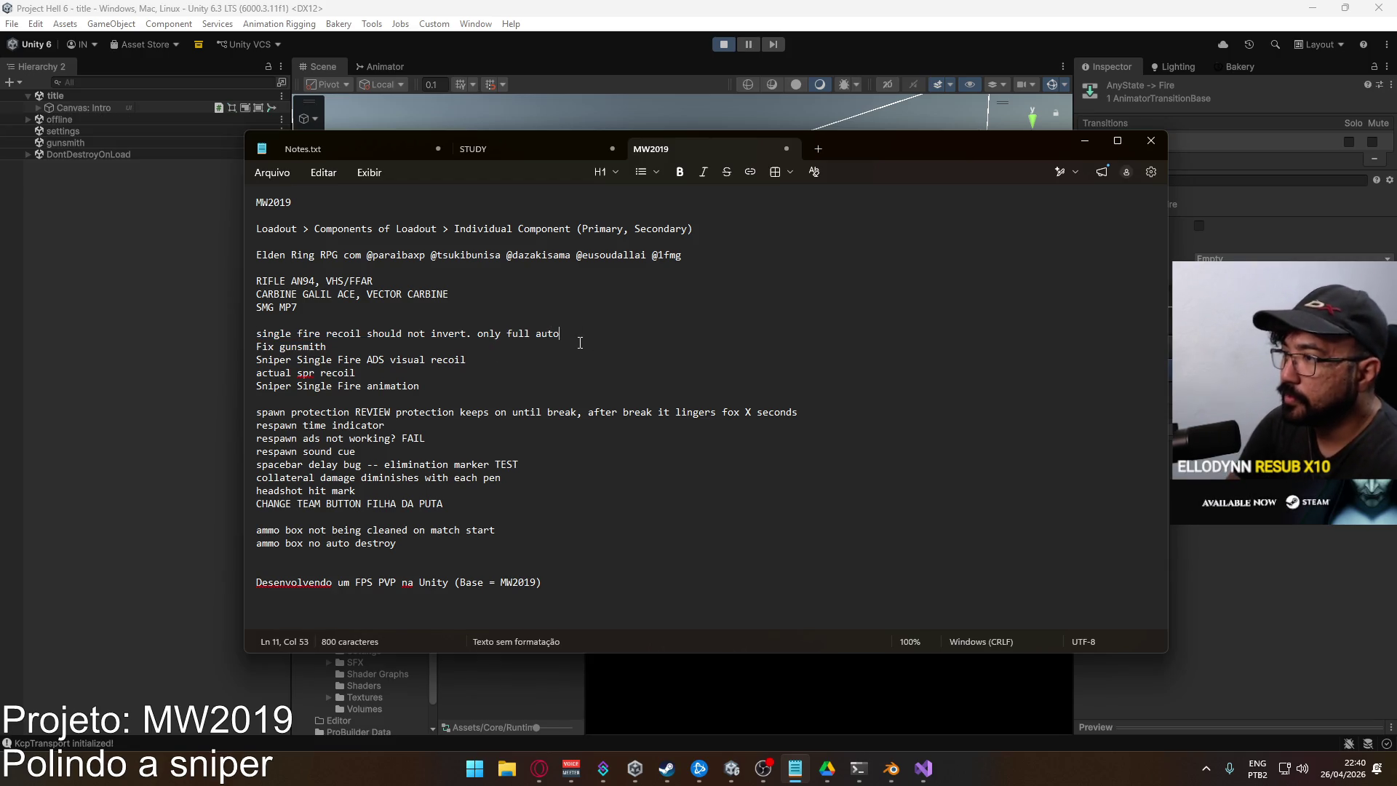
text( OK)
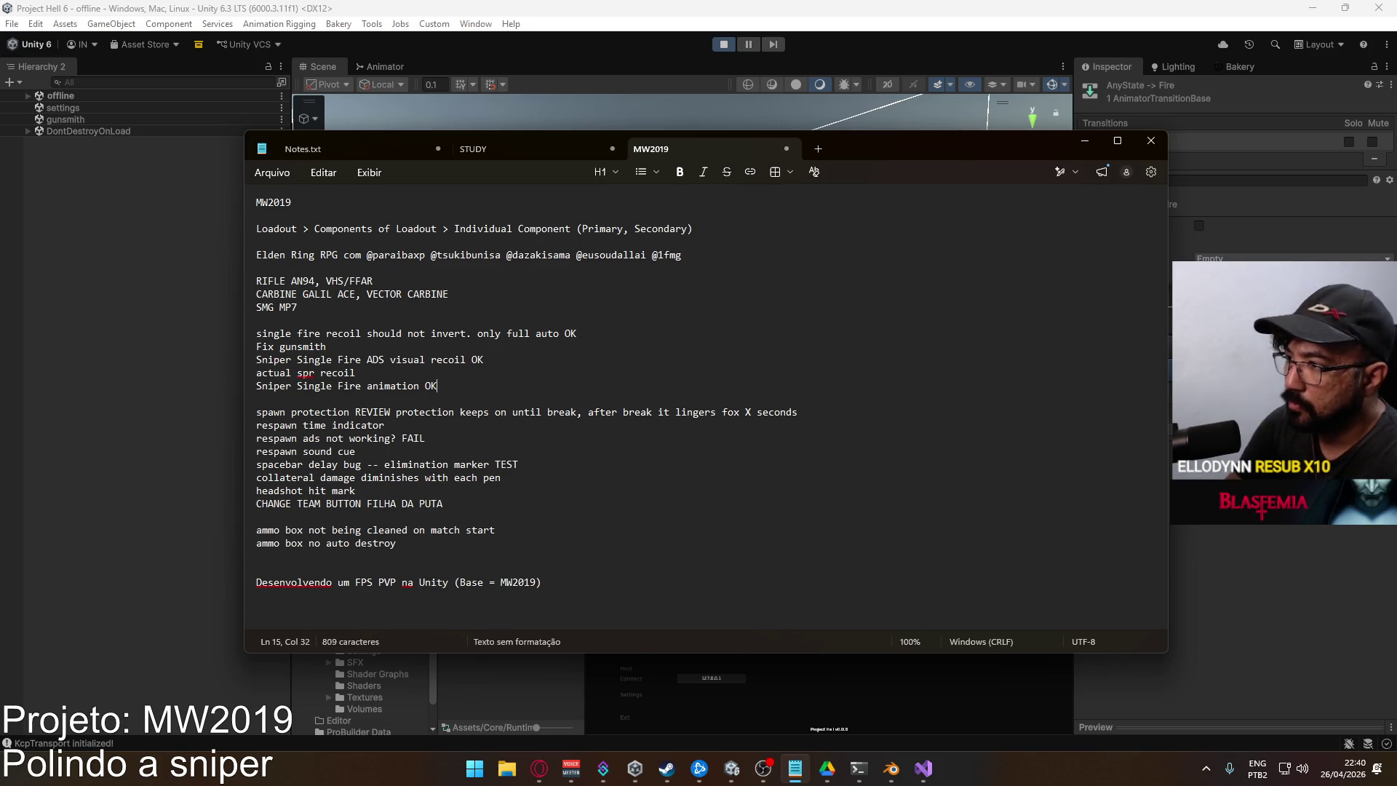
click(646, 47)
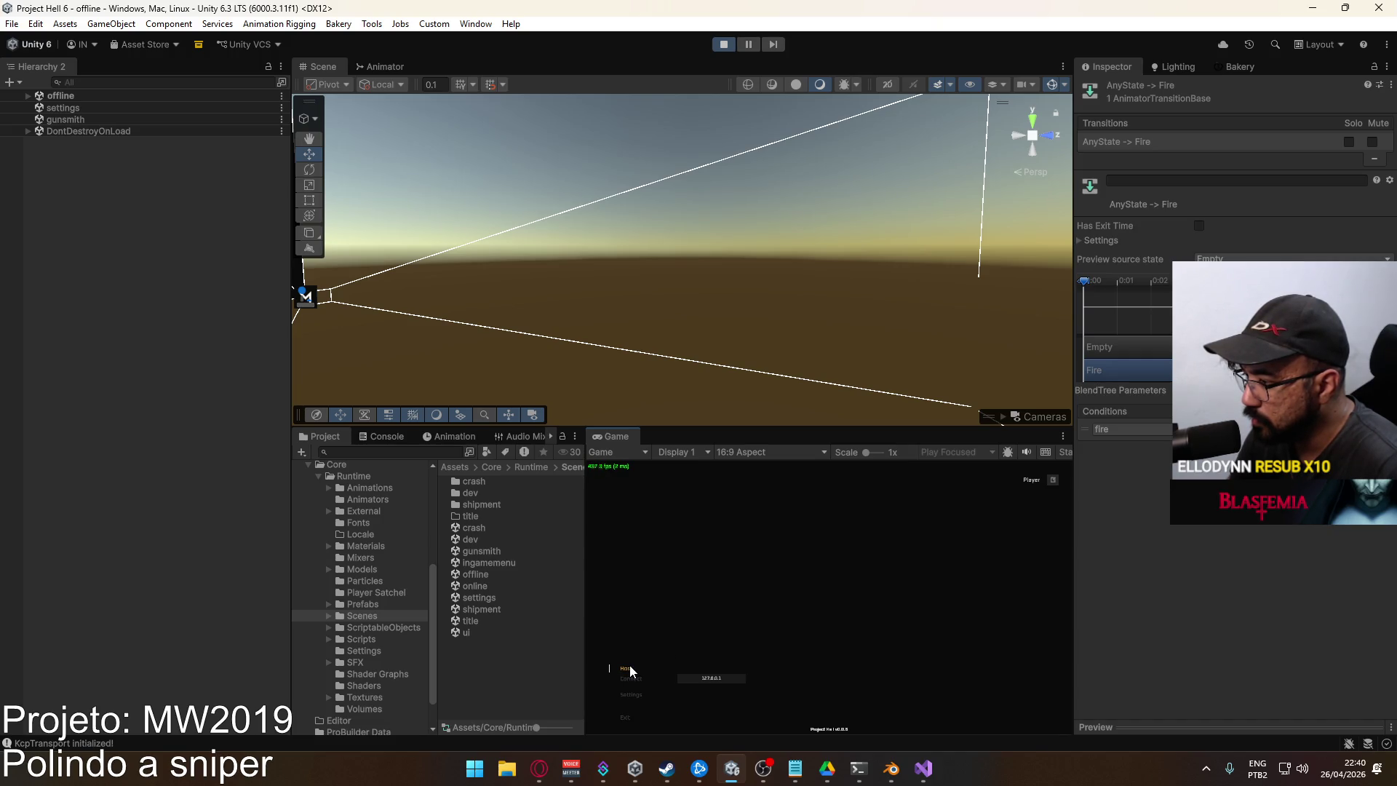
Launch the match into the Crash level and maximize the Game view
click(727, 721)
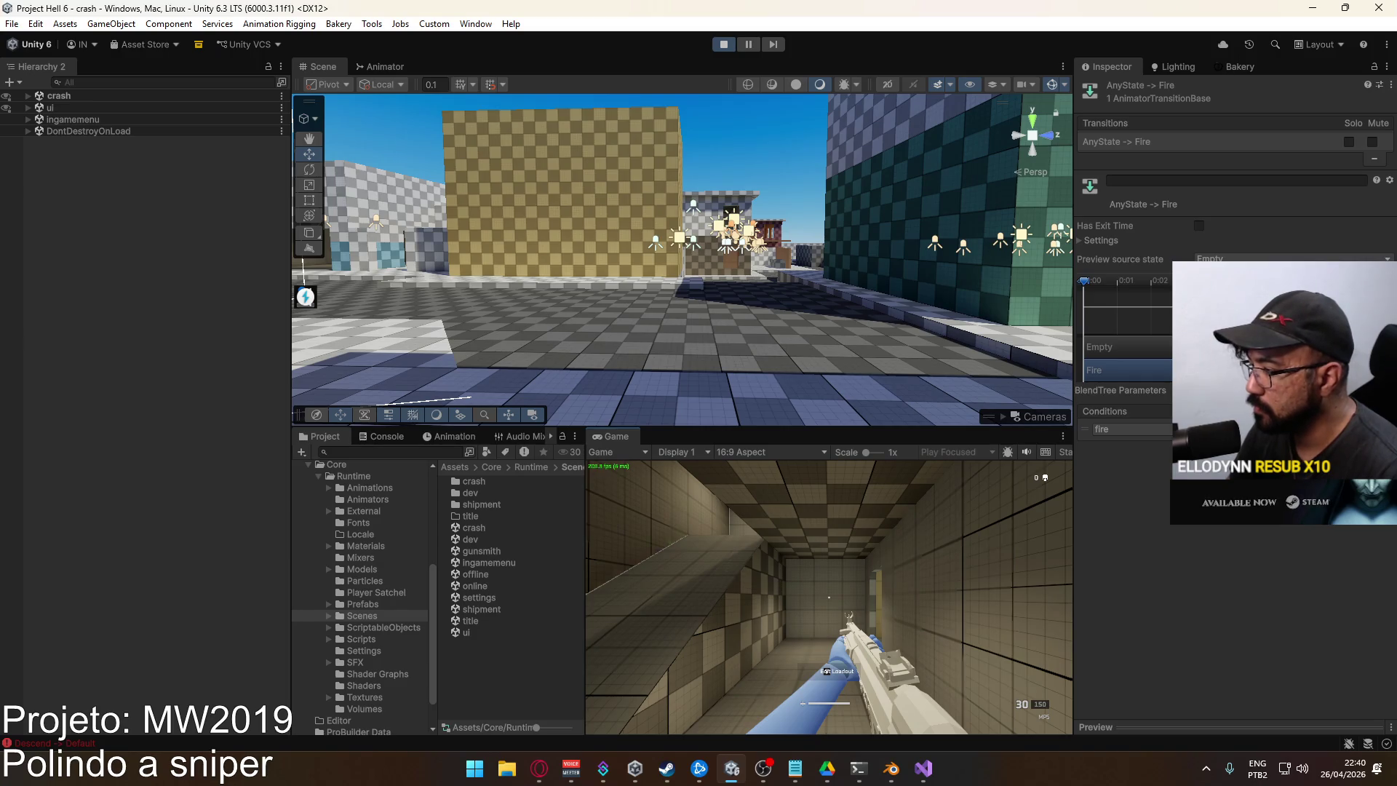
key(super)
key(Escape)
right_click(615, 437)
click(582, 499)
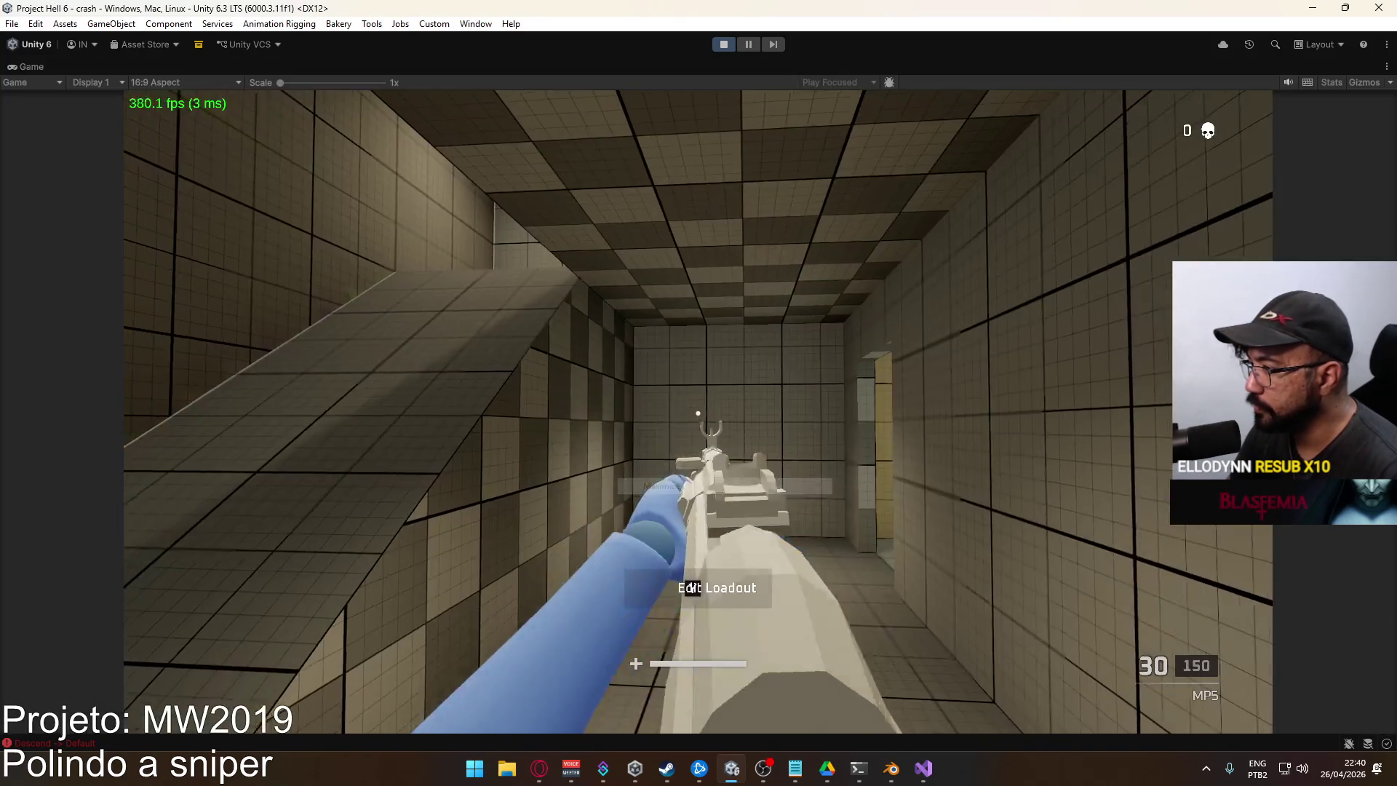
click(691, 587)
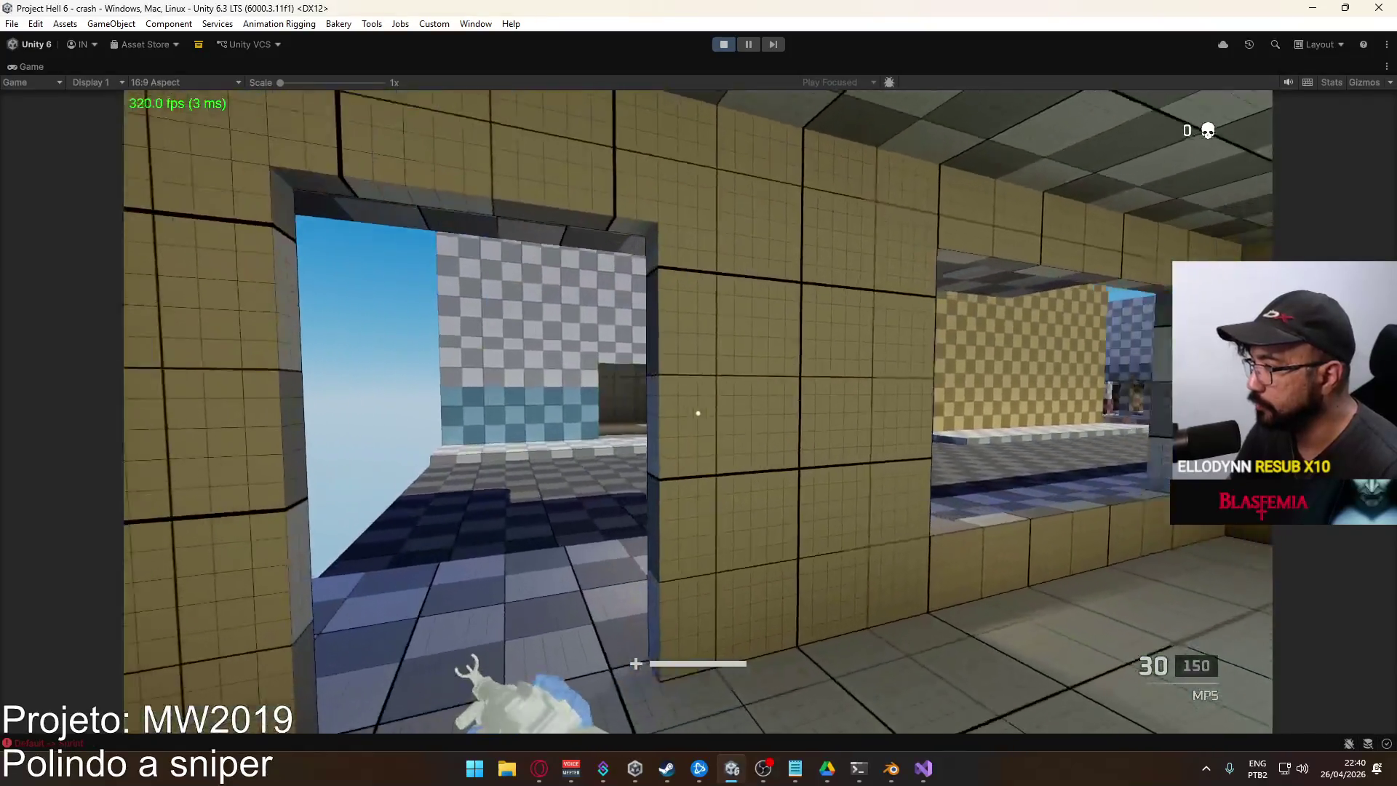
Walk, aim down the MP5's iron sights and fire shots to check sight alignment
key(w)
right_click(698, 414)
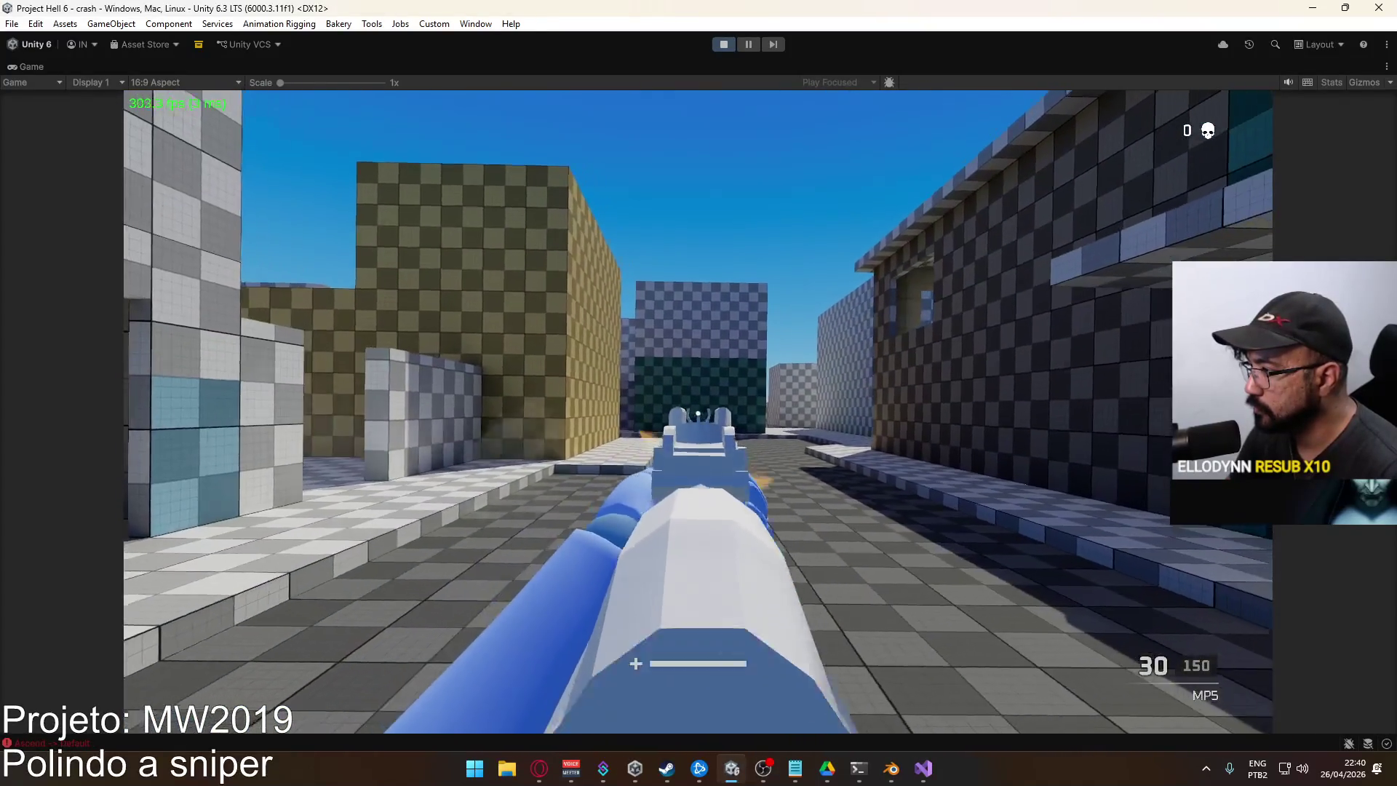
key(w)
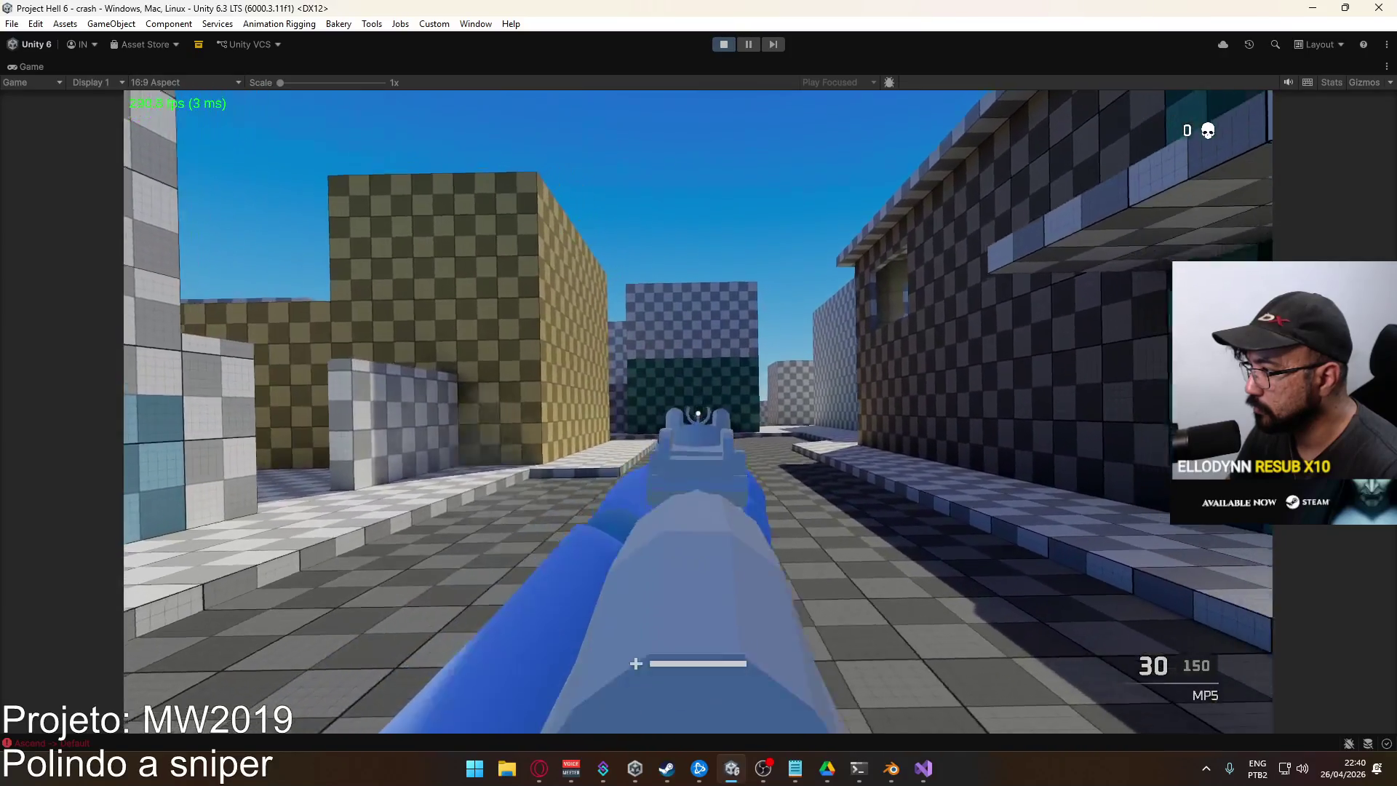
right_click(698, 413)
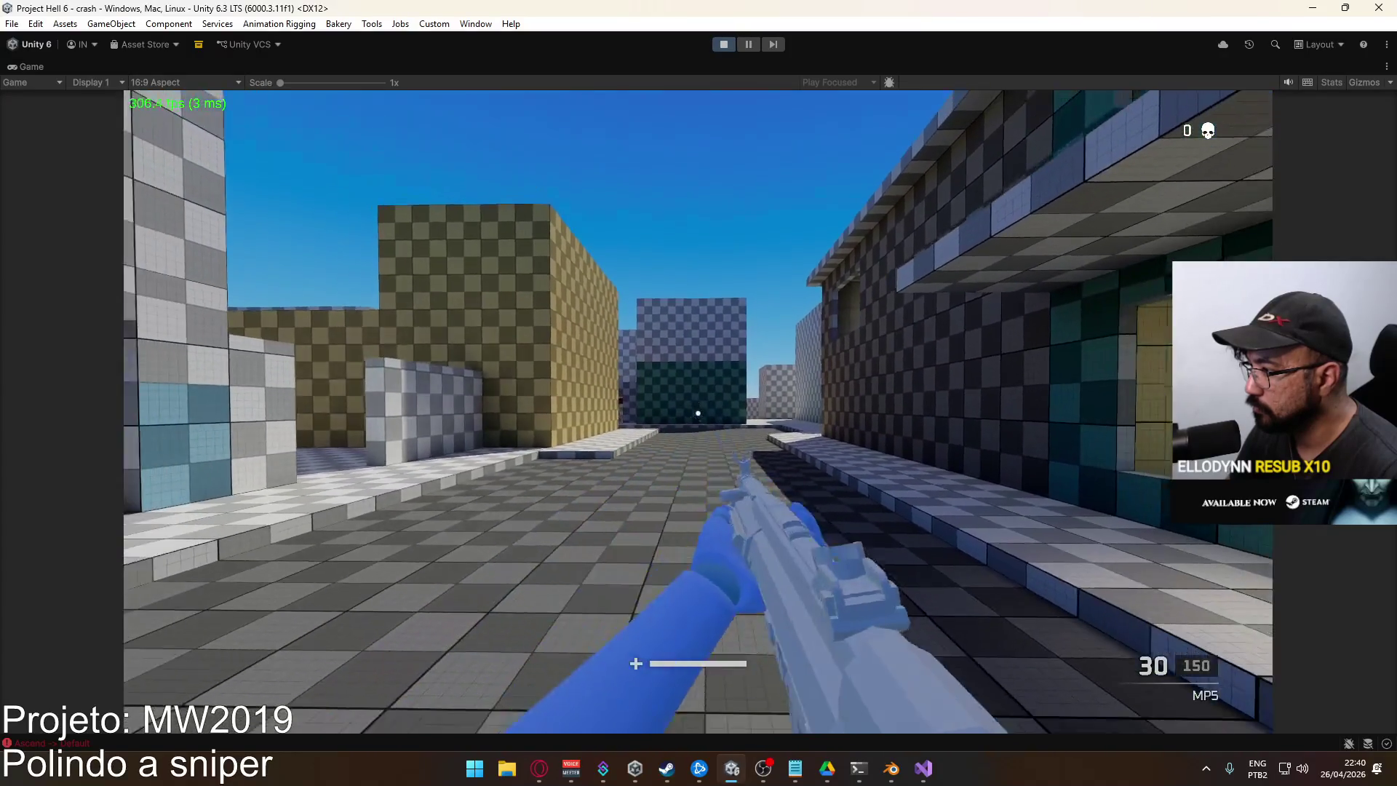
click(697, 413)
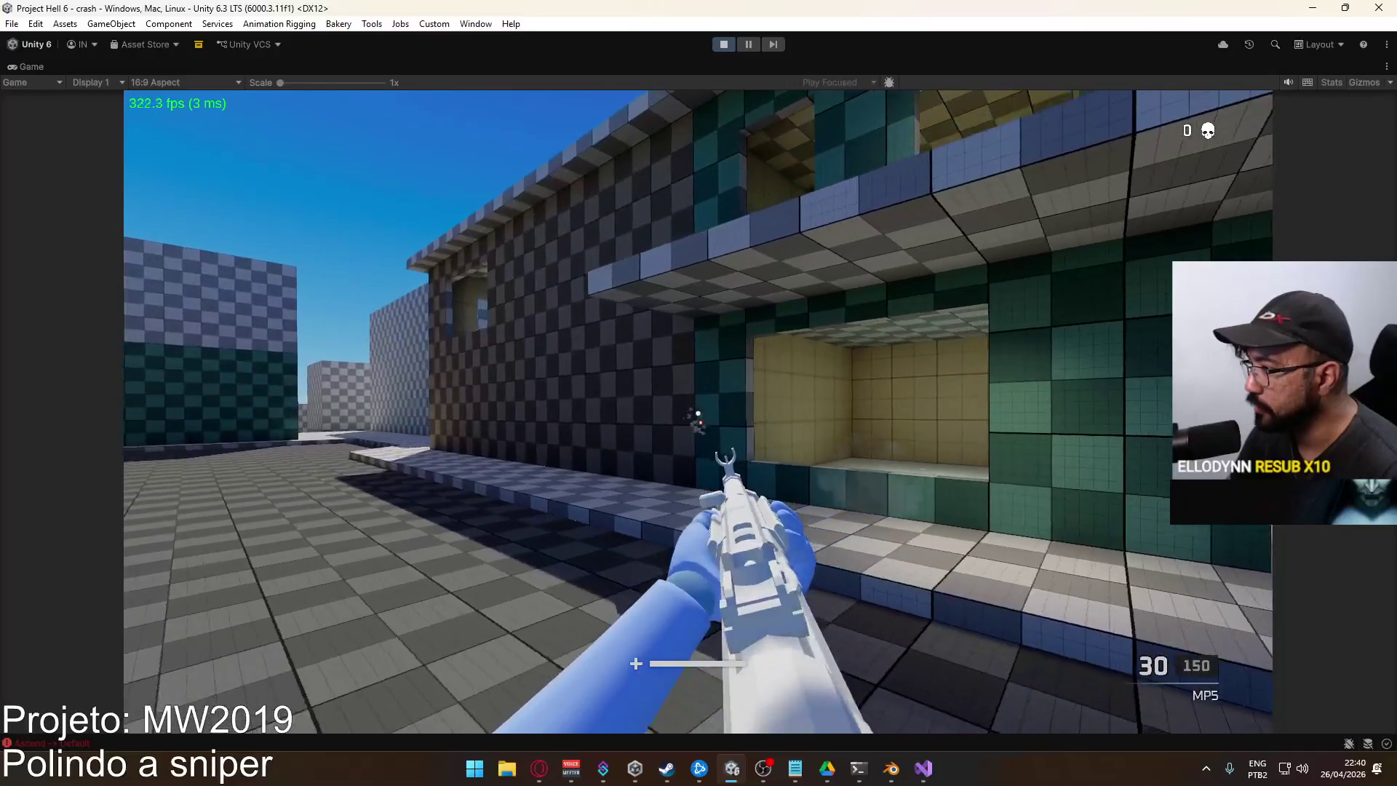
right_click(697, 413)
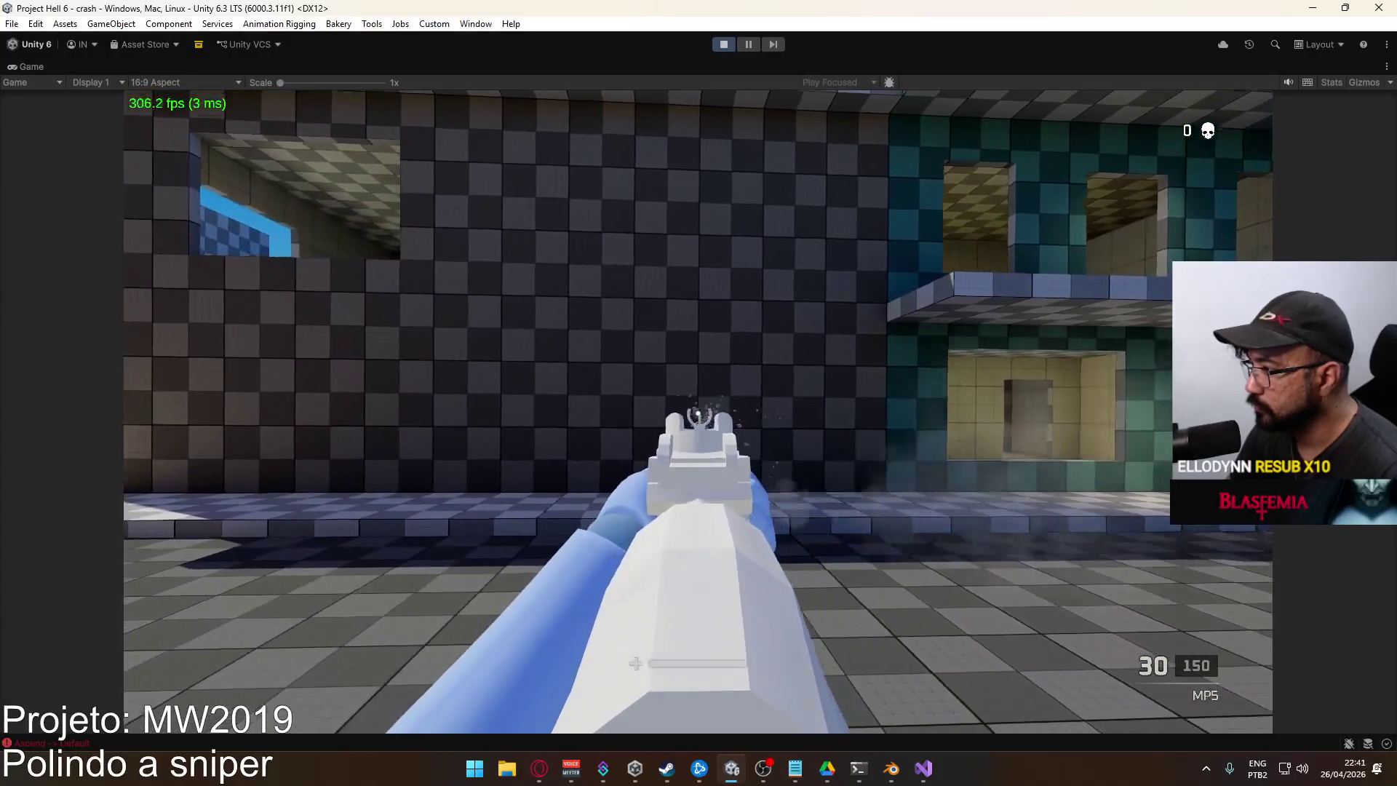
right_click(697, 413)
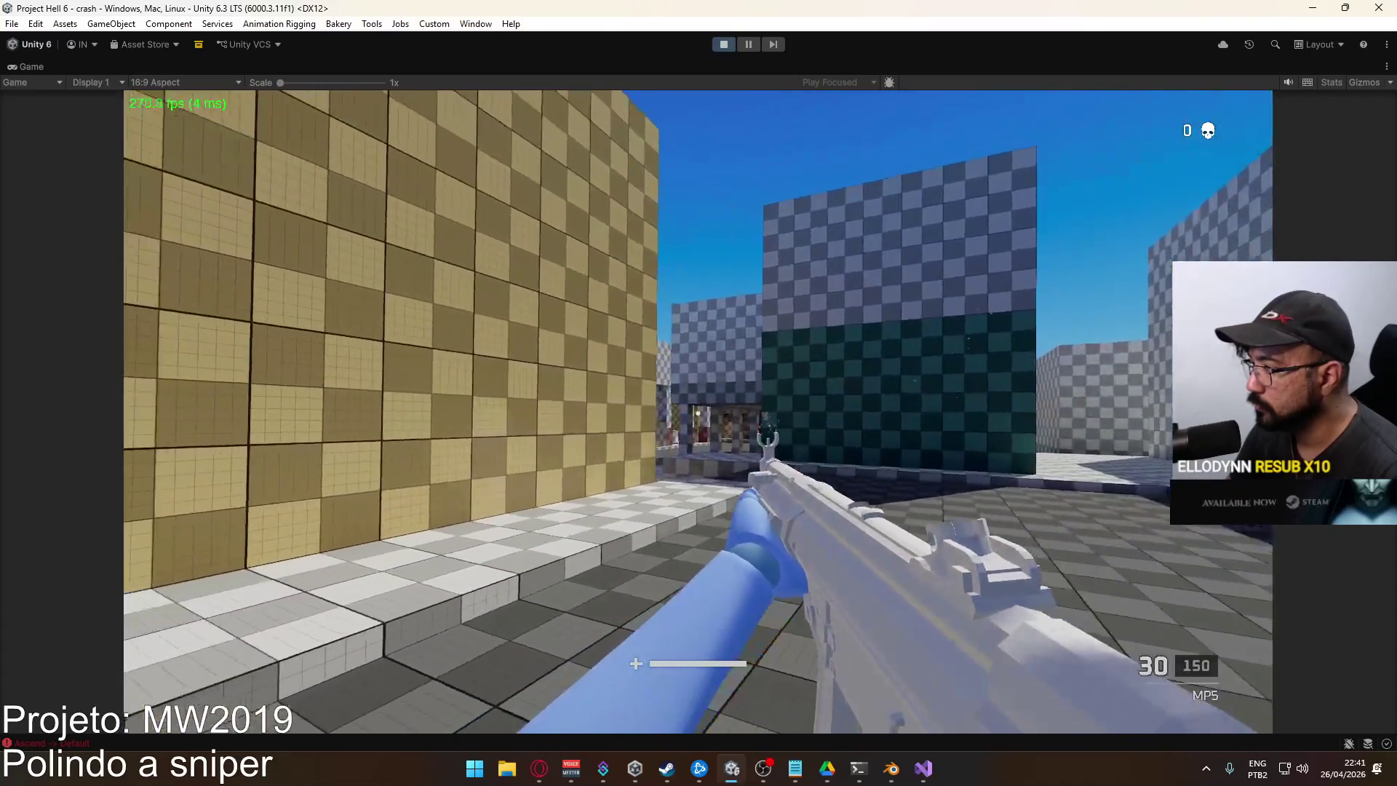
right_click(698, 413)
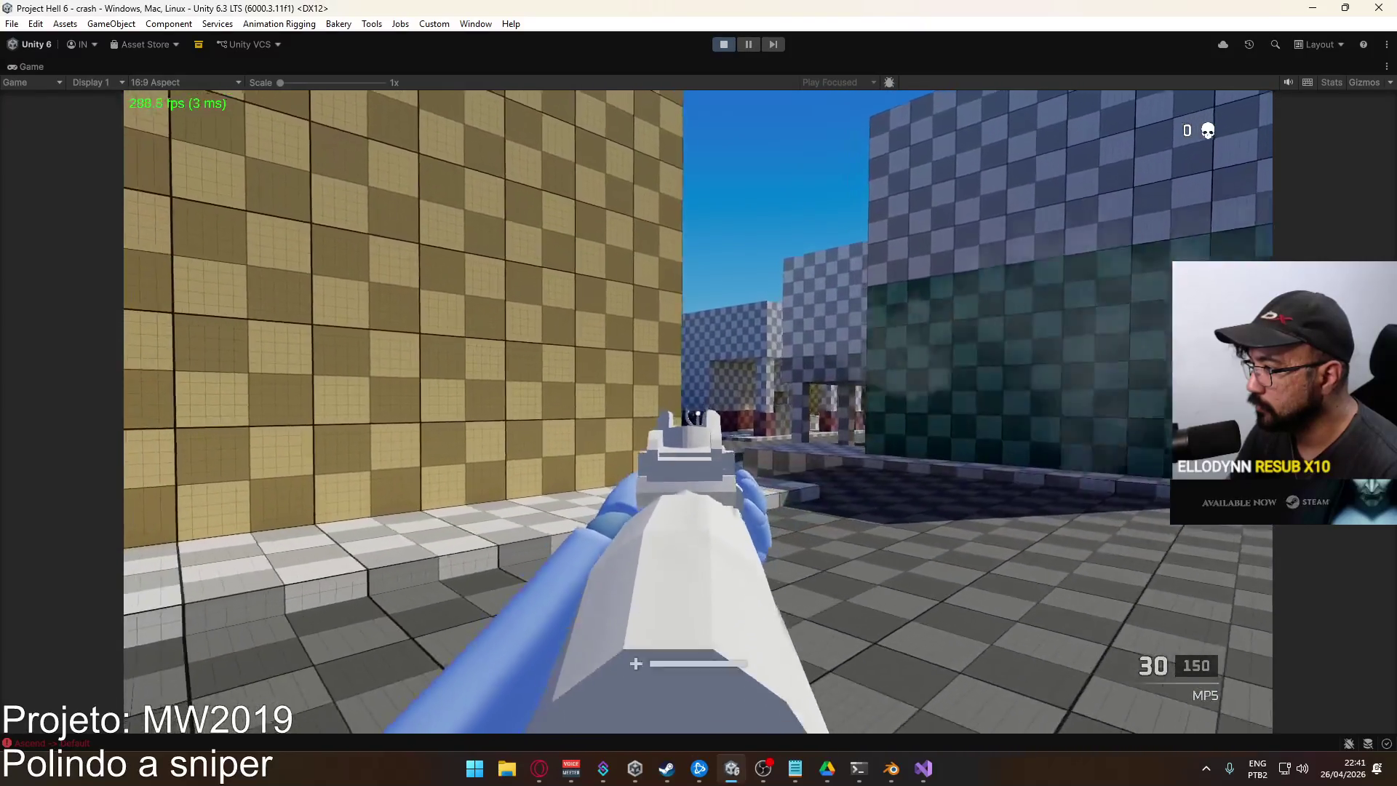
click(697, 413)
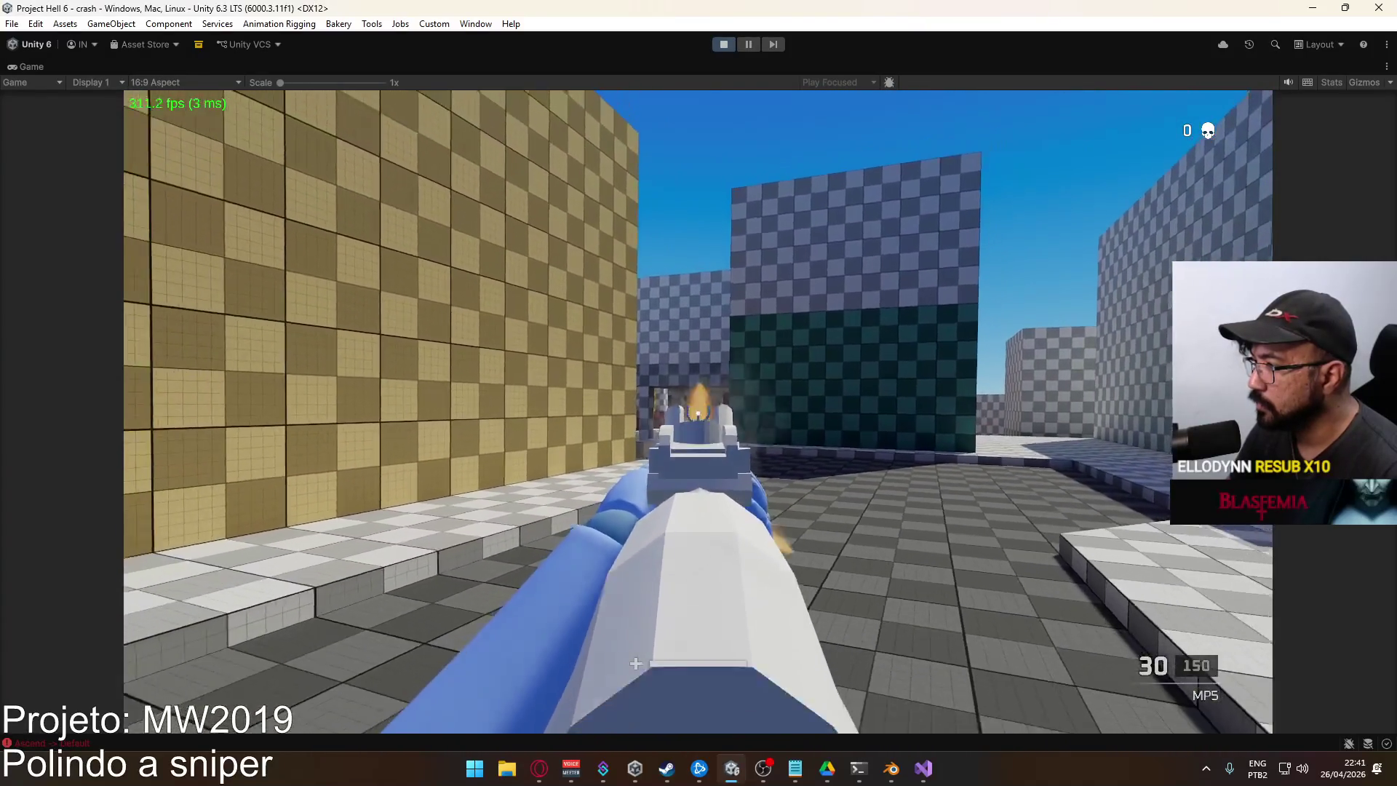
Restore the full editor layout from the Game tab
key(super)
click(443, 43)
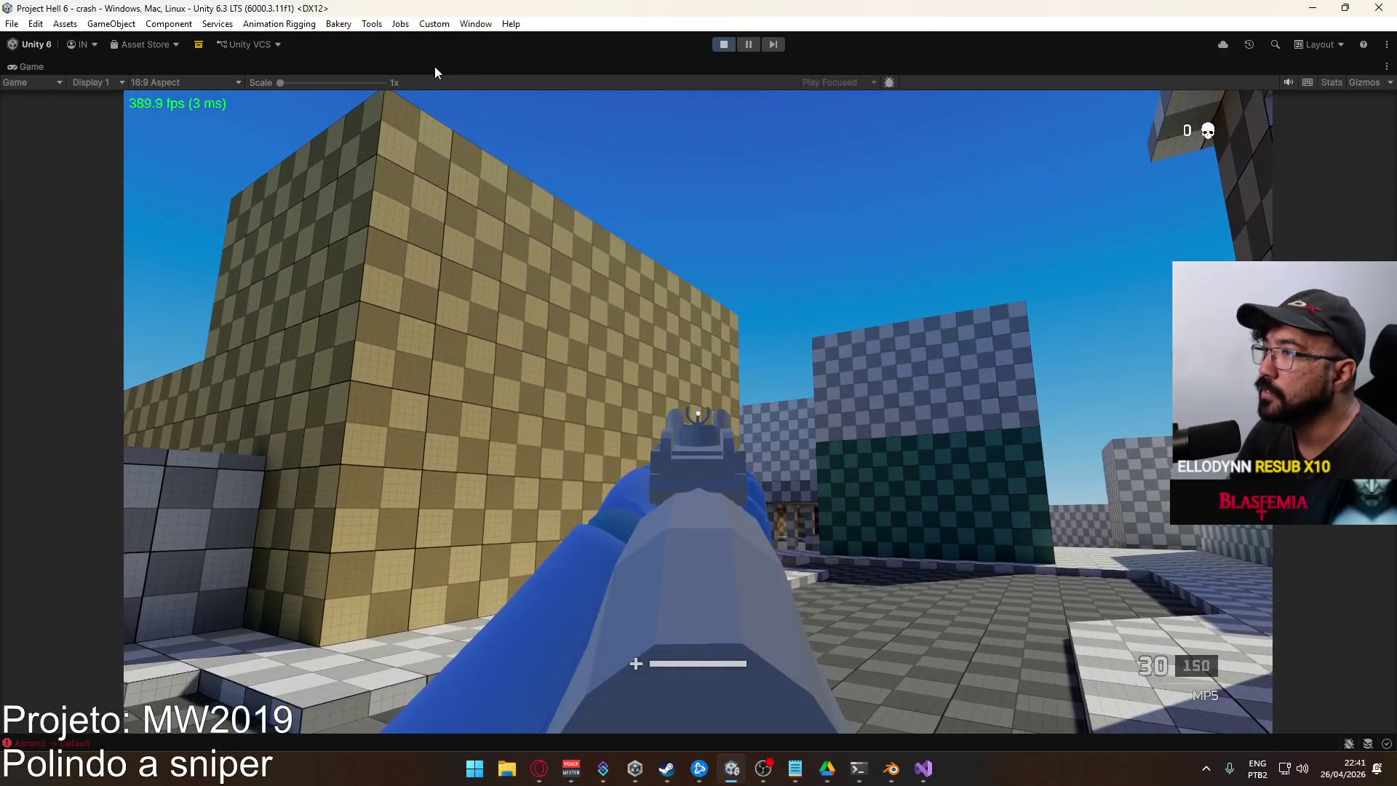
right_click(434, 67)
click(483, 115)
key(super)
key(super)
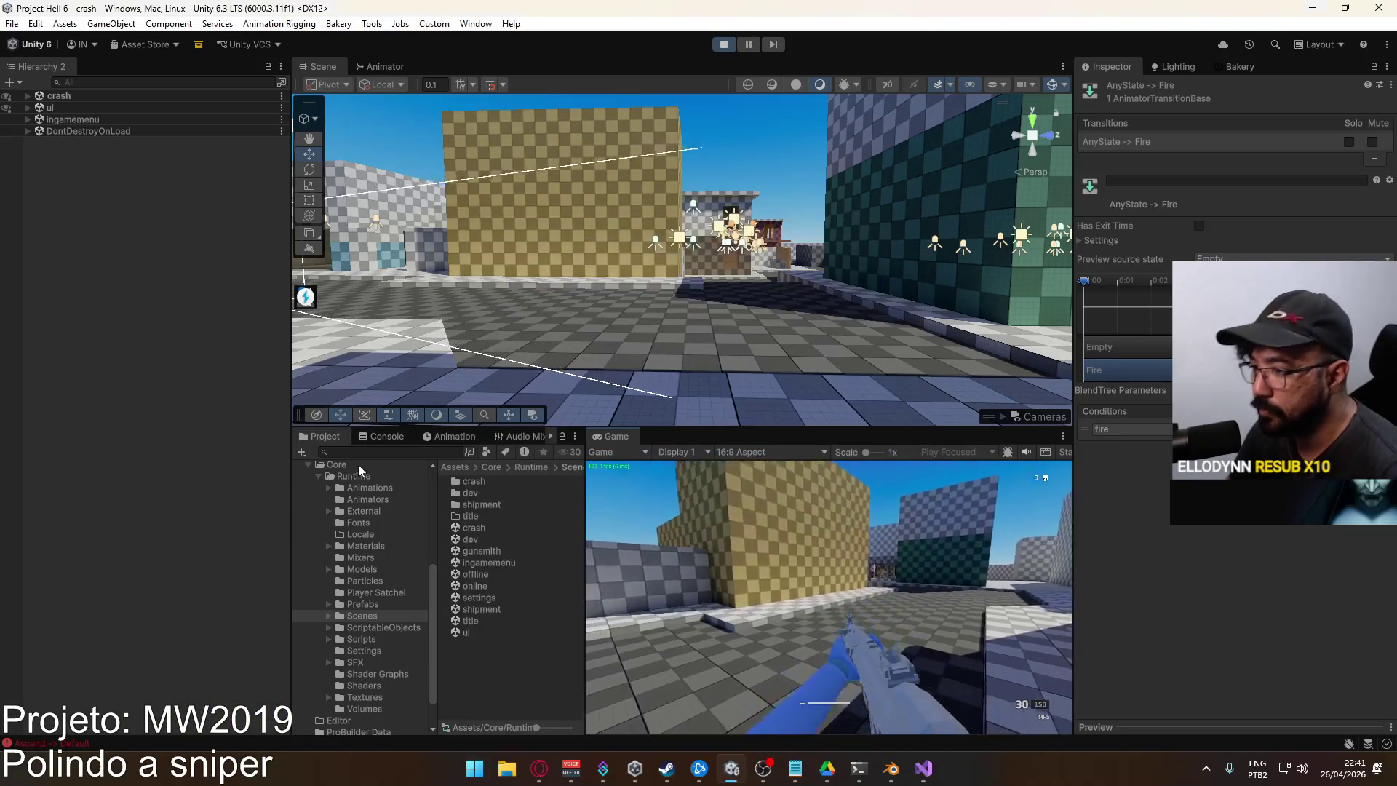
In ScriptableObjects > Database, change Viewmodel Aerial Layer Weight from 0.3 to 0.16
click(390, 627)
click(485, 574)
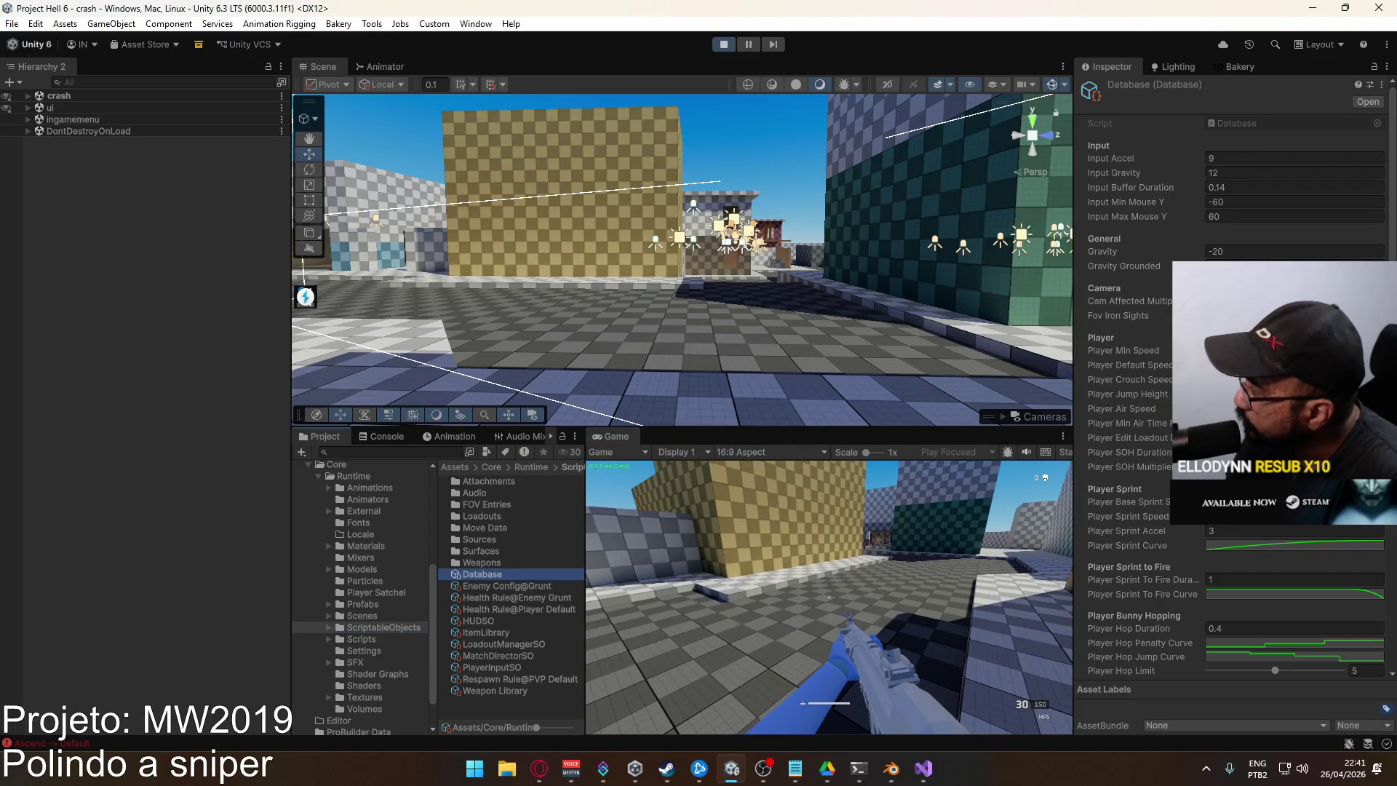
scroll(1229, 378, down, 3)
scroll(1230, 378, down, 7)
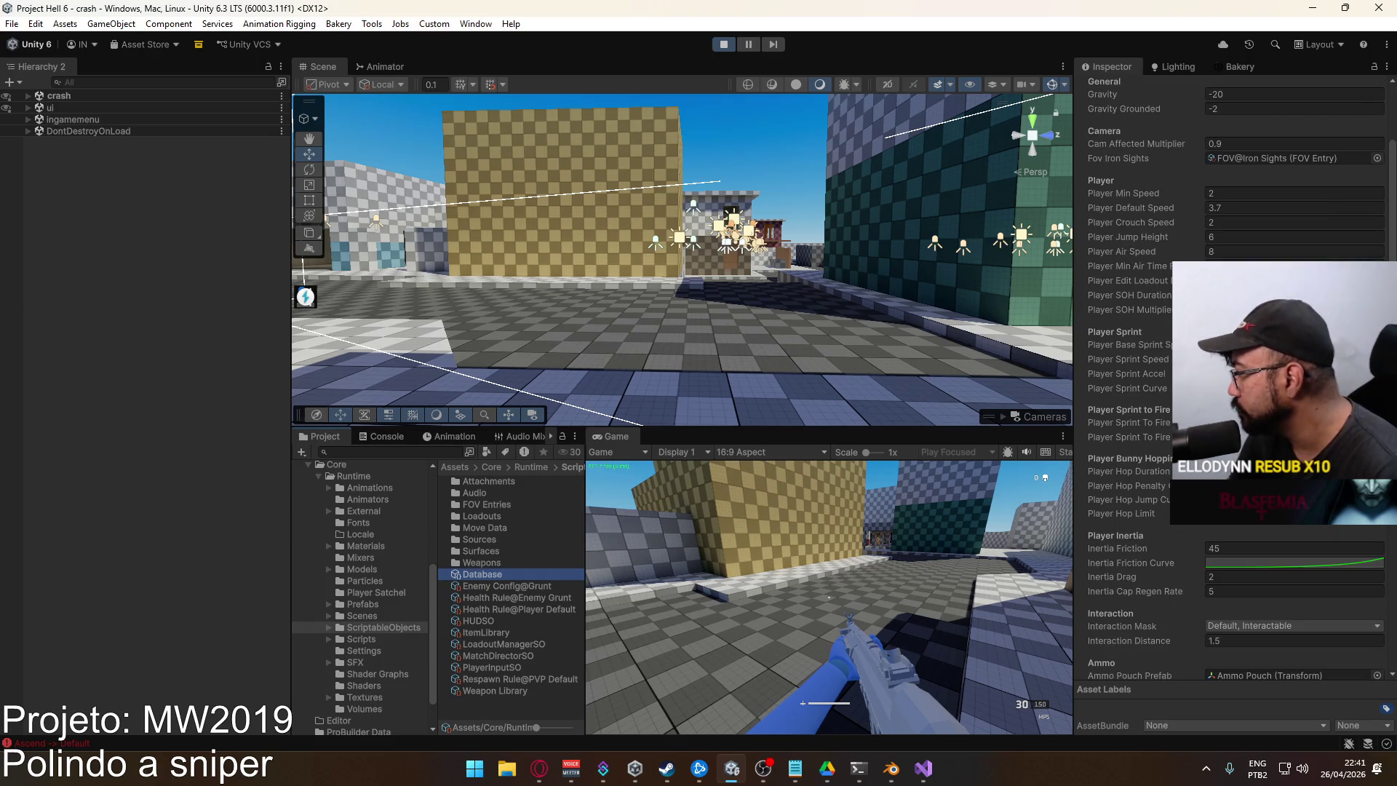
scroll(1230, 378, up, 3)
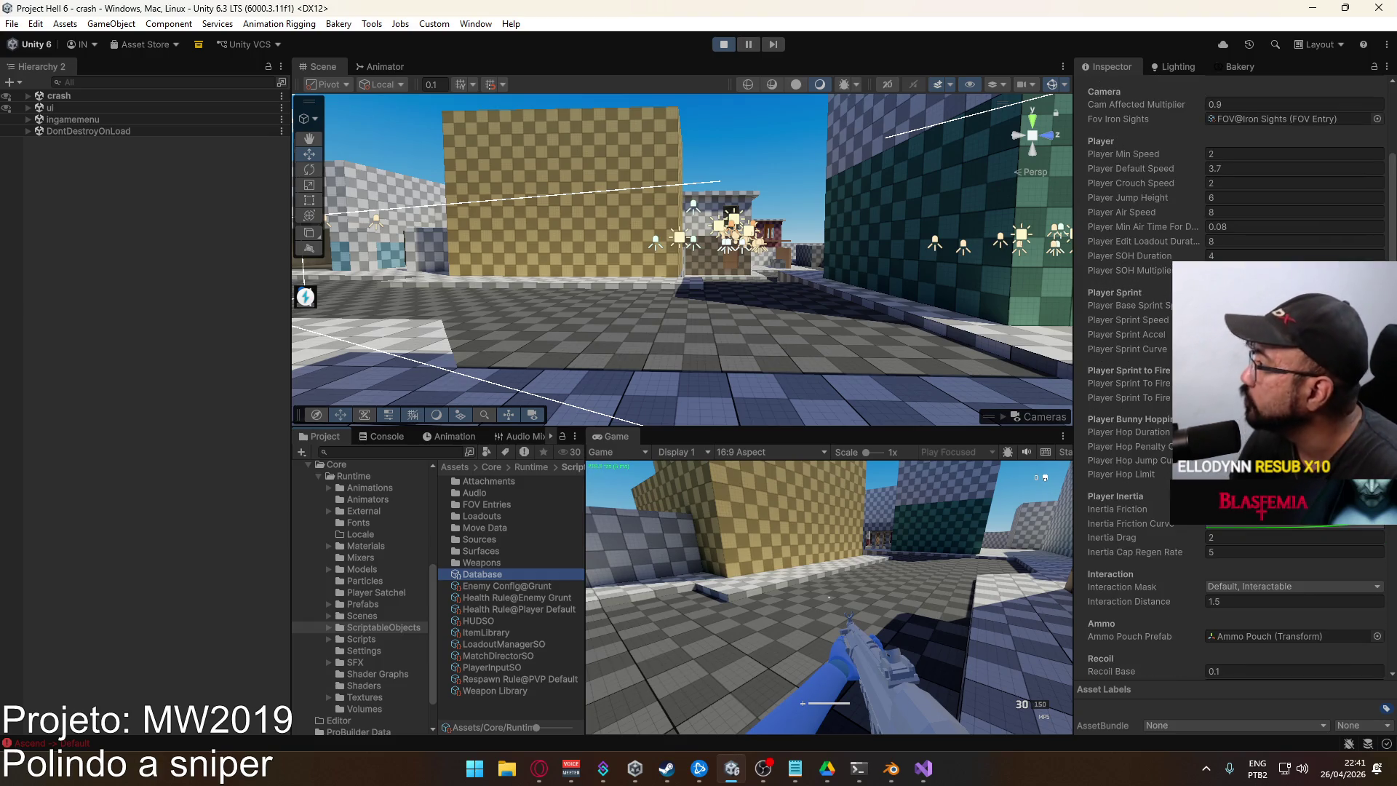
scroll(1229, 378, up, 2)
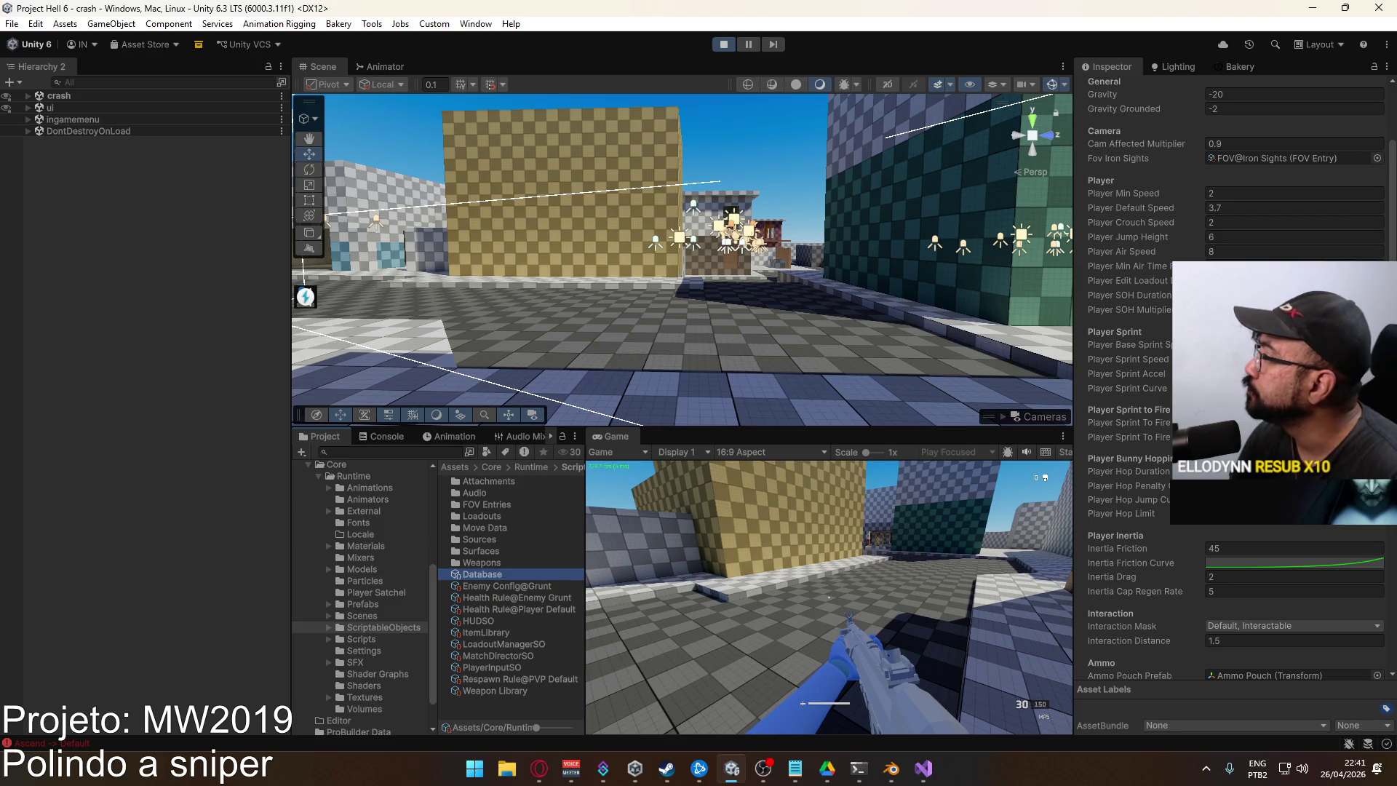
scroll(1230, 378, up, 5)
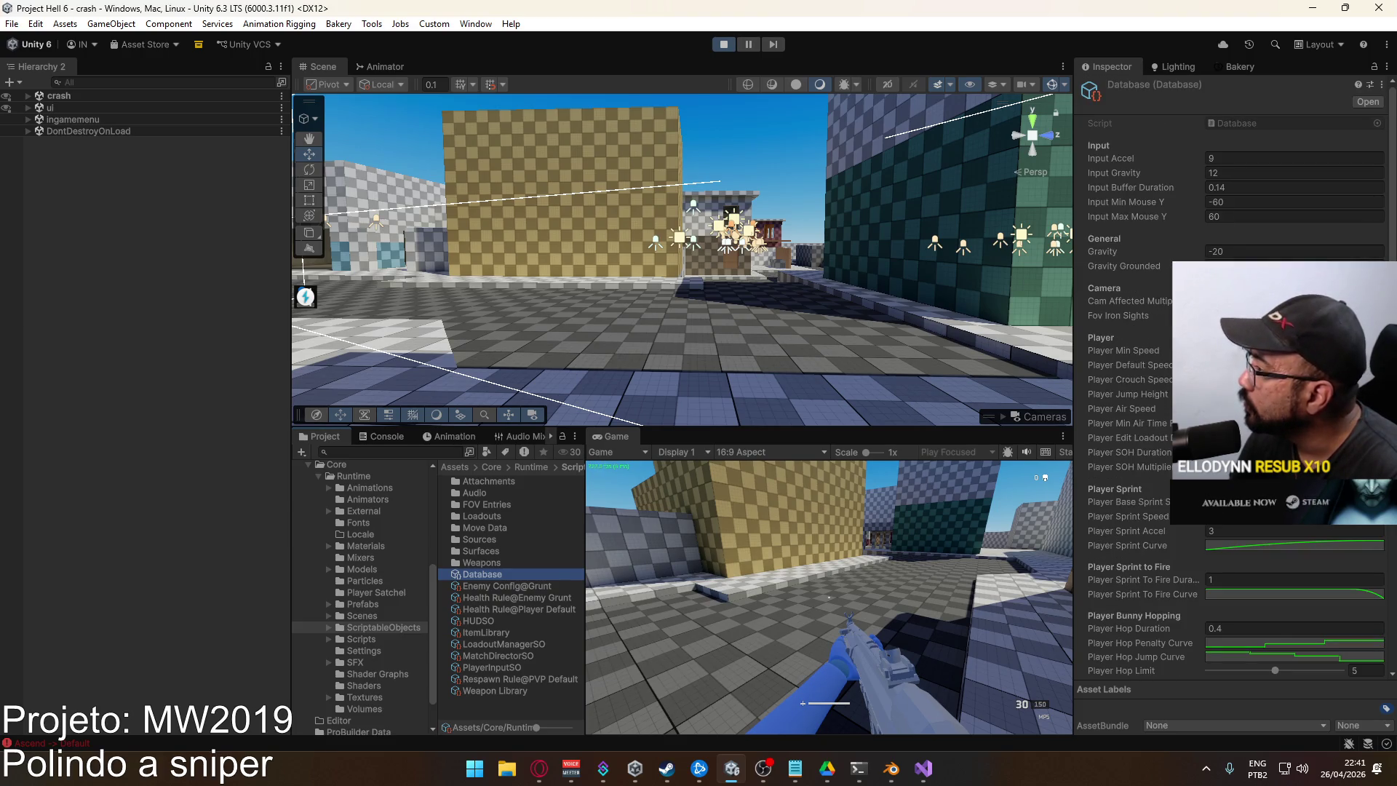
scroll(1230, 378, down, 15)
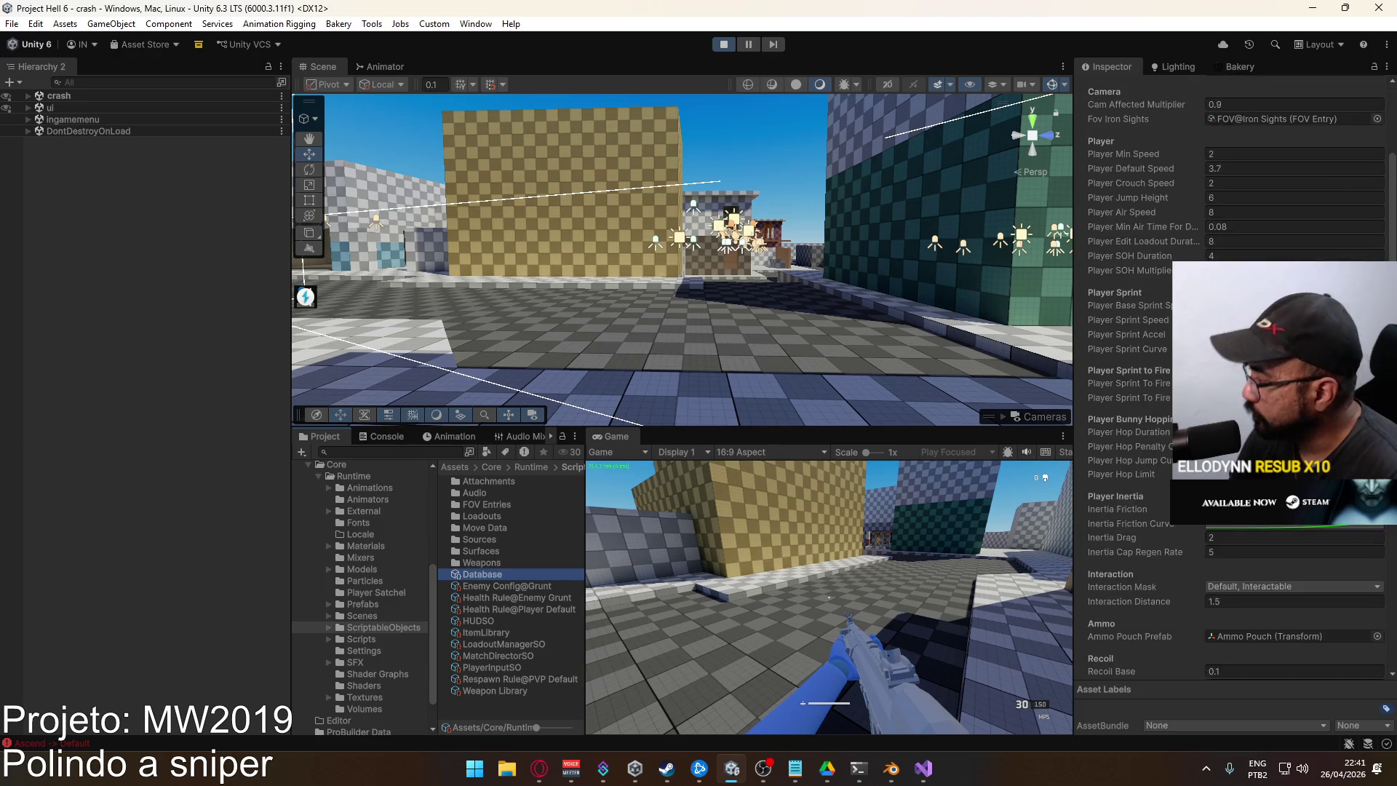
scroll(1237, 378, down, 2)
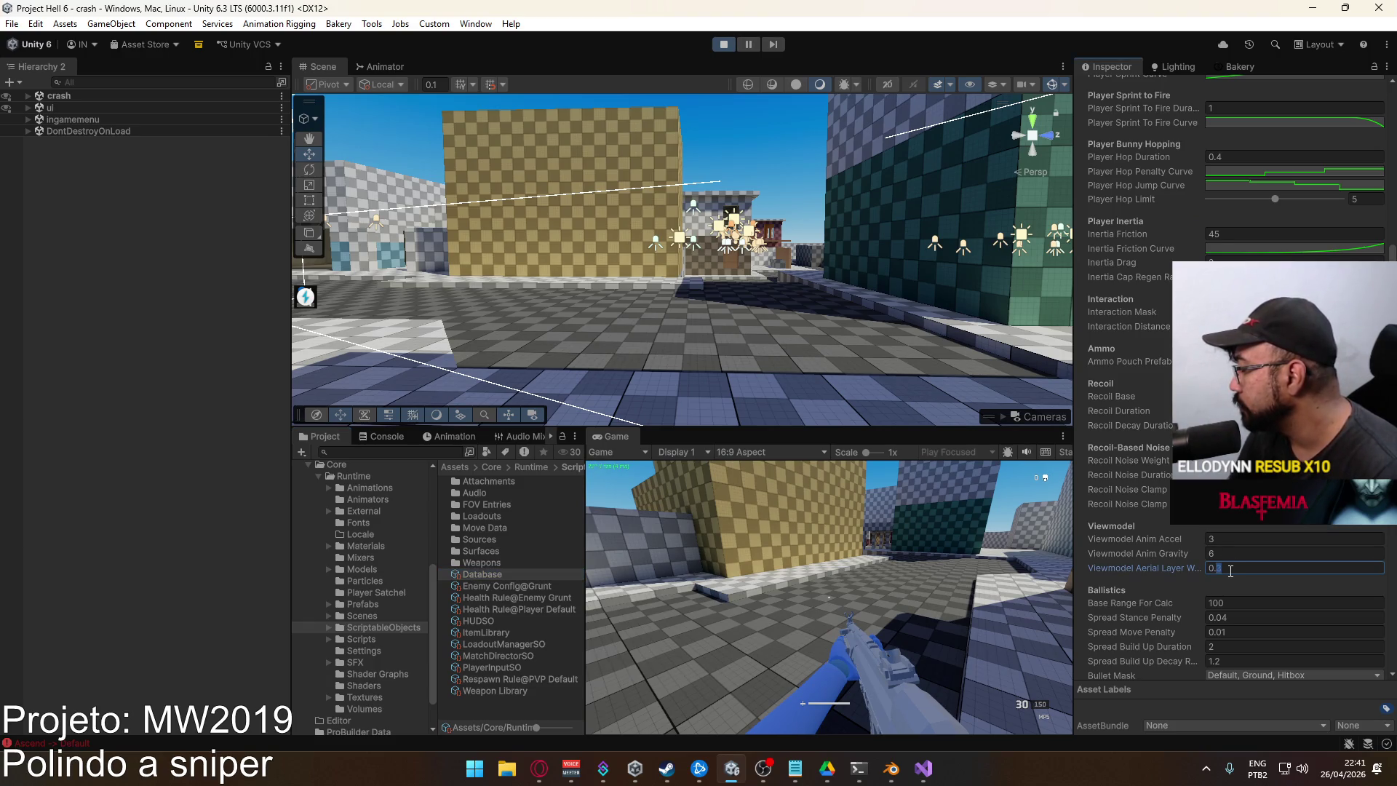
key(super)
click(607, 429)
In a maximized Game view, walk, sprint and aim down the MP5's sights, then stop Play mode
click(673, 476)
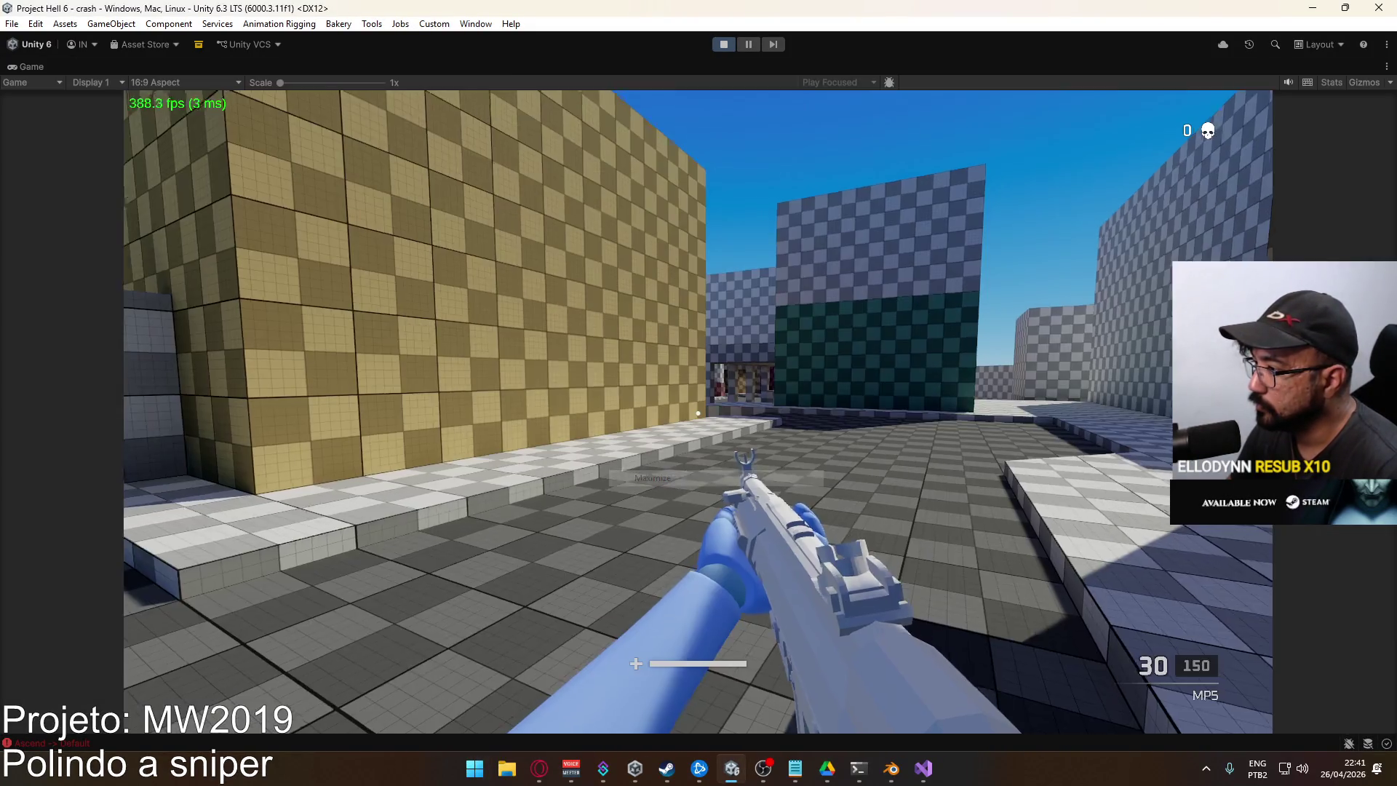
key(w)
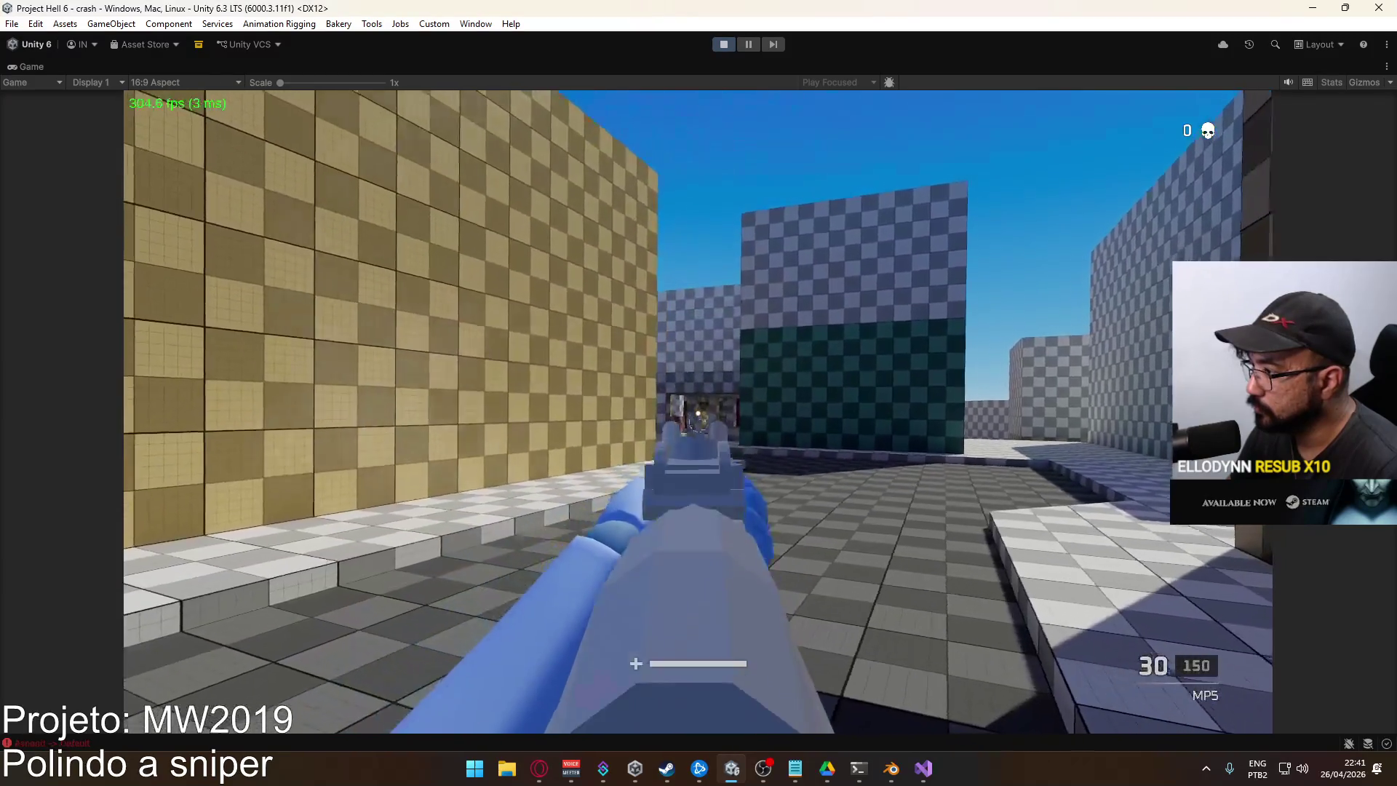
key(w)
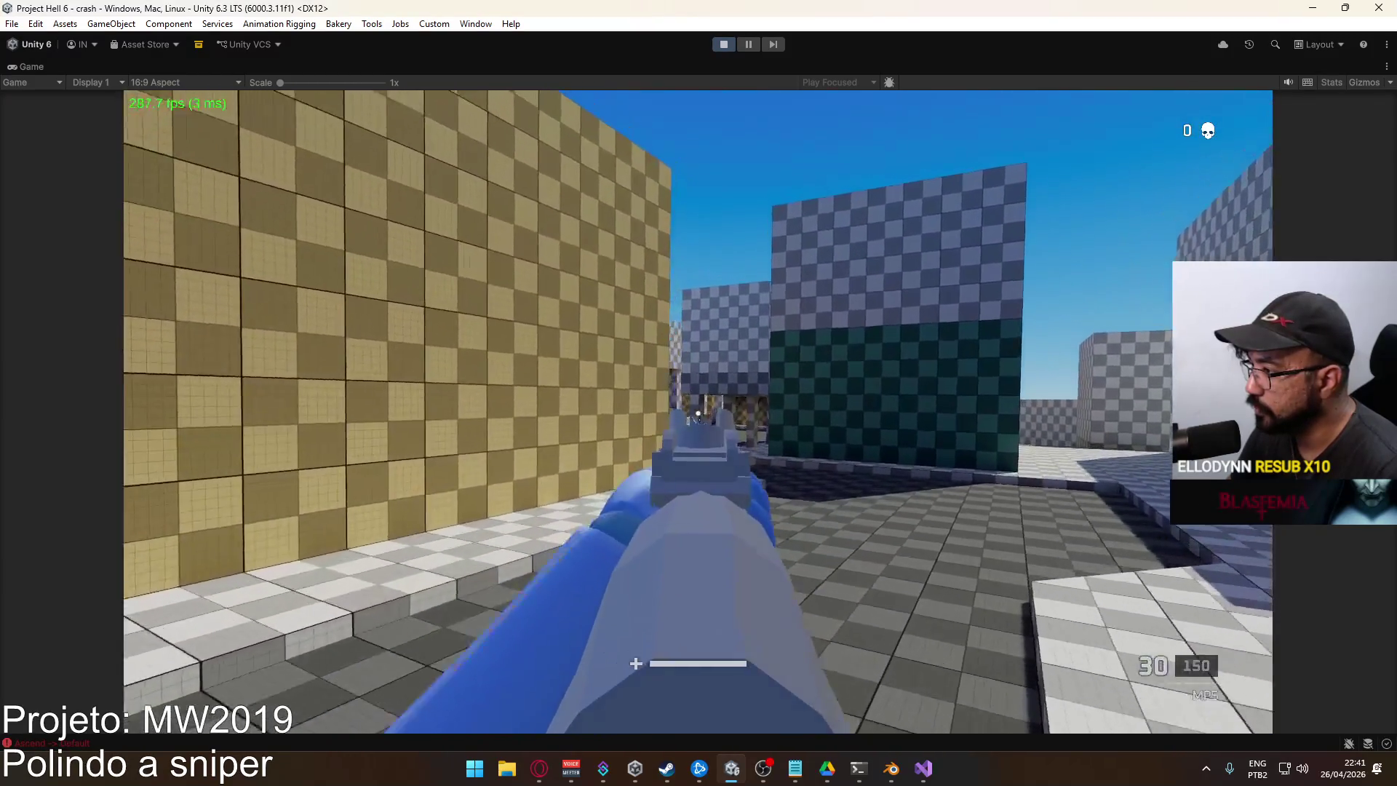
key(w)
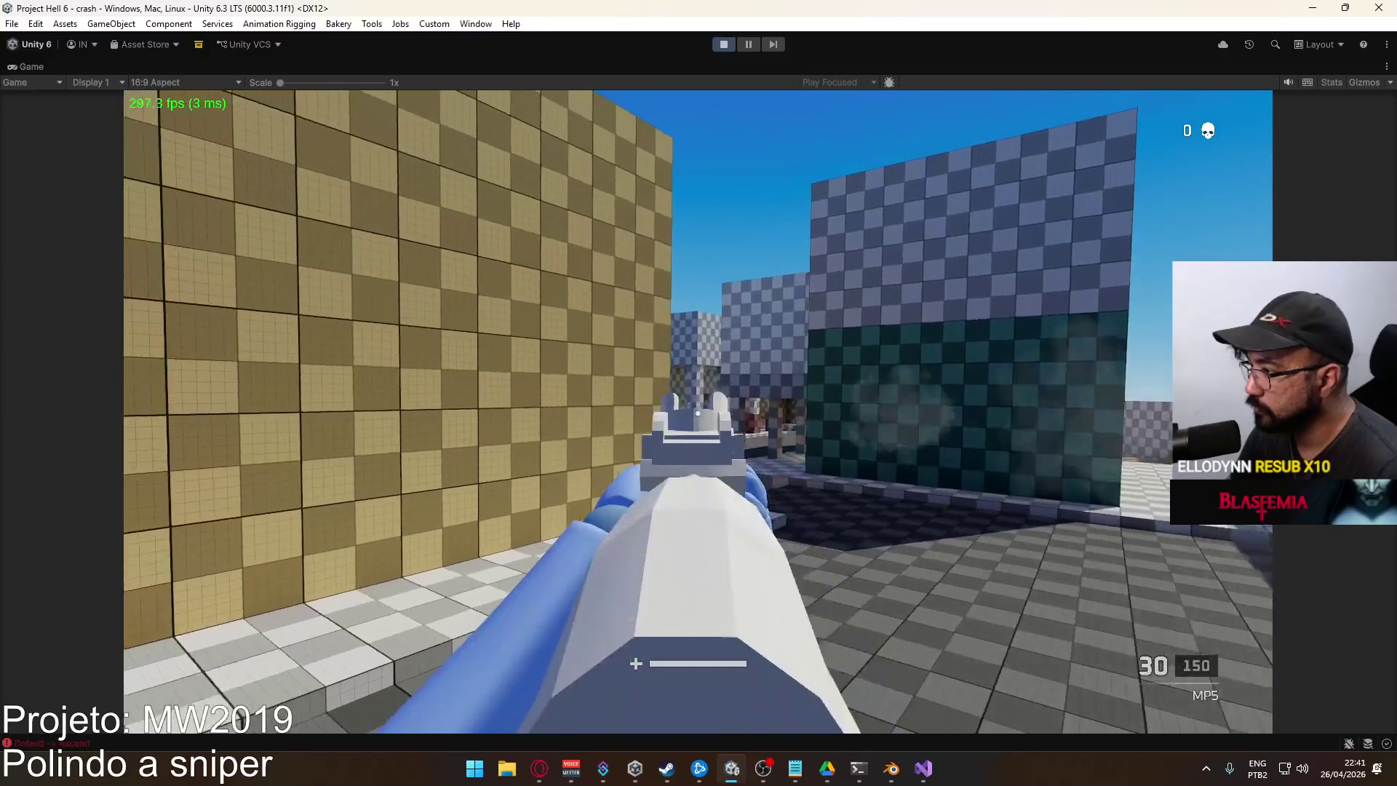
key(w)
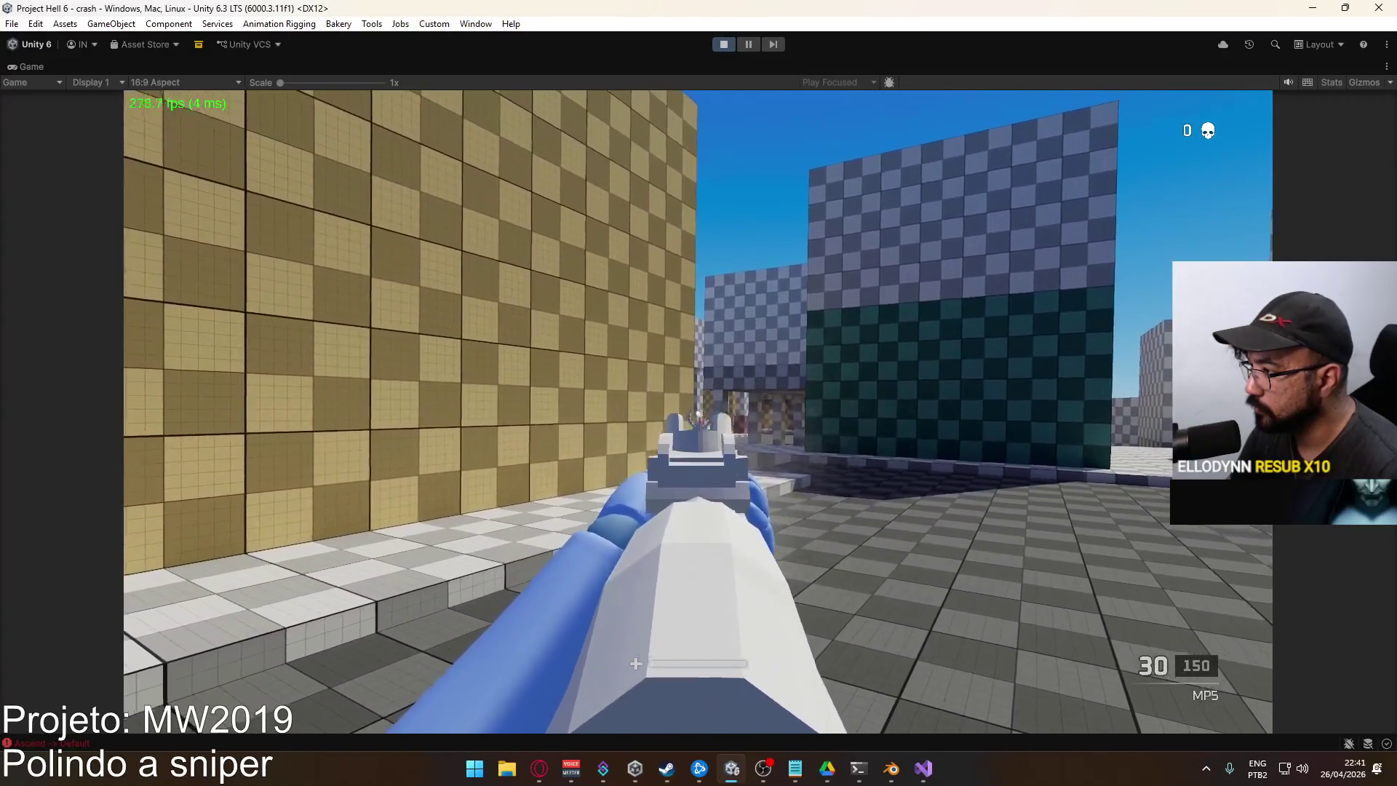
key(s)
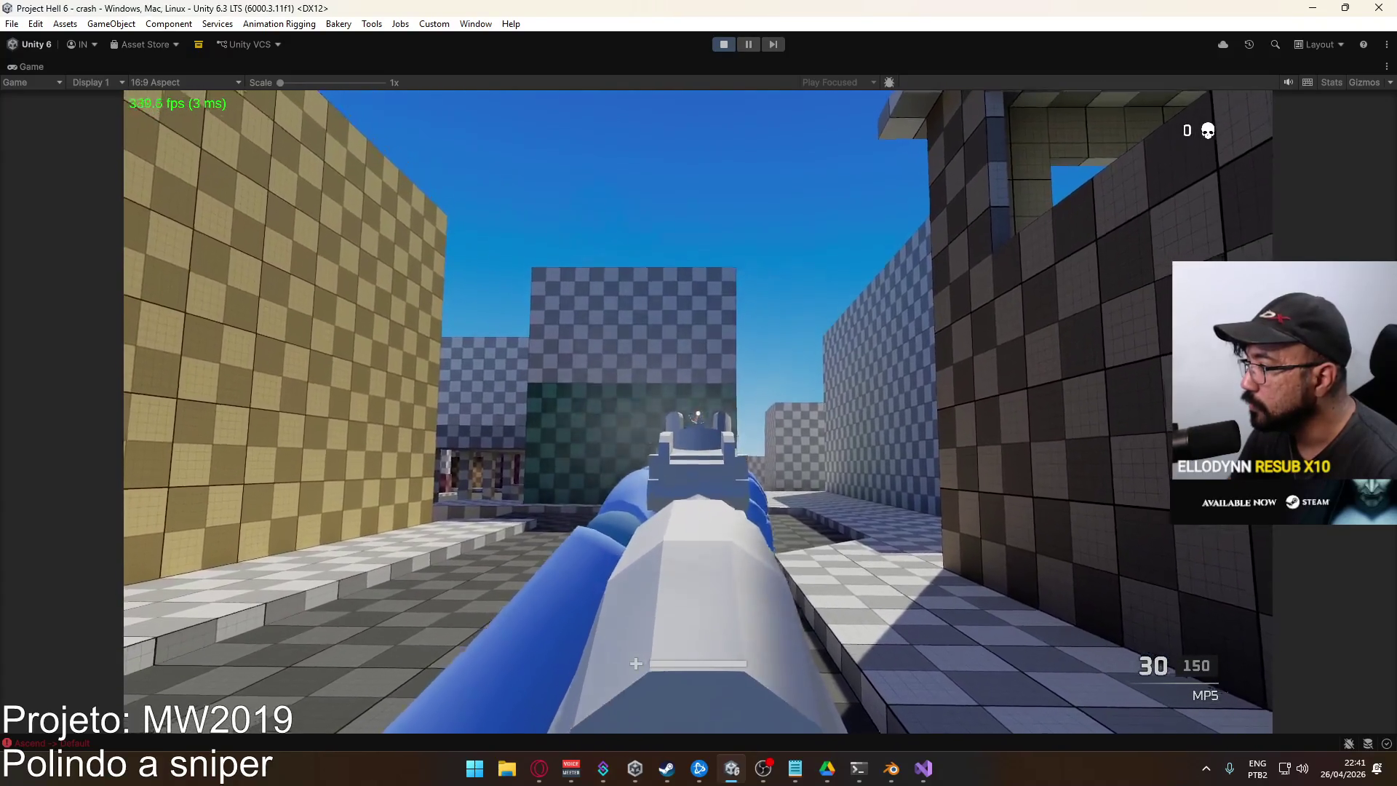
key(shift+w)
right_click(697, 413)
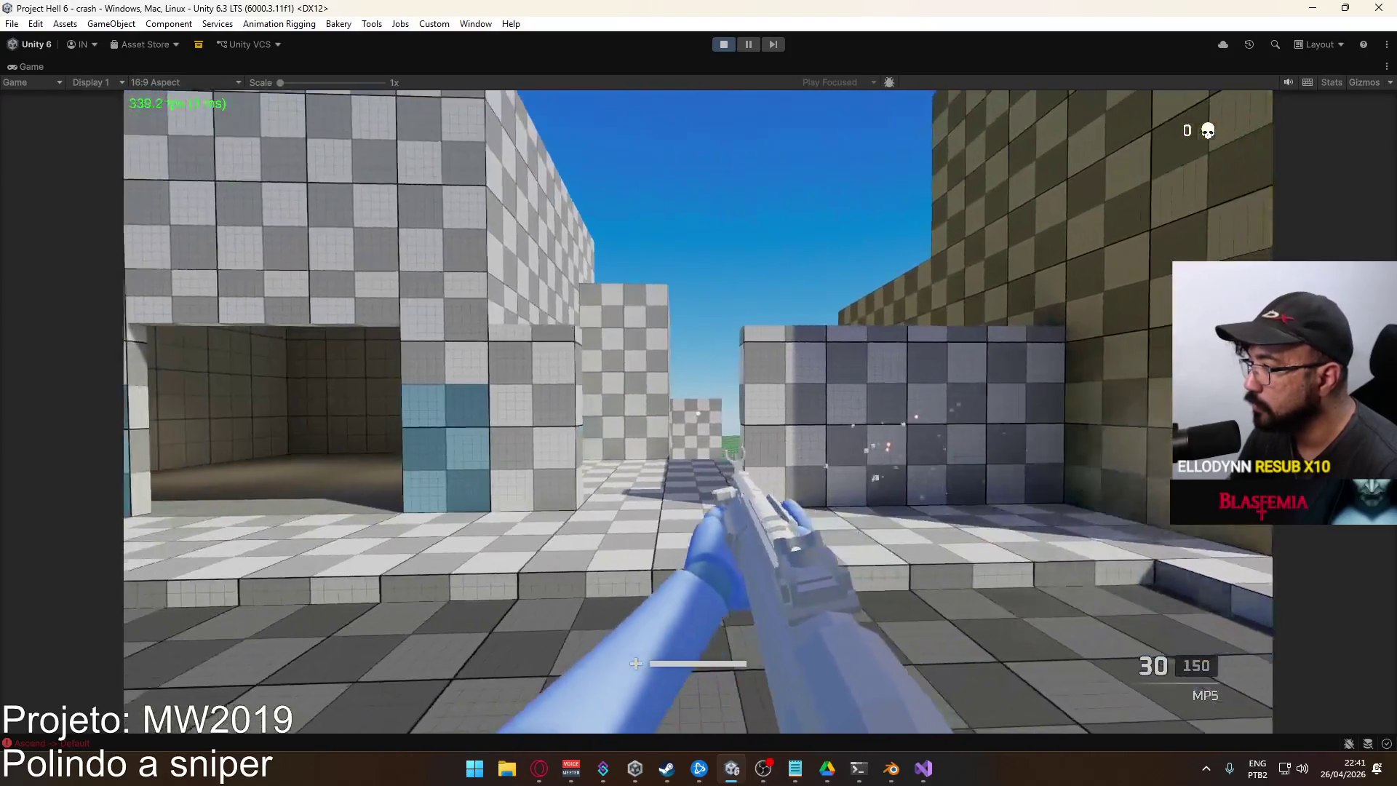
right_click(698, 414)
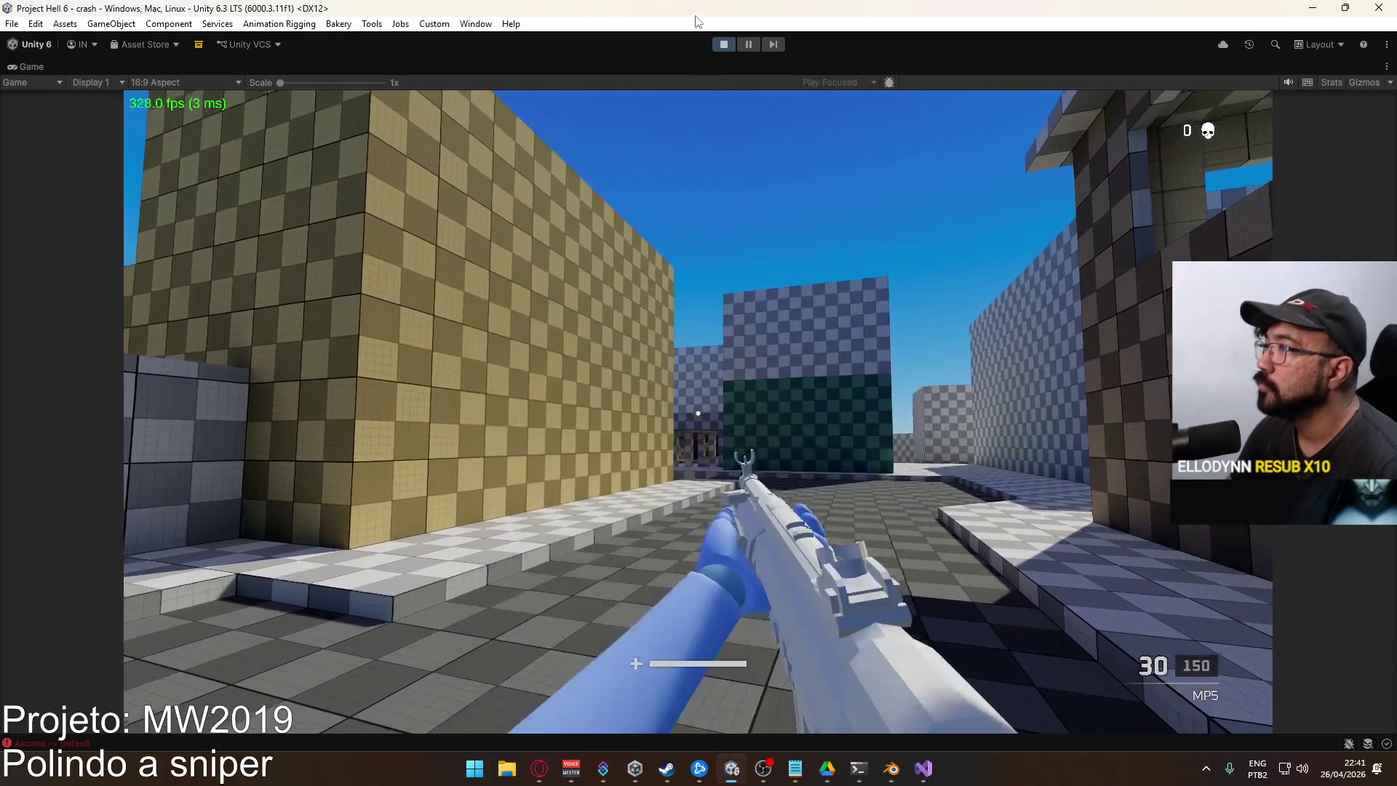
key(Escape)
click(724, 45)
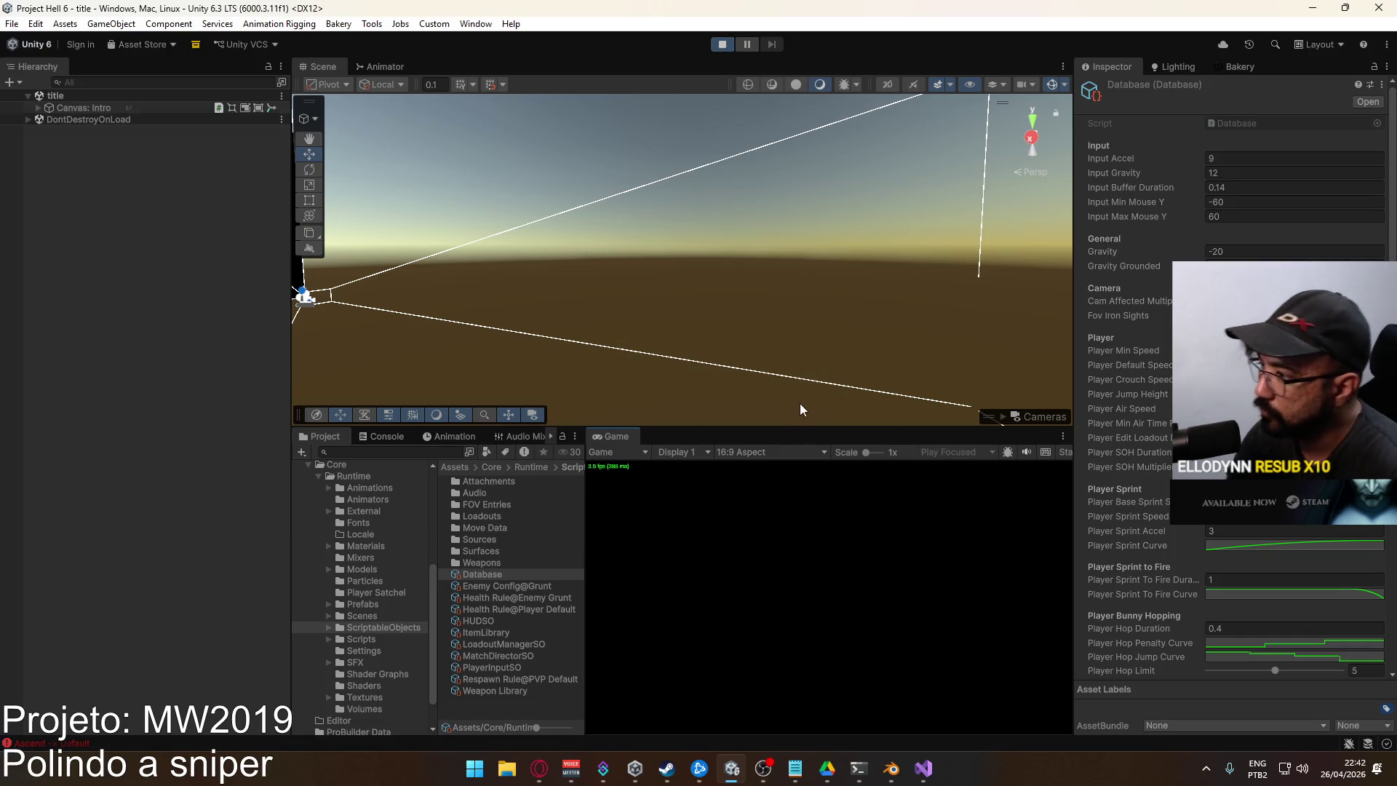
Maximize the Game view and create a hosted Domination match on Crash
right_click(635, 437)
click(683, 485)
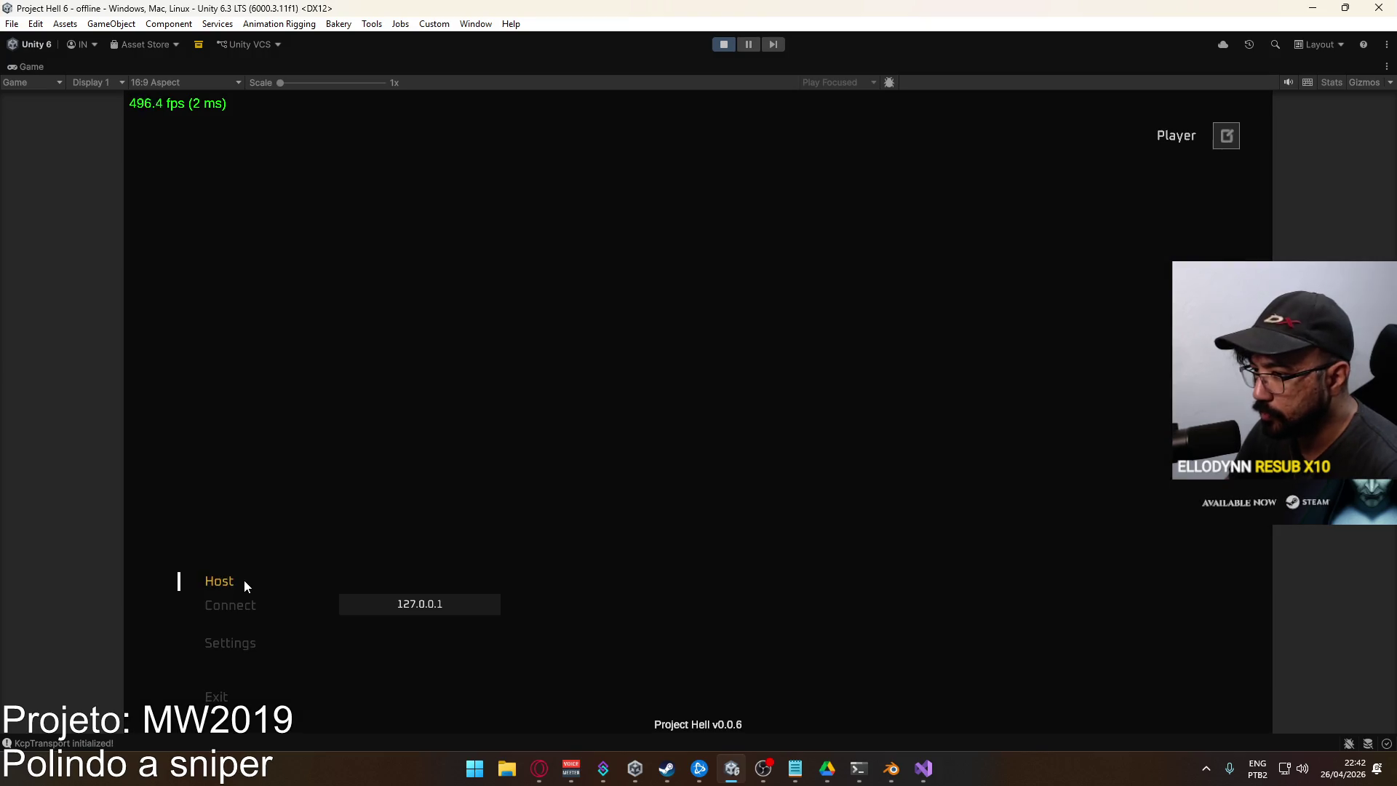
click(243, 580)
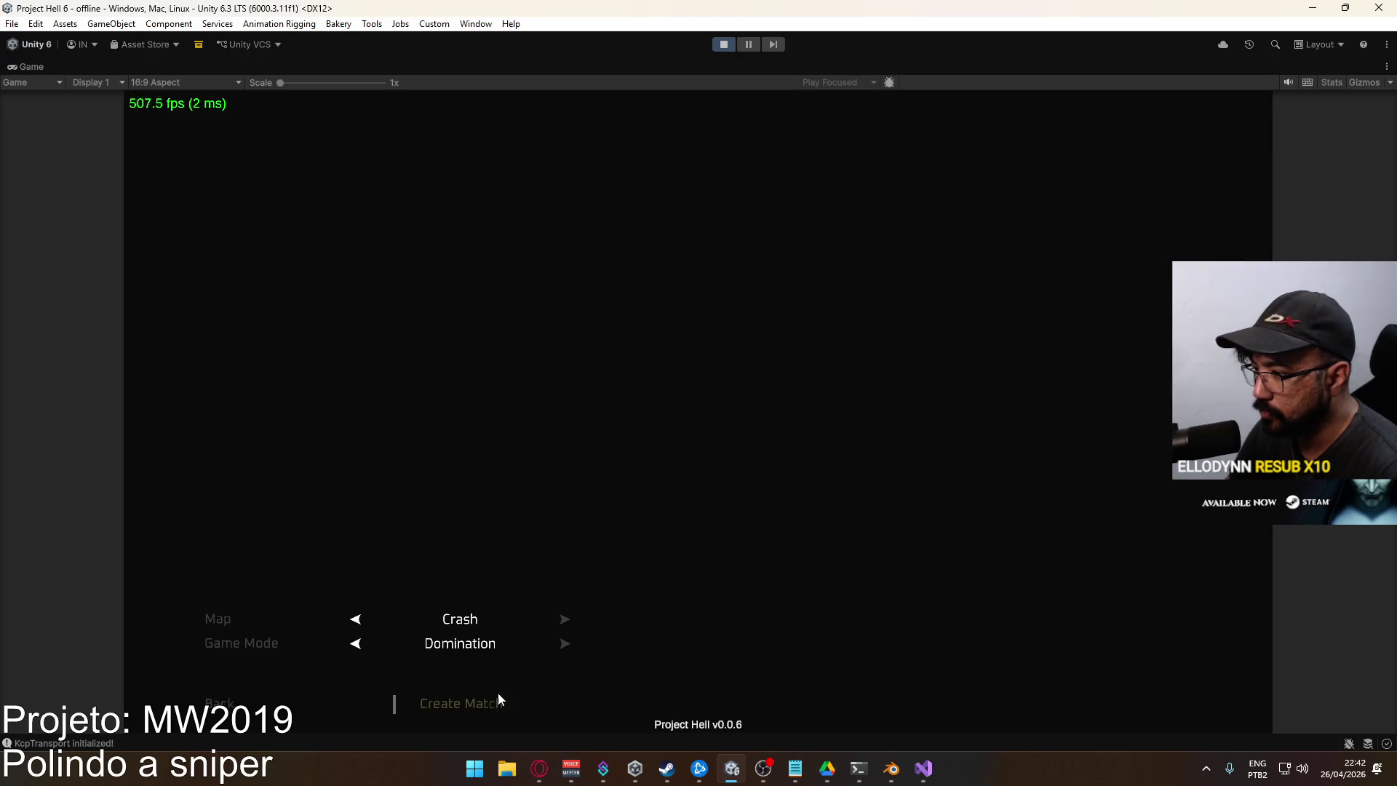
click(496, 695)
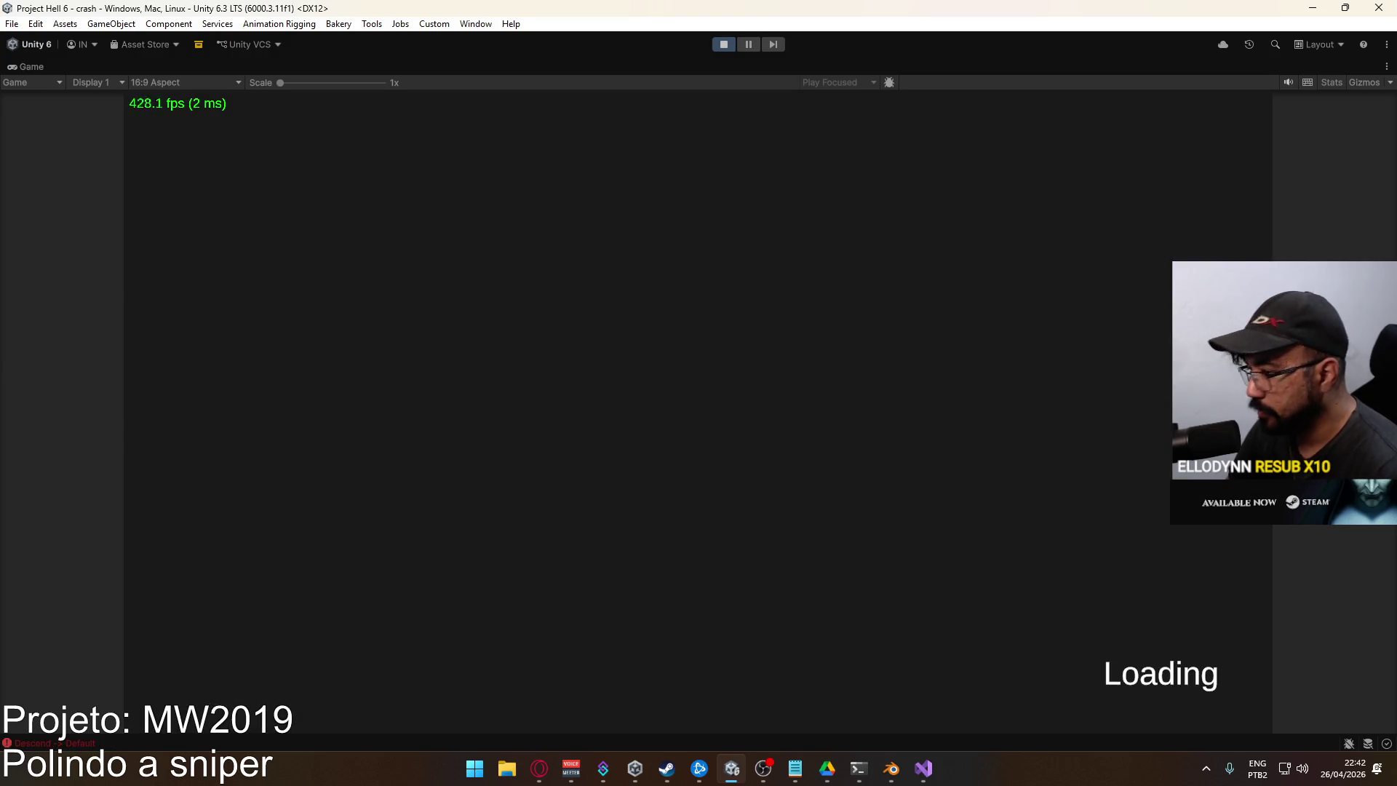
Choose the first loadout, pick the AKM from Carbines and spawn into the match
key(e)
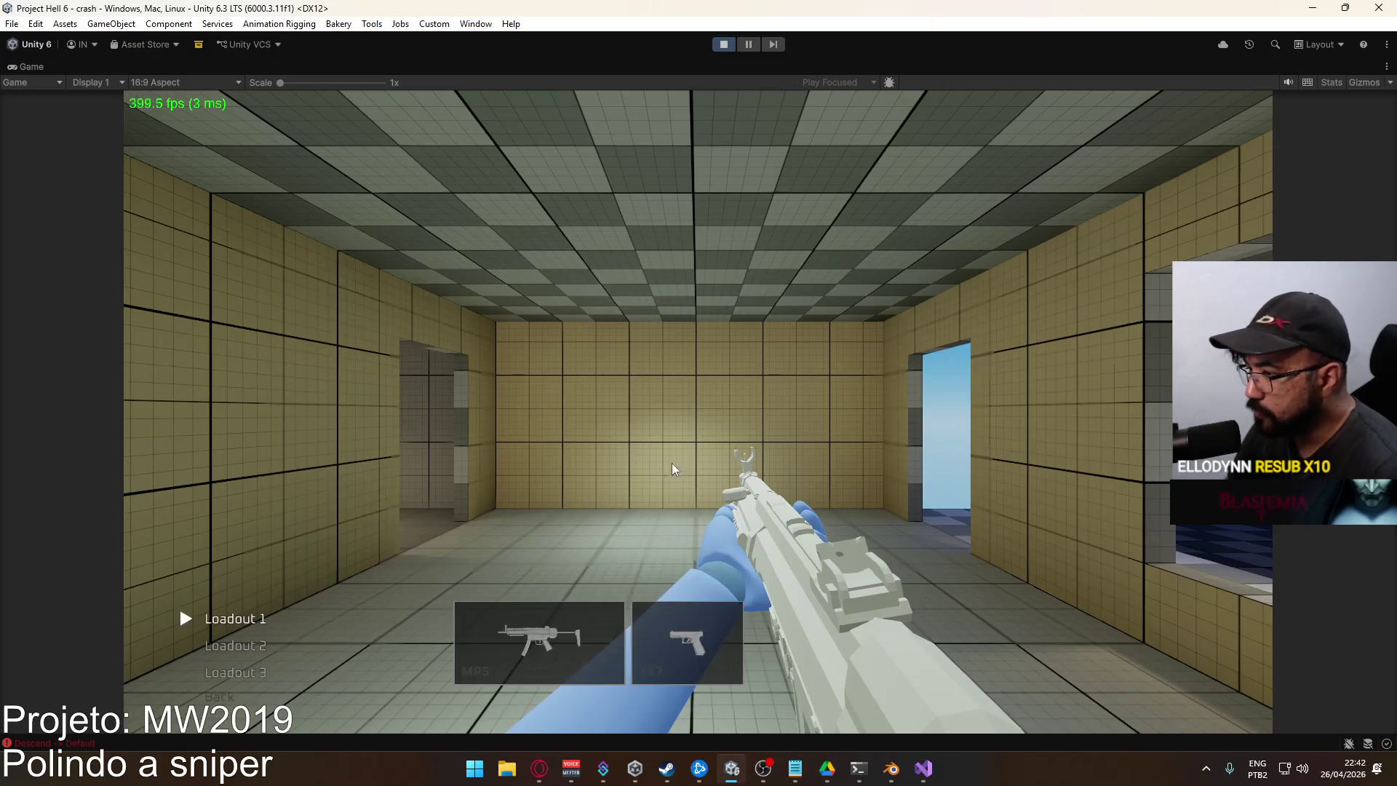
click(538, 640)
click(304, 482)
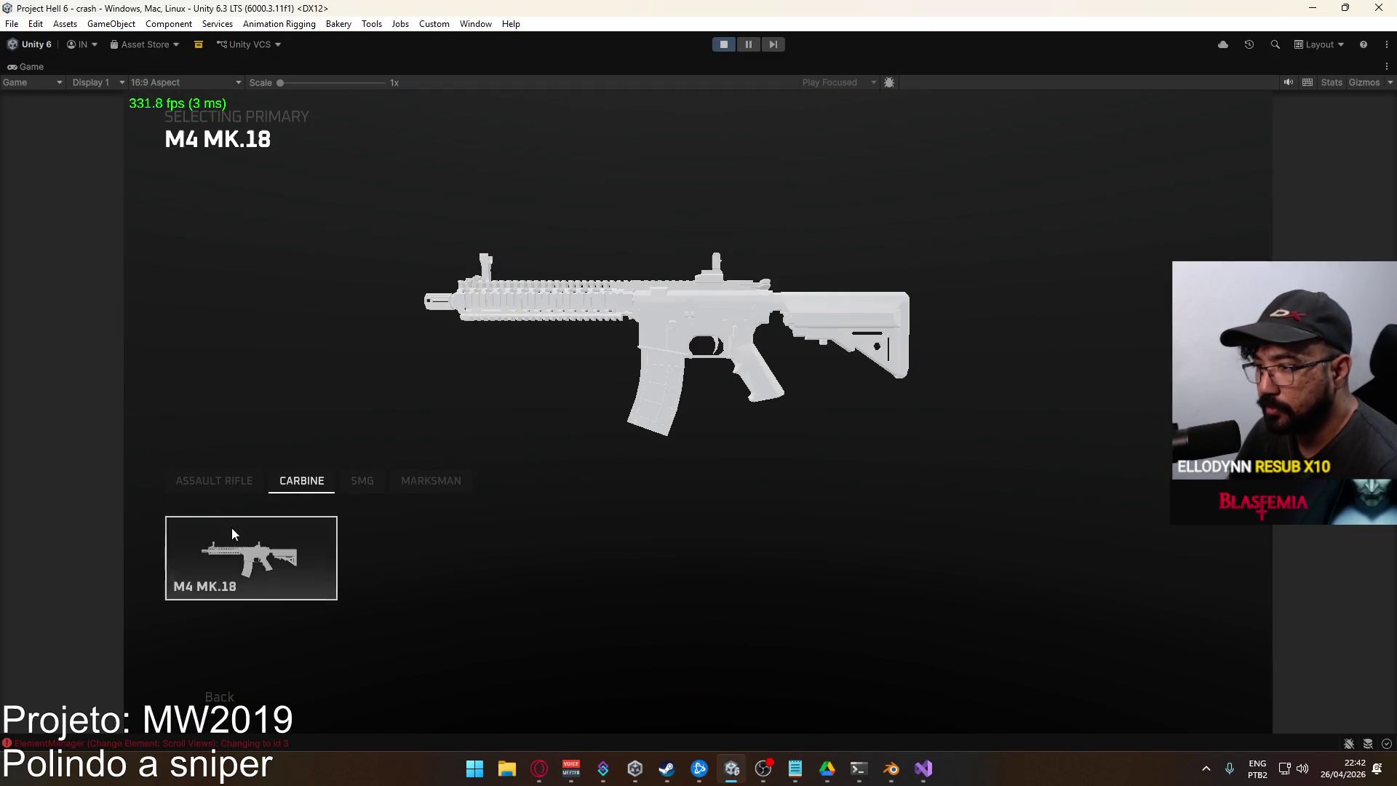
click(273, 556)
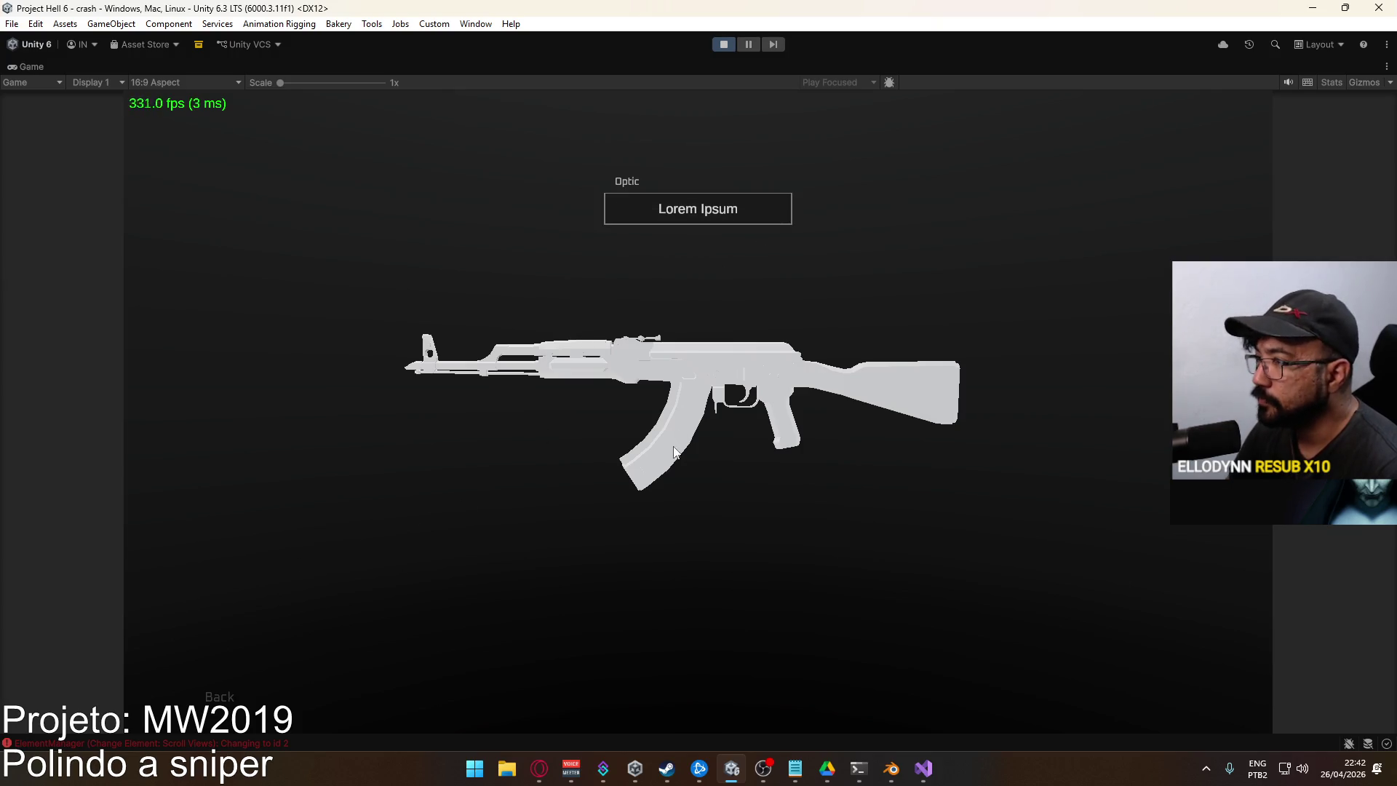
key(Escape)
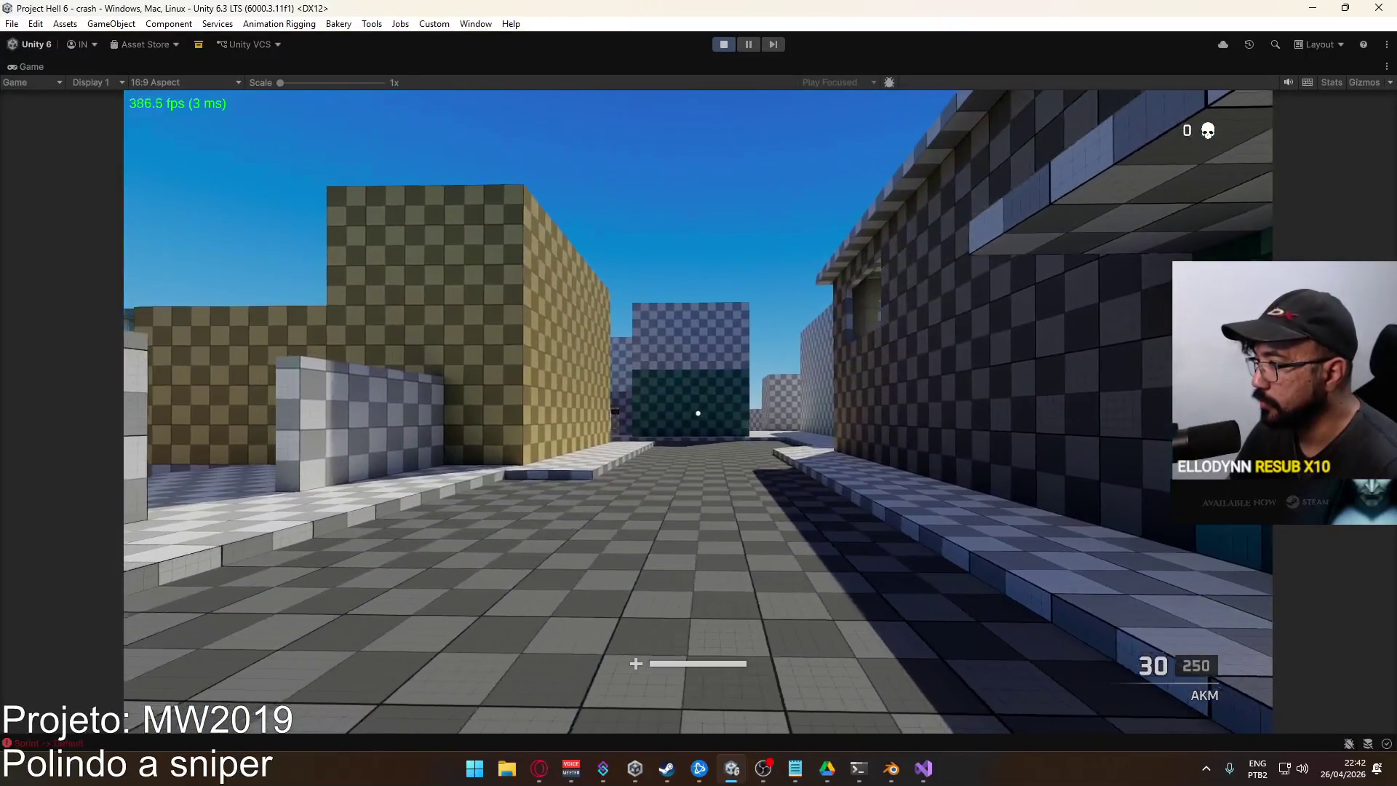
Un-maximize the Game tab to bring back the full editor layout
key(super)
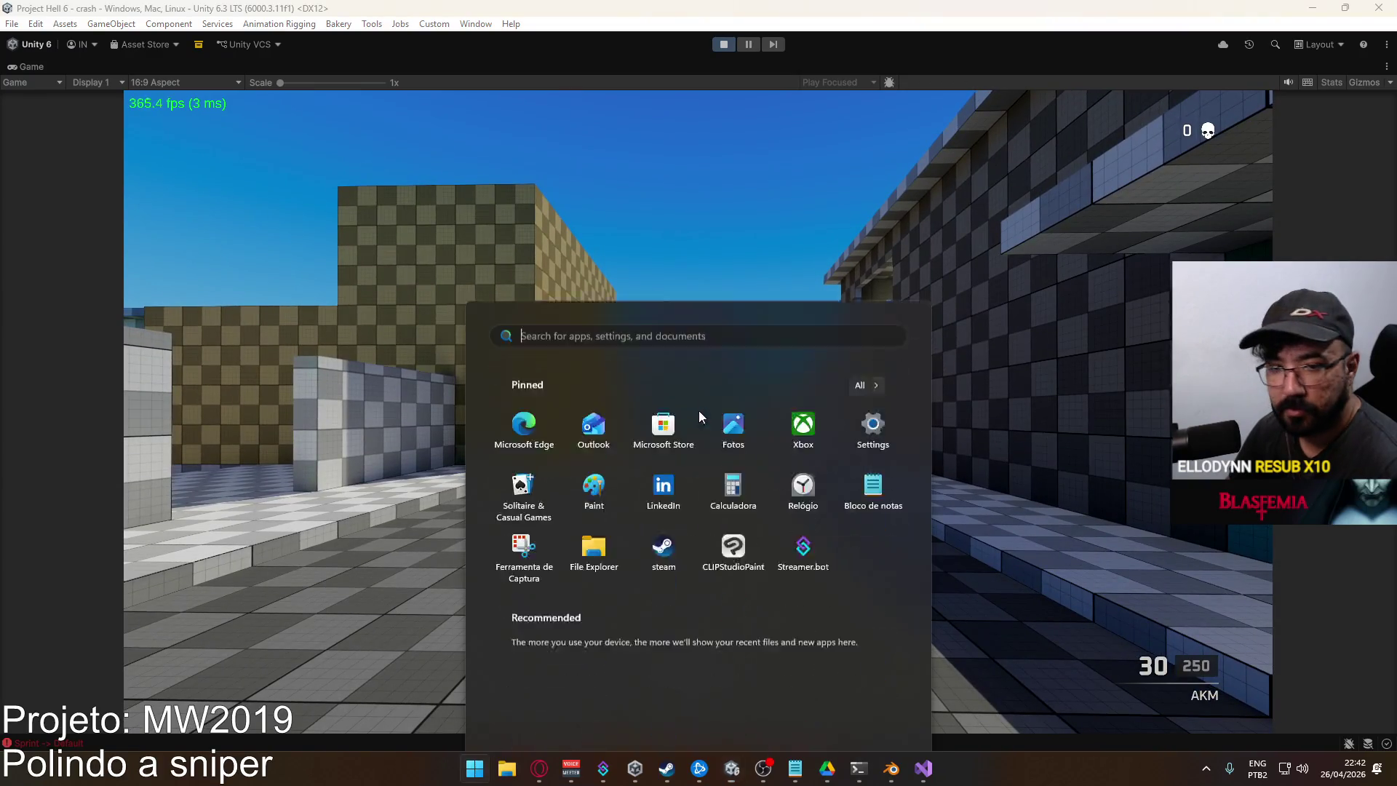
key(super)
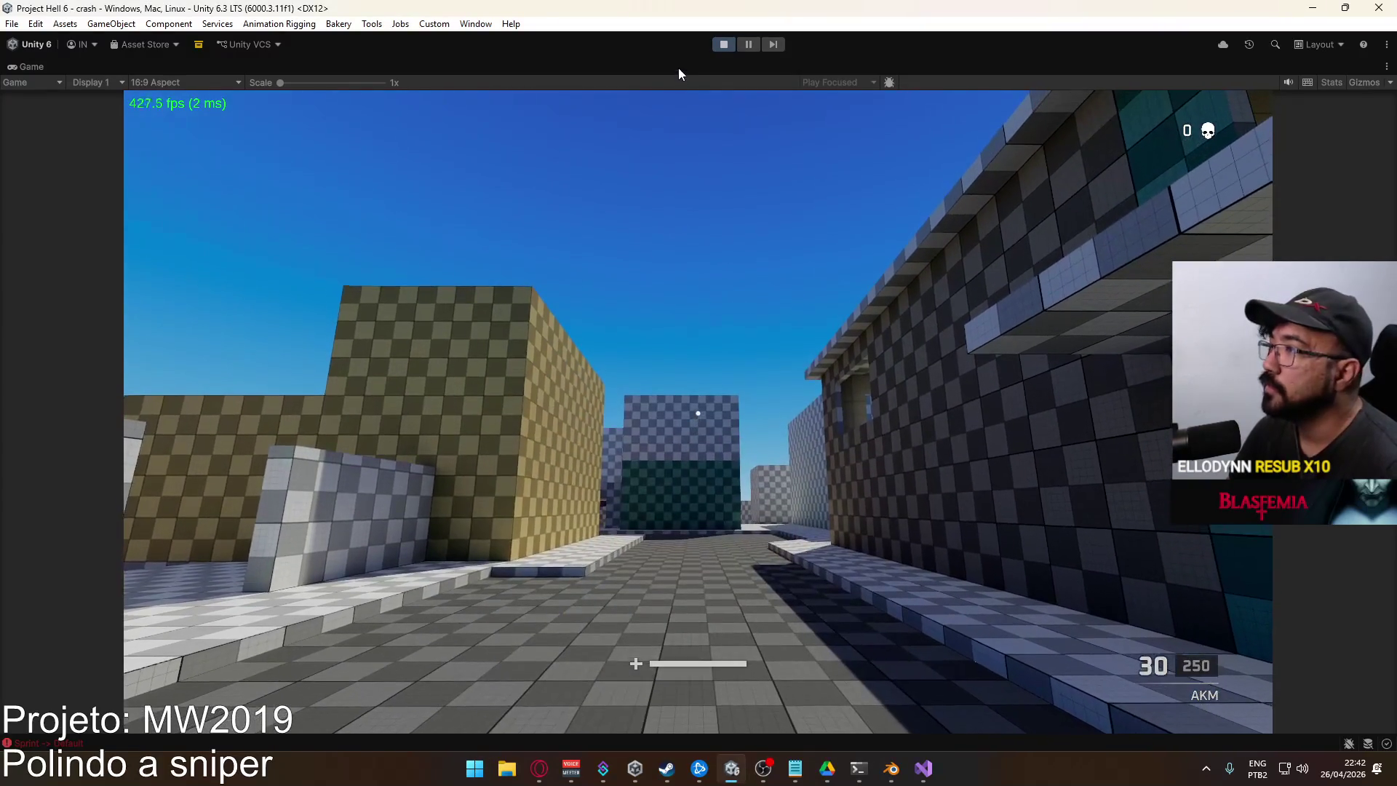
right_click(678, 73)
click(715, 115)
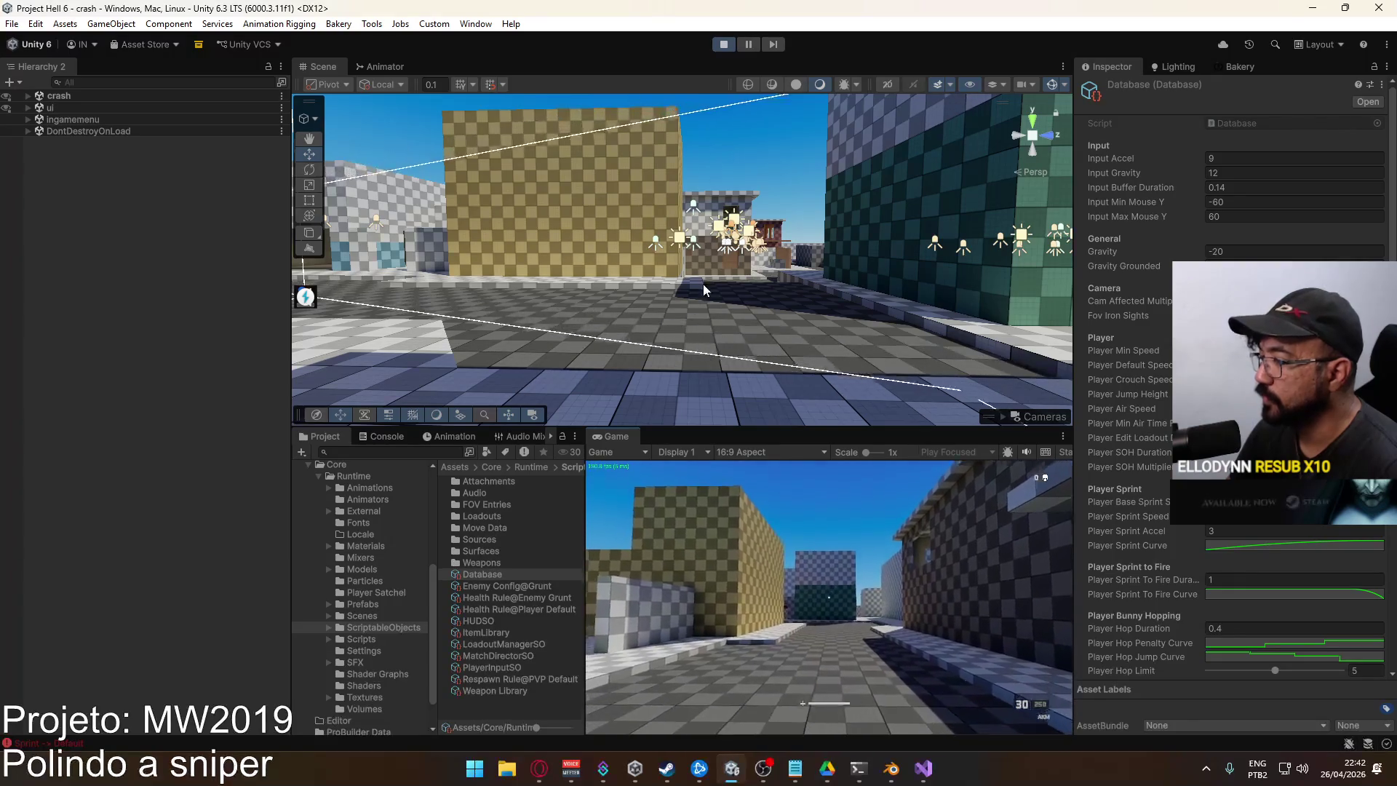
Orbit the scene view, then open the Weapons folder and show the Weapon AKM settings
key(super)
mouse_move(728, 143)
mouse_down()
mouse_move(513, 112)
mouse_move(668, 147)
mouse_move(710, 407)
mouse_up()
mouse_move(726, 600)
mouse_down()
mouse_move(640, 713)
mouse_move(591, 737)
mouse_move(564, 25)
mouse_move(604, 48)
mouse_up()
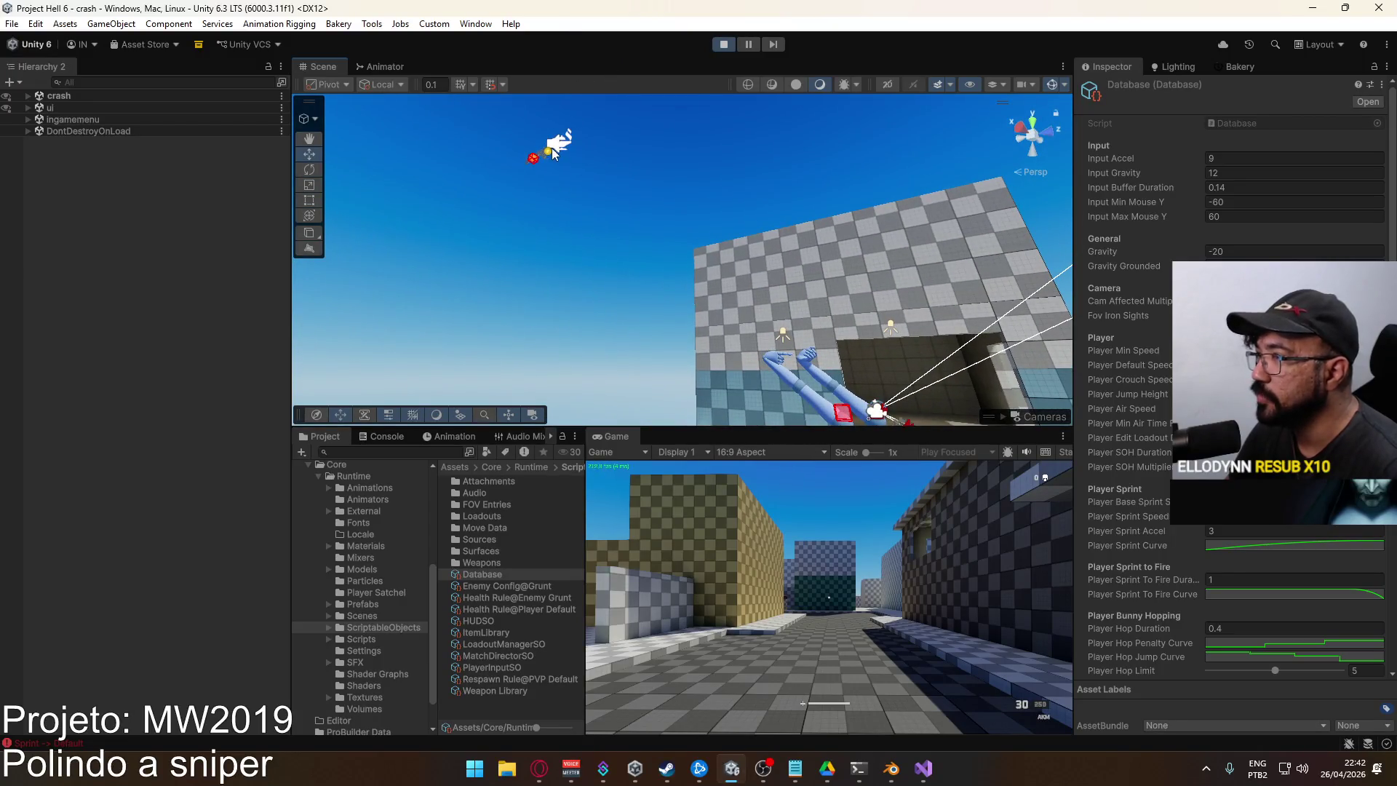
double_click(487, 561)
click(522, 550)
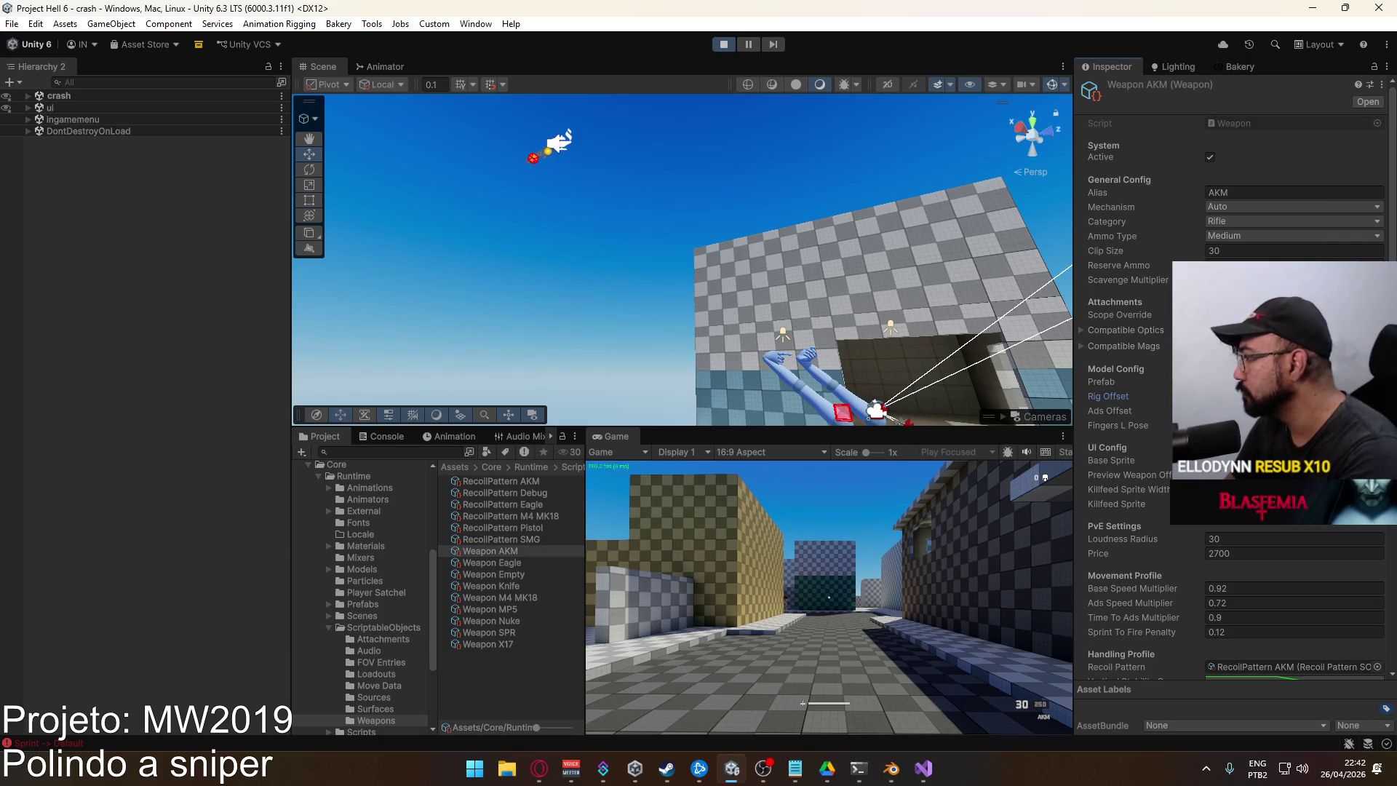
In the running game, swap to the X17 pistol and back to the AKM, then test aiming down sights
click(828, 560)
key(2)
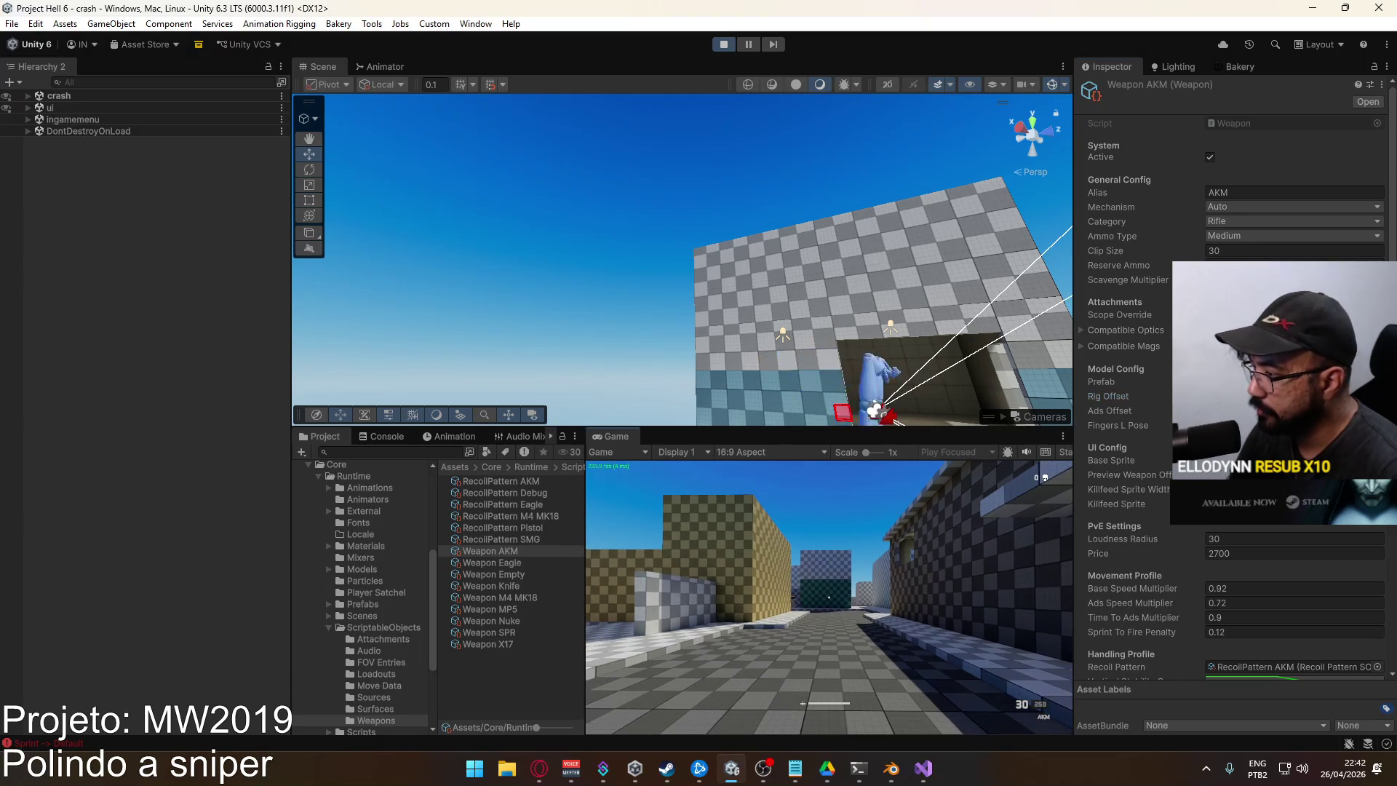
key(1)
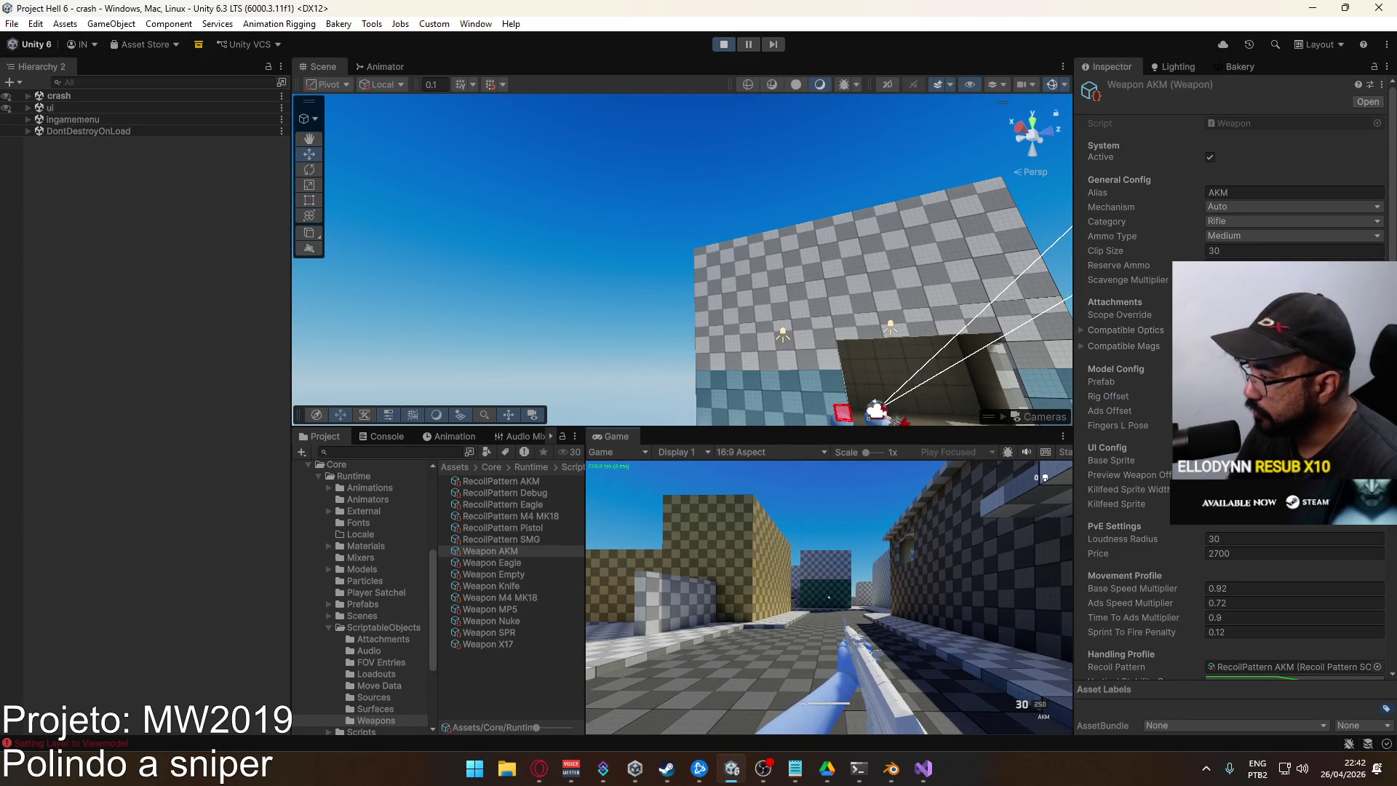
right_click(828, 598)
right_click(828, 598)
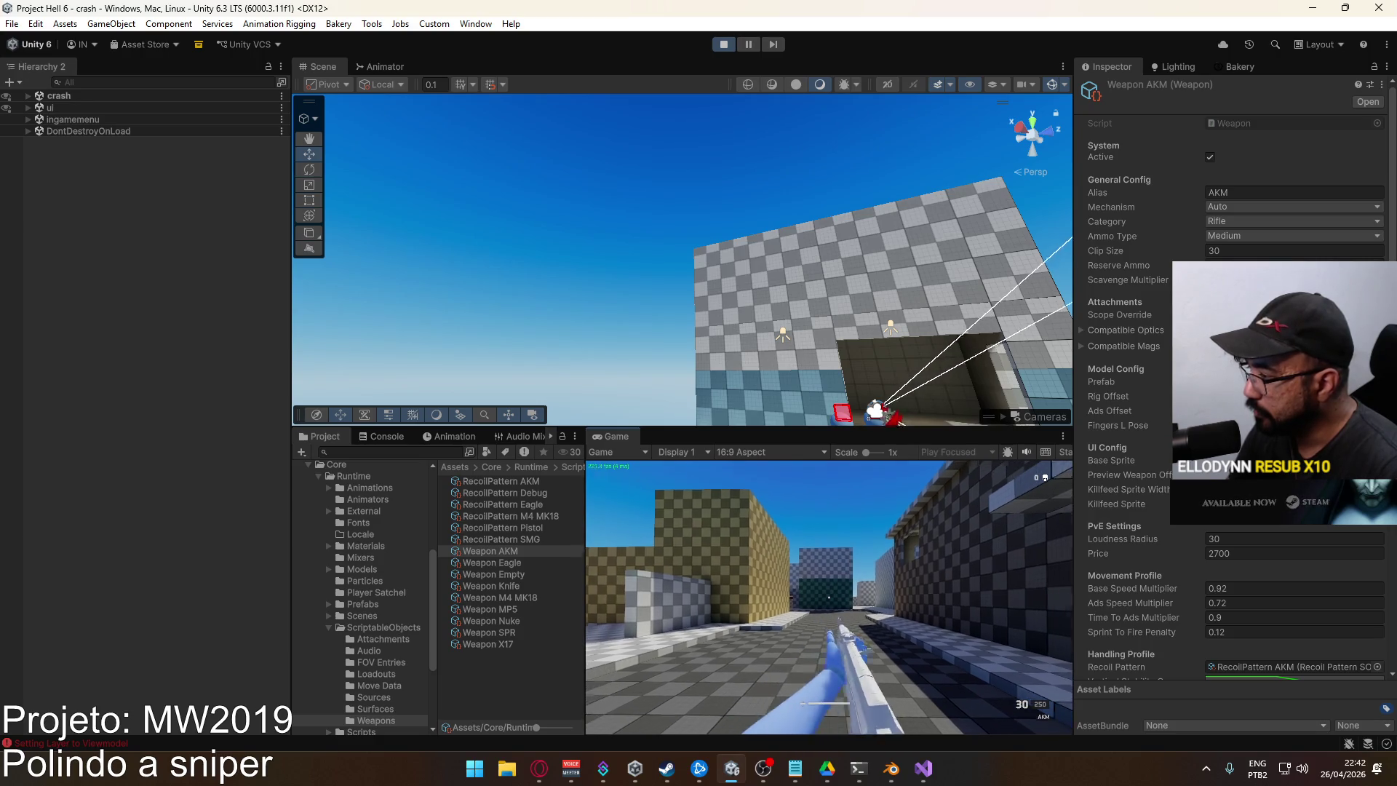
right_click(828, 598)
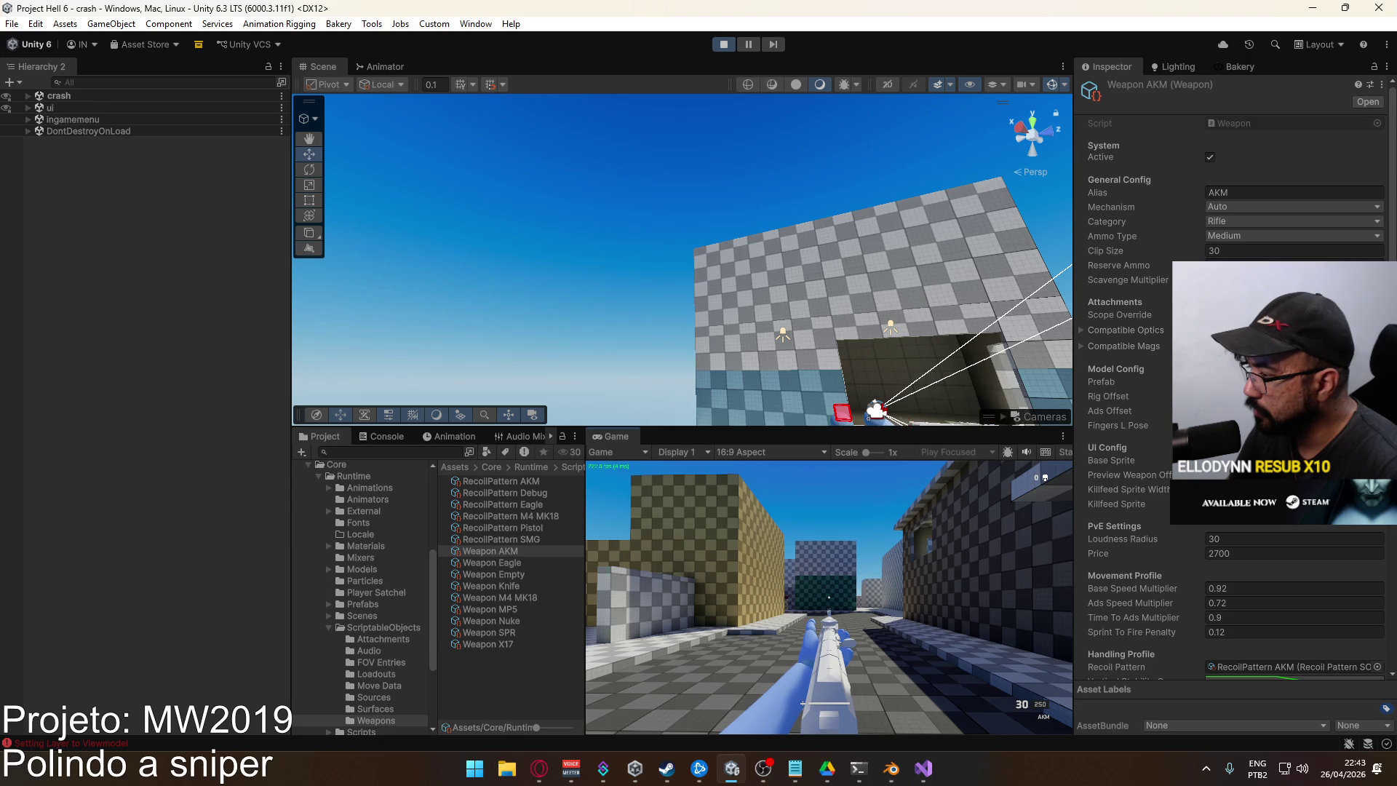
Show the Animator graph for the viewmodel's Fire layer
key(super)
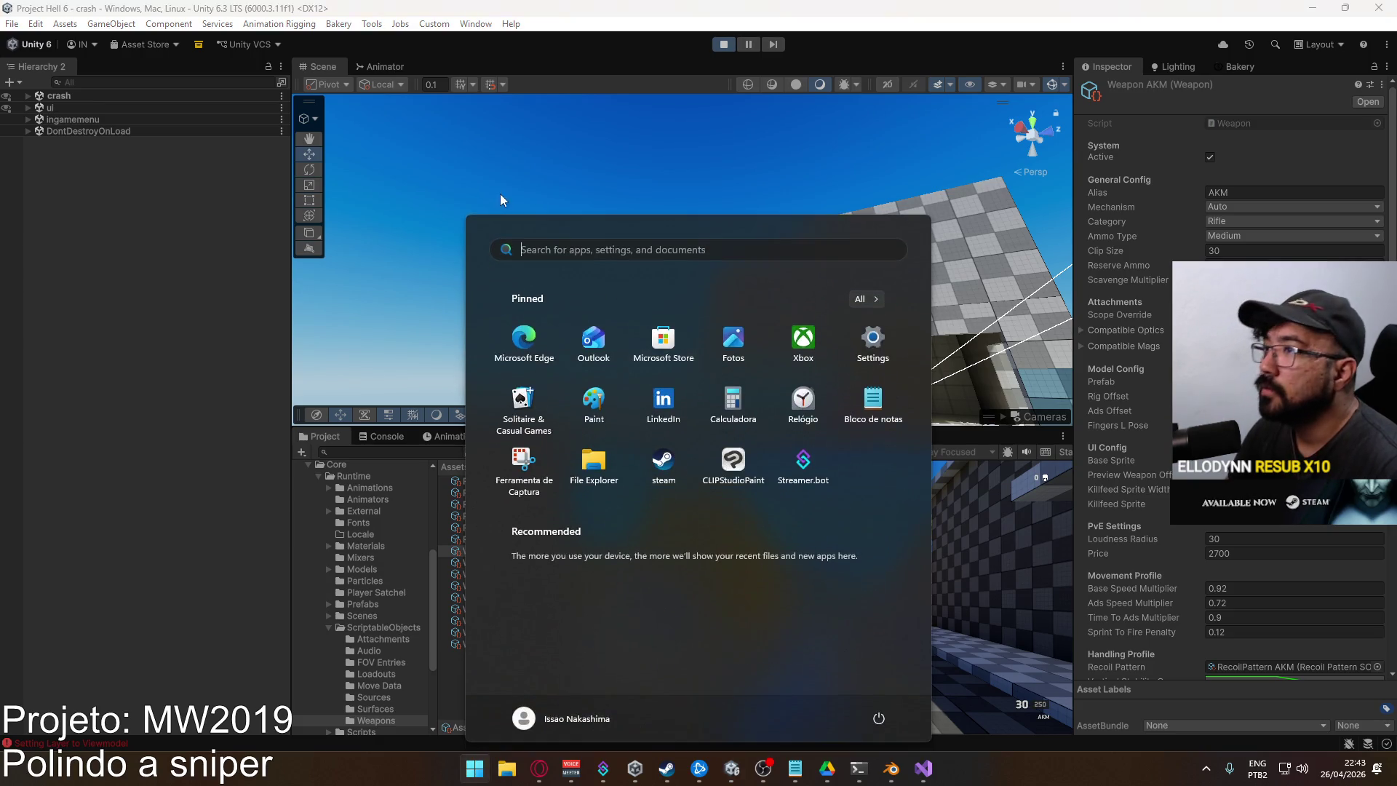
click(395, 68)
click(386, 66)
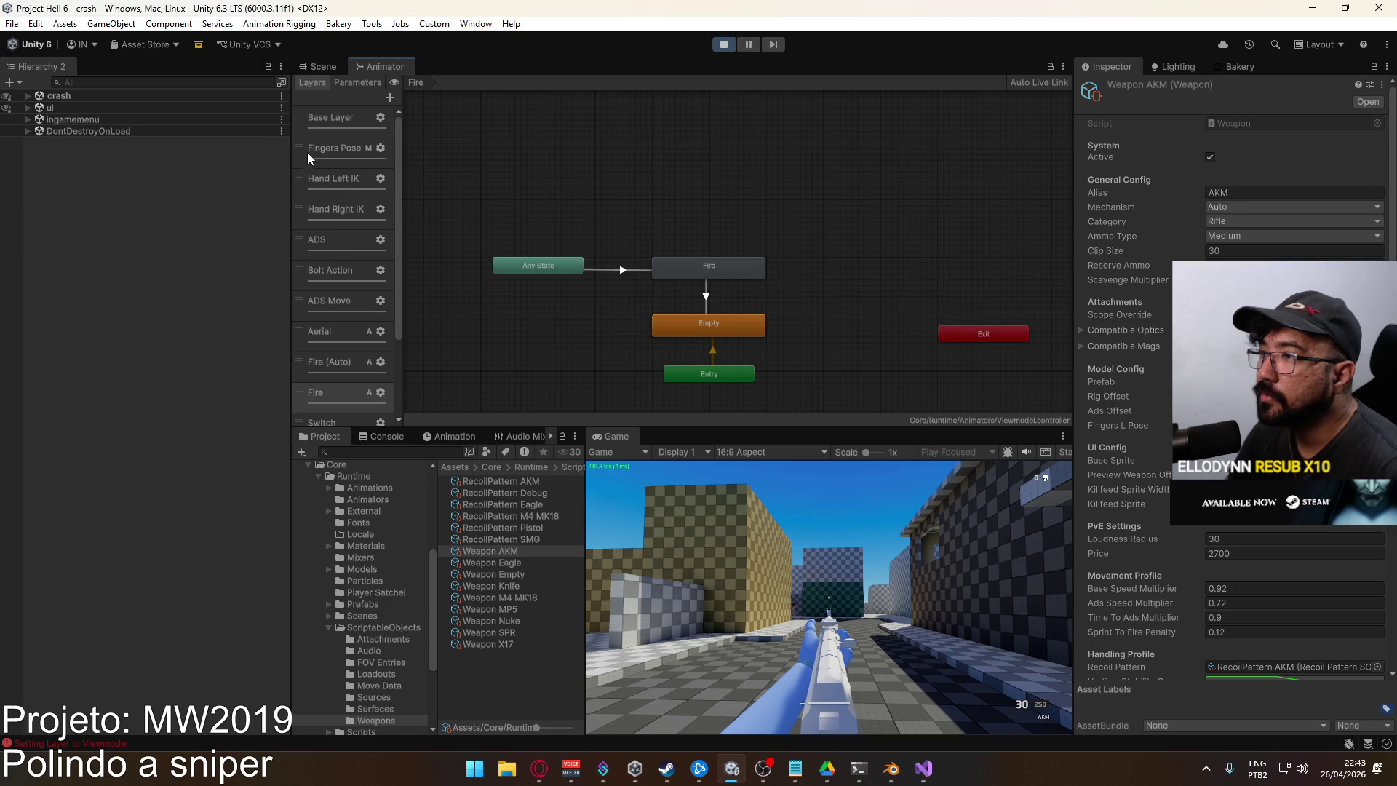
Drag the Fingers Pose layer below ADS and test switching between X17 and AKM
drag(299, 154, 307, 239)
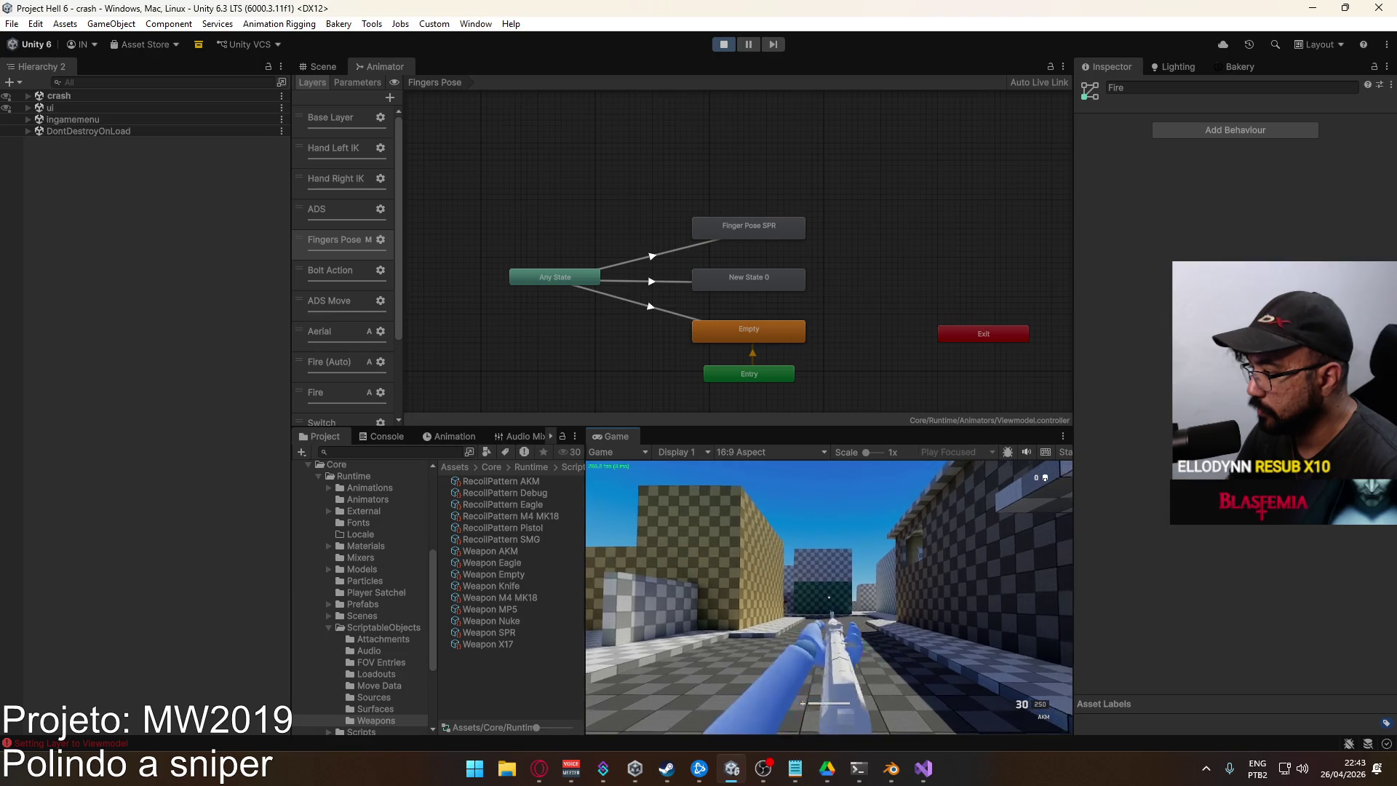
key(2)
key(1)
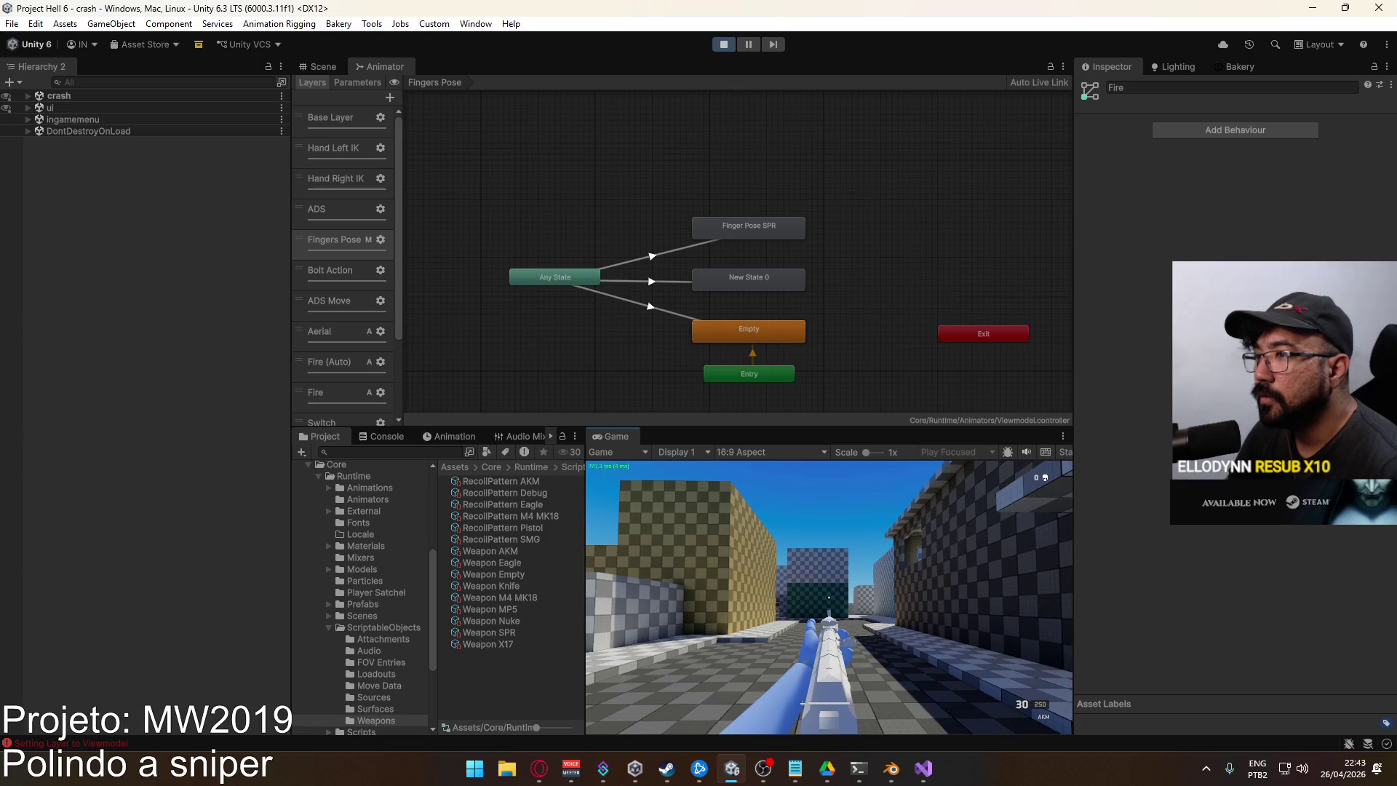
key(super)
key(super)
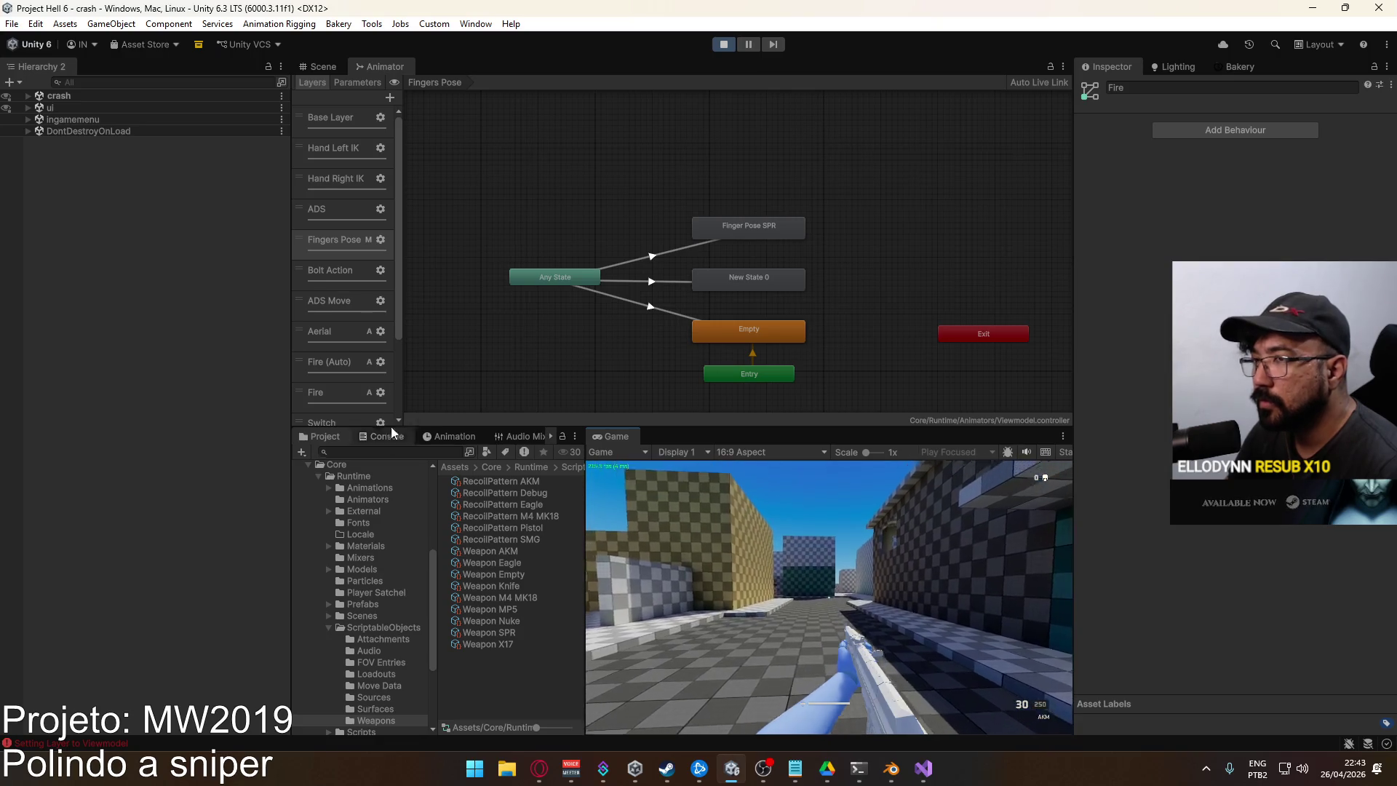
key(super)
key(Escape)
key(super)
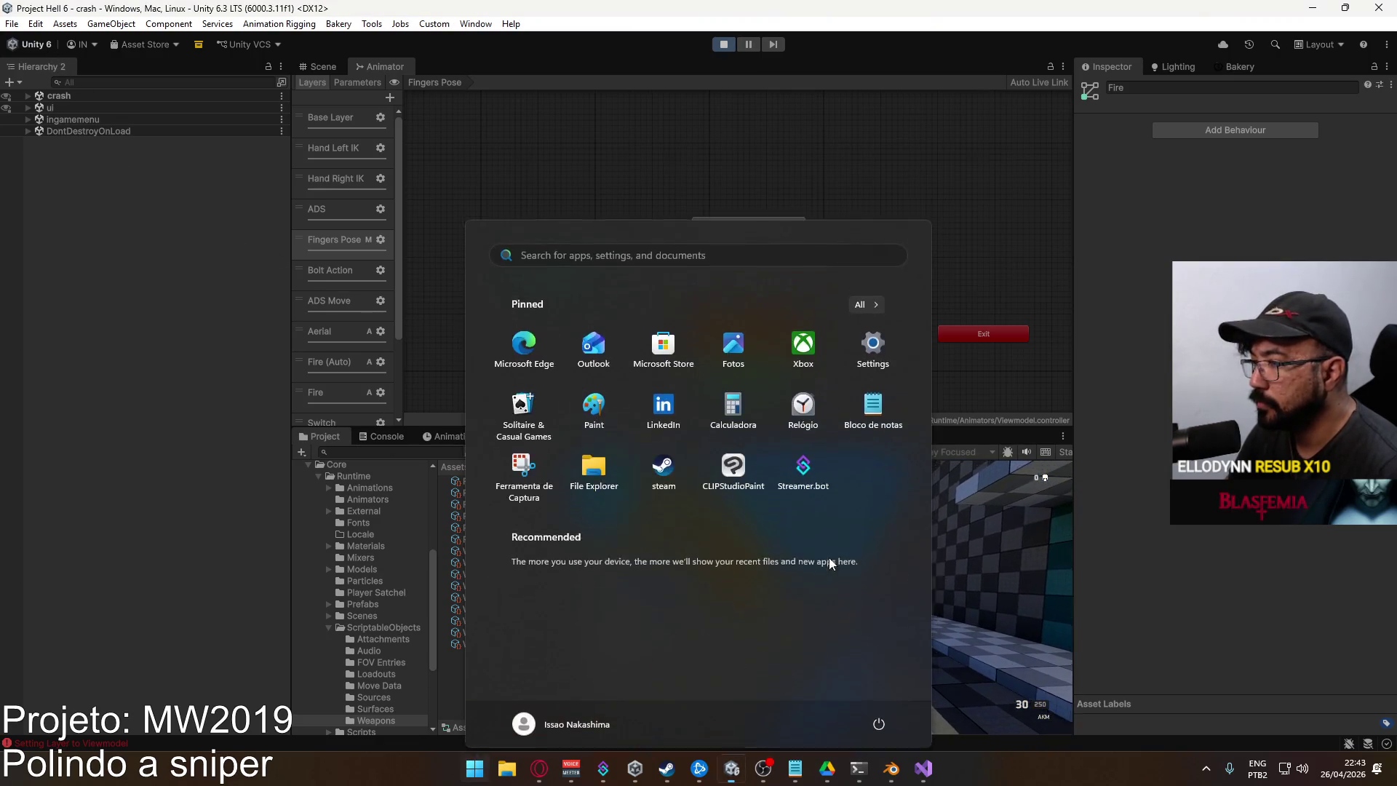
key(Escape)
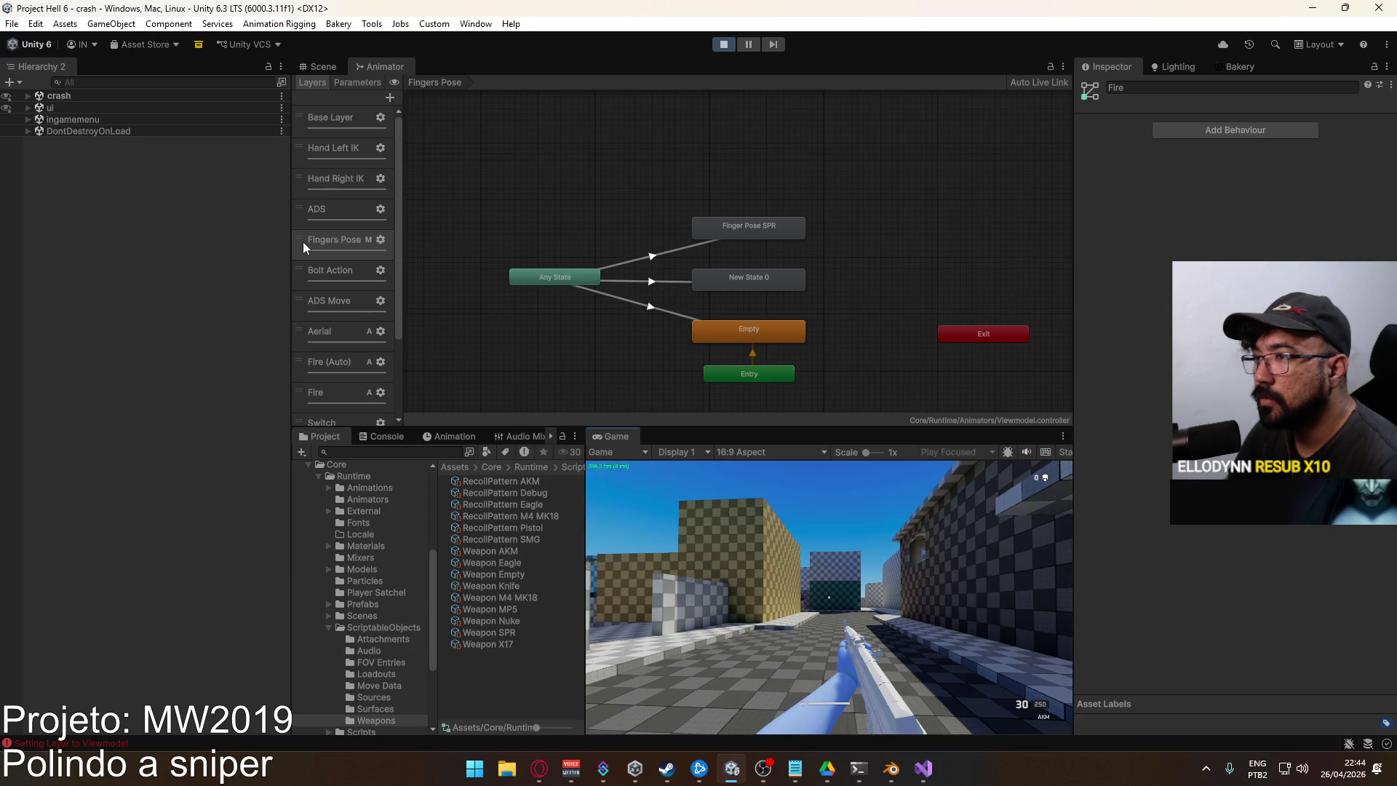
Place Fingers Pose between ADS Offset and Unique Action, then test weapon switching and sprinting
click(347, 240)
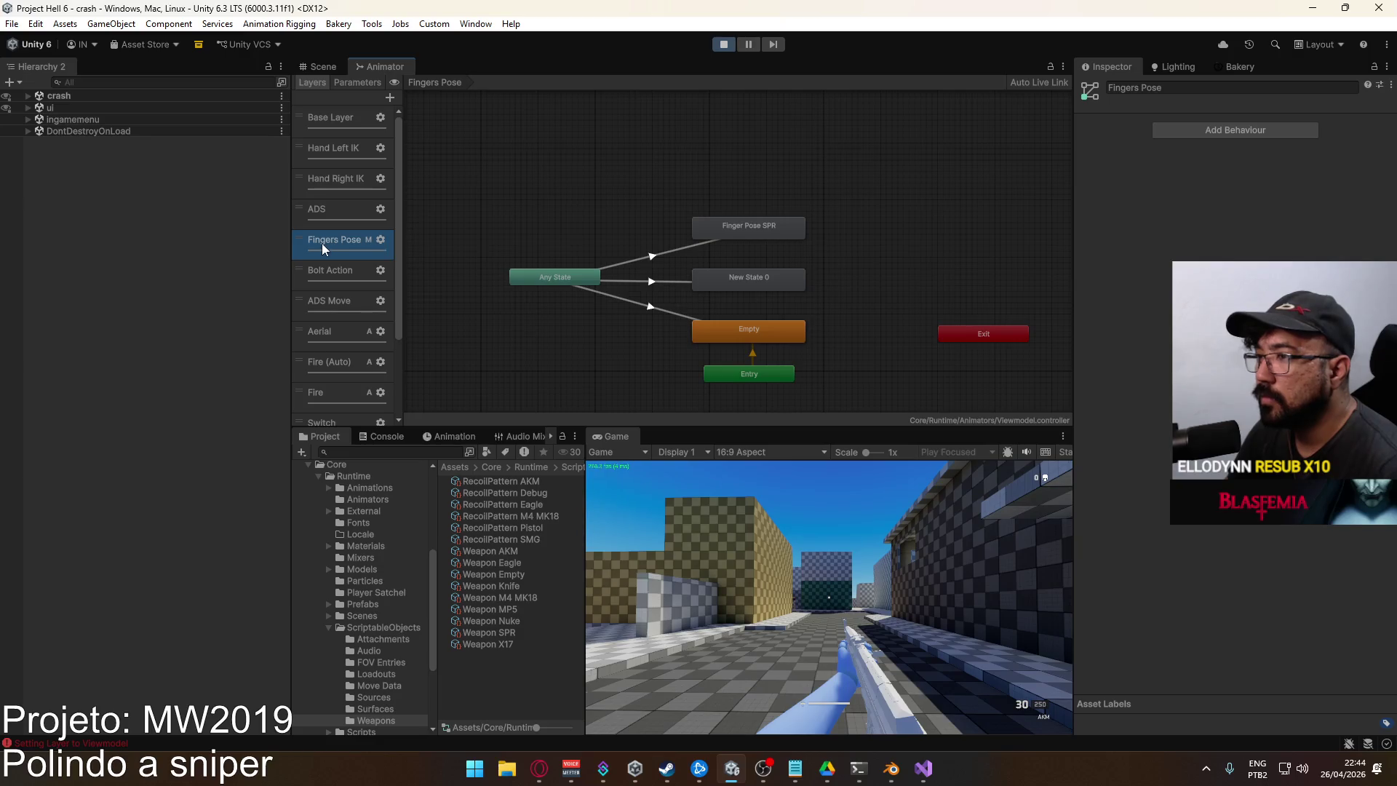
scroll(339, 324, down, 3)
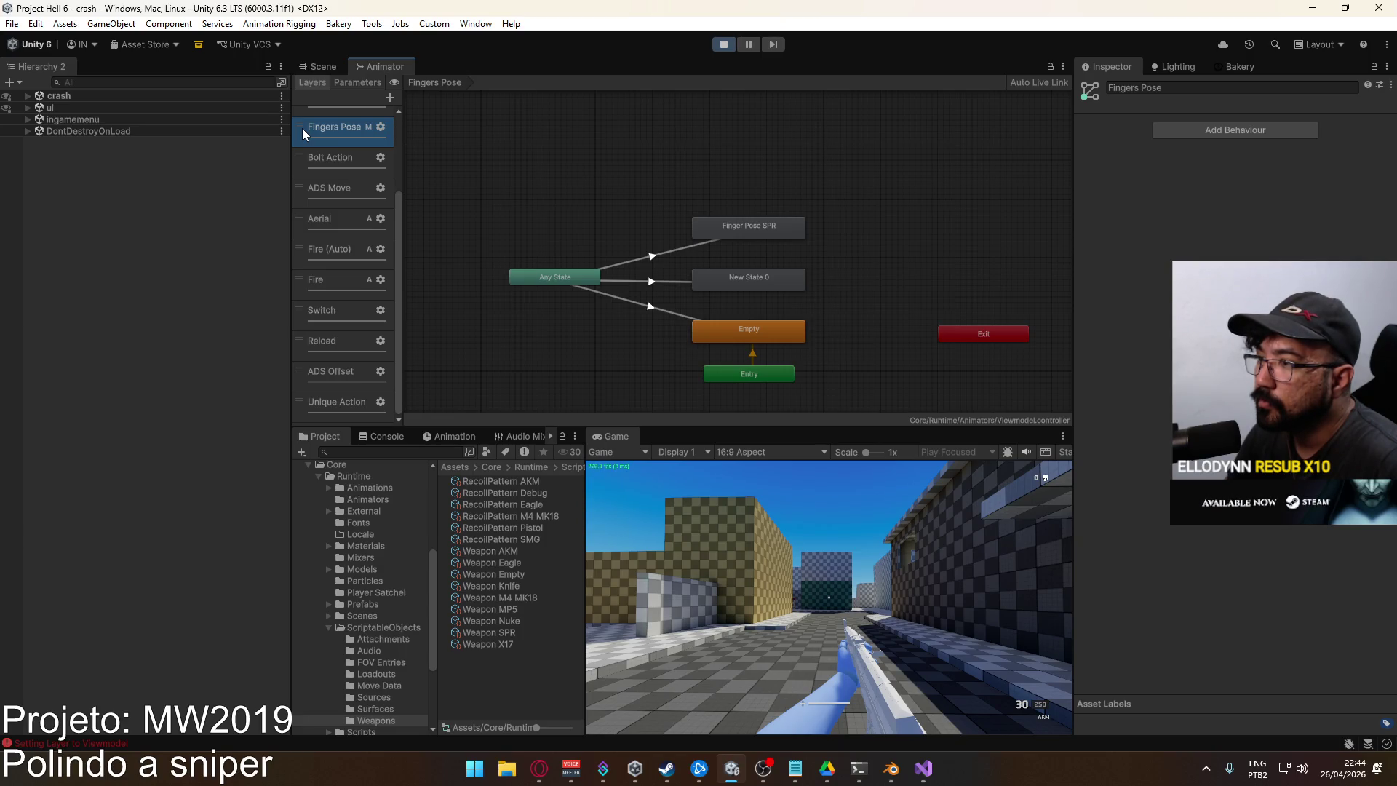
mouse_move(302, 128)
mouse_down()
mouse_move(333, 198)
mouse_move(368, 378)
mouse_up()
click(755, 582)
key(2)
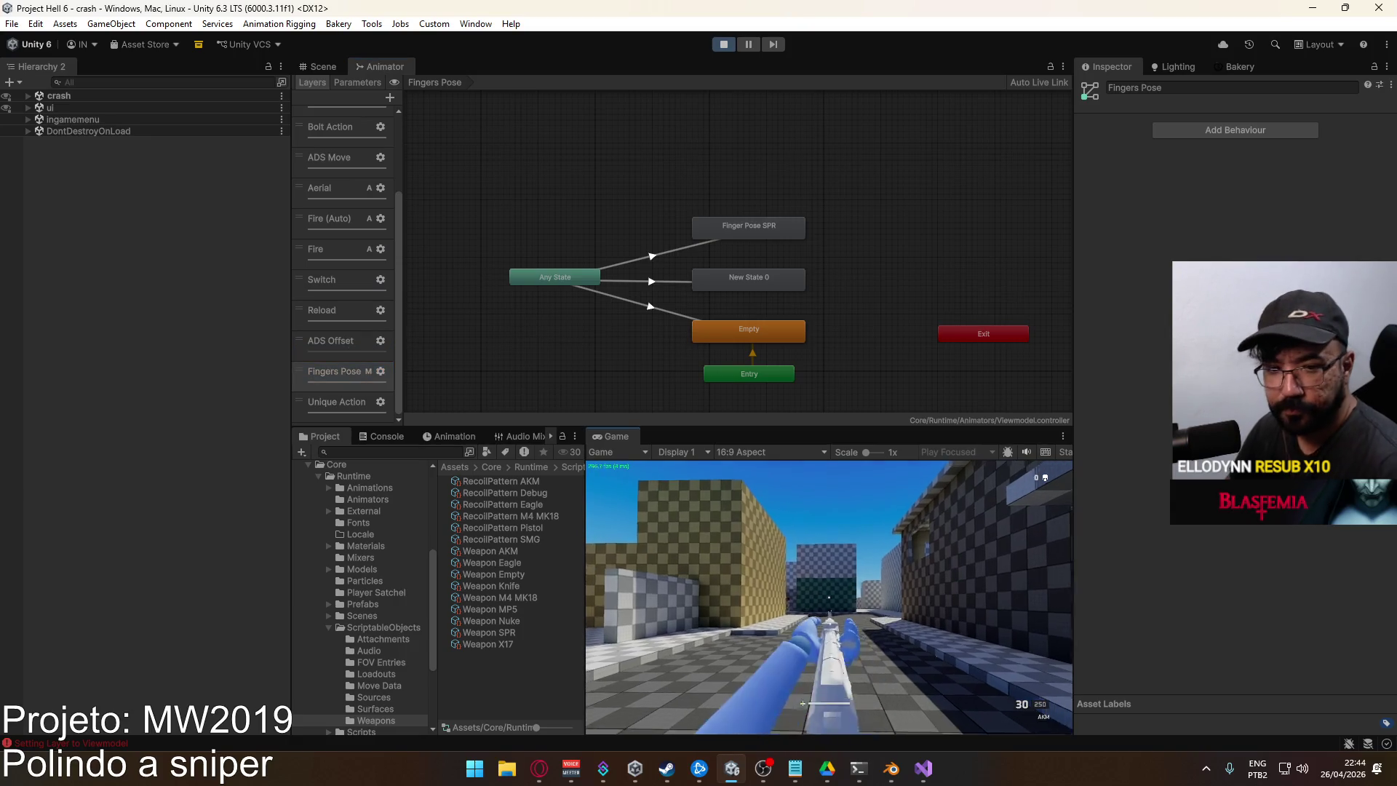
key(1)
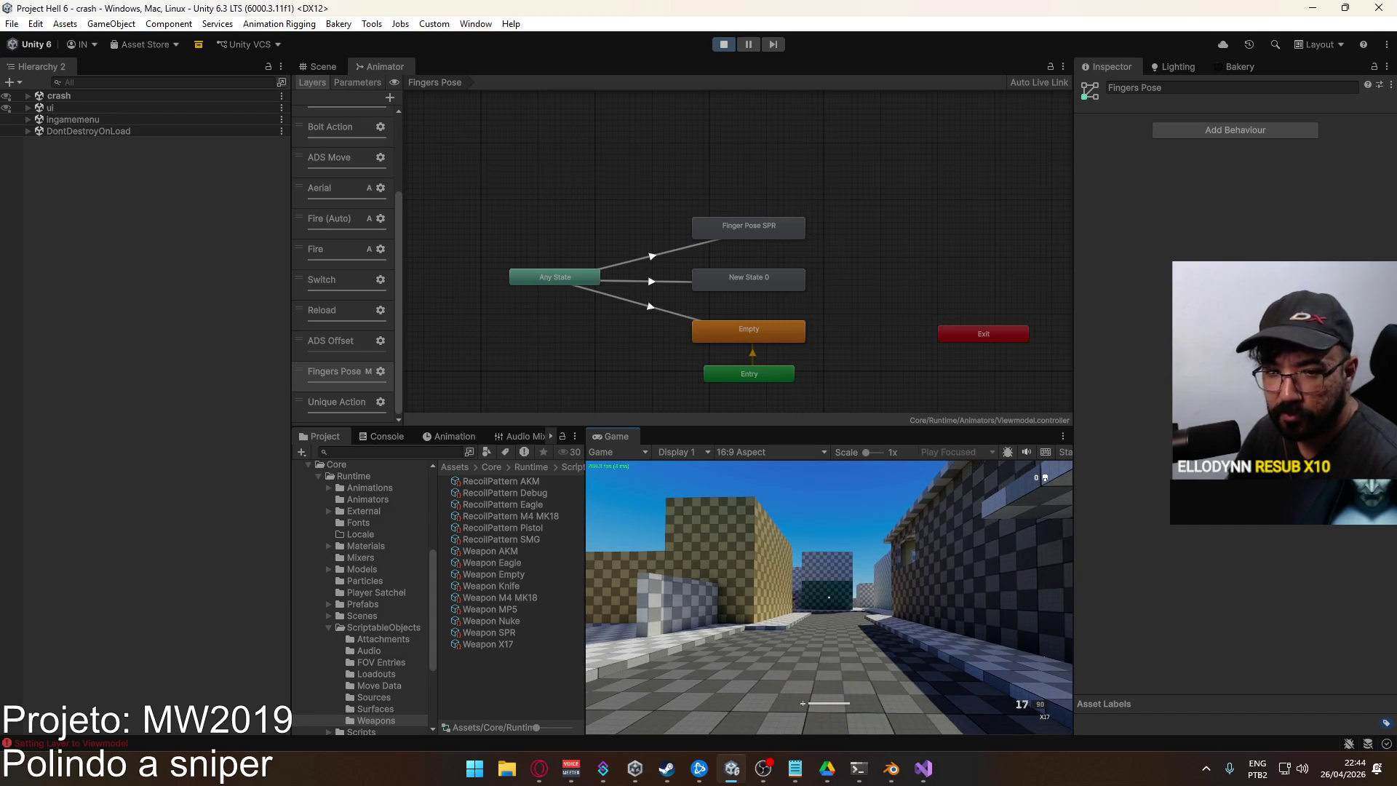
key(w)
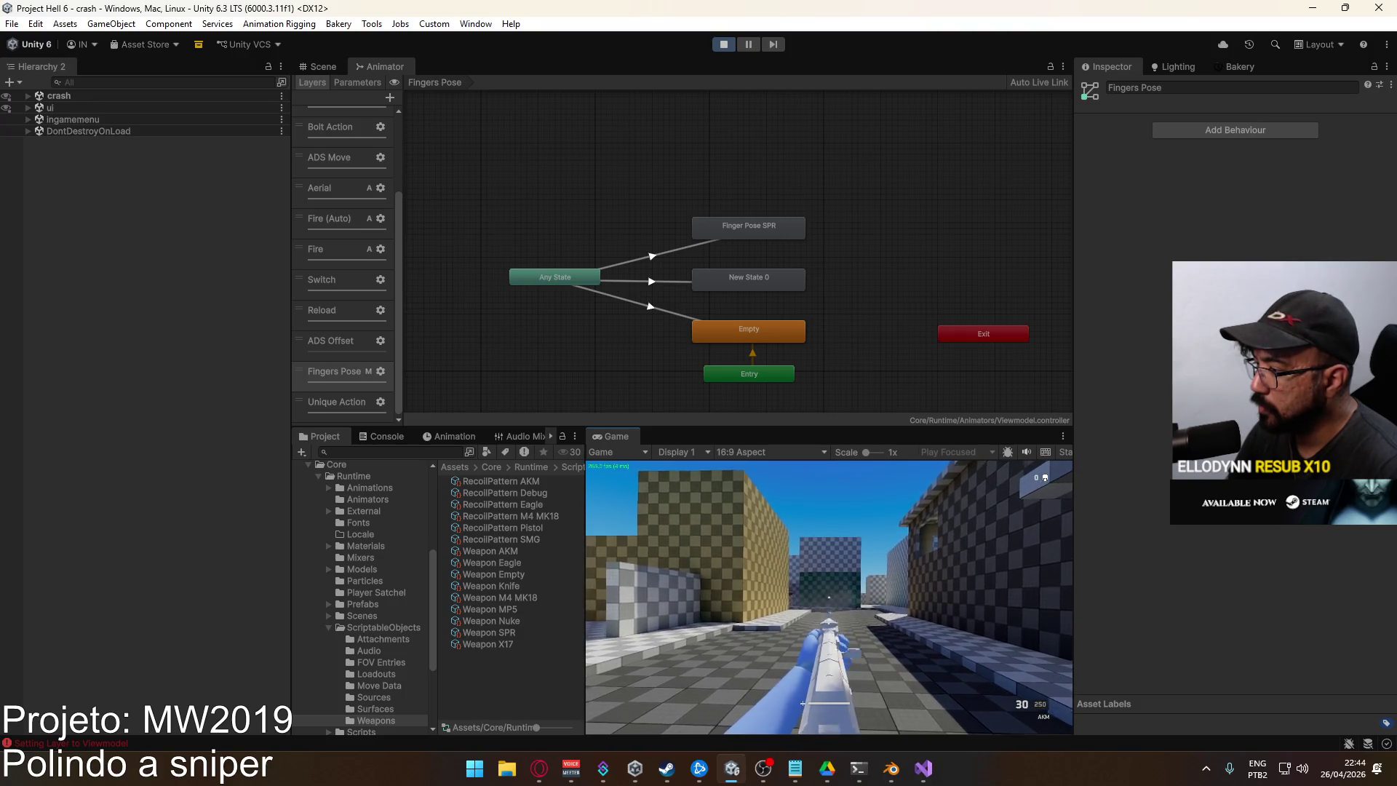
key(shift)
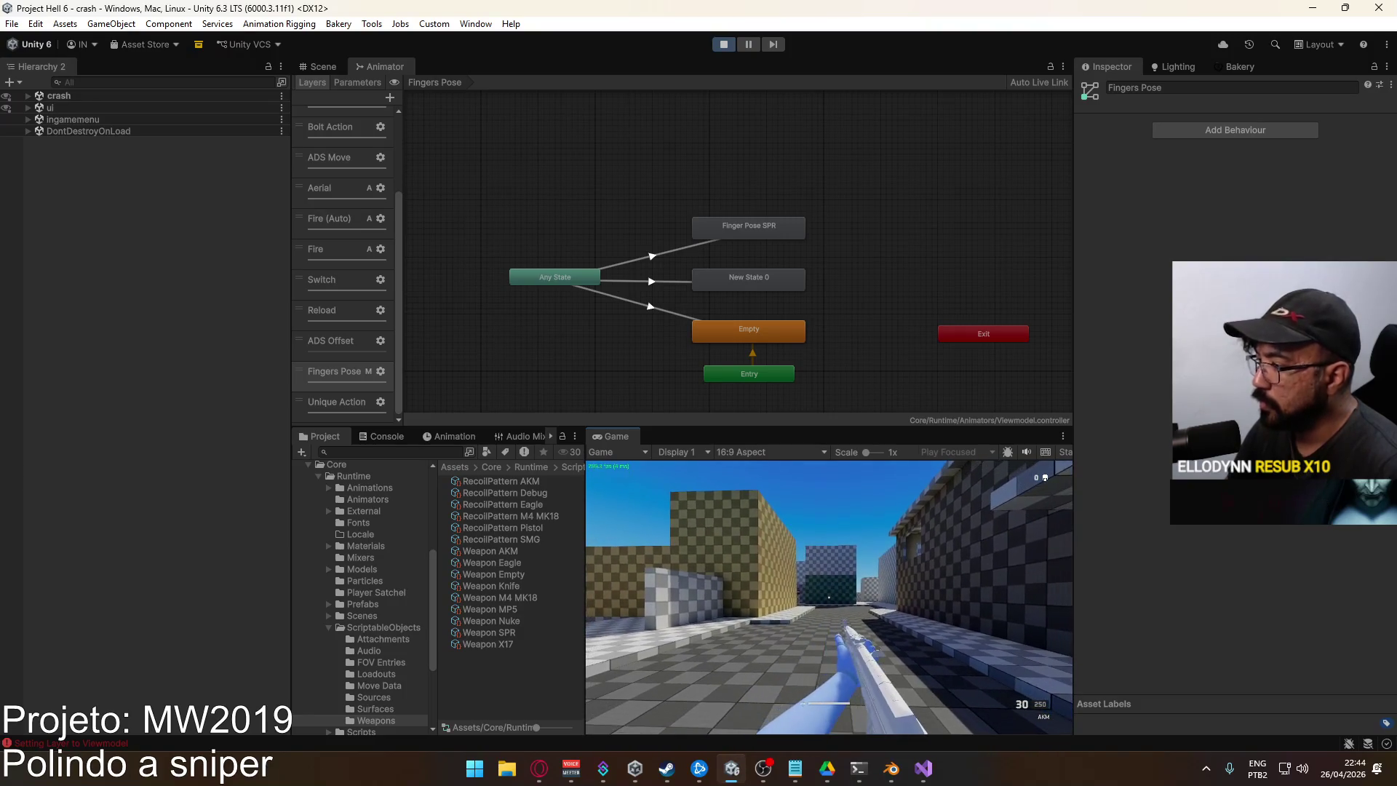
Restart Play mode so the layer change takes effect
key(super)
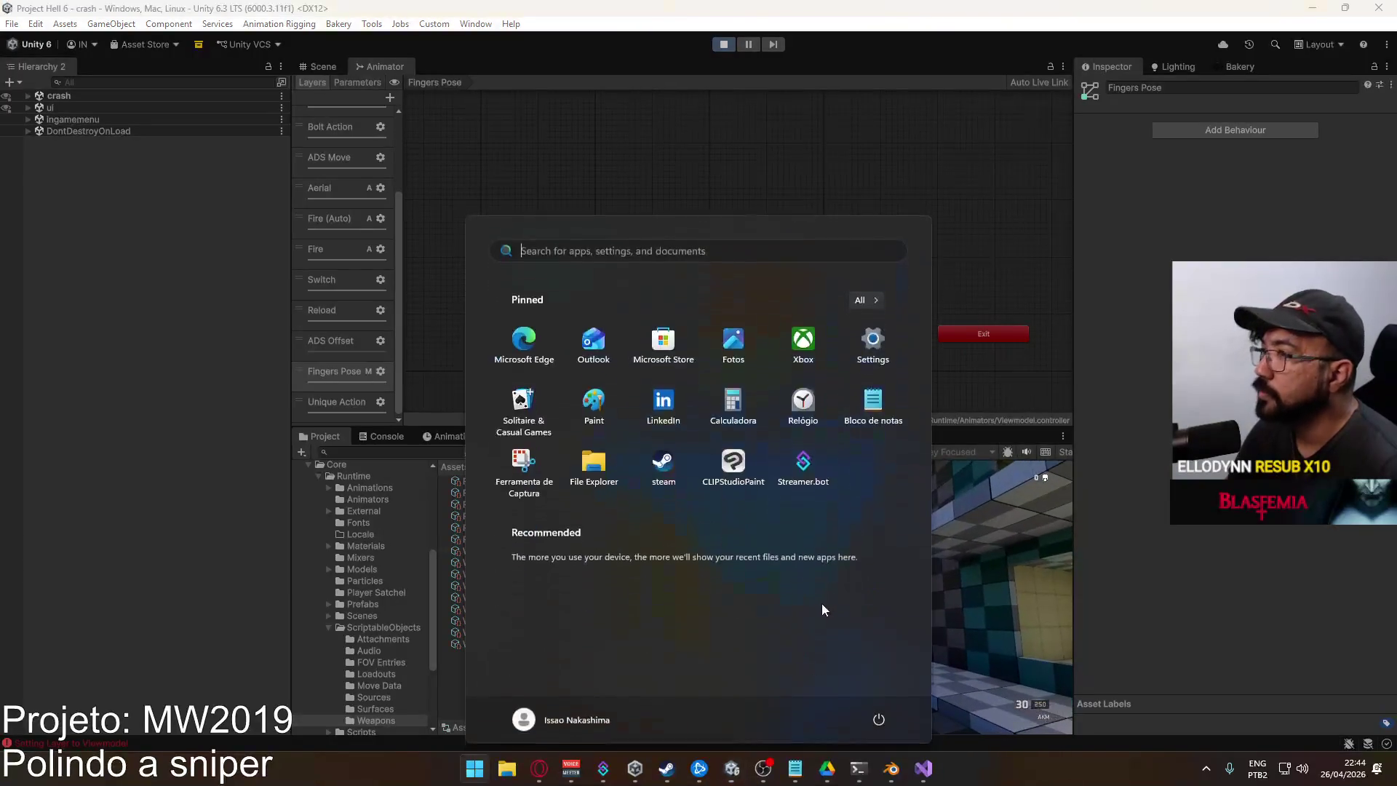
key(Escape)
key(super)
key(Escape)
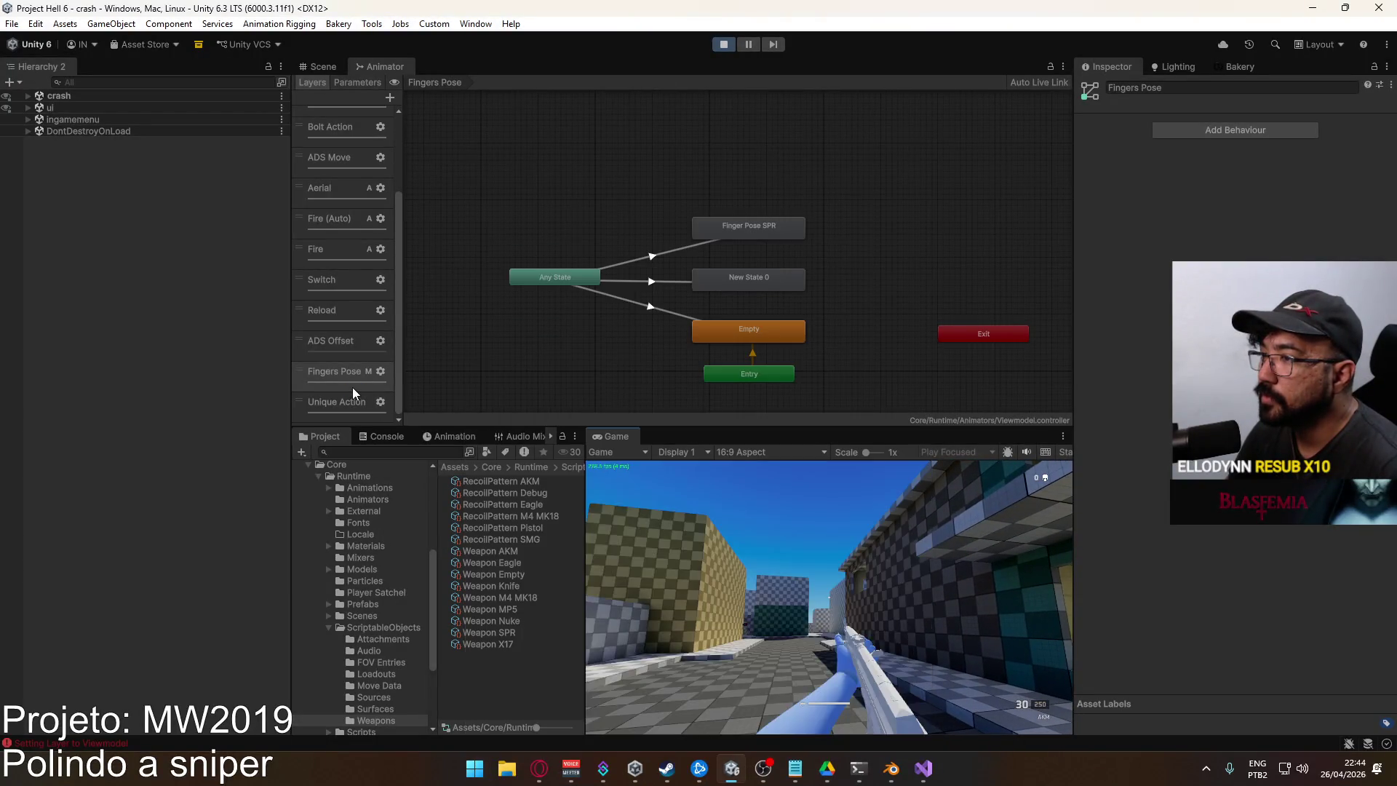
key(super)
click(729, 49)
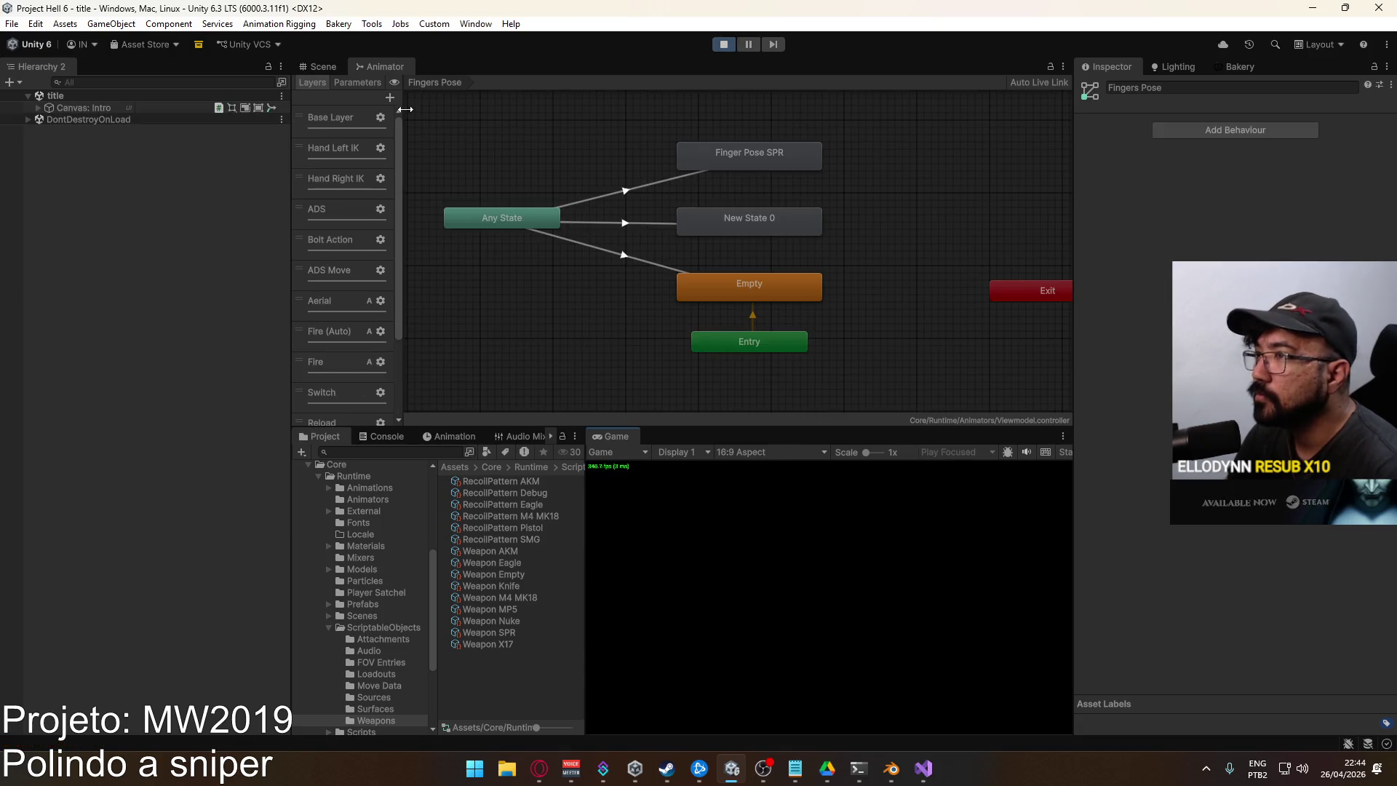
Host a match with the AK loadout and walk out into the courtyard
click(324, 67)
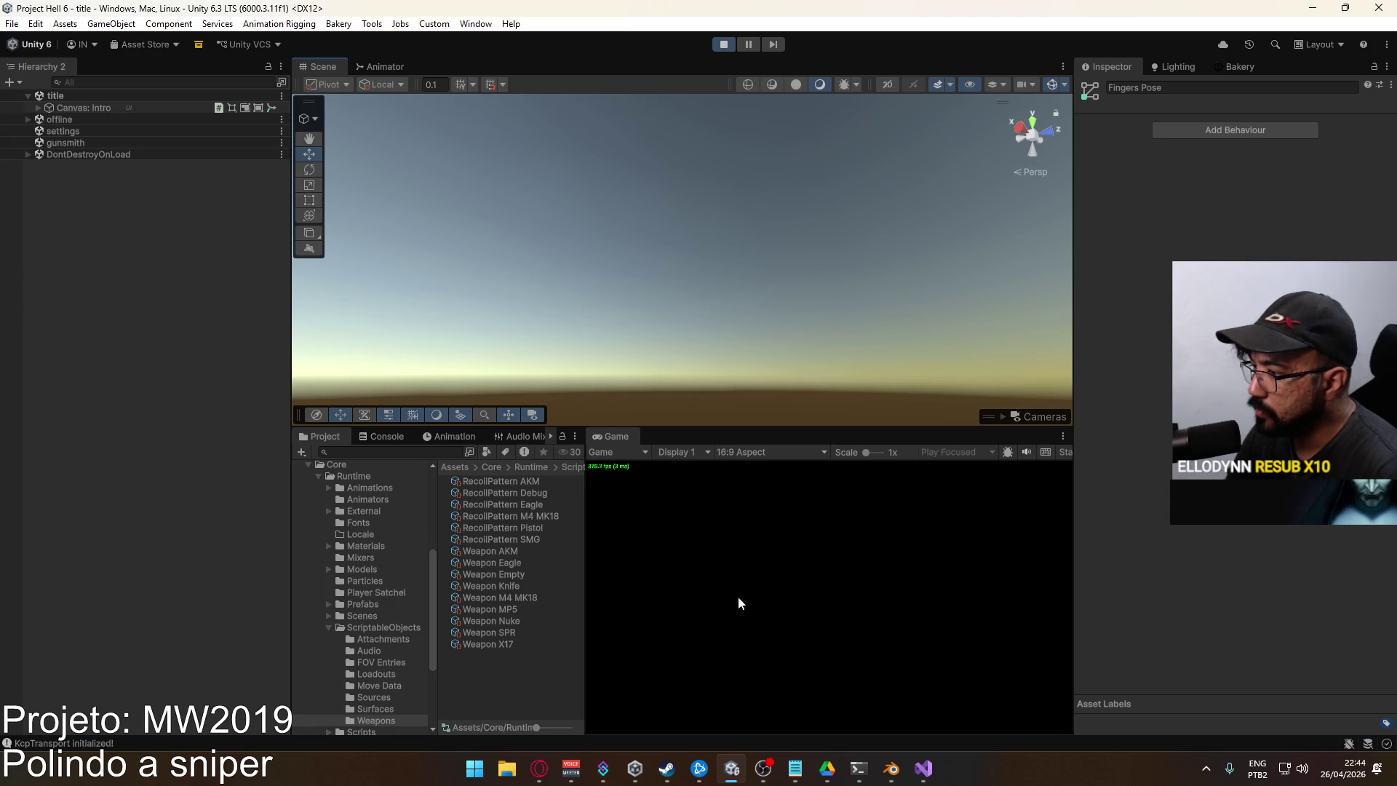
click(630, 667)
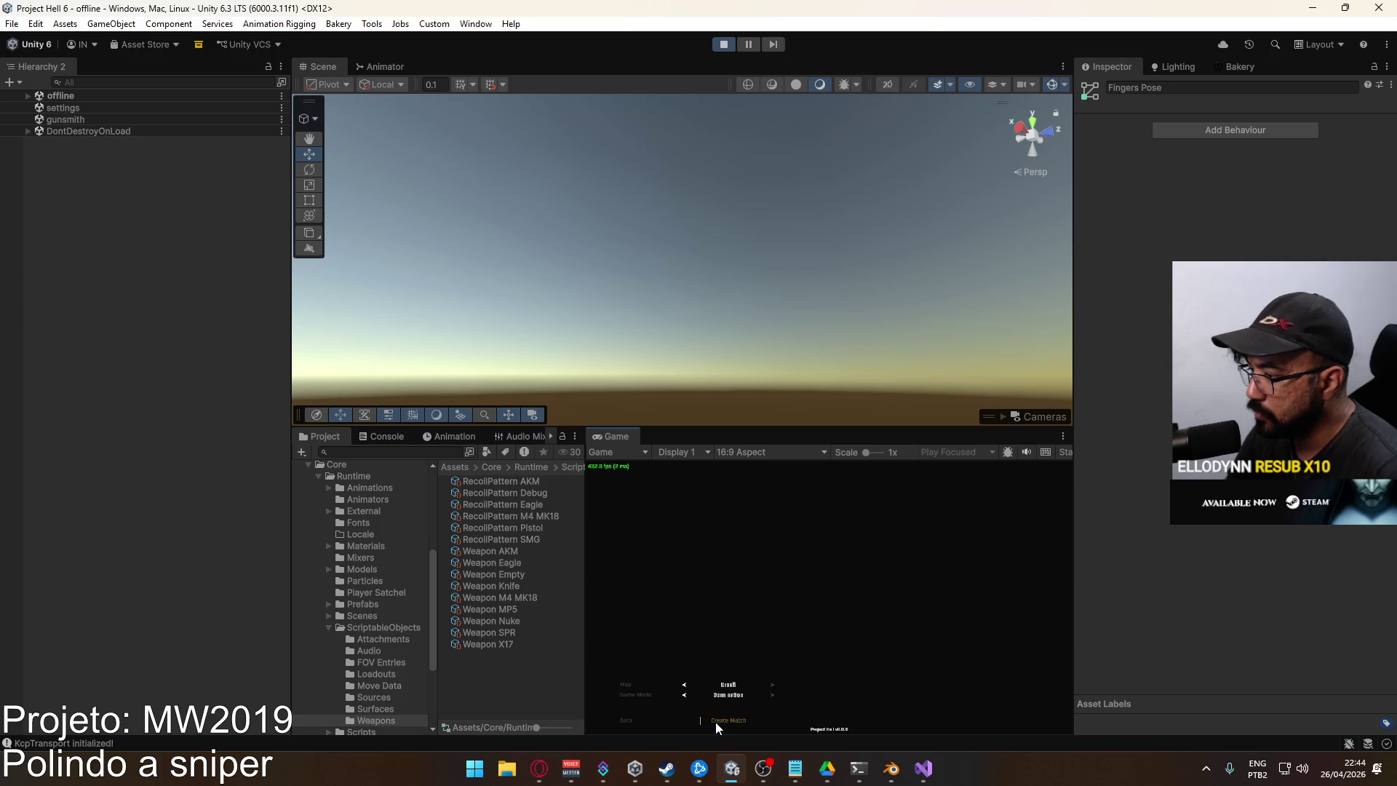
click(714, 722)
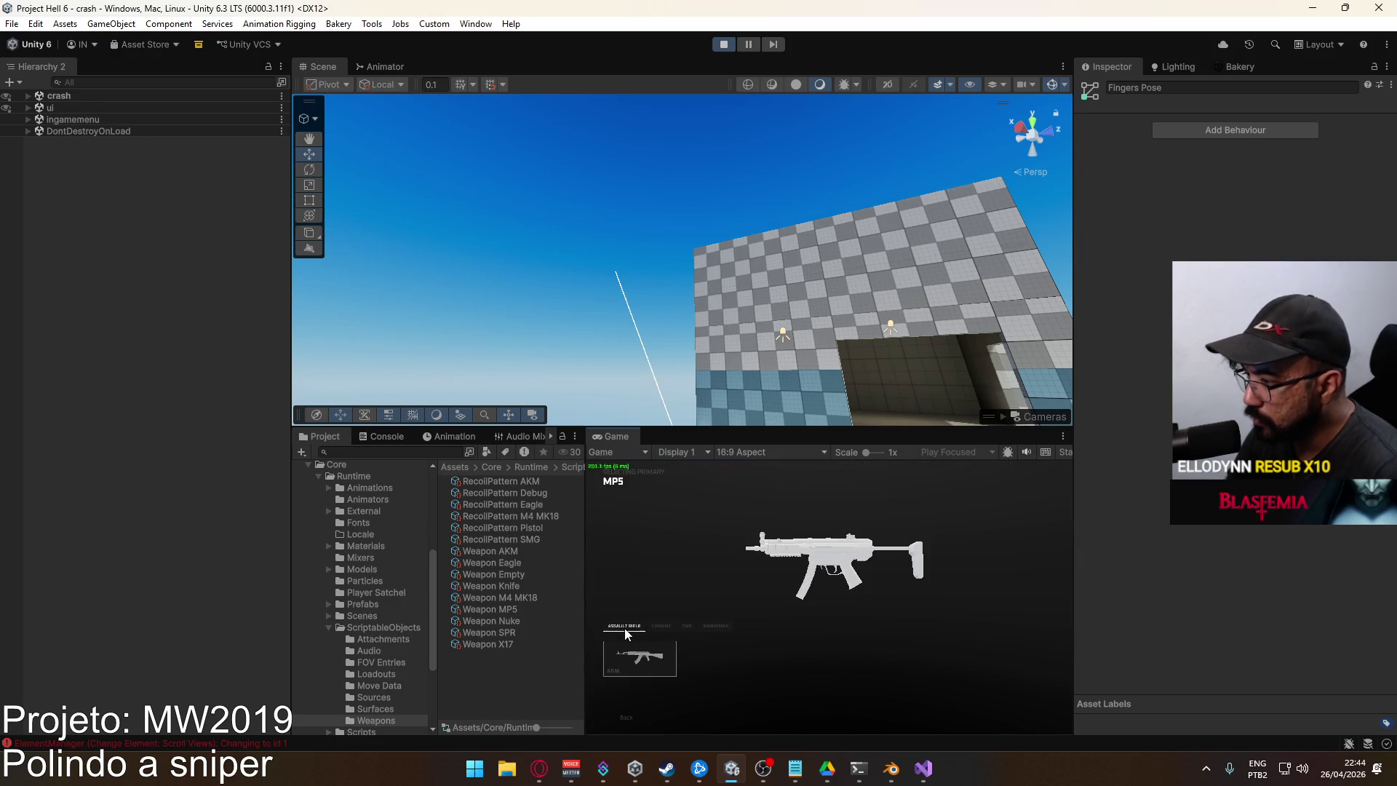
click(635, 655)
key(Escape)
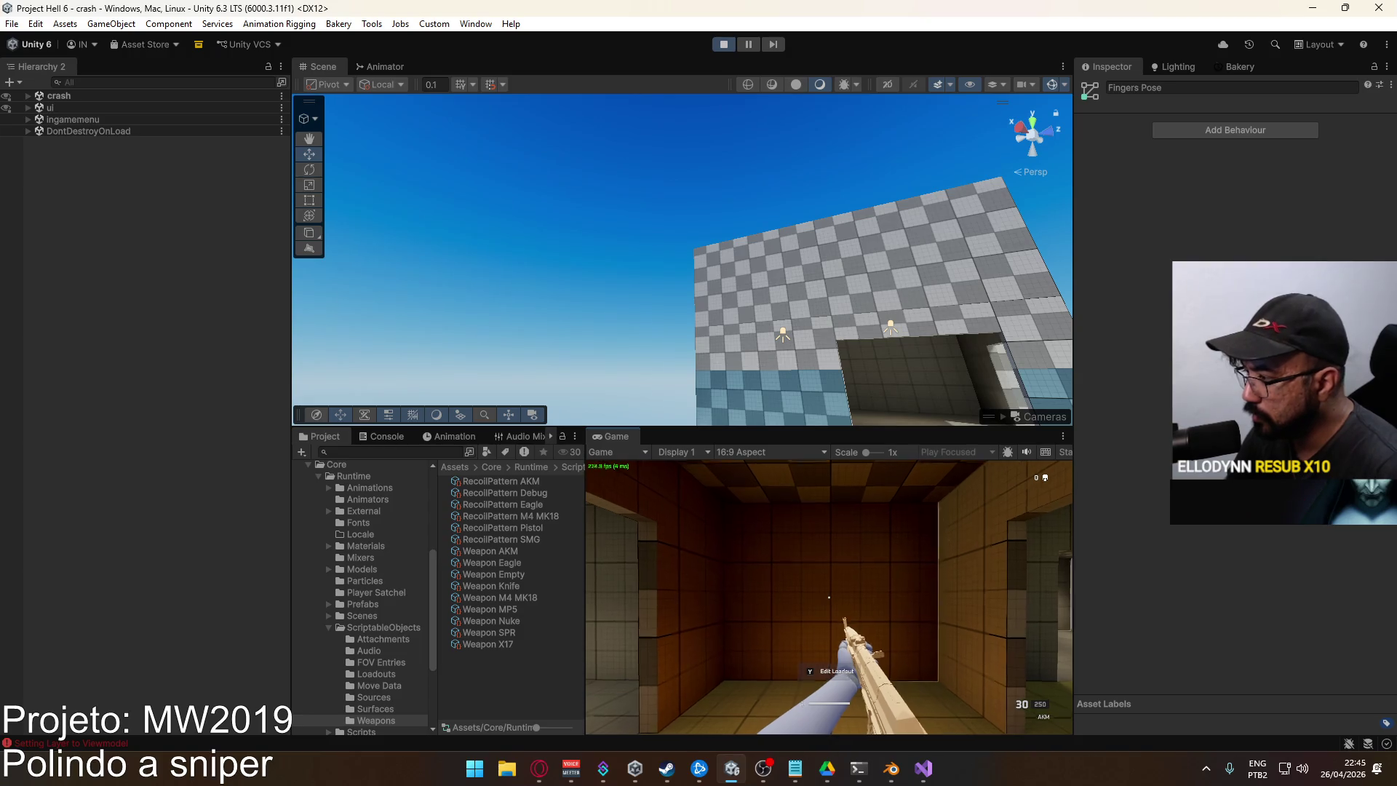
key(w)
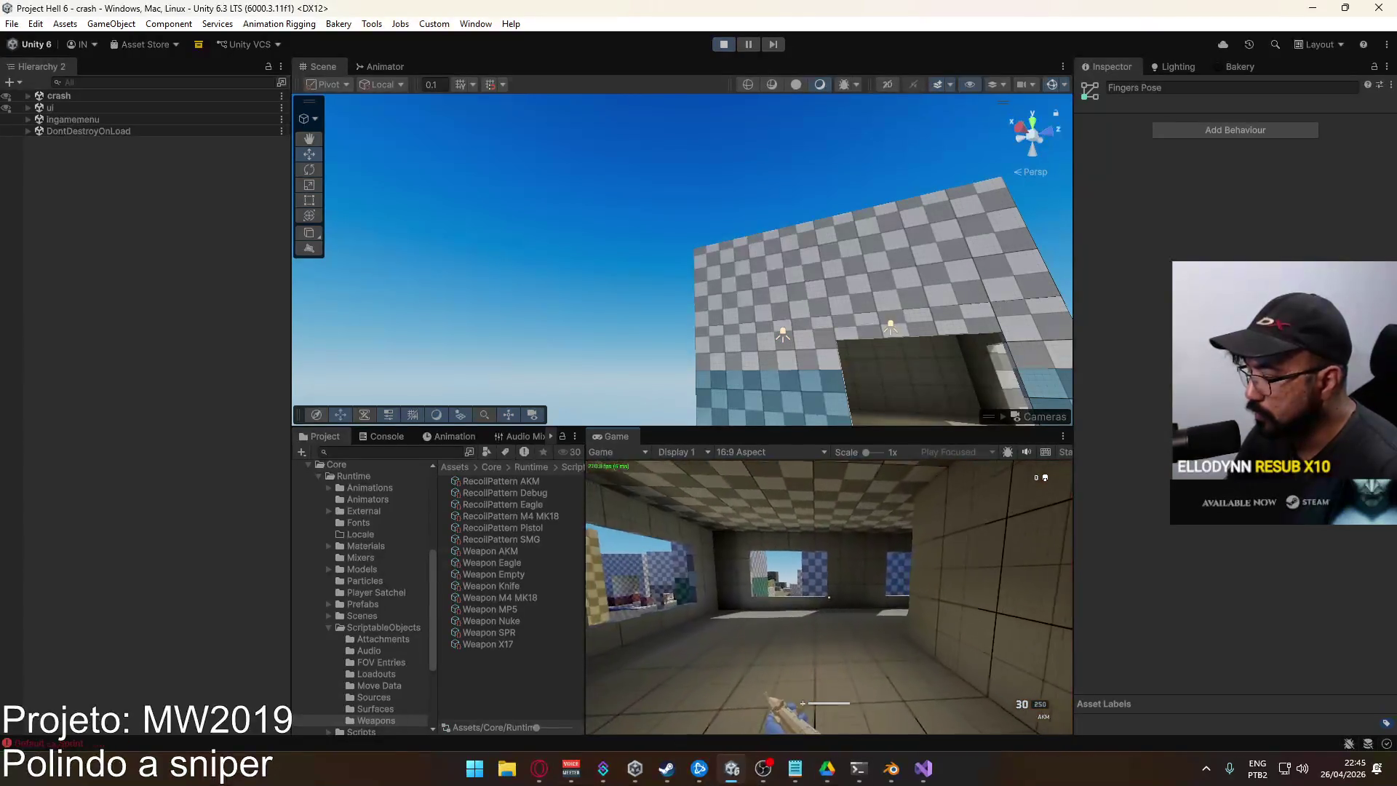
key(w)
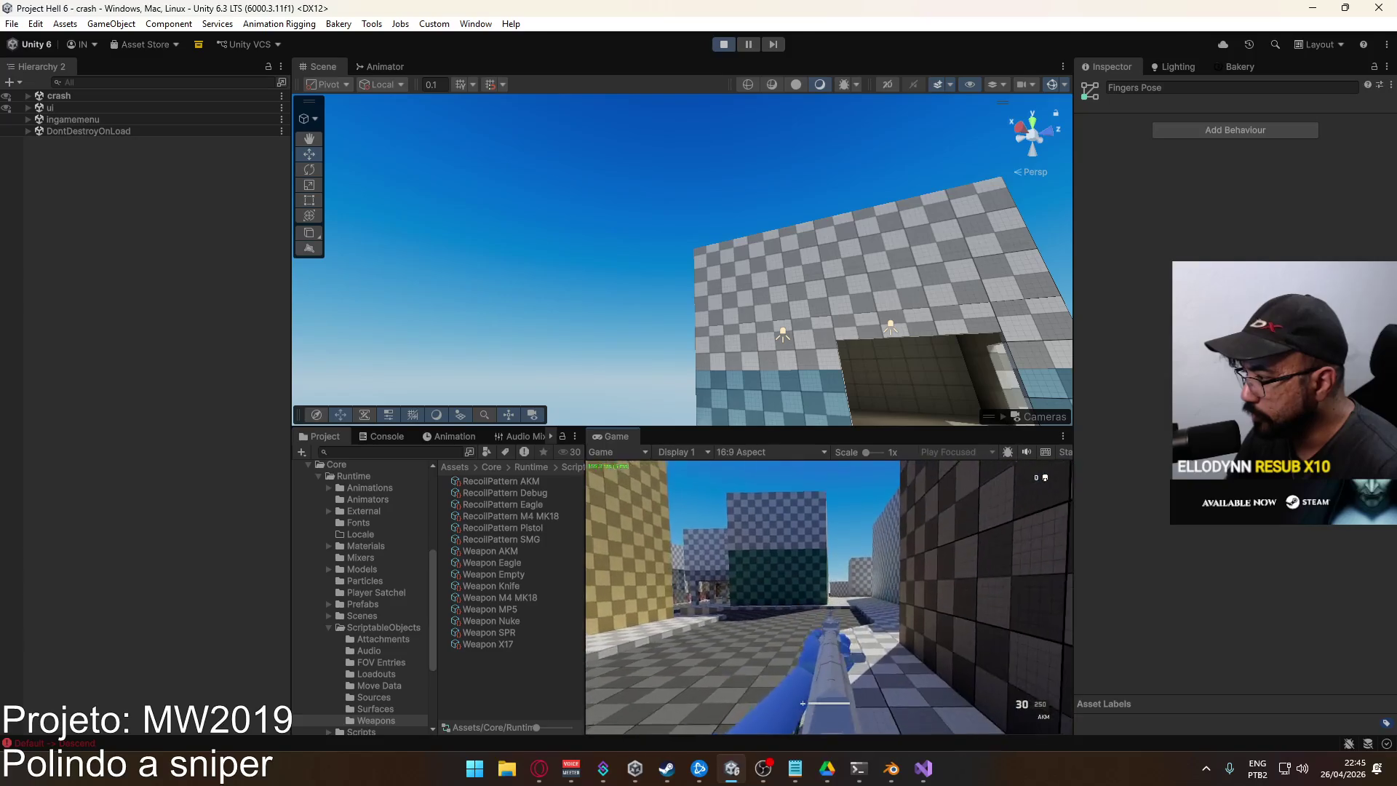
Return to the editor and show the Weapon AKM asset settings
key(super)
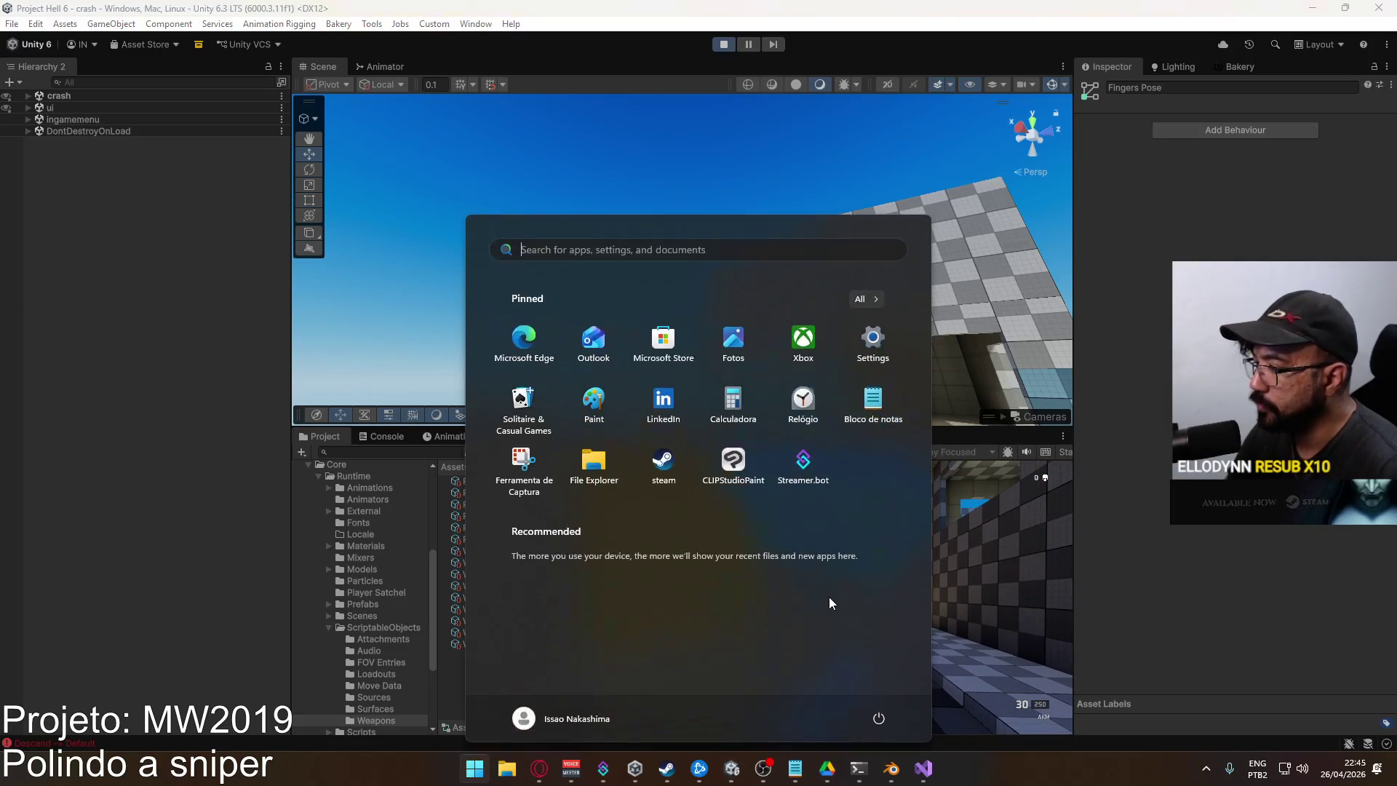
key(Escape)
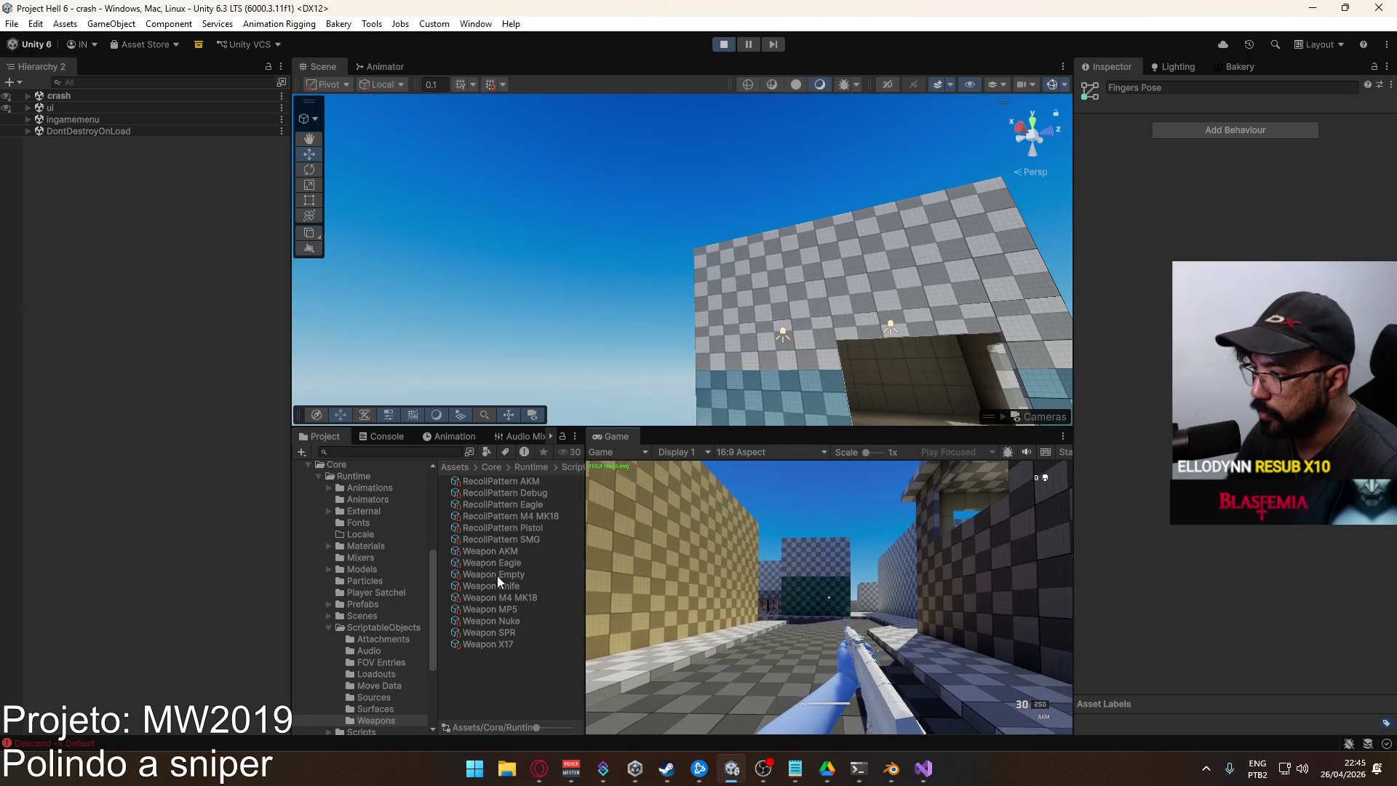
click(508, 552)
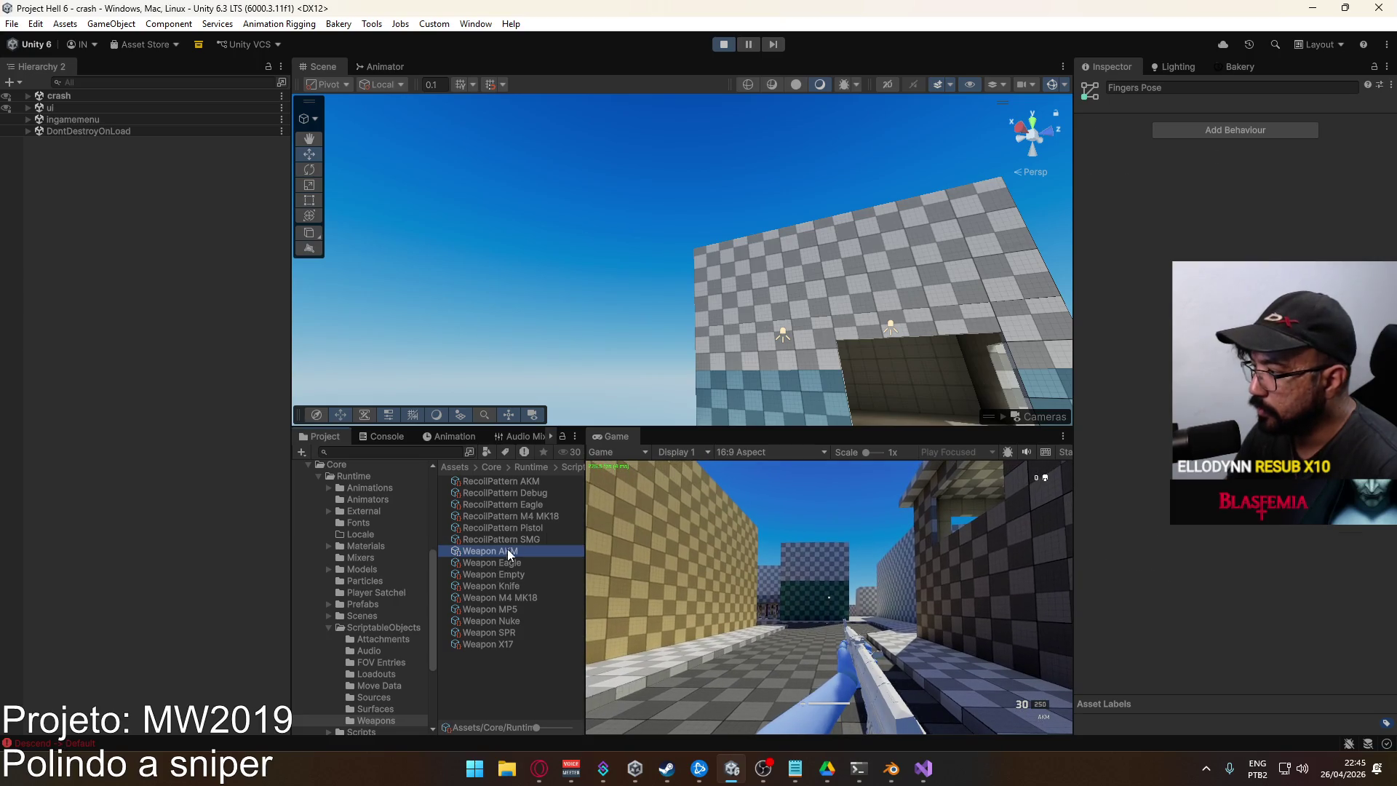
Select the rifle's AKM Body in the scene, then the Weapon AKM(Clone) object in the Hierarchy
mouse_move(708, 239)
mouse_down()
mouse_move(787, 364)
mouse_move(990, 348)
mouse_move(781, 322)
mouse_up()
click(782, 322)
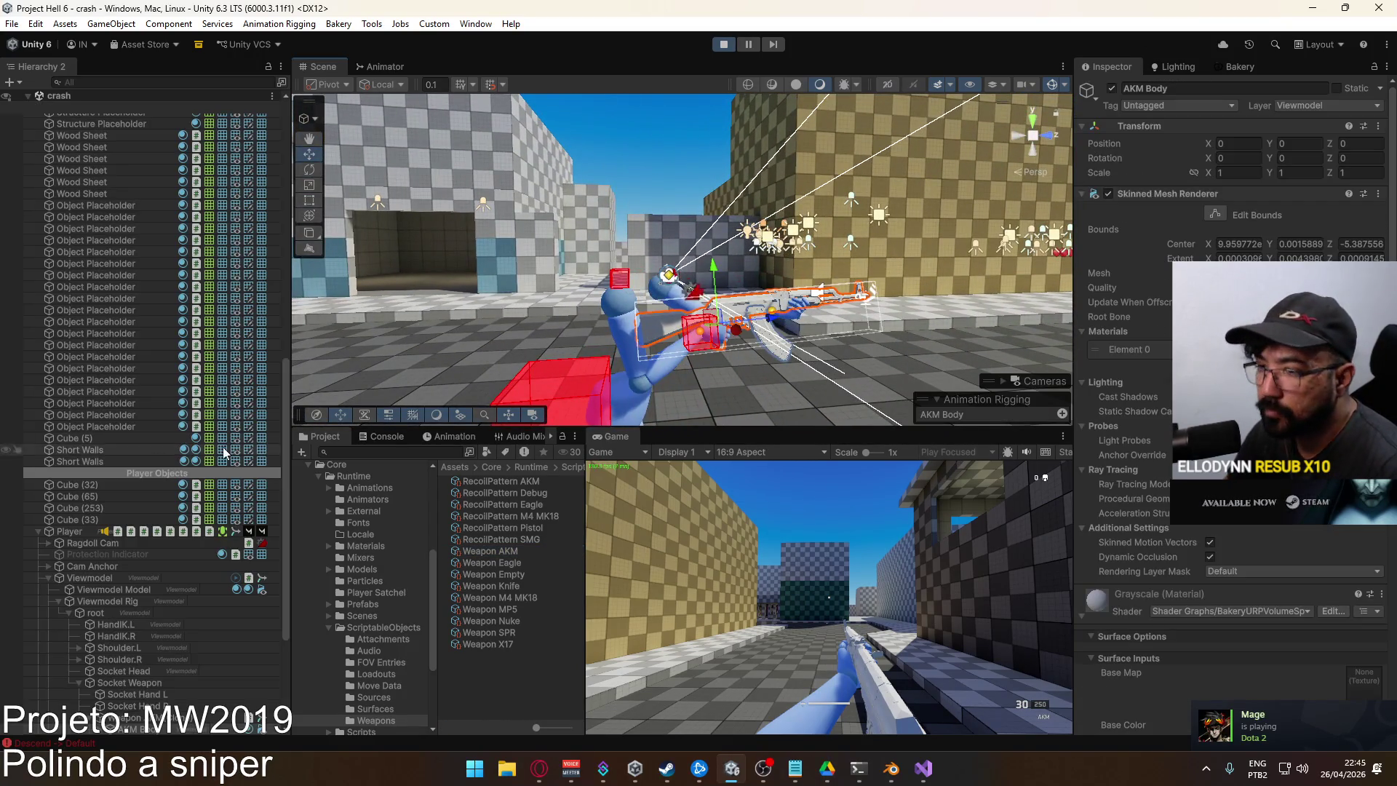
scroll(224, 452, down, 3)
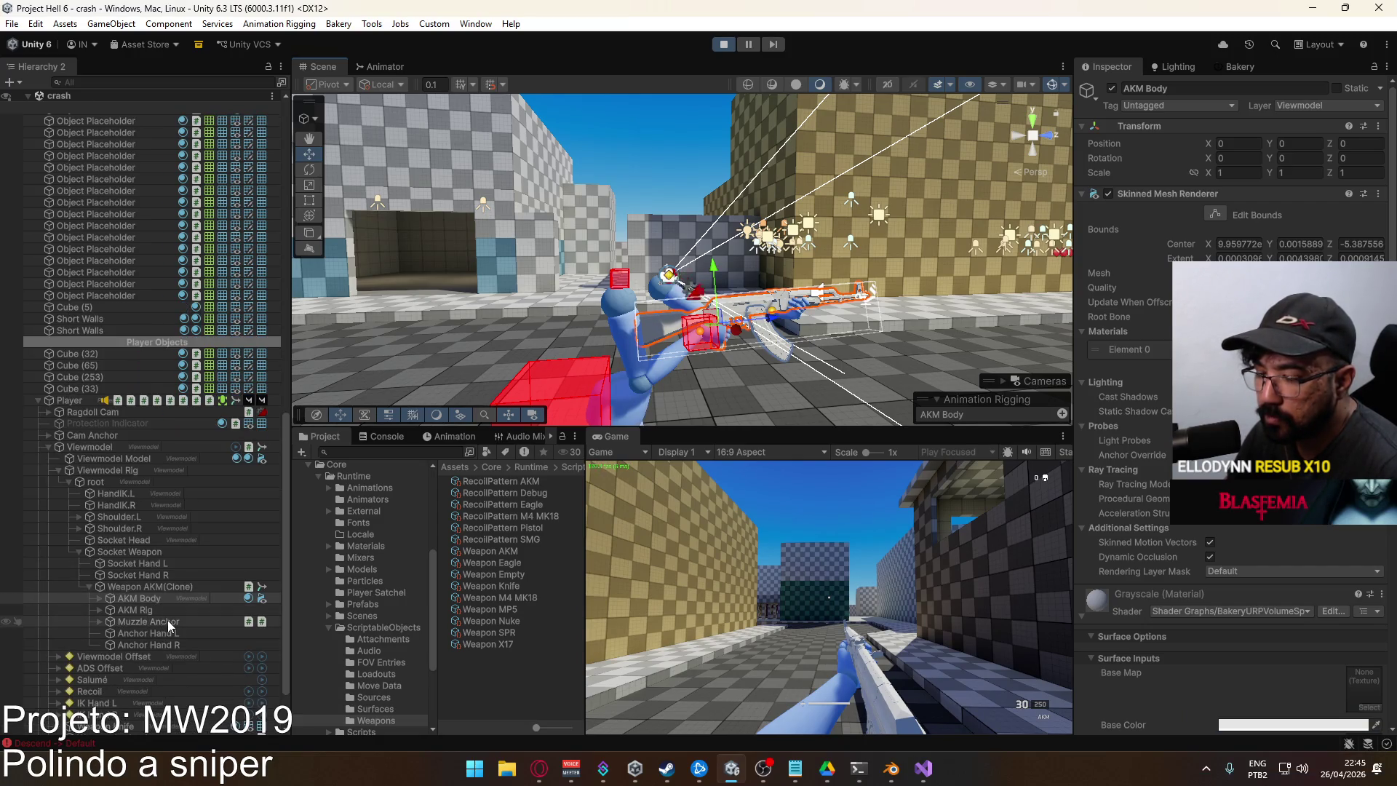
scroll(168, 624, down, 2)
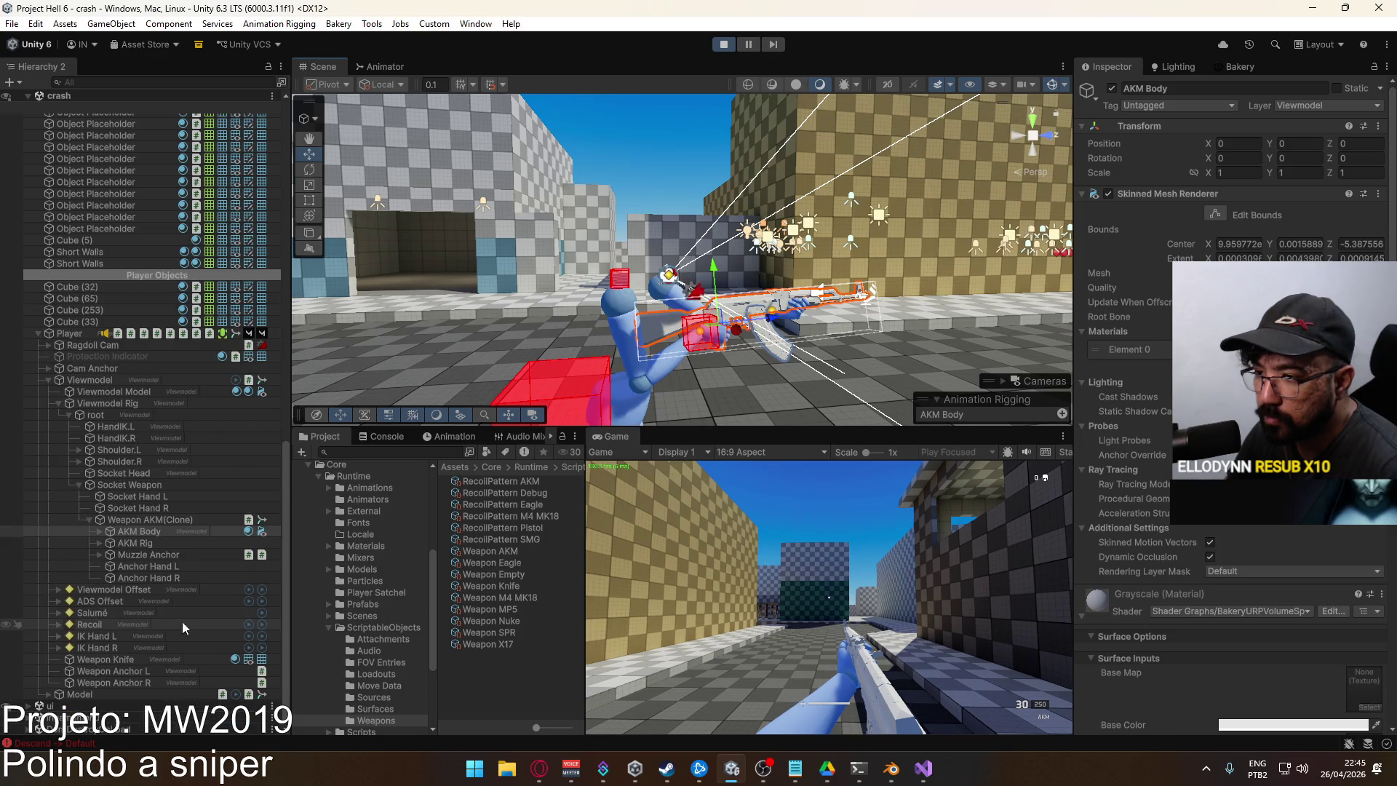
click(150, 520)
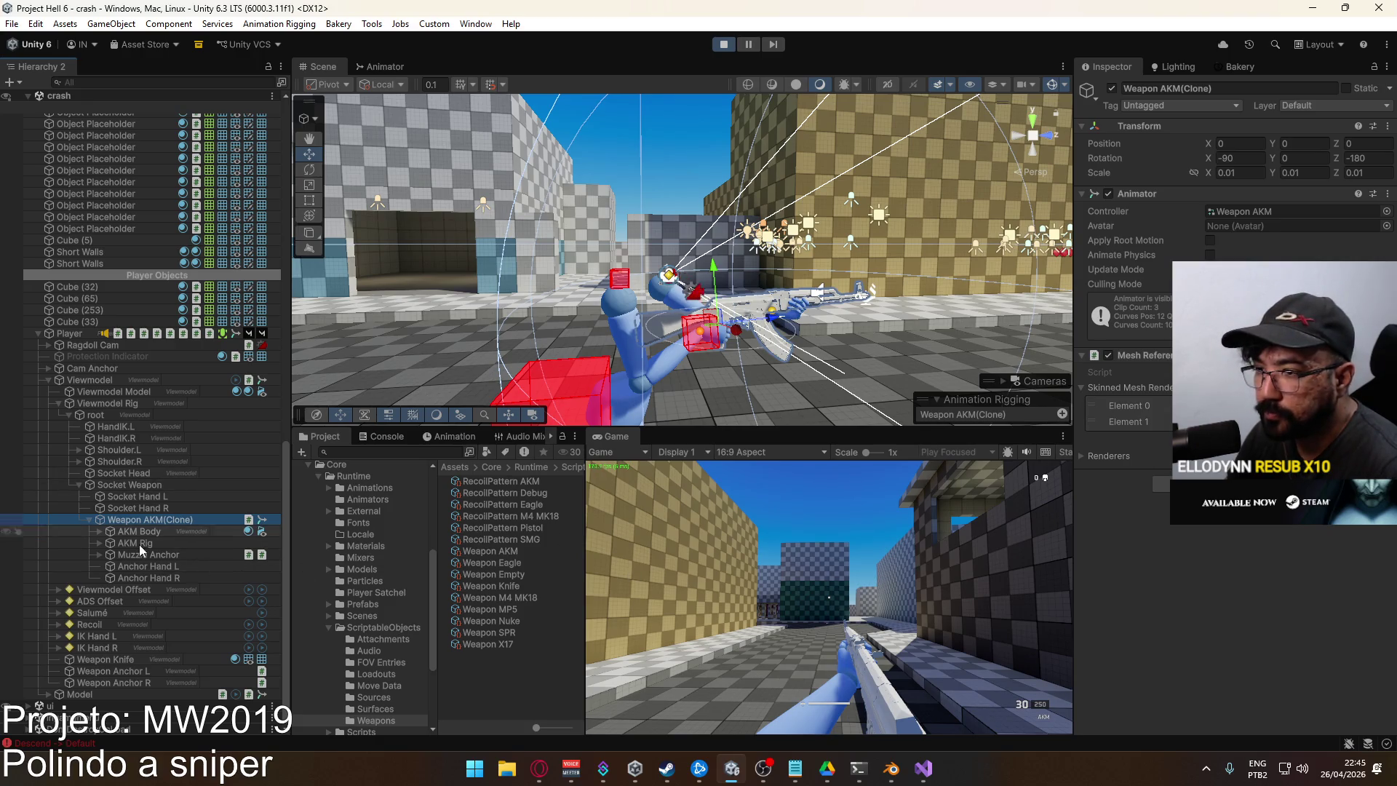
Select Viewmodel Offset, expand it, and select Offset Pivot to edit its Y position
click(109, 590)
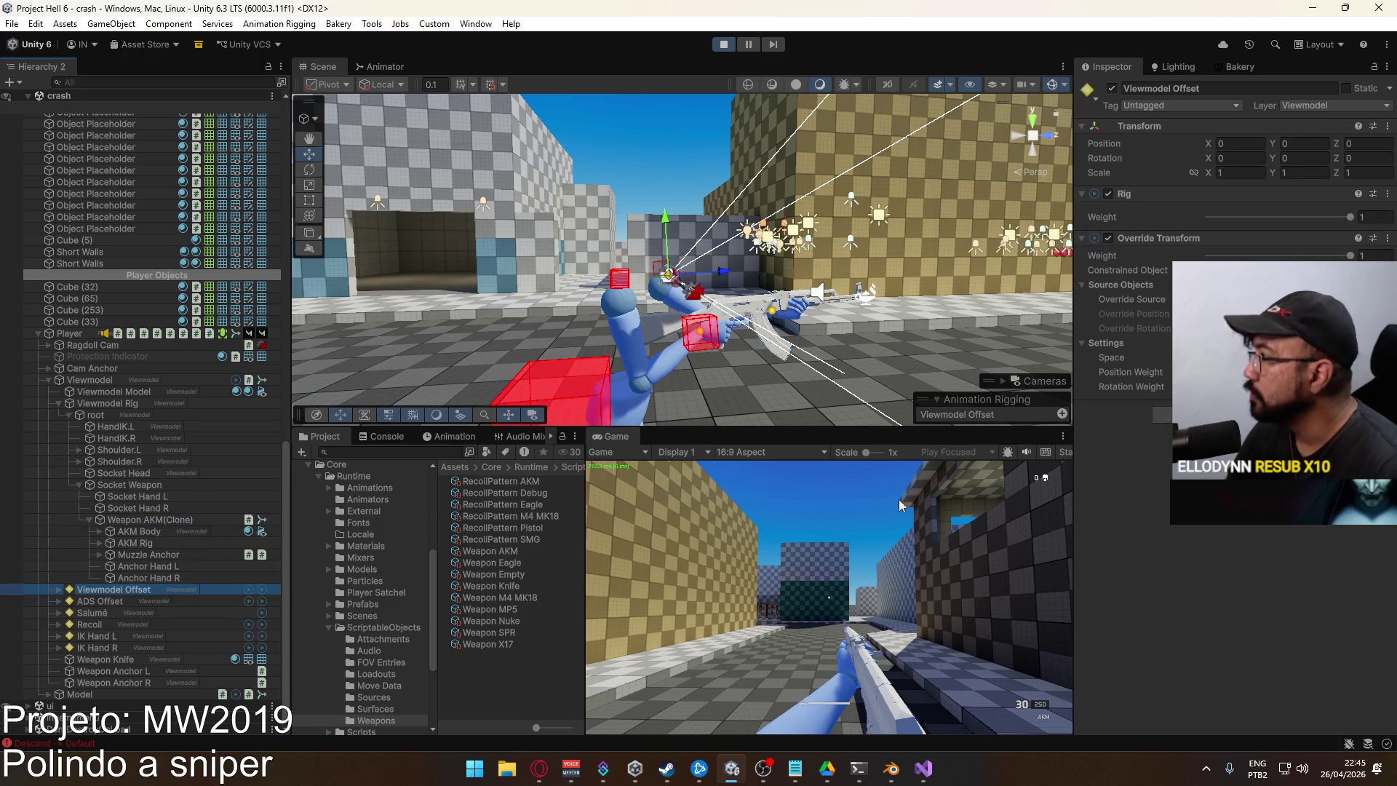
click(1305, 143)
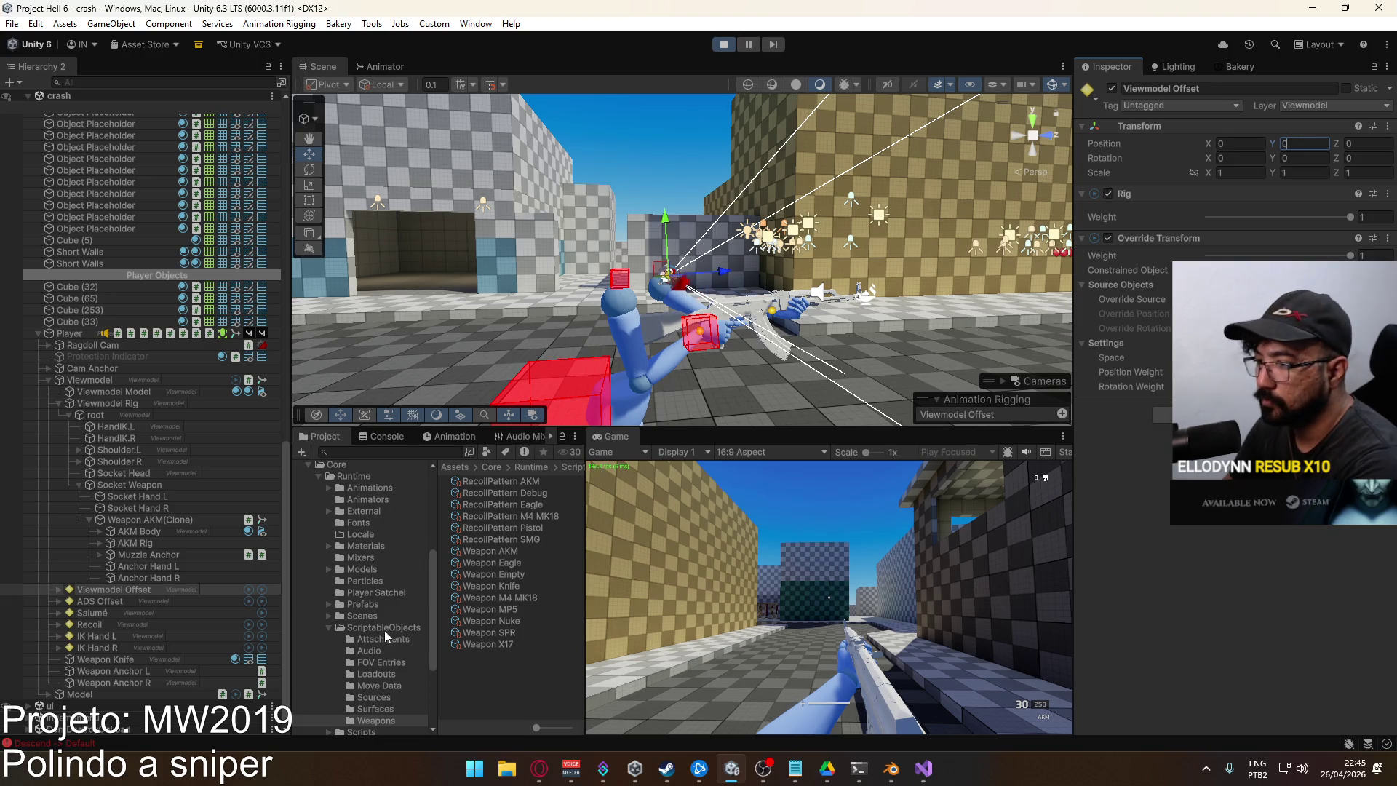
click(56, 591)
click(57, 590)
click(134, 600)
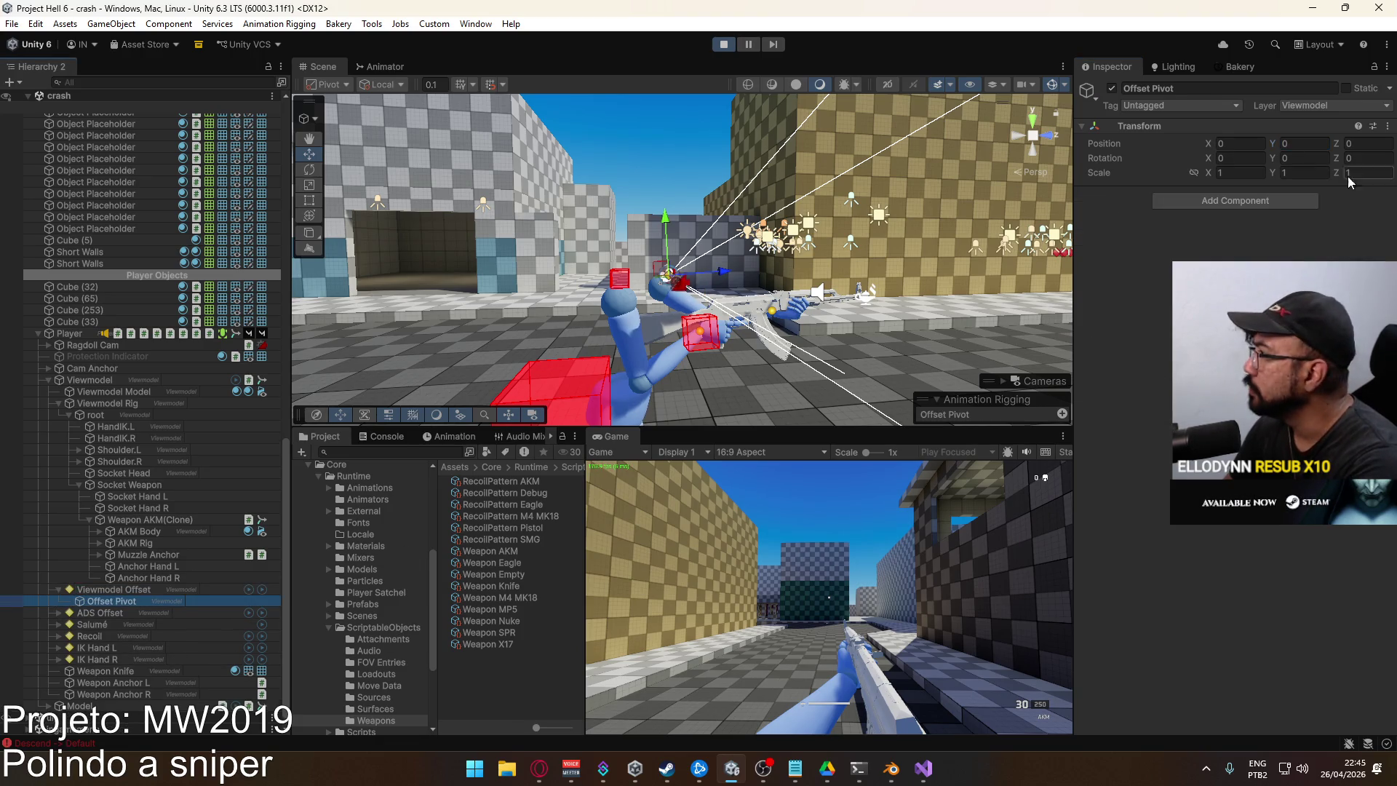
click(1300, 144)
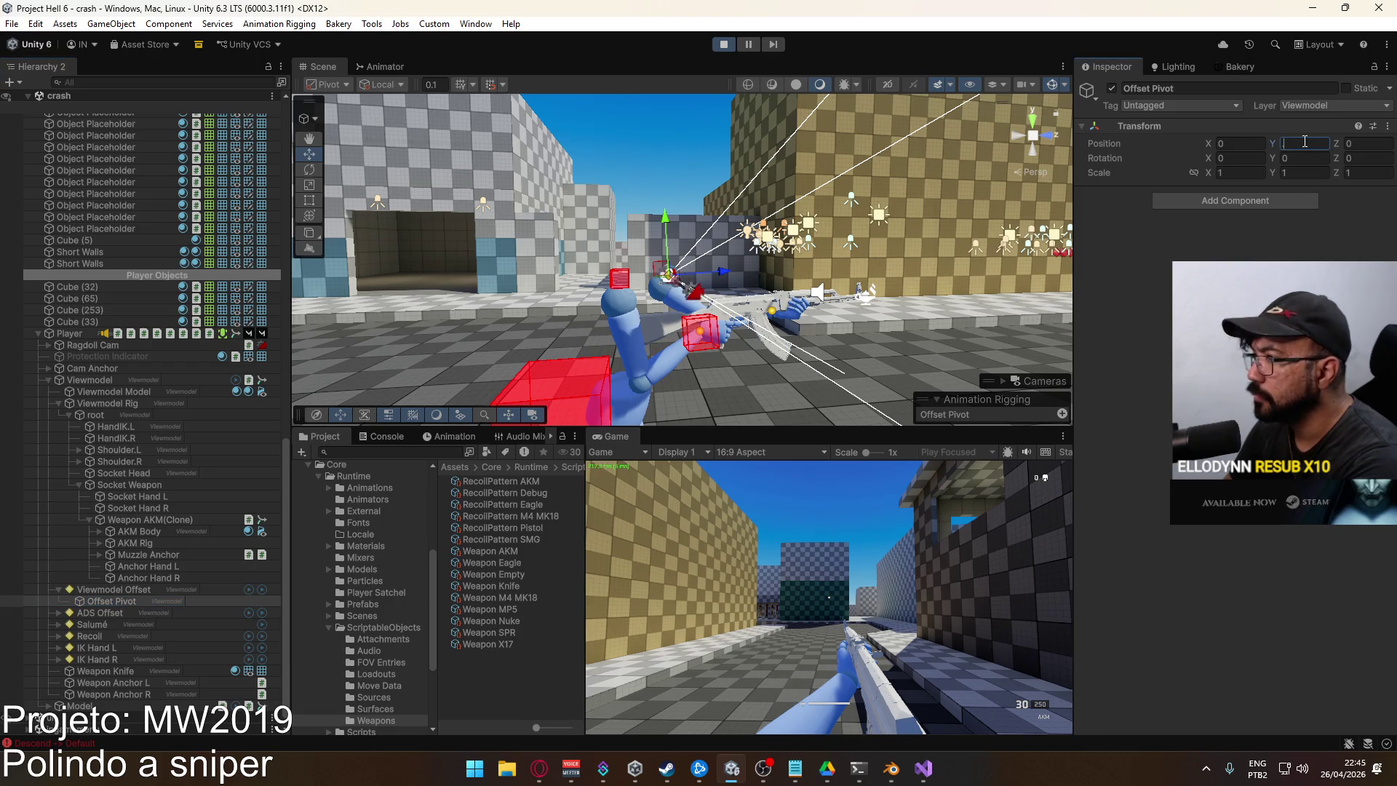
Enter 0.0005 as Offset Pivot's Y position and aim down sights to check alignment
text(1)
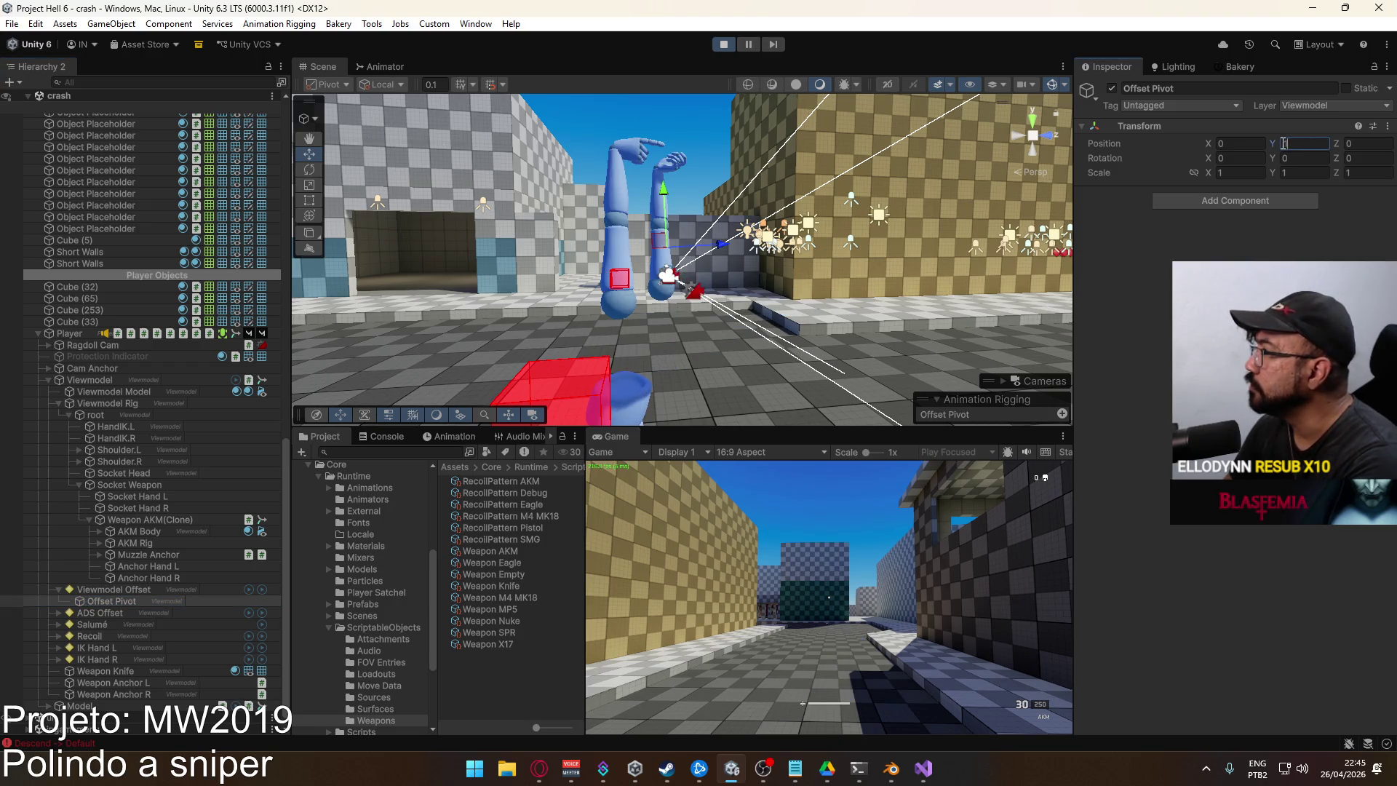
text(.00)
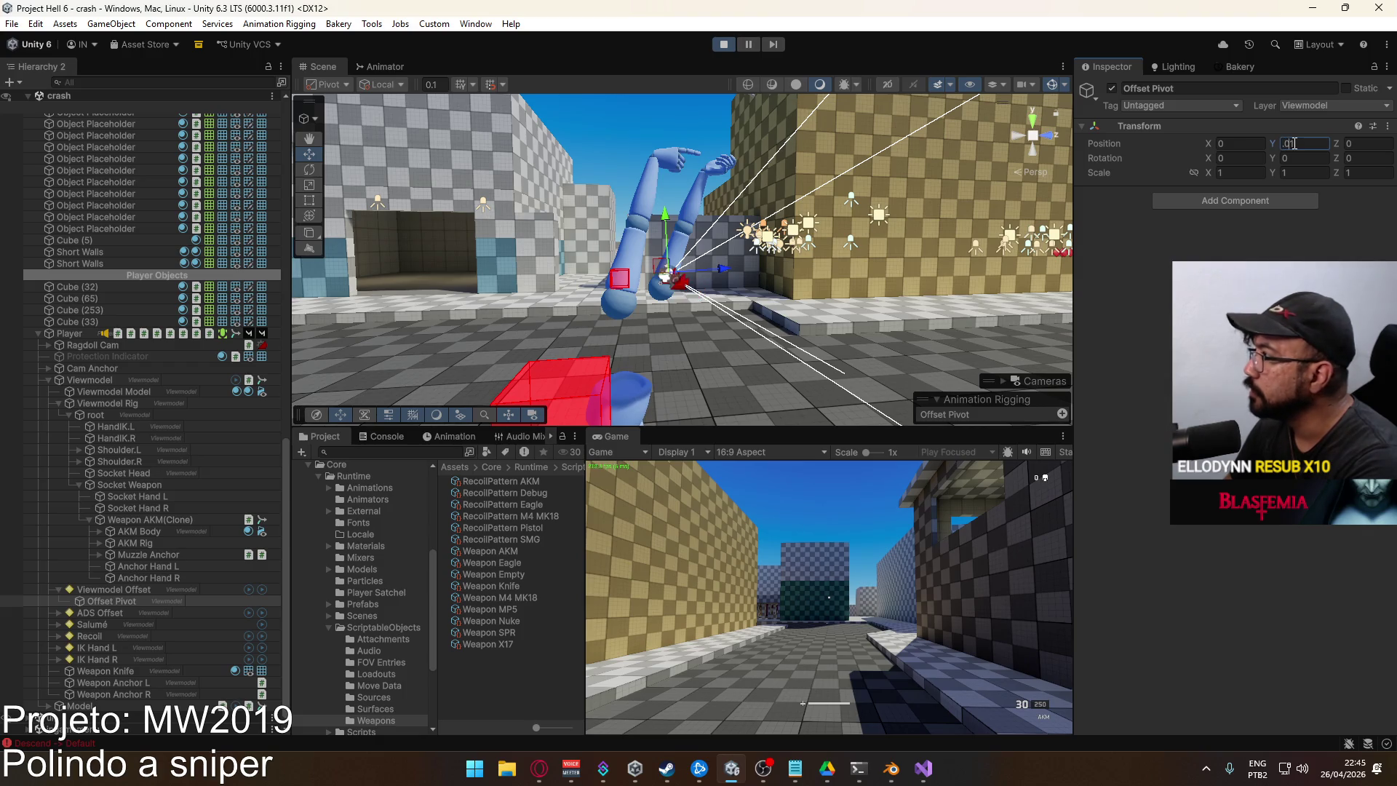
text(1)
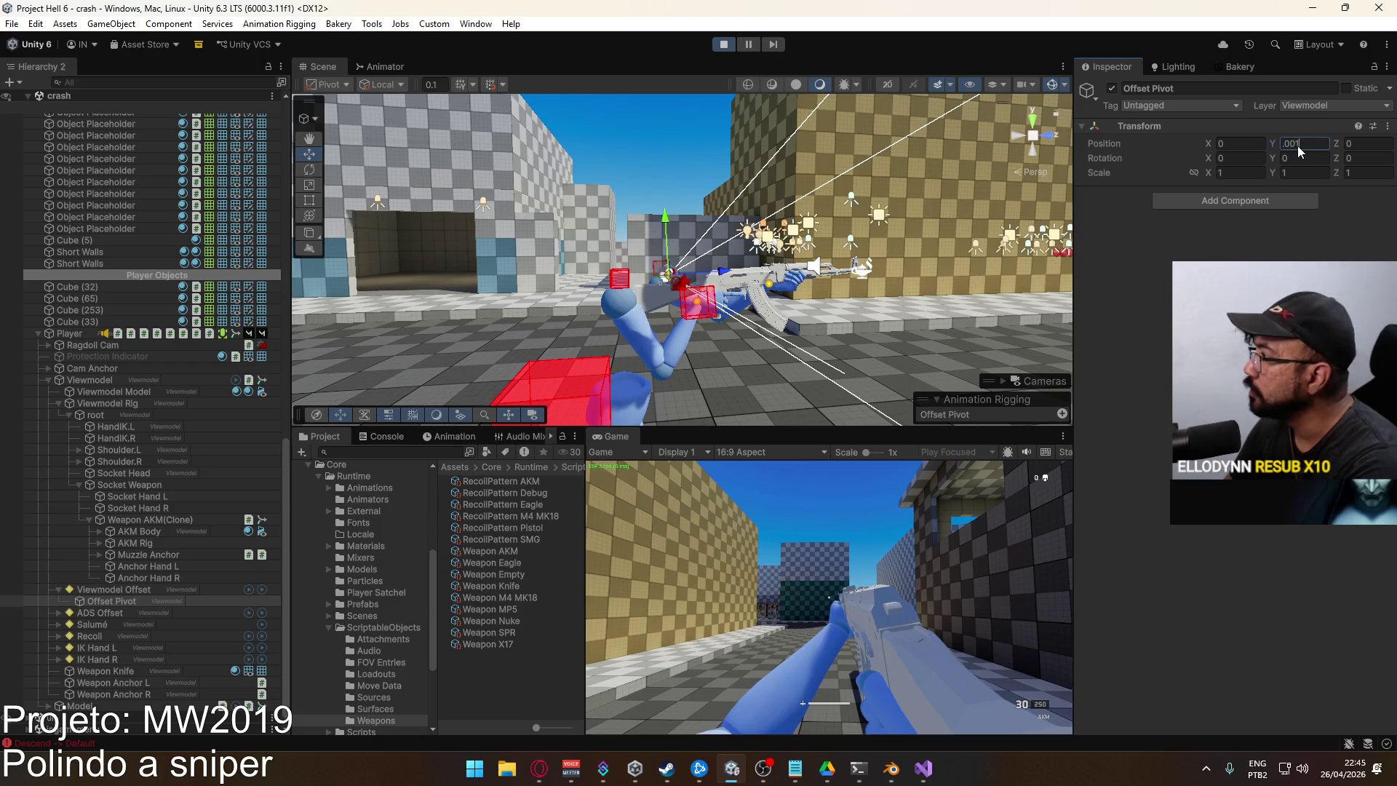
text(4)
key(BackSpace)
text(5)
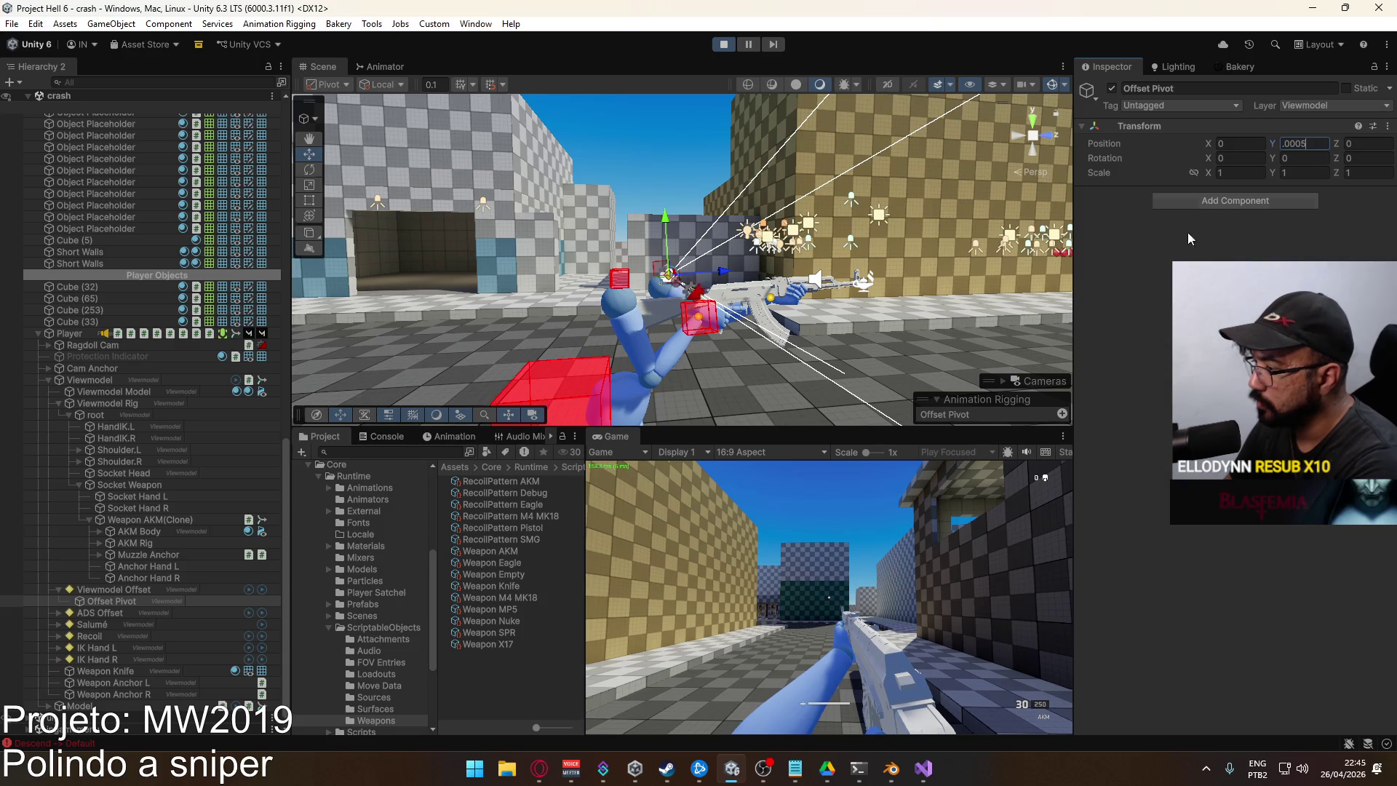
right_click(897, 569)
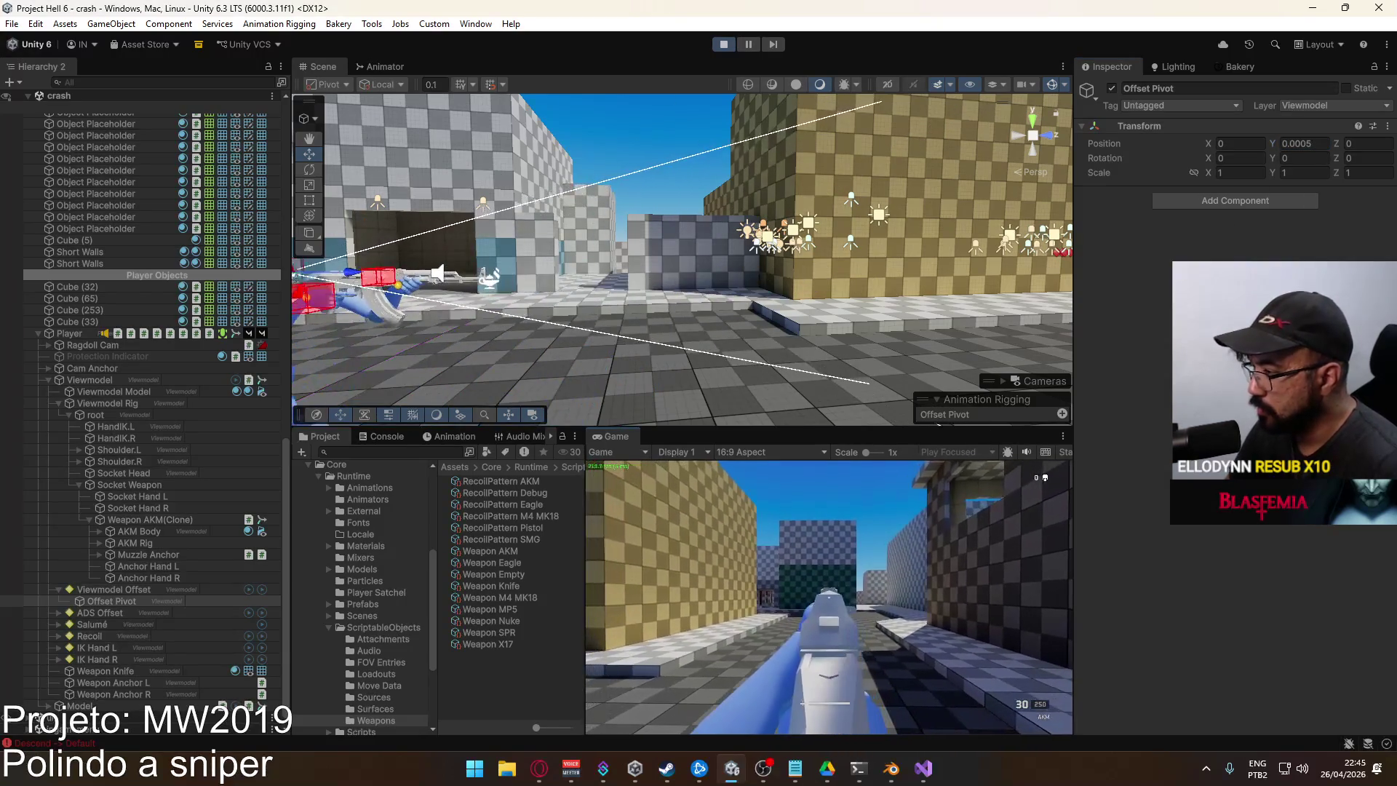
key(super)
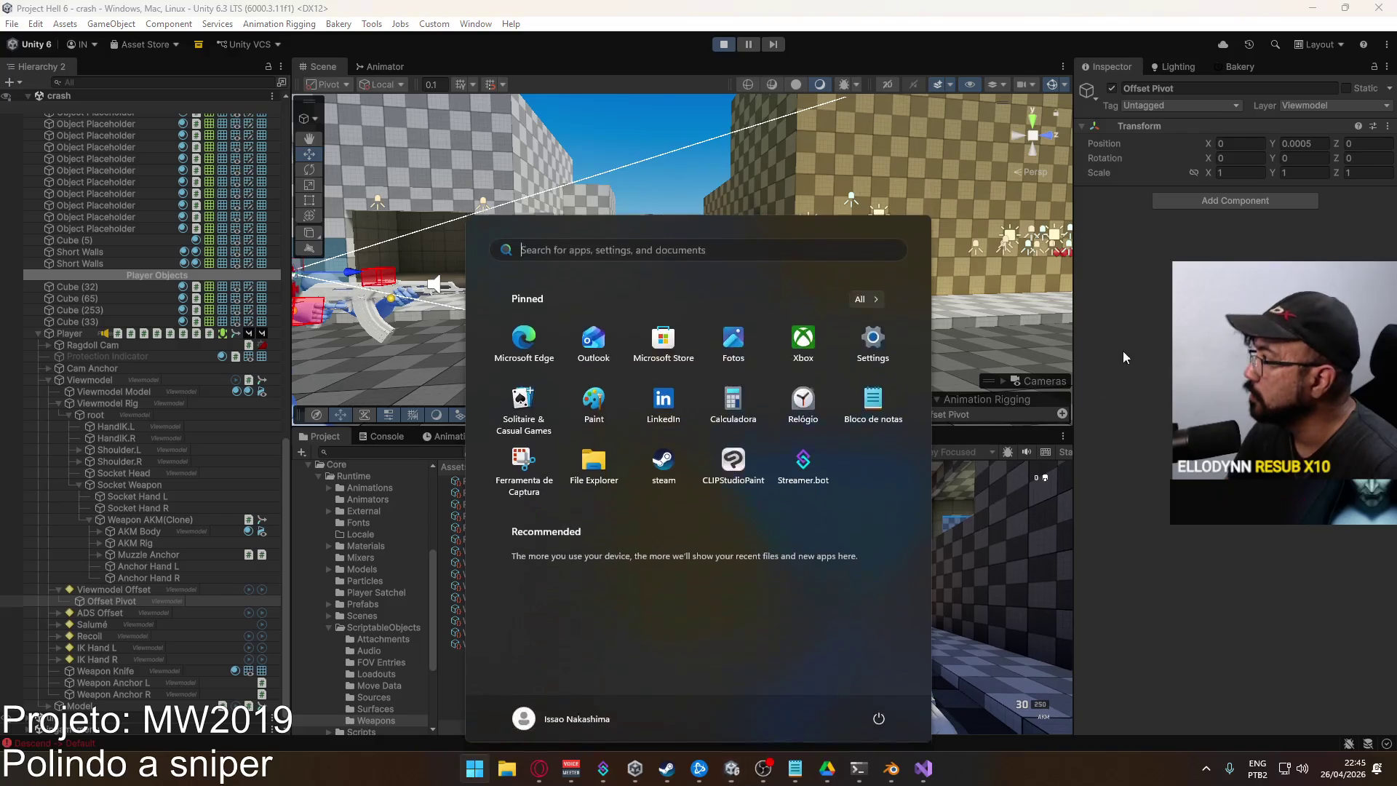
key(super)
key(super)
click(1121, 339)
Set Offset Pivot's Y position to 0.0004 and show the Weapon AKM settings
click(1302, 143)
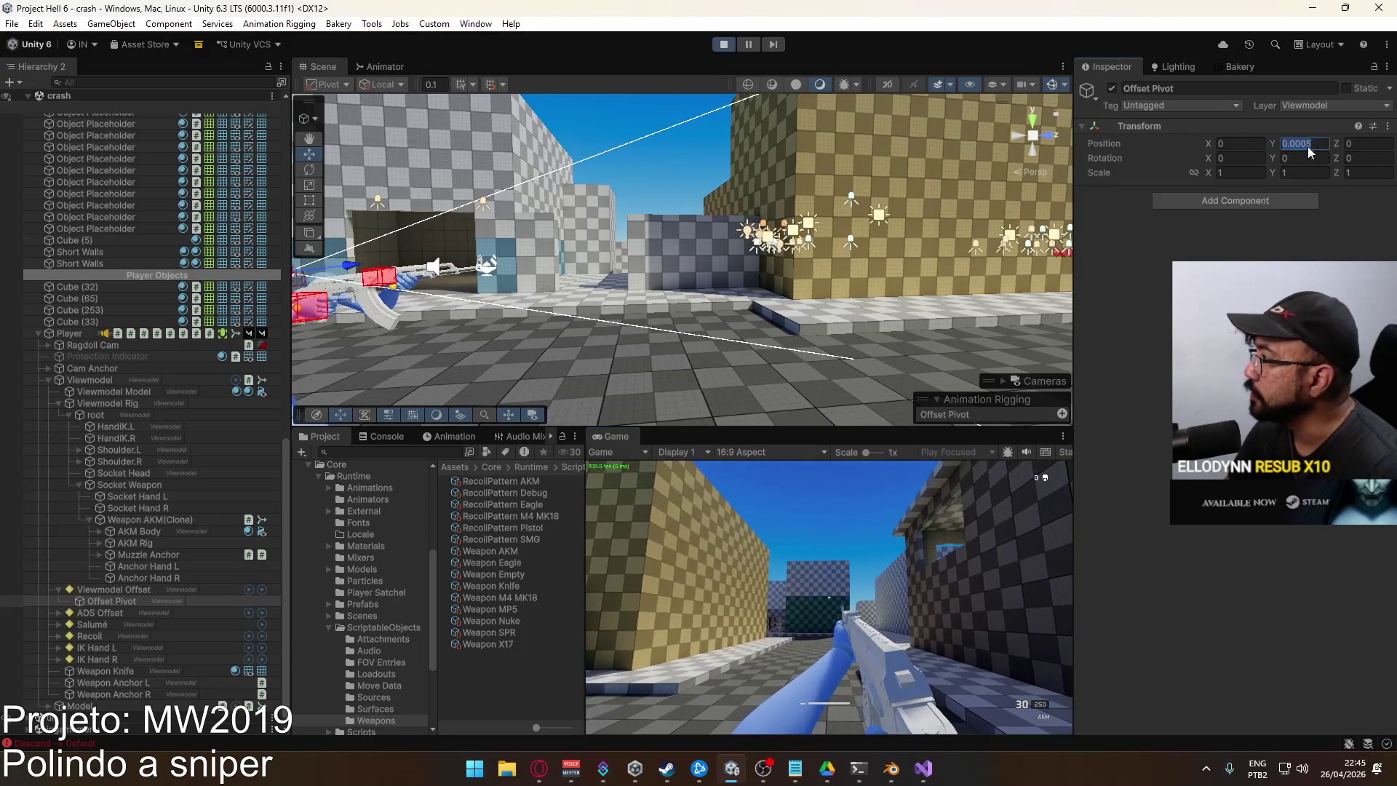
text(0.0004)
key(Return)
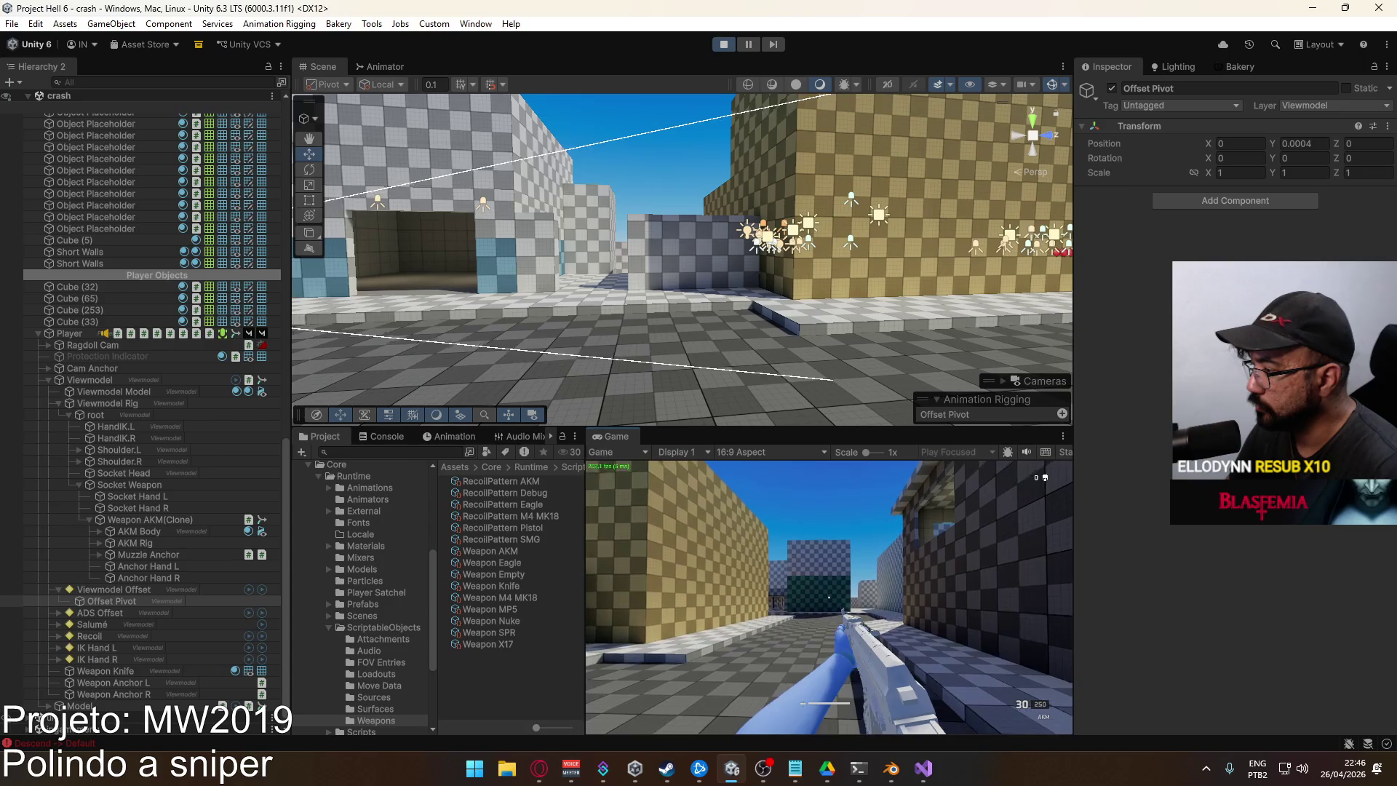
key(super)
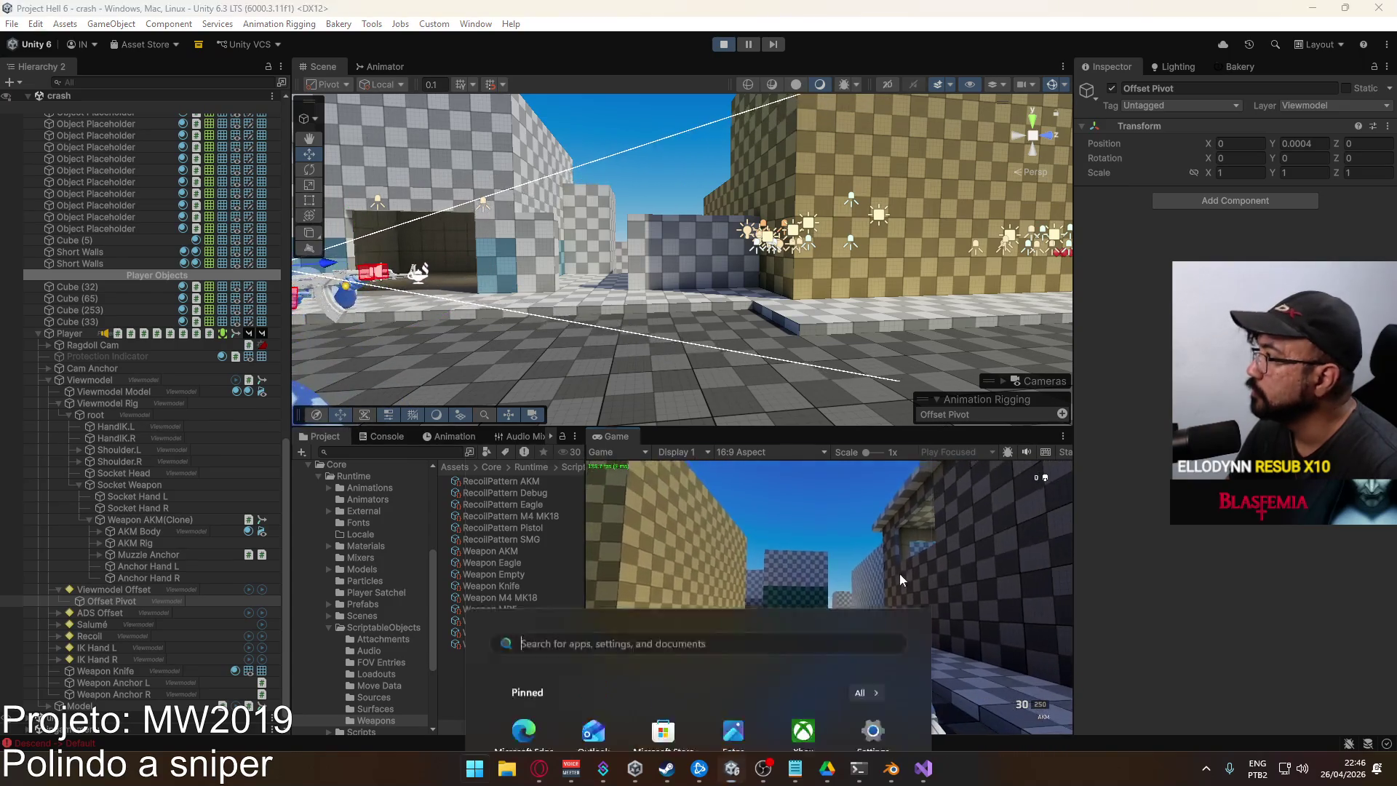
key(super)
click(1320, 145)
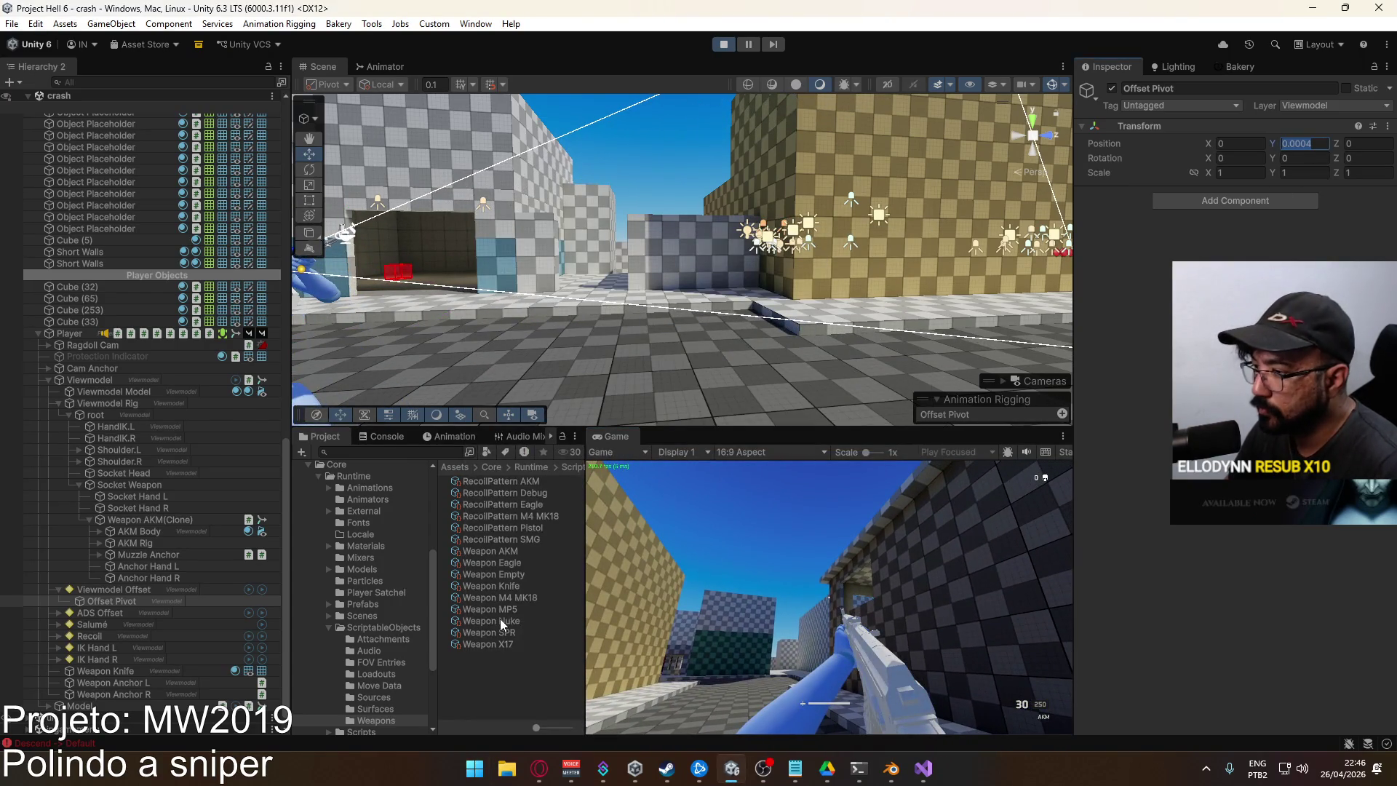
click(495, 552)
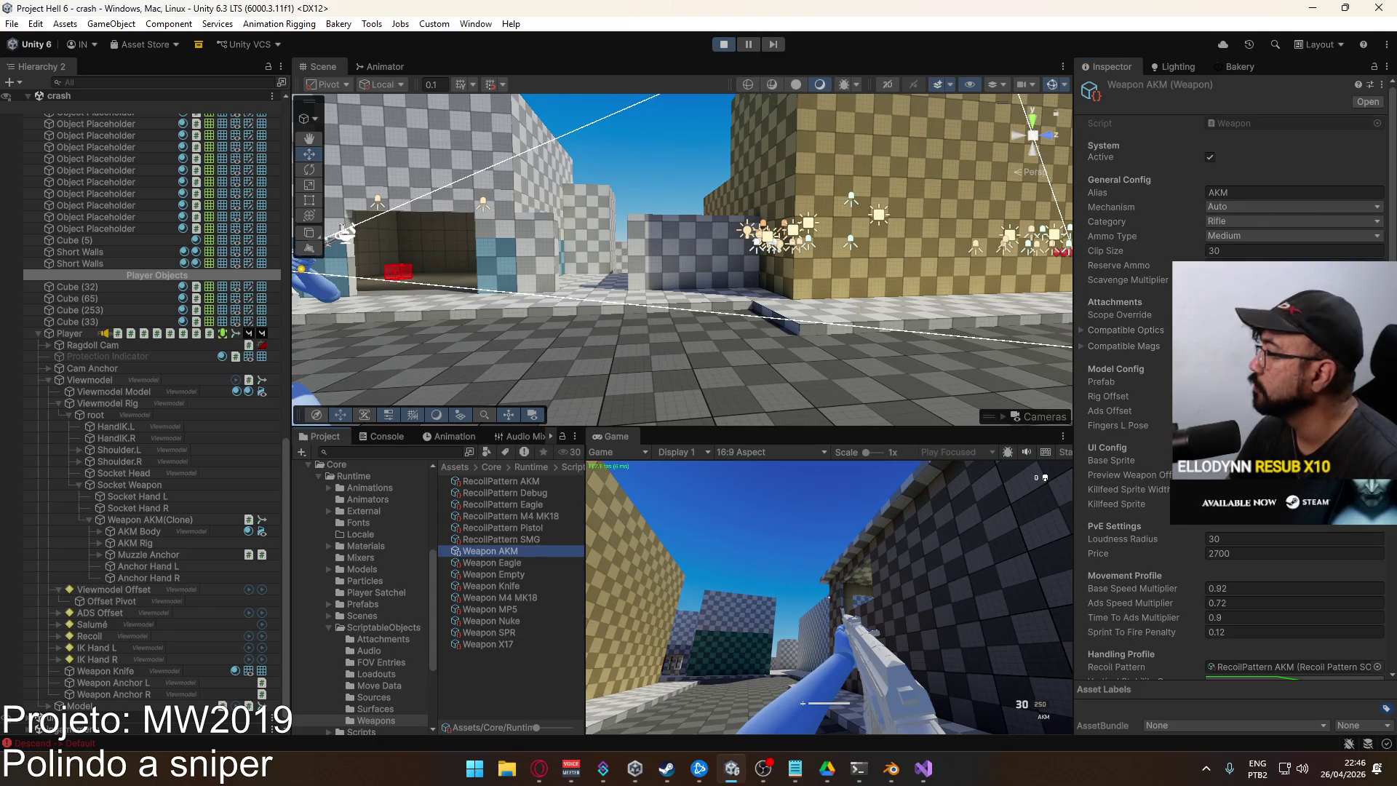
Check the AKM's Rig Offset, collapse Viewmodel Offset, and expand ADS Offset to reveal ADS Pivot
click(1237, 396)
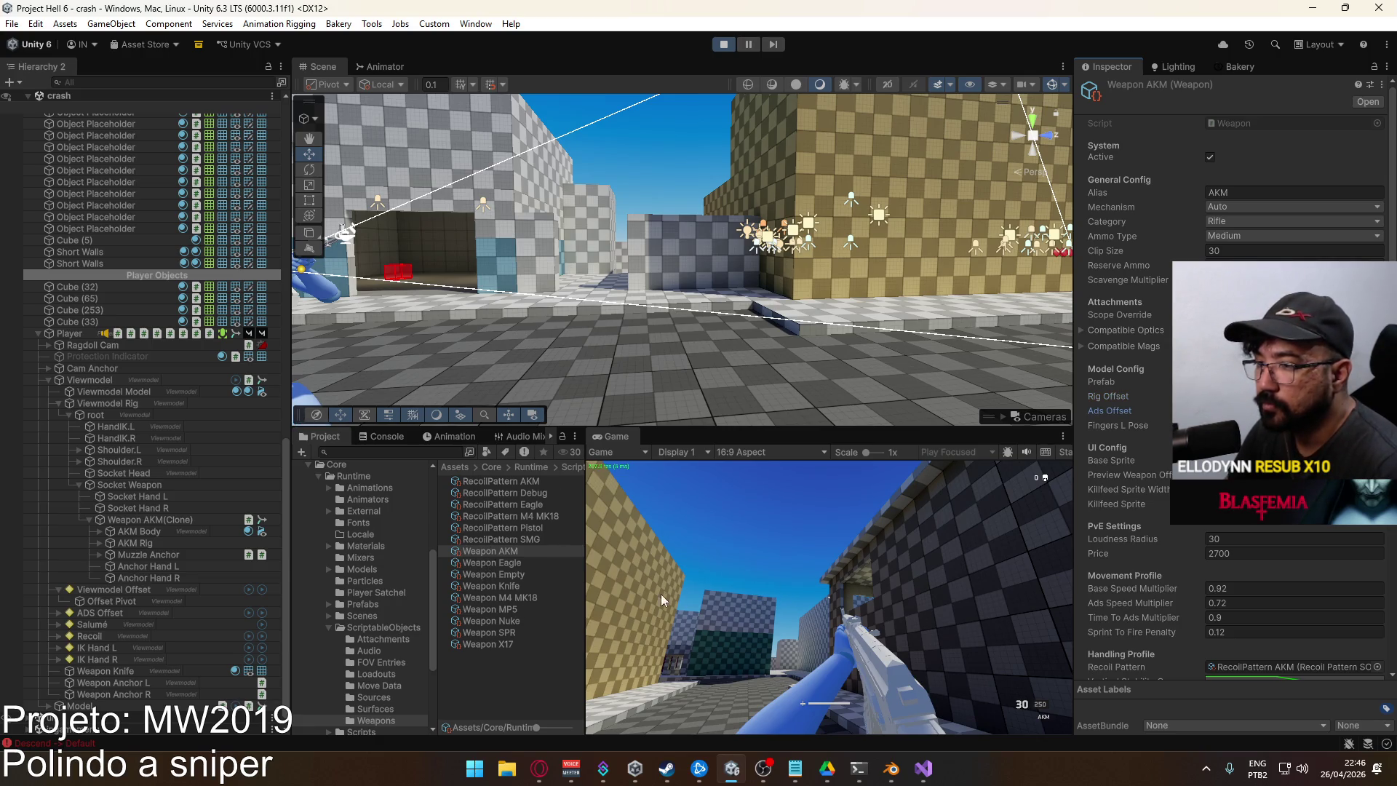
key(super)
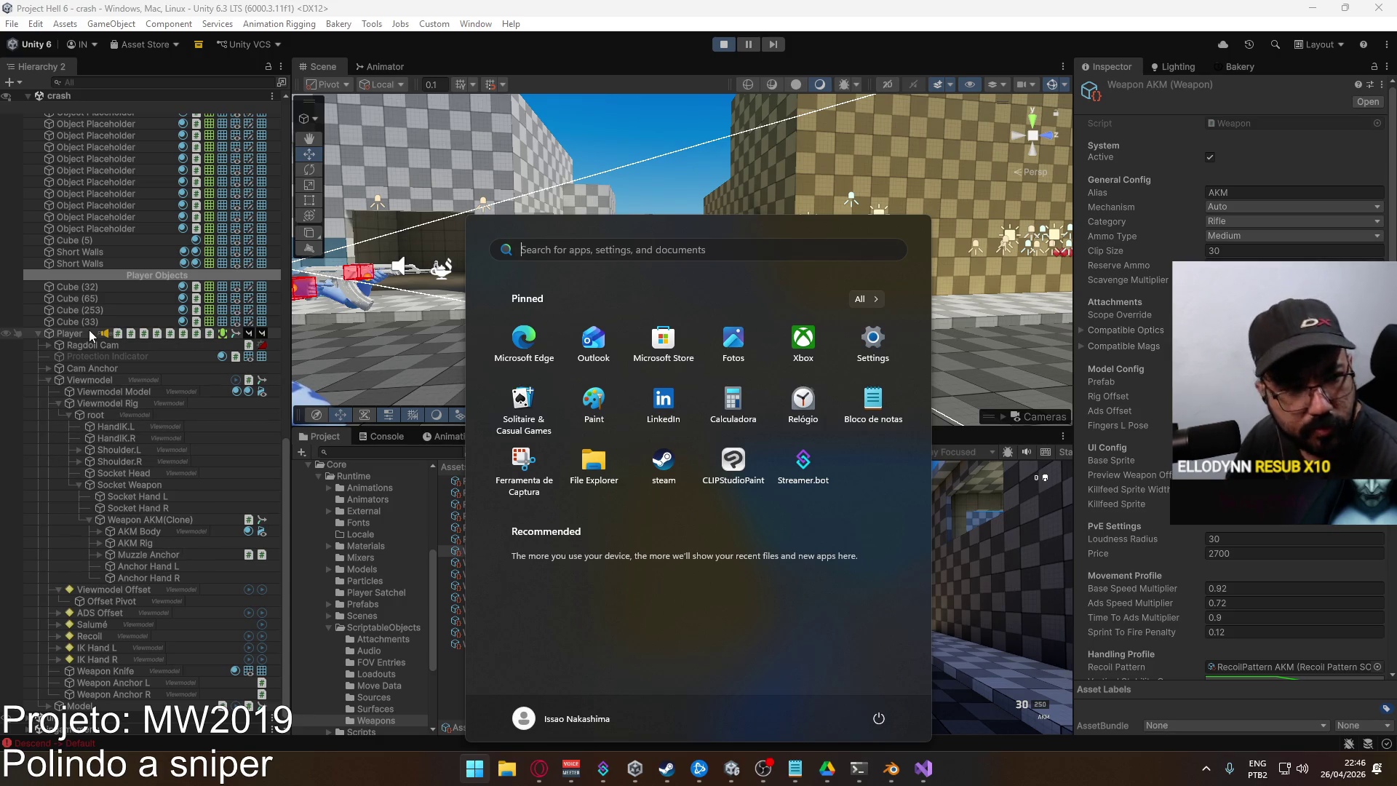
scroll(103, 349, up, 10)
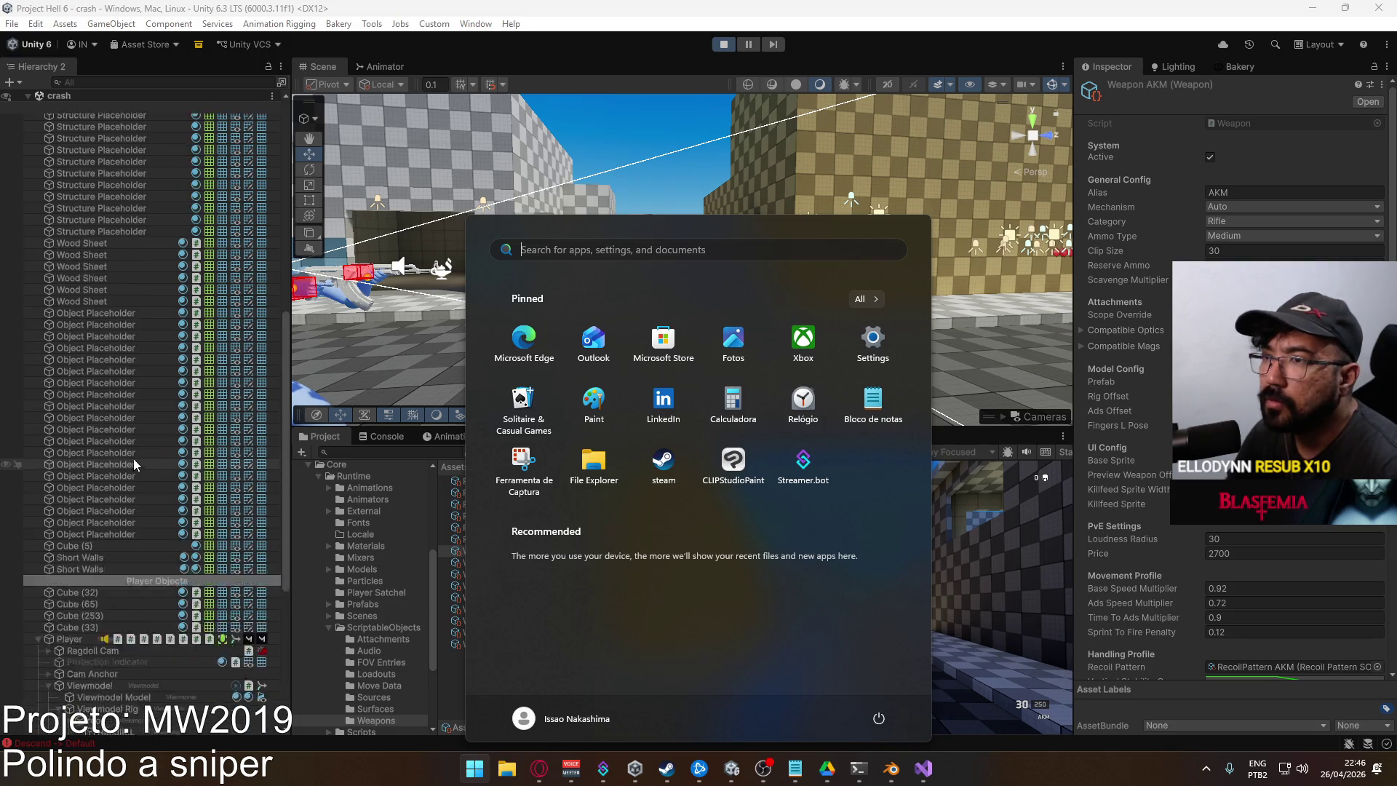
scroll(137, 468, down, 10)
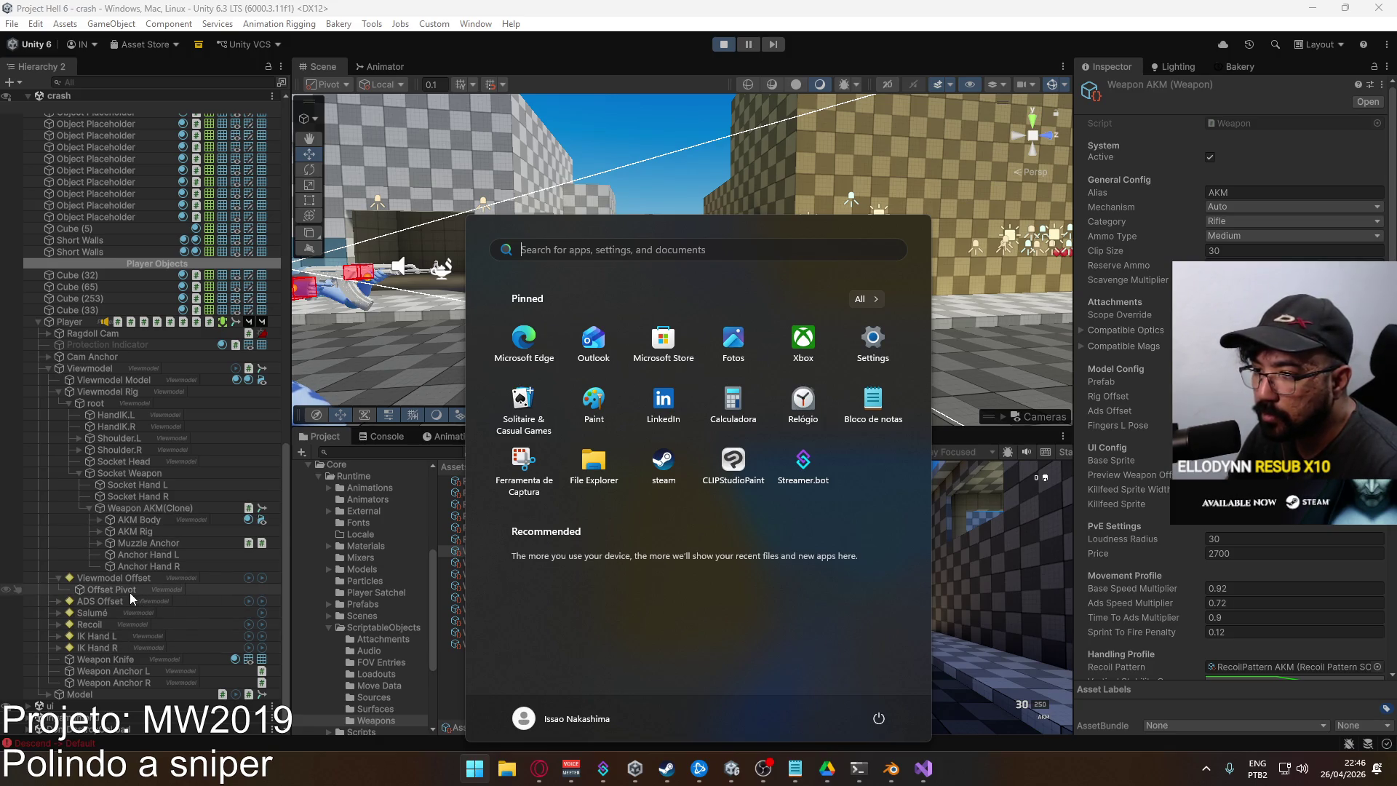
click(59, 577)
click(59, 601)
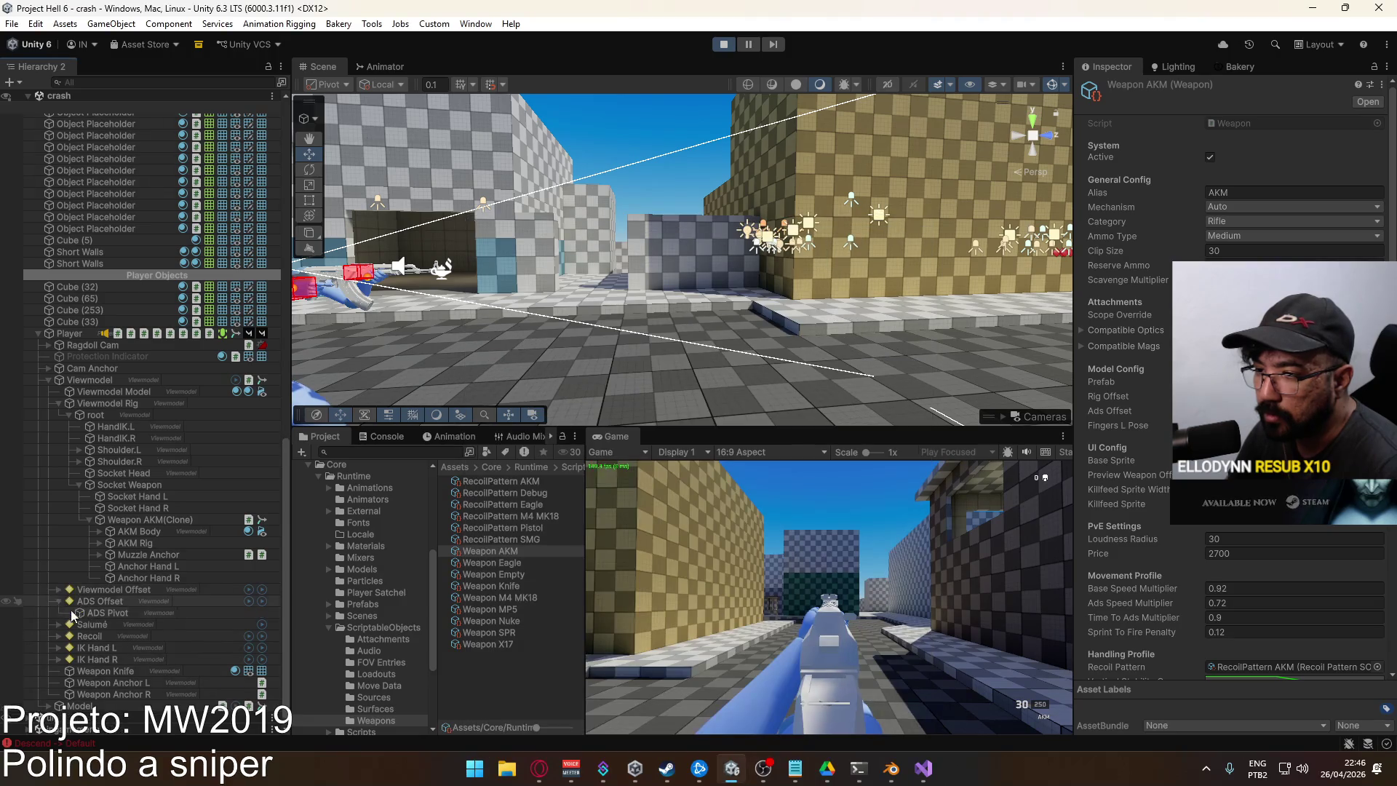
Select ADS Pivot, frame the weapon in the scene, and adjust its Y position value
click(97, 611)
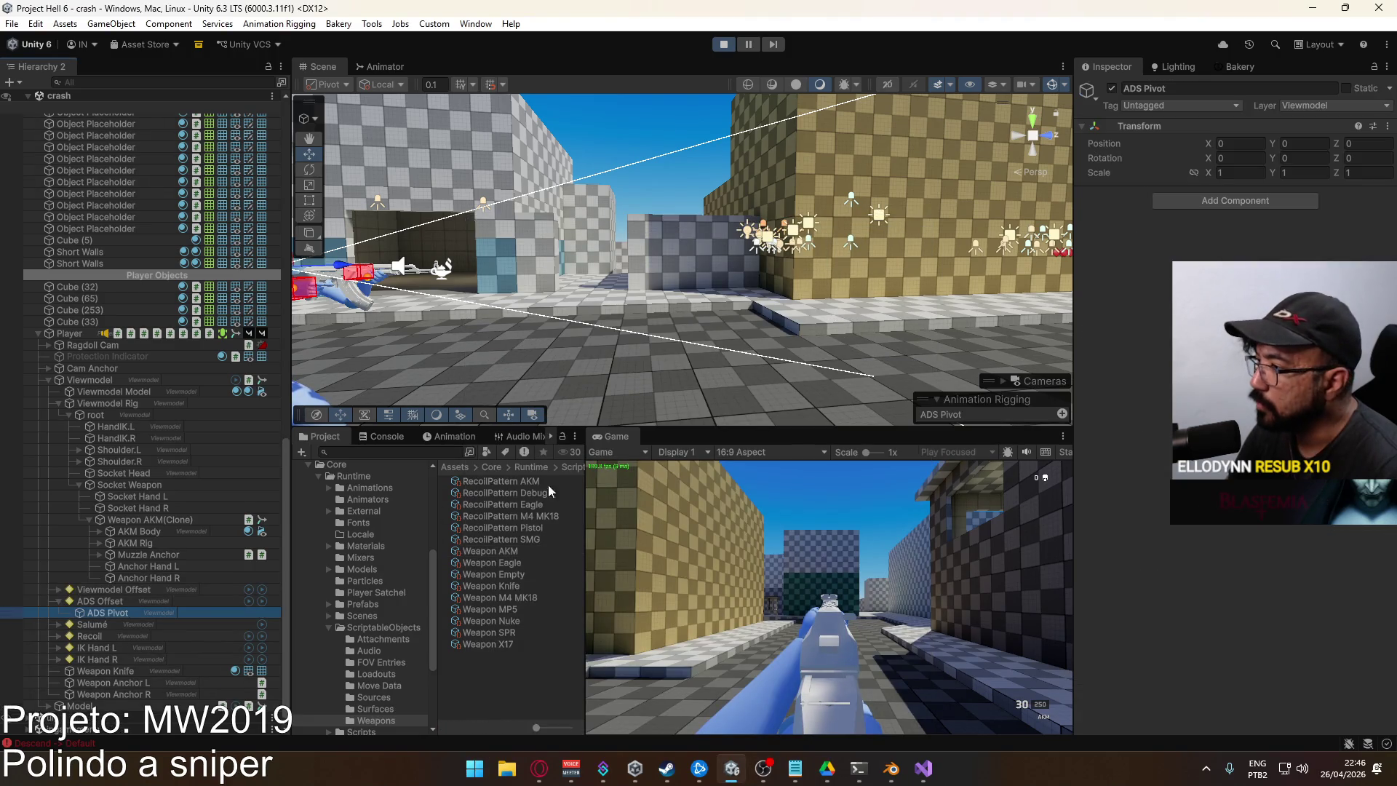
click(1313, 144)
text(.00)
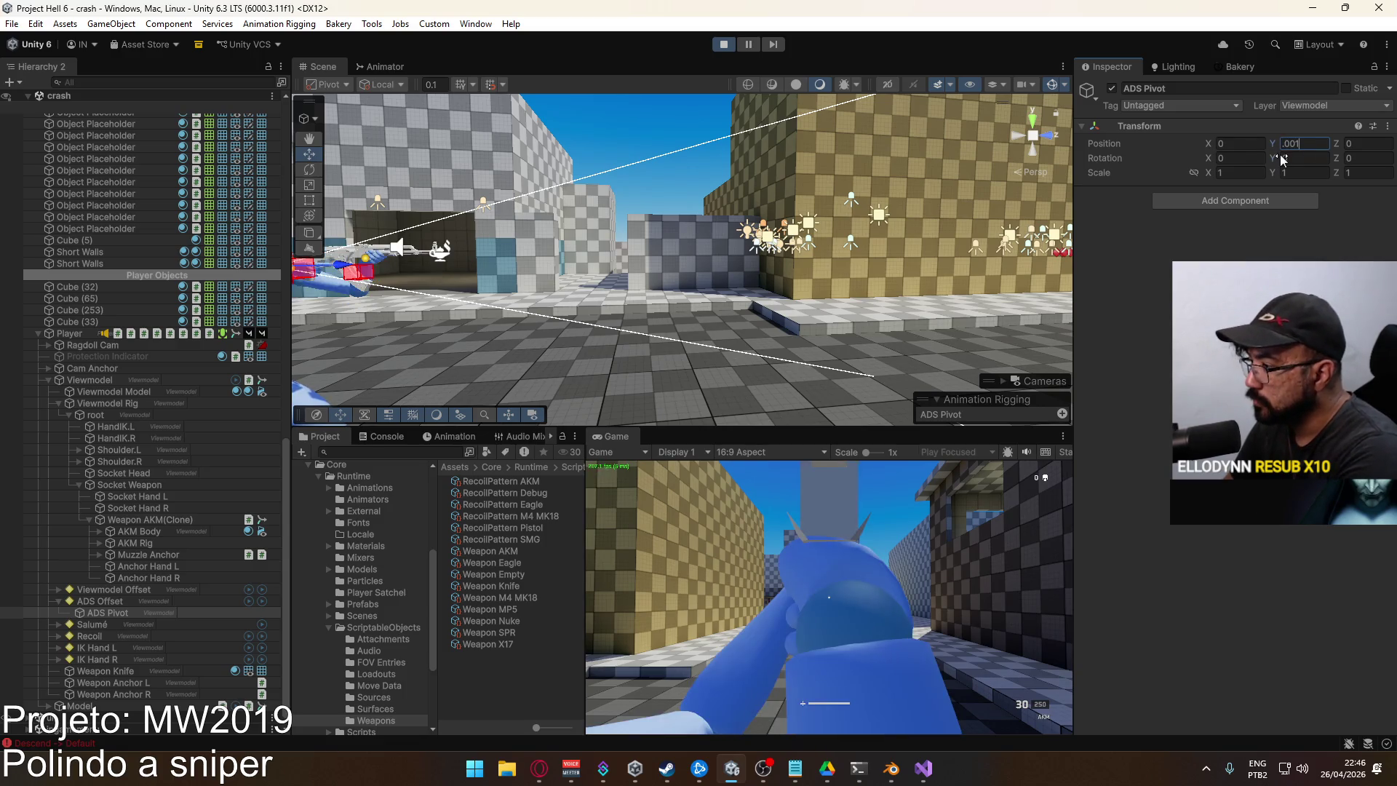
text(0)
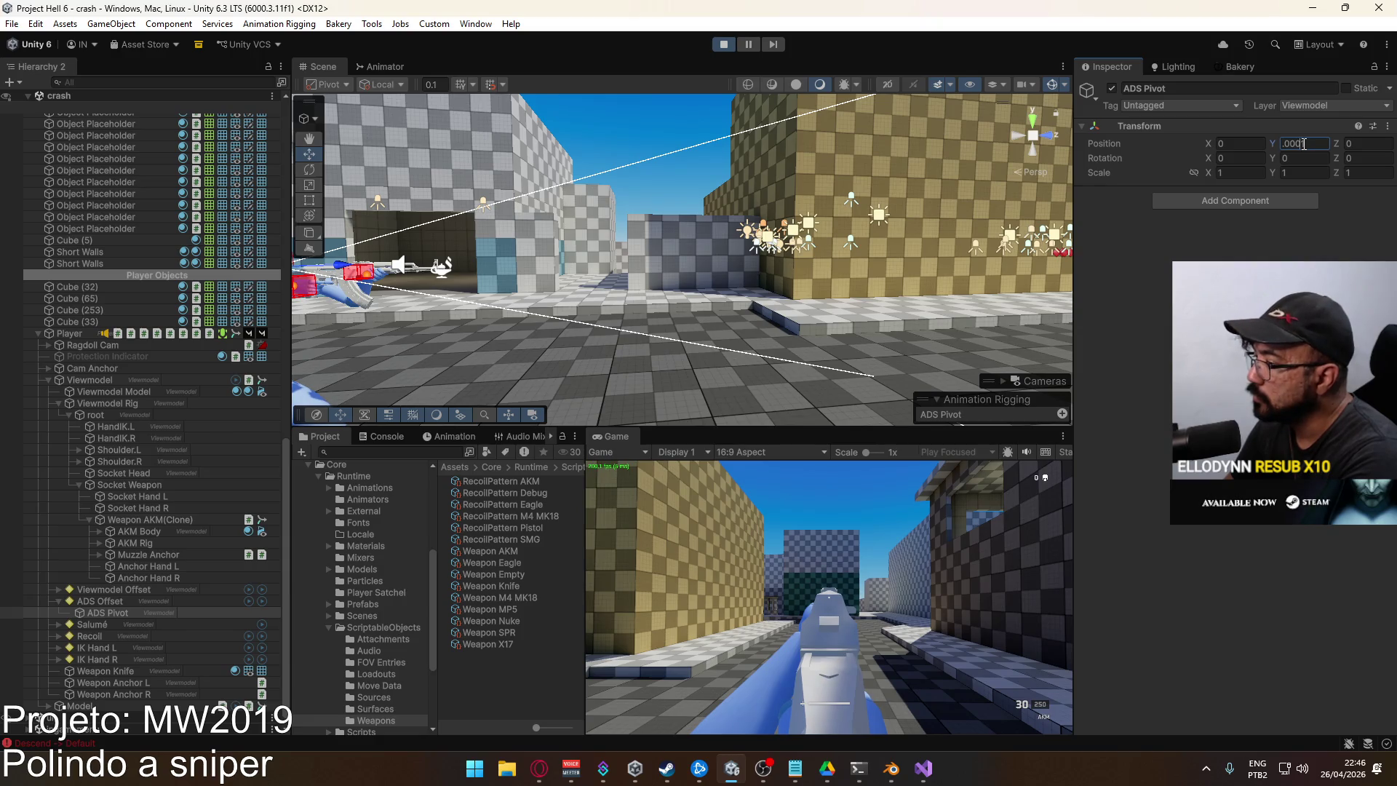
mouse_move(452, 240)
mouse_down()
mouse_move(390, 259)
mouse_move(547, 249)
mouse_up()
right_click(547, 249)
click(469, 225)
click(1306, 141)
click(1284, 145)
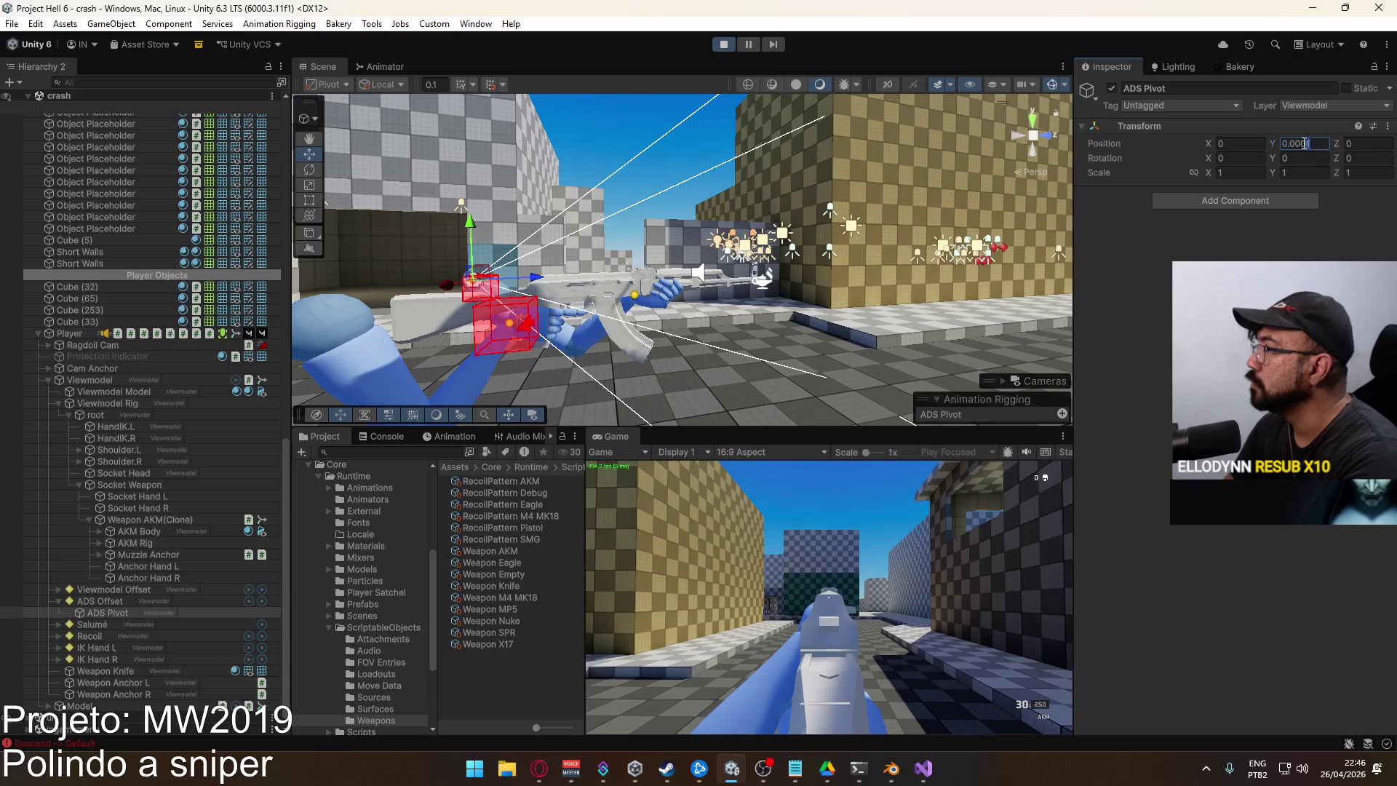
text(-)
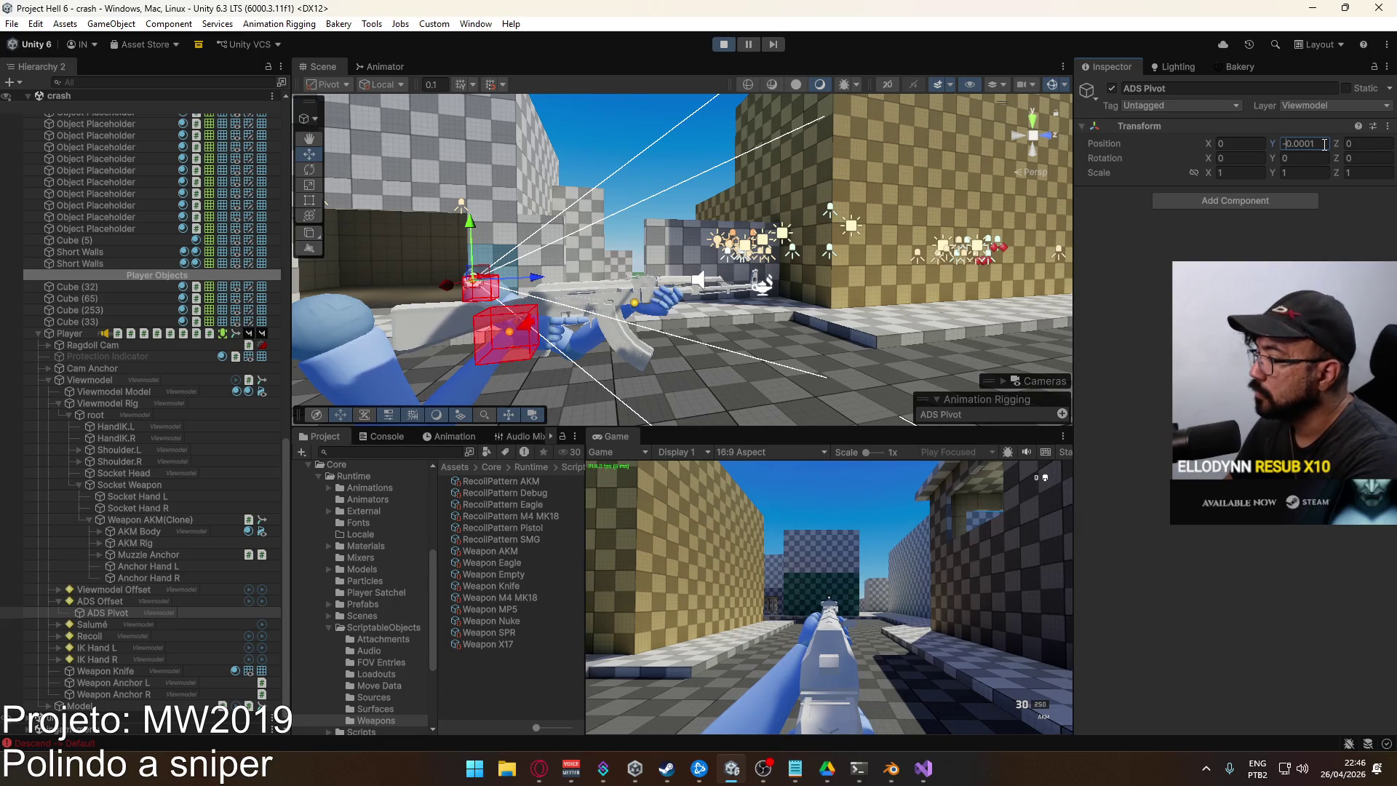
text(5)
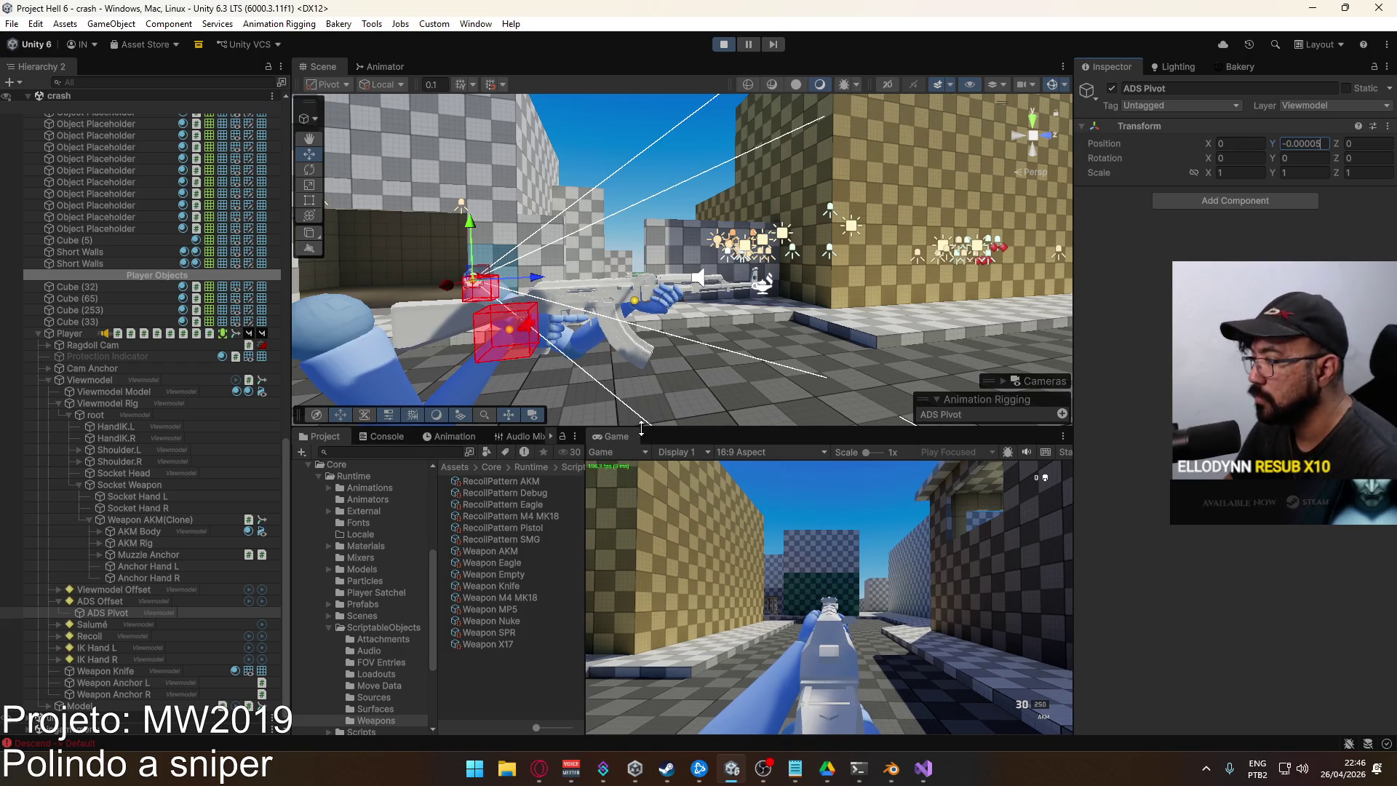
click(1377, 145)
text(-0)
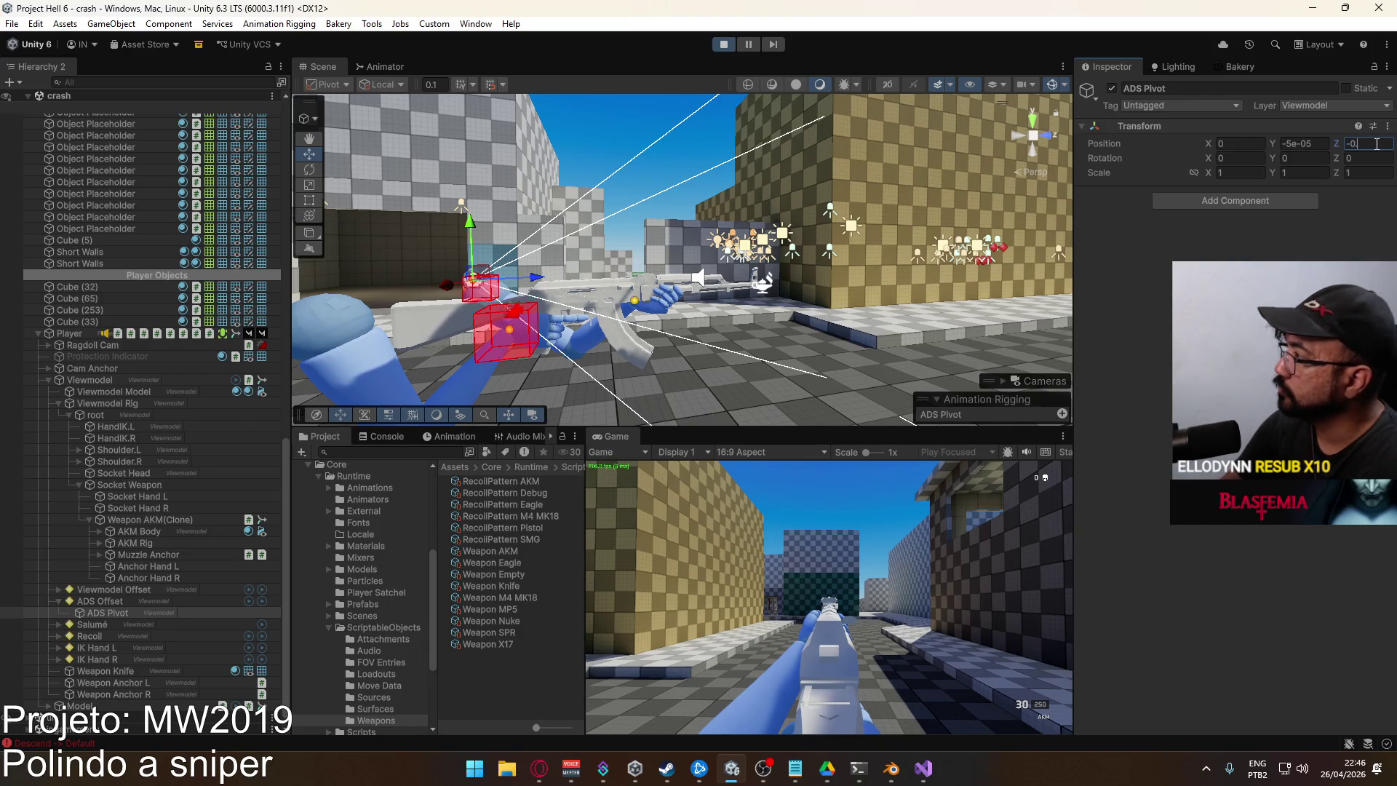
Set the ADS Pivot's Z position to -0.0003
text(.04)
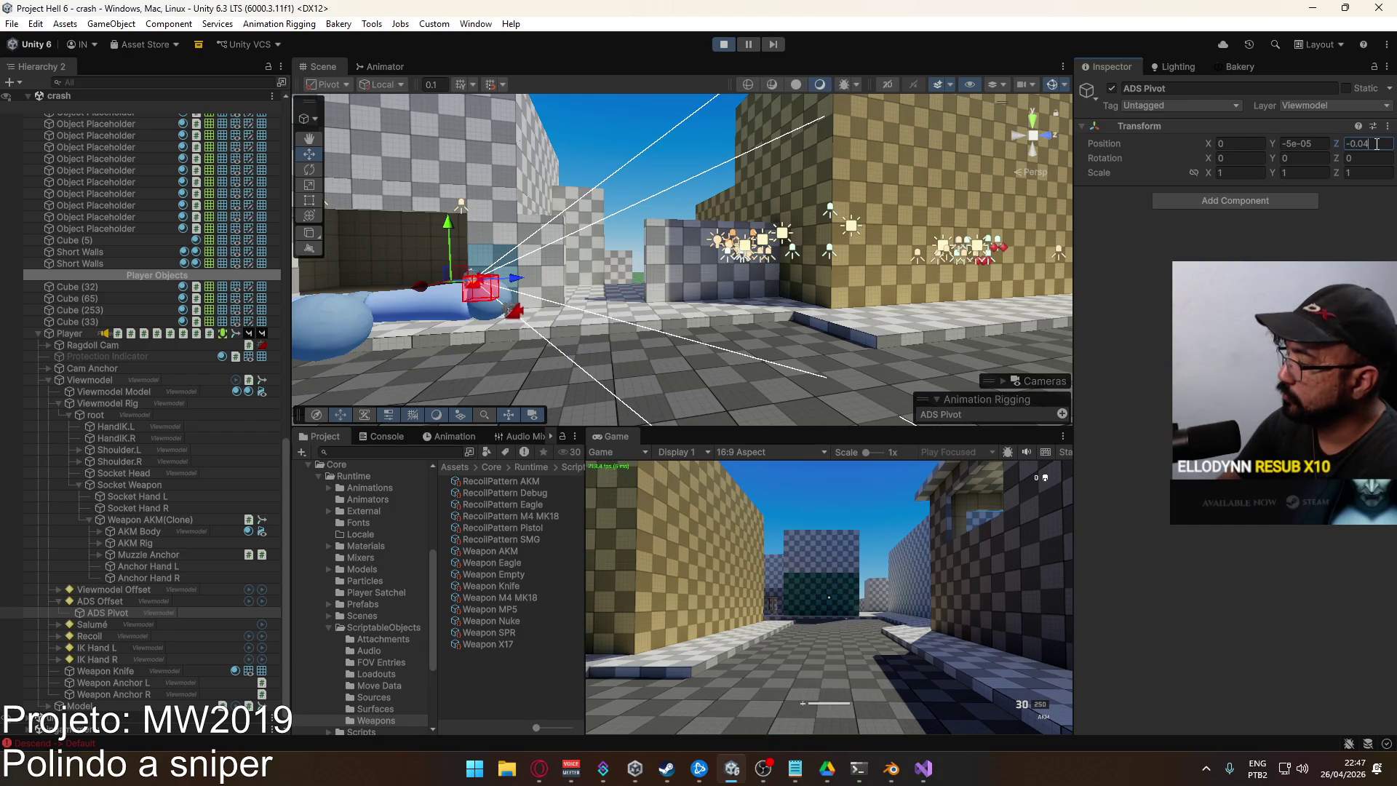
key(BackSpace)
key(BackSpace)
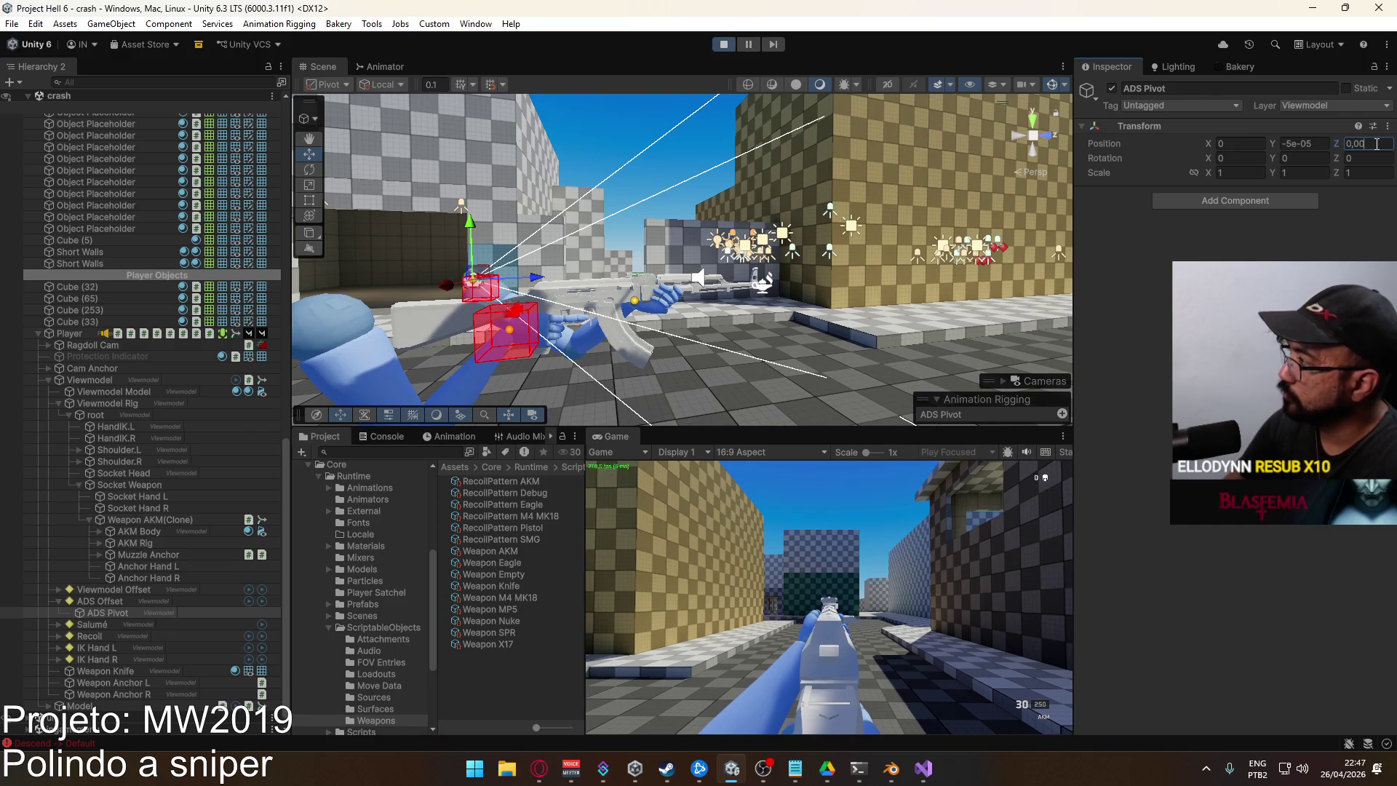
text(5)
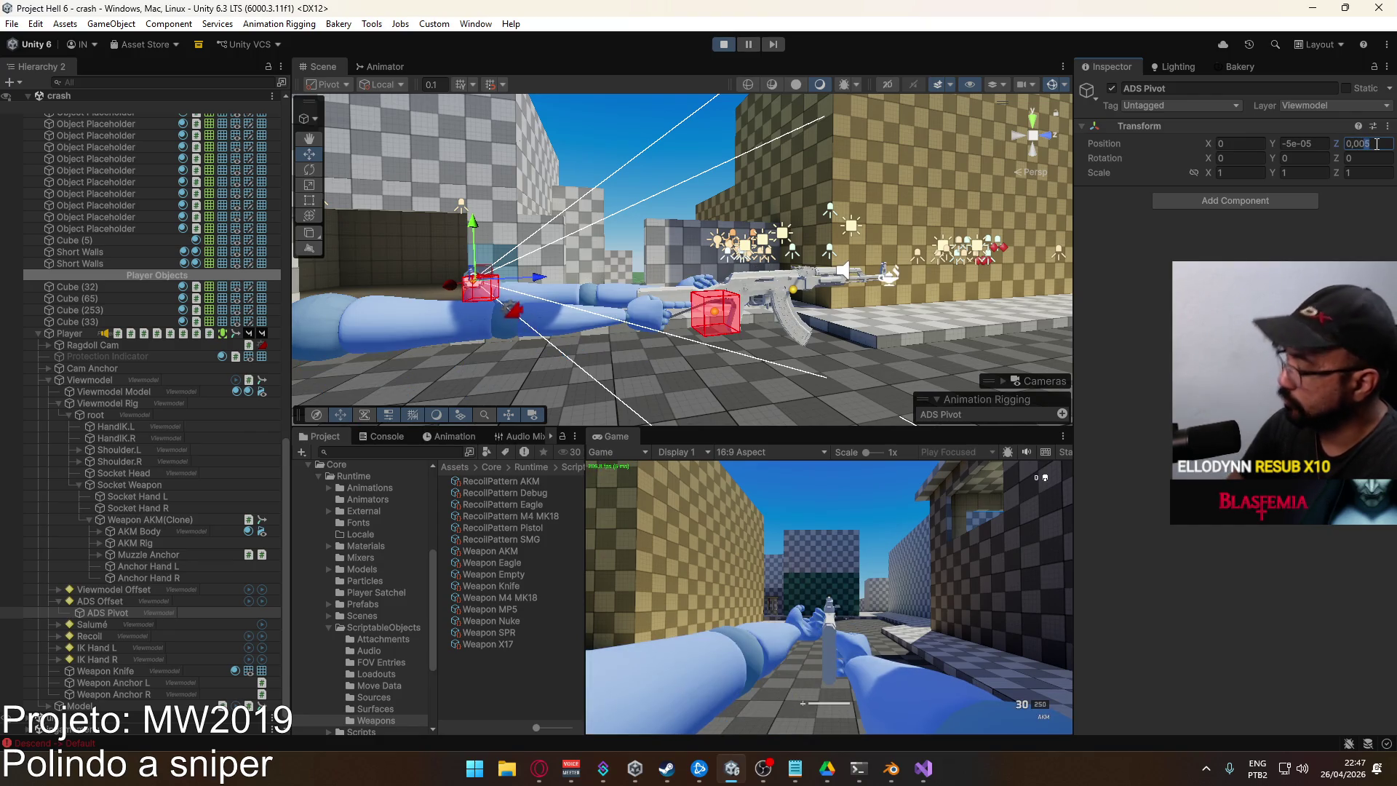
key(BackSpace)
text(01)
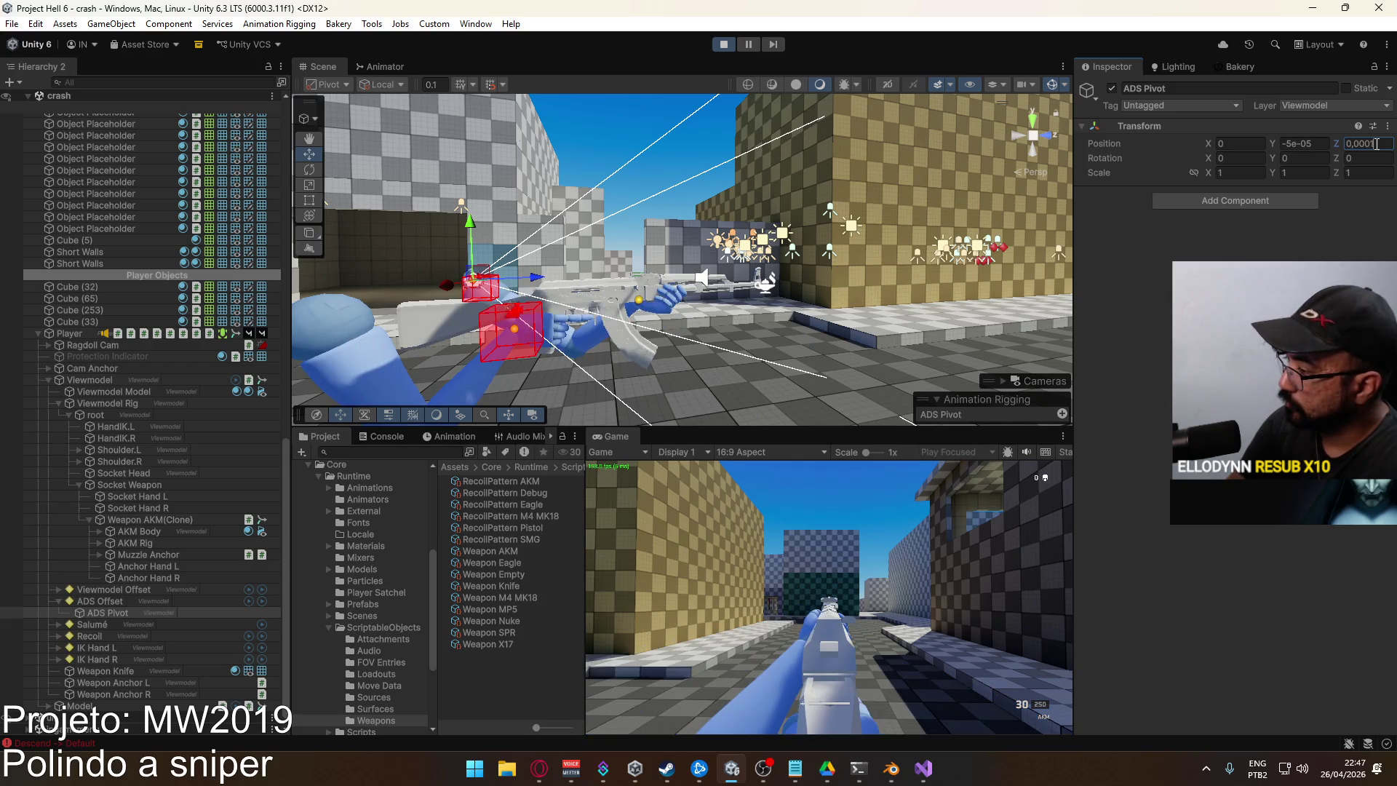
key(BackSpace)
text(5)
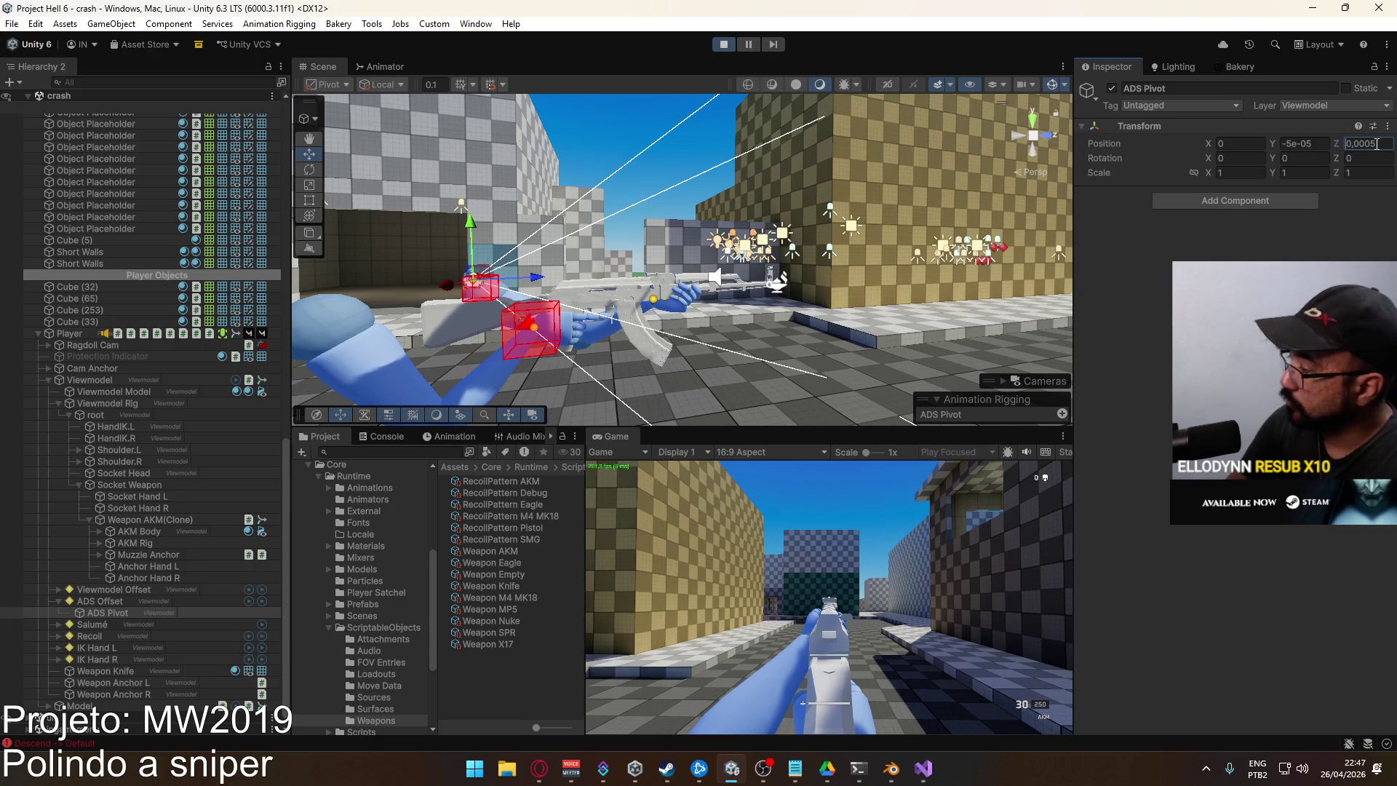
text(e-)
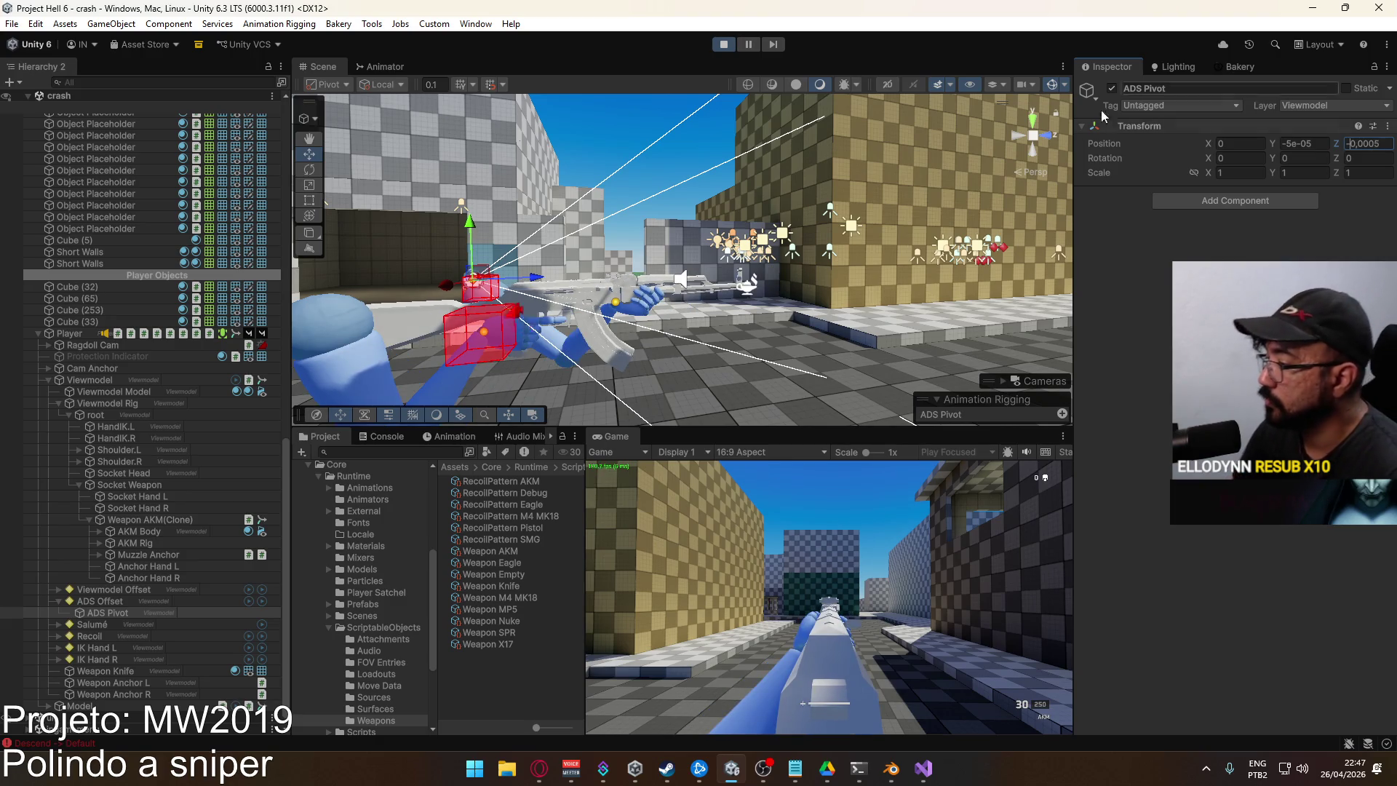
click(895, 584)
Walk in the running game to test the aim pose, then bring up the Game view panel options
key(s)
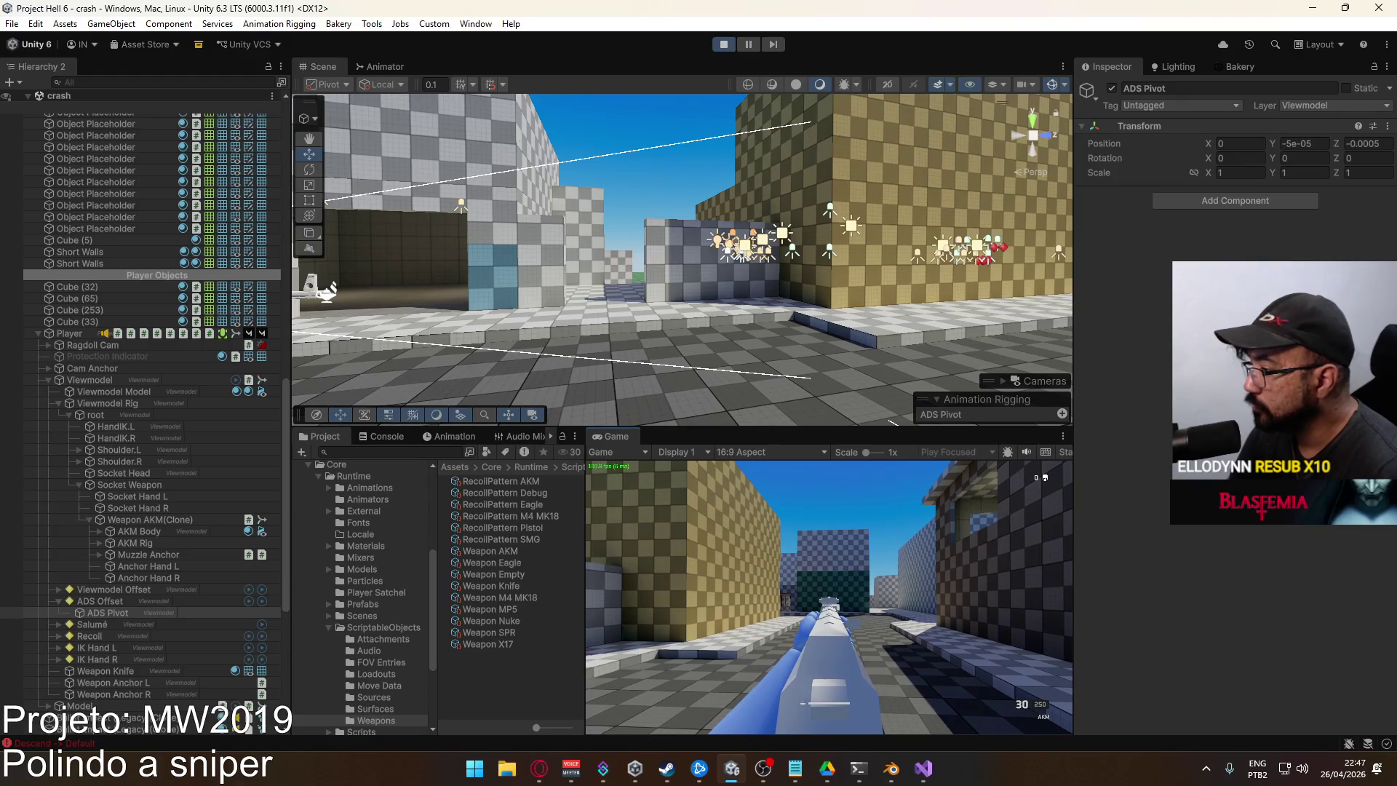
key(super)
key(super)
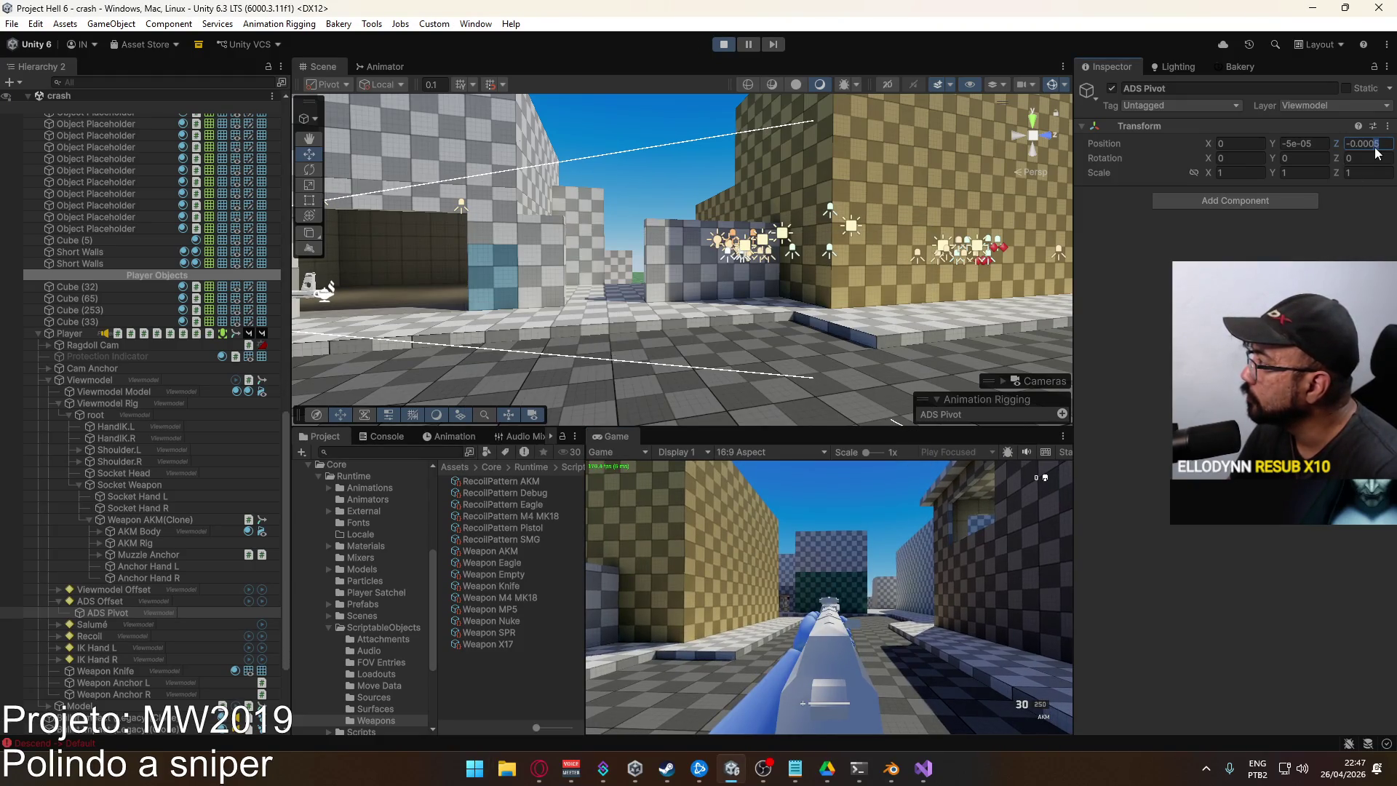
text(-0.0003)
click(912, 505)
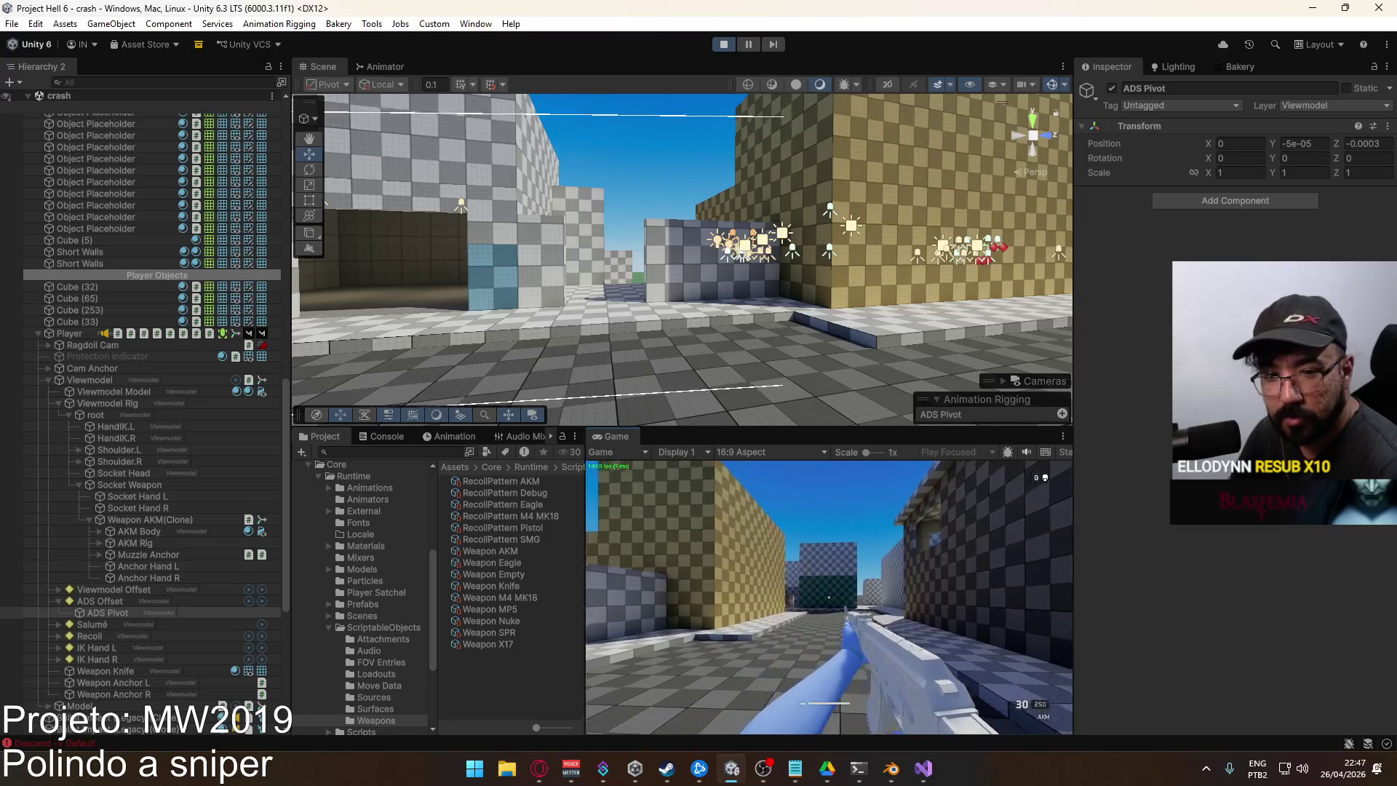
key(super)
right_click(618, 435)
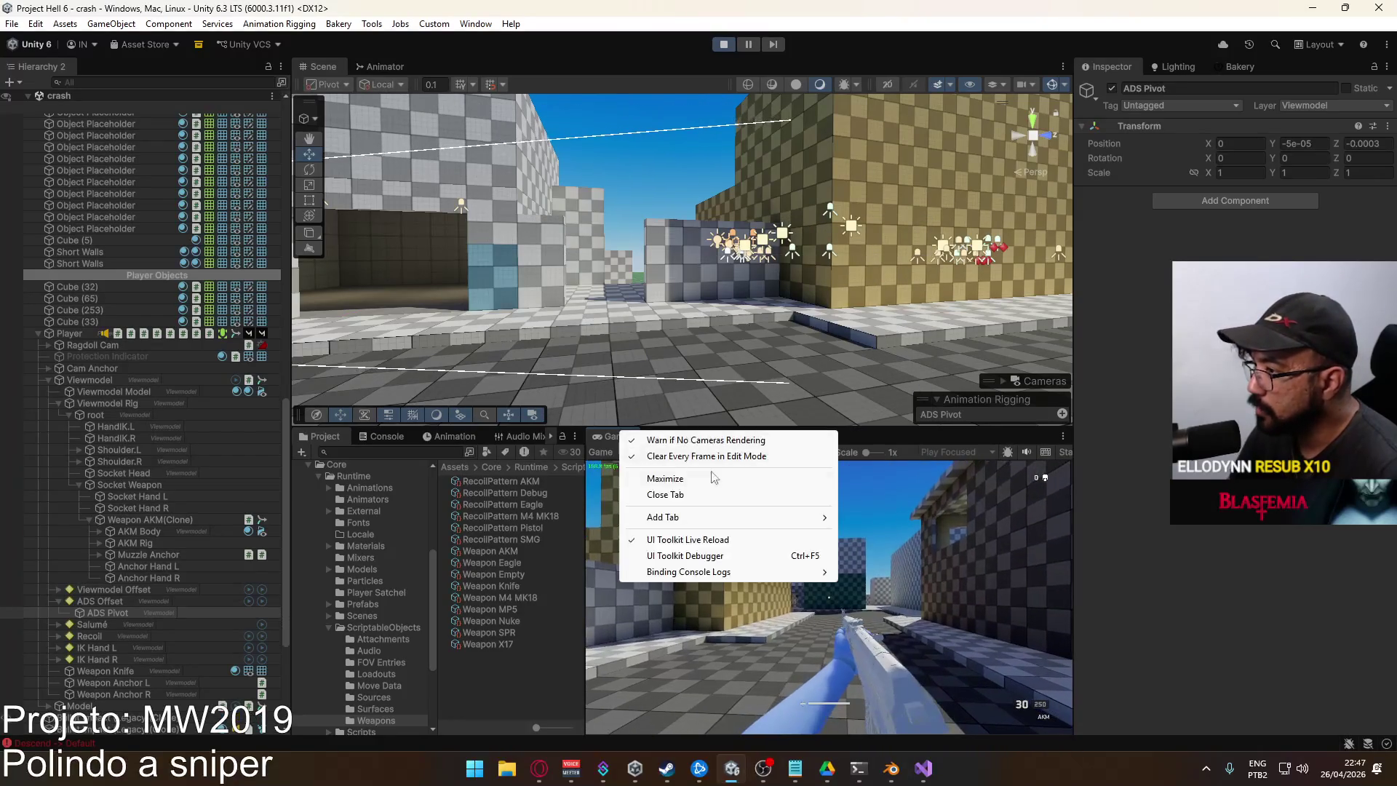
click(736, 480)
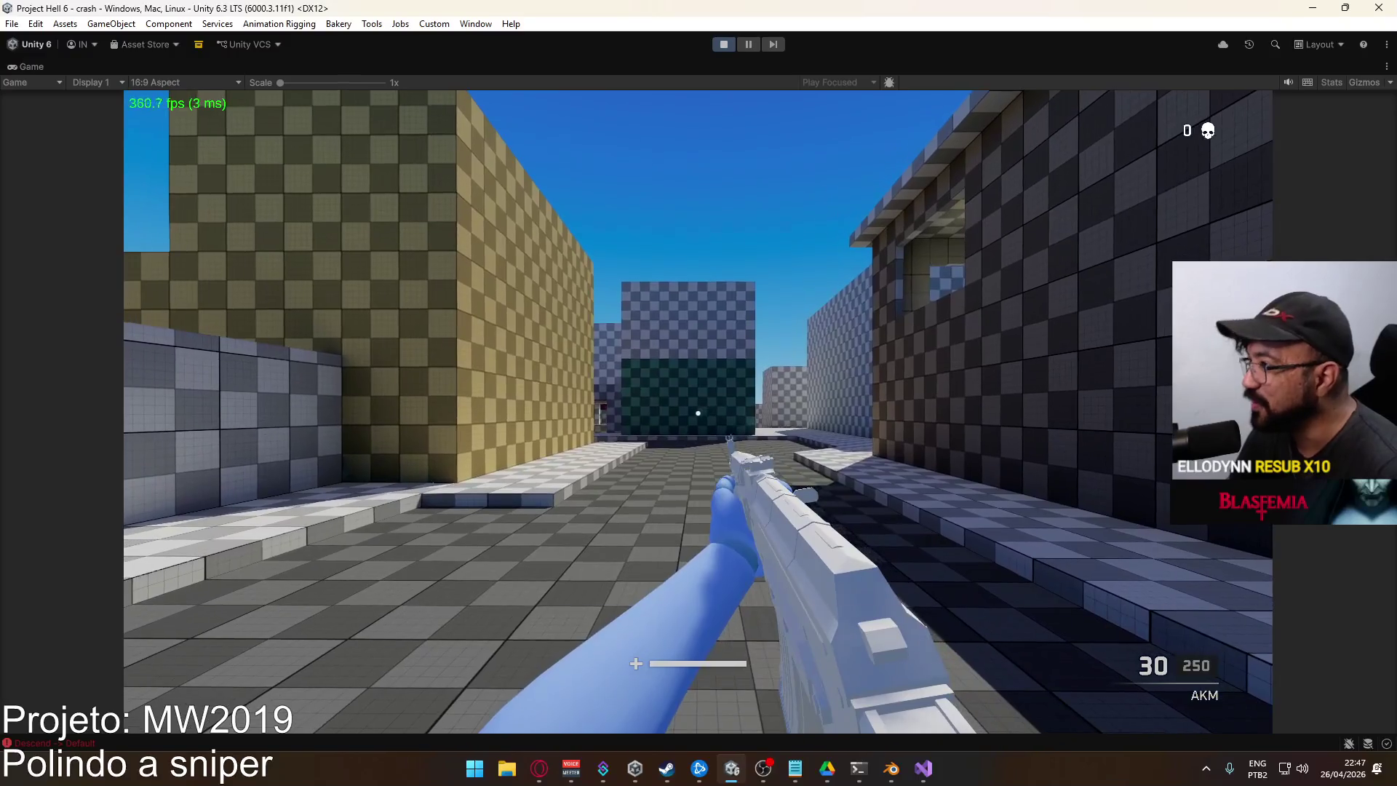
key(super)
right_click(818, 67)
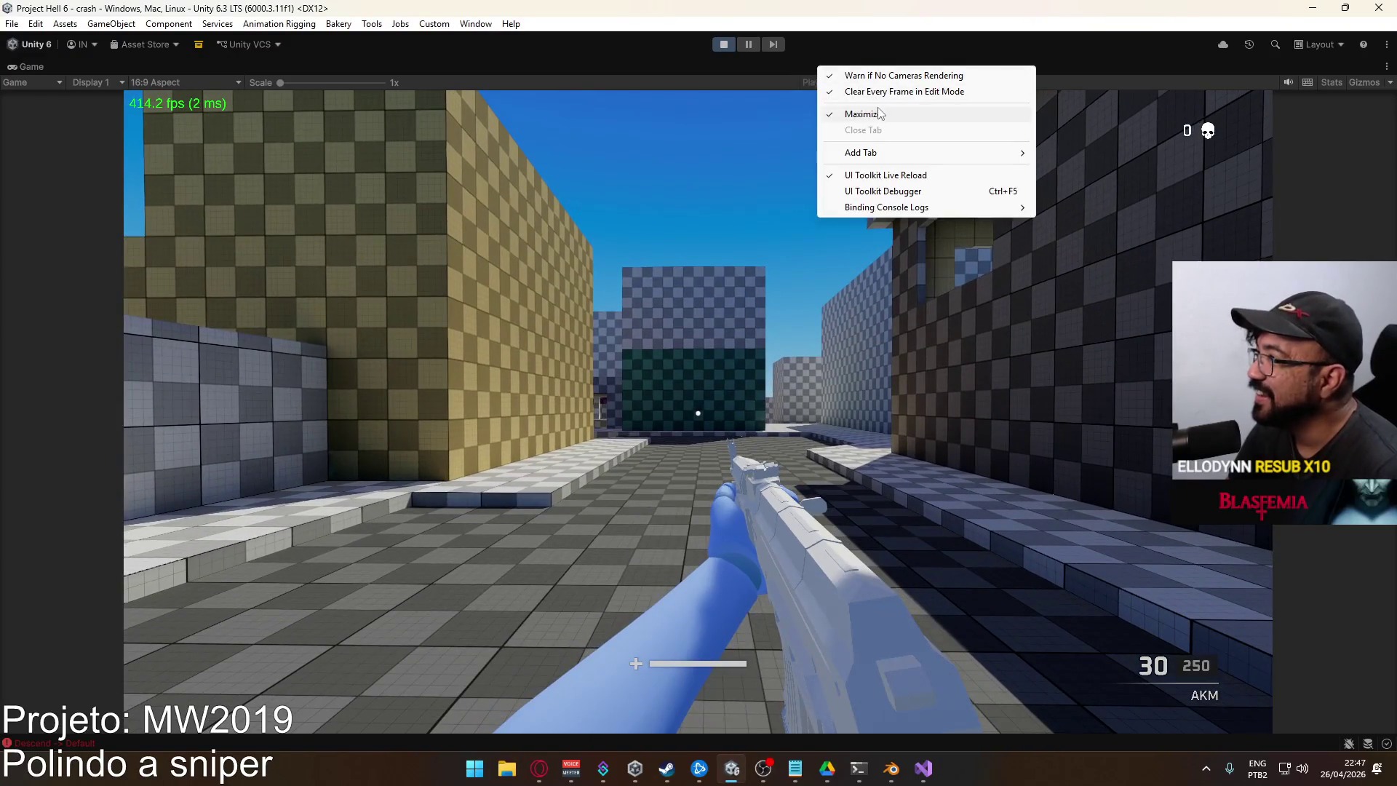
click(879, 112)
key(super)
key(super)
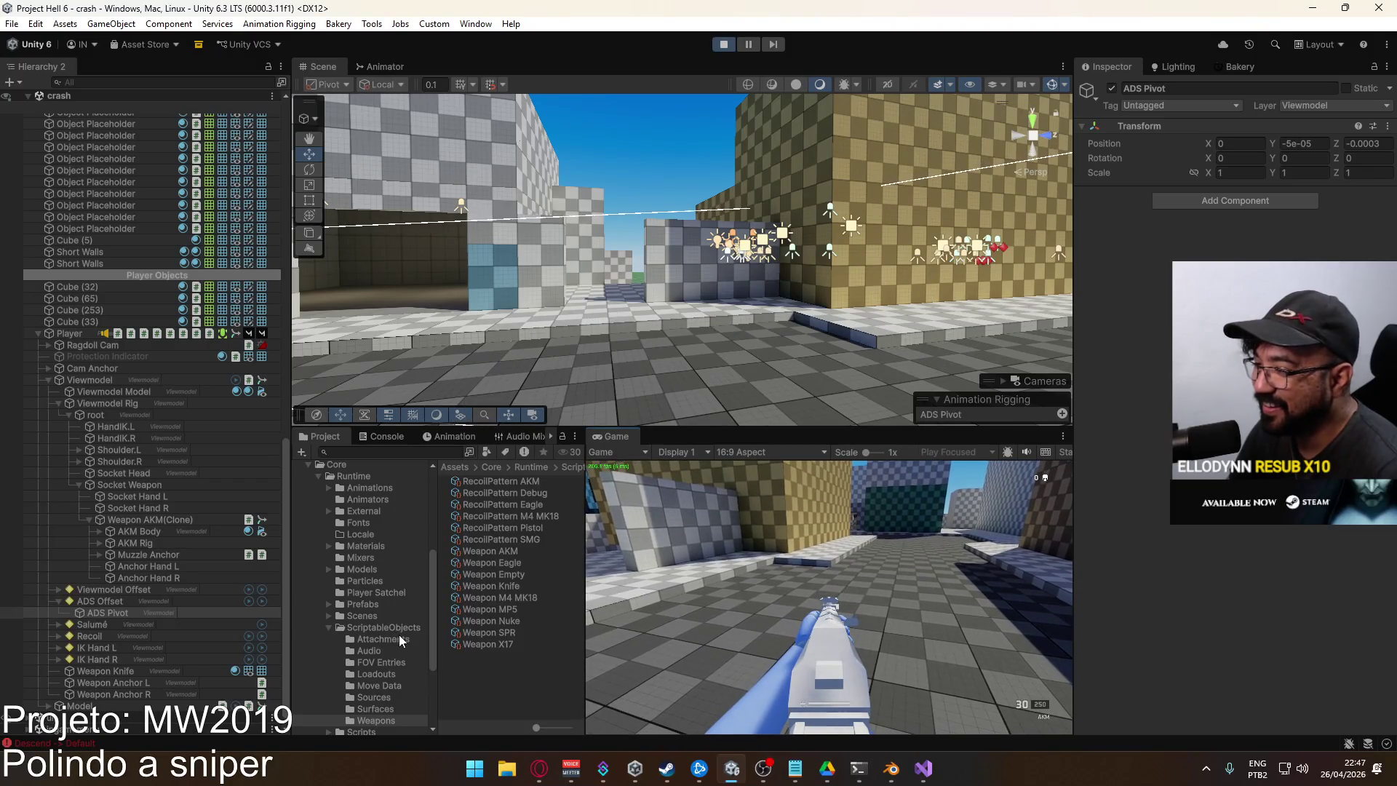
Assign FOV@Iron Sights as the Optic Iron Sights' FOV override and open that entry
click(398, 639)
click(502, 480)
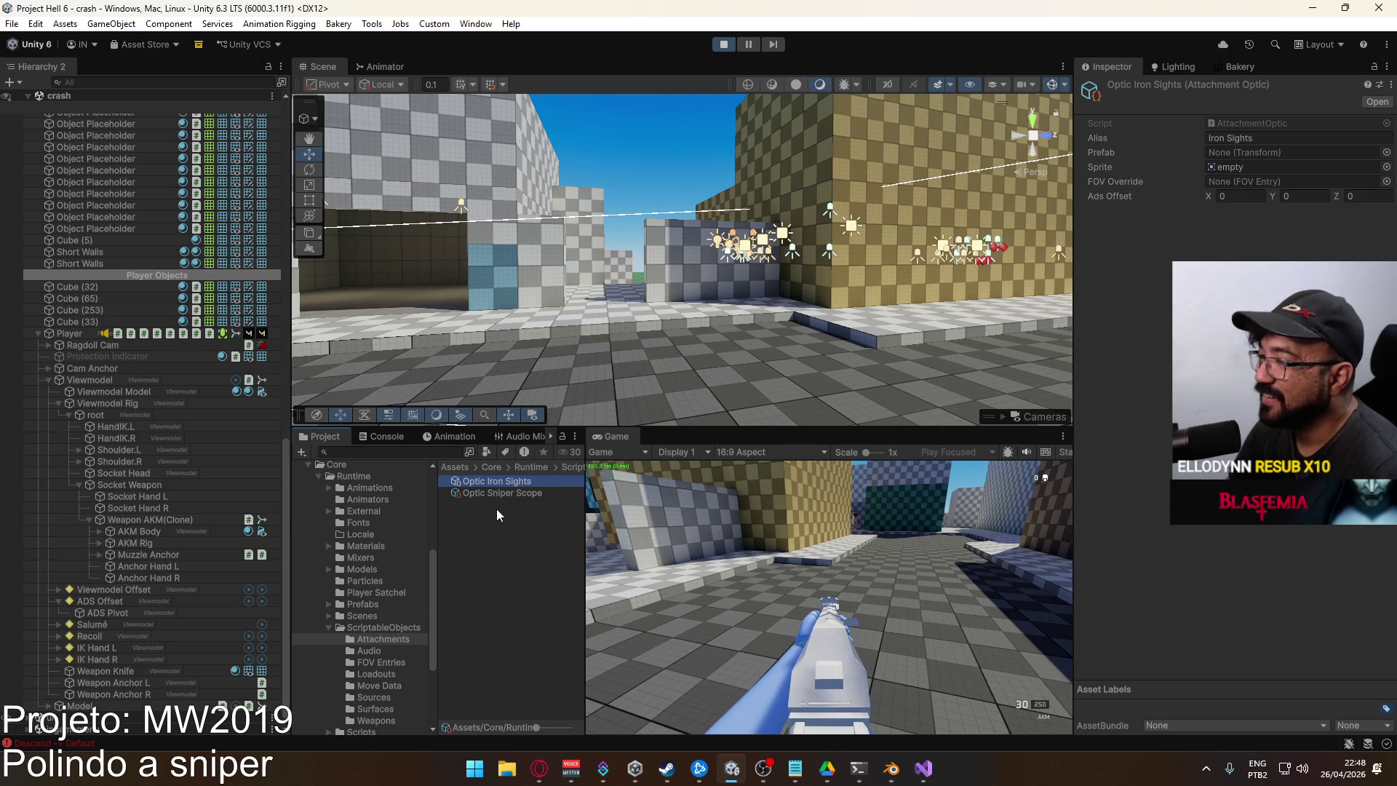
click(1386, 181)
double_click(1089, 229)
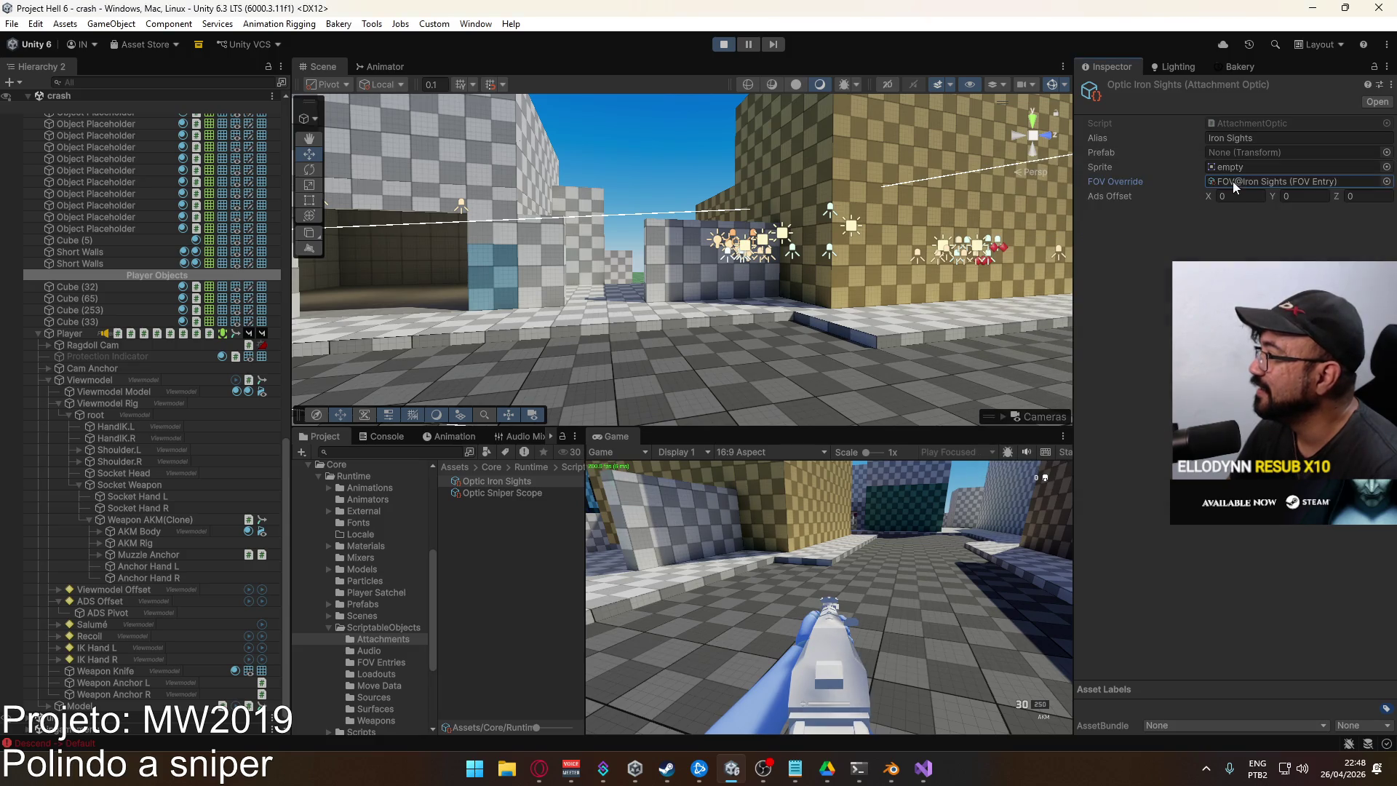
click(1251, 182)
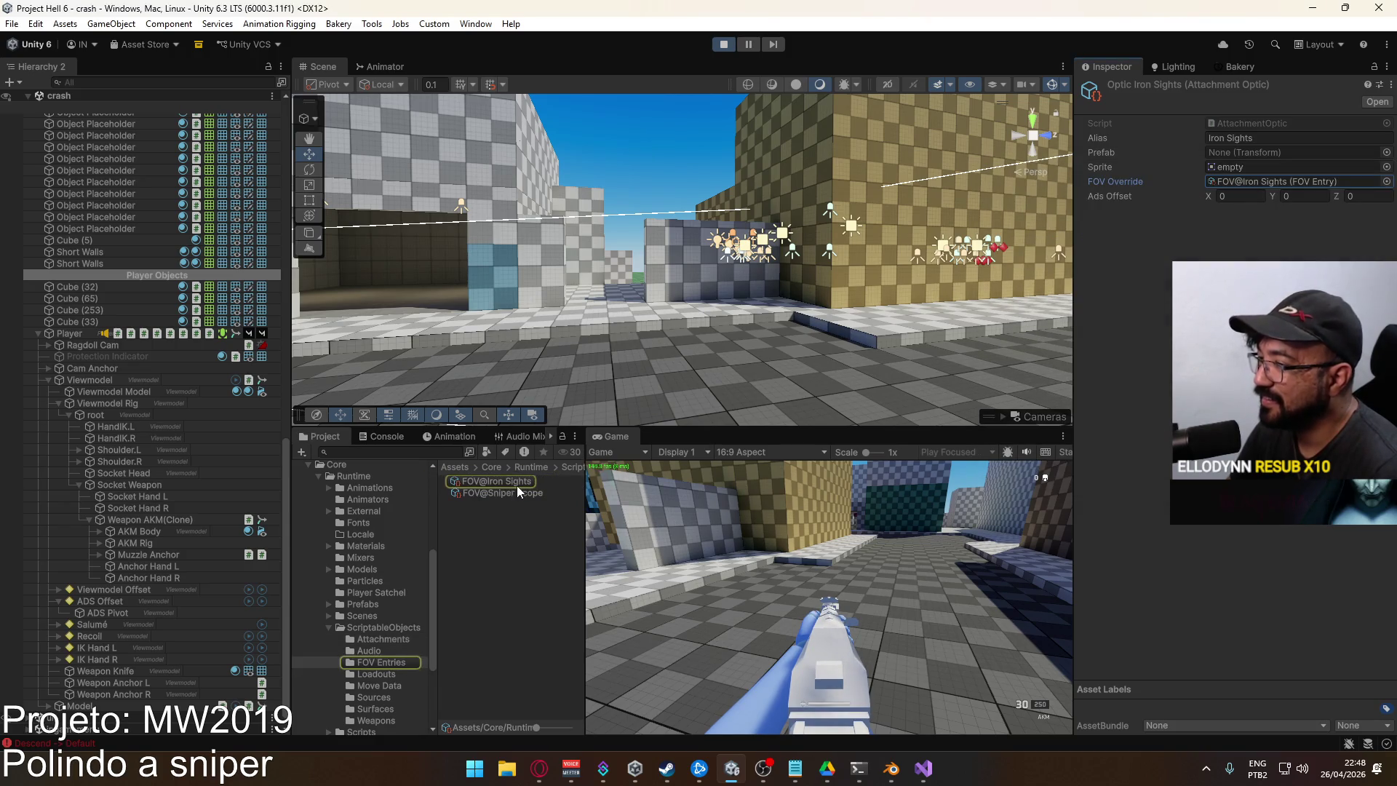
click(516, 485)
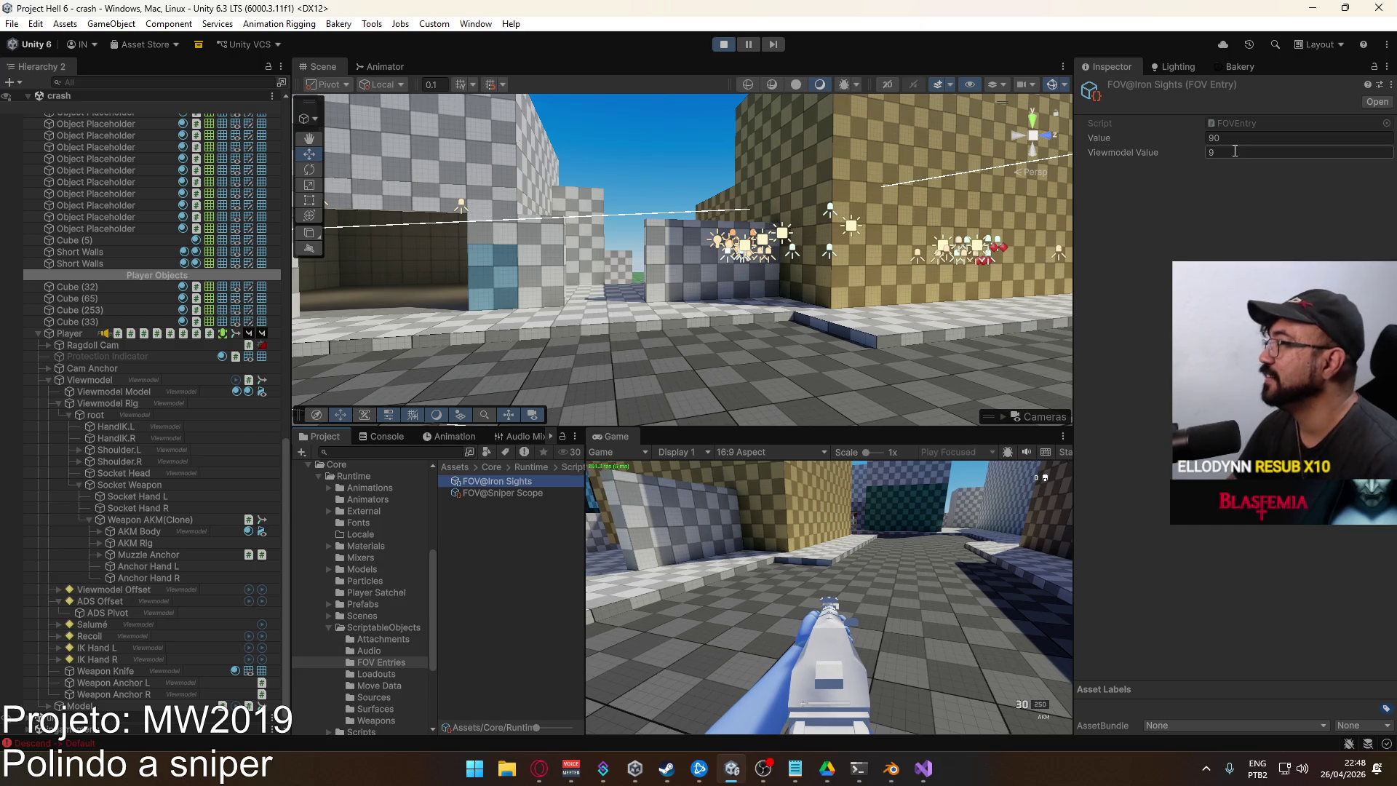
text(15)
Set the viewmodel FOV to 45 and test weapon switching and AKM aim-down-sights
key(2)
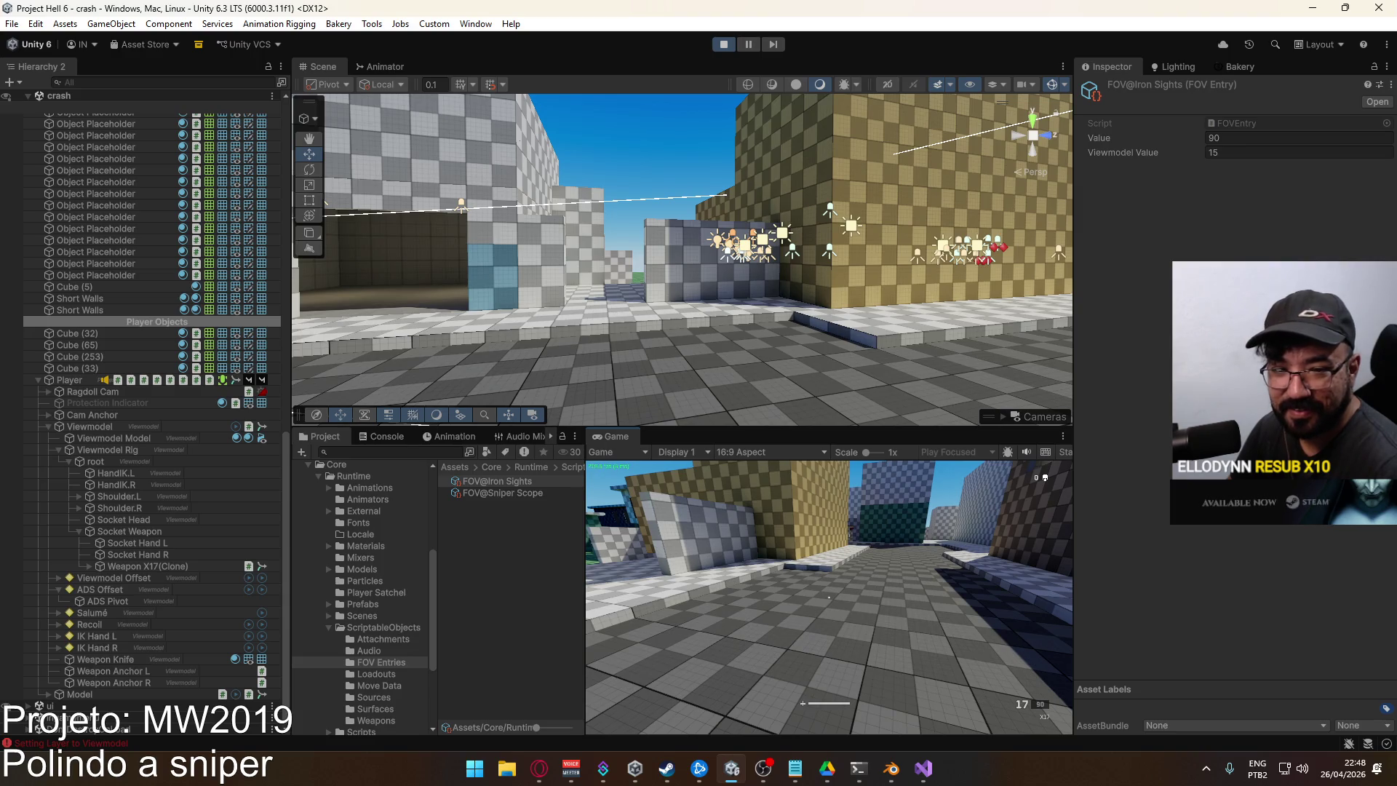
key(1)
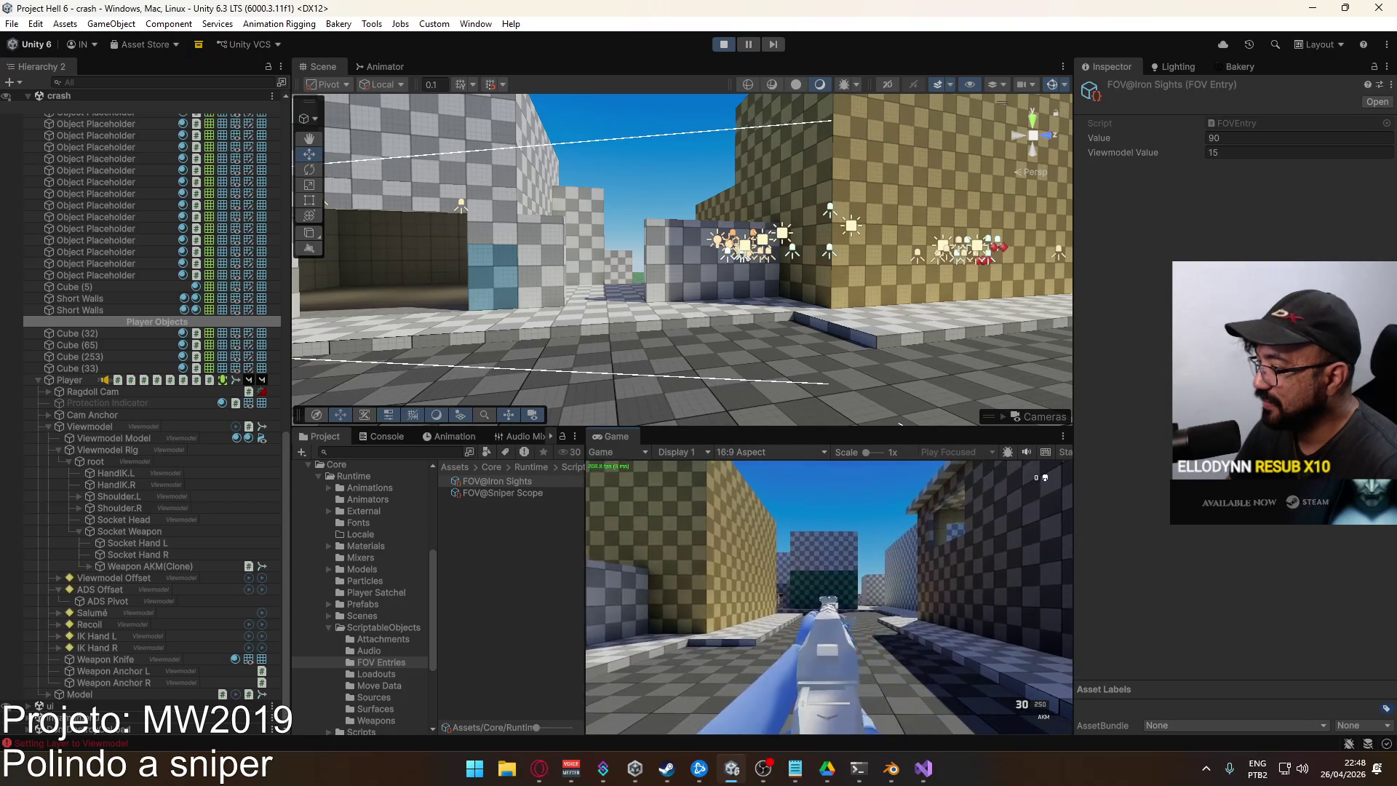
key(super)
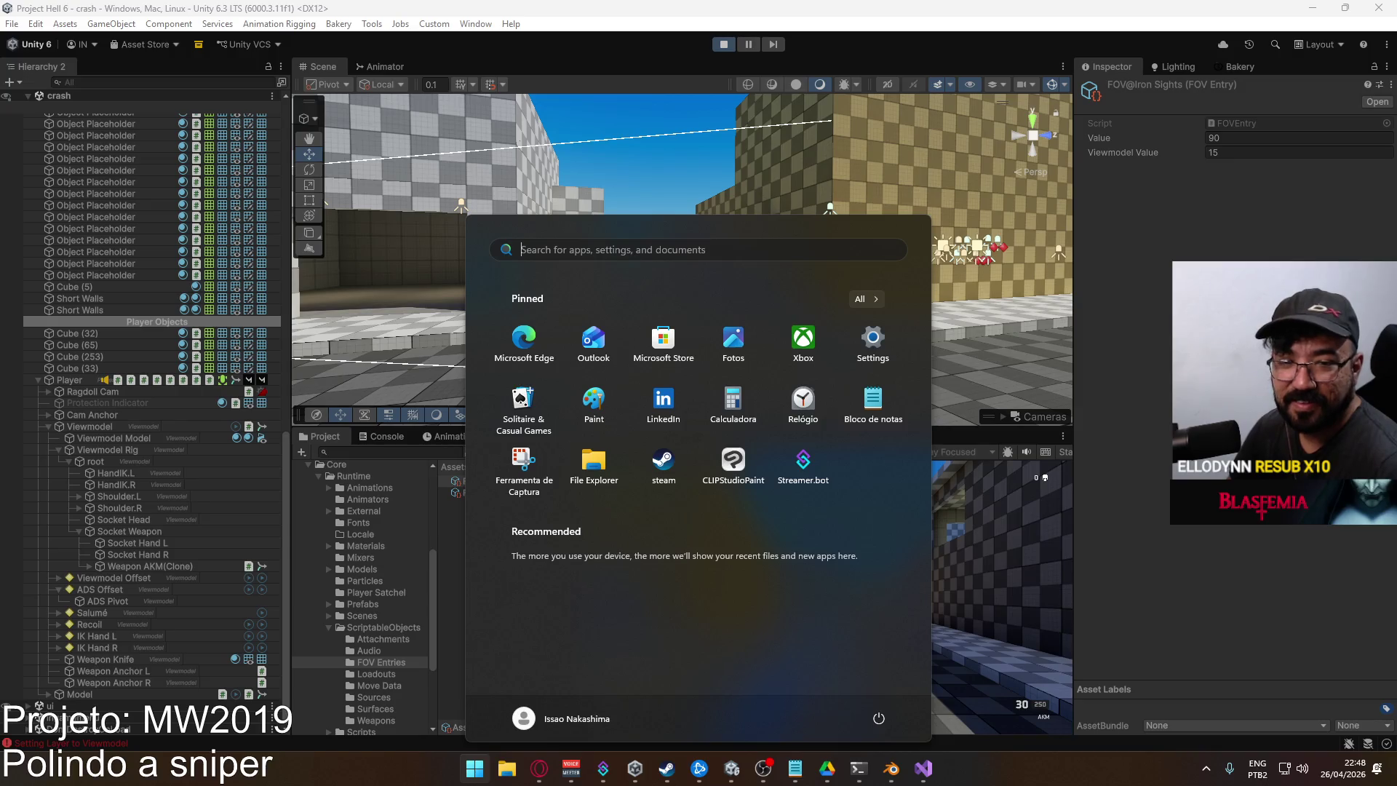
key(super)
click(1267, 154)
text(45)
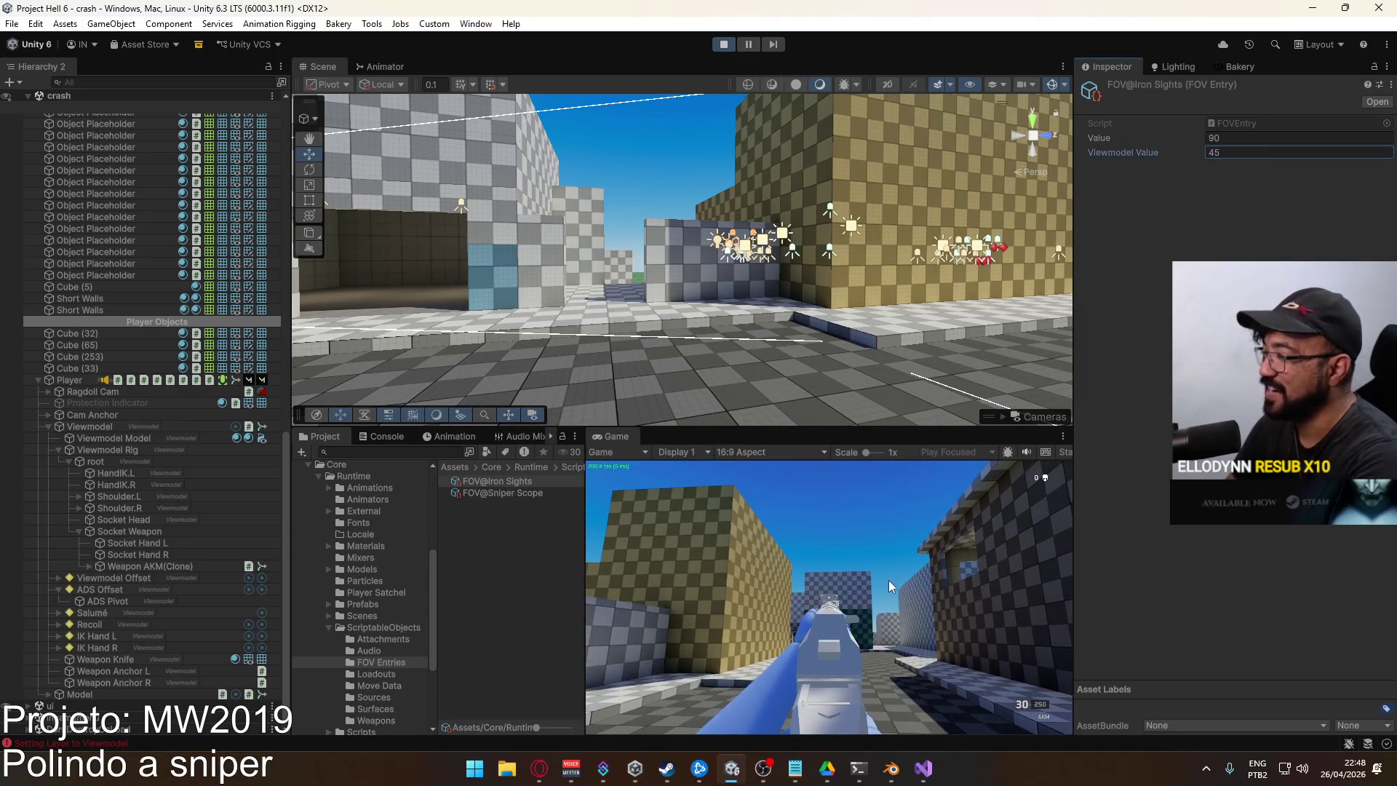
click(889, 586)
key(2)
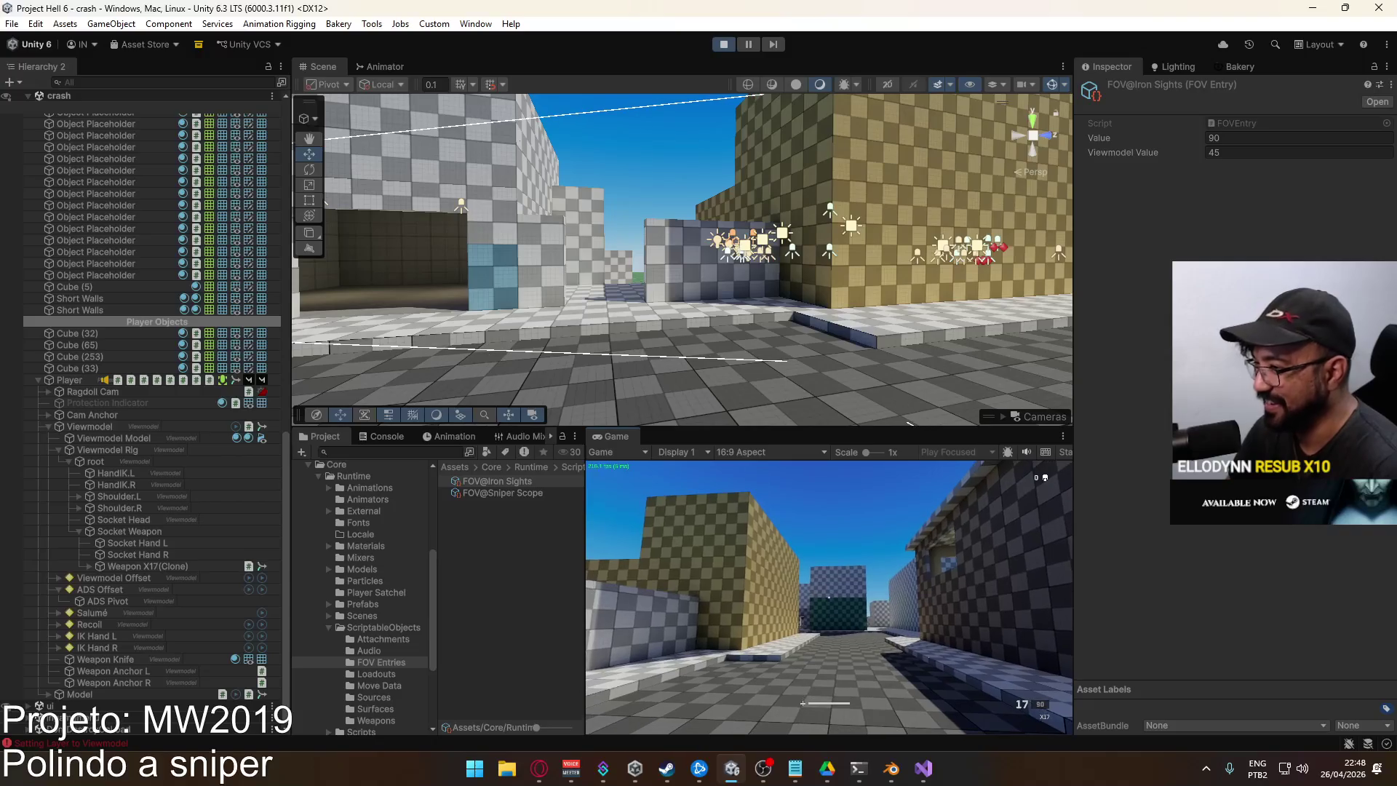
key(1)
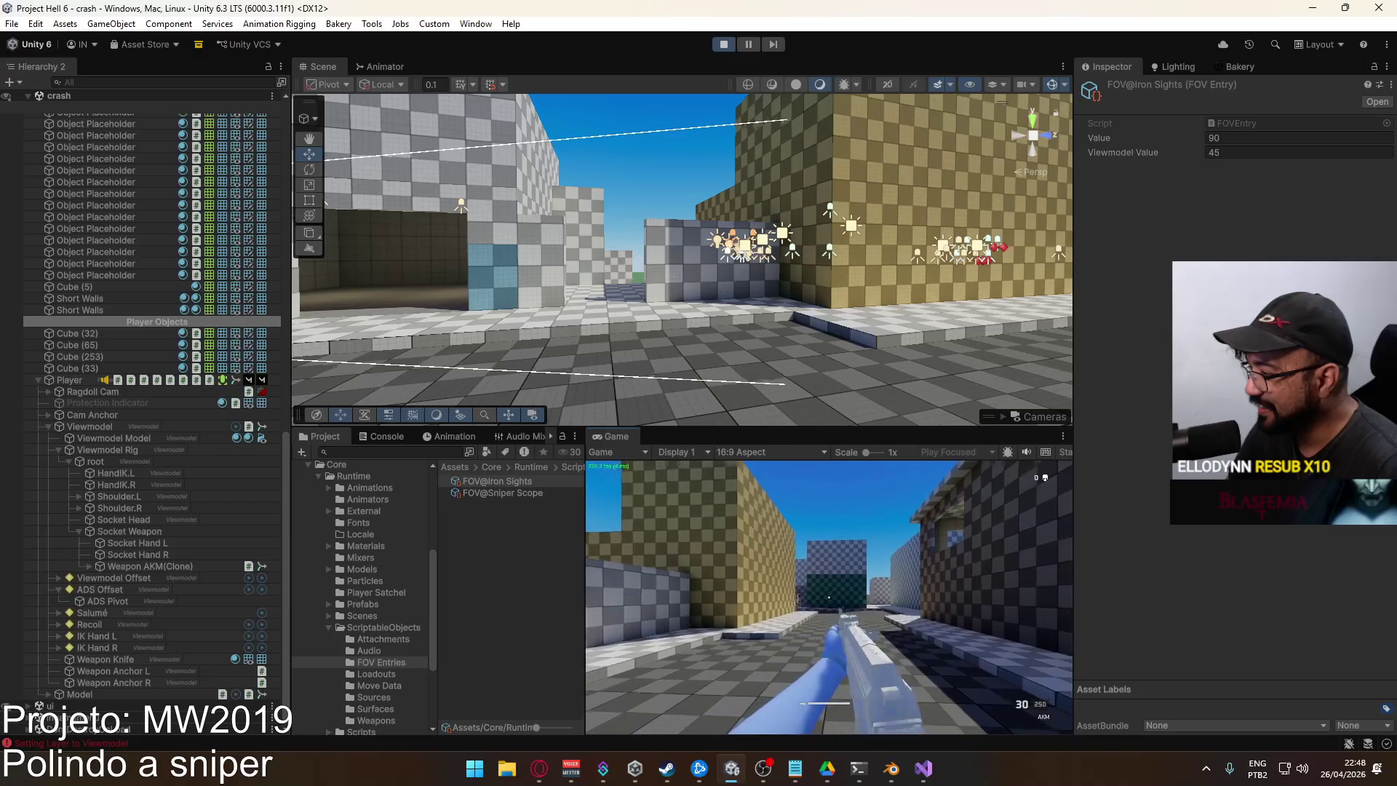
right_click(830, 598)
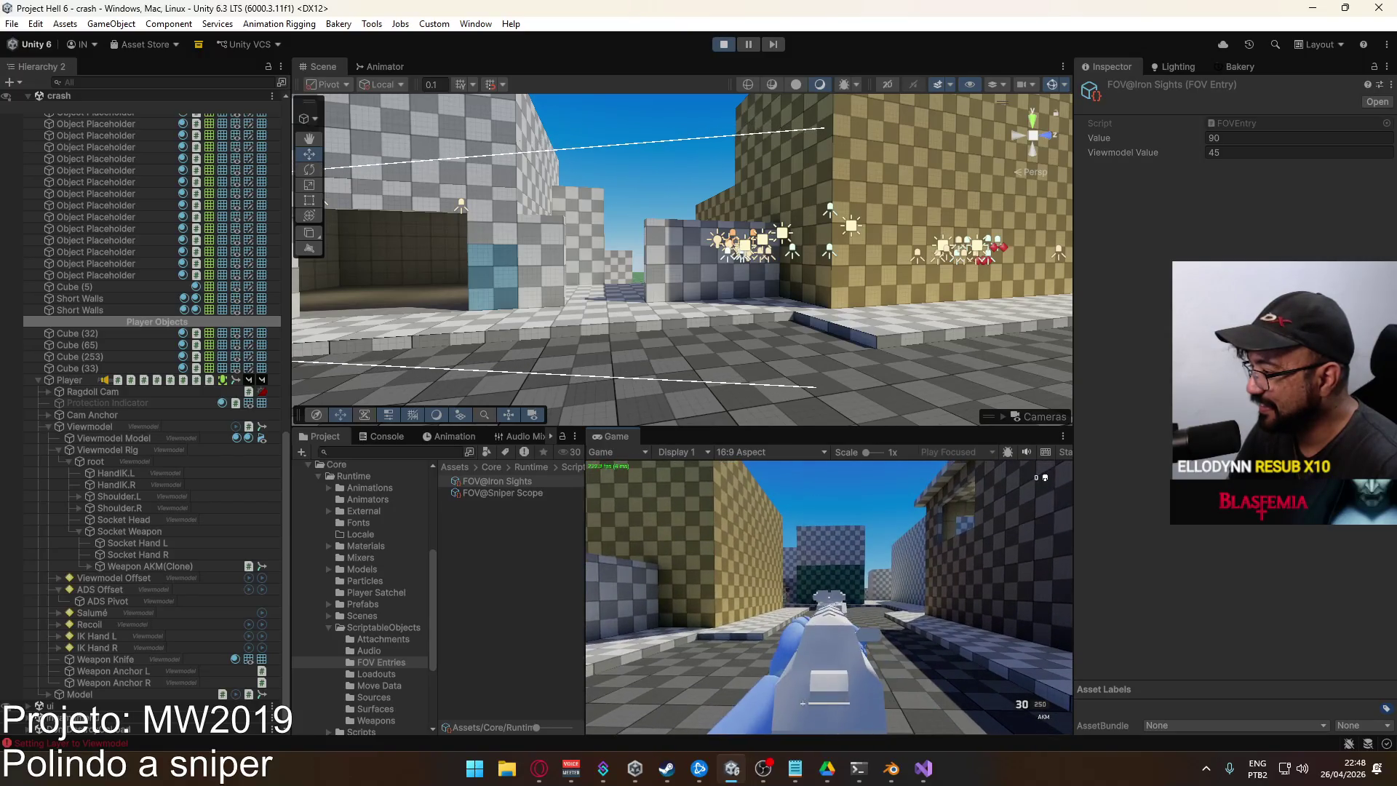
Select the ADS Pivot object for transform editing
key(super)
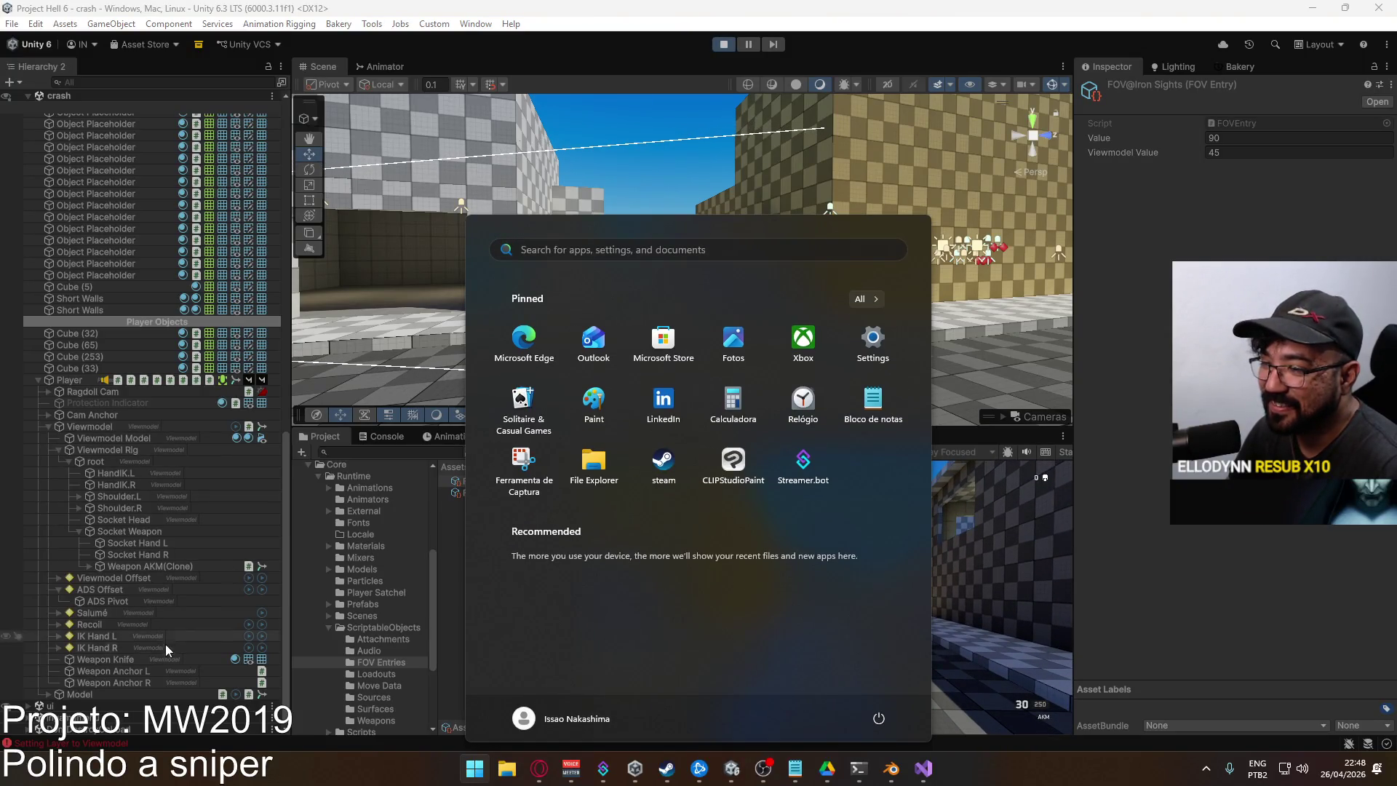
click(374, 662)
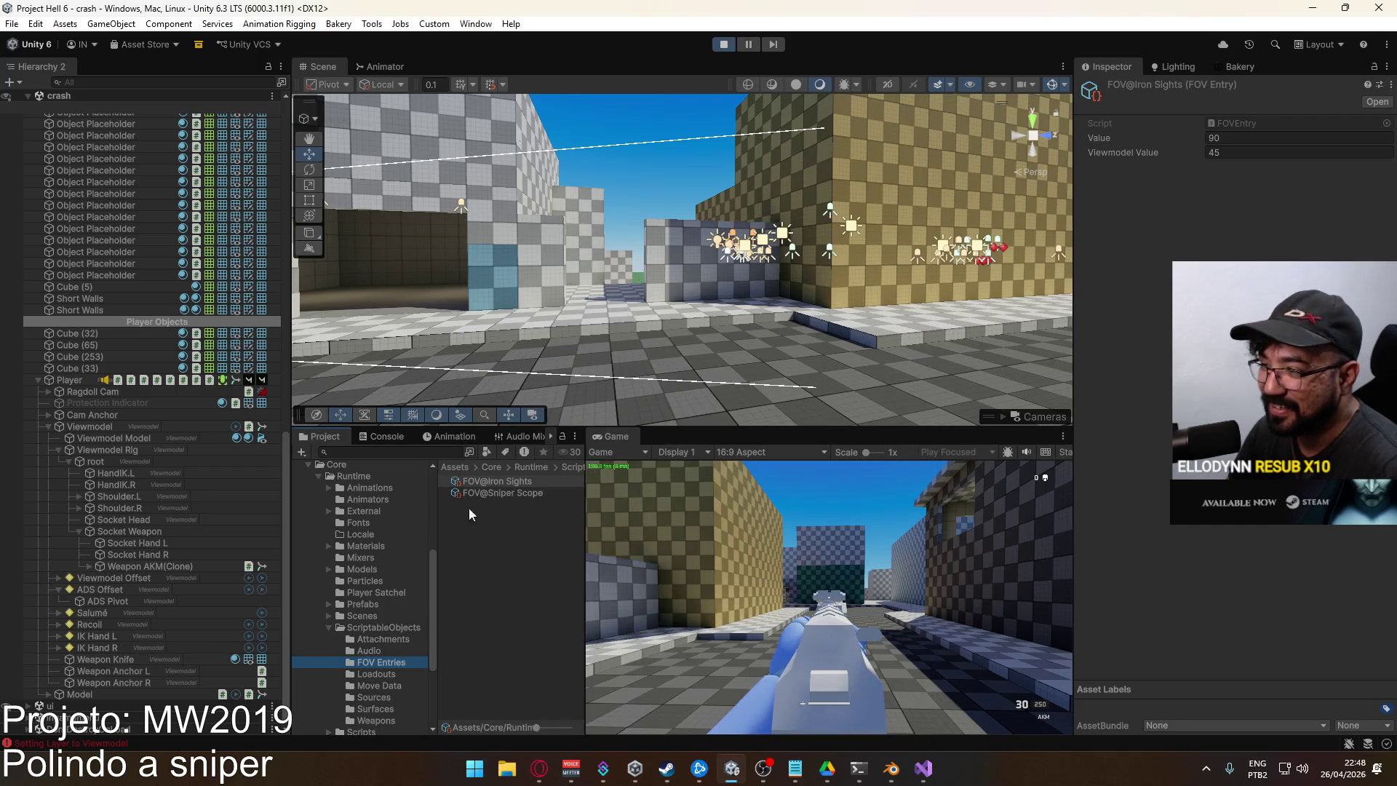
click(122, 601)
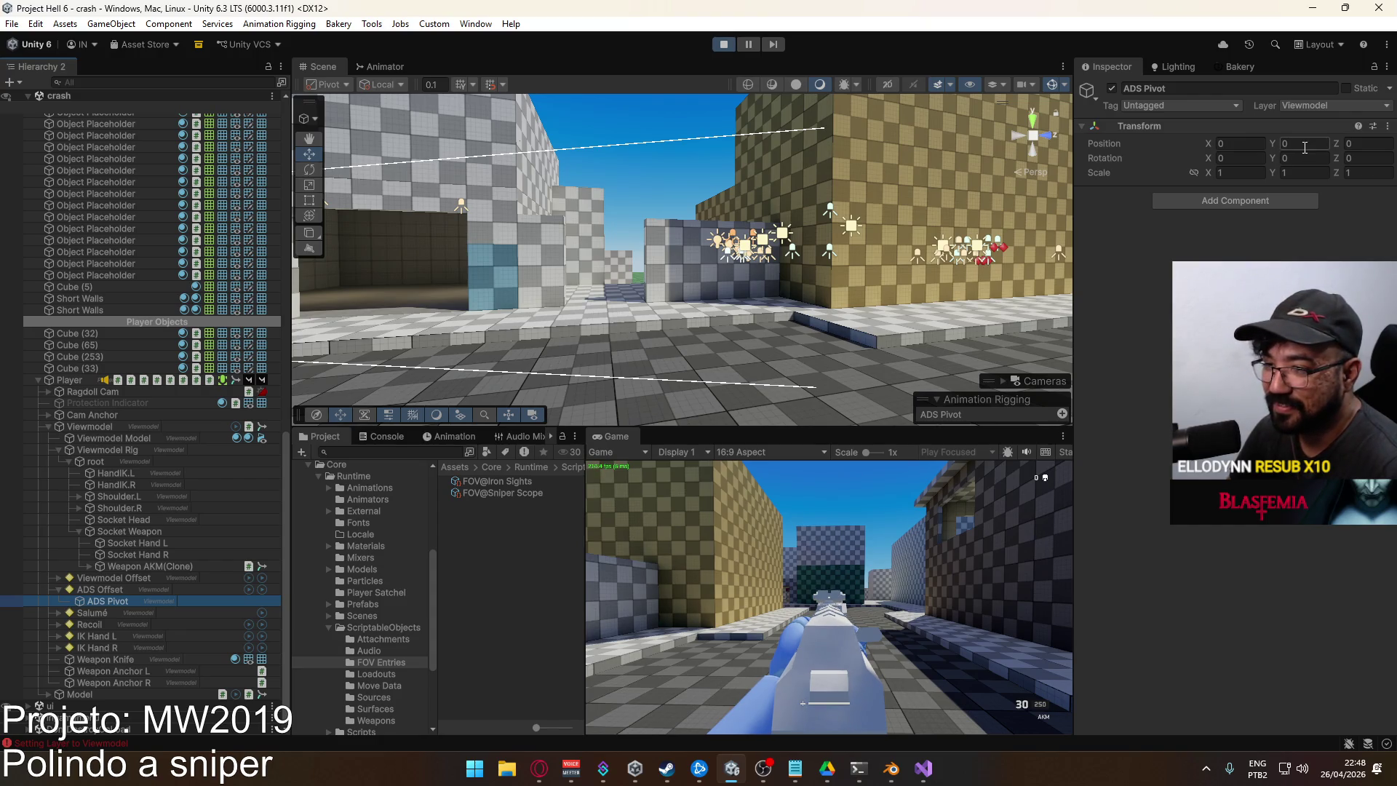
Set ADS Pivot's Y position to -0.00005, test it in game, and show the Weapons folder
click(1305, 147)
text(-0.000)
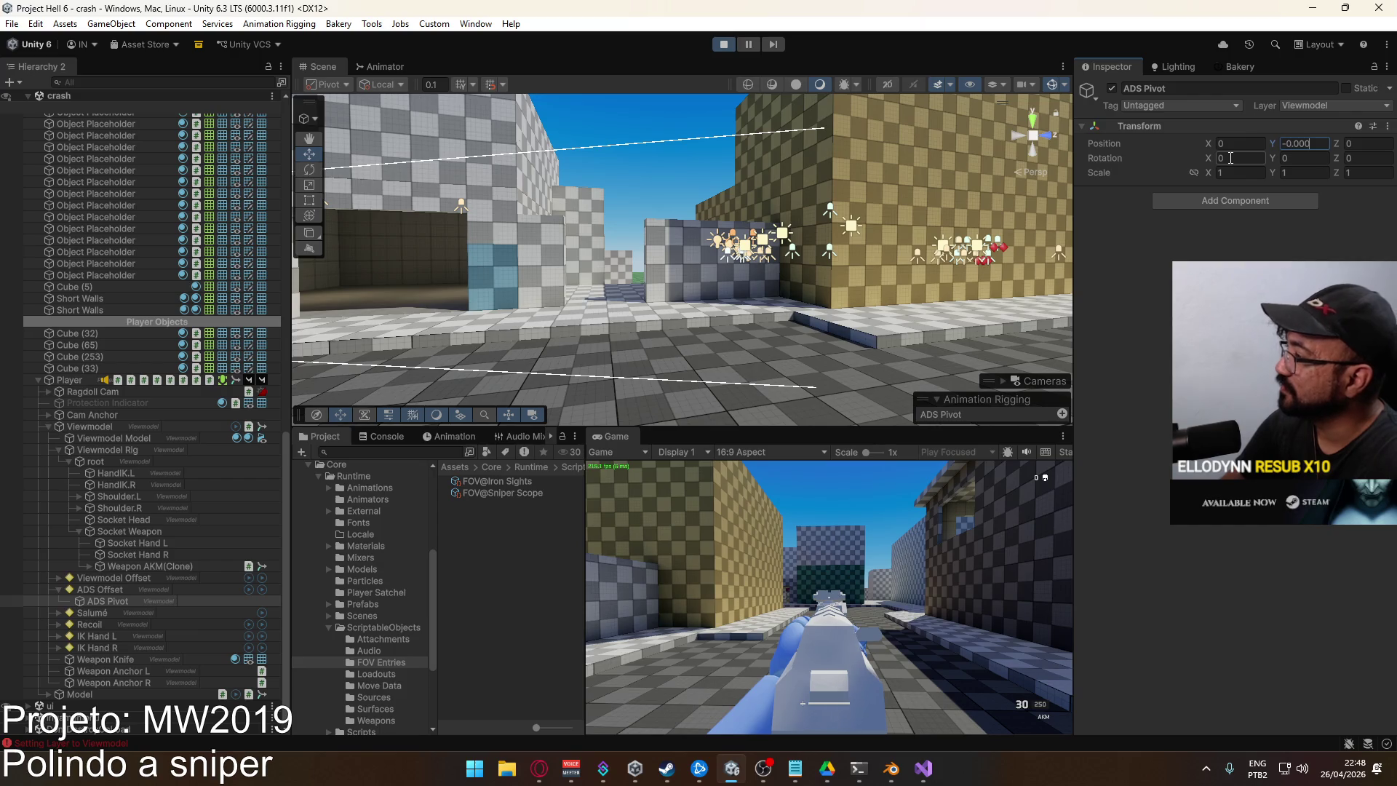
text(1)
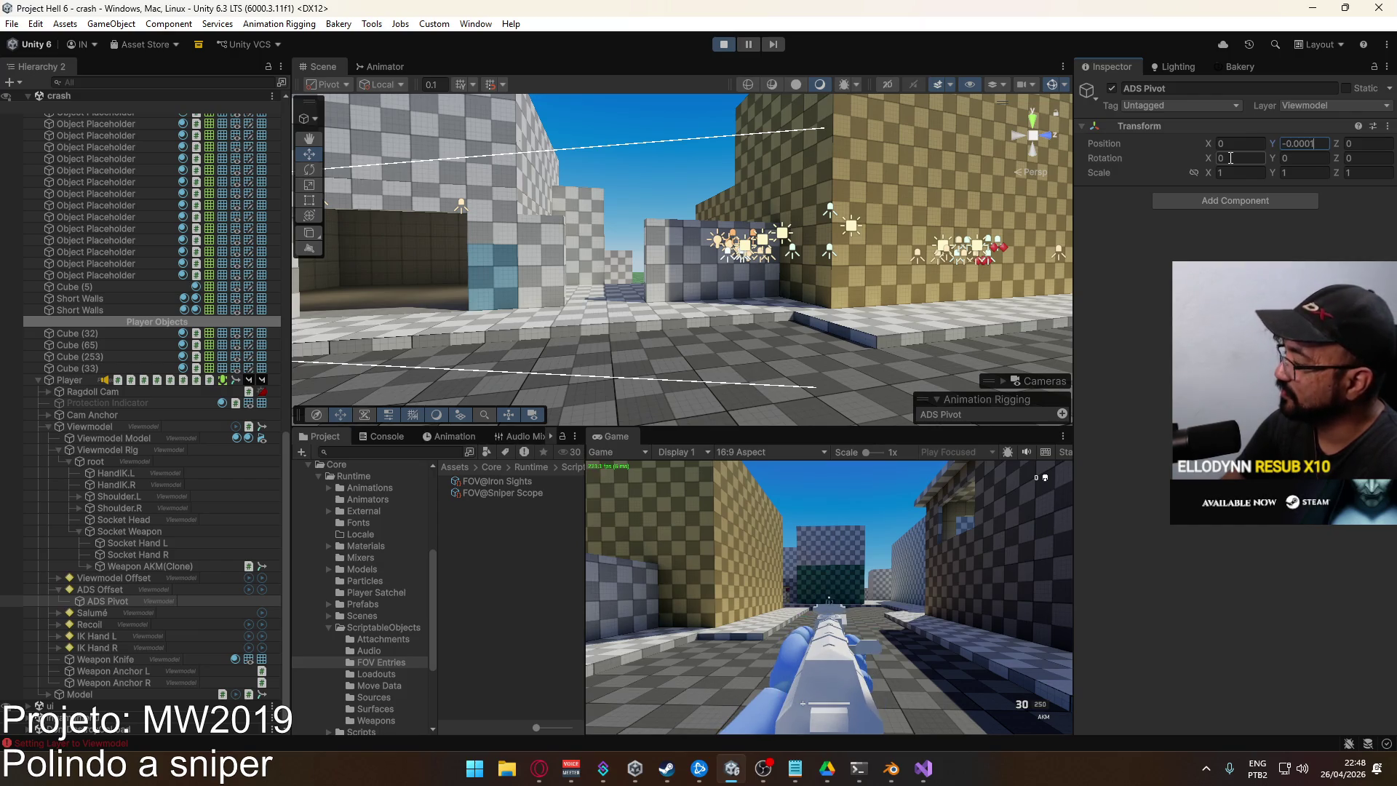
key(BackSpace)
text(05)
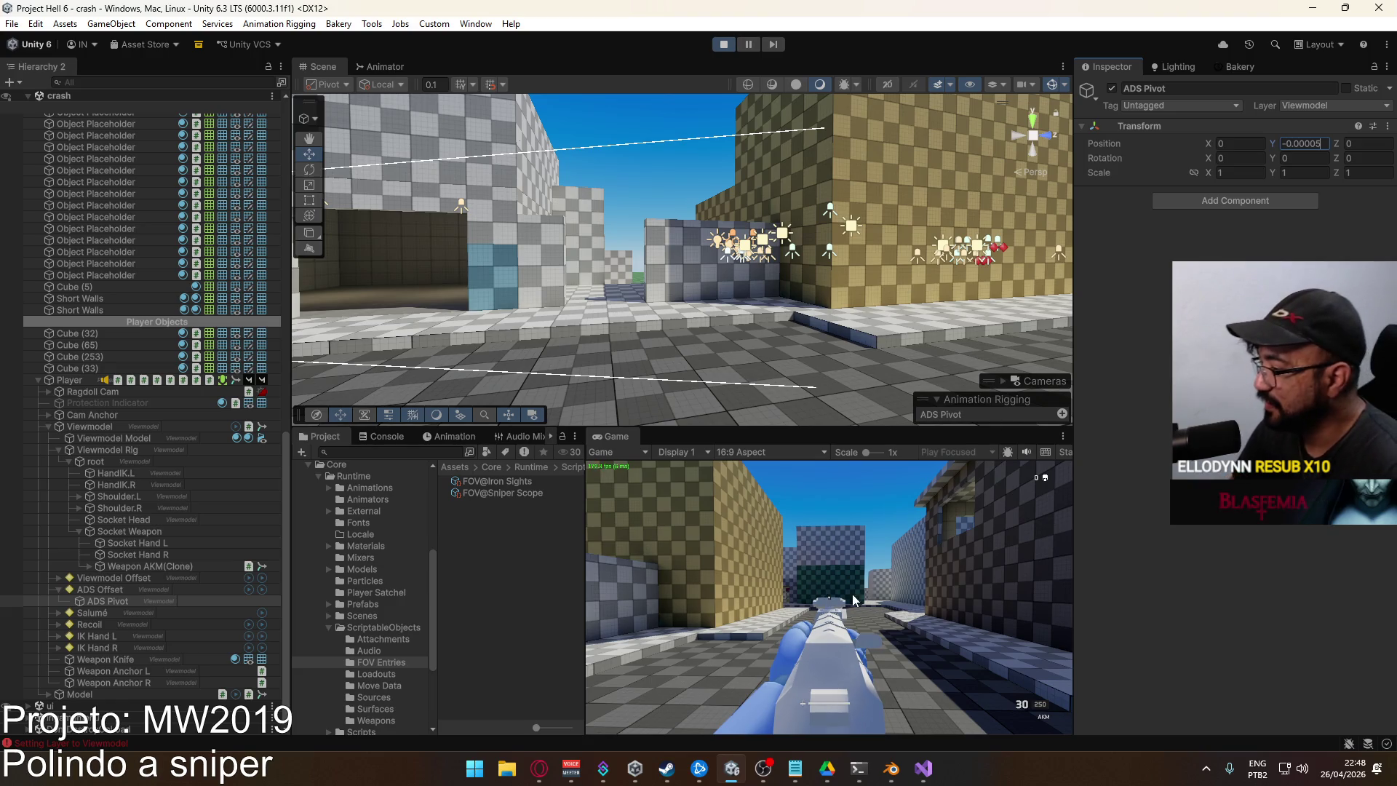
click(855, 600)
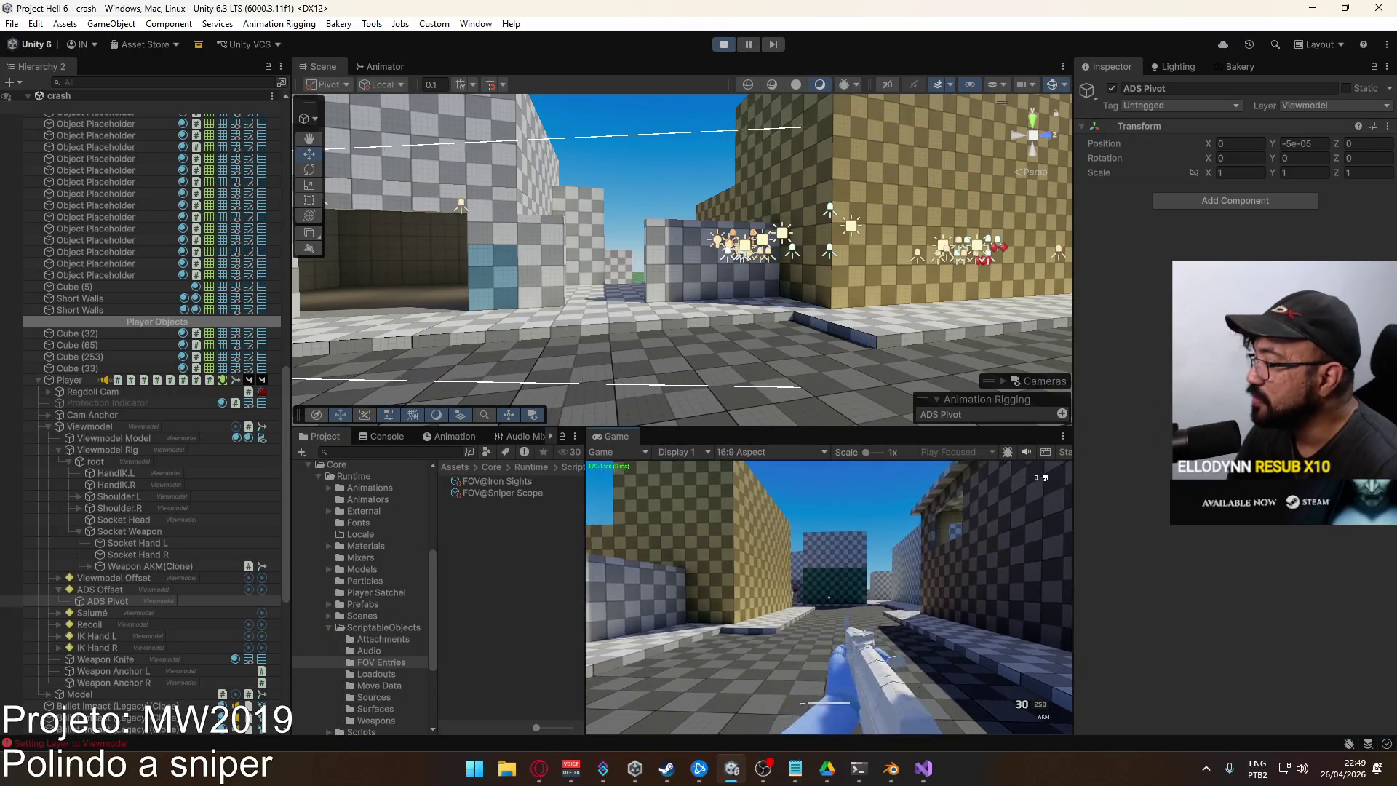
key(Escape)
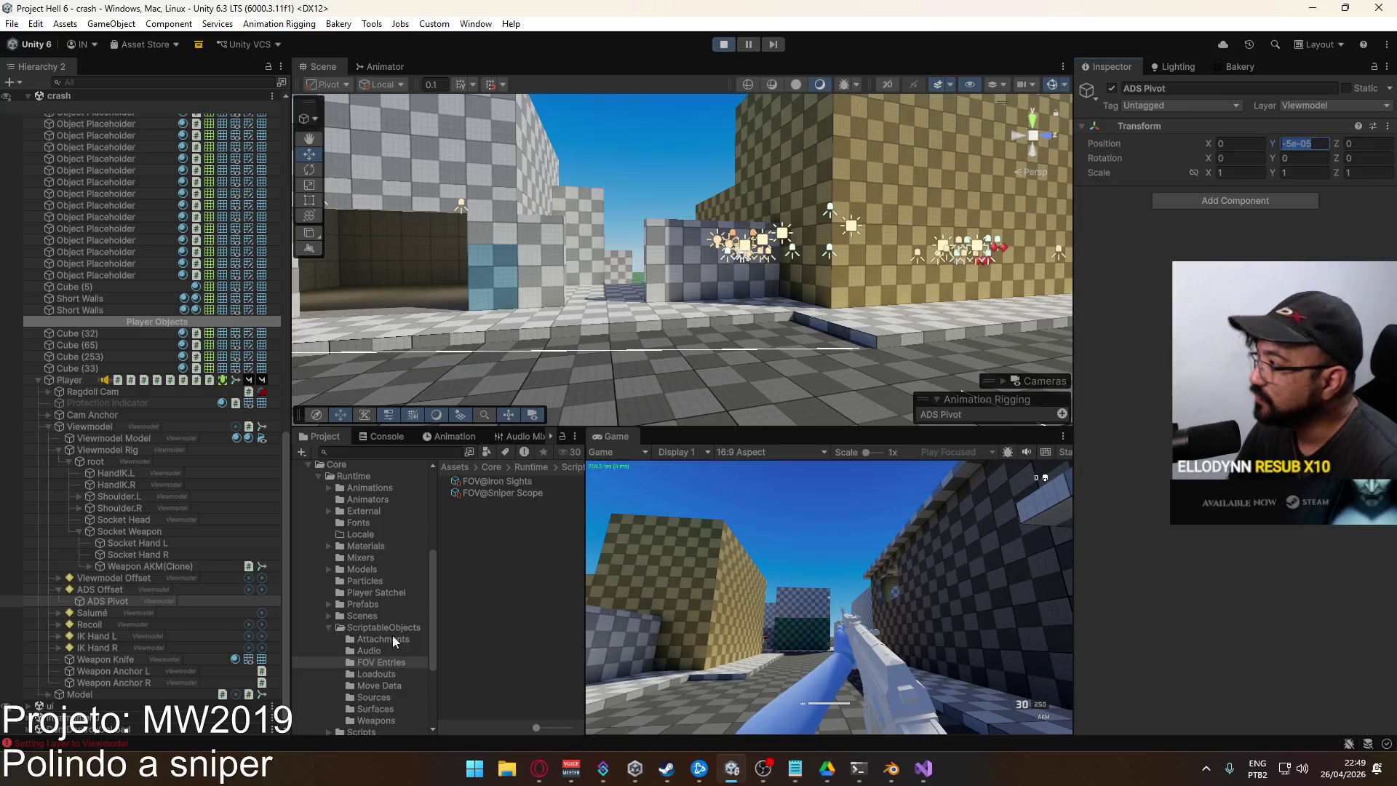
click(375, 720)
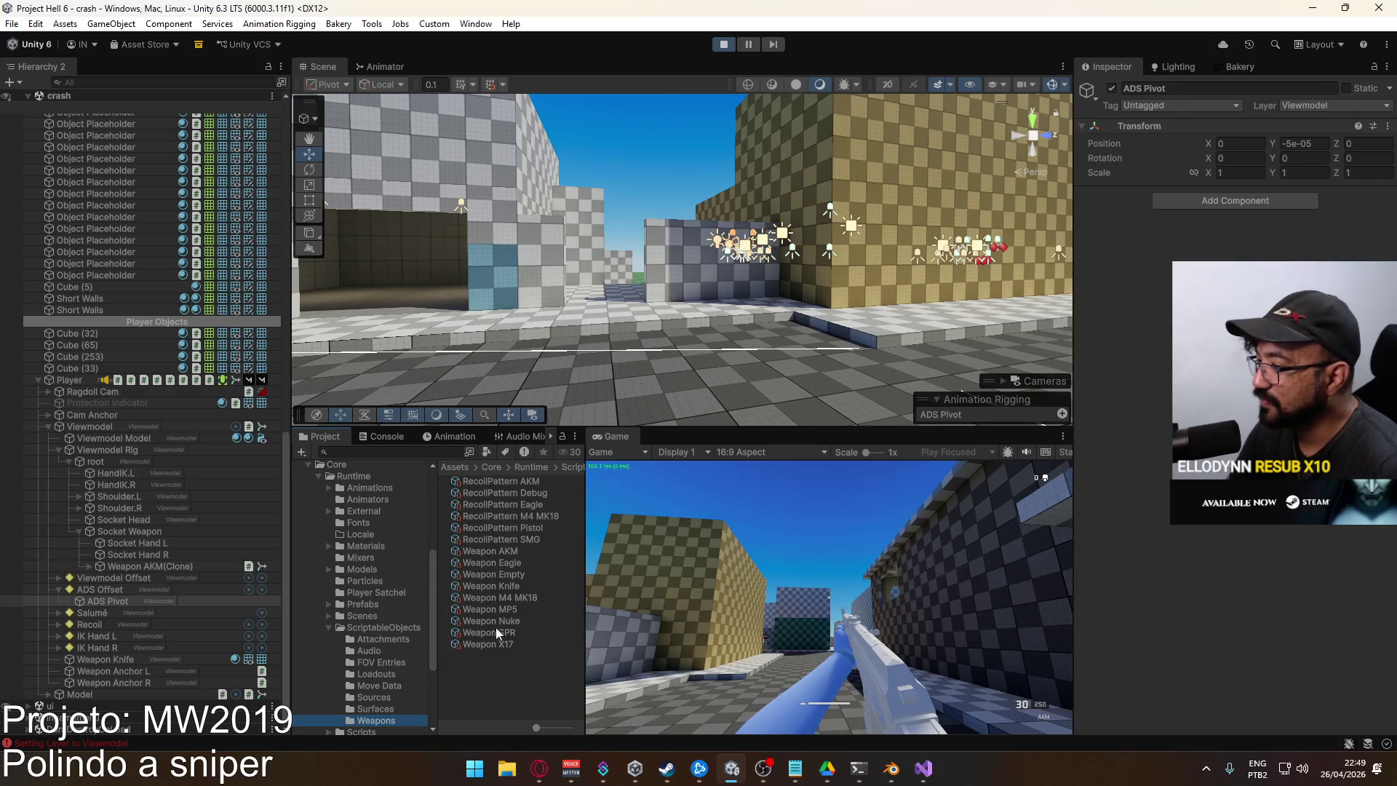
Show the Weapon AKM settings, test aiming in game, then stop the playtest
click(516, 553)
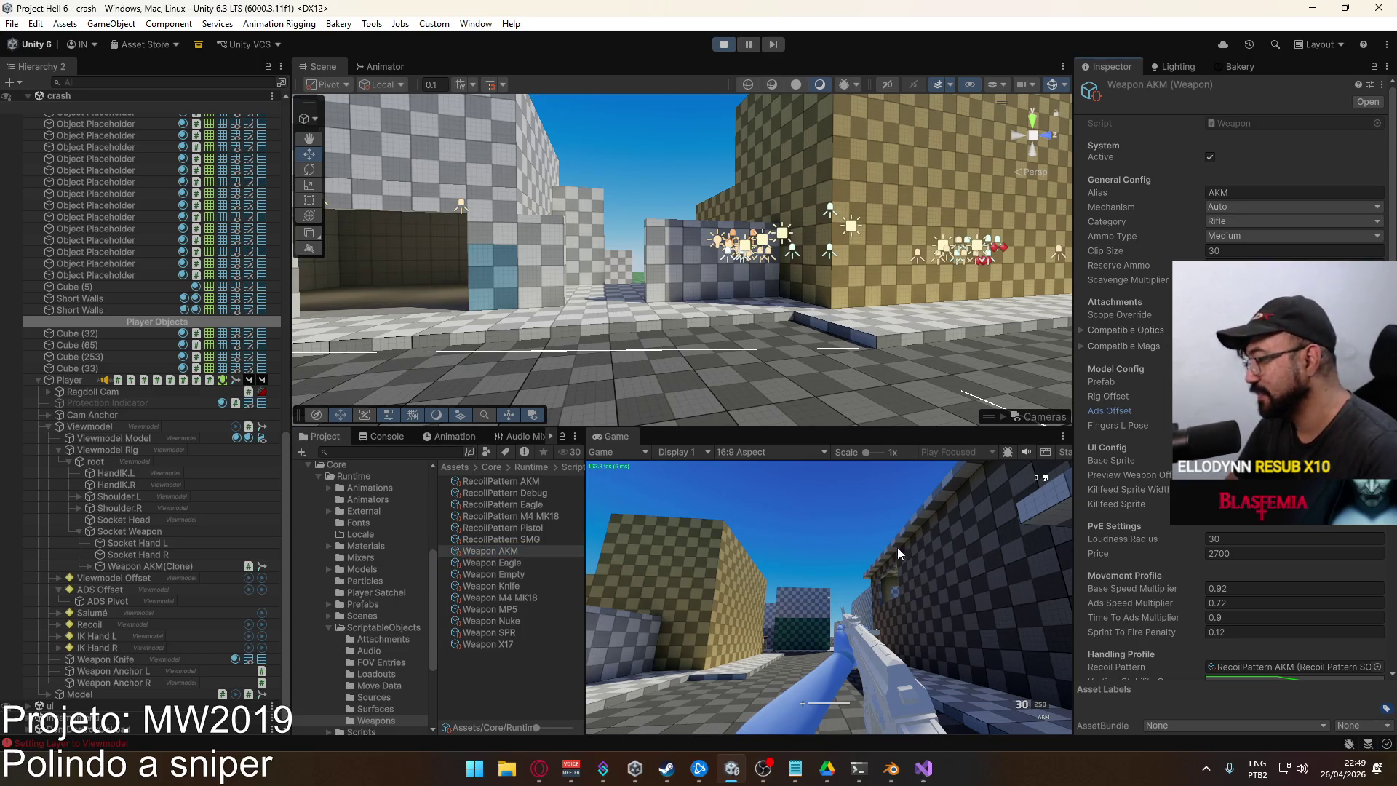
click(838, 571)
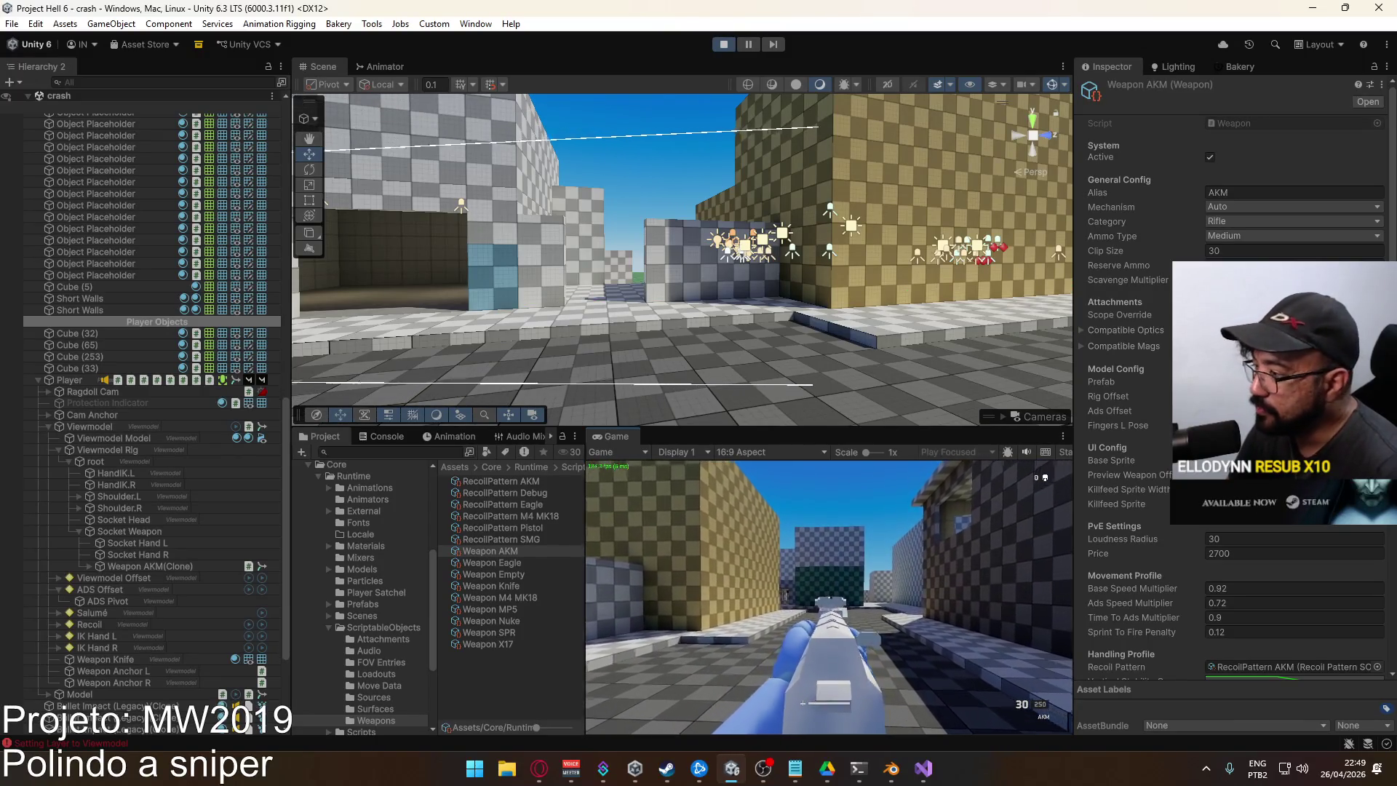
key(super)
key(Escape)
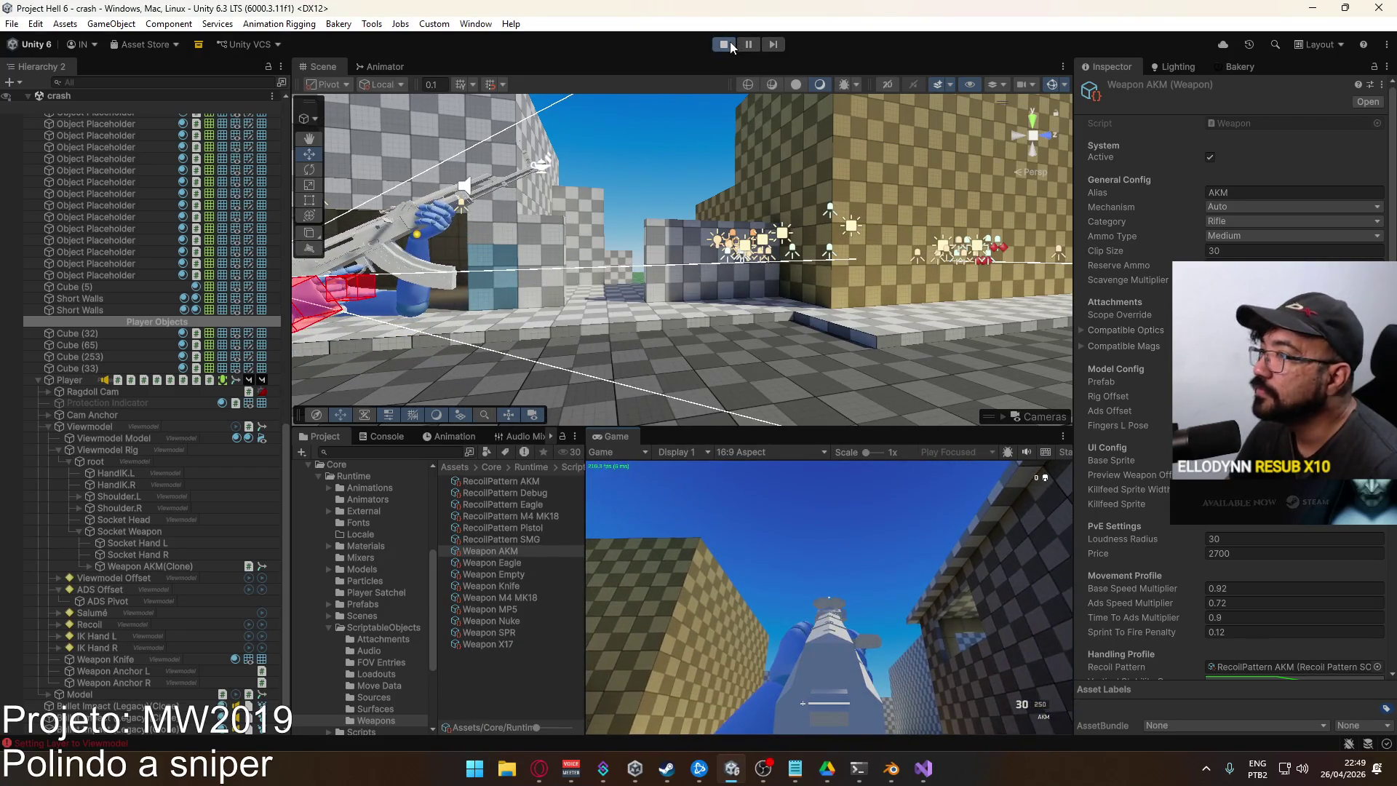
click(730, 41)
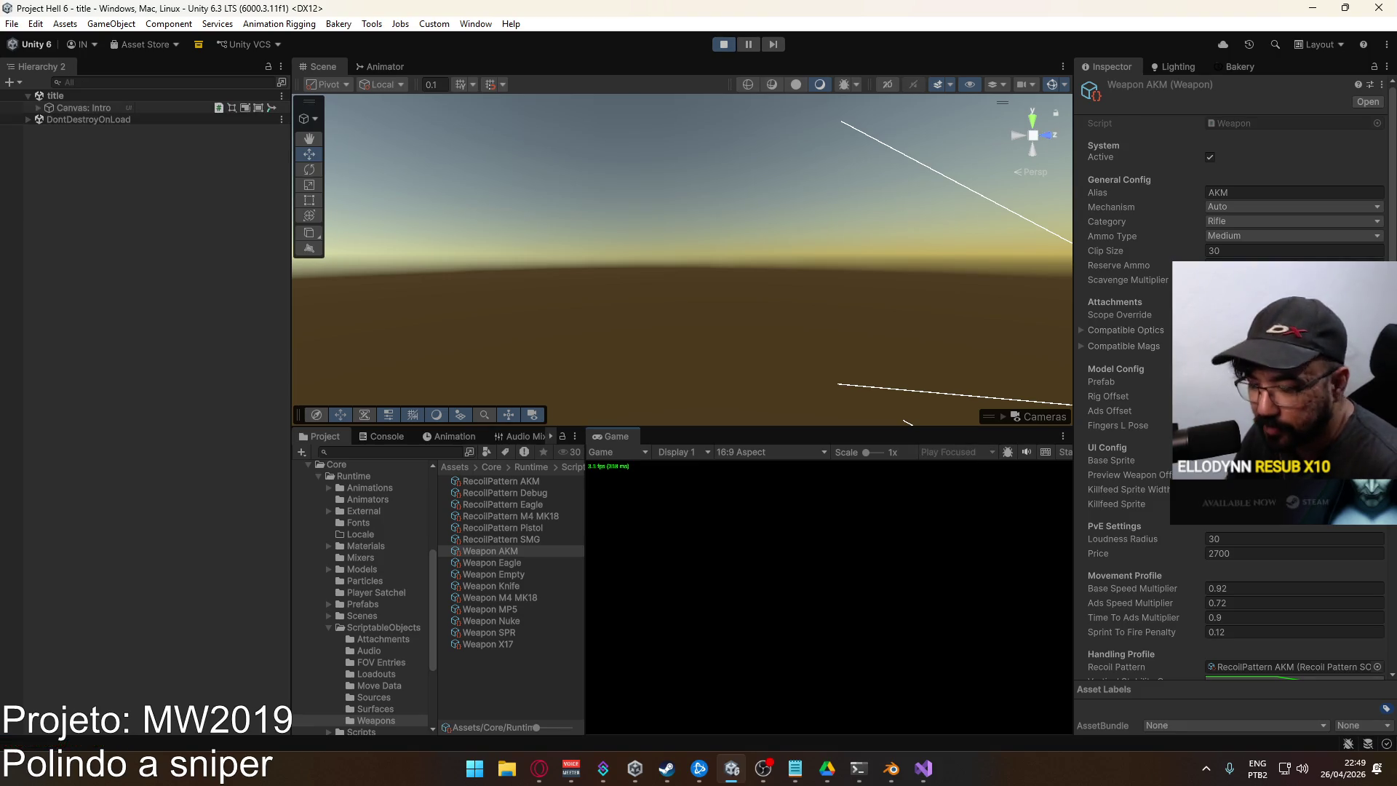
From the game menu, choose Offline and Create Match to load the Crash map
click(1204, 769)
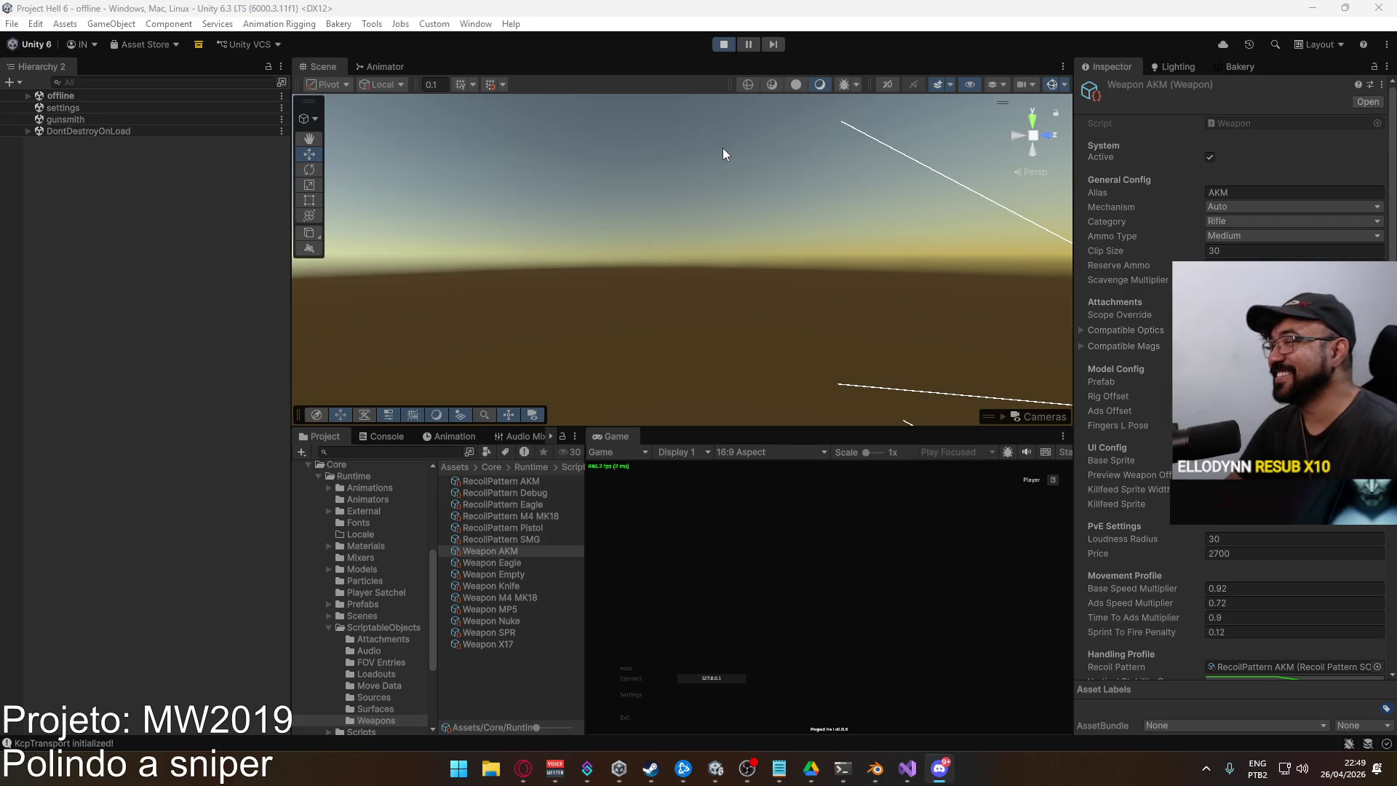
click(1331, 13)
click(636, 666)
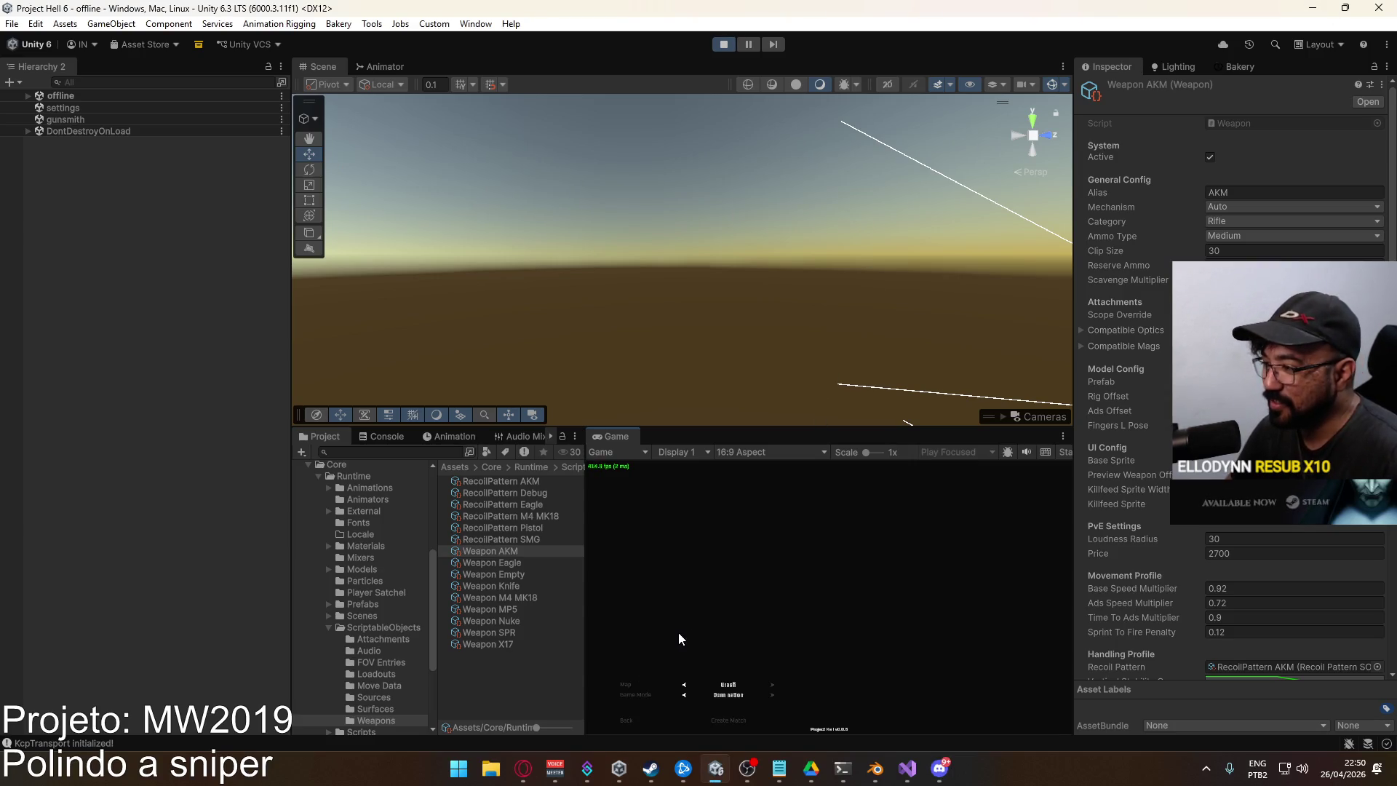
click(735, 721)
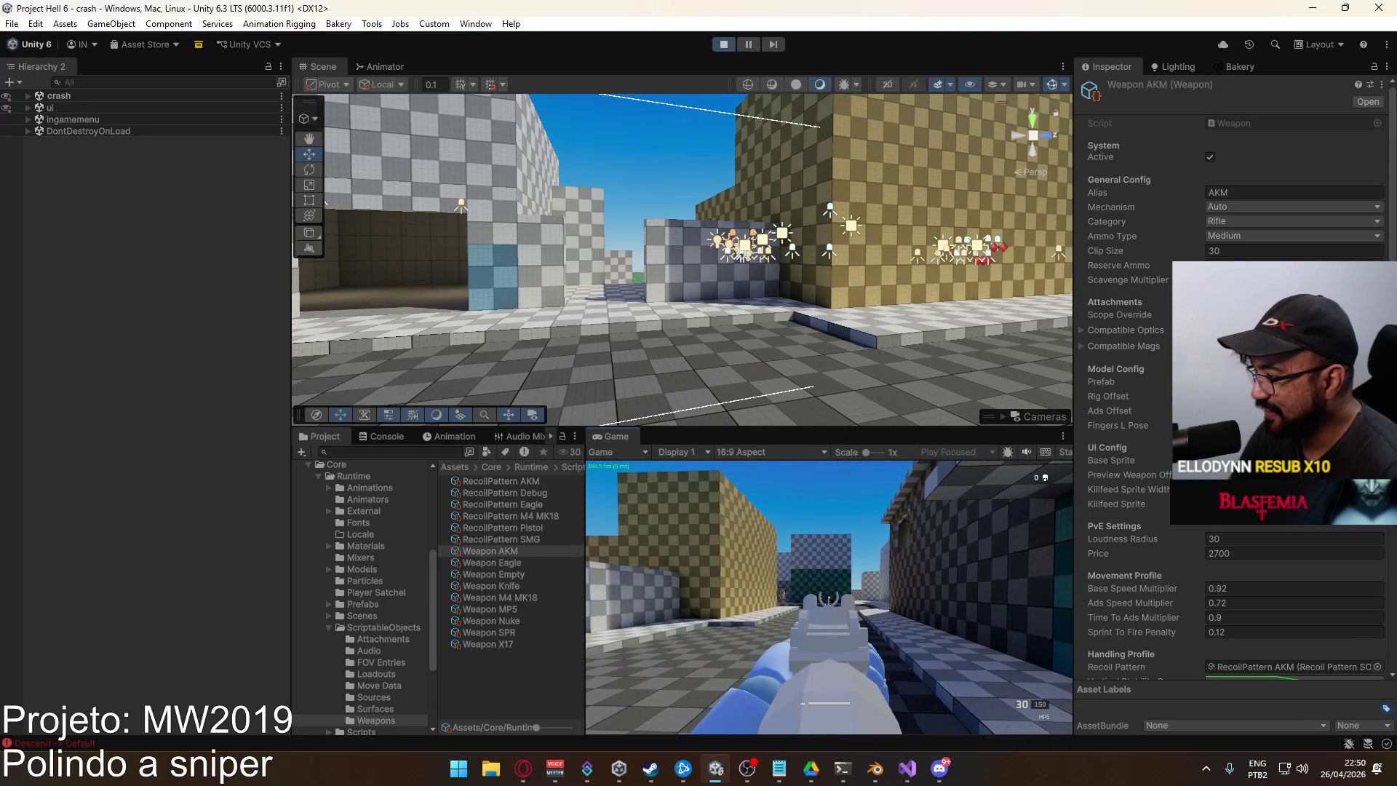
Select FOV@Iron Sights in FOV Entries, showing Value 90 and Viewmodel Value 30
key(super)
click(357, 650)
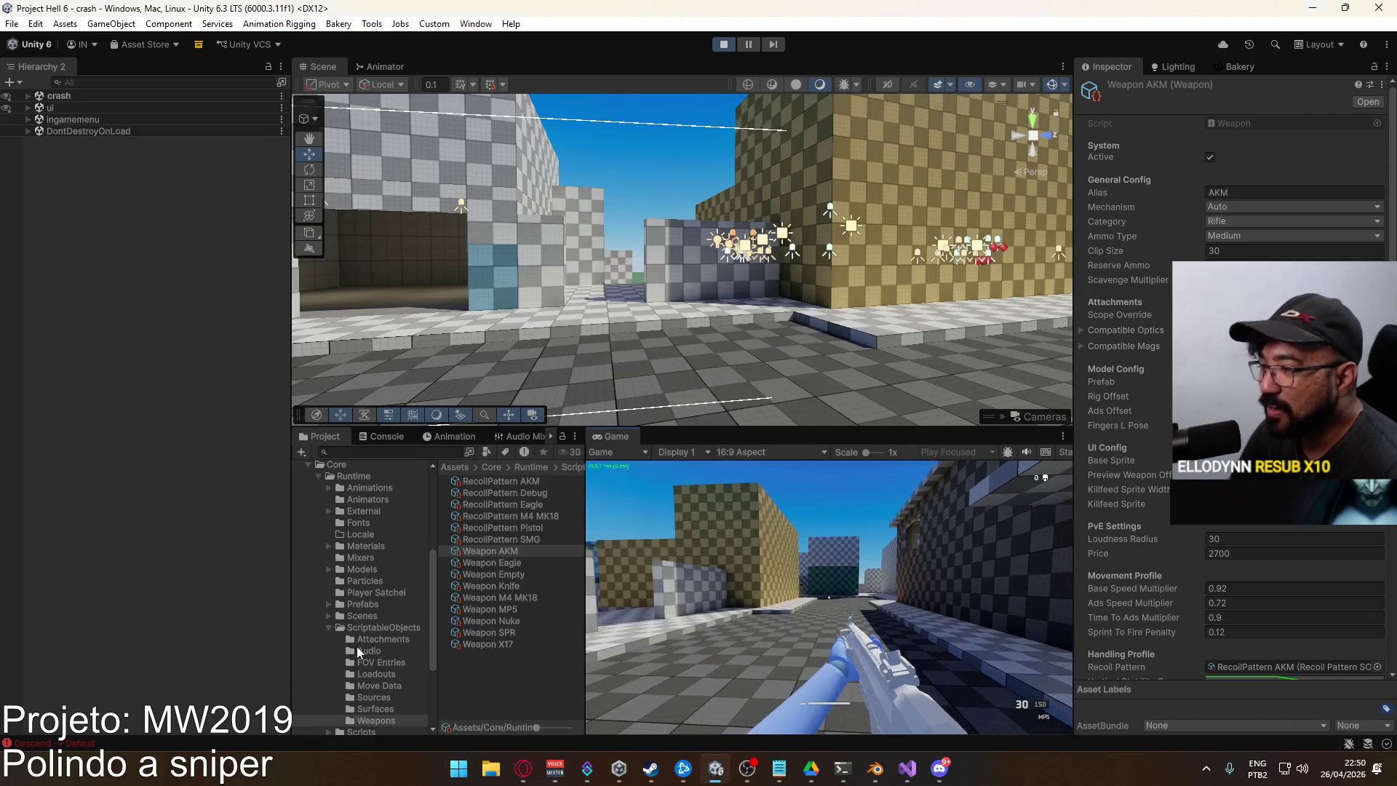
scroll(357, 650, down, 3)
key(super)
key(super)
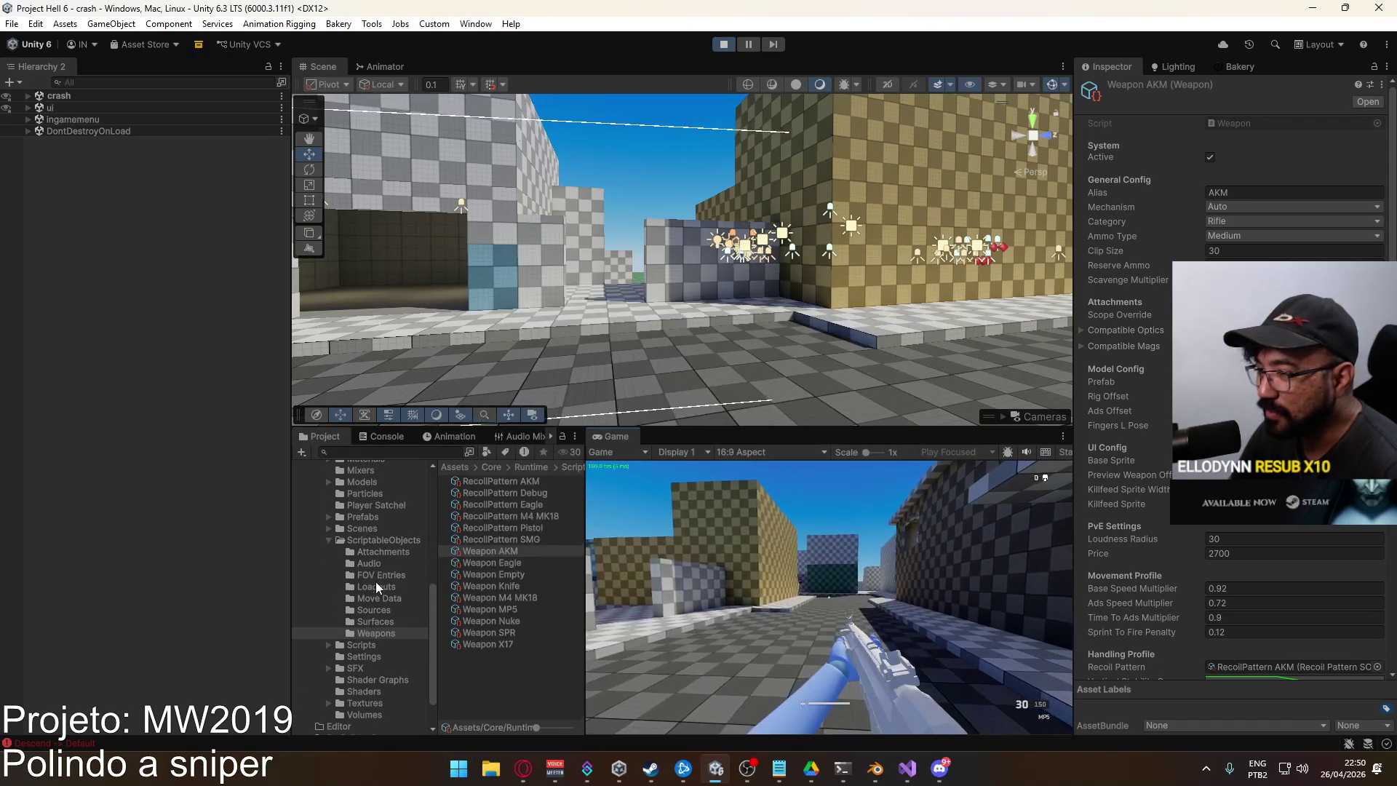
click(375, 572)
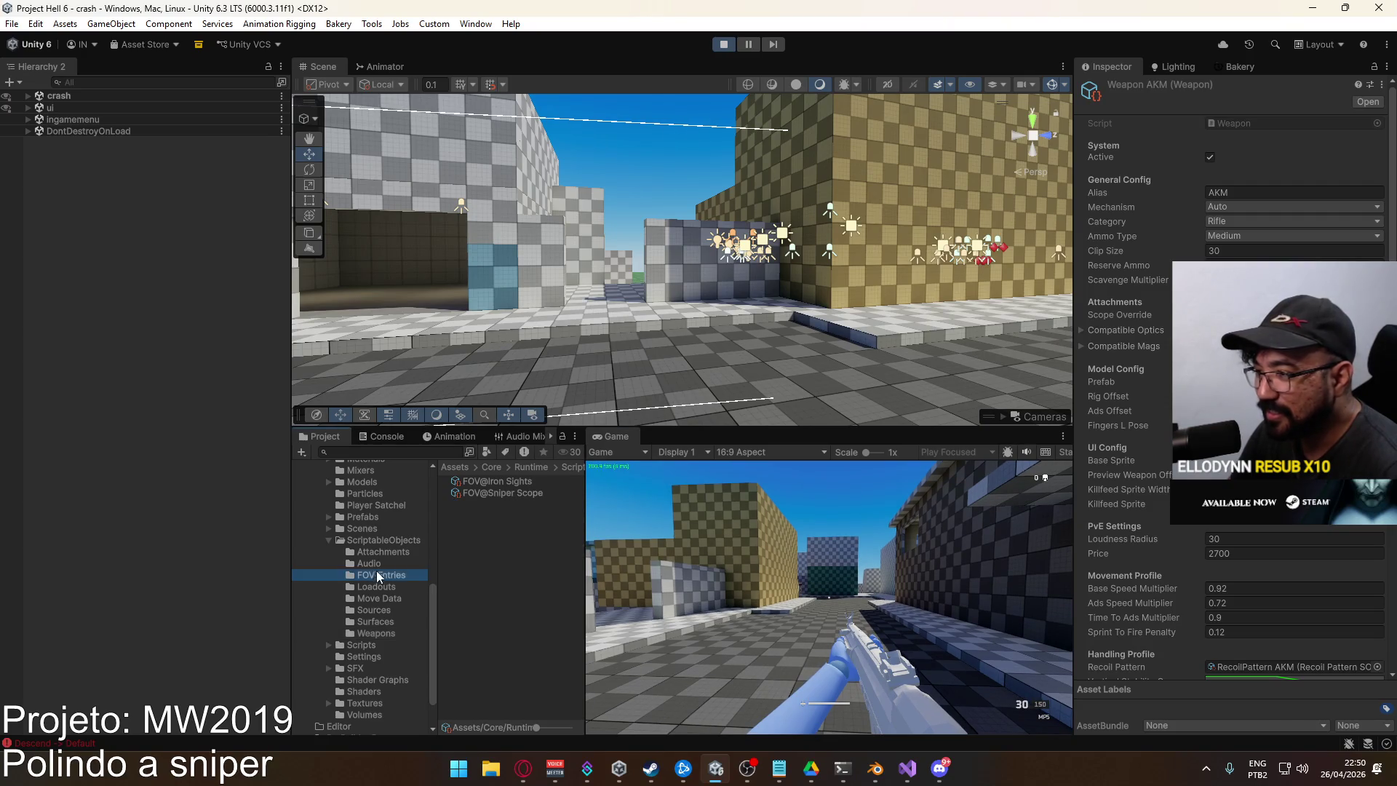
click(530, 486)
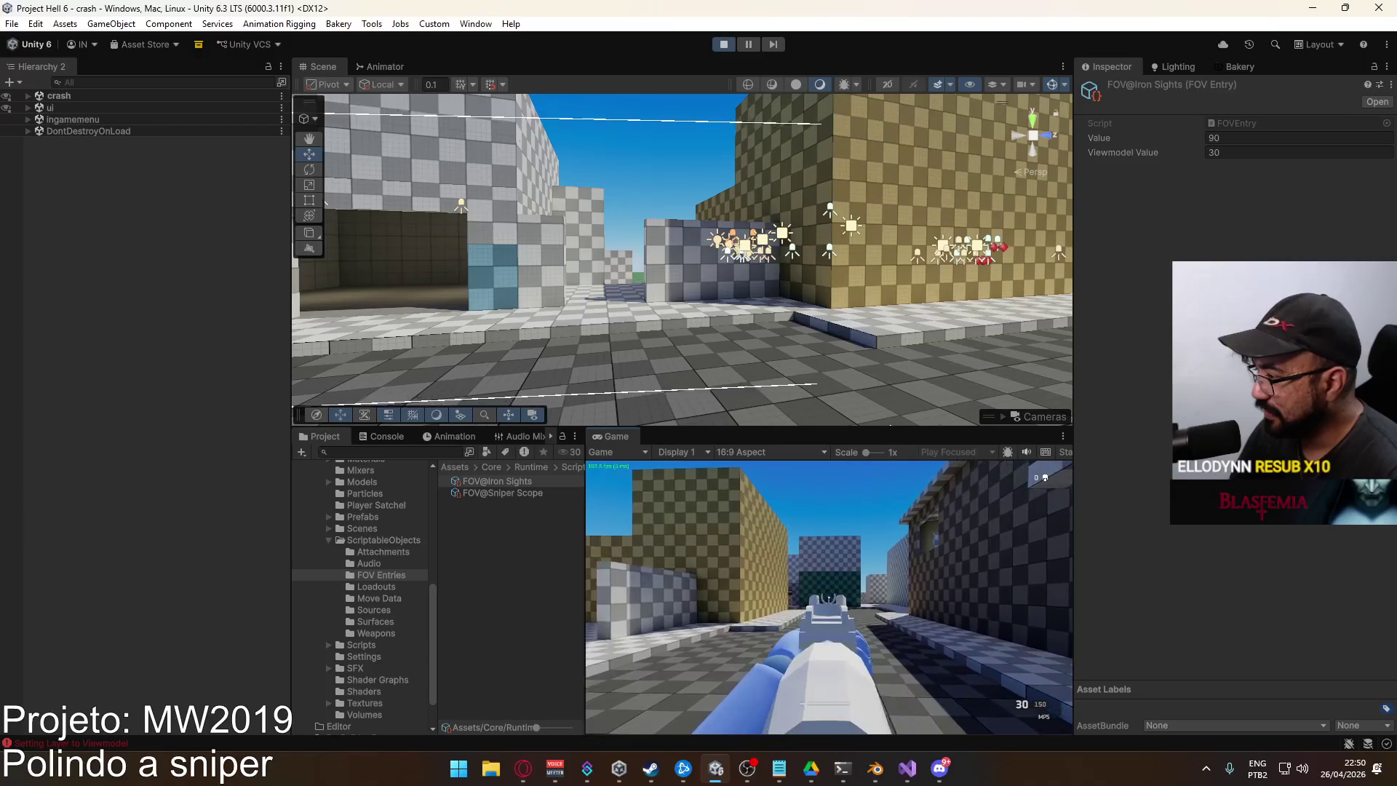
key(super)
key(super)
right_click(608, 431)
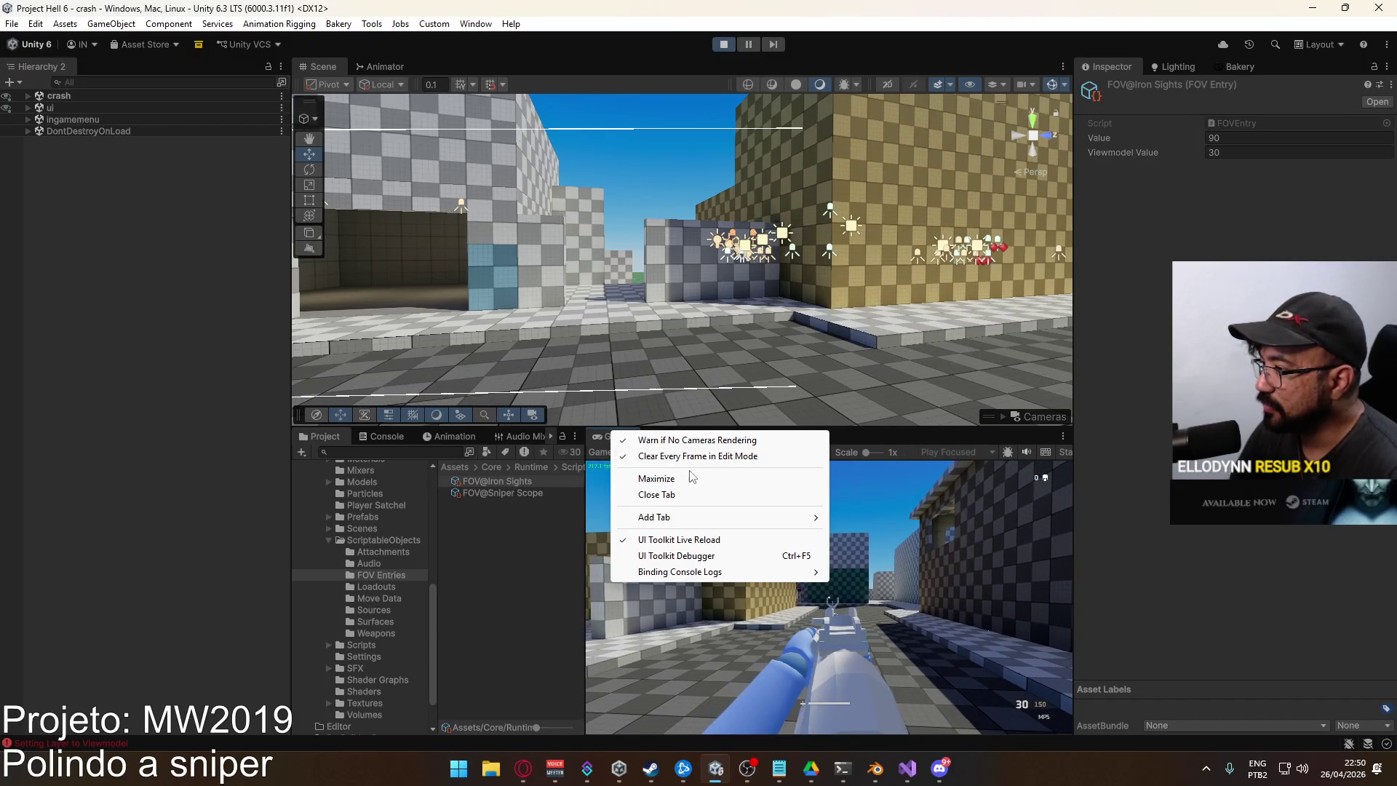
Test aiming the AKM's iron sights in a maximized Game view, then restore the layout
click(674, 474)
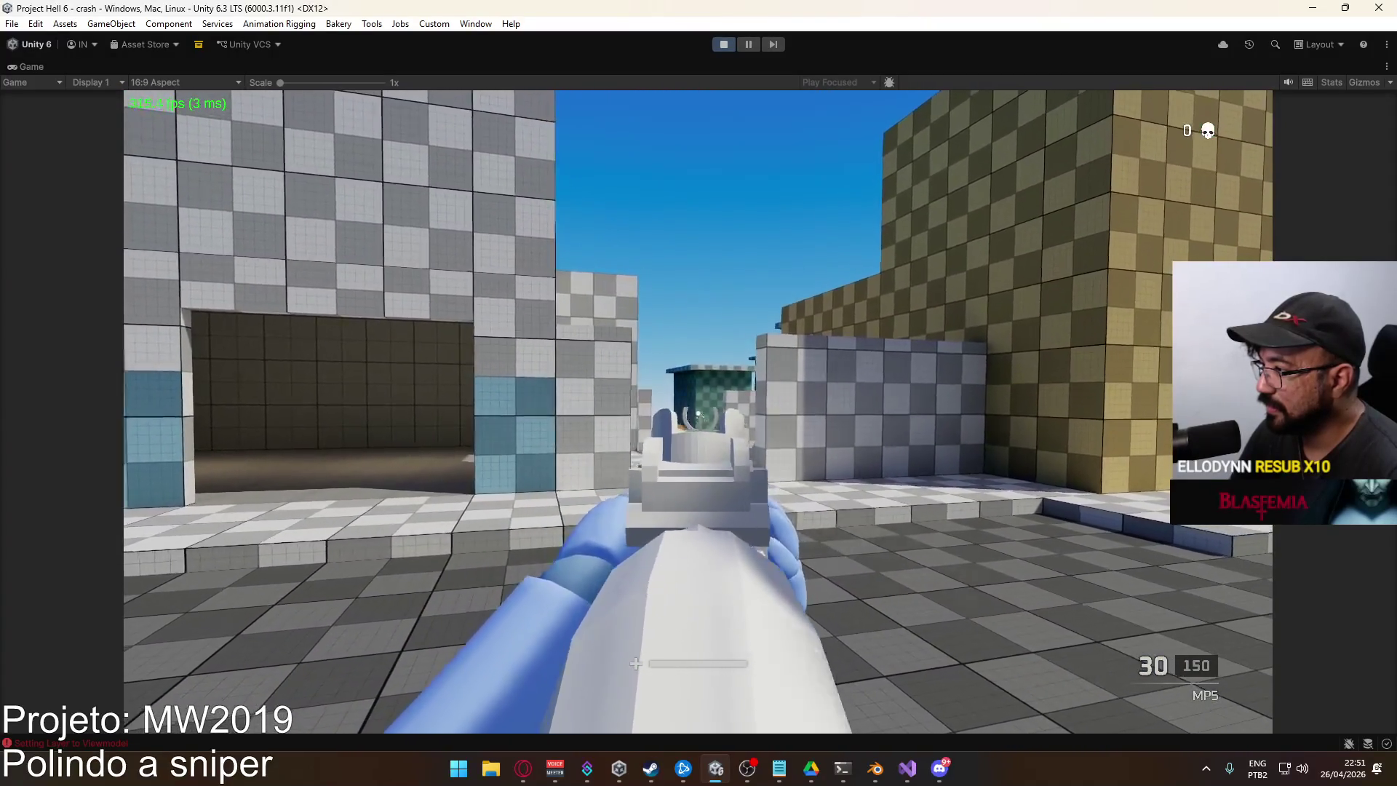
right_click(697, 411)
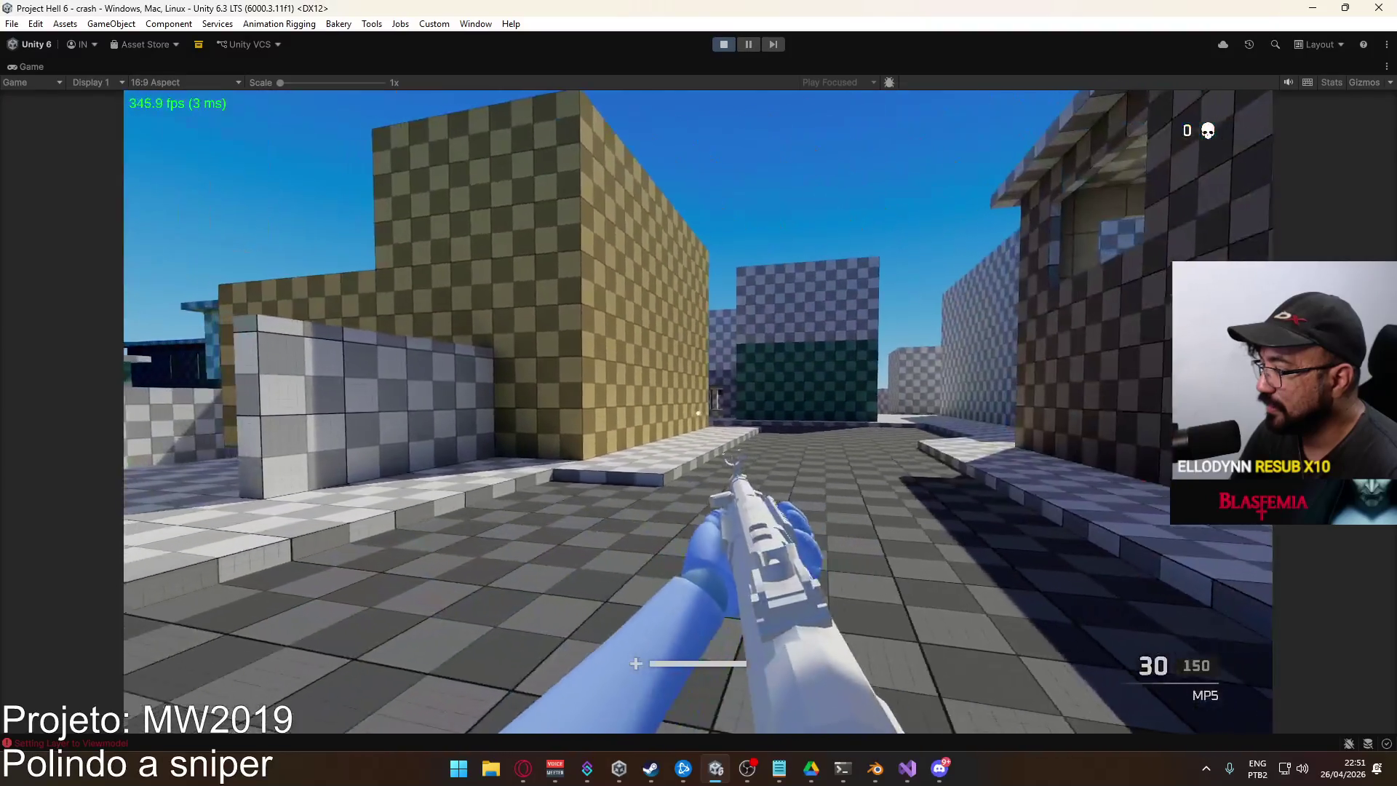
right_click(697, 411)
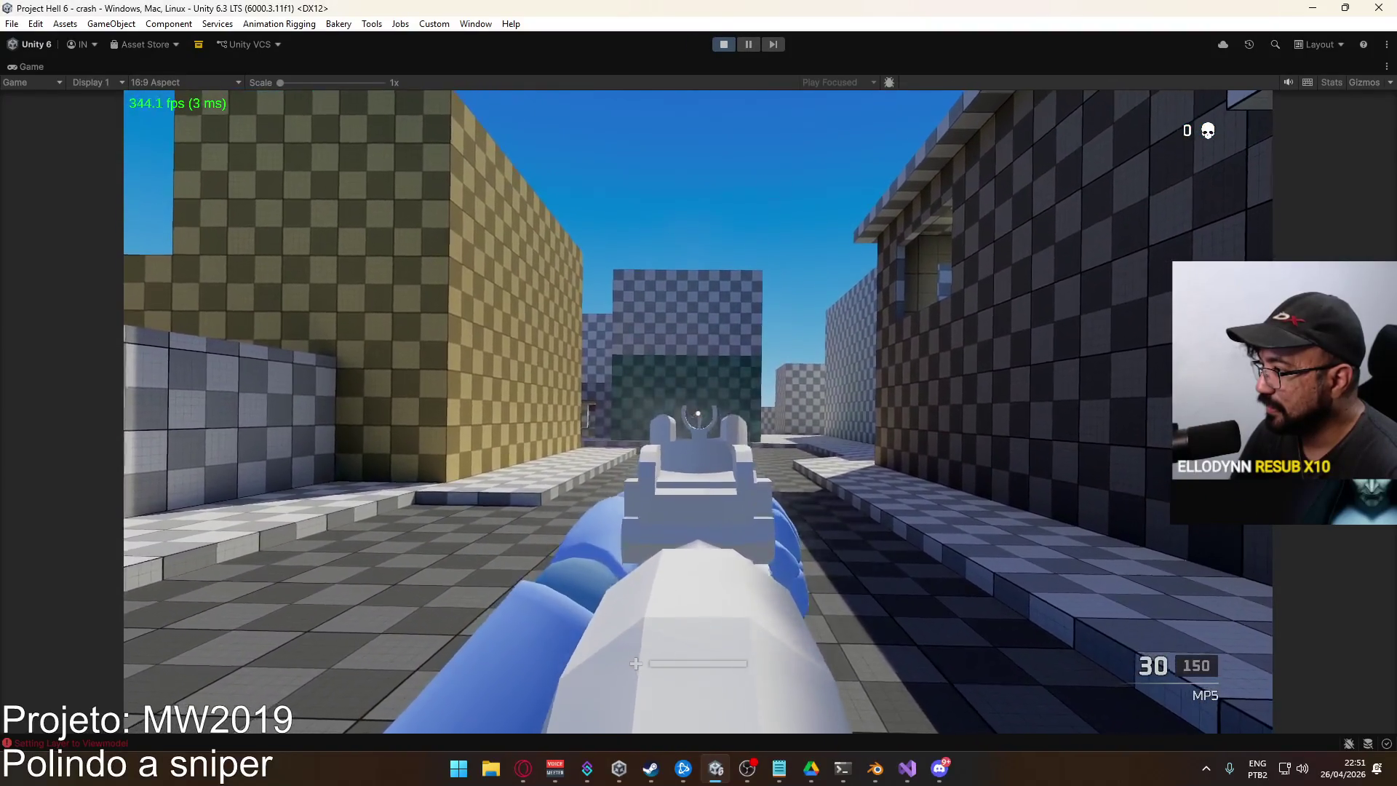
right_click(697, 411)
right_click(864, 73)
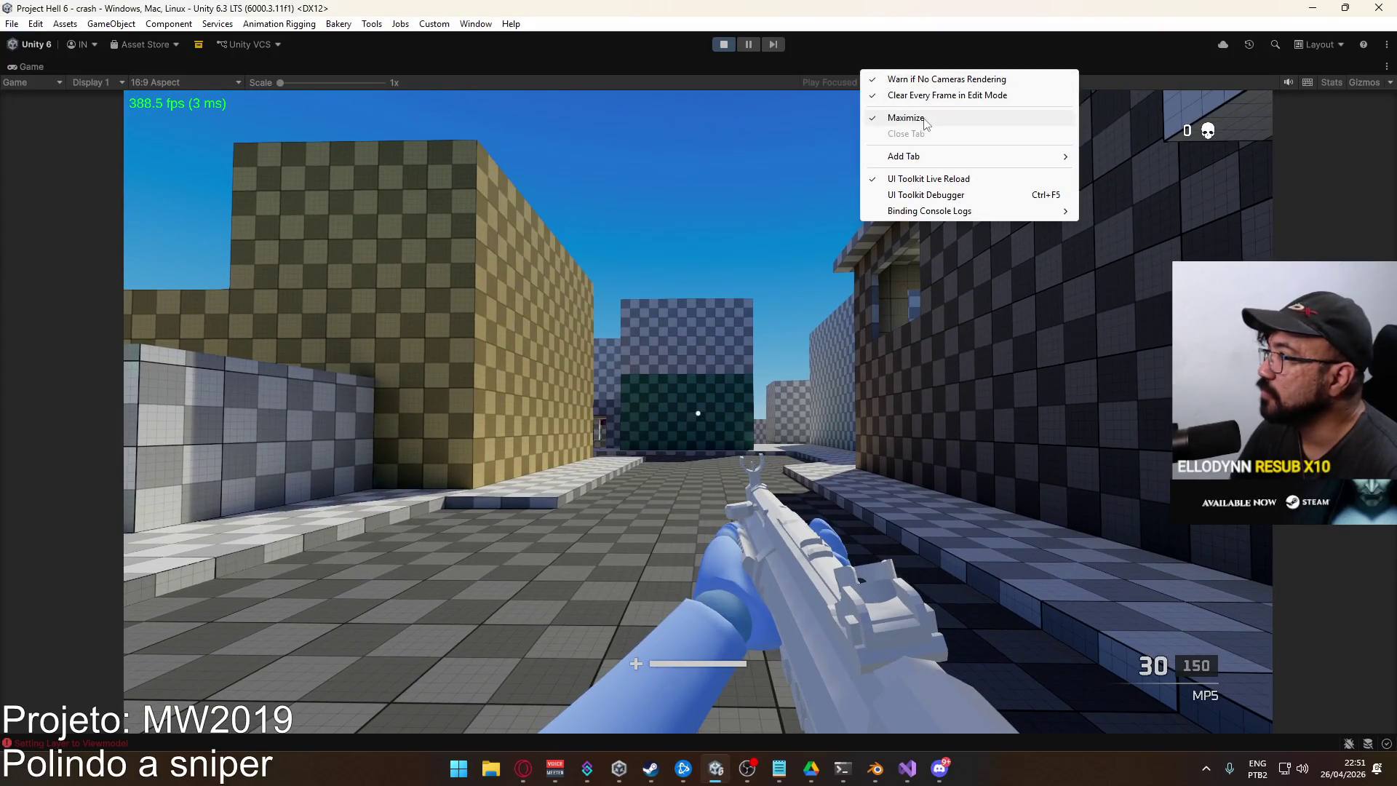
click(906, 117)
key(super)
click(1214, 150)
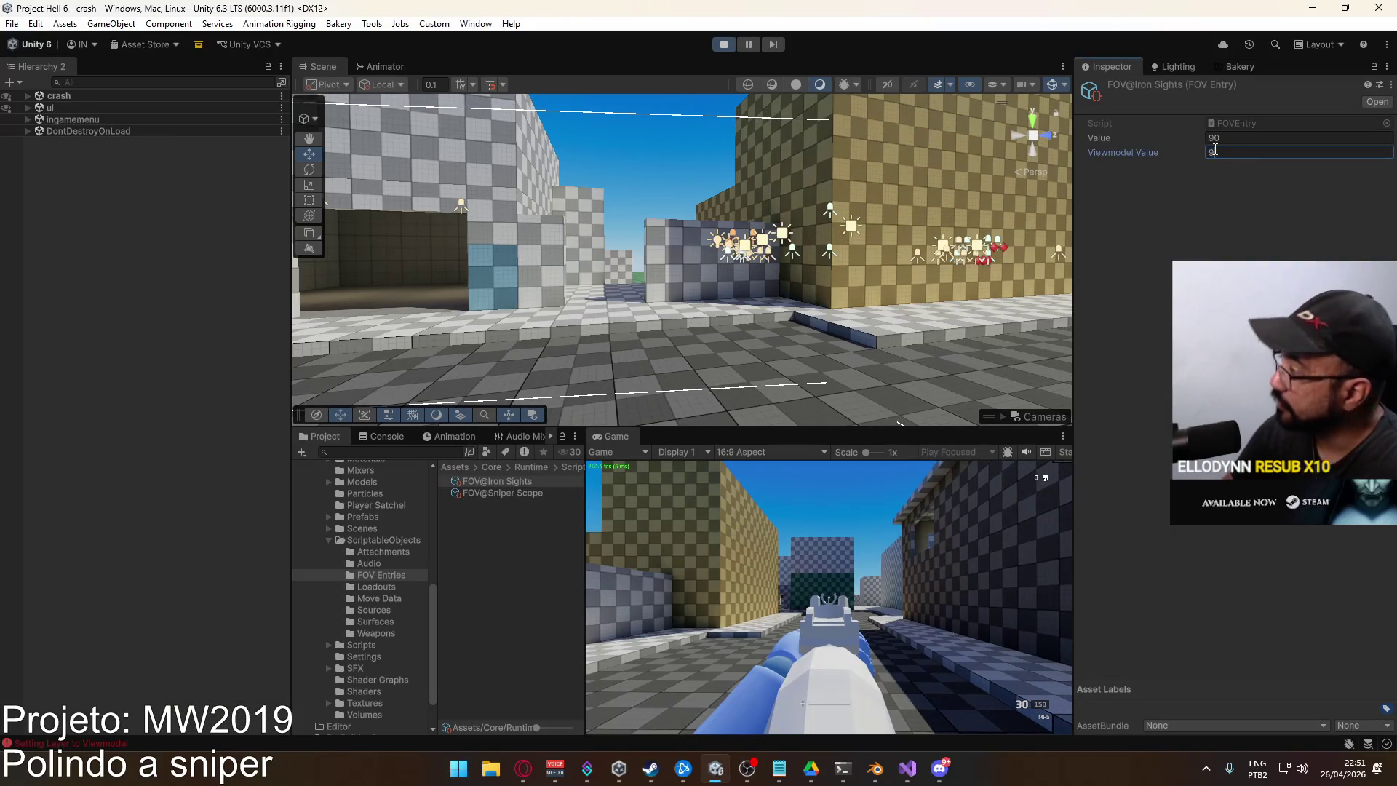
Try FOV@Iron Sights Viewmodel Value 9 in play, then settle on 12
key(Return)
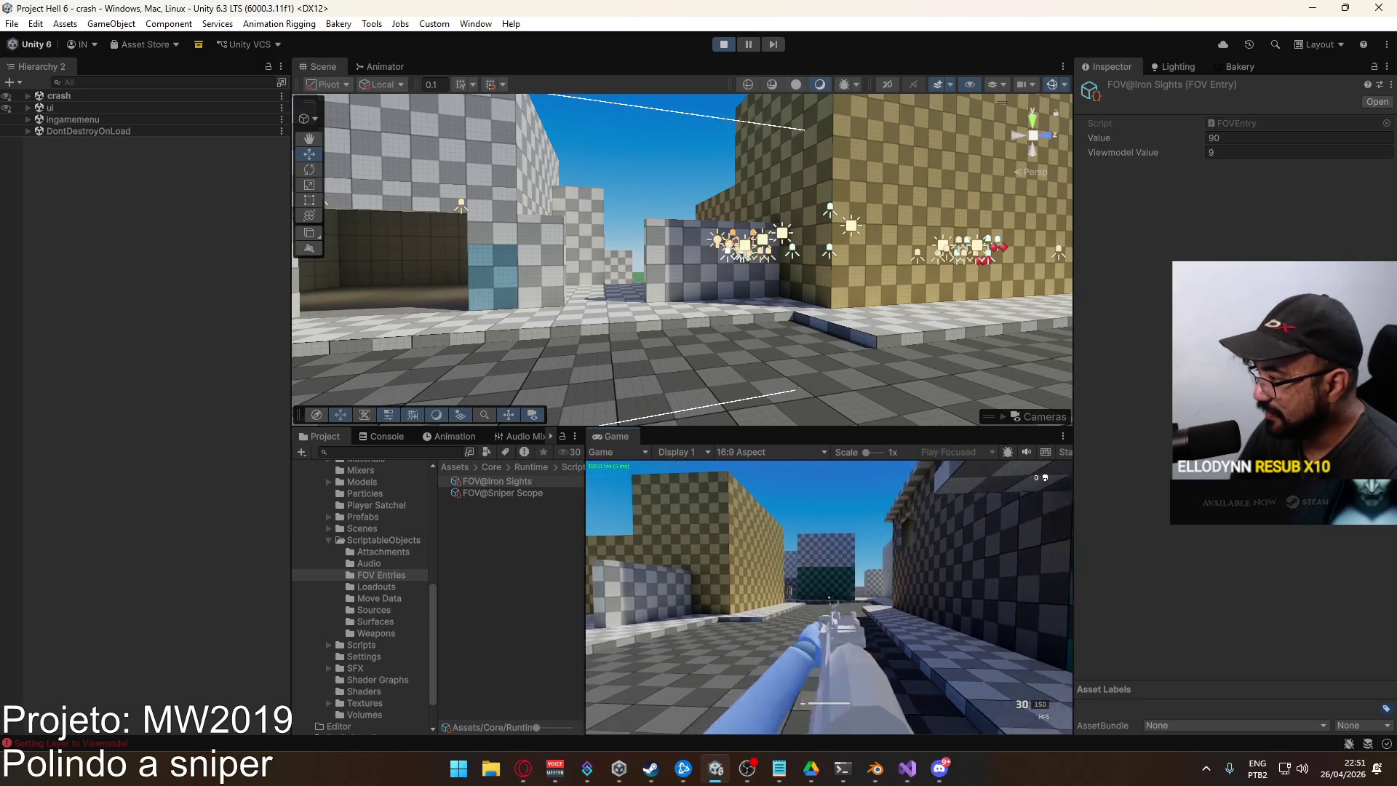
key(super)
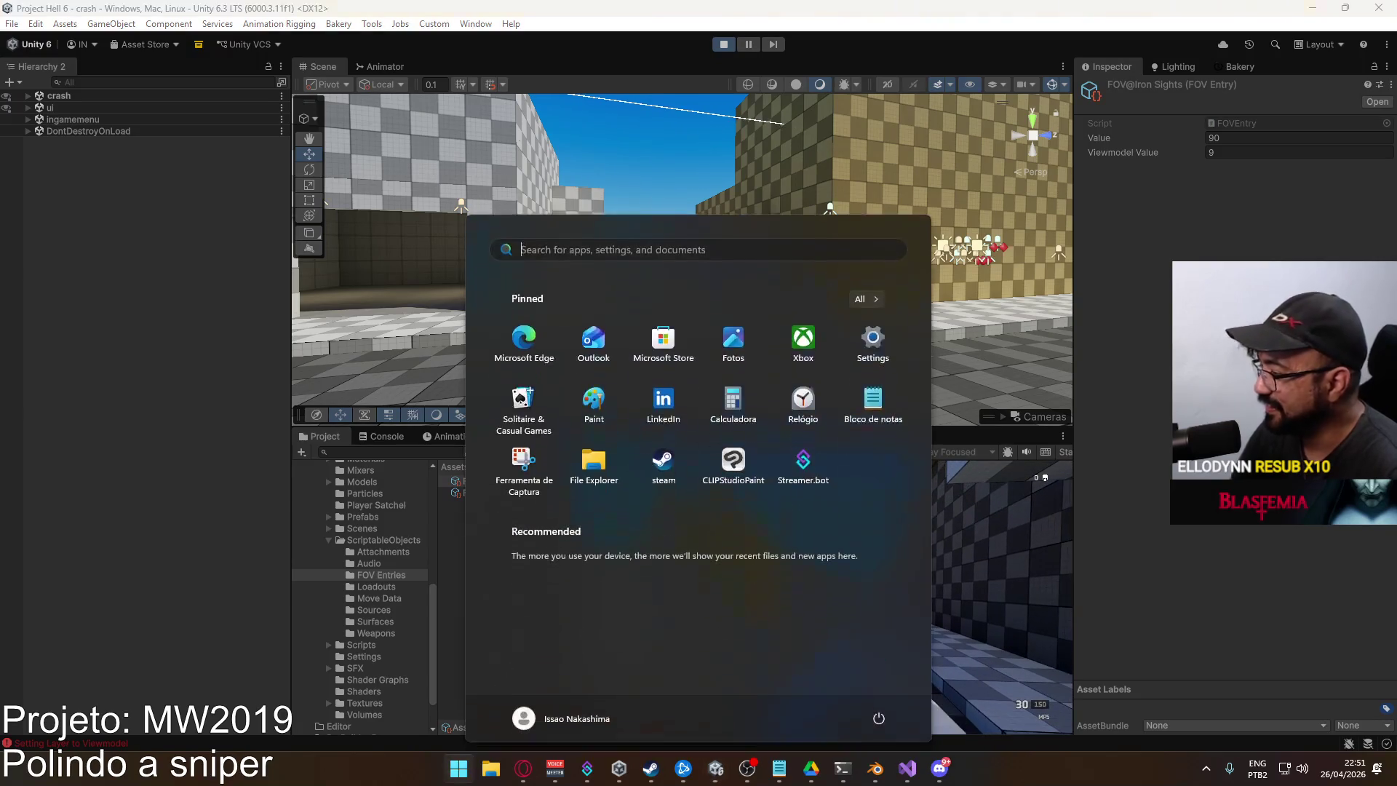
key(super)
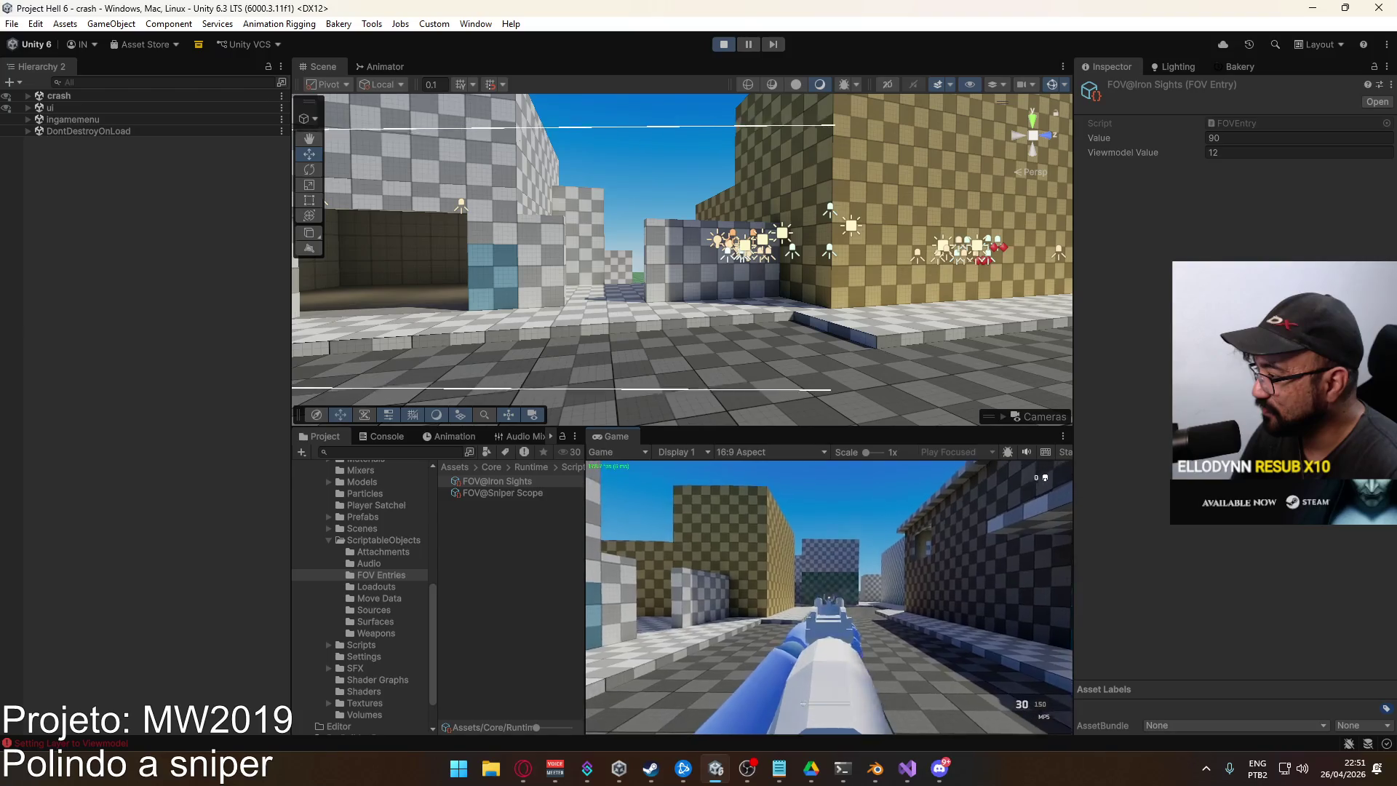
key(super)
click(723, 44)
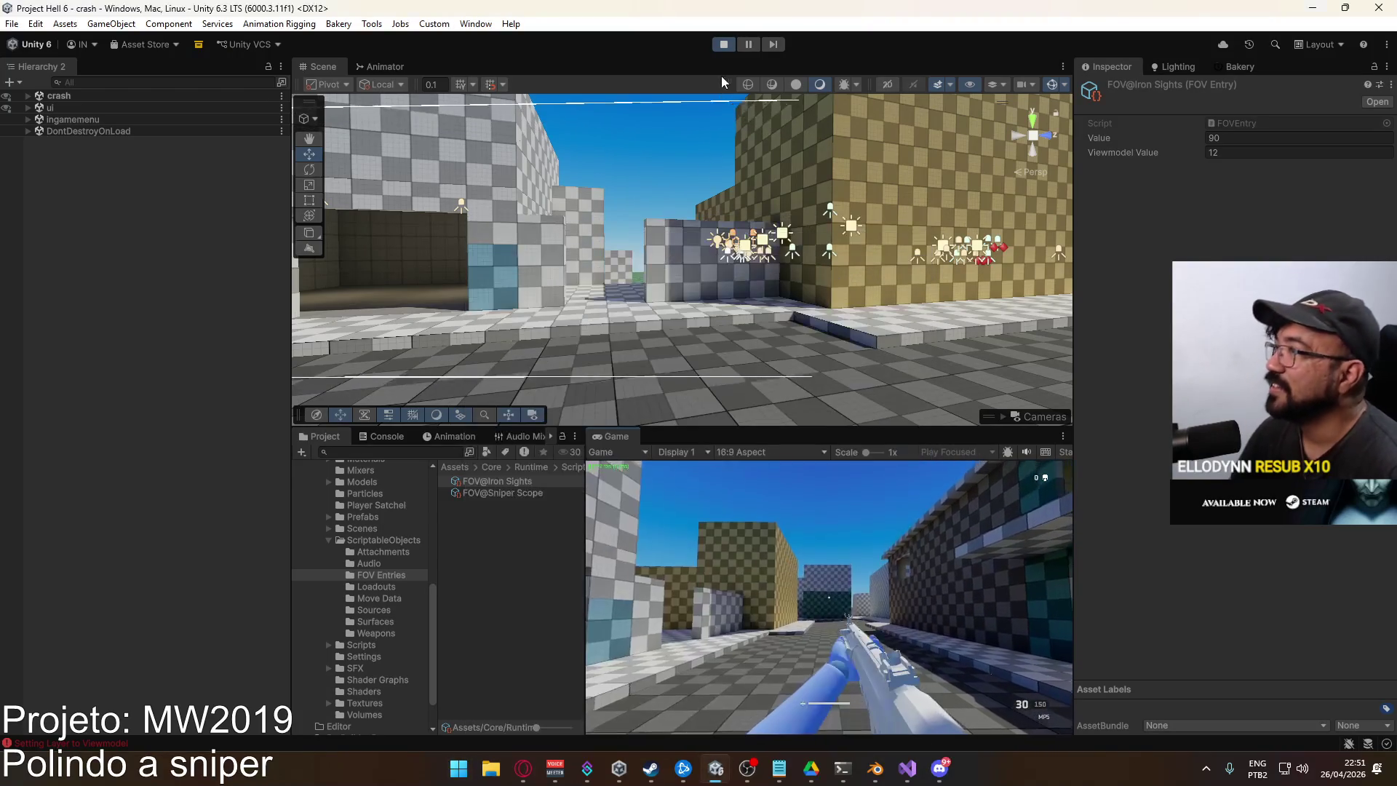
Restart Play mode, create a match, and spawn into Crash with the carbine loadout
click(723, 43)
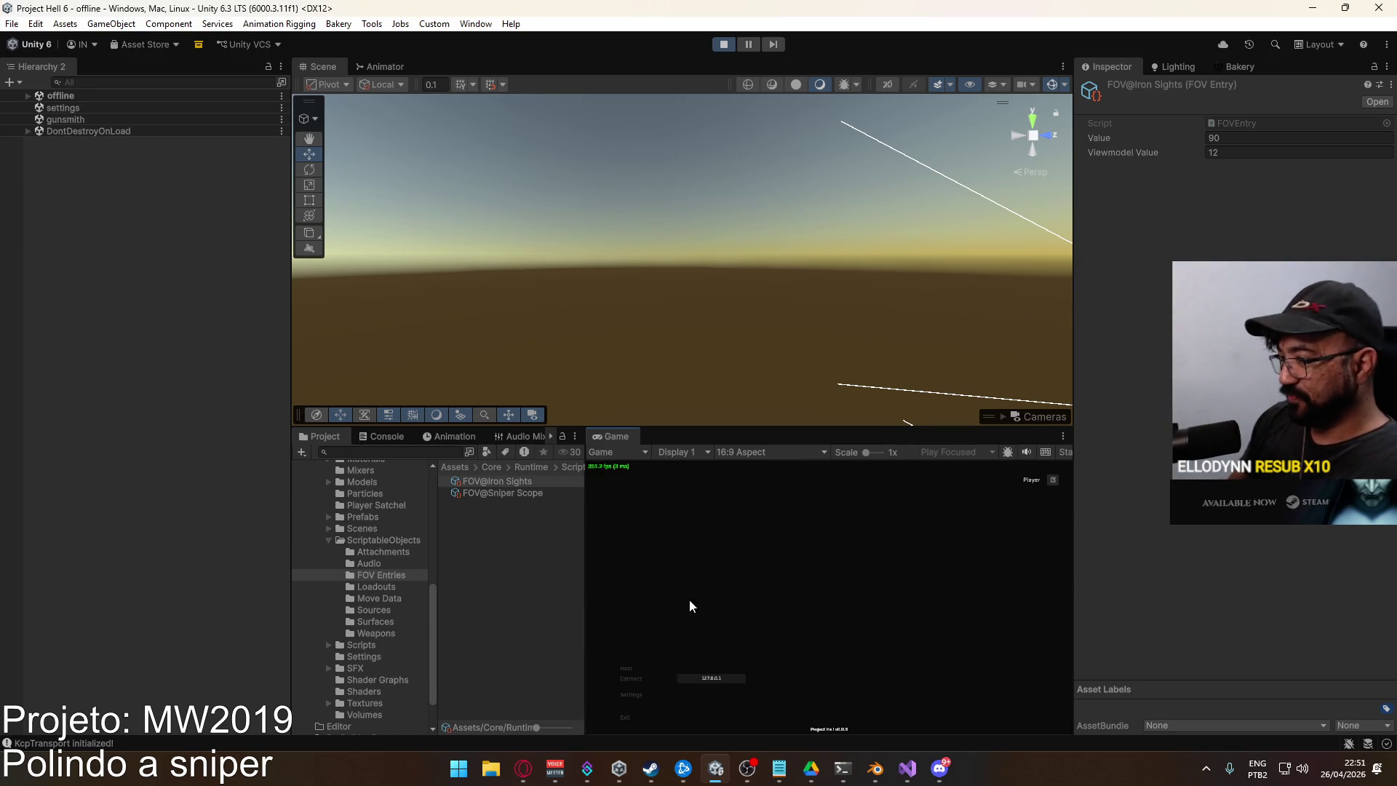
click(744, 719)
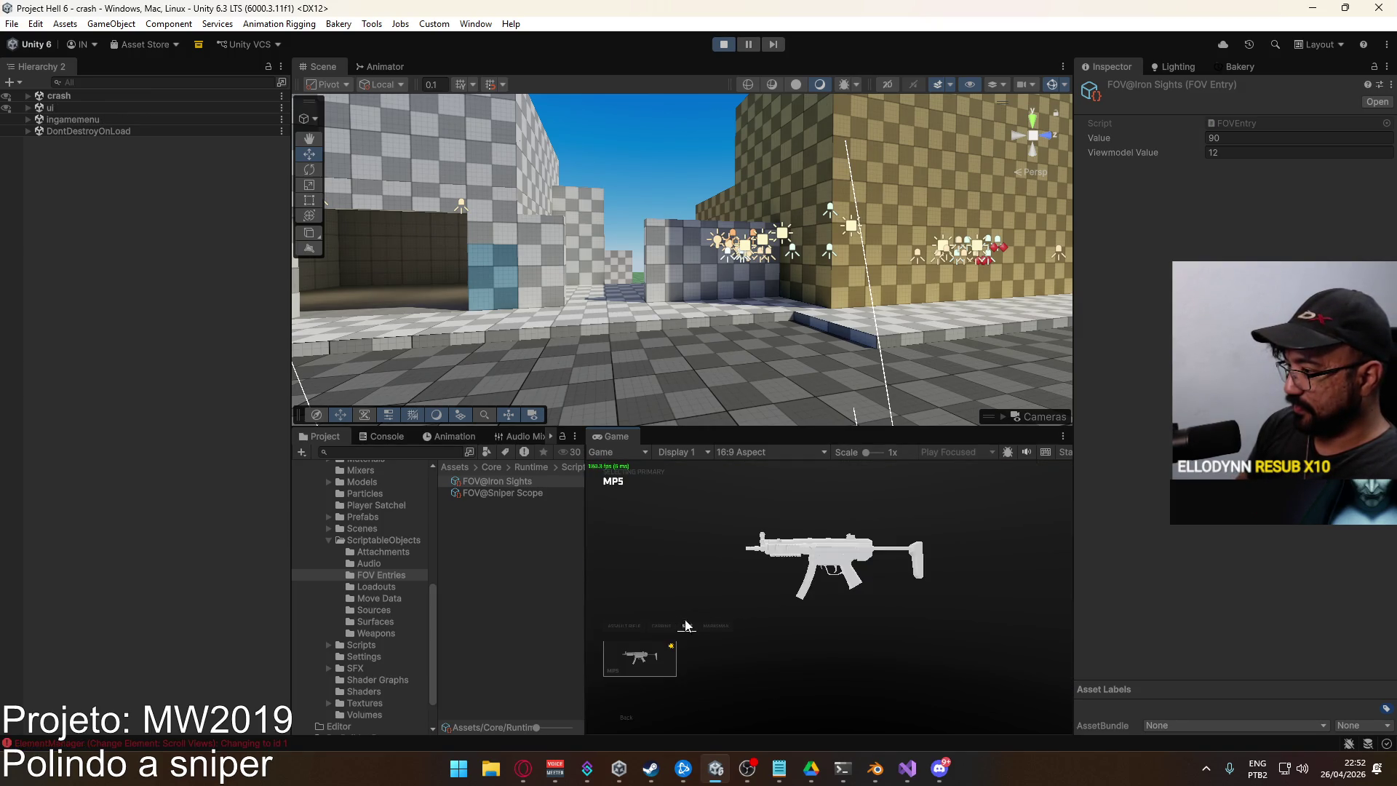
click(659, 628)
click(640, 658)
key(w)
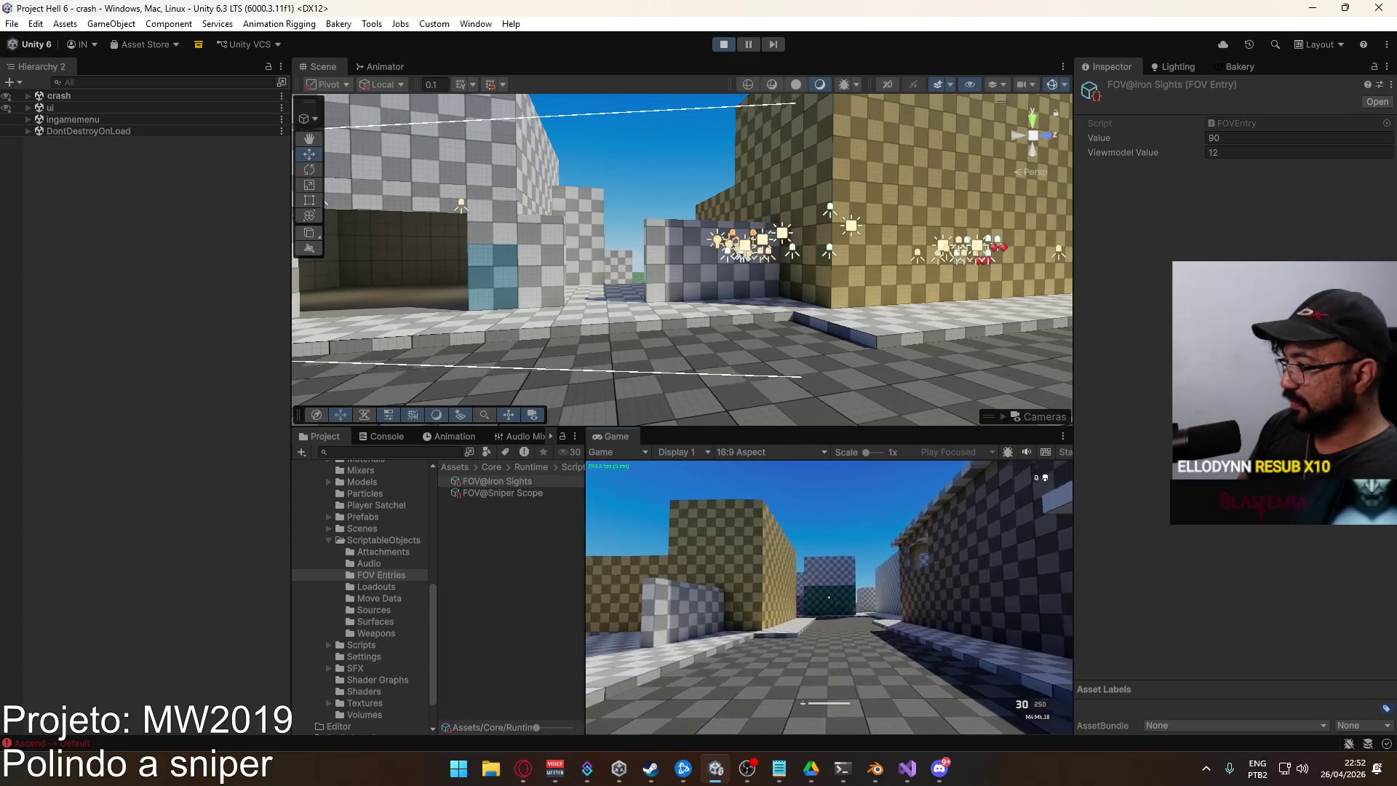
Orbit the Scene view onto the player character and turn Gizmos off
key(super)
right_click(567, 202)
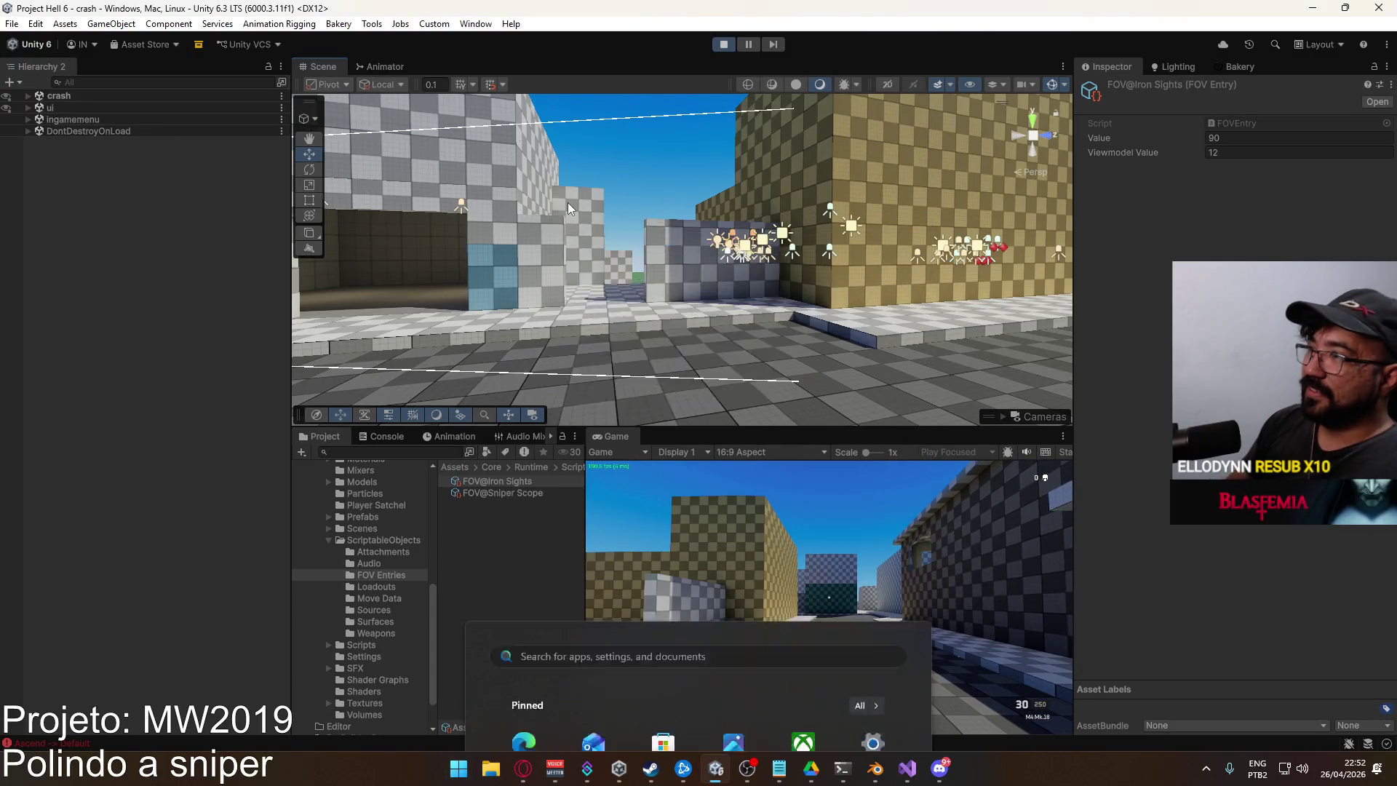
mouse_move(445, 211)
mouse_down()
mouse_move(234, 155)
mouse_move(397, 206)
mouse_move(504, 310)
mouse_up()
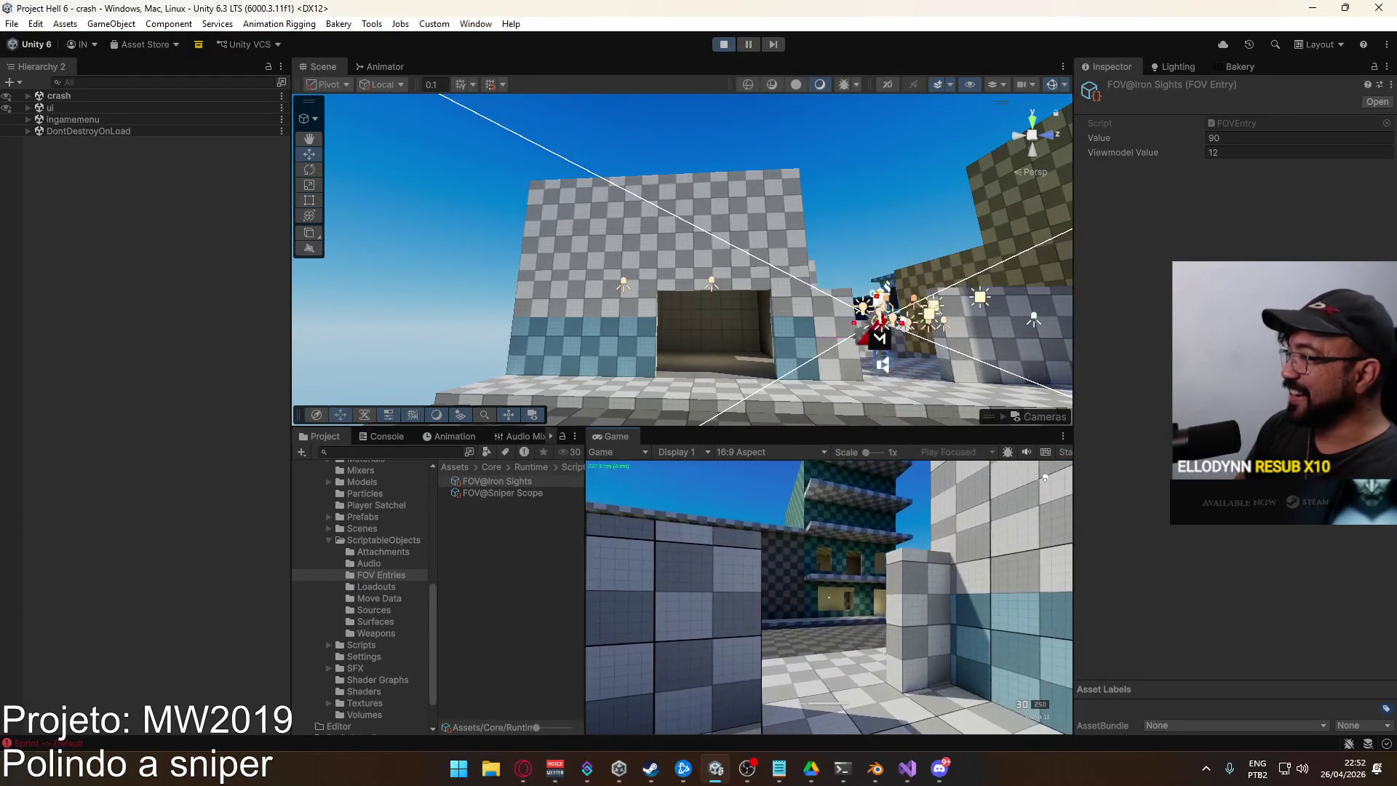
key(super)
key(super)
mouse_move(859, 190)
mouse_down()
mouse_move(948, 140)
mouse_move(1015, 494)
mouse_up()
drag(743, 311, 732, 305)
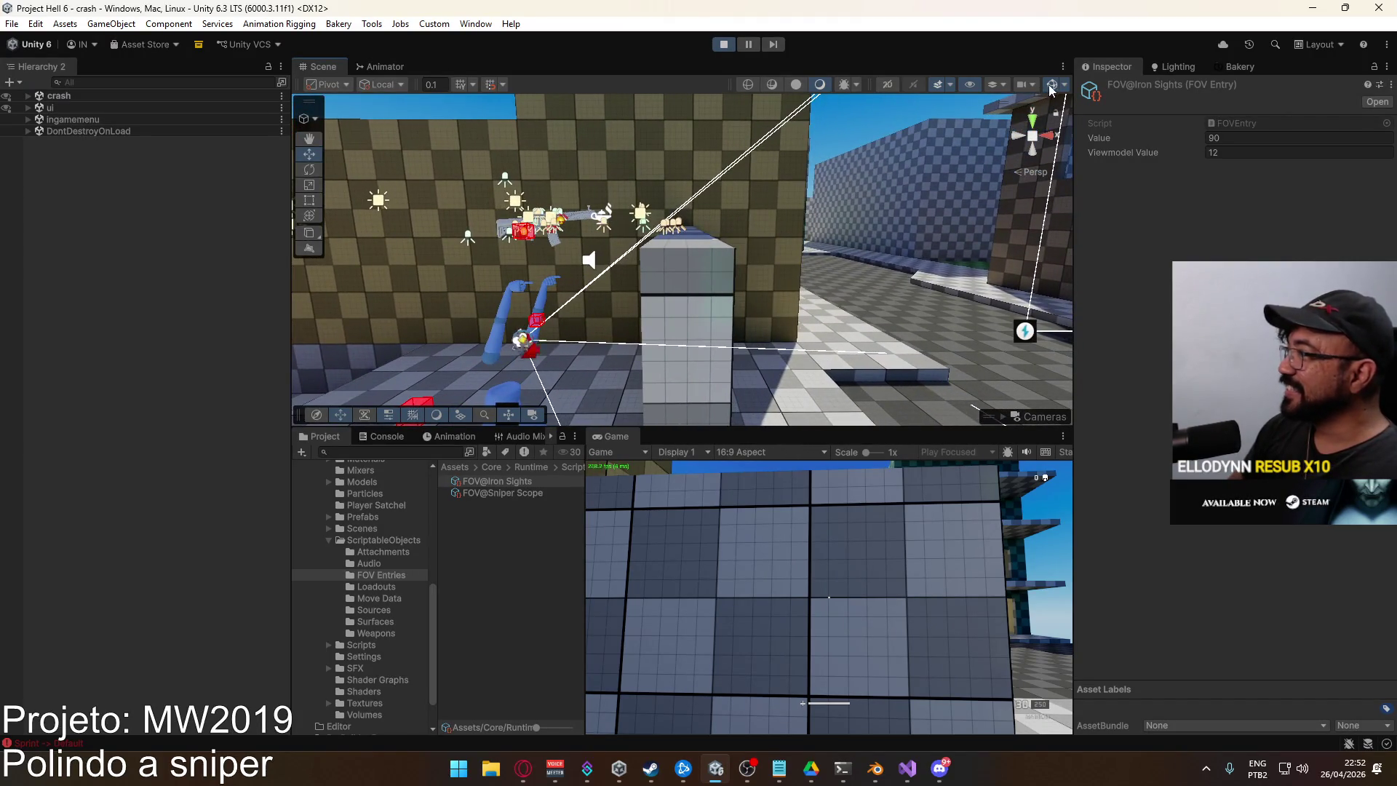
click(1050, 85)
Move around Crash firing the MK18 carbine while watching the weapon and arms in the Scene view
key(w)
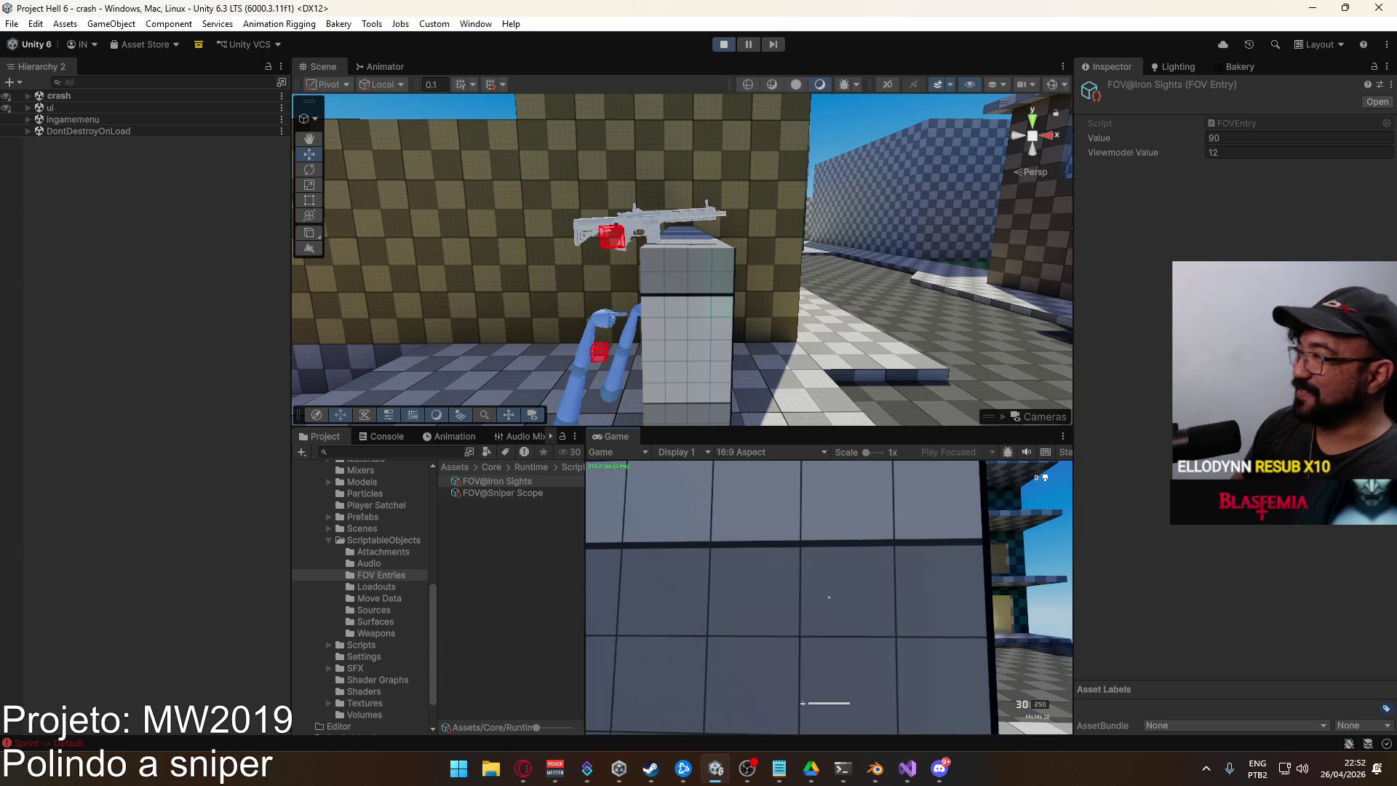
key(d)
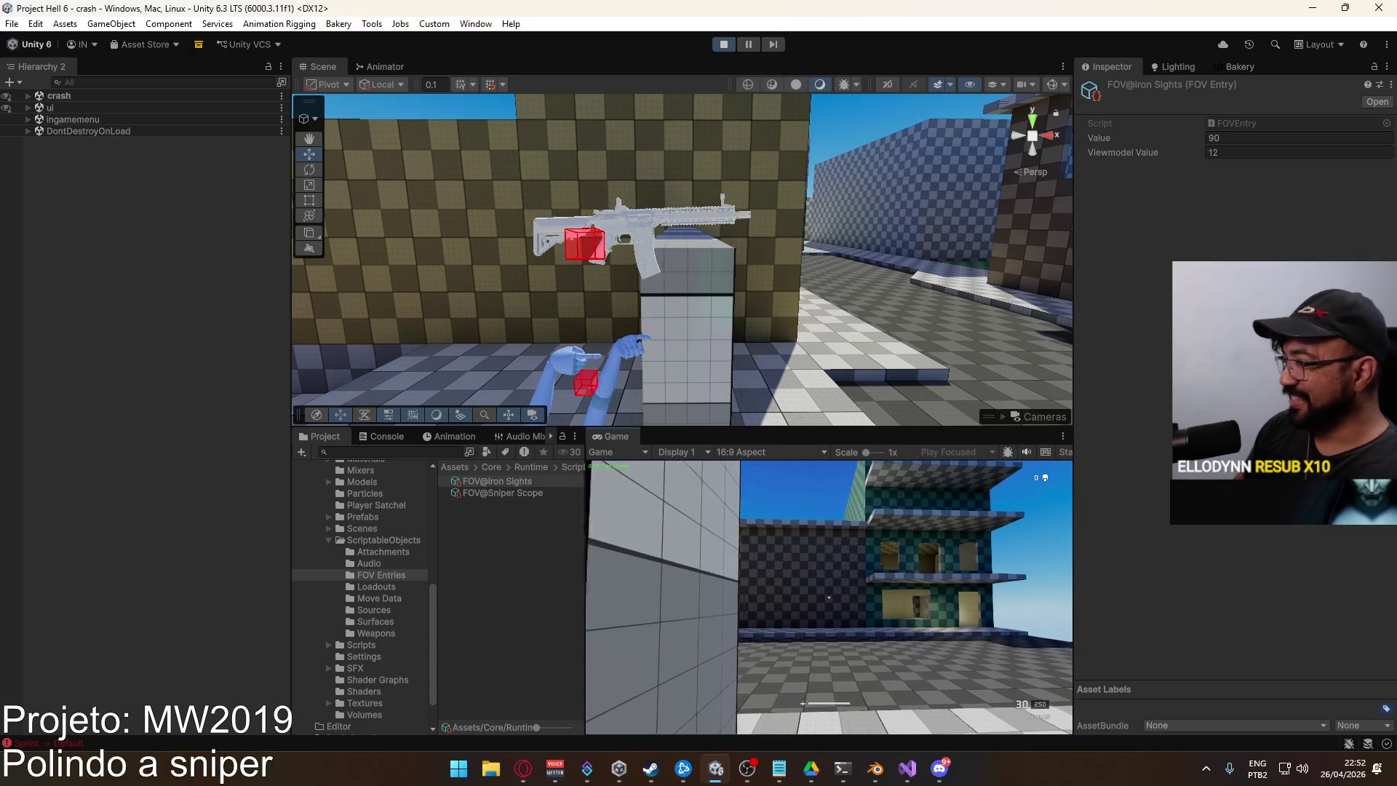
click(829, 597)
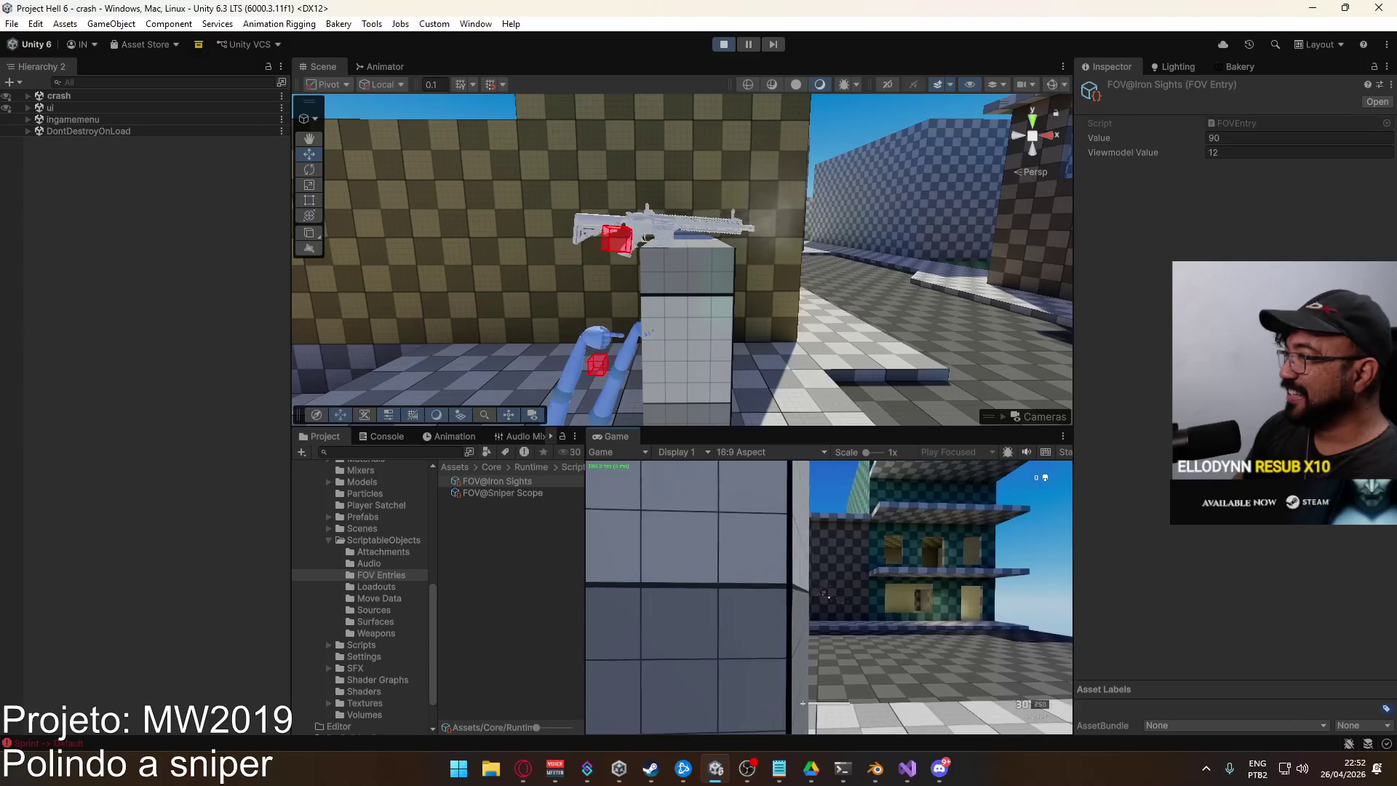
click(829, 596)
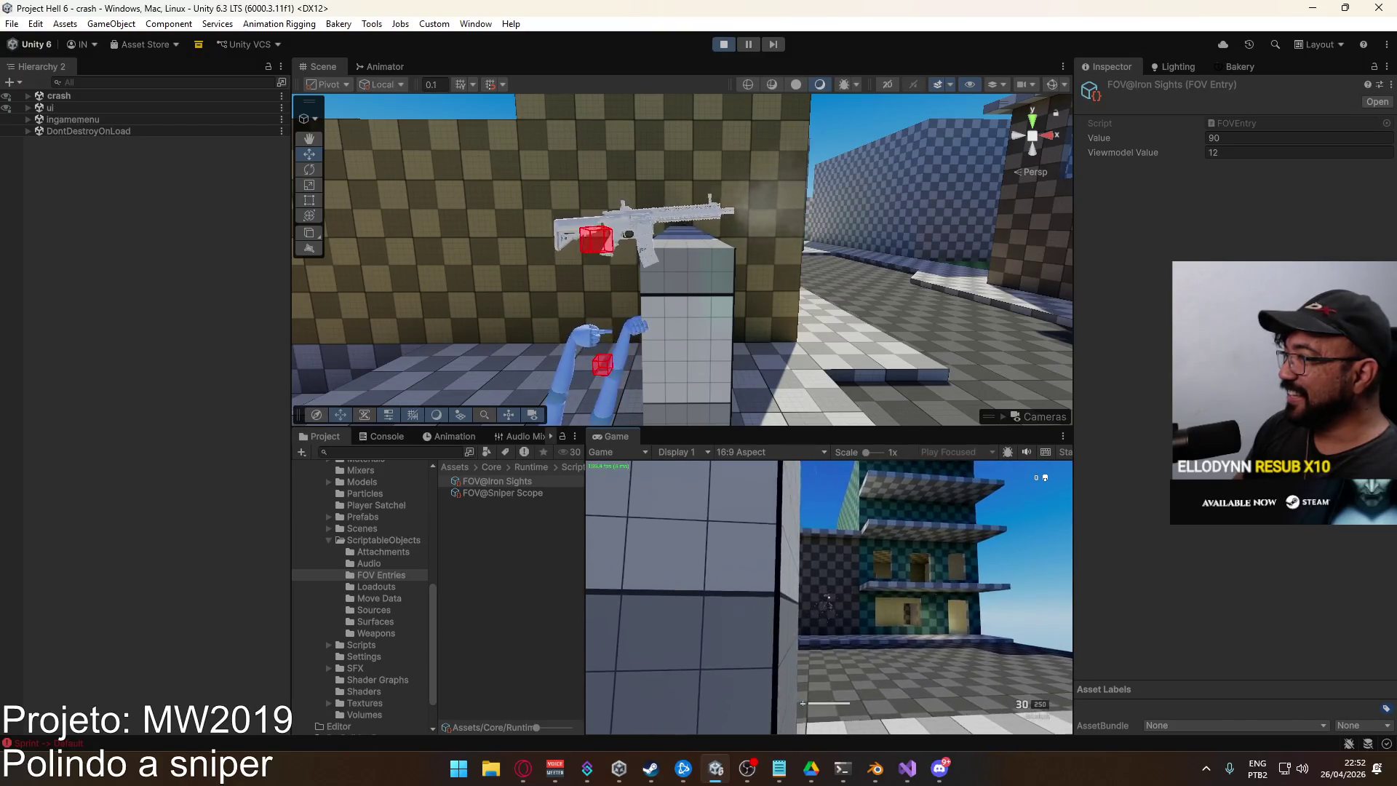
key(a)
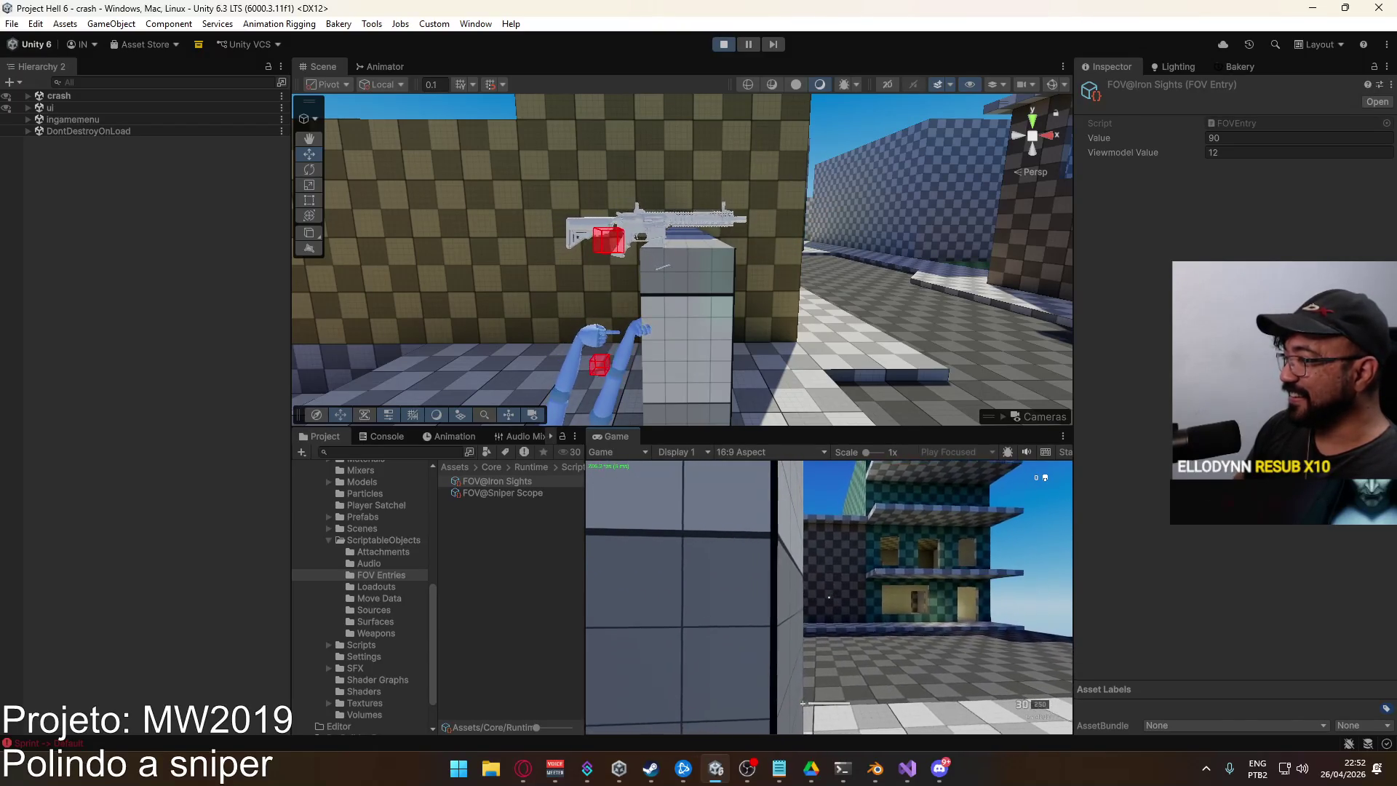
key(d)
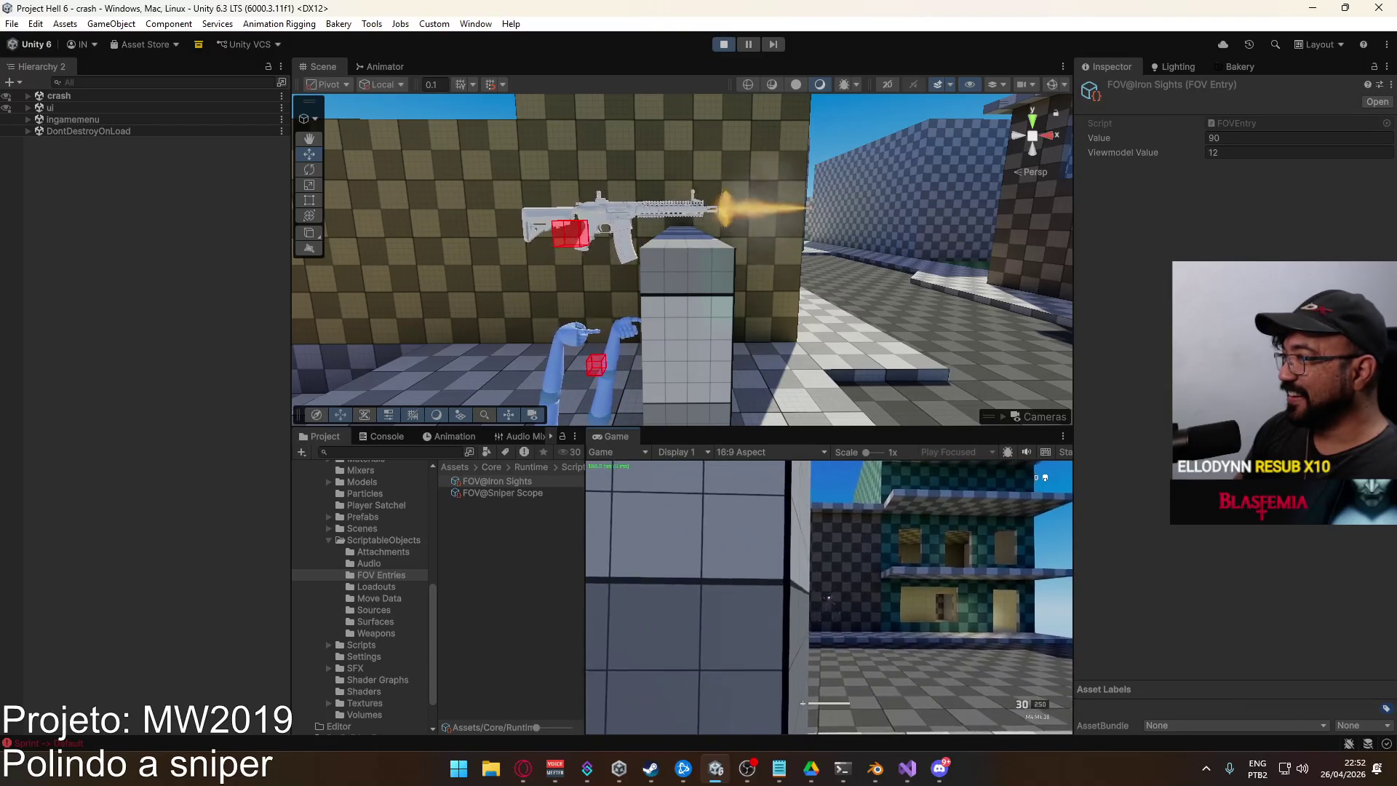
click(829, 596)
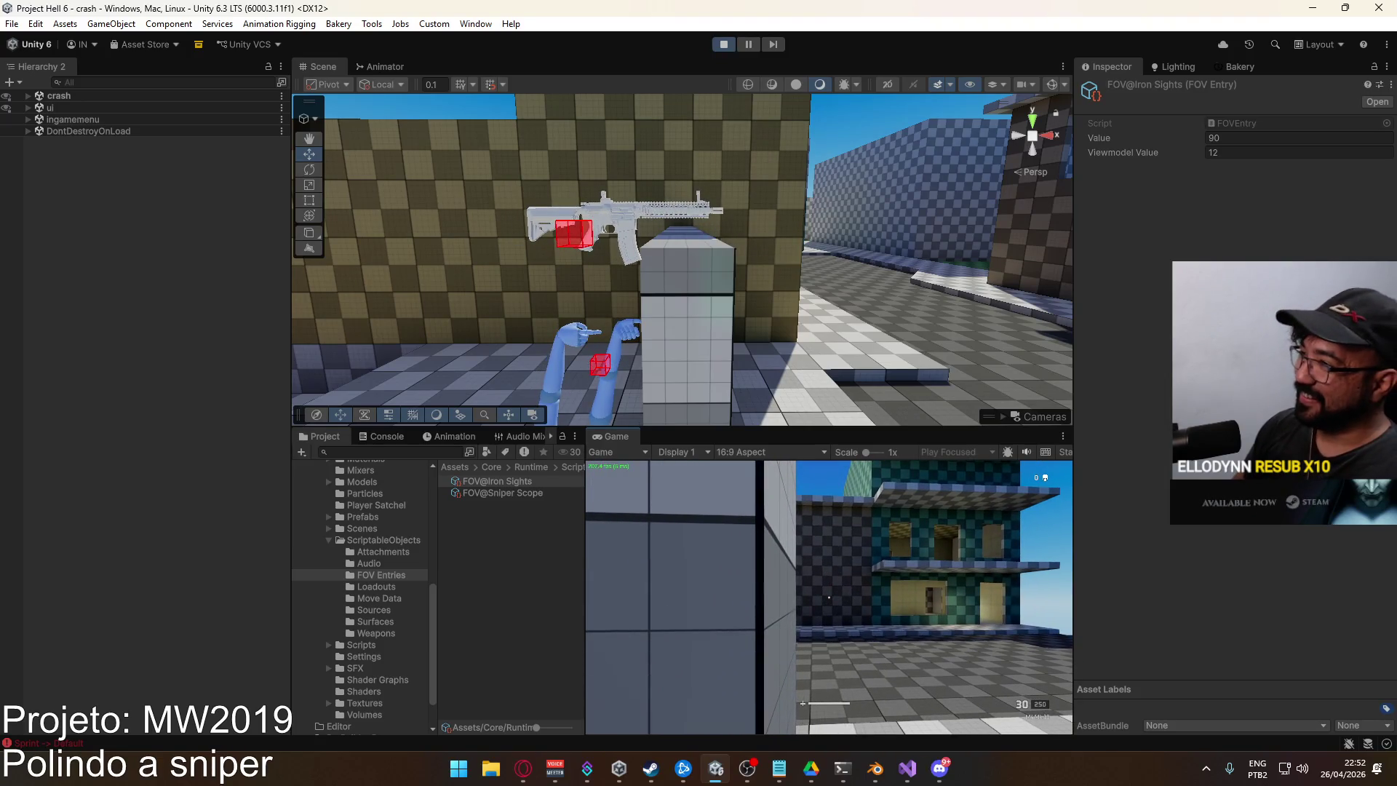
key(s)
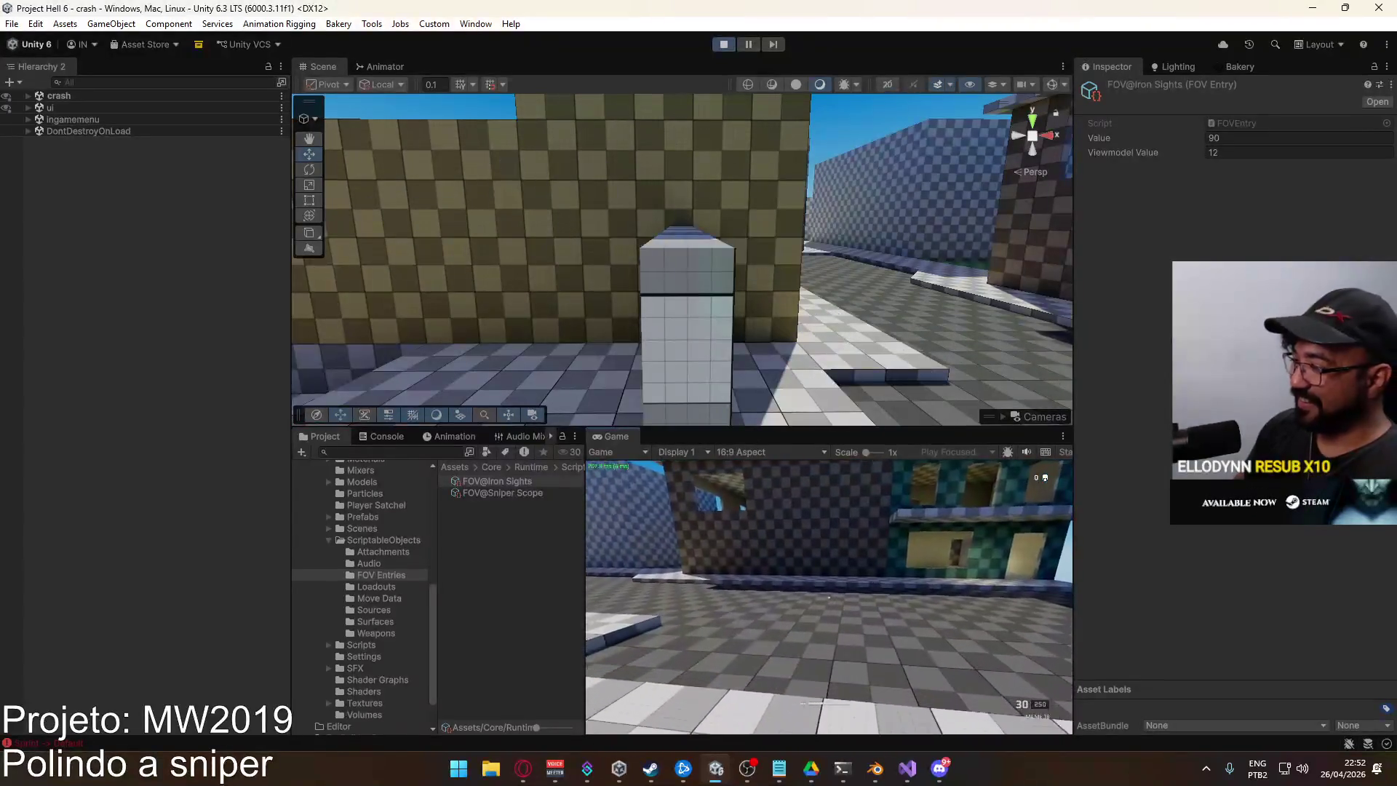
key(super)
mouse_move(801, 291)
mouse_down()
mouse_move(975, 378)
mouse_move(643, 263)
mouse_move(664, 259)
mouse_up()
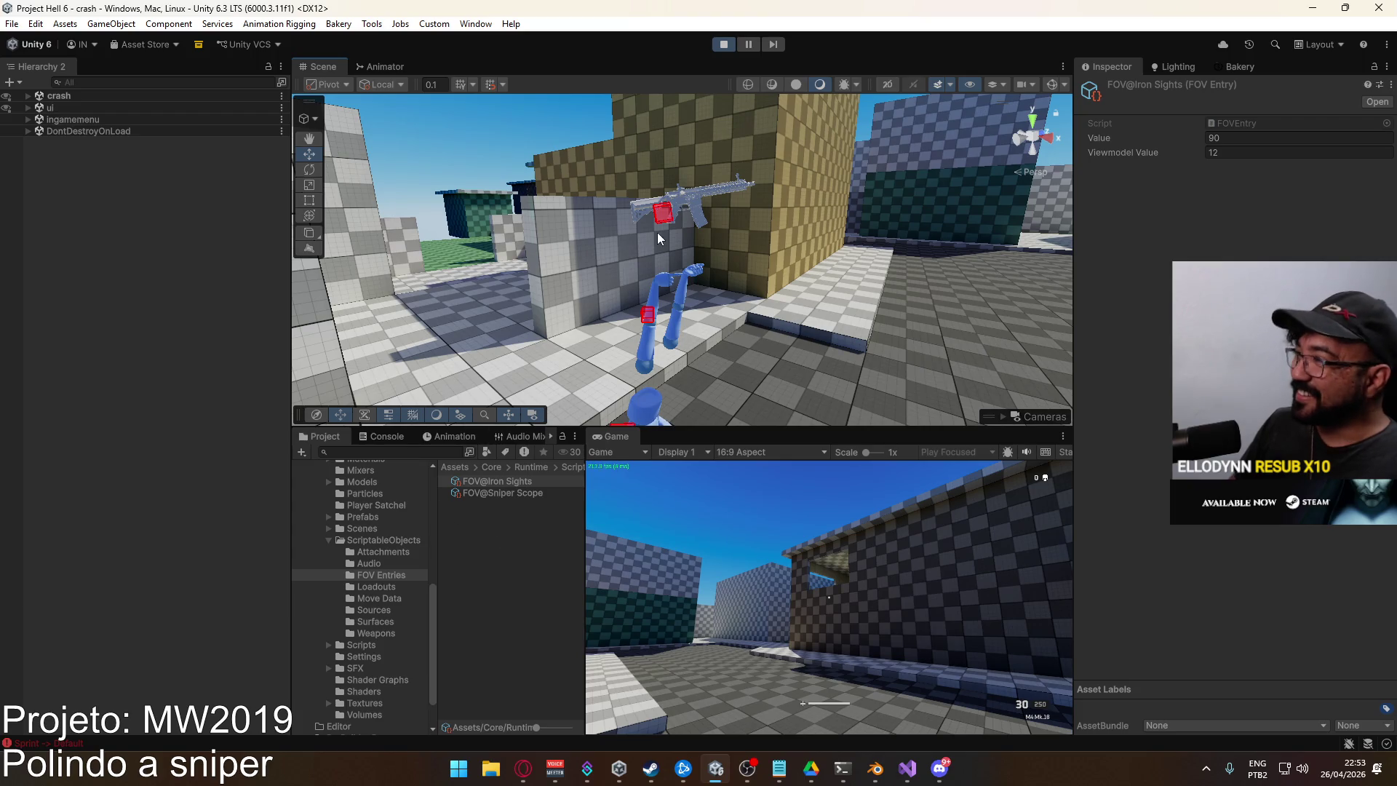
click(676, 209)
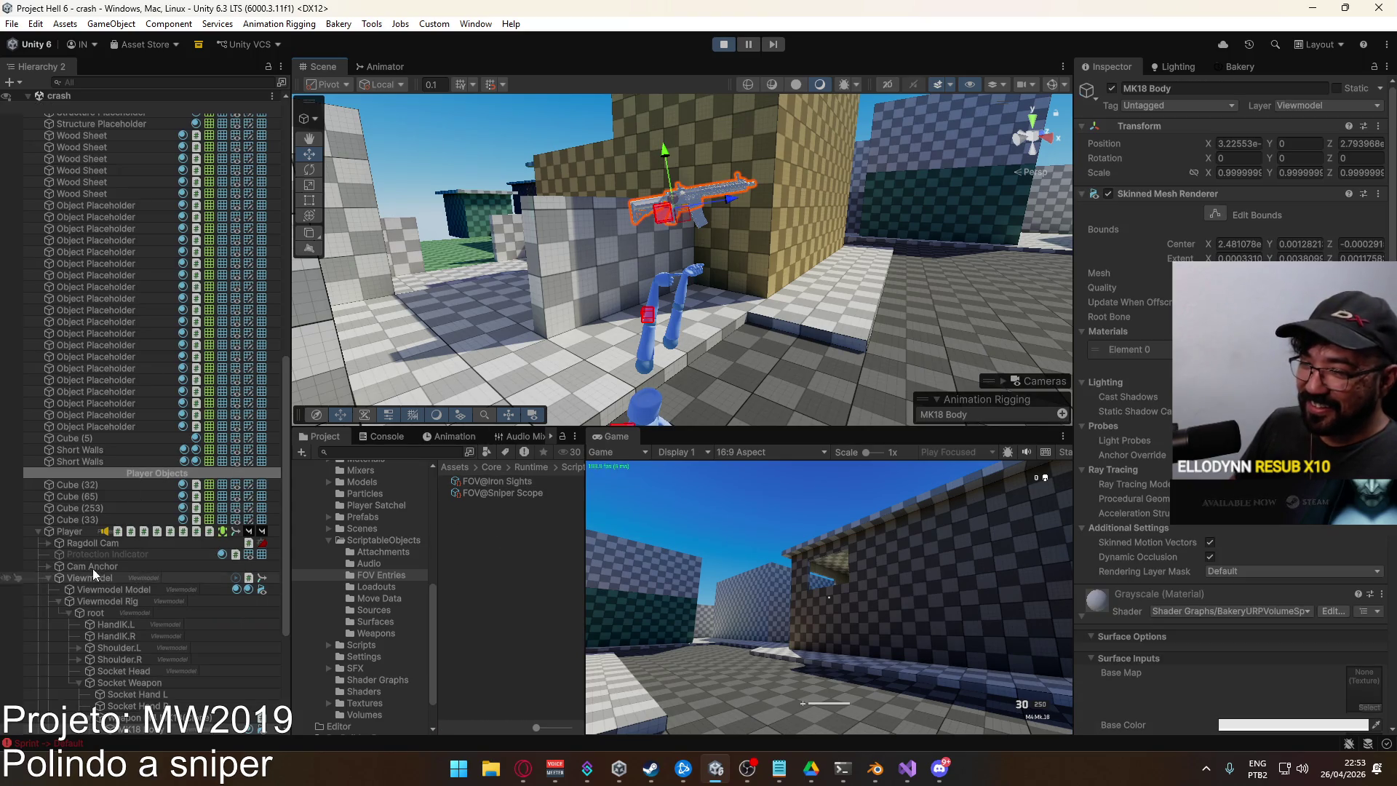
Collapse the open Hierarchy branch and select Viewmodel Offset to see its Rig and Override Transform
scroll(85, 583, down, 3)
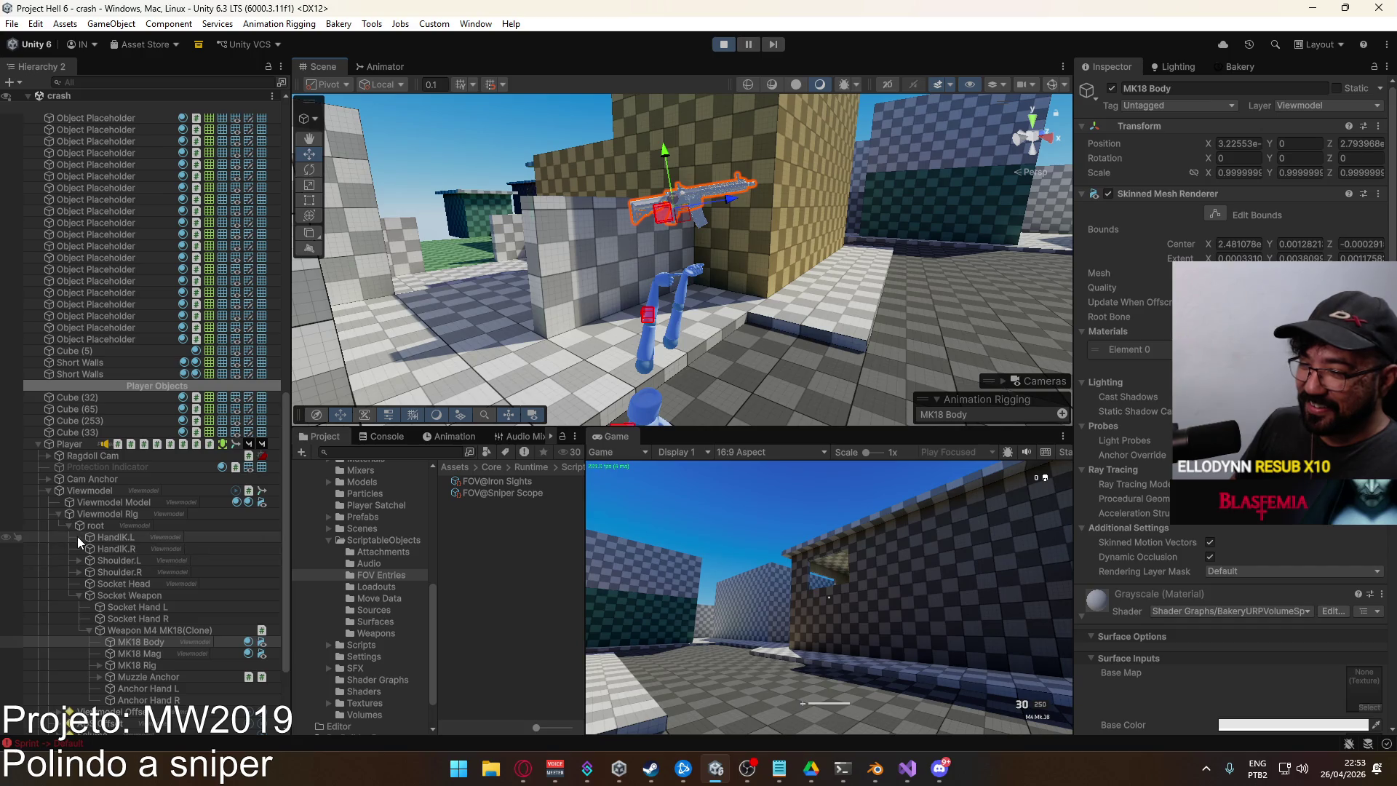
click(67, 526)
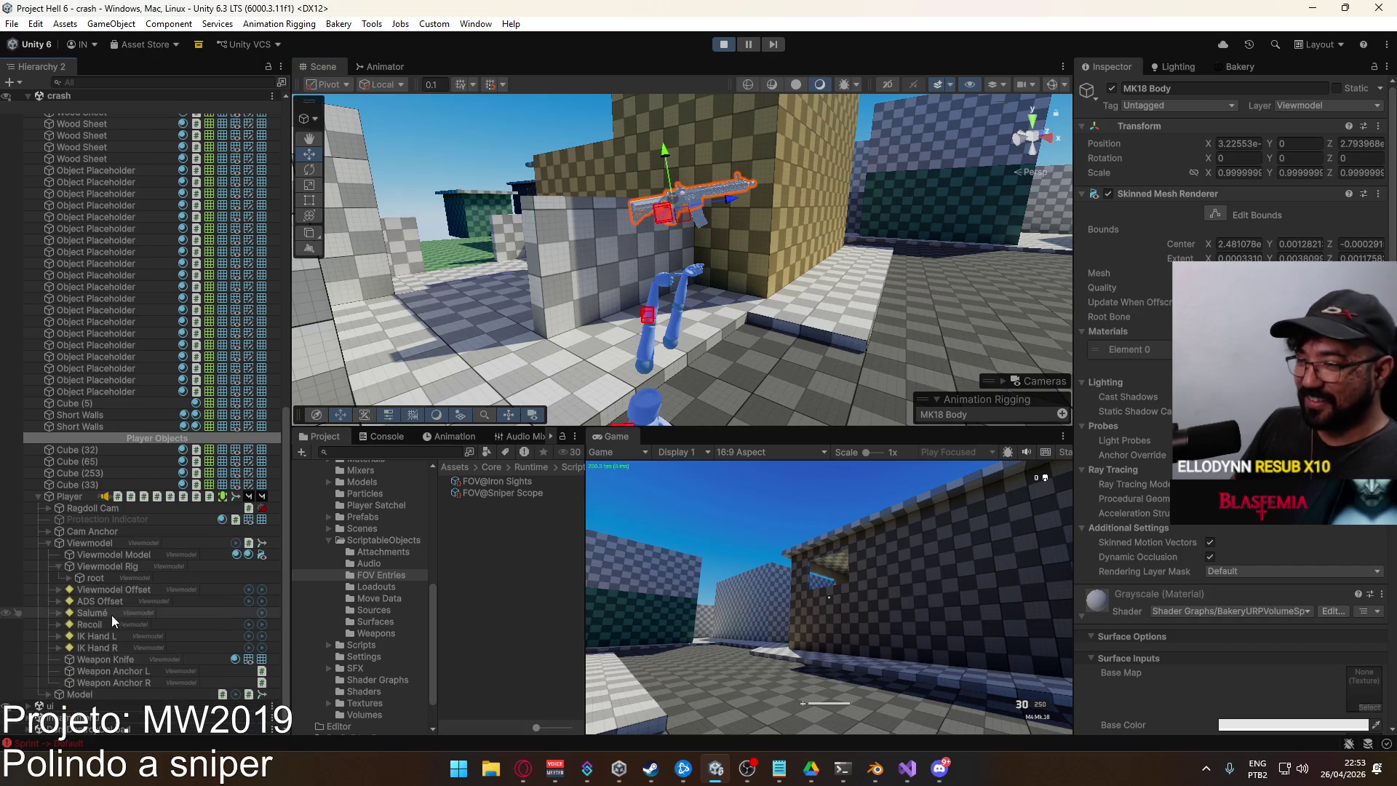
click(115, 591)
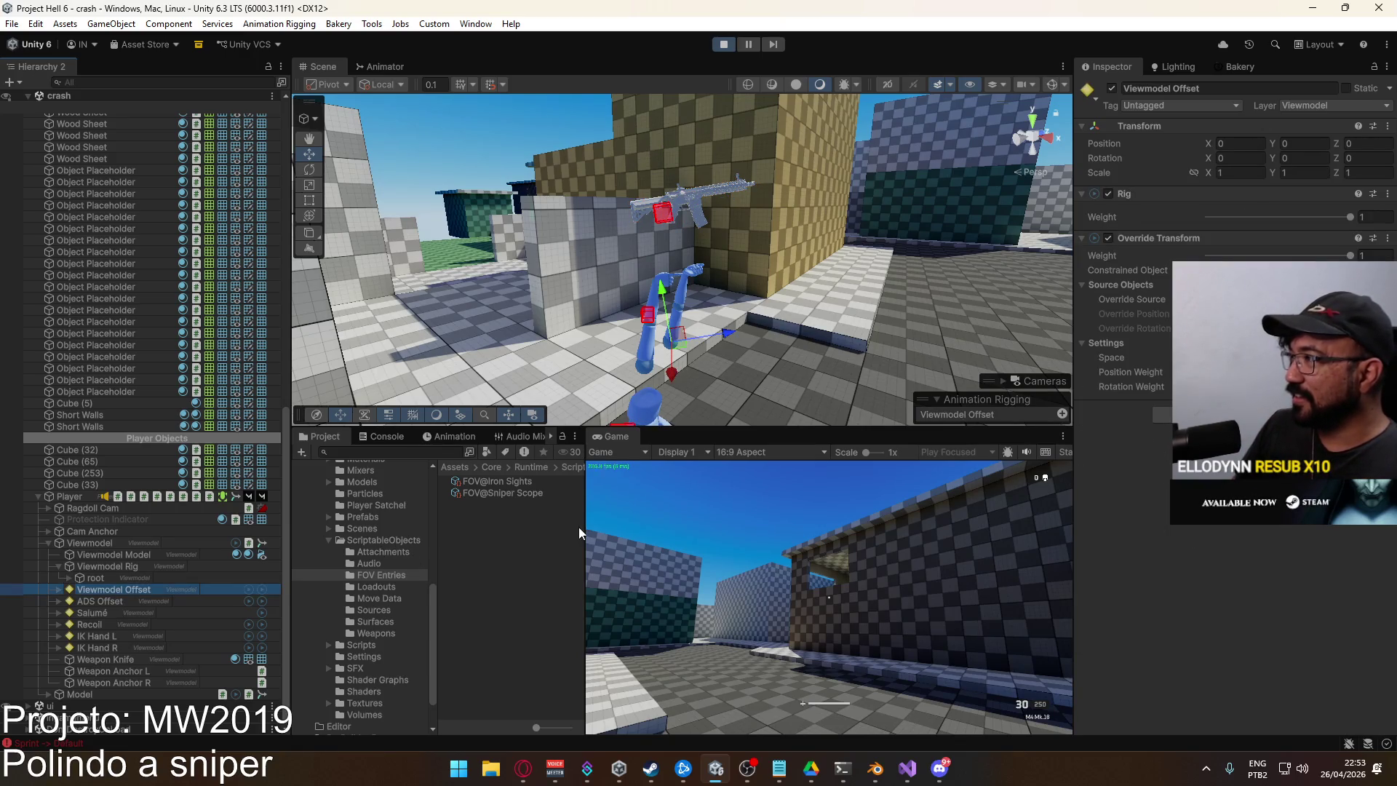
click(937, 764)
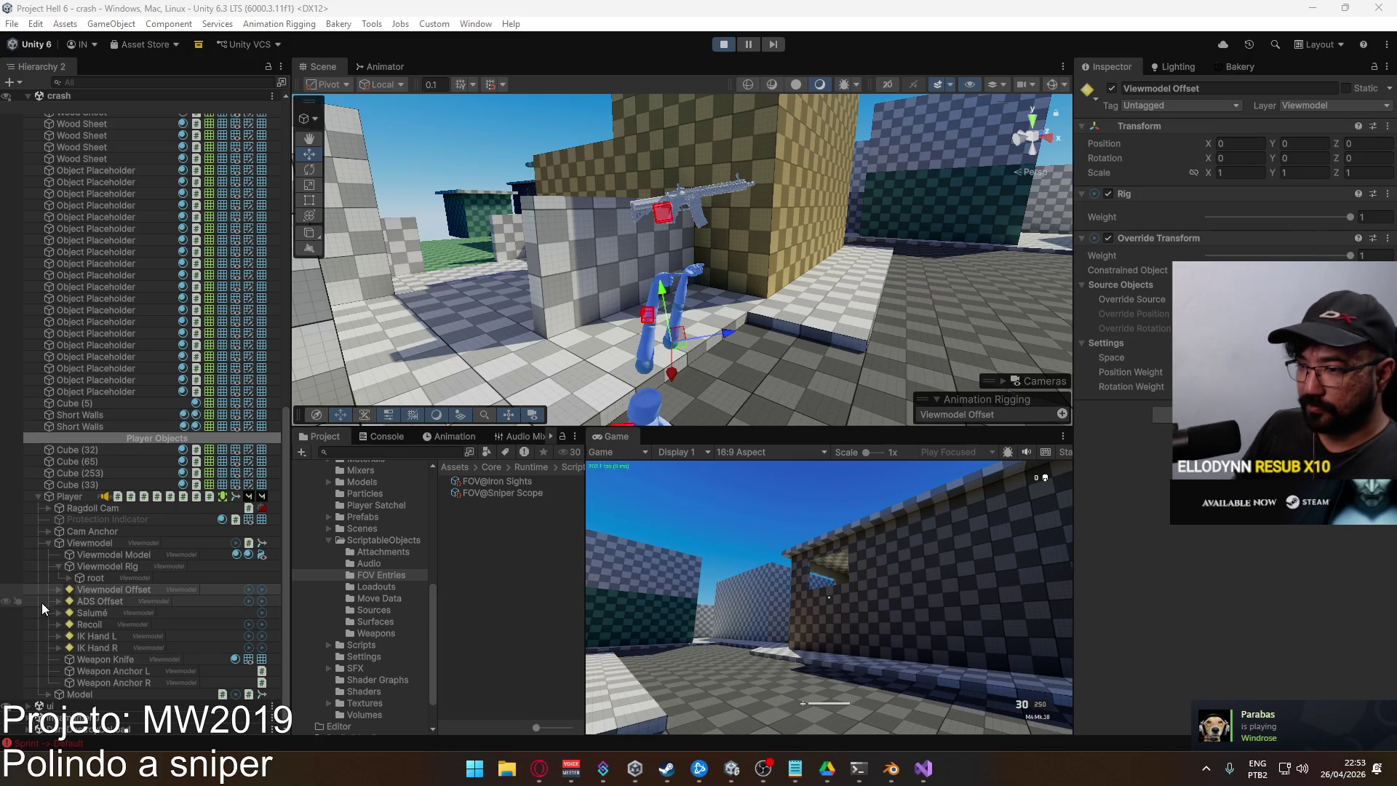
click(59, 591)
Set Offset Pivot's Position Y to 0.0002, then list the Weapons folder assets
click(118, 601)
text(.01)
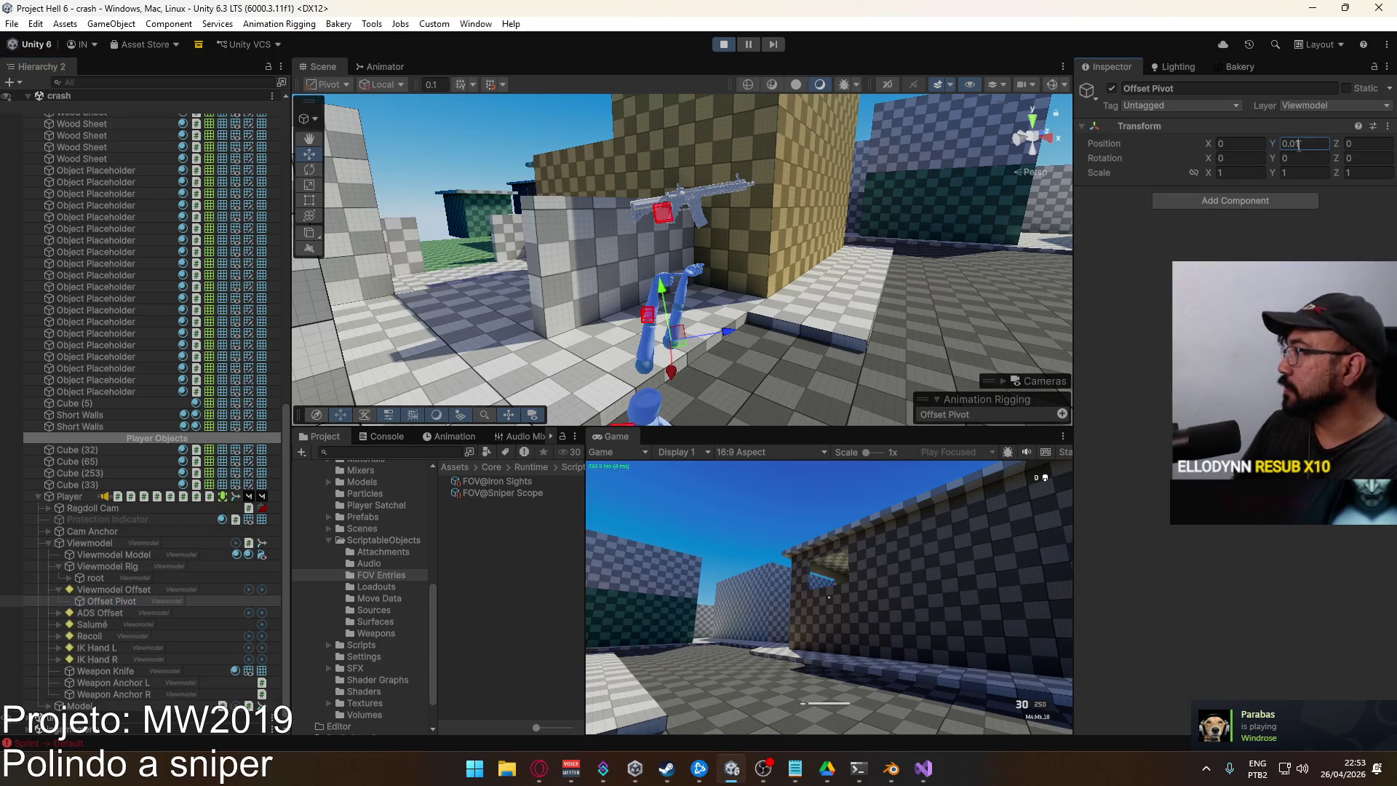
key(BackSpace)
key(BackSpace)
key(BackSpace)
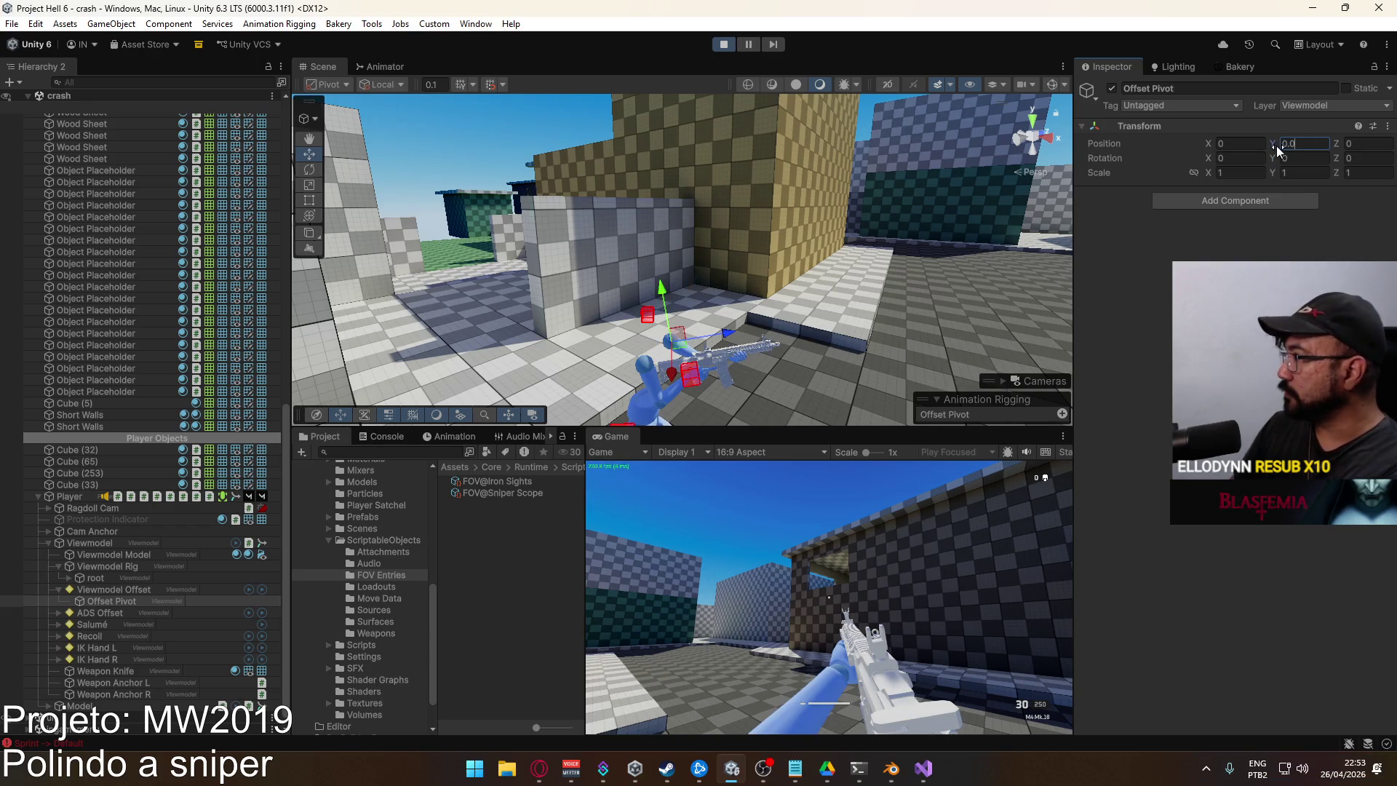
text(001)
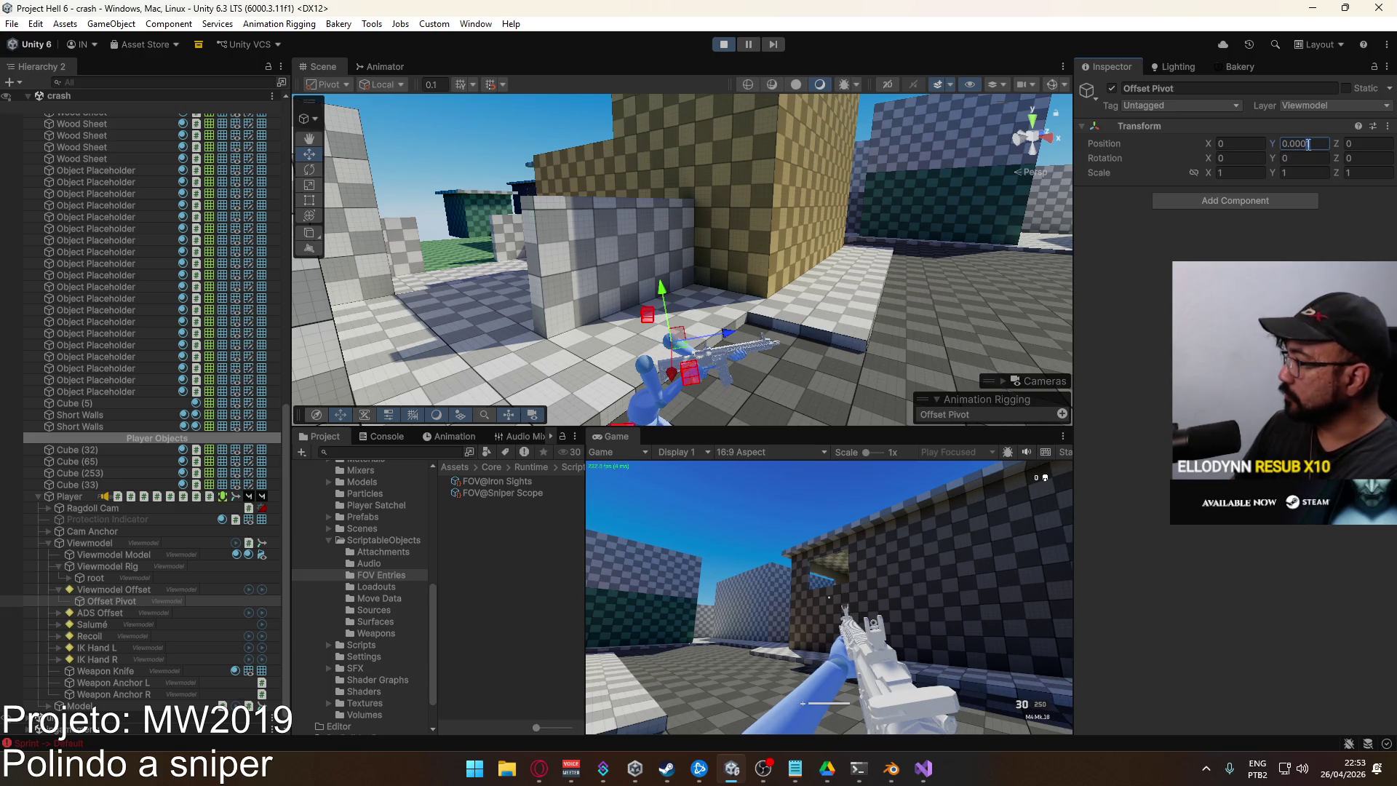
text(2)
key(Return)
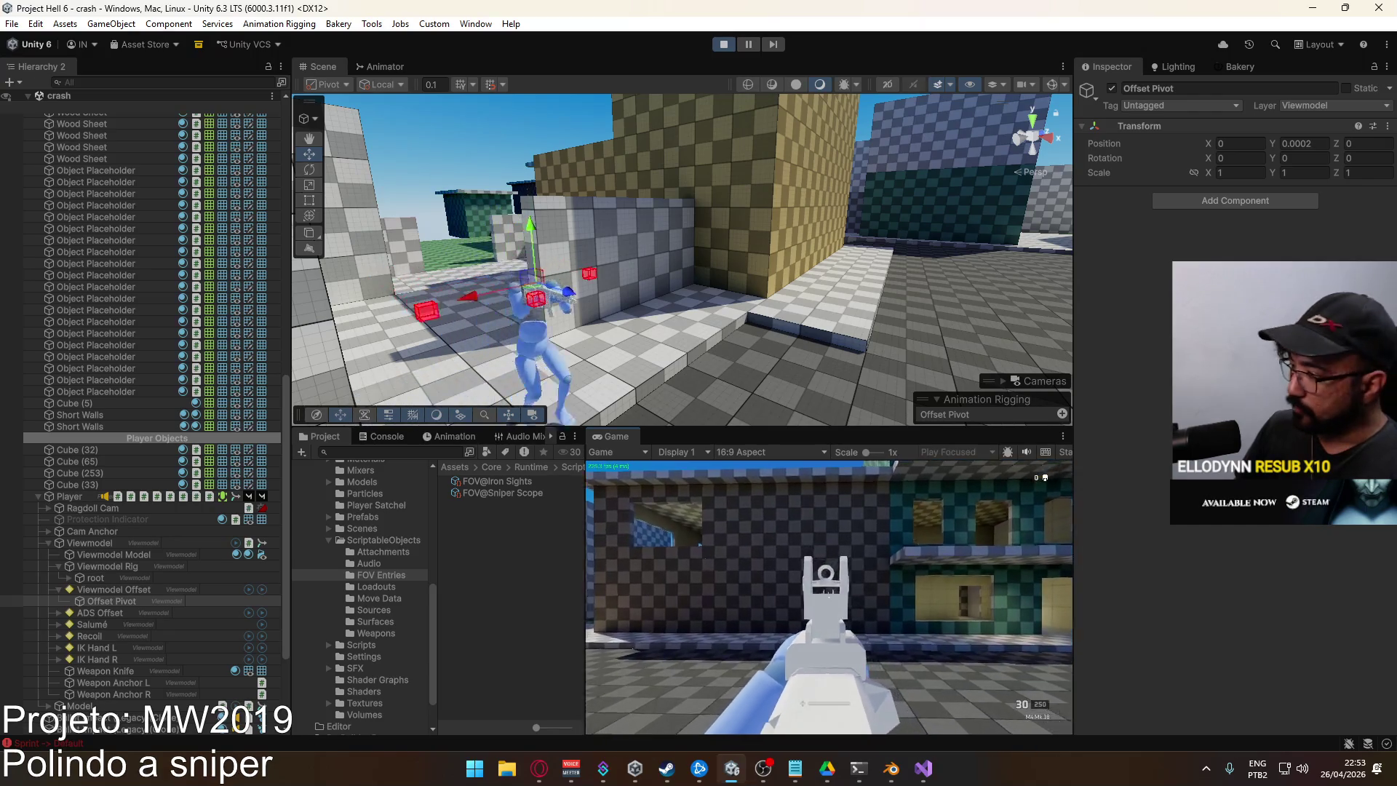
key(super)
click(1315, 145)
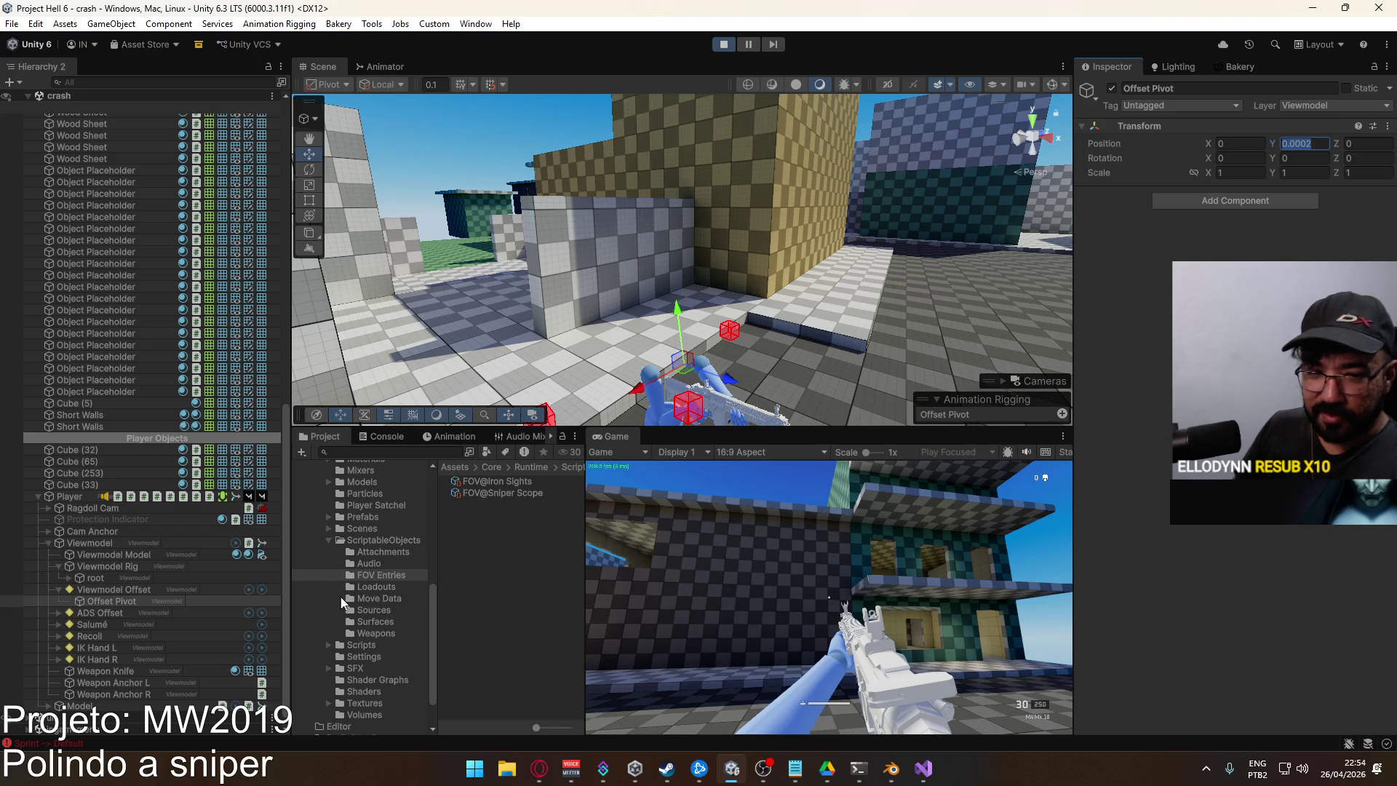
click(386, 632)
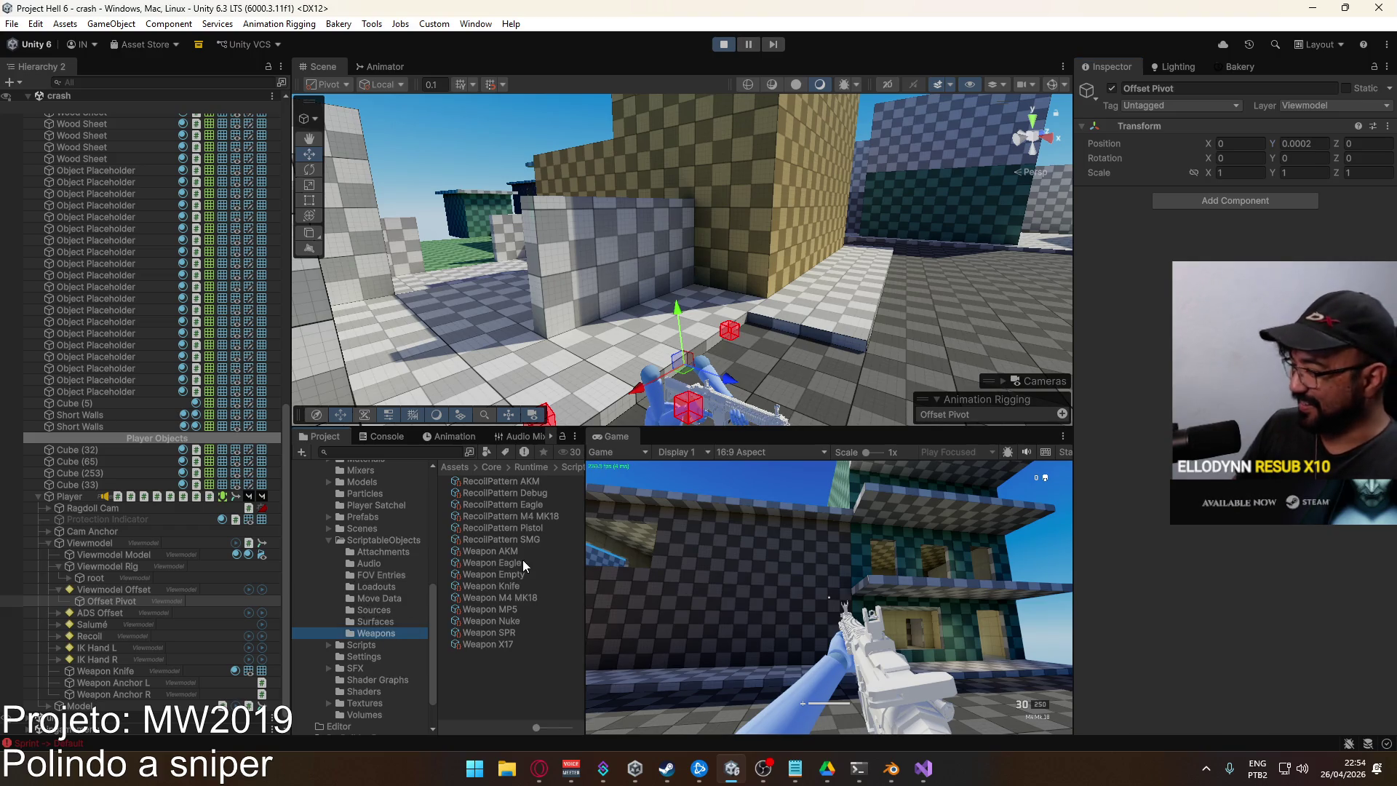
Inspect Weapon M4 MK18's Rig Offset, then switch to the X17 pistol and back in game
click(509, 597)
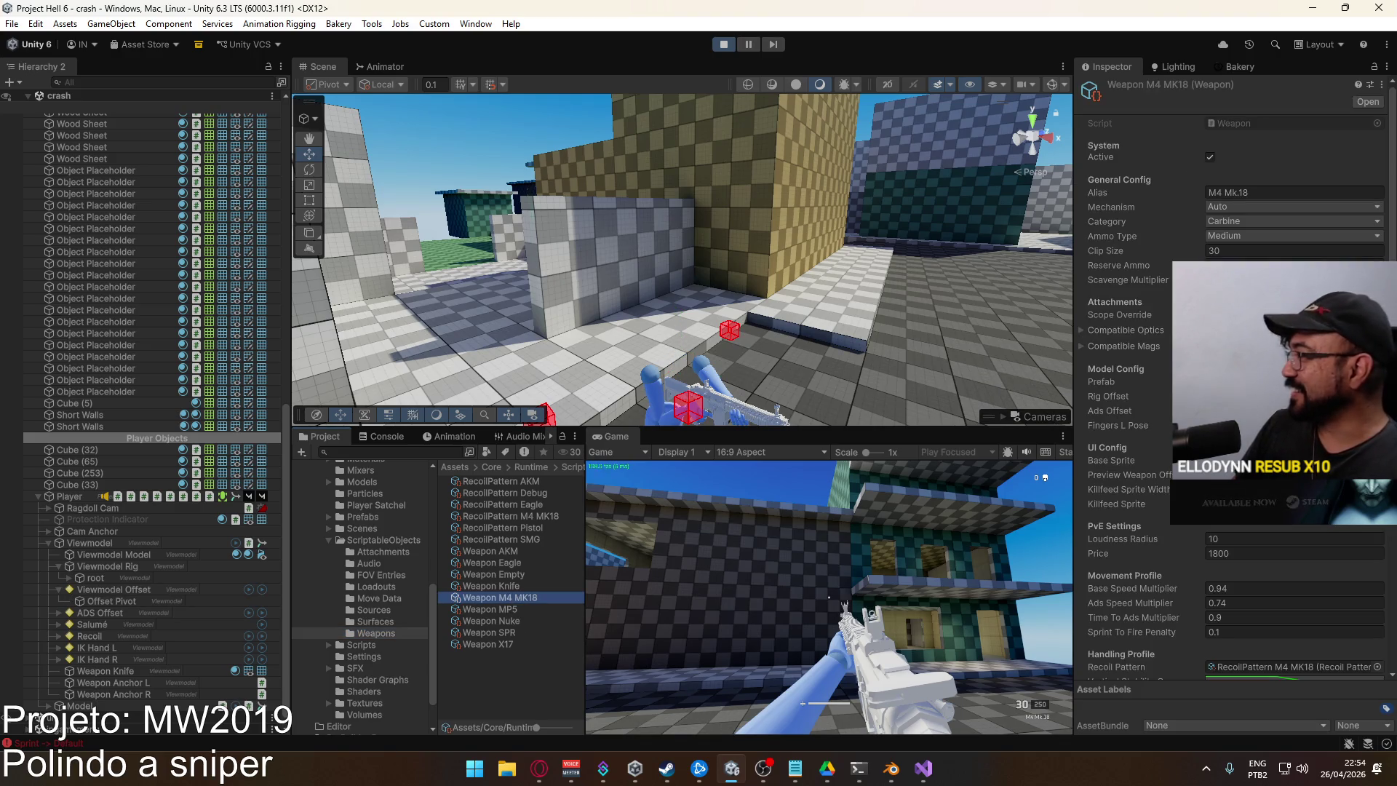
click(1108, 396)
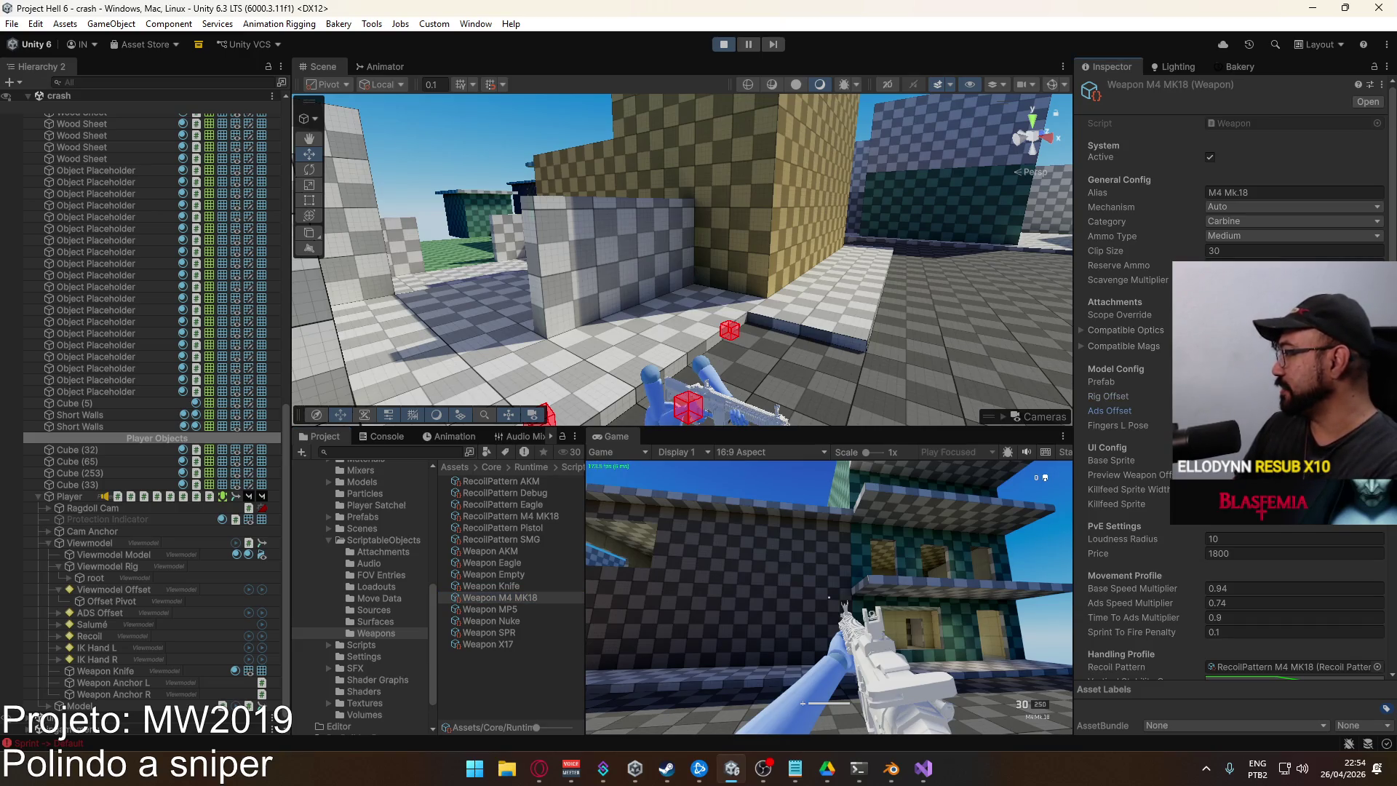
click(792, 598)
key(2)
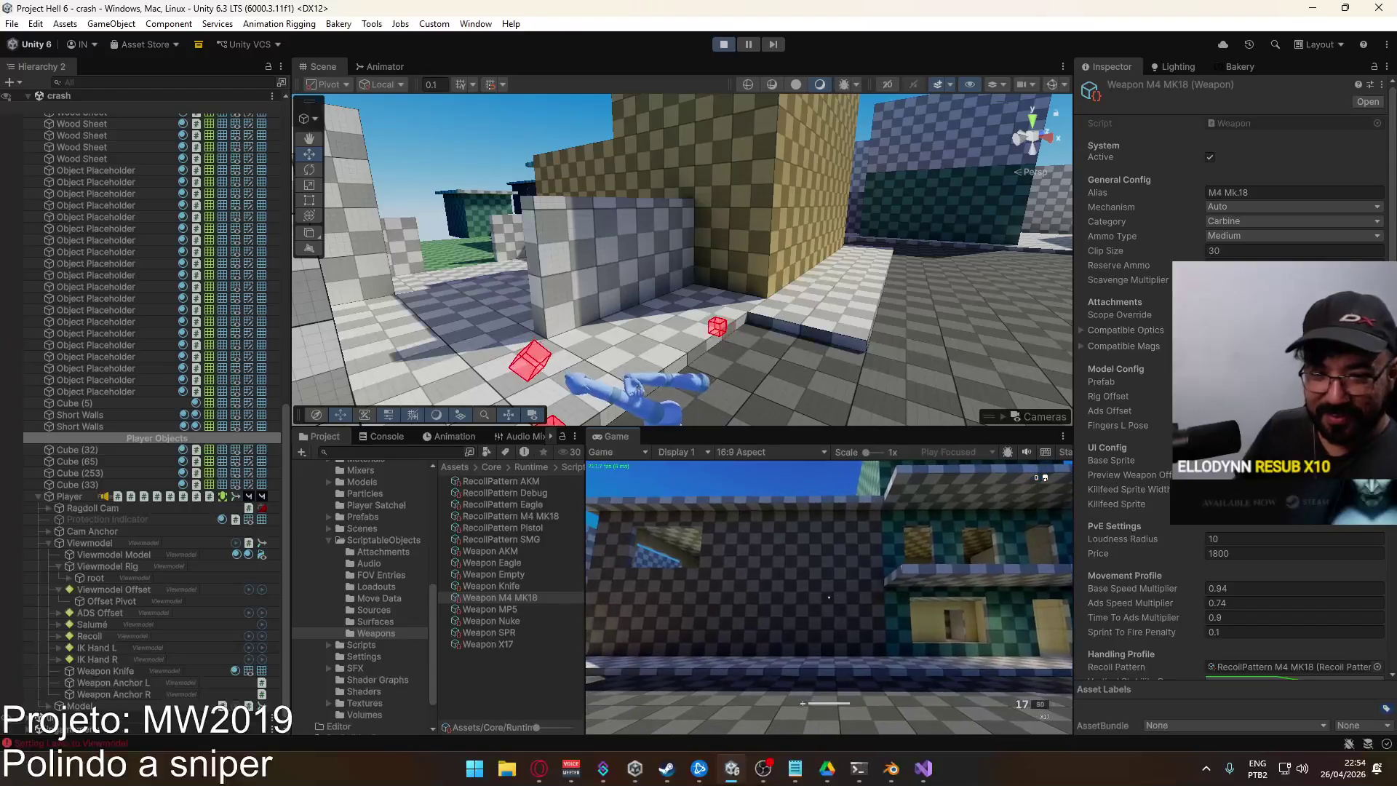
key(1)
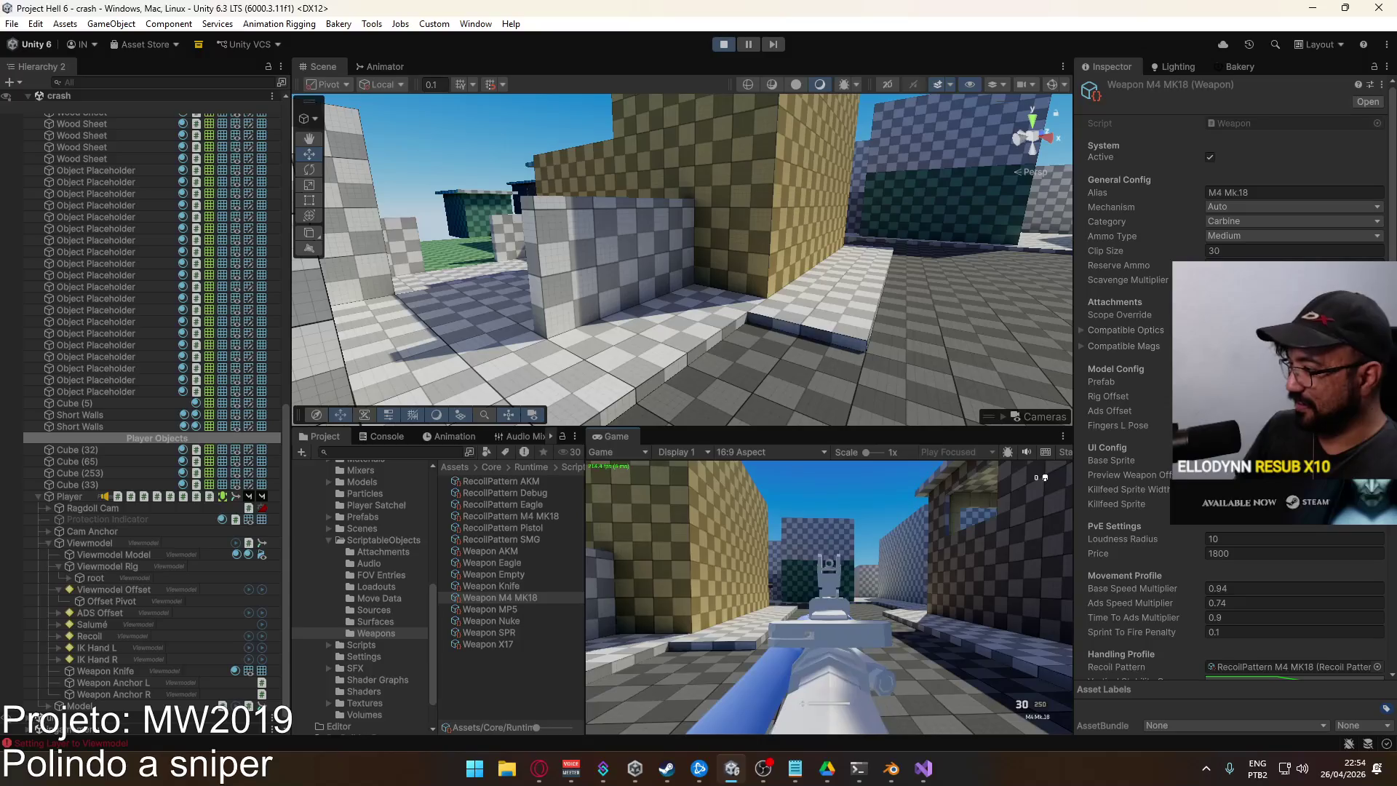
key(super)
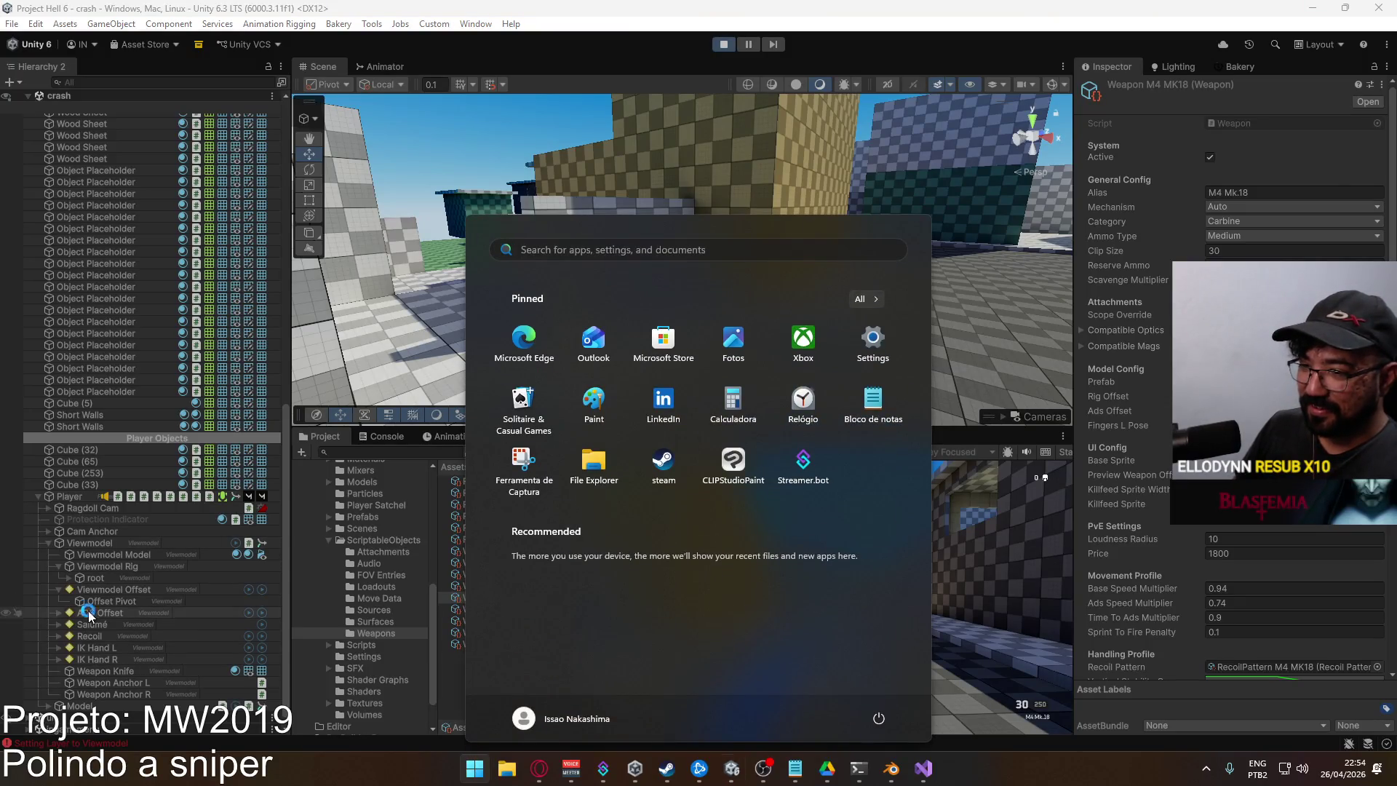
Select ADS Pivot under ADS Offset and set its Position Y to -0.000266
click(89, 612)
click(58, 613)
click(108, 624)
click(1310, 143)
text(-0.0001)
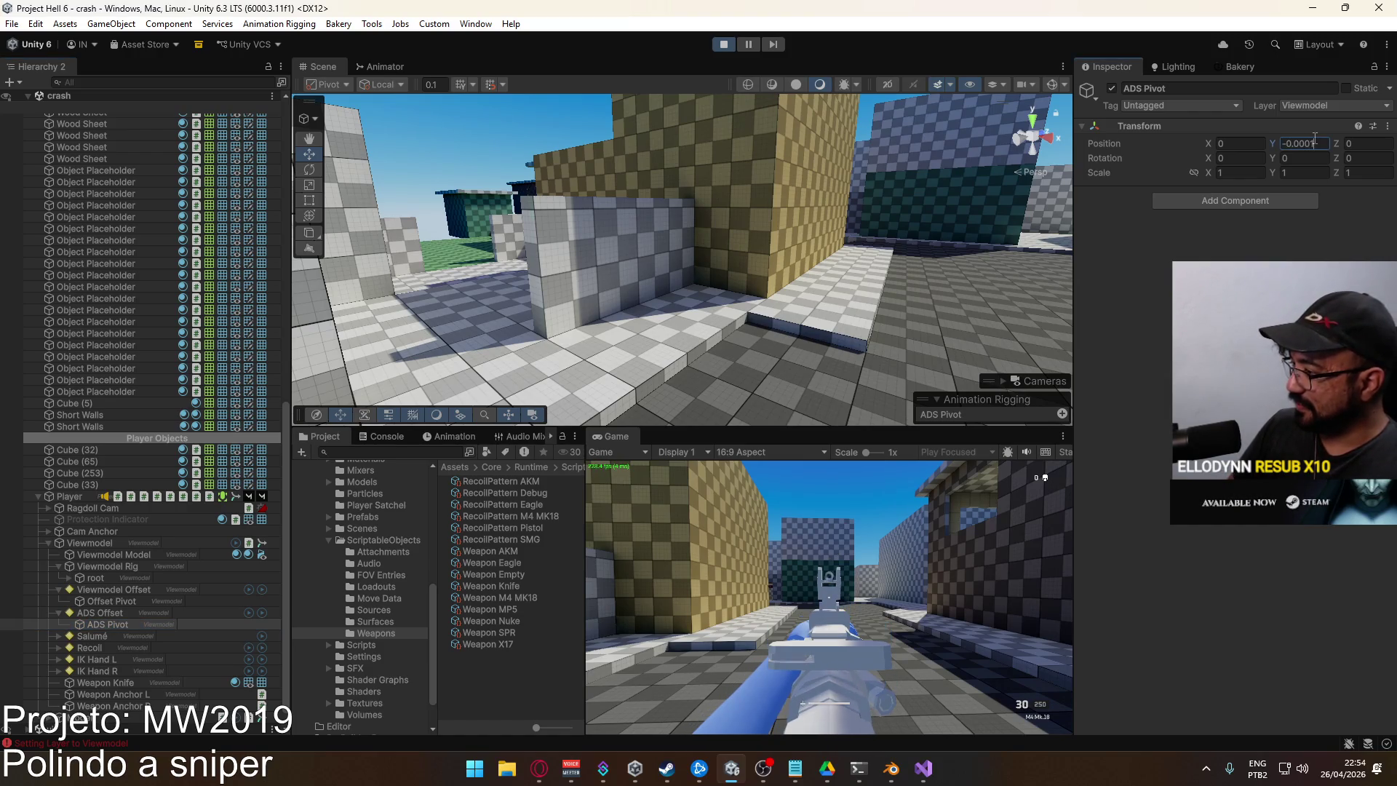
key(BackSpace)
text(2)
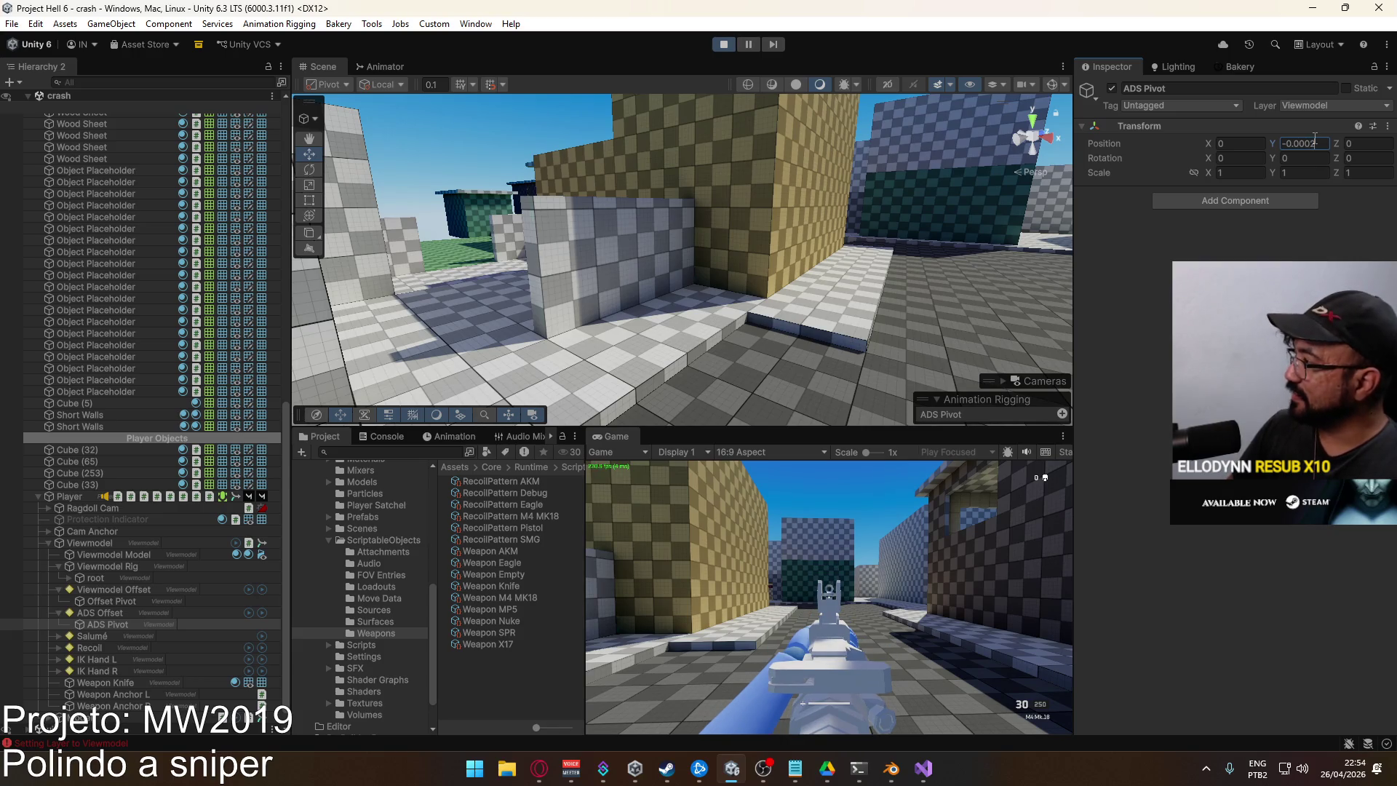
text(5)
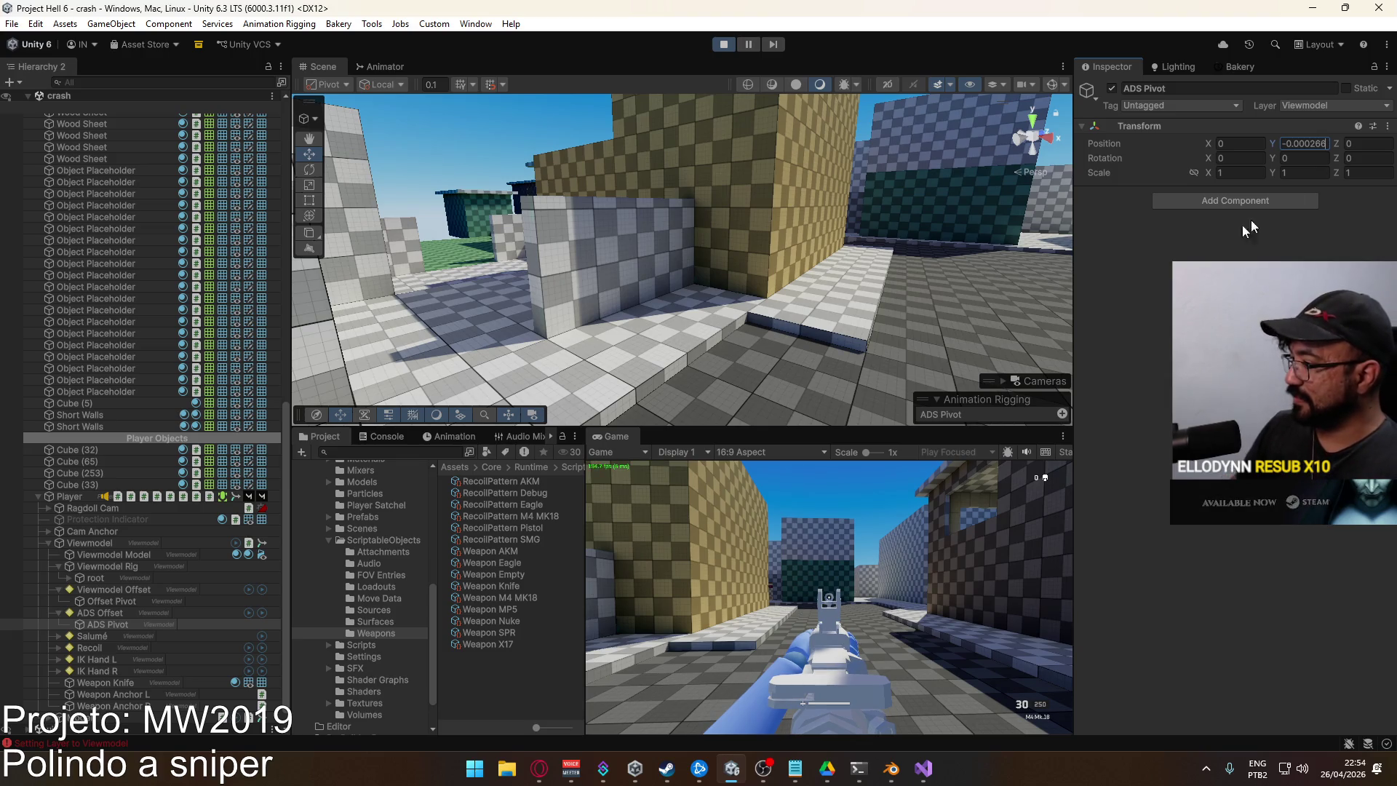
Playtest the M4 Mk.18 in a maximized Game view, then restore the normal layout
right_click(615, 437)
click(674, 483)
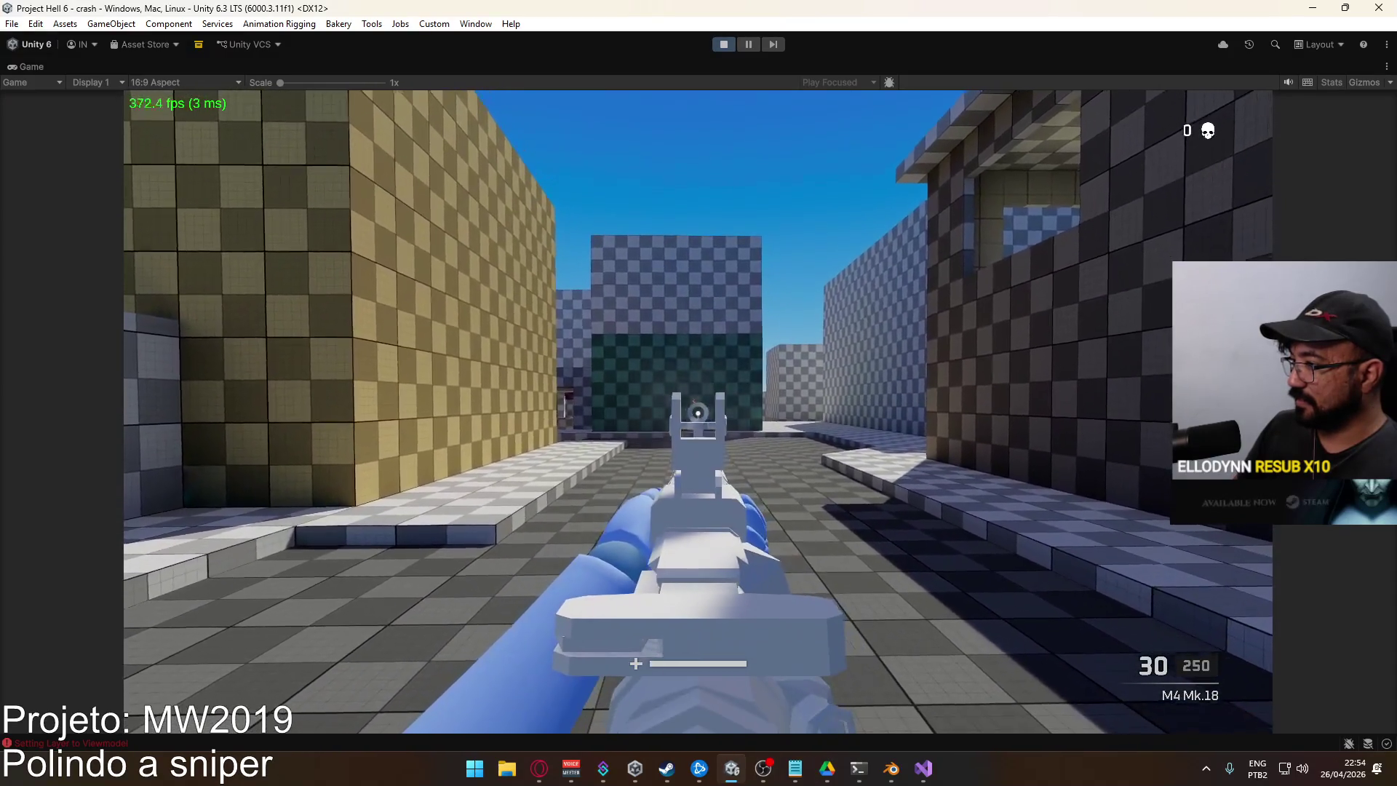
click(697, 412)
key(w)
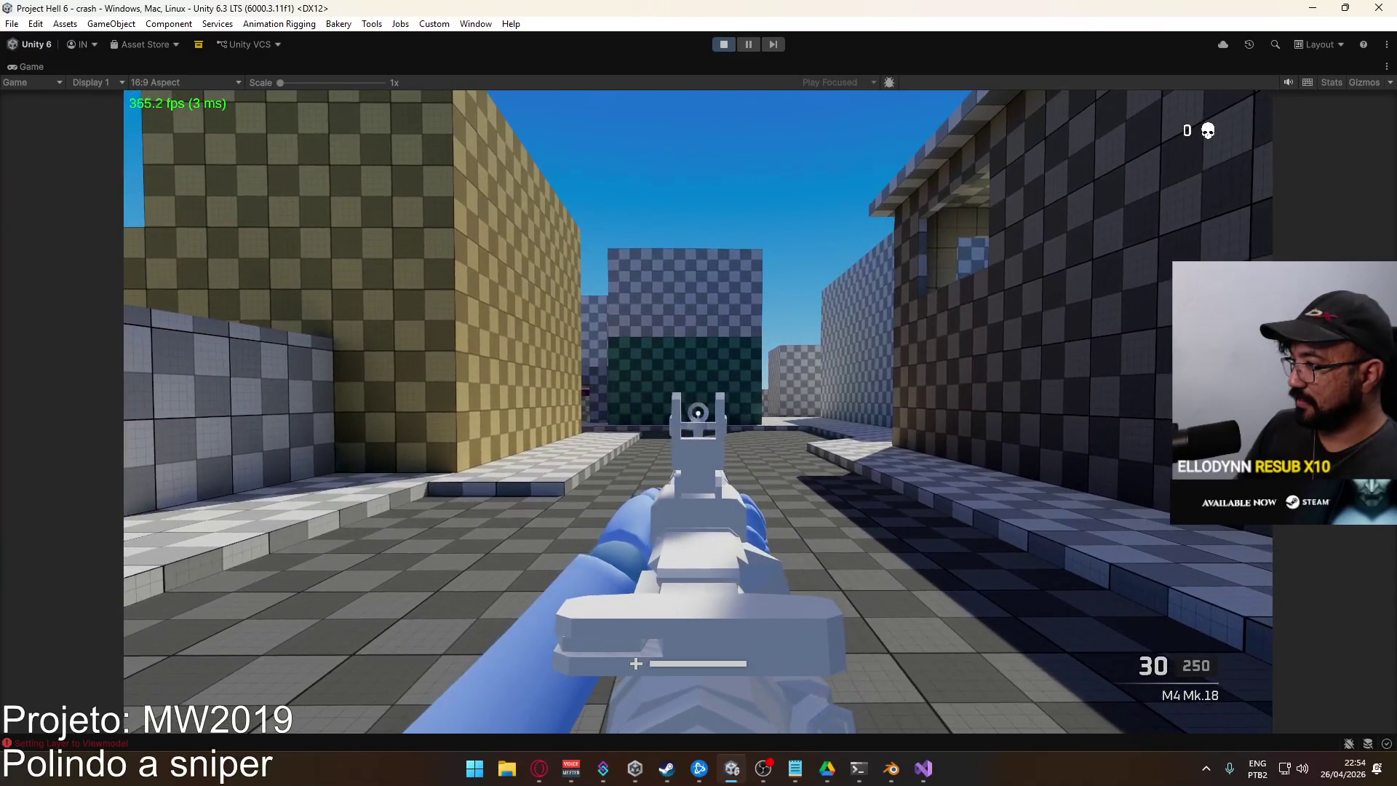
key(s)
key(Escape)
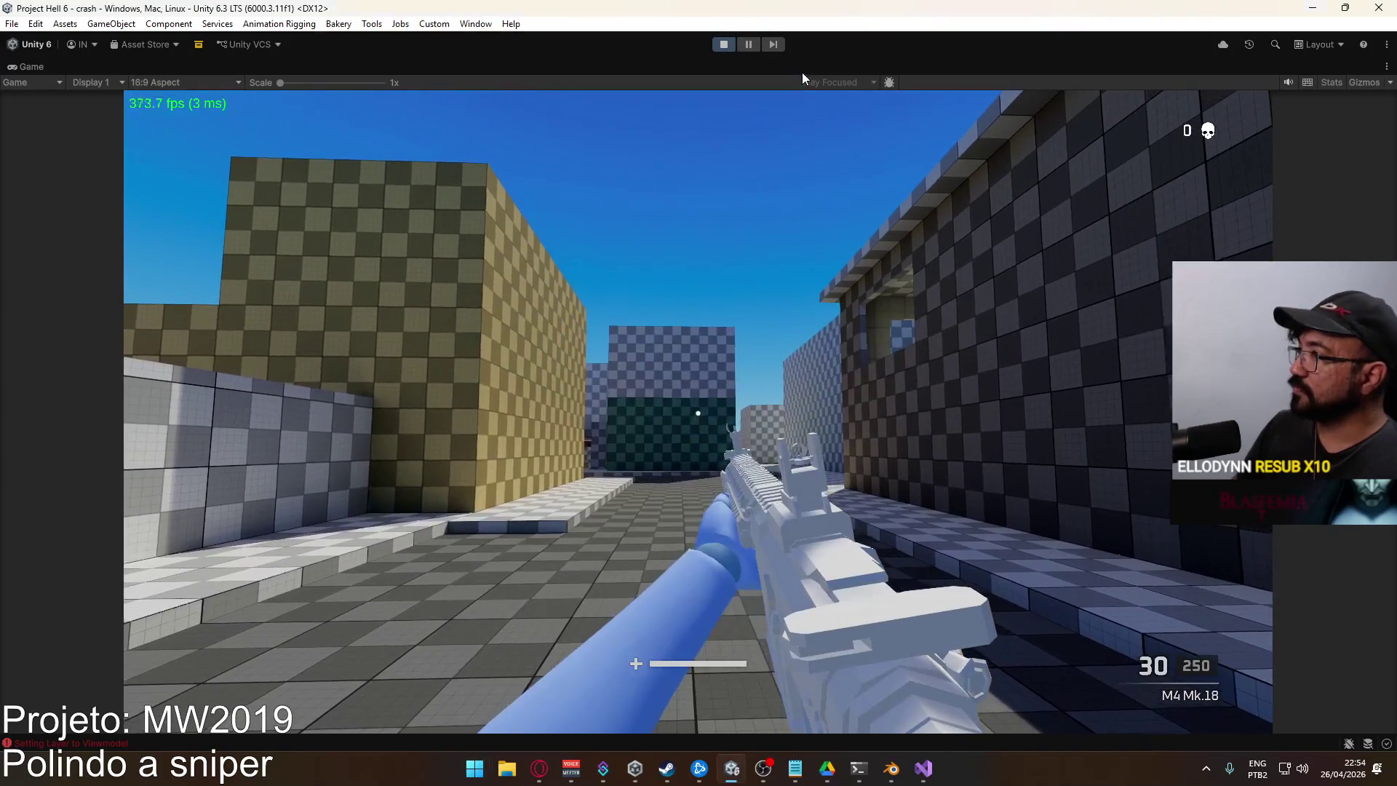
right_click(795, 75)
click(869, 115)
key(super)
key(Escape)
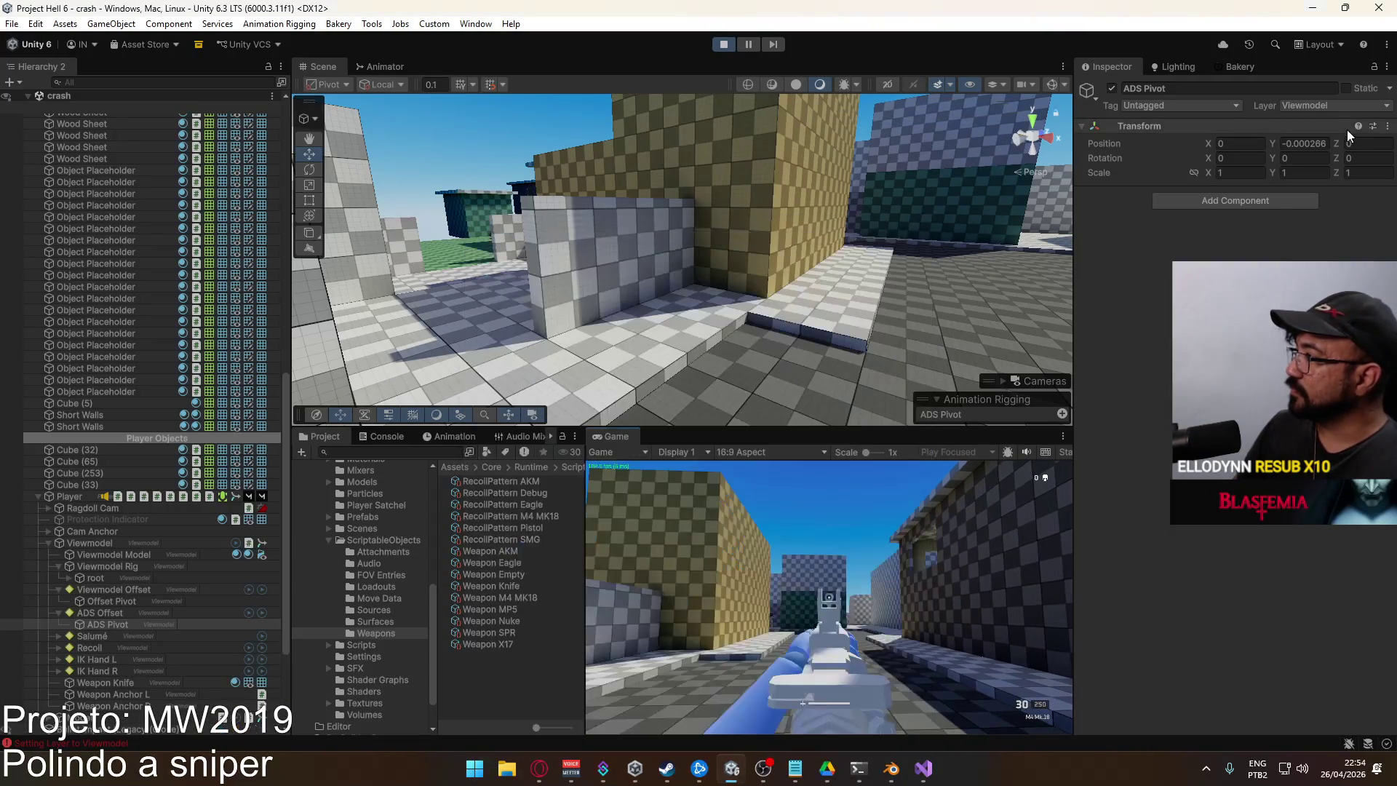
Try an ADS Pivot Position Z of -0.0016 and check the sight alignment while aiming
click(1359, 143)
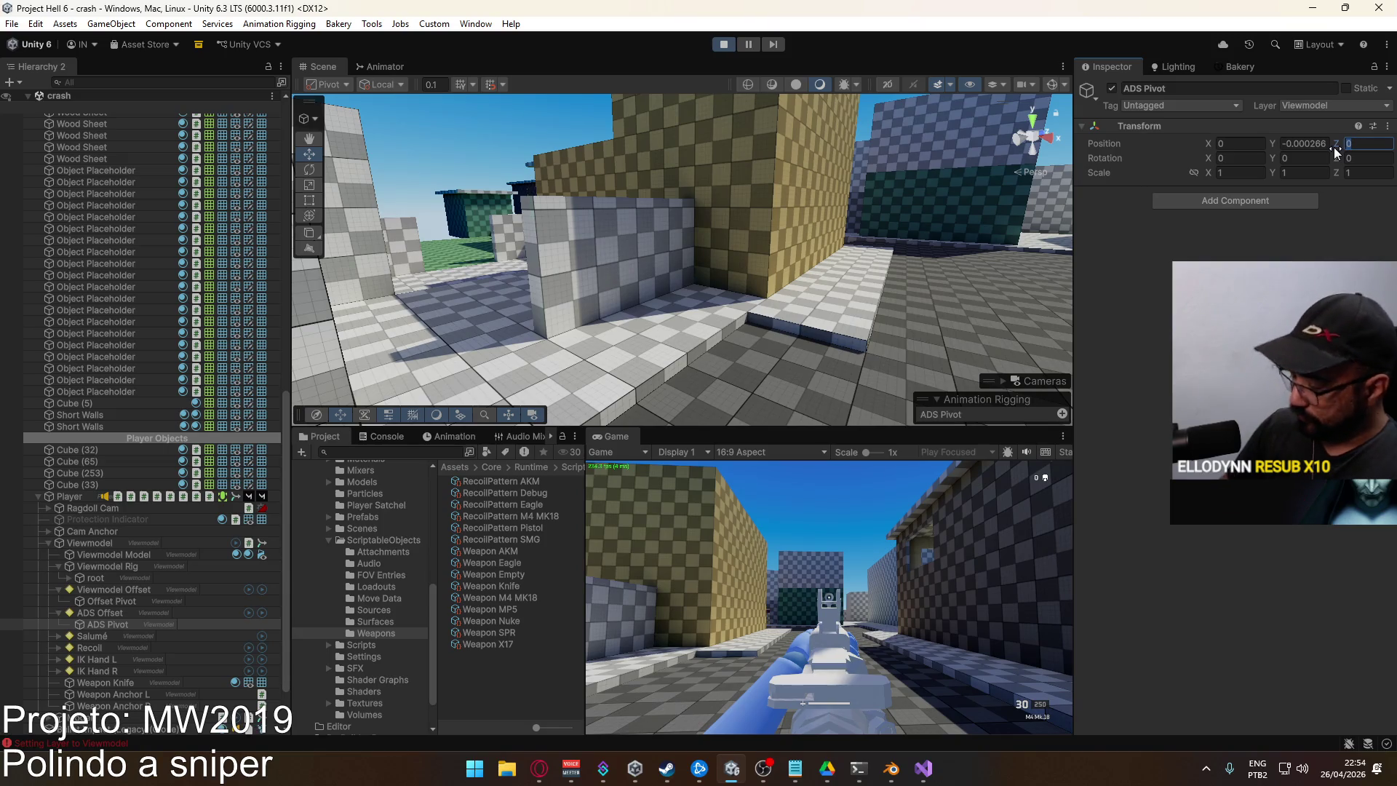
text(-0.0)
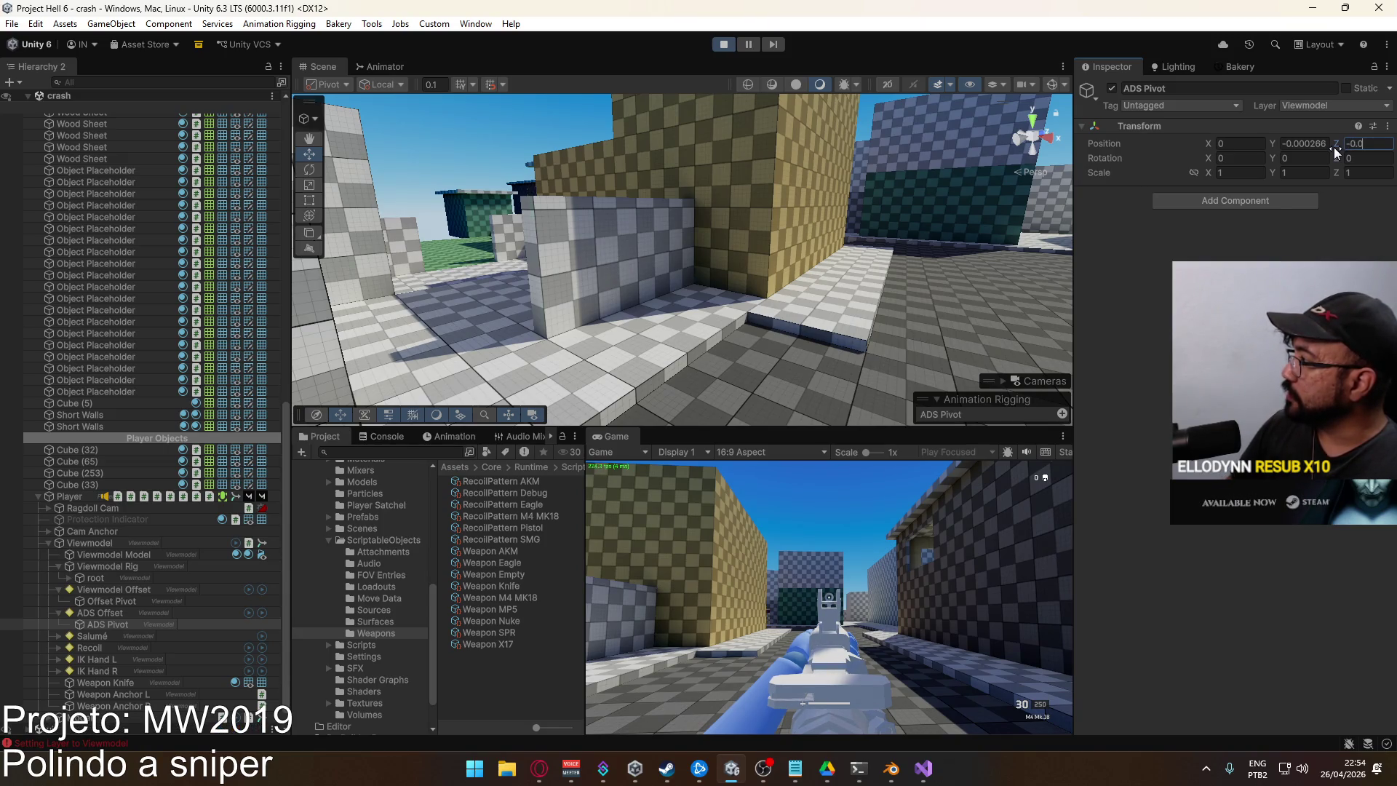
text(1)
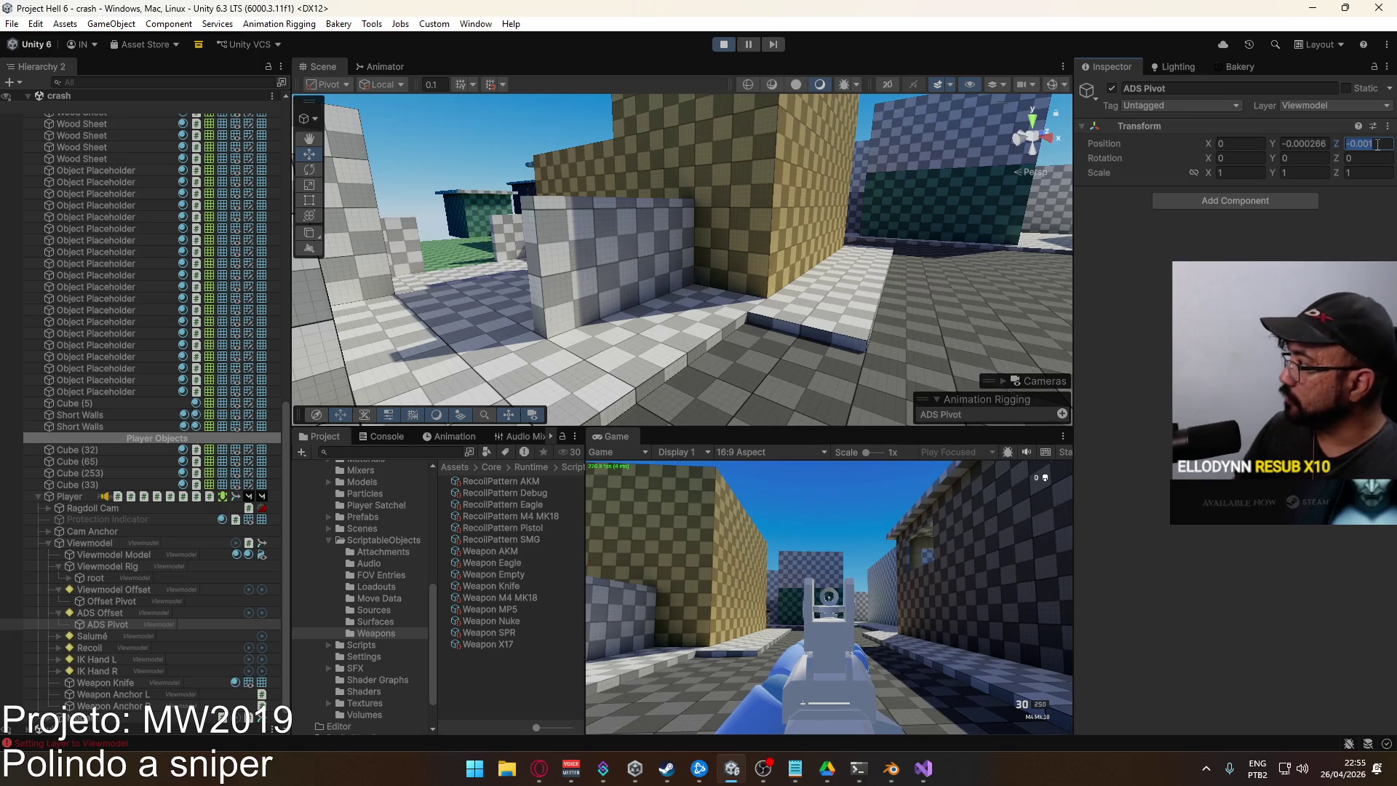
text(2)
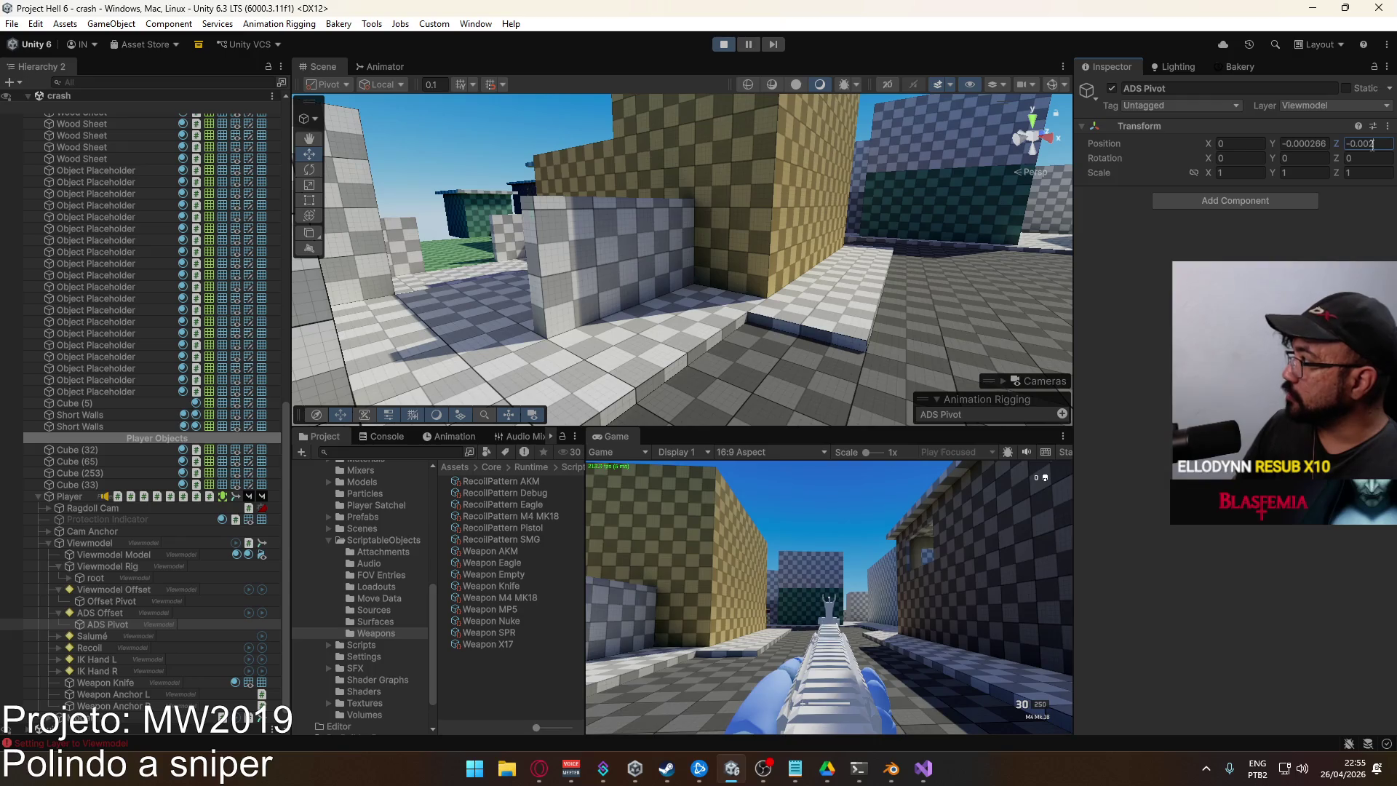
key(BackSpace)
text(16)
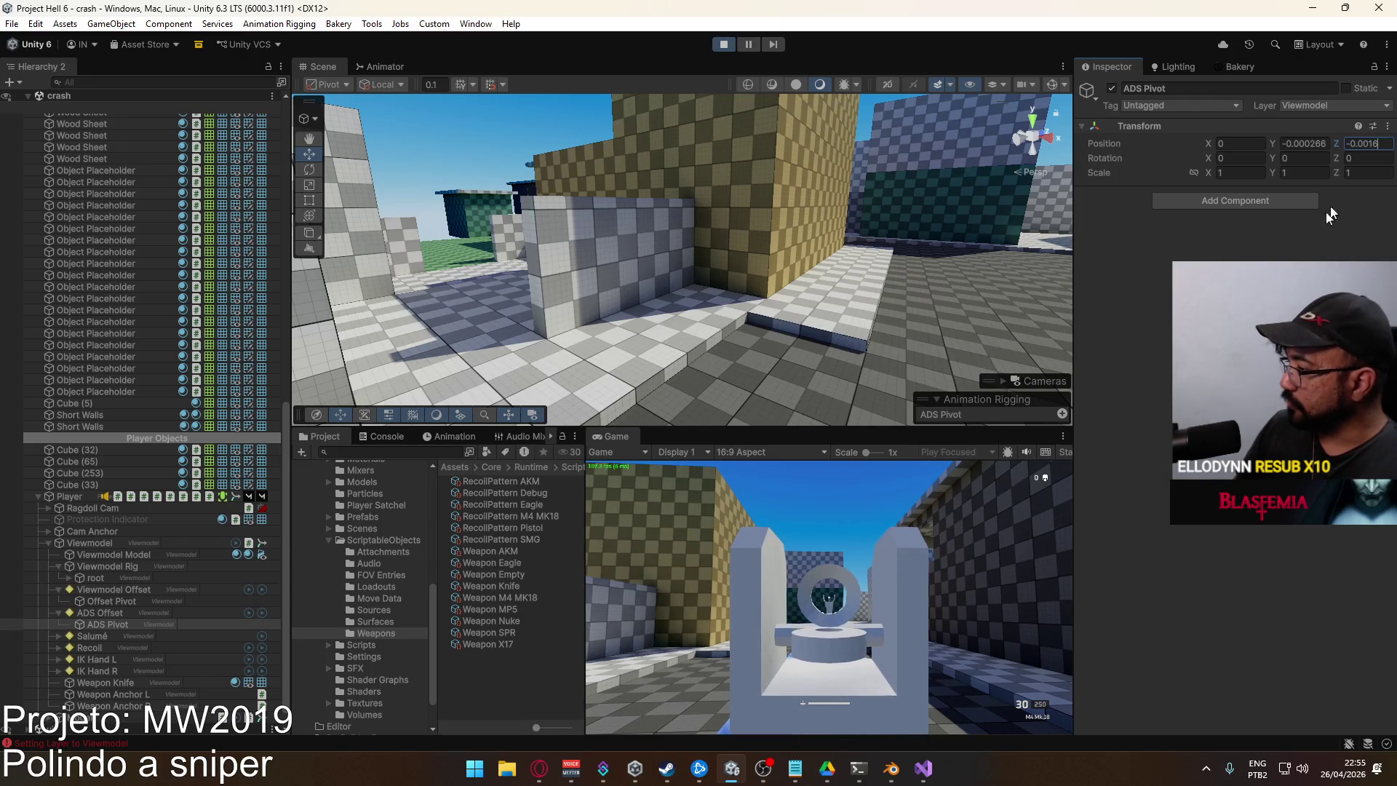
key(Return)
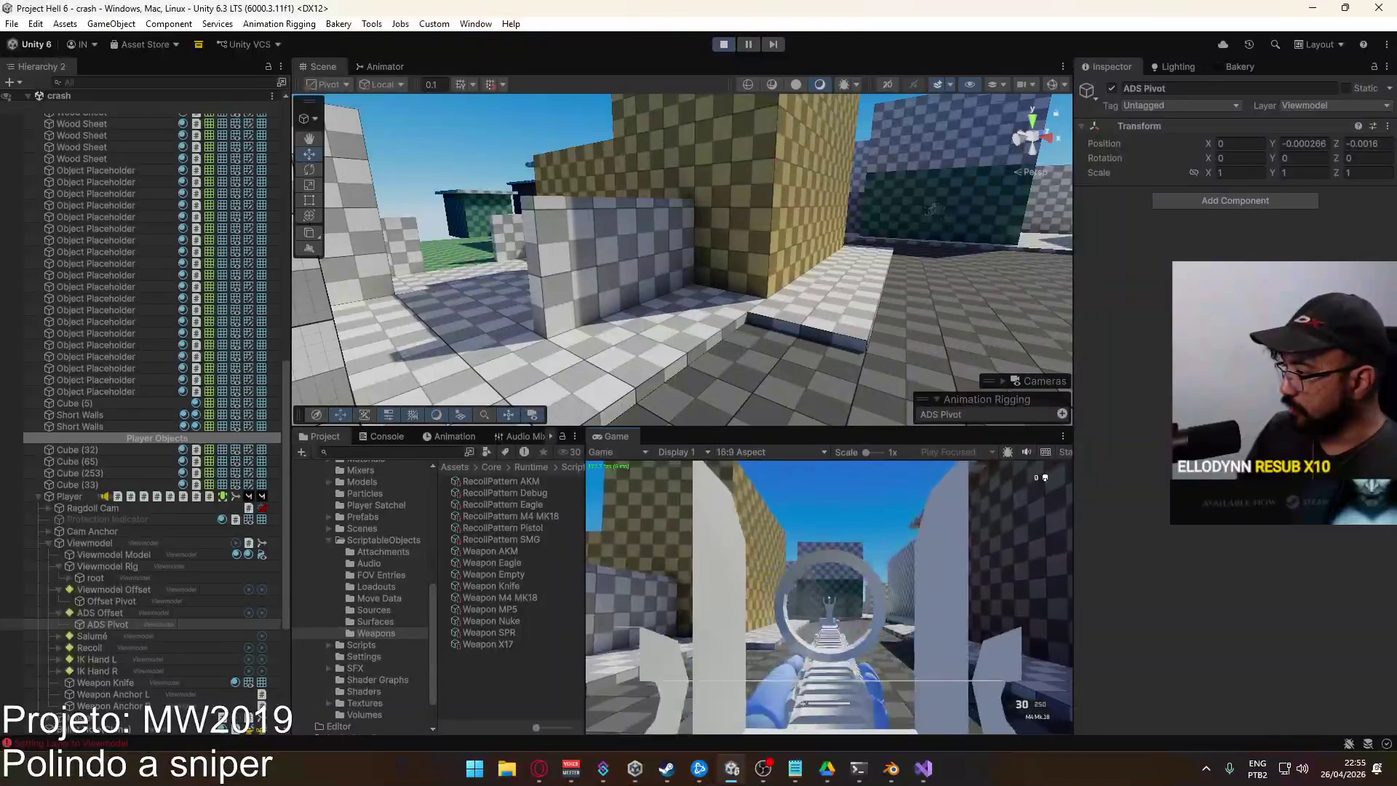
key(super)
key(super)
Try ADS Pivot Position Z -0.0014, then settle on -0.0005
click(1368, 144)
text(-0.0014)
key(Return)
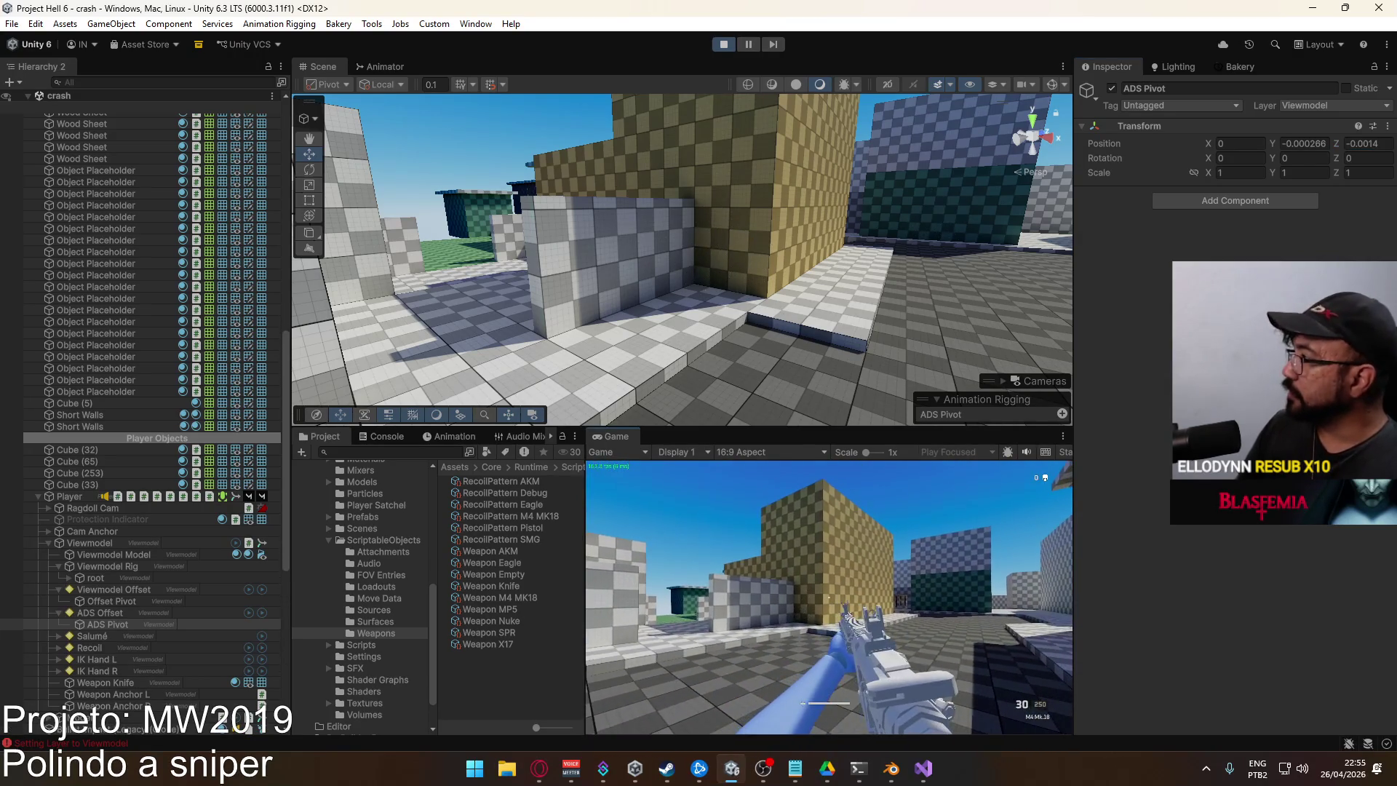
click(1384, 145)
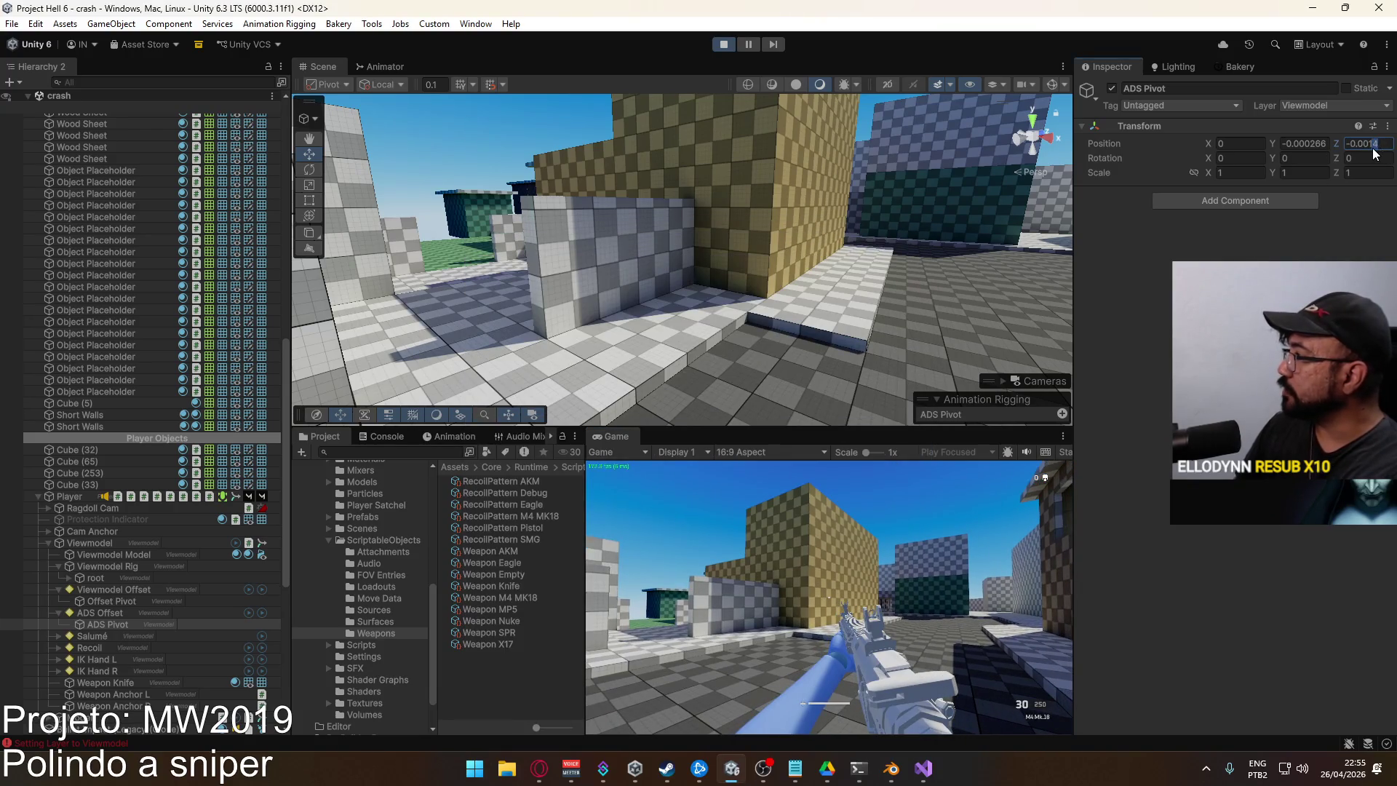
text(-0.0005)
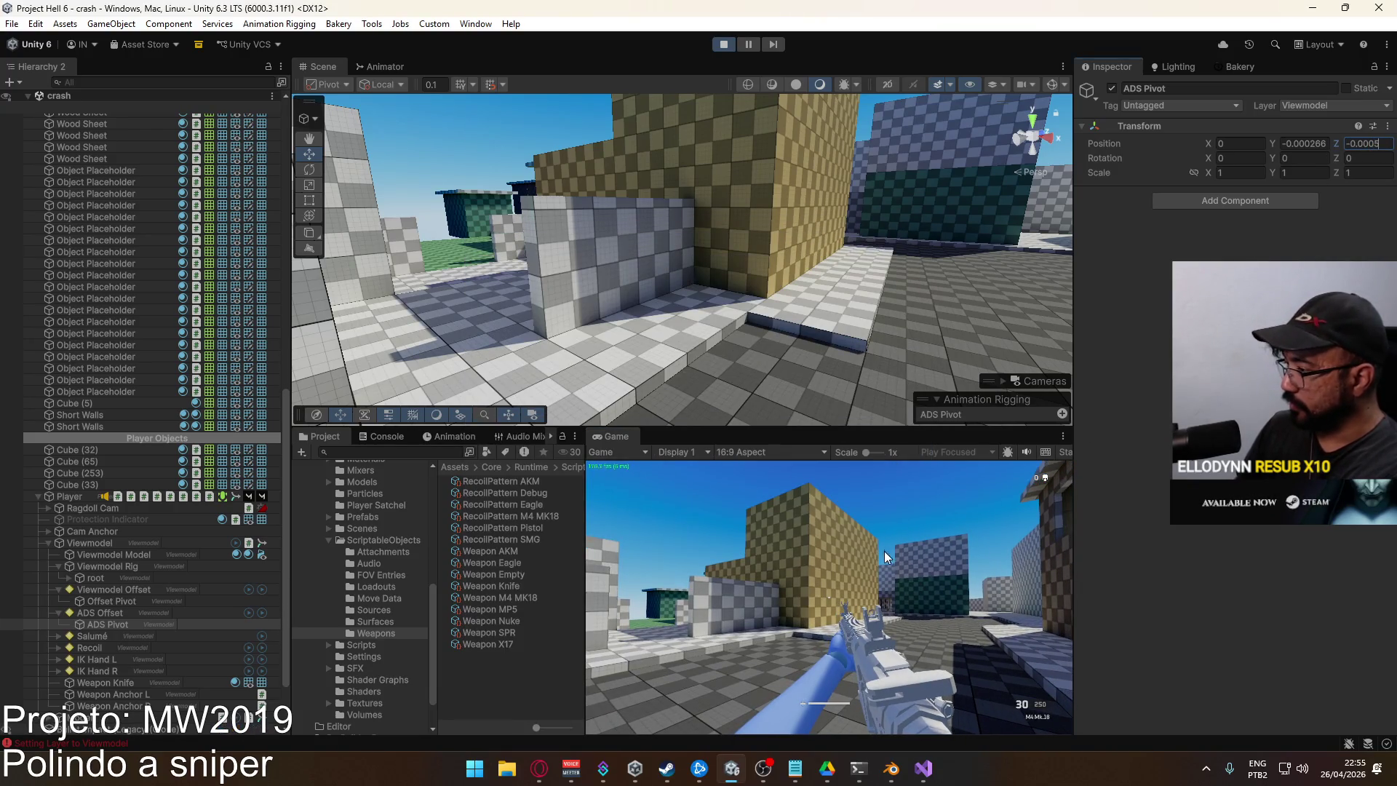
key(Return)
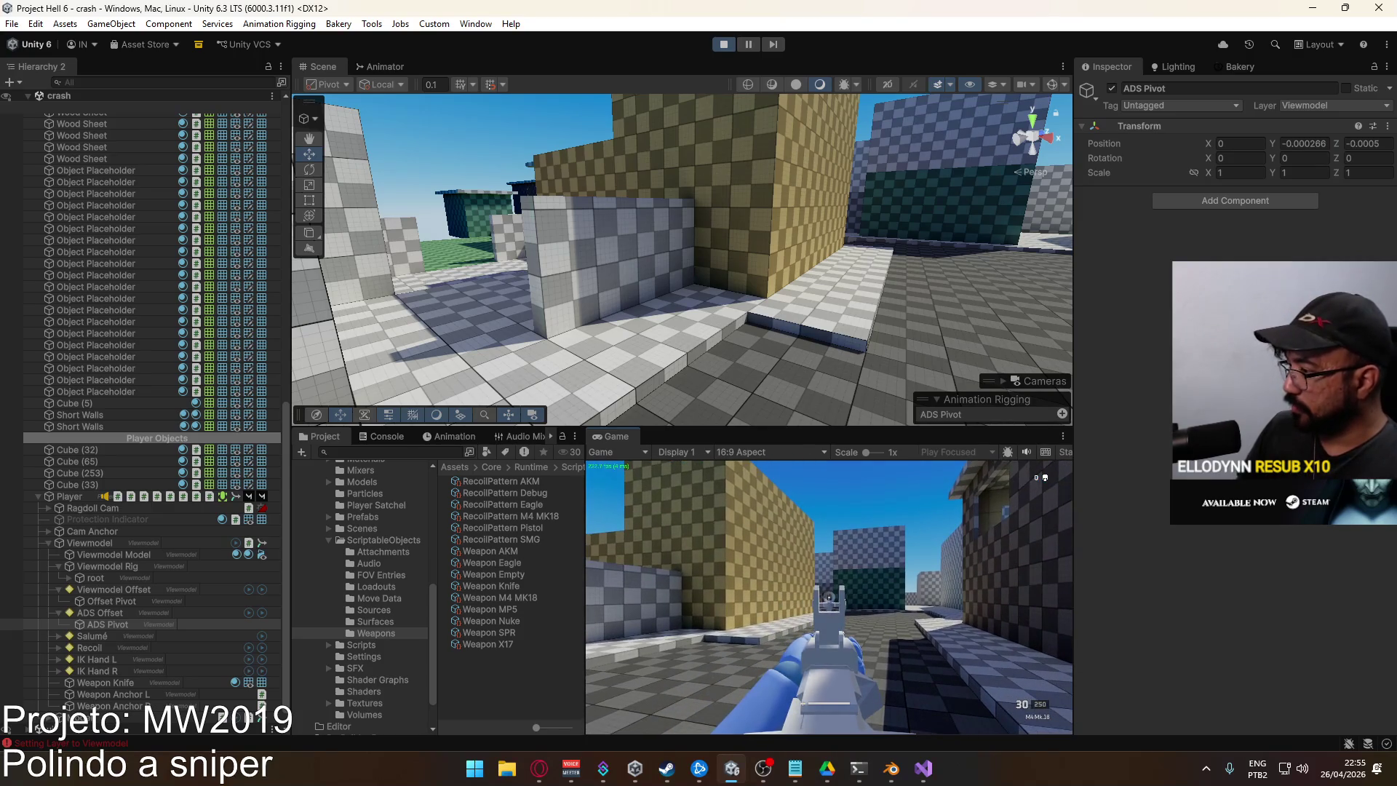
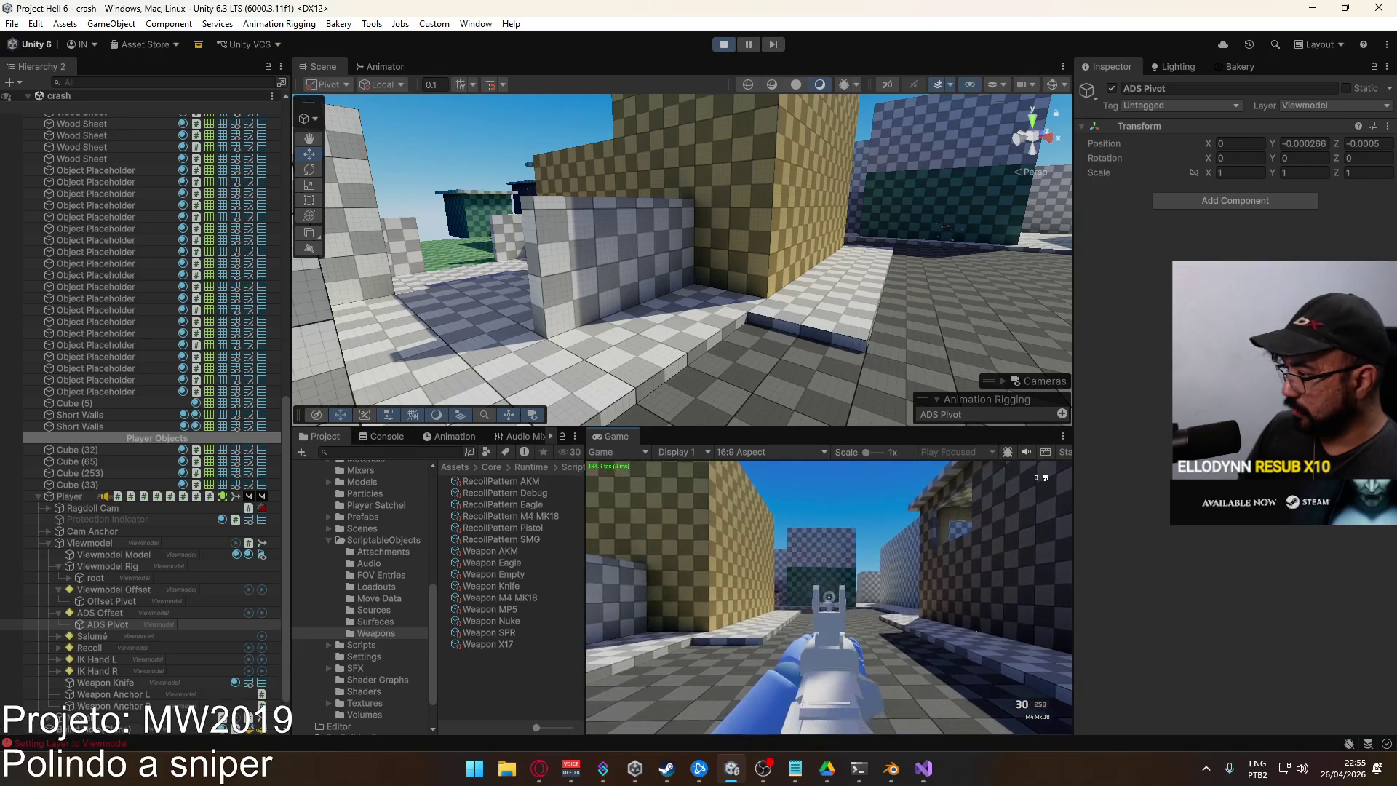
Copy the ADS Pivot position values into the Weapon M4 MK18's Ads Offset field
key(super)
key(super)
key(super)
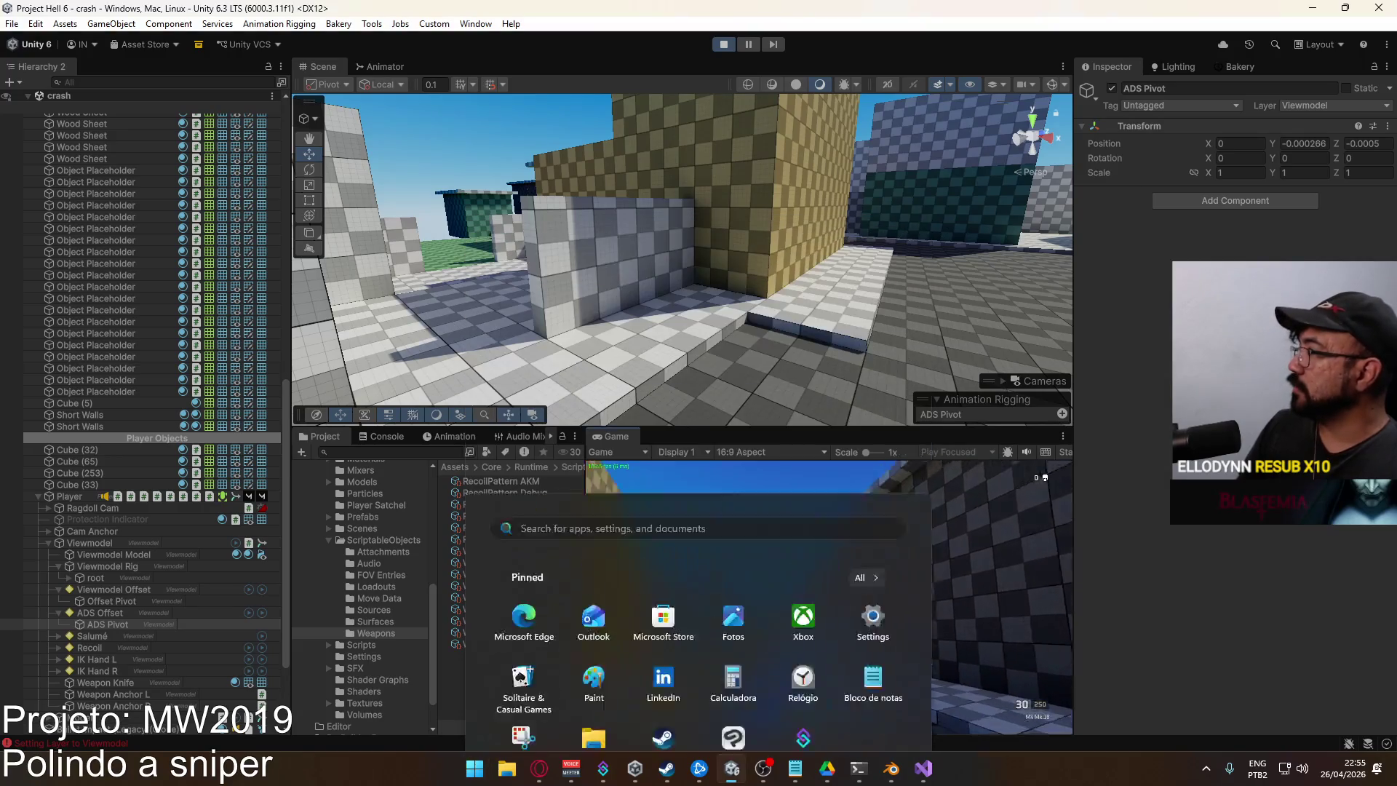
right_click(1107, 143)
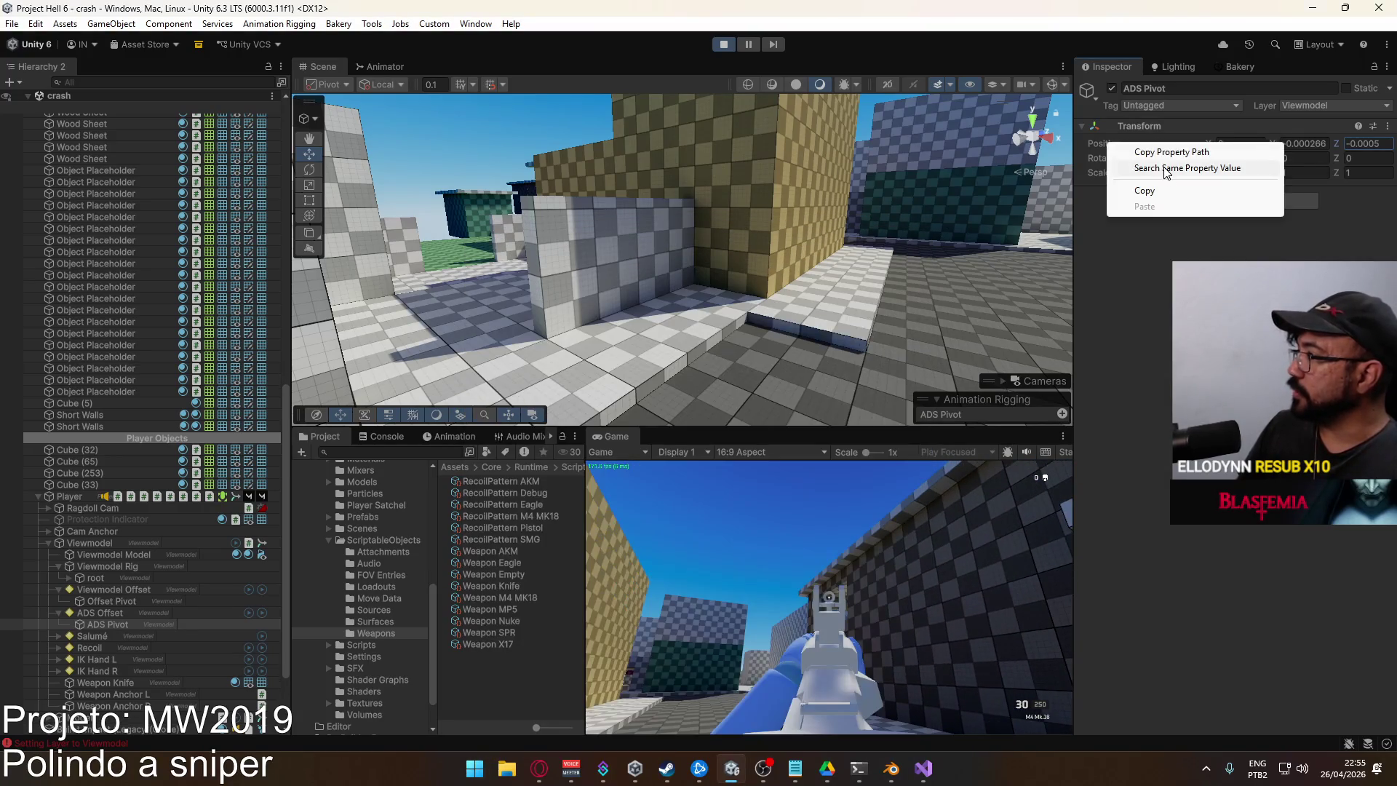
click(1135, 187)
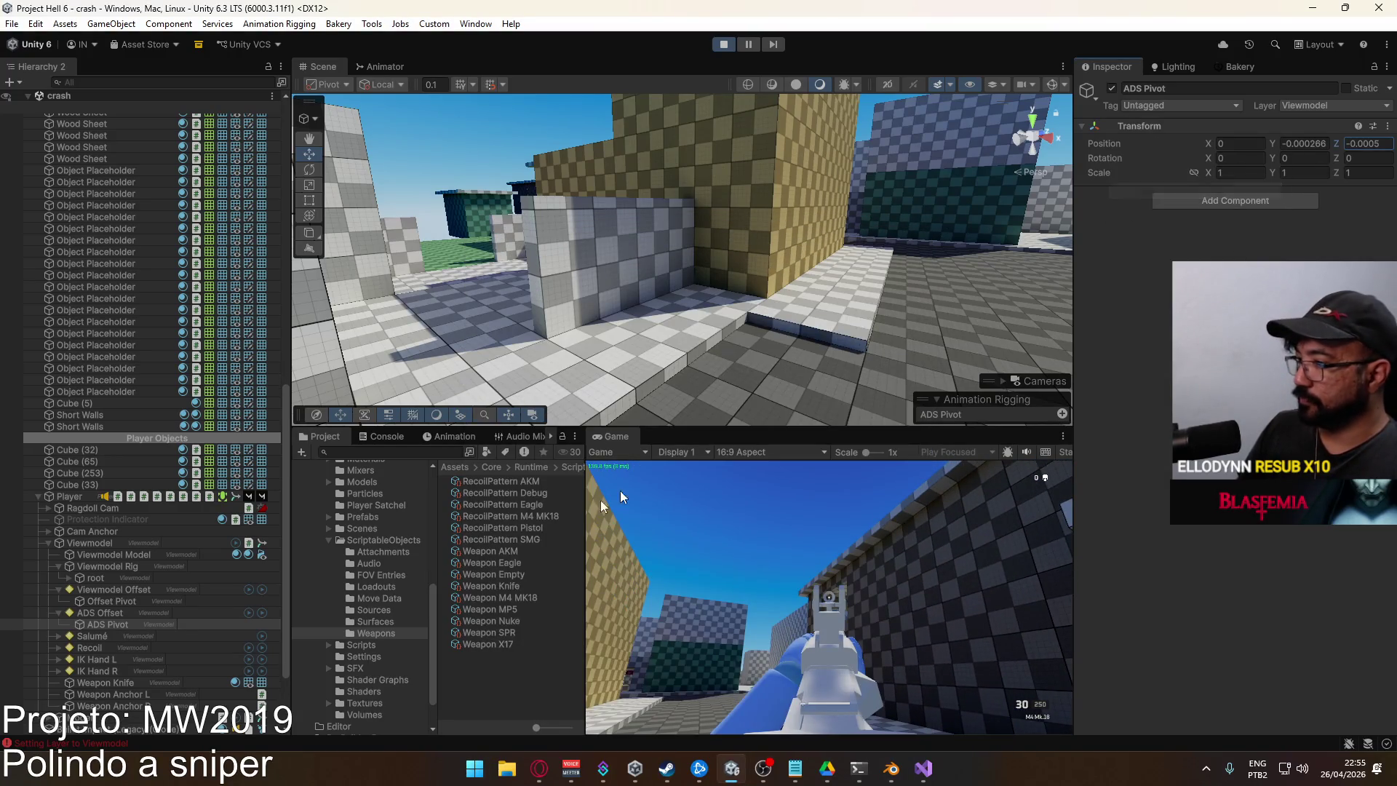
click(518, 598)
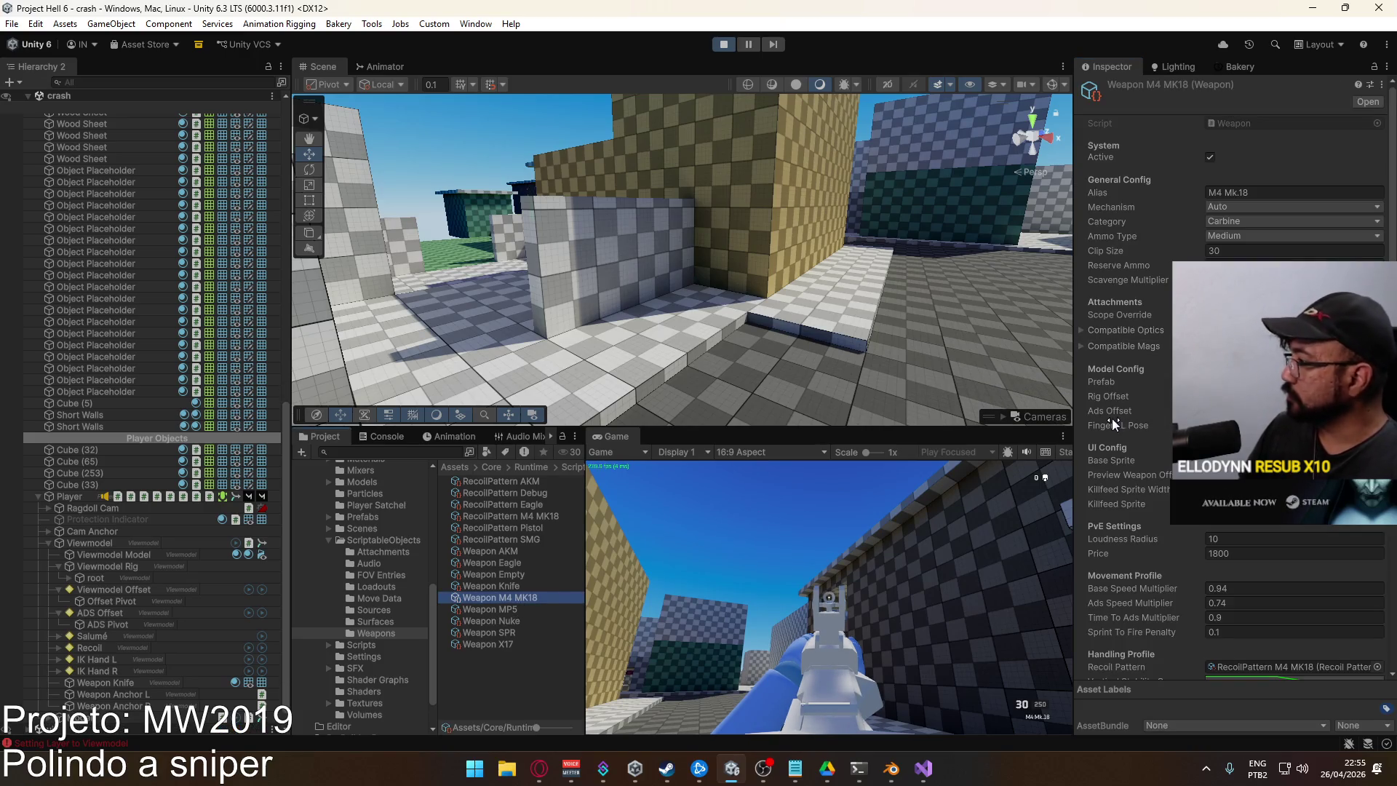
right_click(1110, 412)
click(1139, 477)
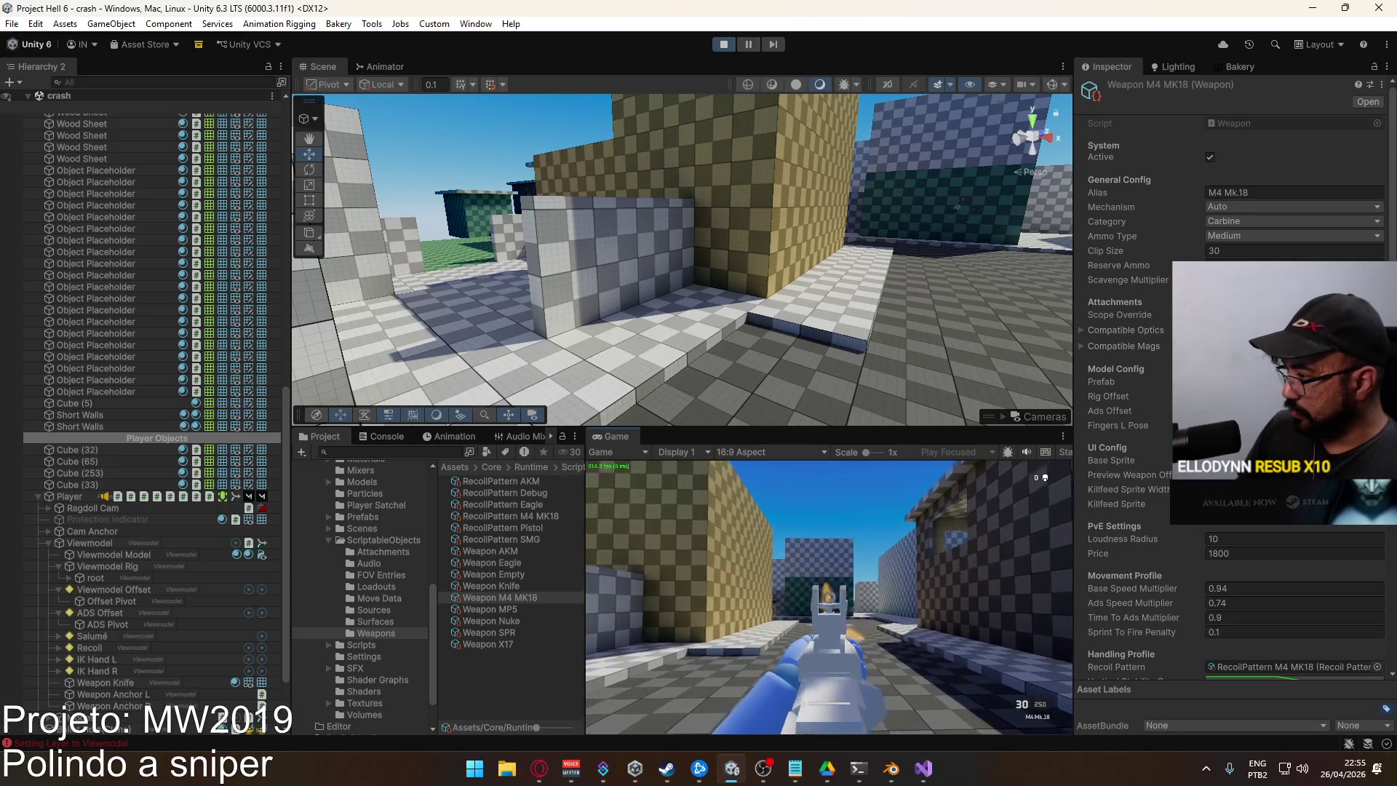
Stop and restart Play mode to reach the match-creation menu
key(super)
key(Escape)
click(717, 45)
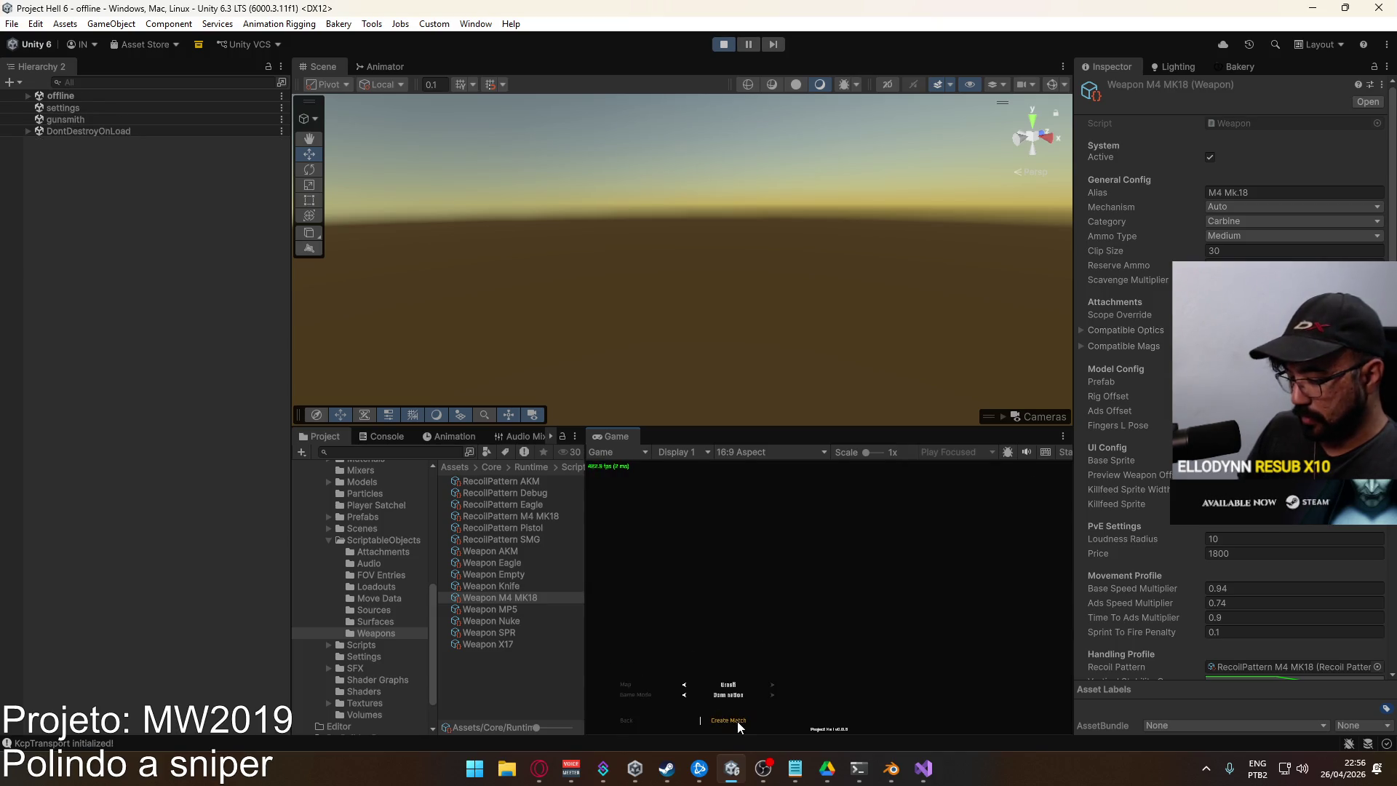
Create a match on the crash map with the sniper rifle as the loadout
click(736, 722)
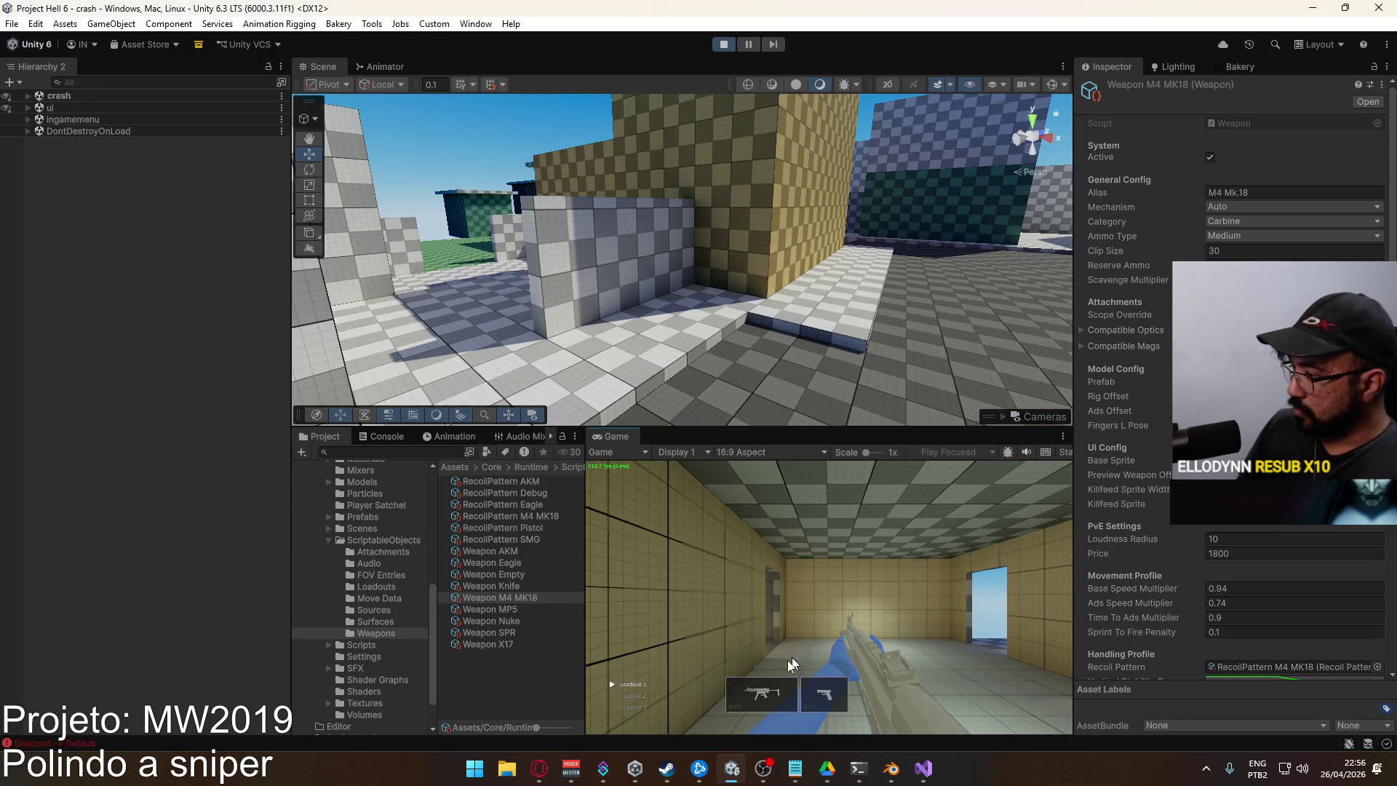
click(719, 624)
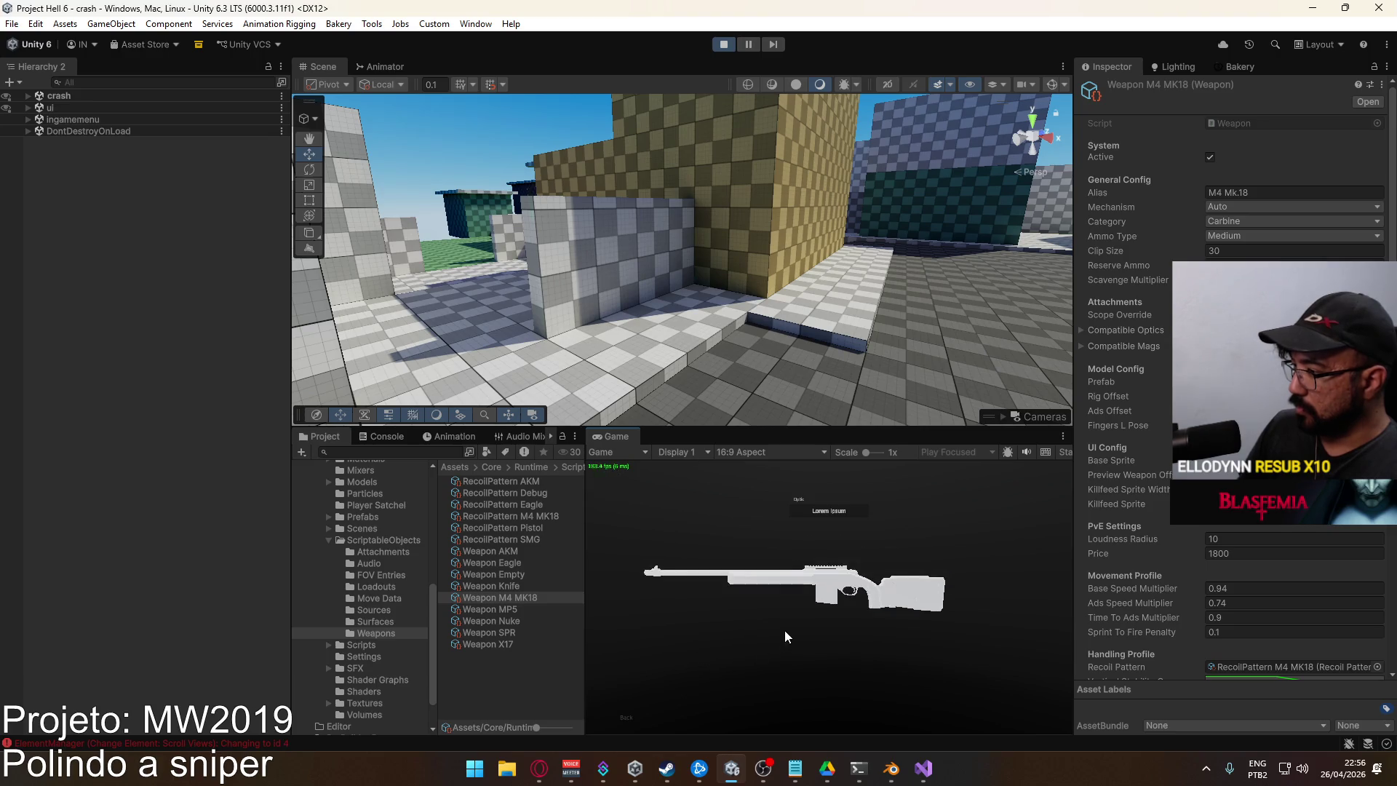
click(655, 658)
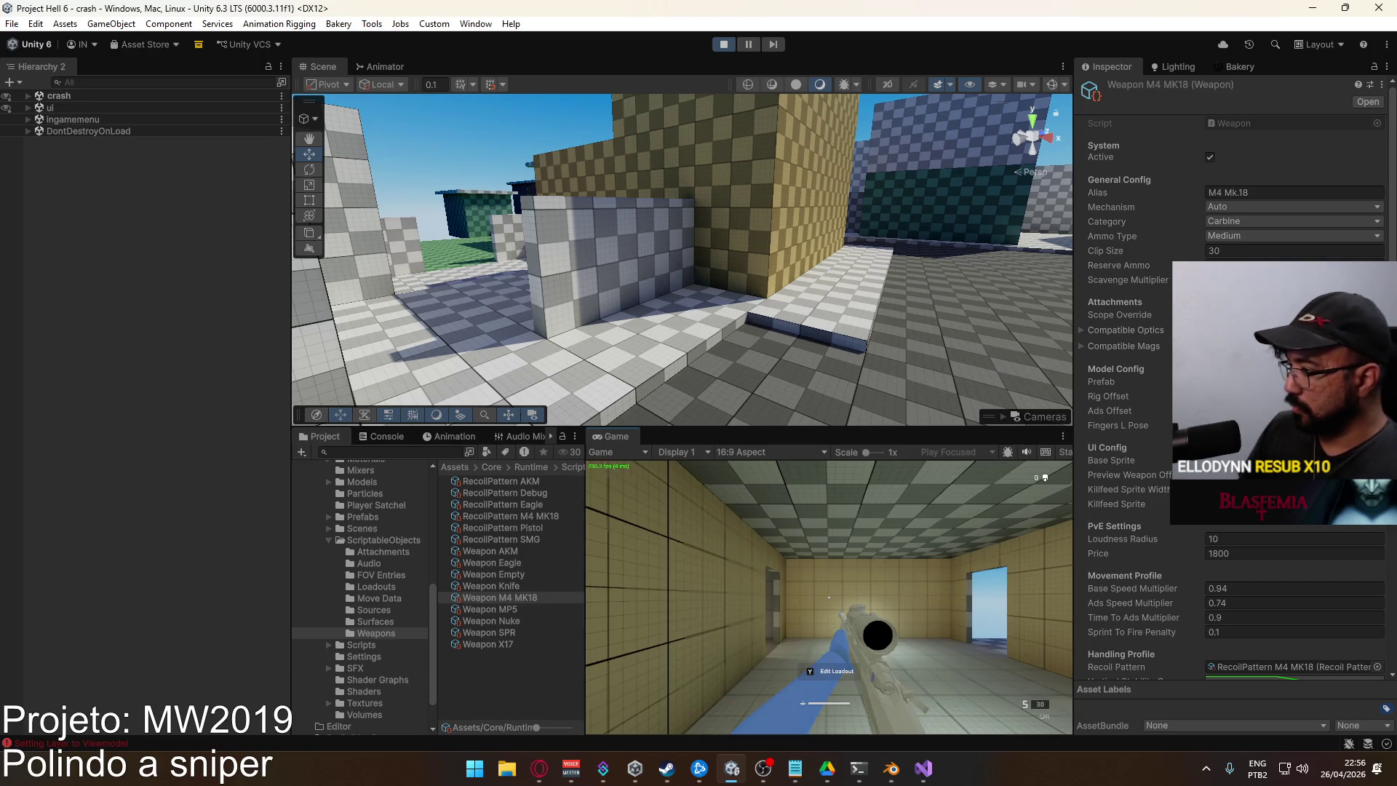
Aim down the sniper scope and walk out into the corridor
right_click(829, 597)
key(w)
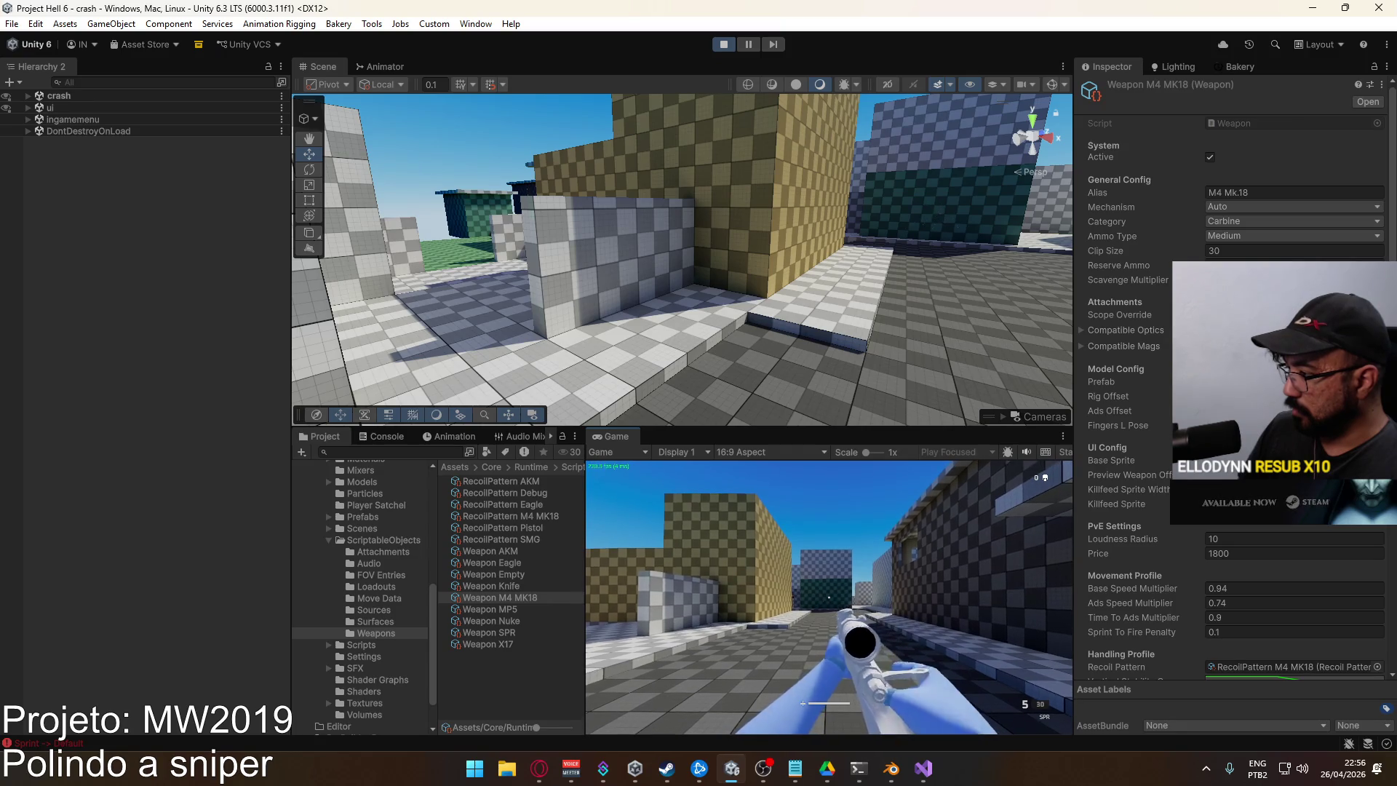
key(super)
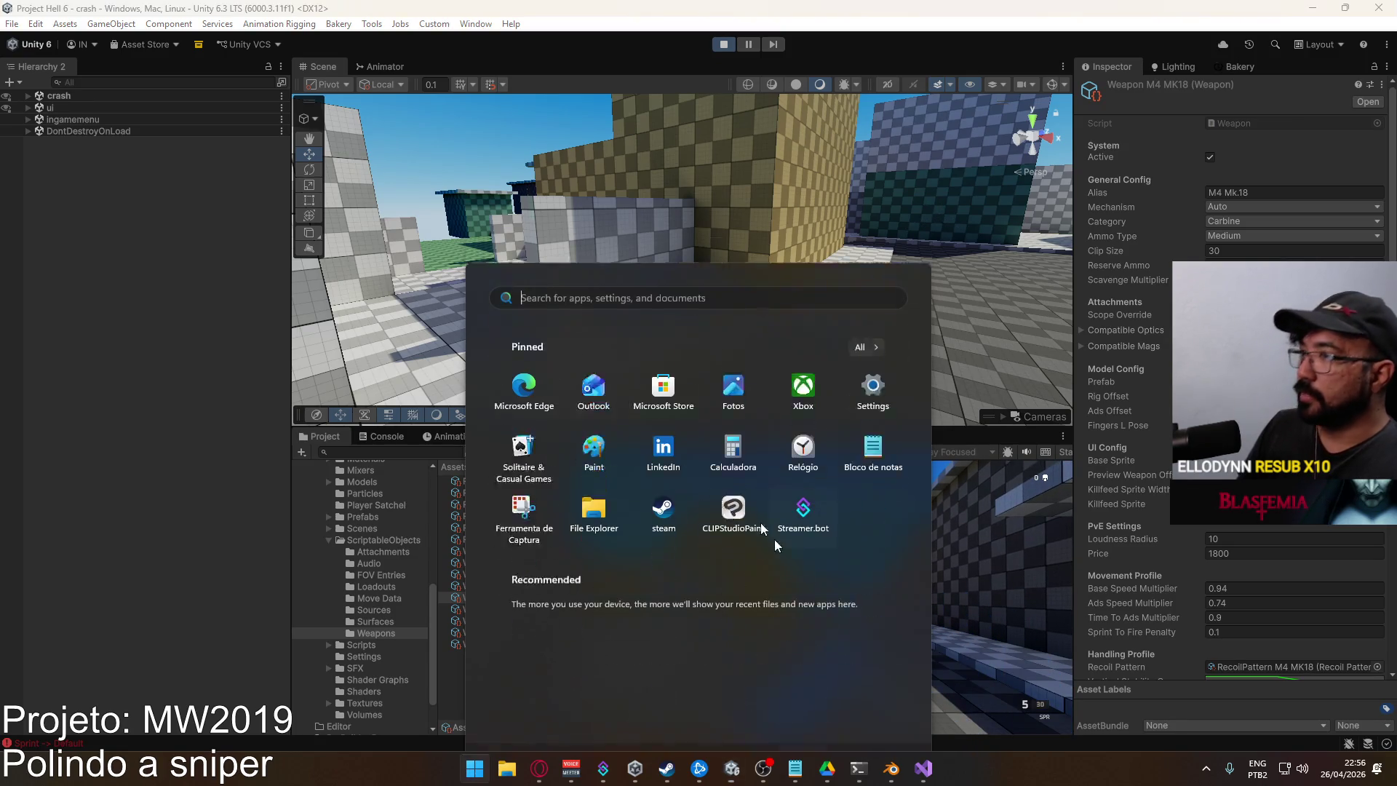
click(382, 136)
key(super)
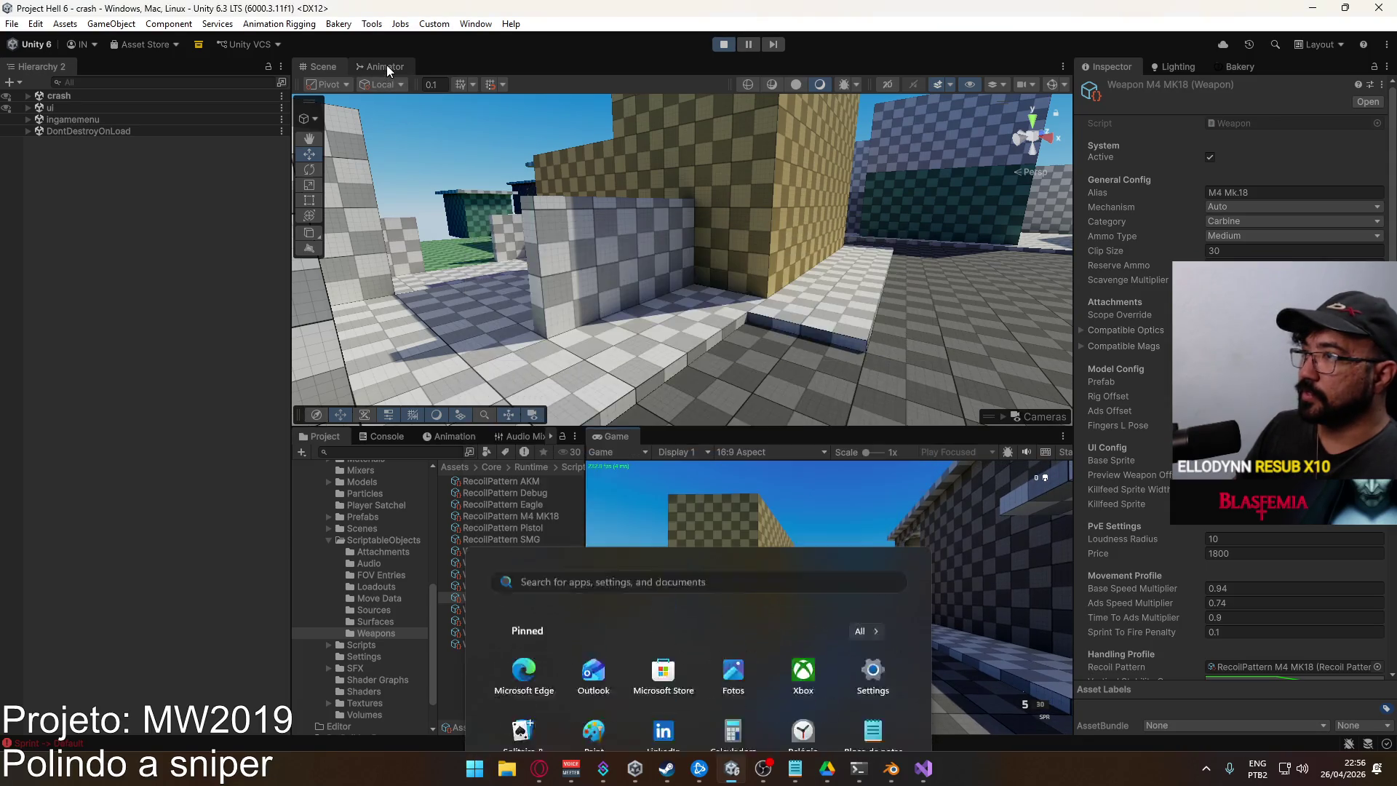
Show the Animator layers down to Fingers Pose, then stop Play mode
click(386, 64)
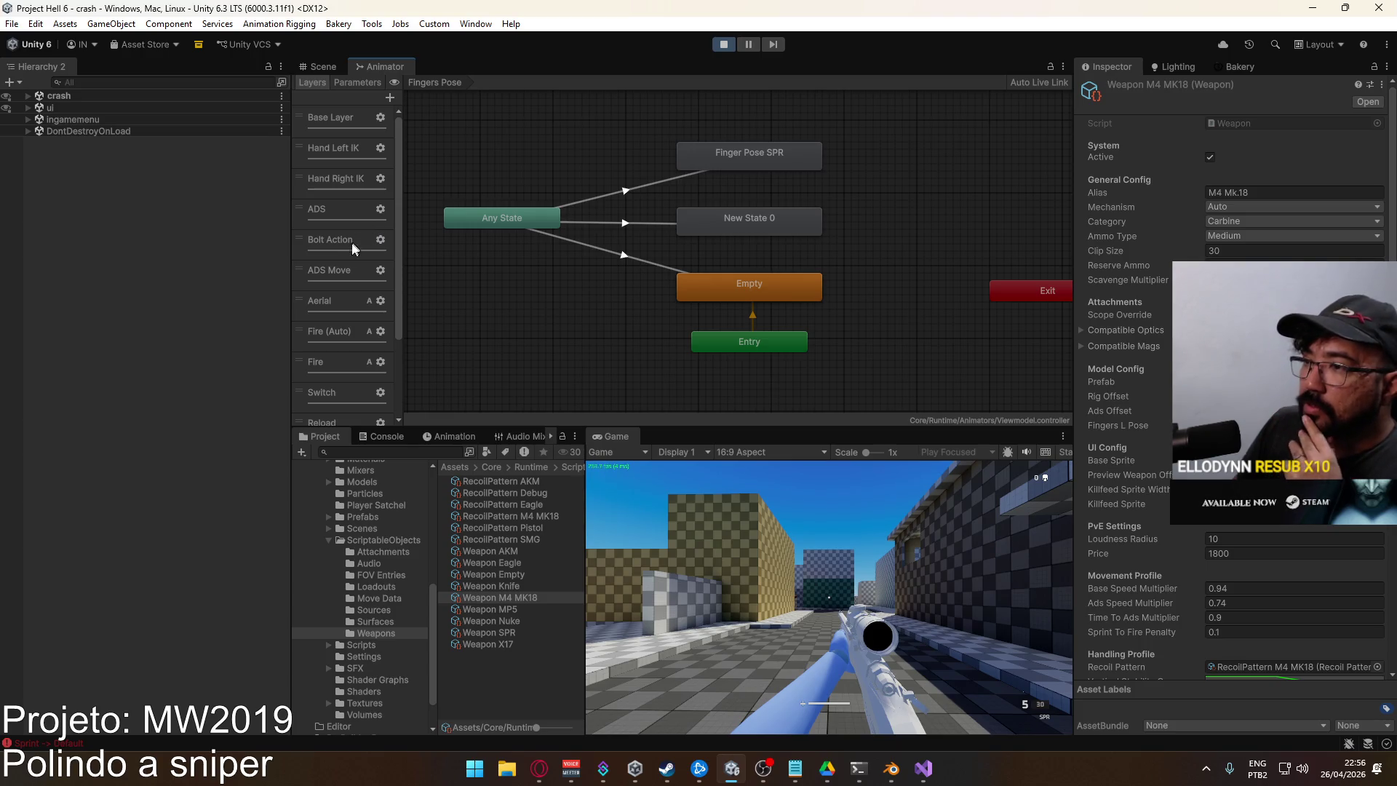
scroll(364, 295, down, 3)
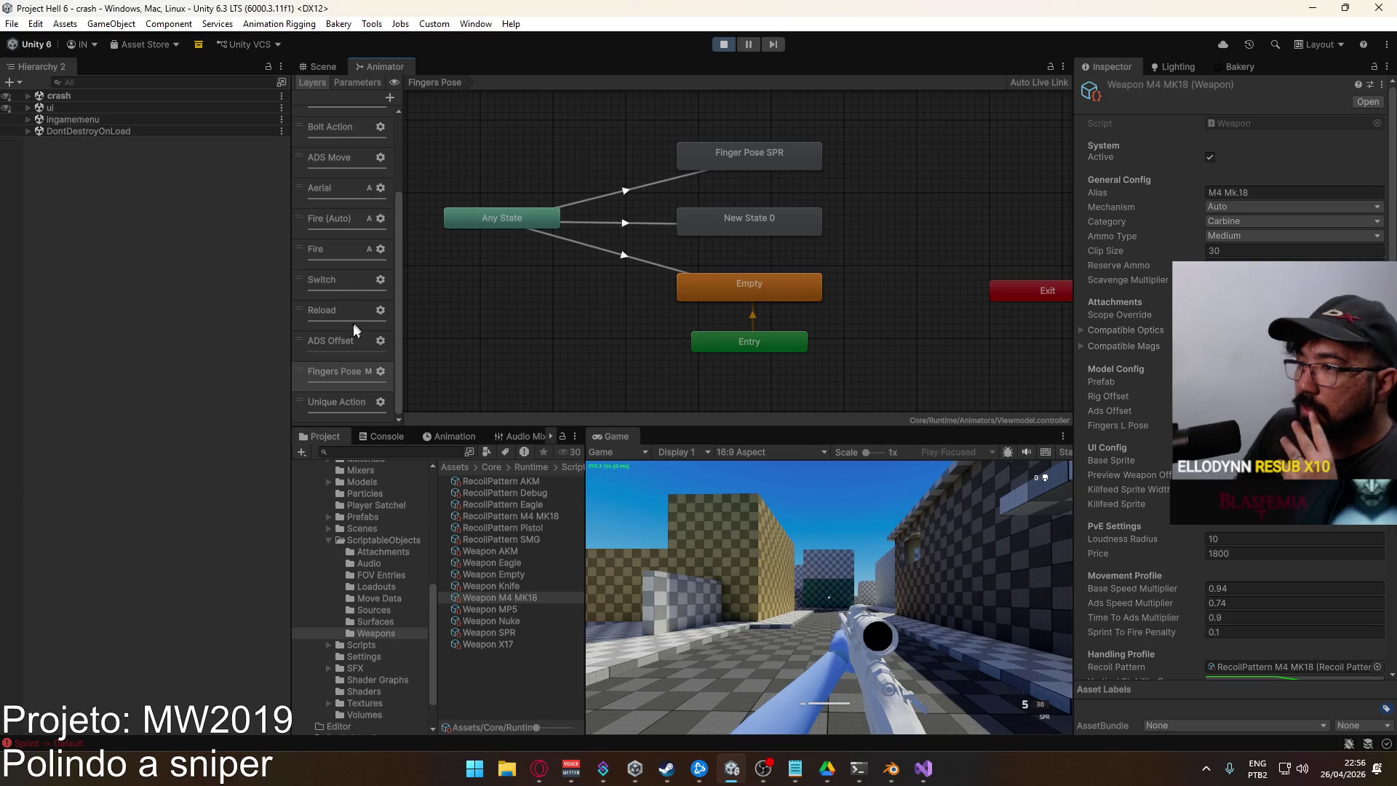
click(727, 50)
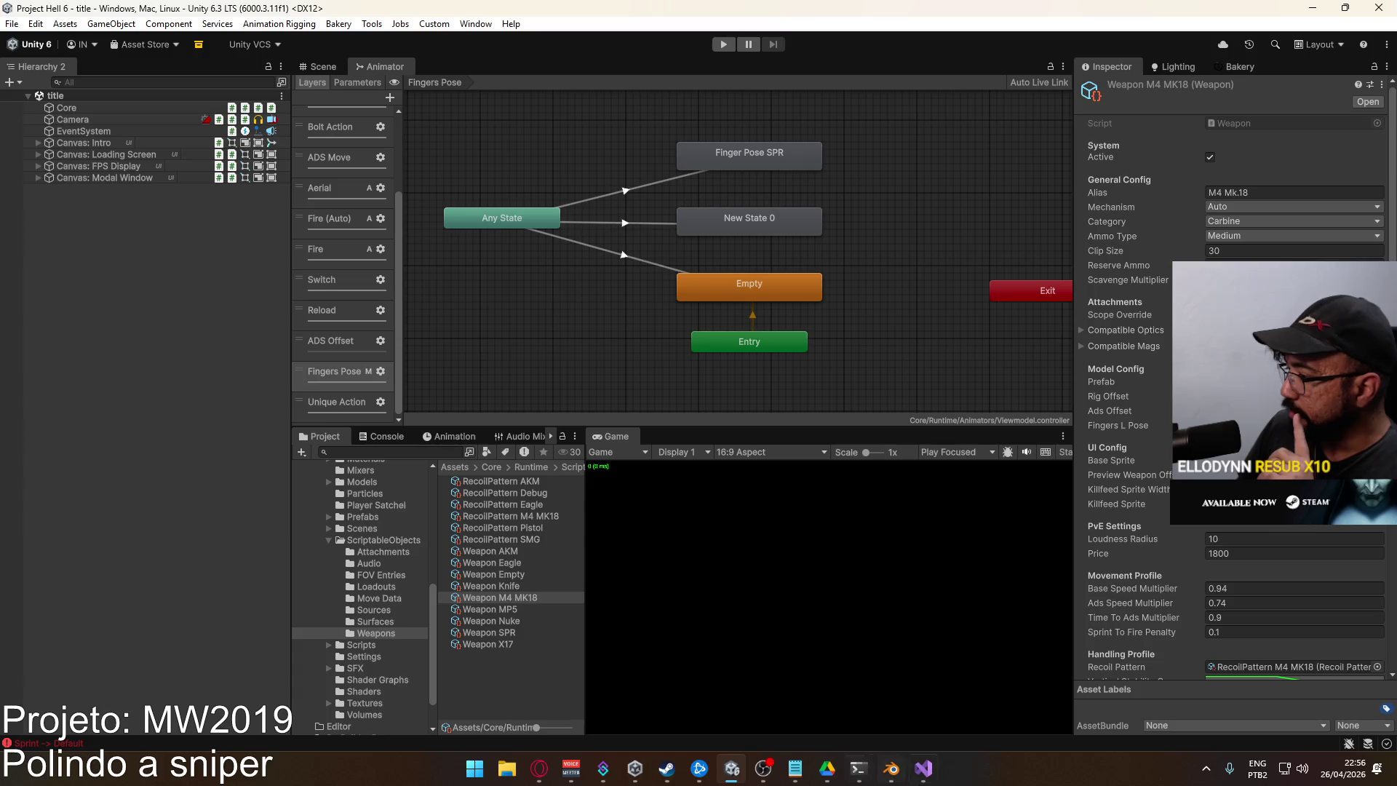
In PlayerScript.cs, collapse RecoilProcessing and scroll to the _AERIALLAYER field near line 262
click(932, 771)
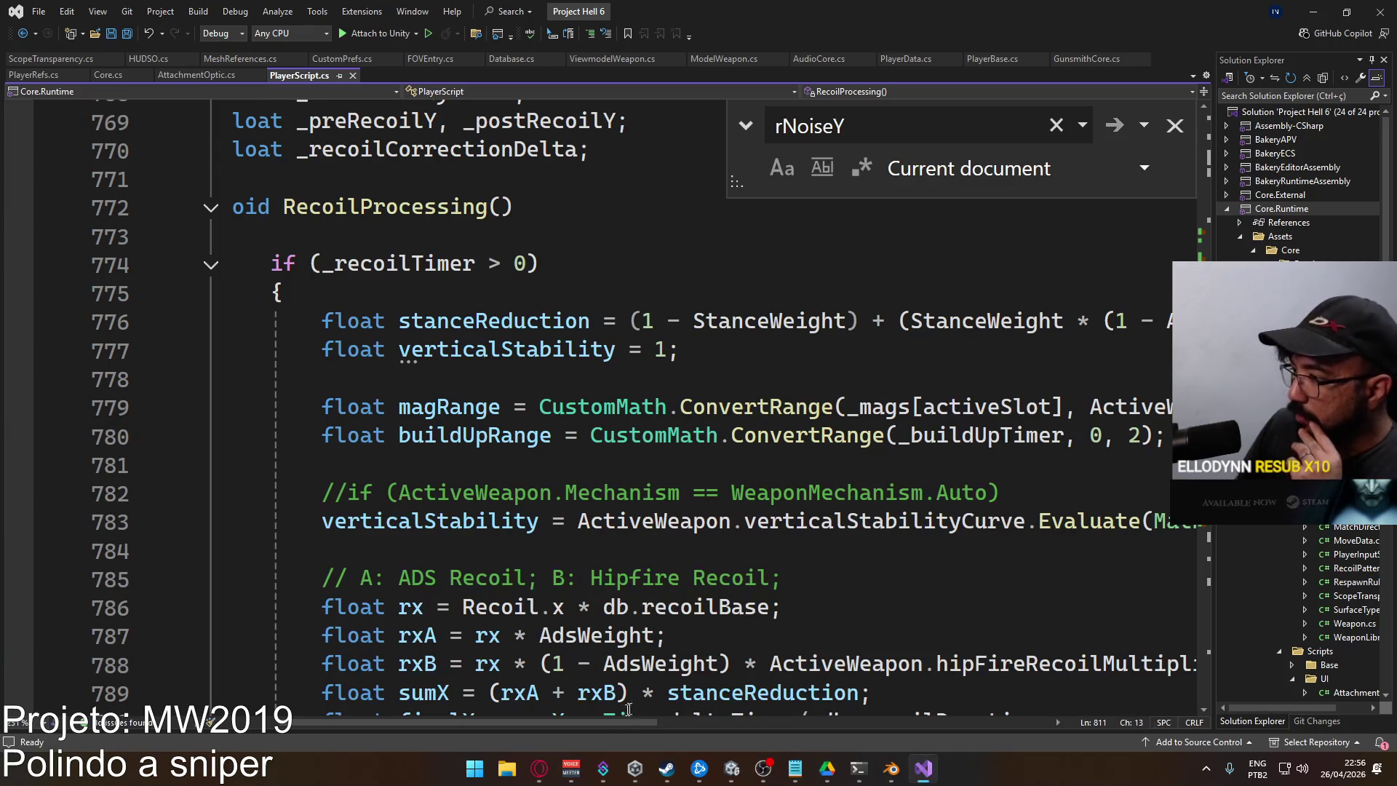
scroll(631, 705, left, 2)
scroll(631, 618, down, 10)
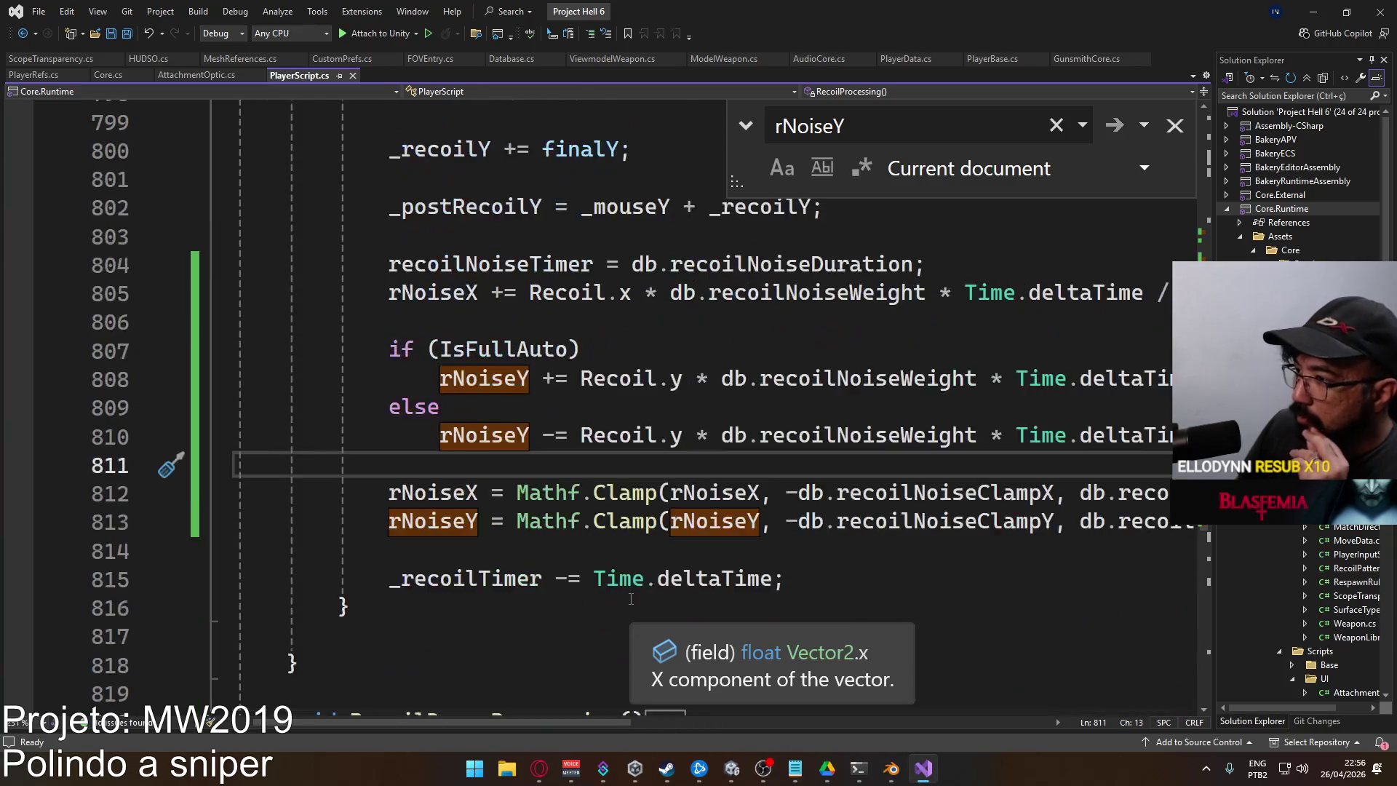
scroll(630, 598, down, 1)
scroll(342, 351, up, 13)
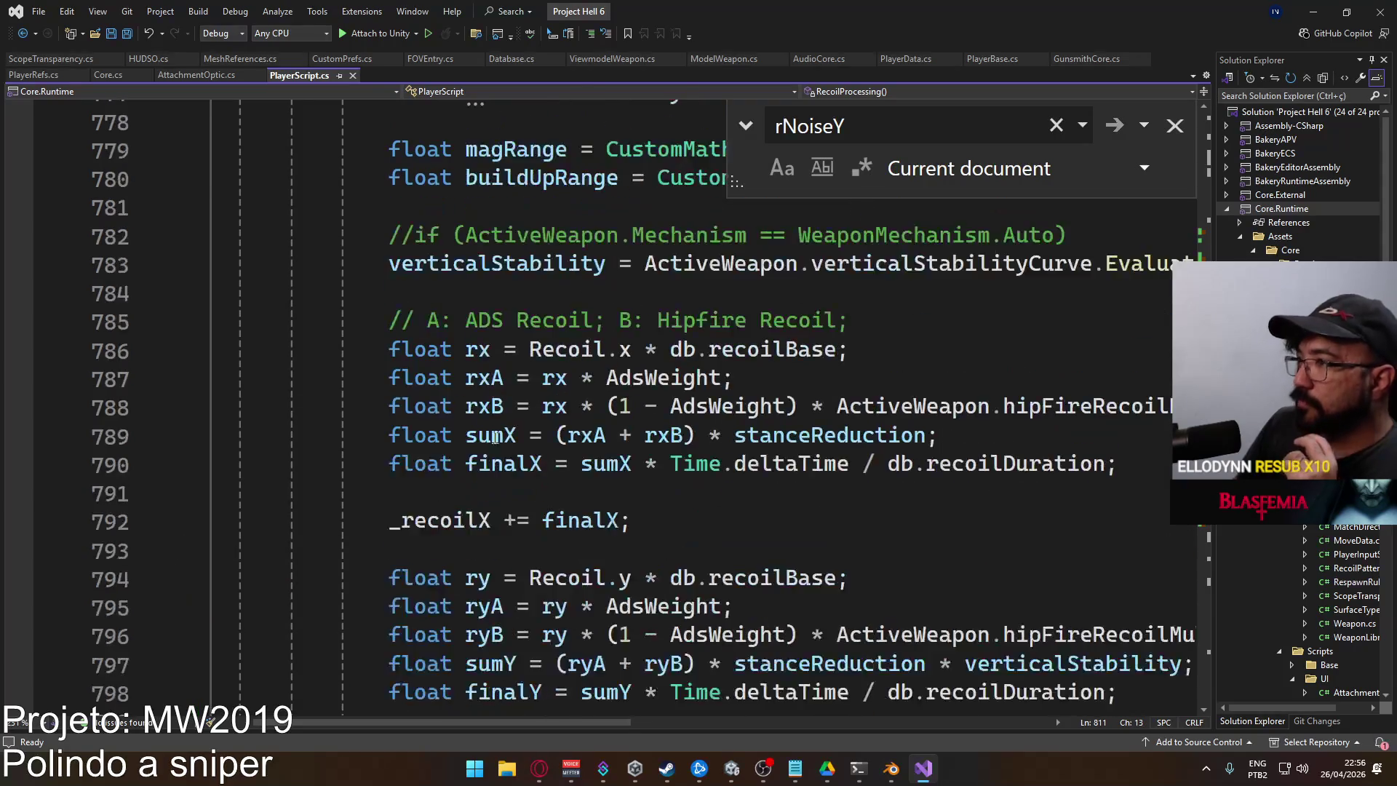
click(211, 379)
scroll(682, 499, up, 11)
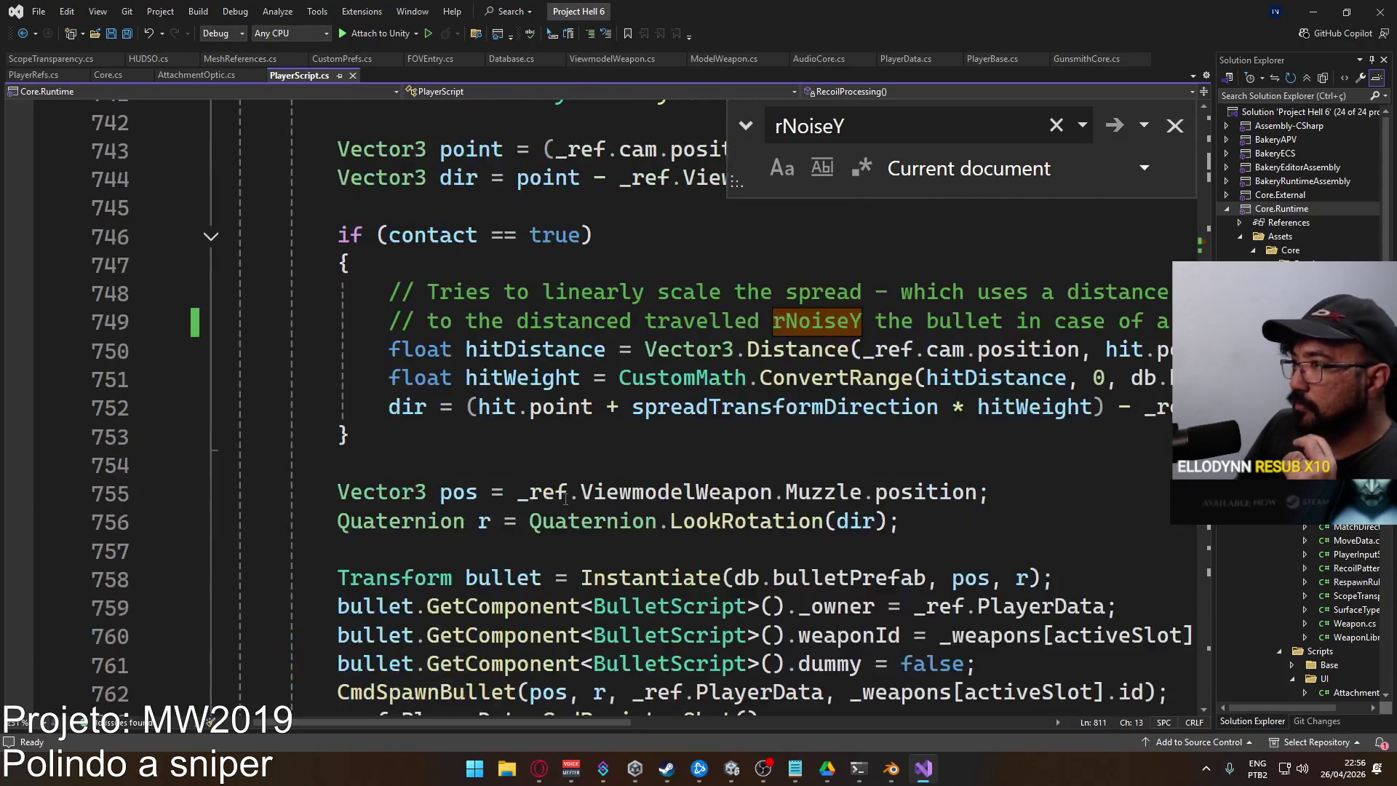
key(Escape)
scroll(681, 499, up, 20)
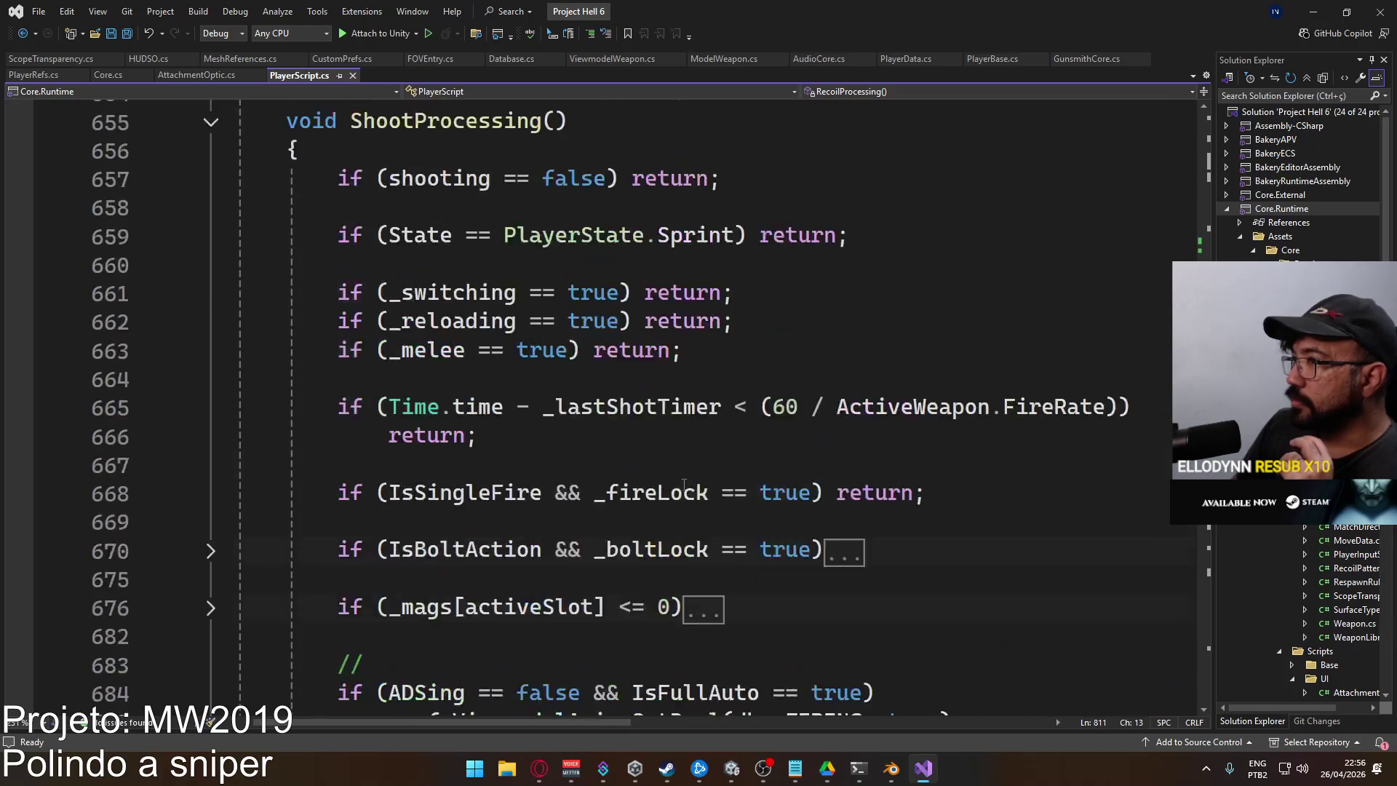
scroll(734, 507, up, 20)
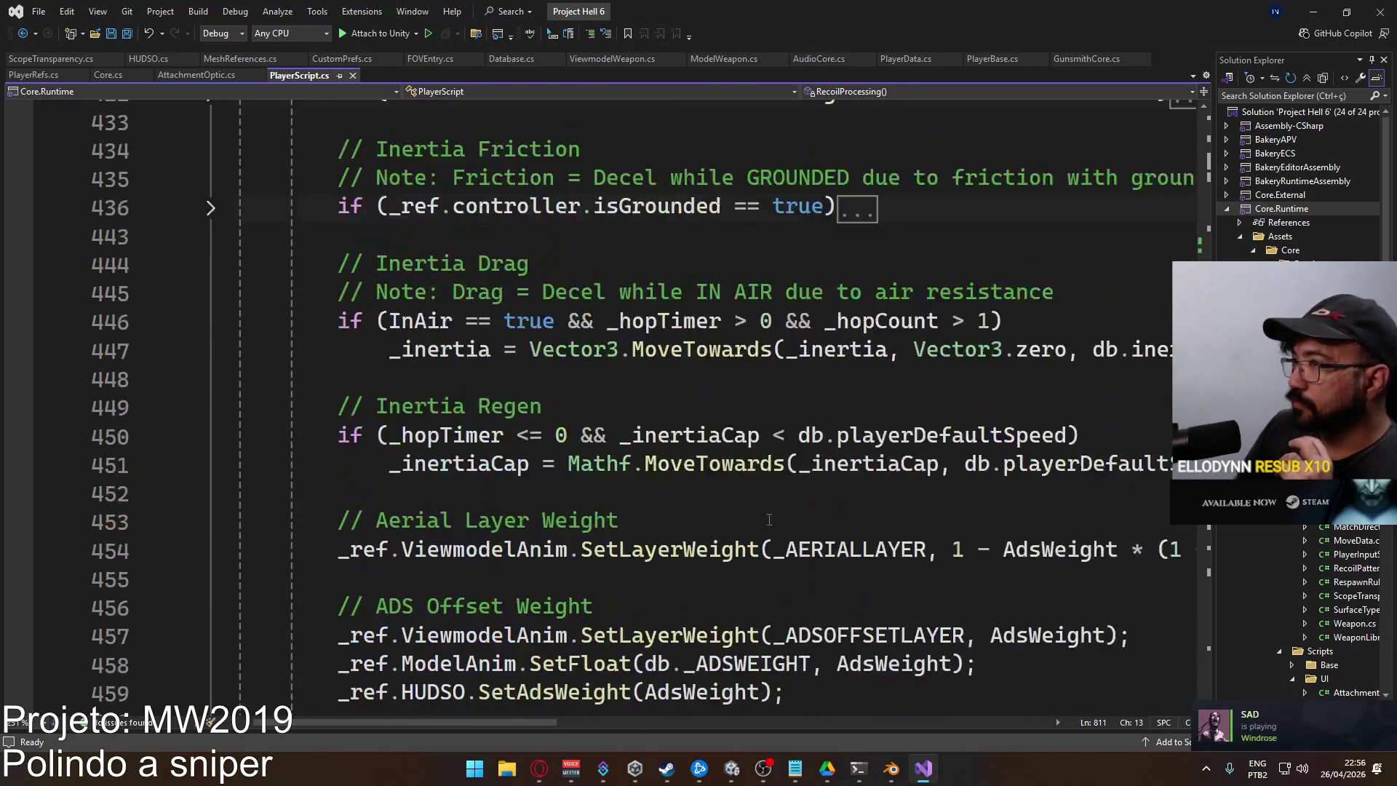
scroll(785, 527, up, 13)
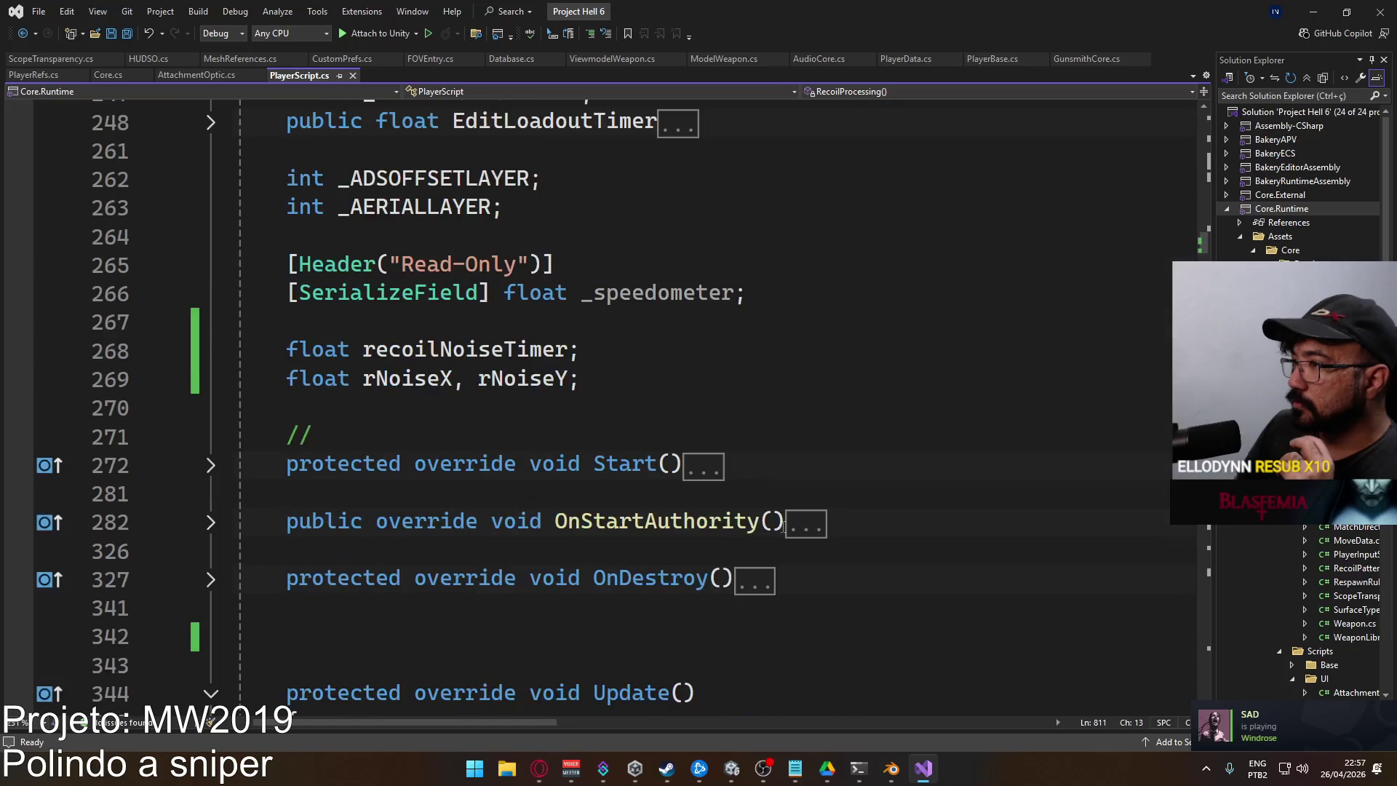
scroll(585, 397, up, 2)
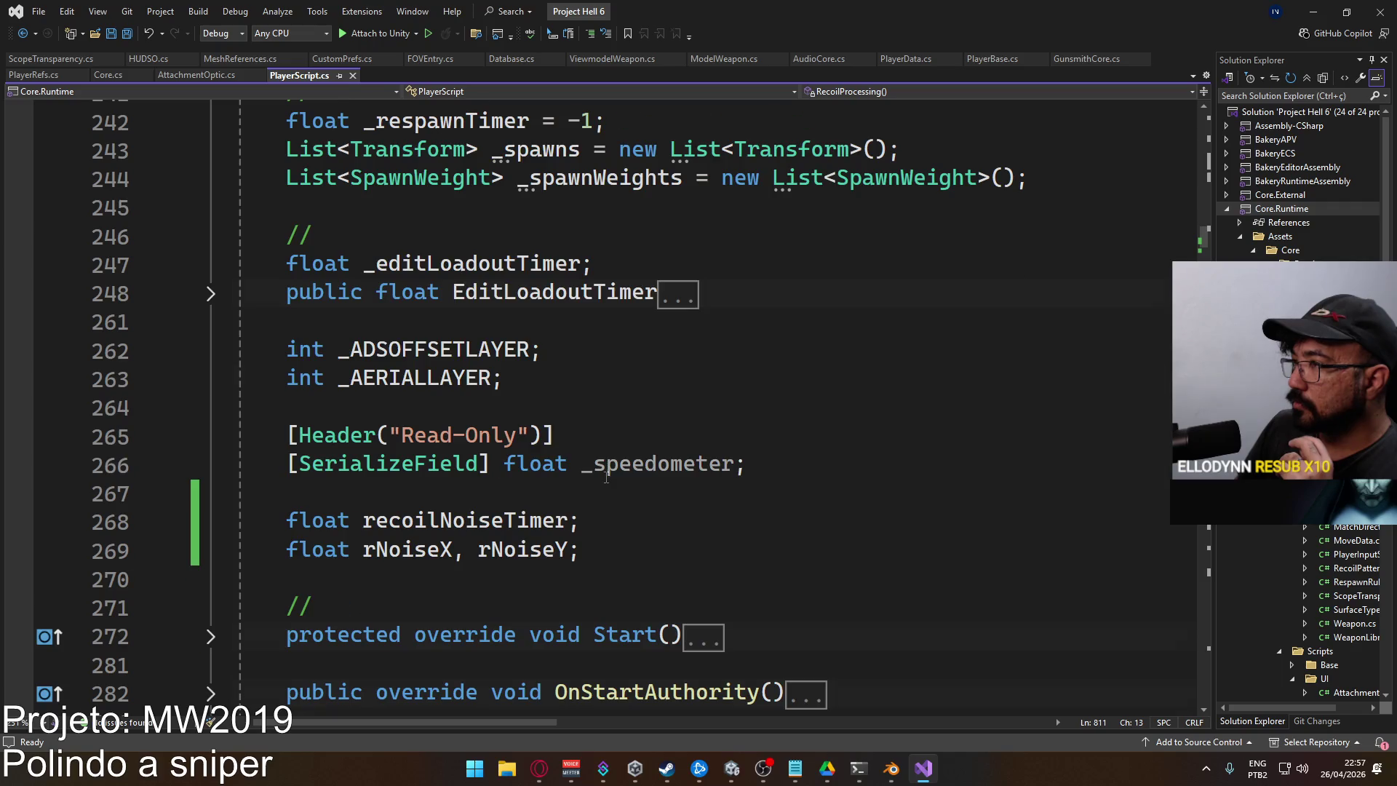
scroll(606, 477, up, 9)
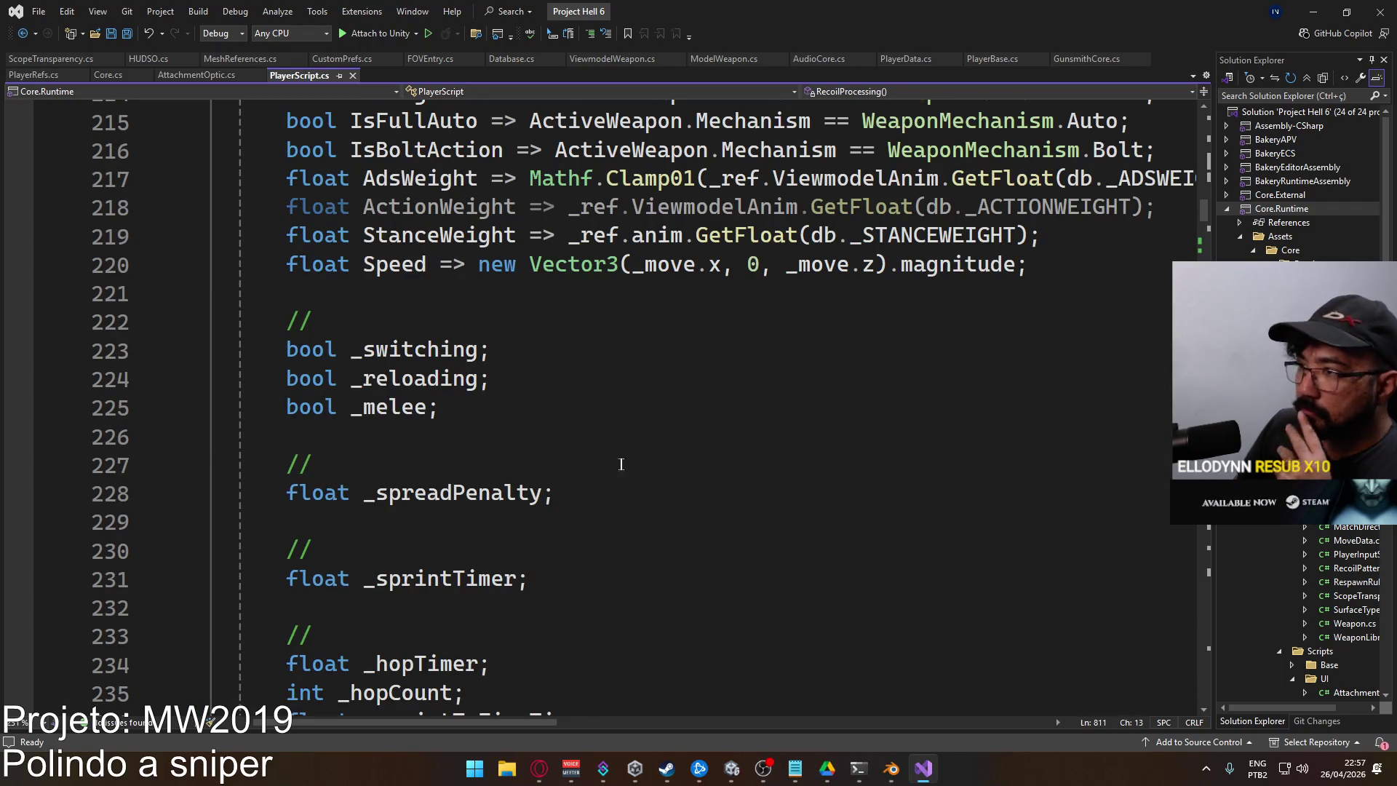
scroll(629, 456, up, 4)
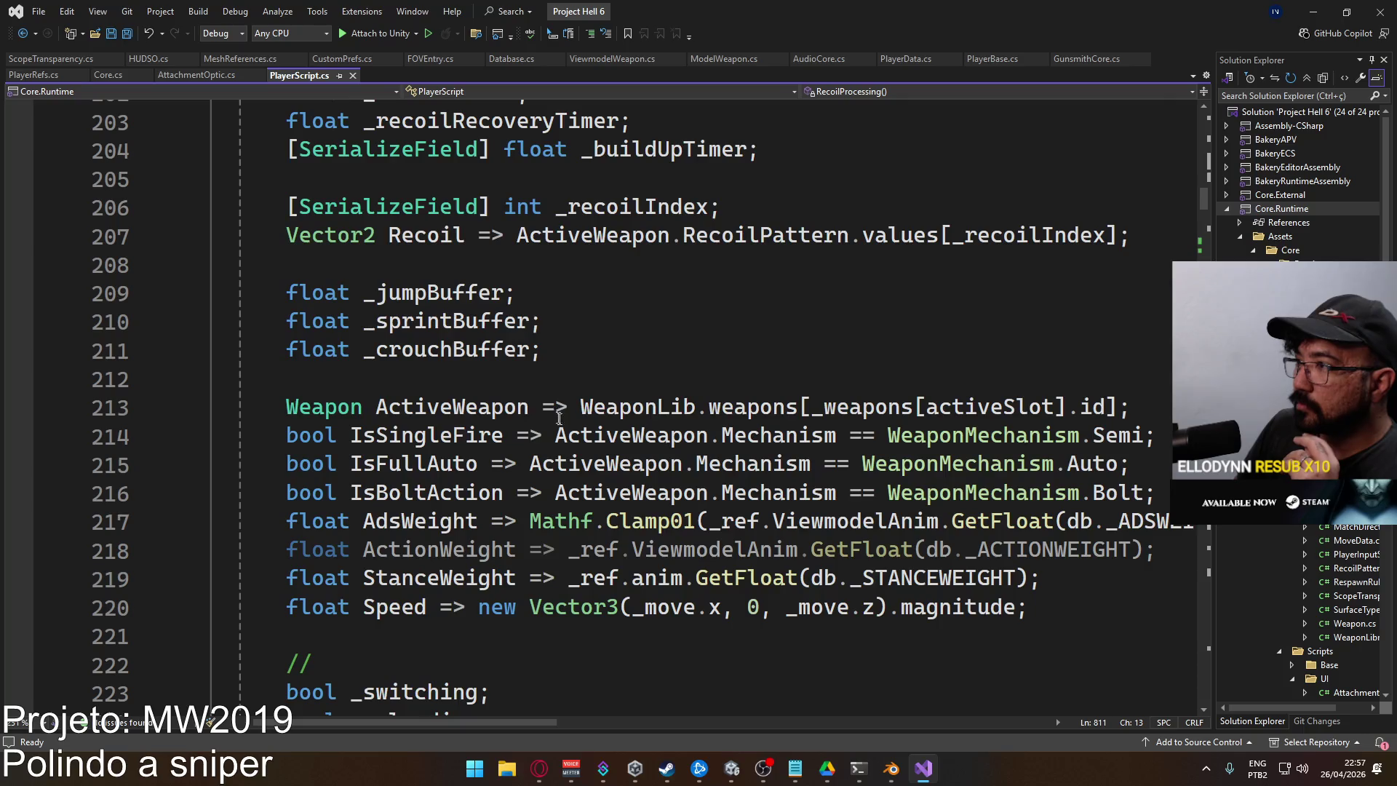
scroll(558, 416, up, 2)
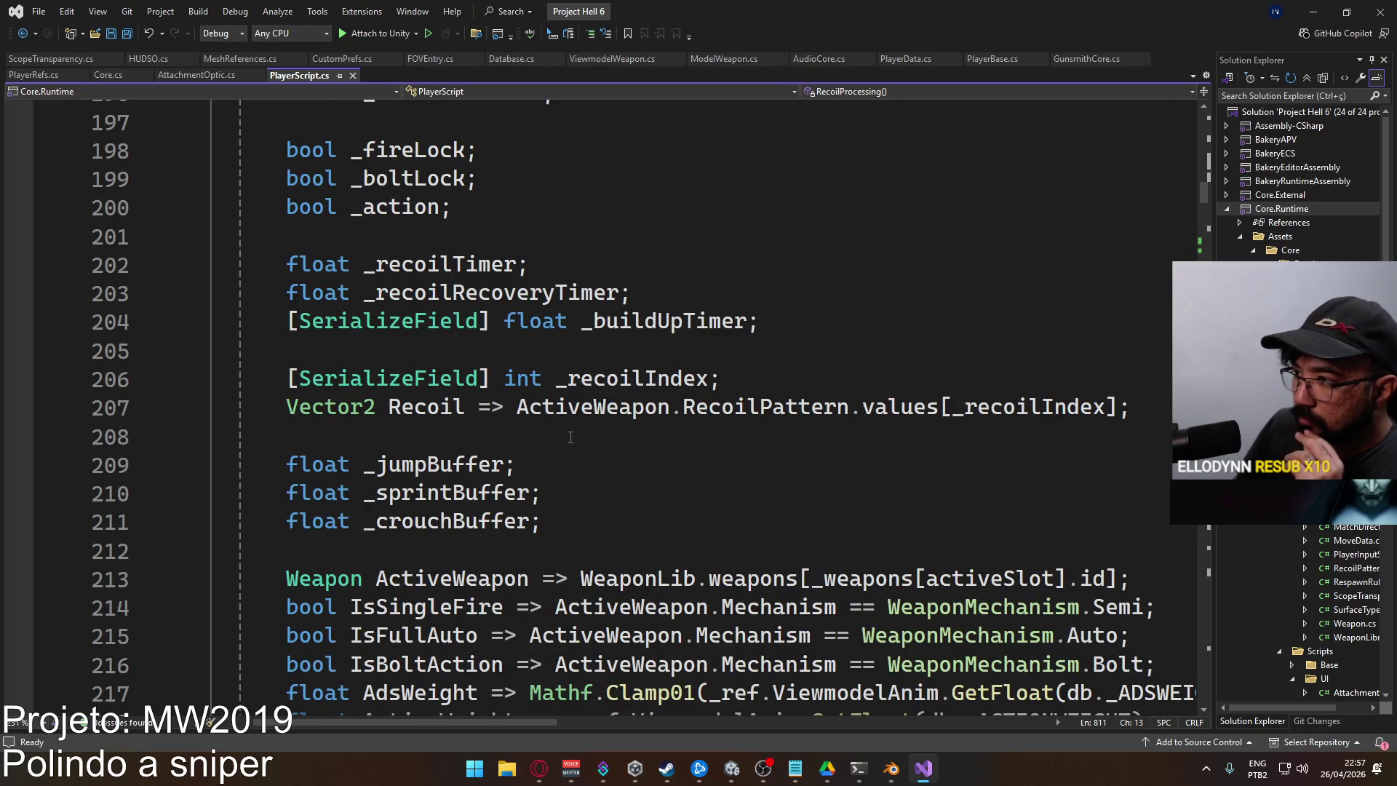
scroll(571, 432, up, 13)
scroll(582, 433, down, 20)
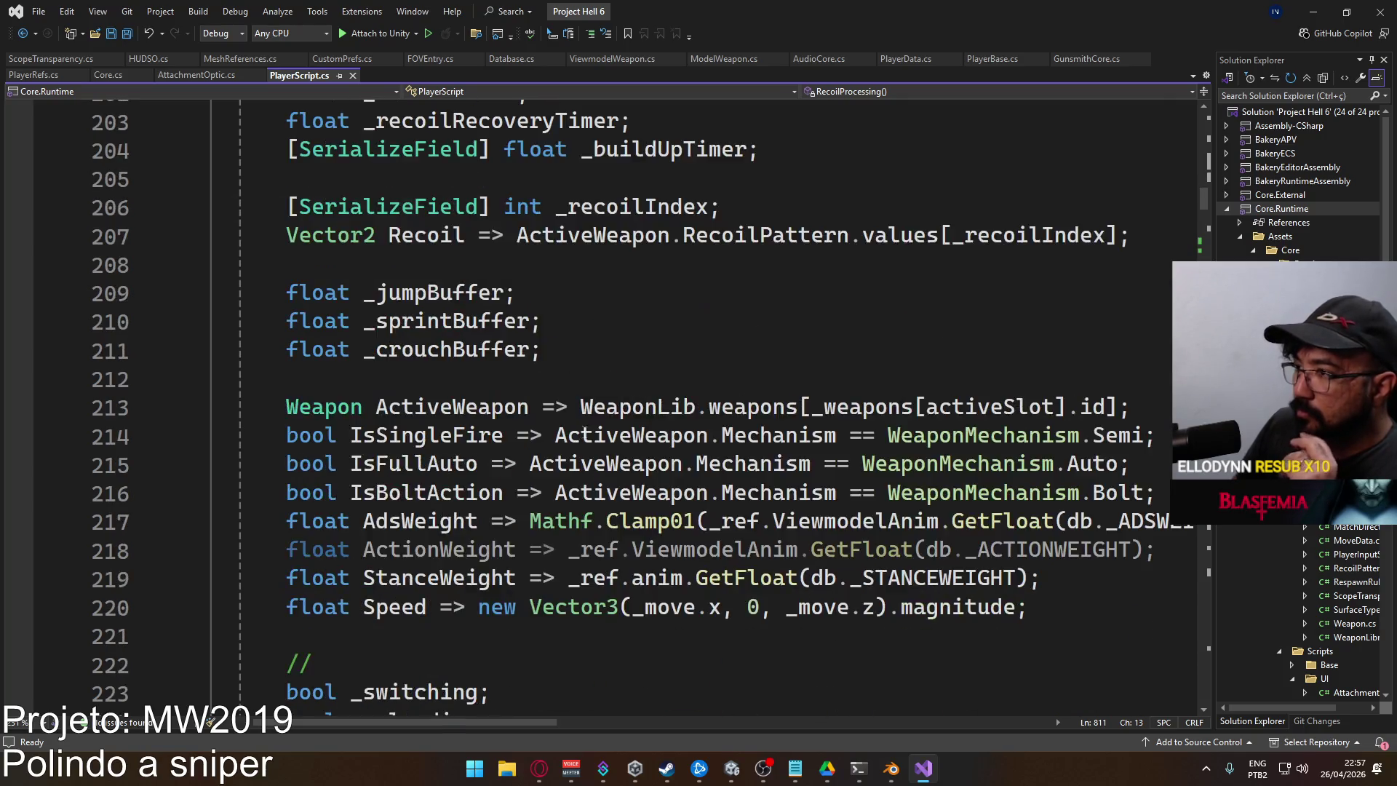
scroll(590, 433, down, 5)
scroll(590, 434, up, 1)
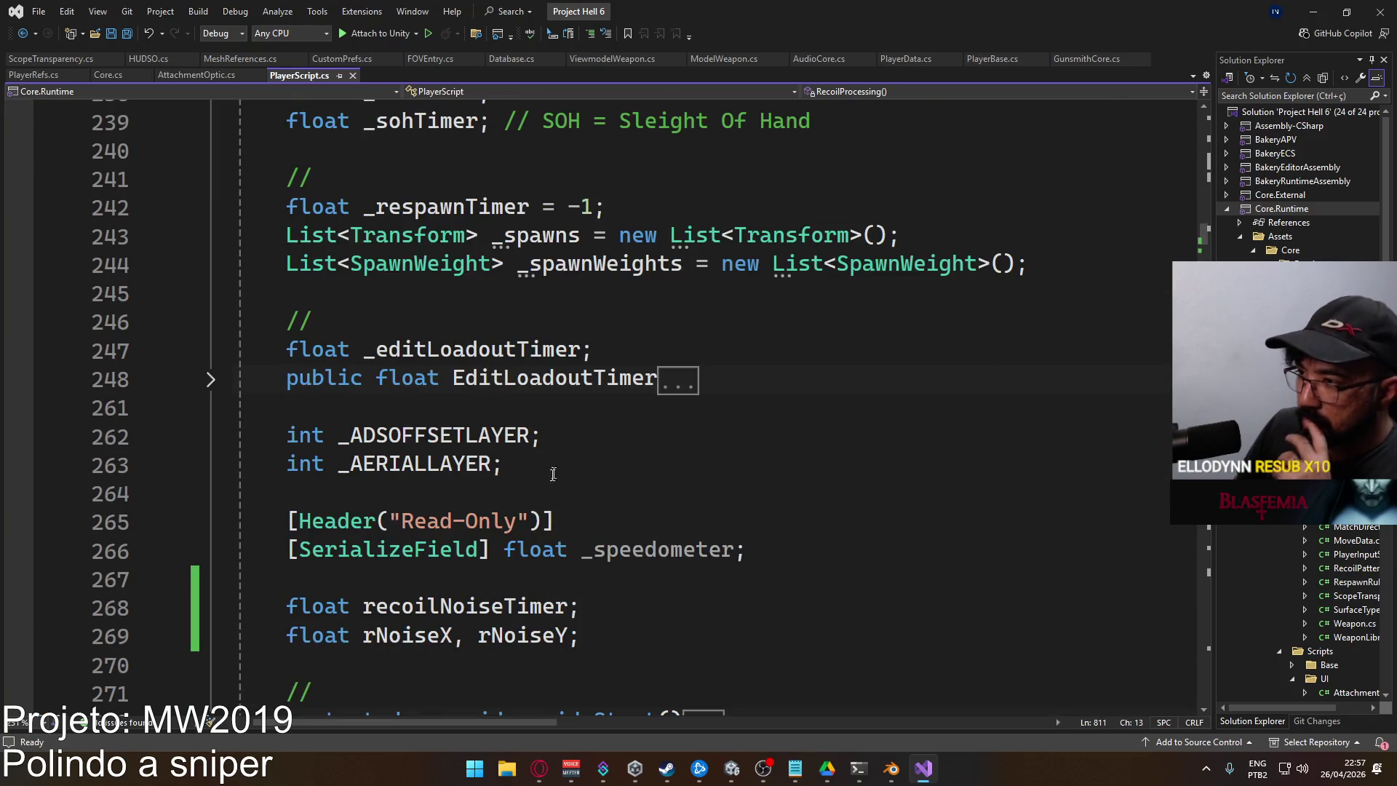
click(596, 464)
Declare int _FINGERPOSELAYER below _AERIALLAYER, remove surplus blank lines above Update(), and save
key(Return)
text(int)
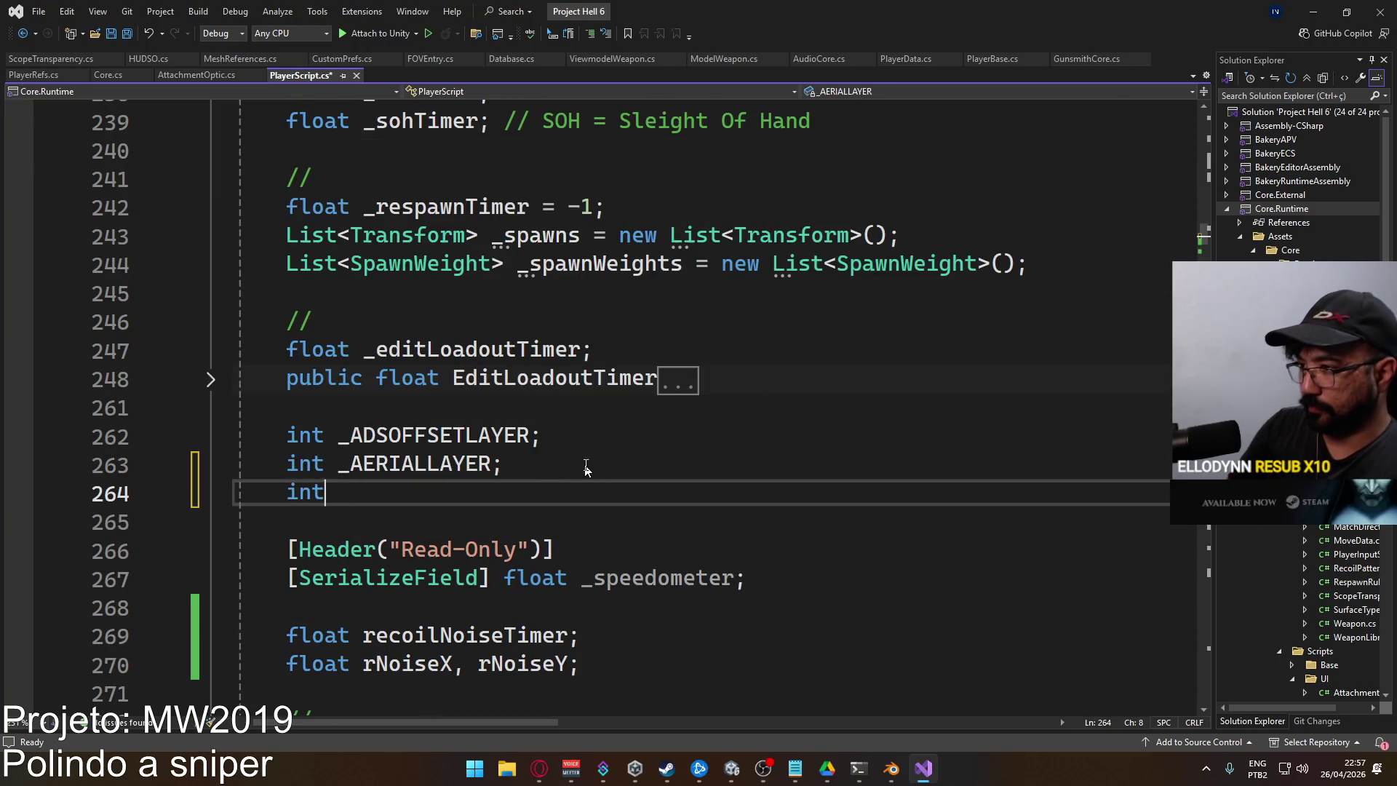
text( _FINGER)
text(AYER;)
key(ctrl+s)
scroll(591, 480, down, 10)
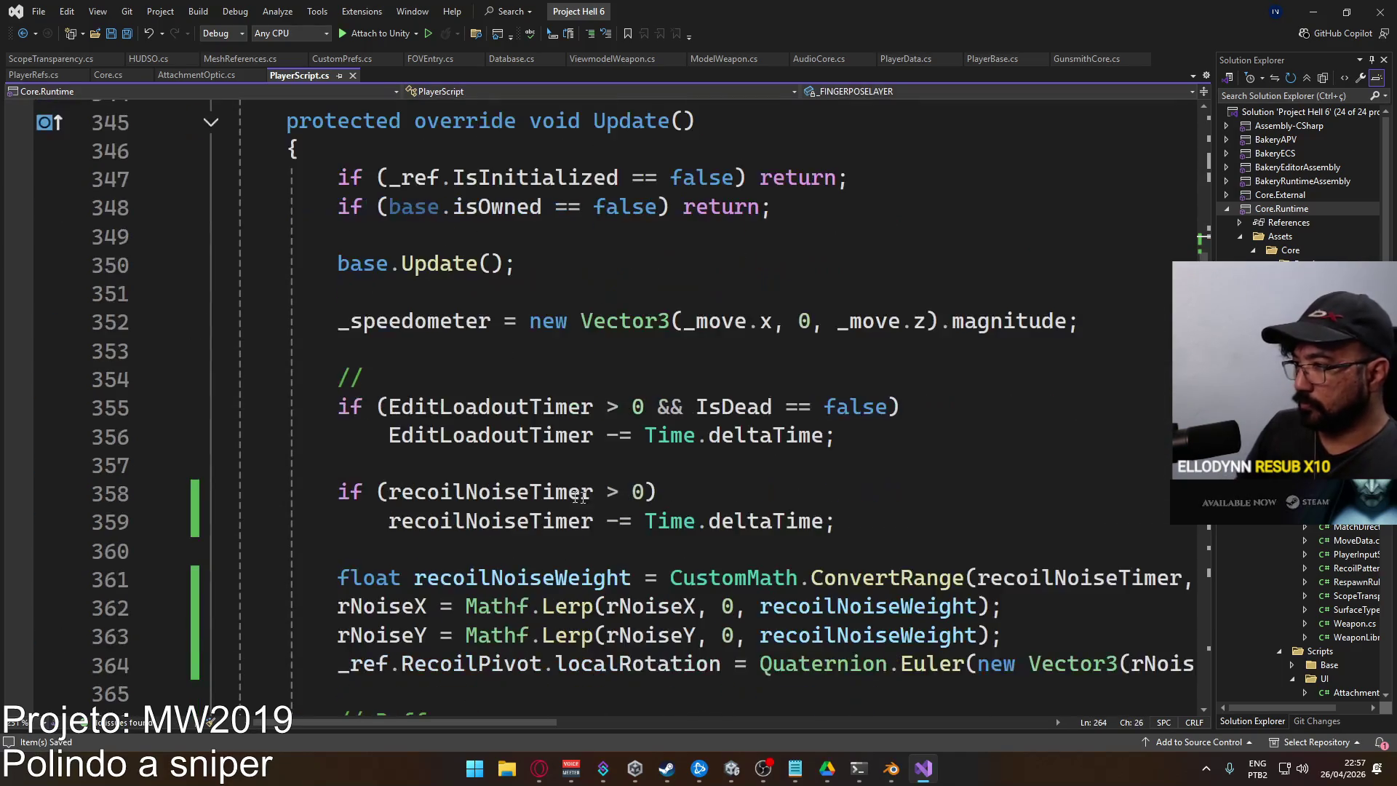
scroll(480, 289, down, 3)
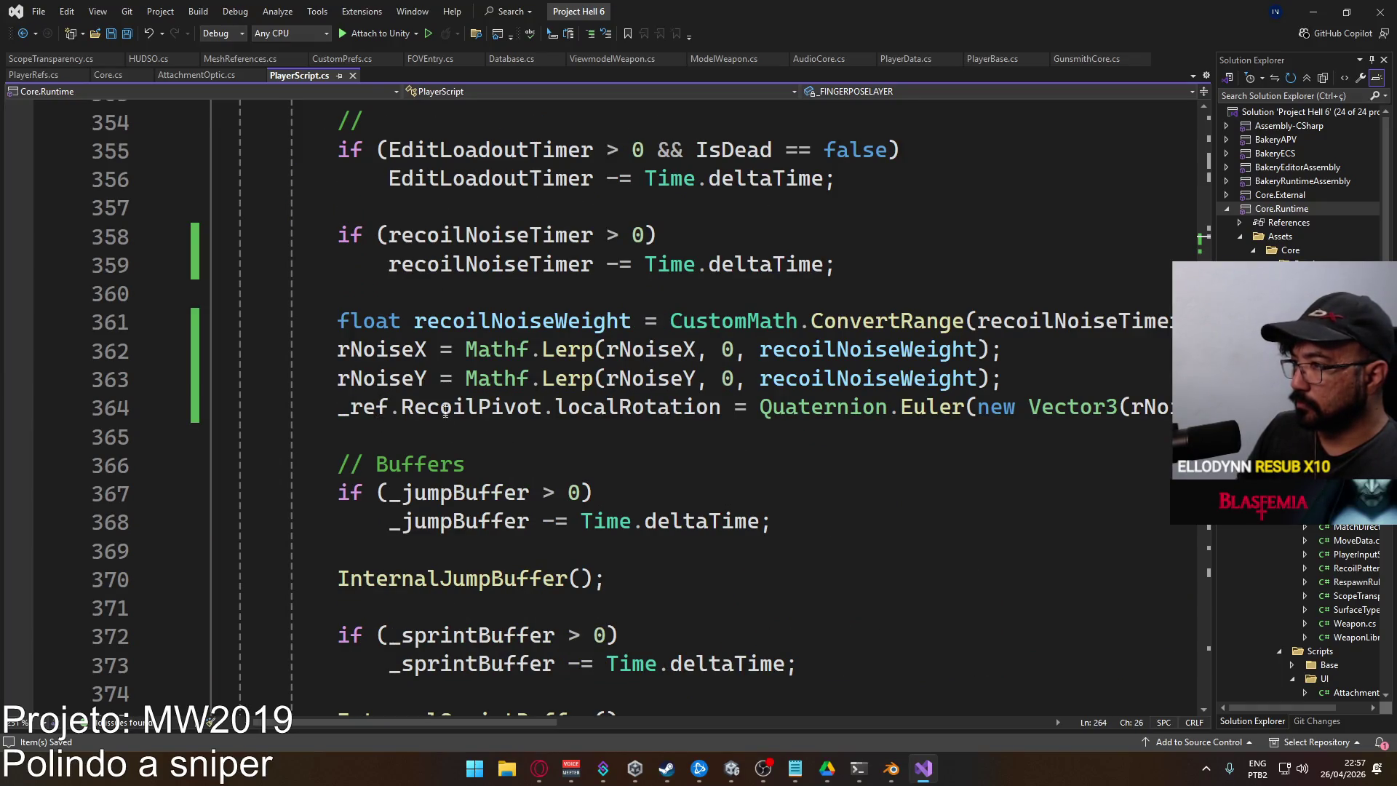
scroll(446, 416, up, 4)
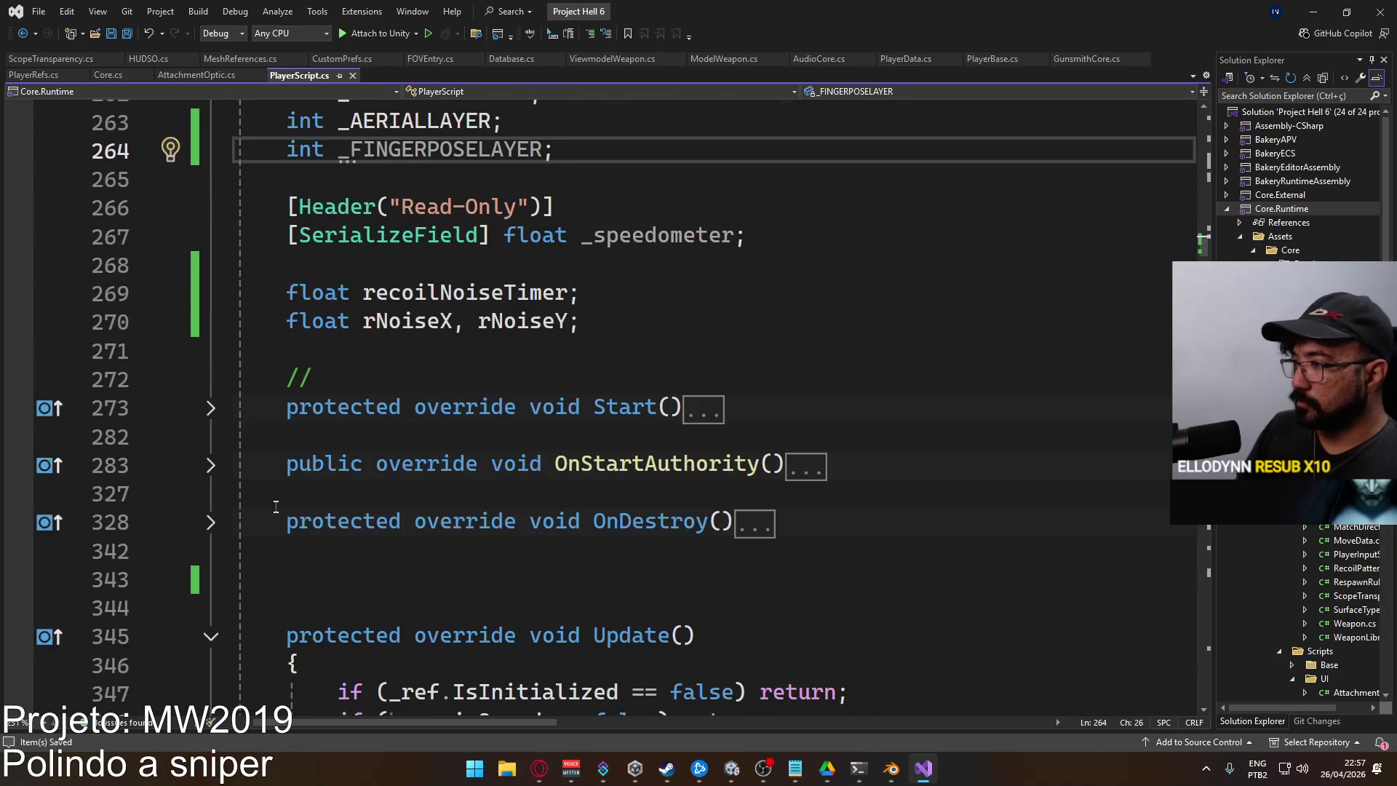
click(292, 583)
key(BackSpace)
key(Delete)
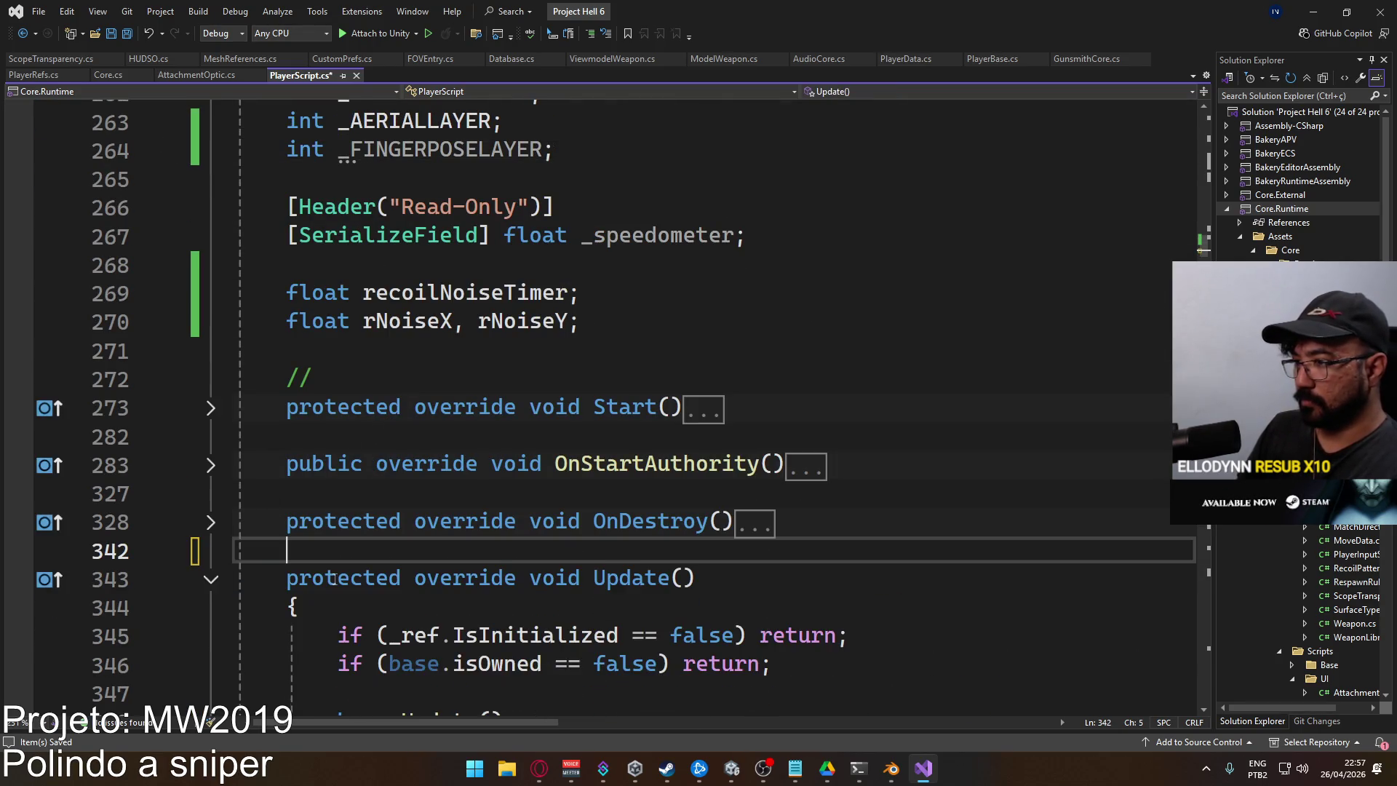
key(ctrl+s)
In Start(), assign _FINGERPOSELAYER = _ref.ViewmodelAnim.GetLayerIndex("Finger Pose")
click(211, 408)
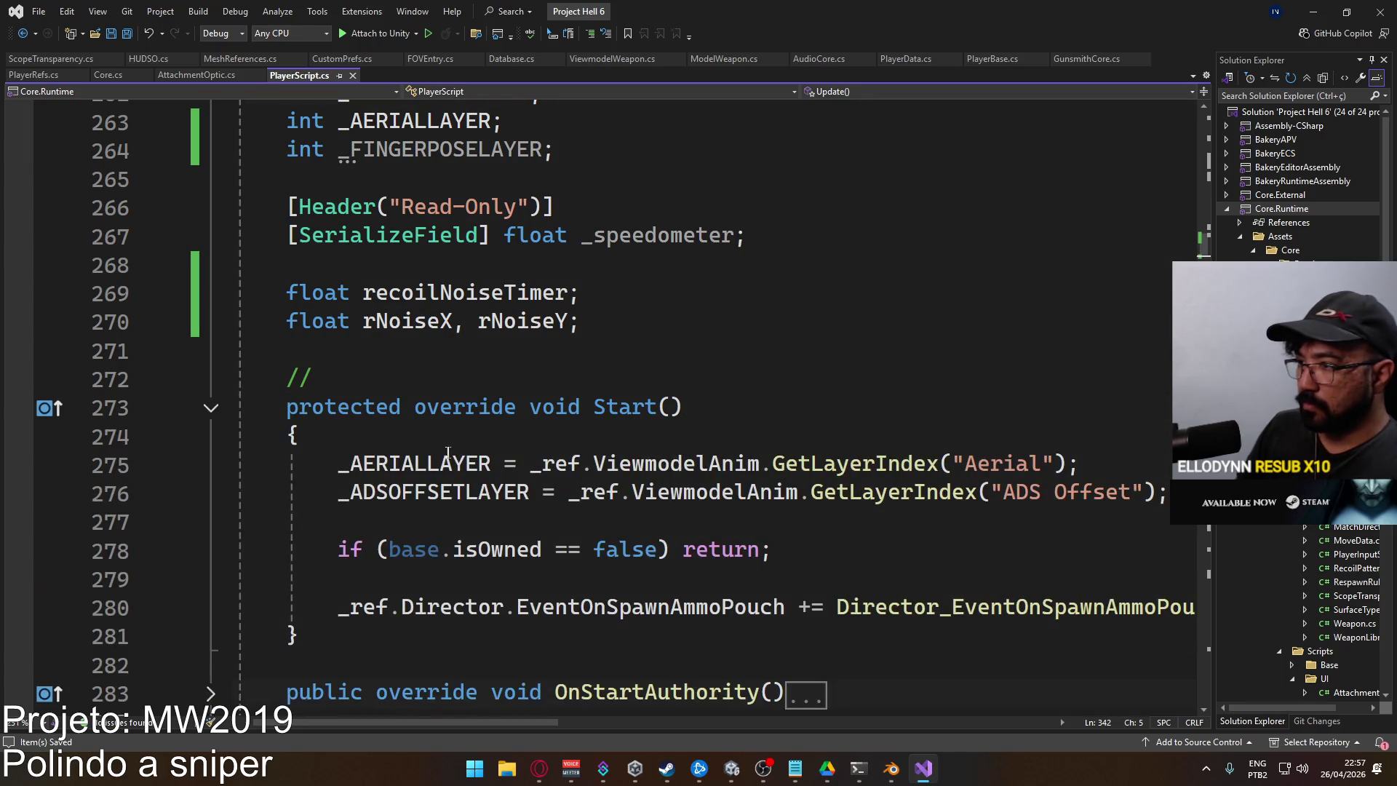
click(476, 521)
key(Return)
key(Up)
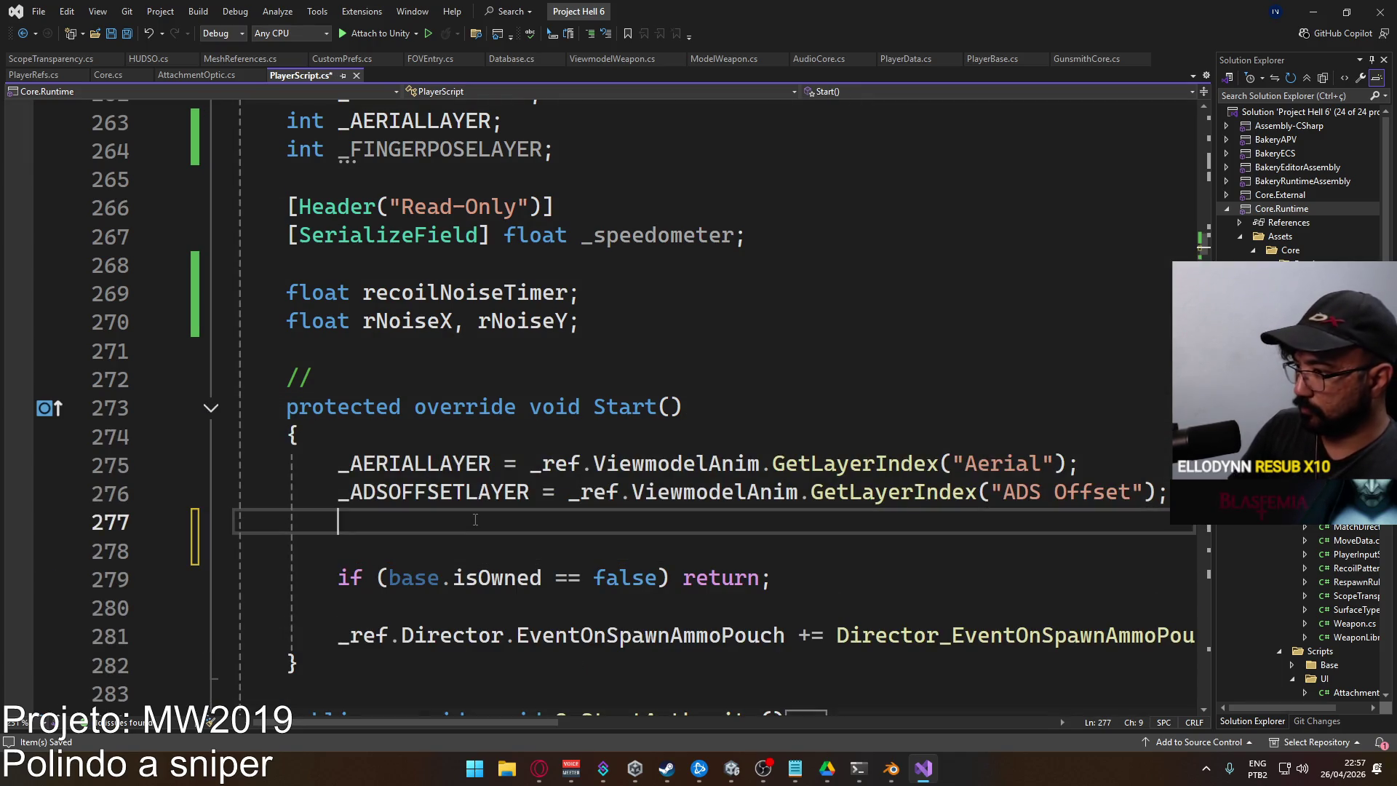
text(_FIN)
key(Tab)
text(=)
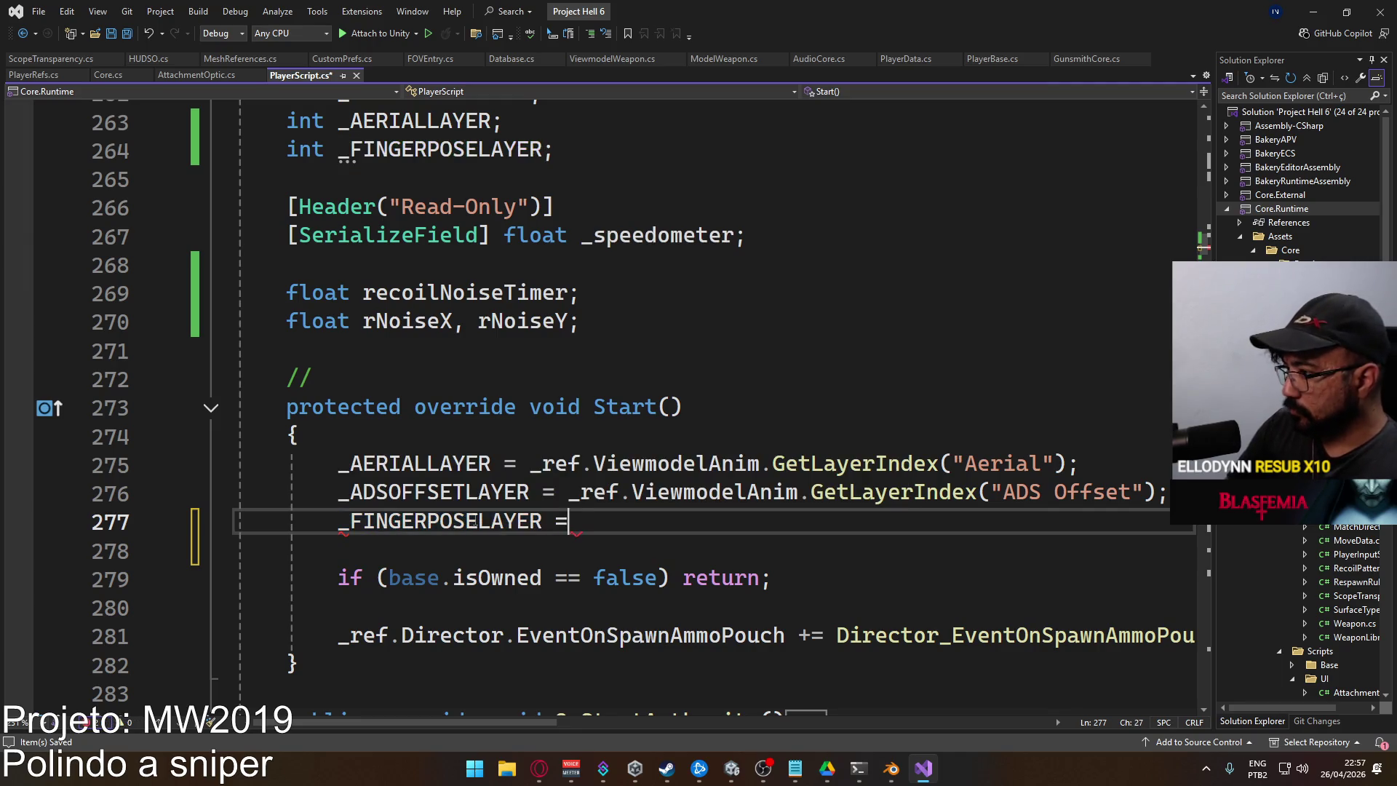
text( _ref.view)
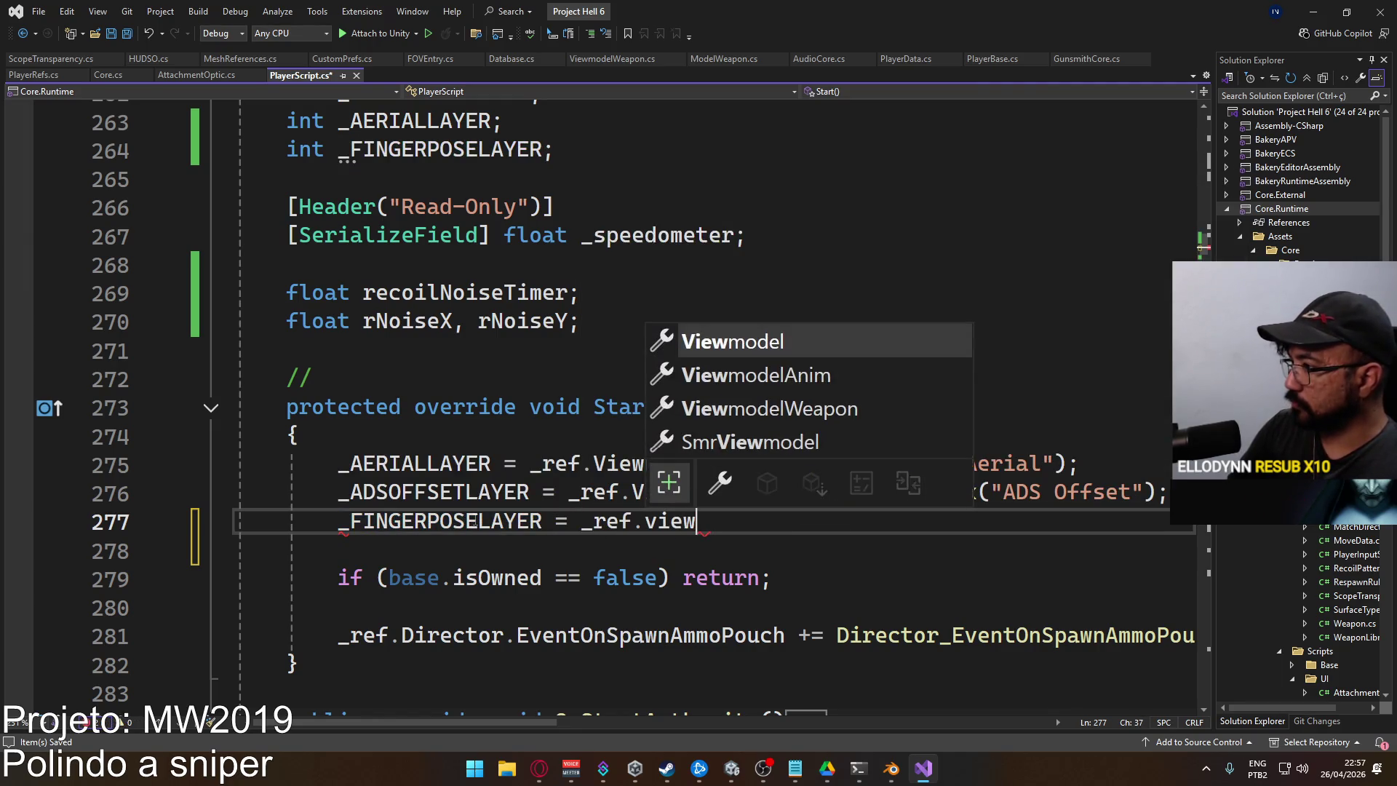
key(Tab)
text(.Getla)
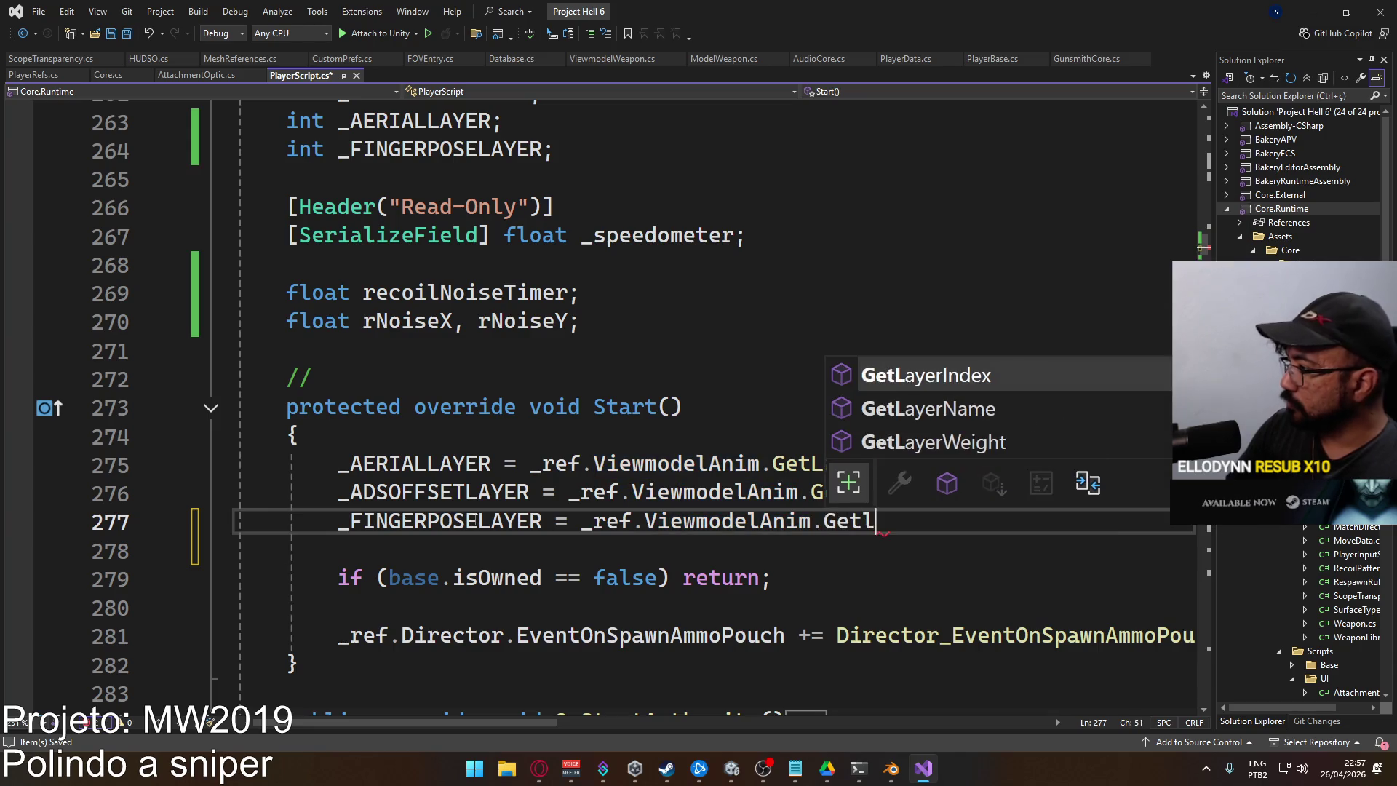
key(Tab)
text(("Fi)
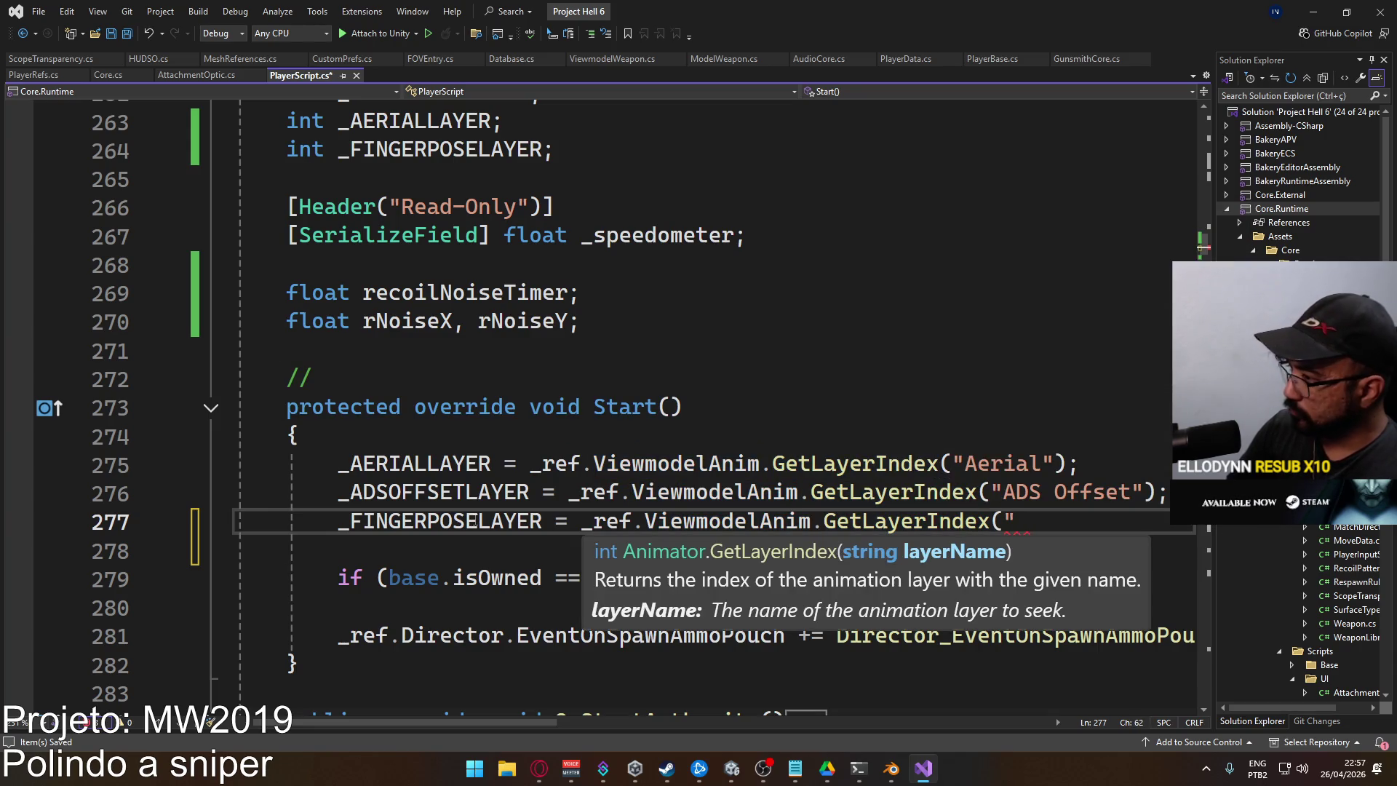
text(nger Pose");)
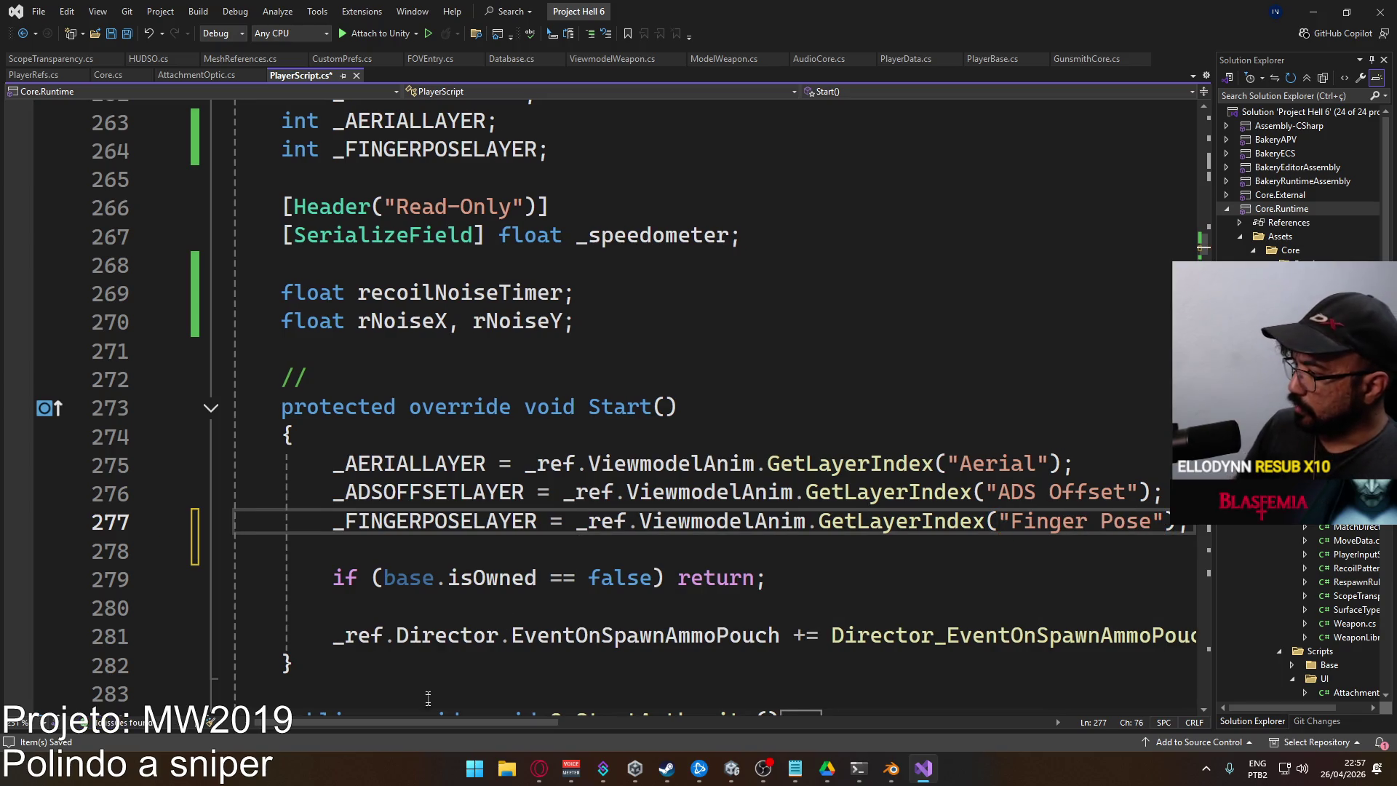
Check the Finger Pose layer name in Unity, then return to the script
click(731, 767)
scroll(352, 313, down, 3)
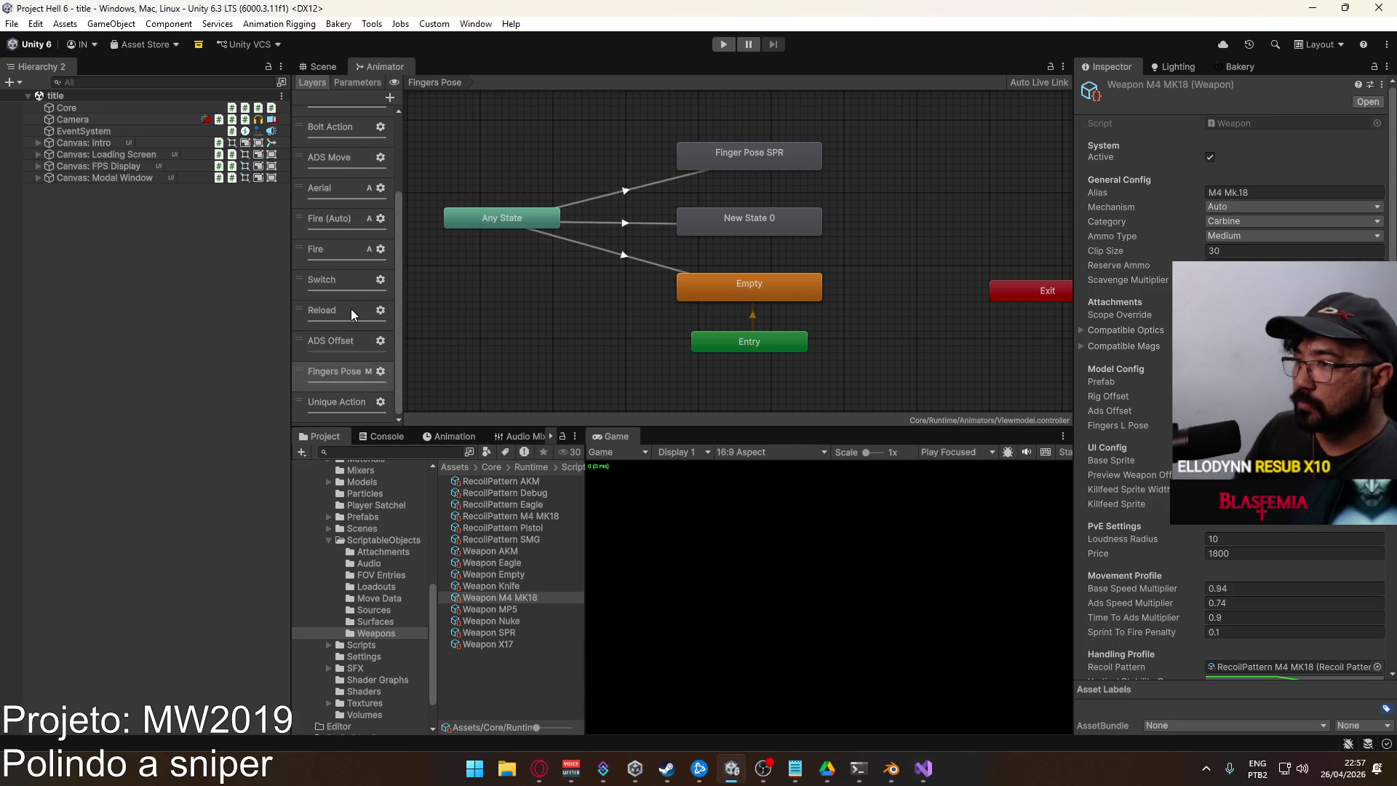
key(alt+Tab)
key(Up)
key(Up)
key(Up)
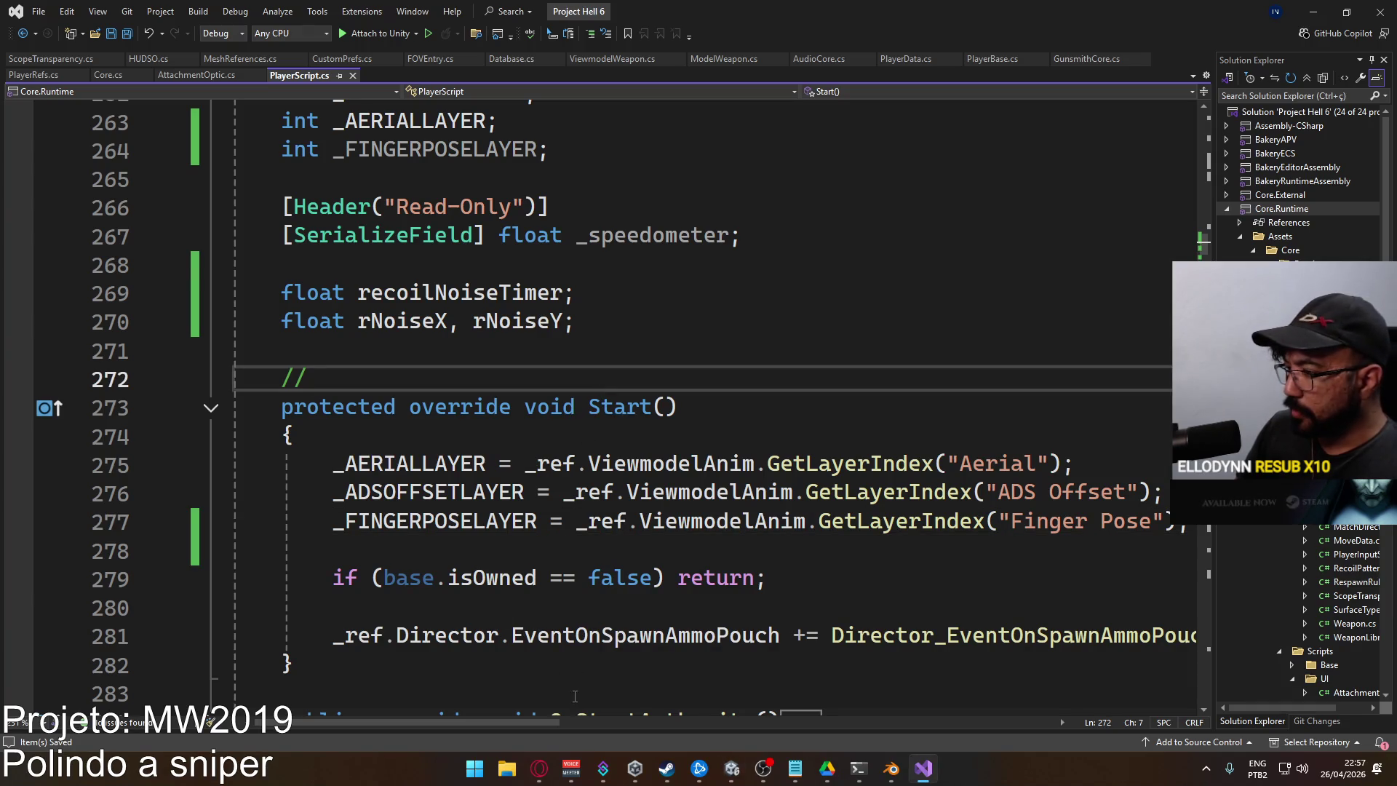
scroll(655, 465, down, 20)
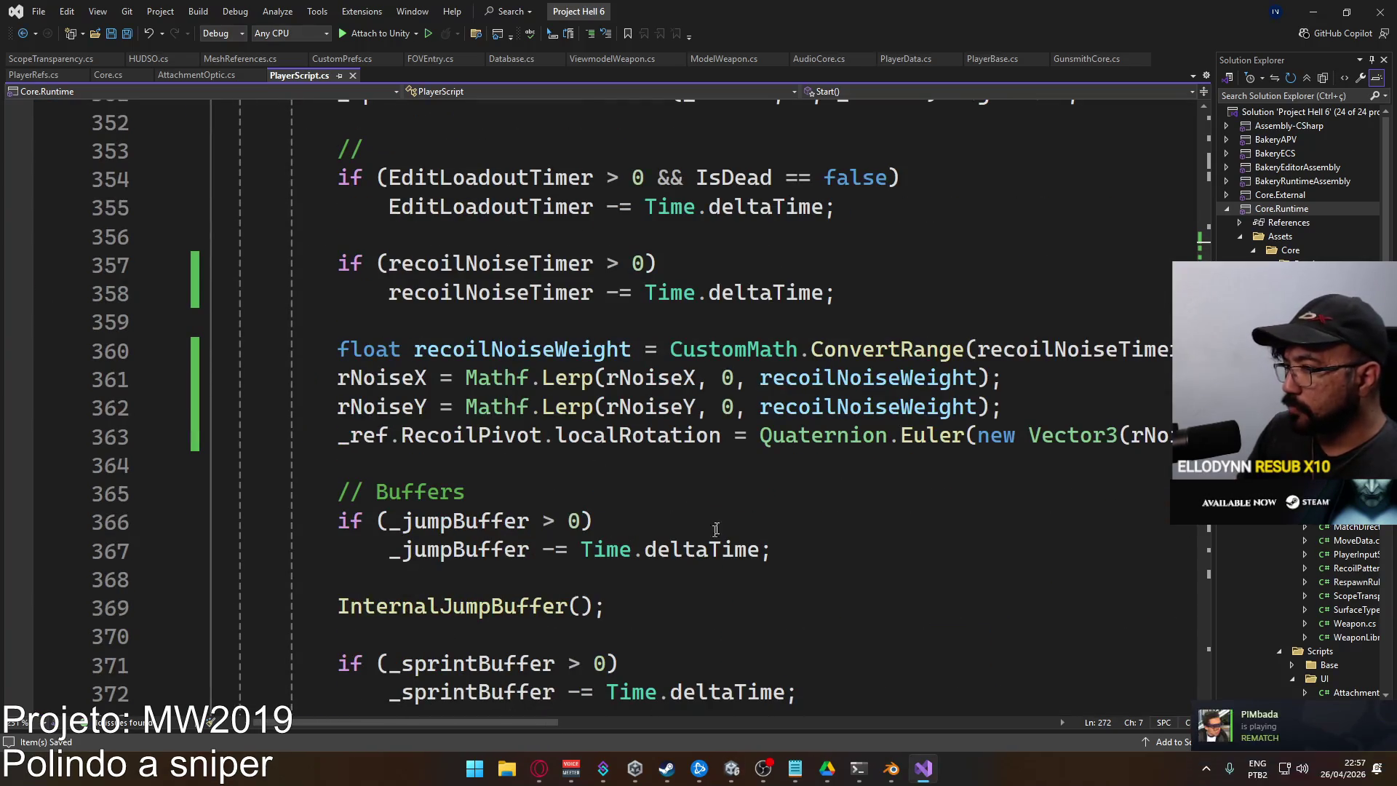
Scroll PlayerScript.cs to the ADS Offset Weight block and its SetAdsWeight line near line 456
scroll(649, 453, down, 9)
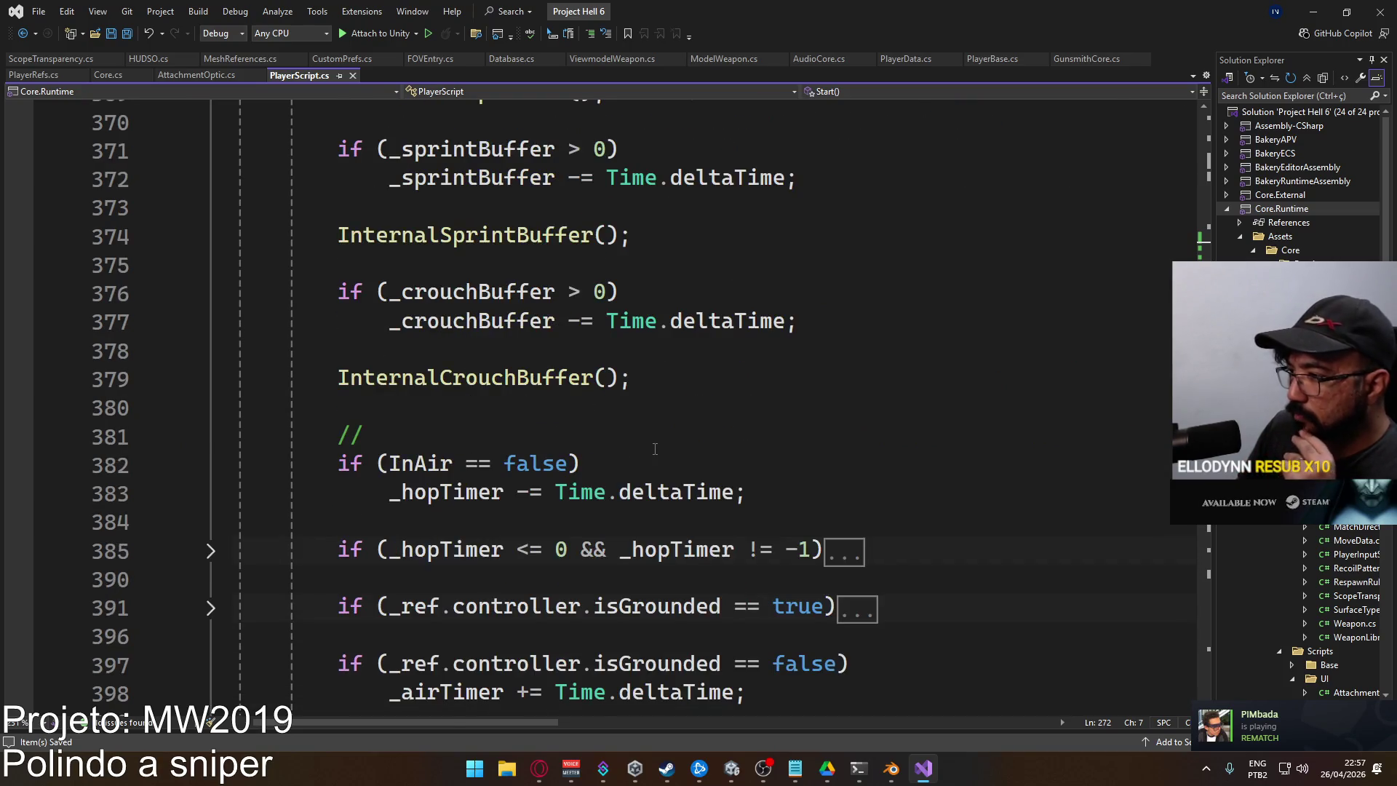
scroll(627, 448, up, 20)
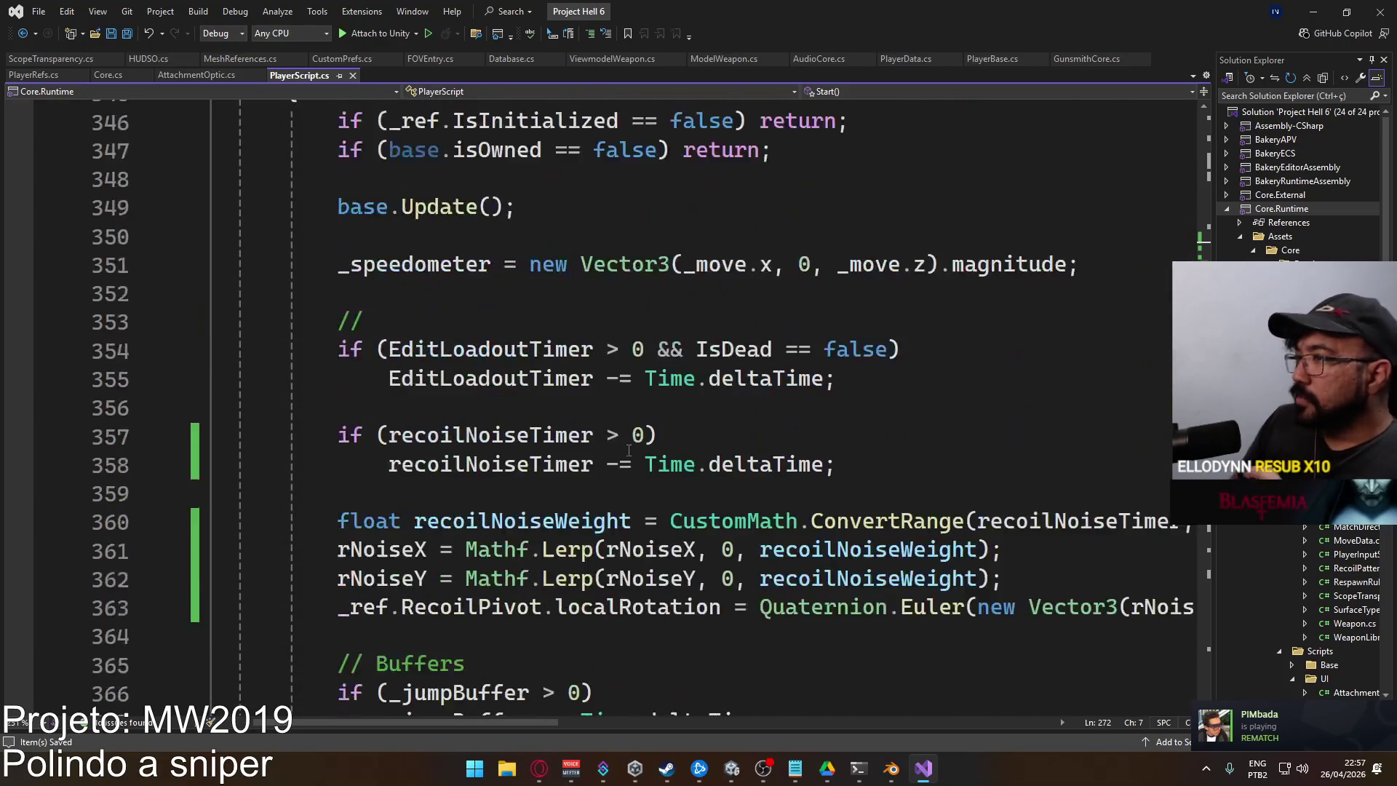
scroll(573, 466, up, 10)
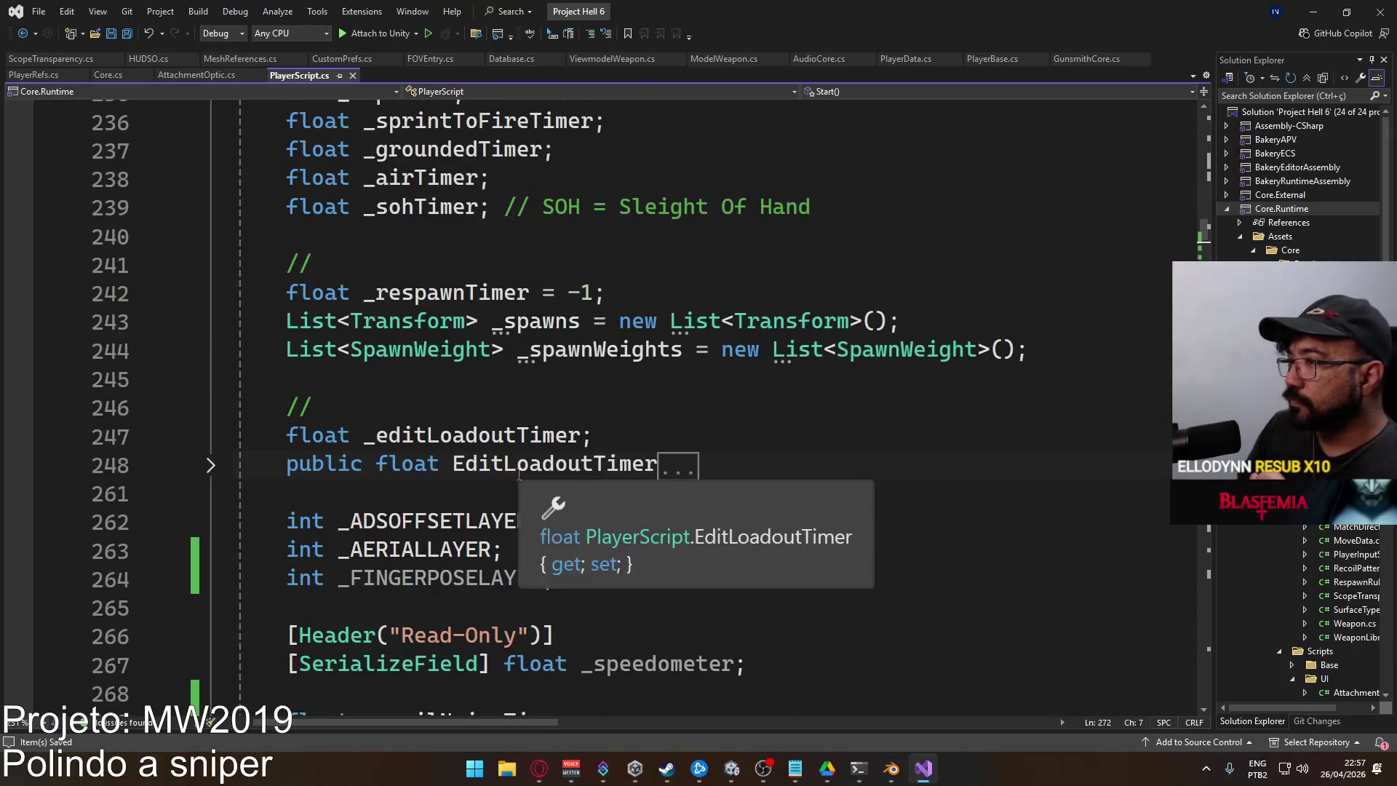
scroll(570, 393, up, 4)
scroll(570, 384, up, 4)
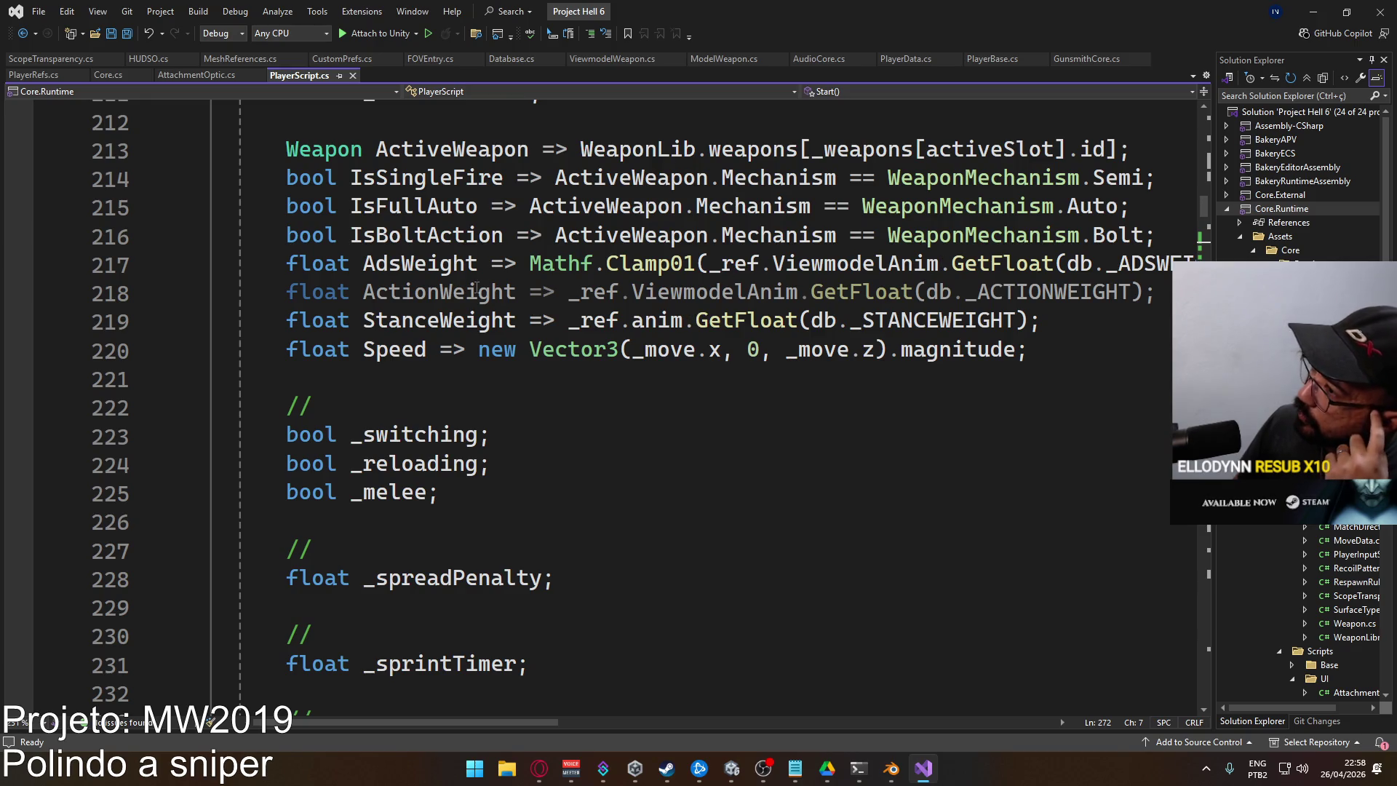
mouse_move(467, 291)
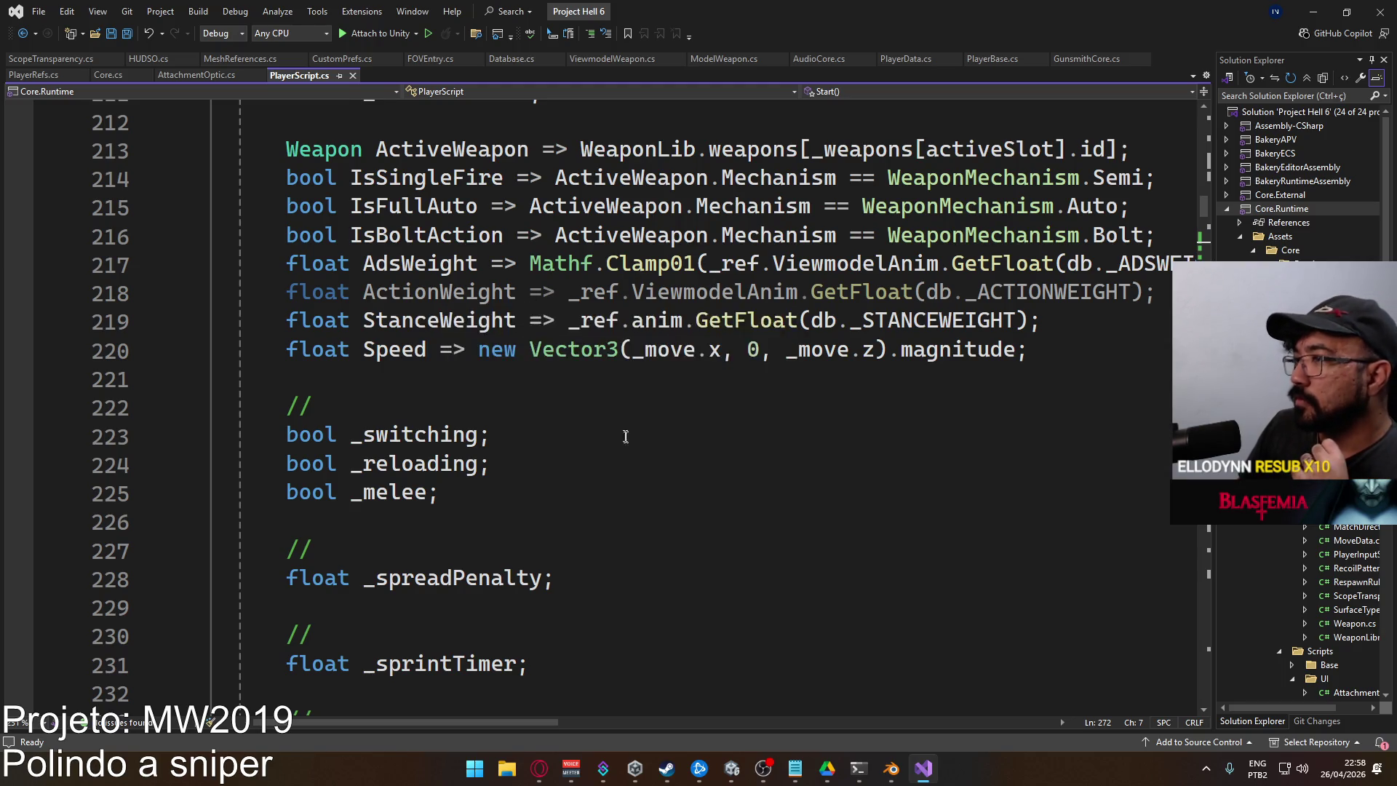
scroll(624, 429, down, 2)
scroll(509, 363, up, 4)
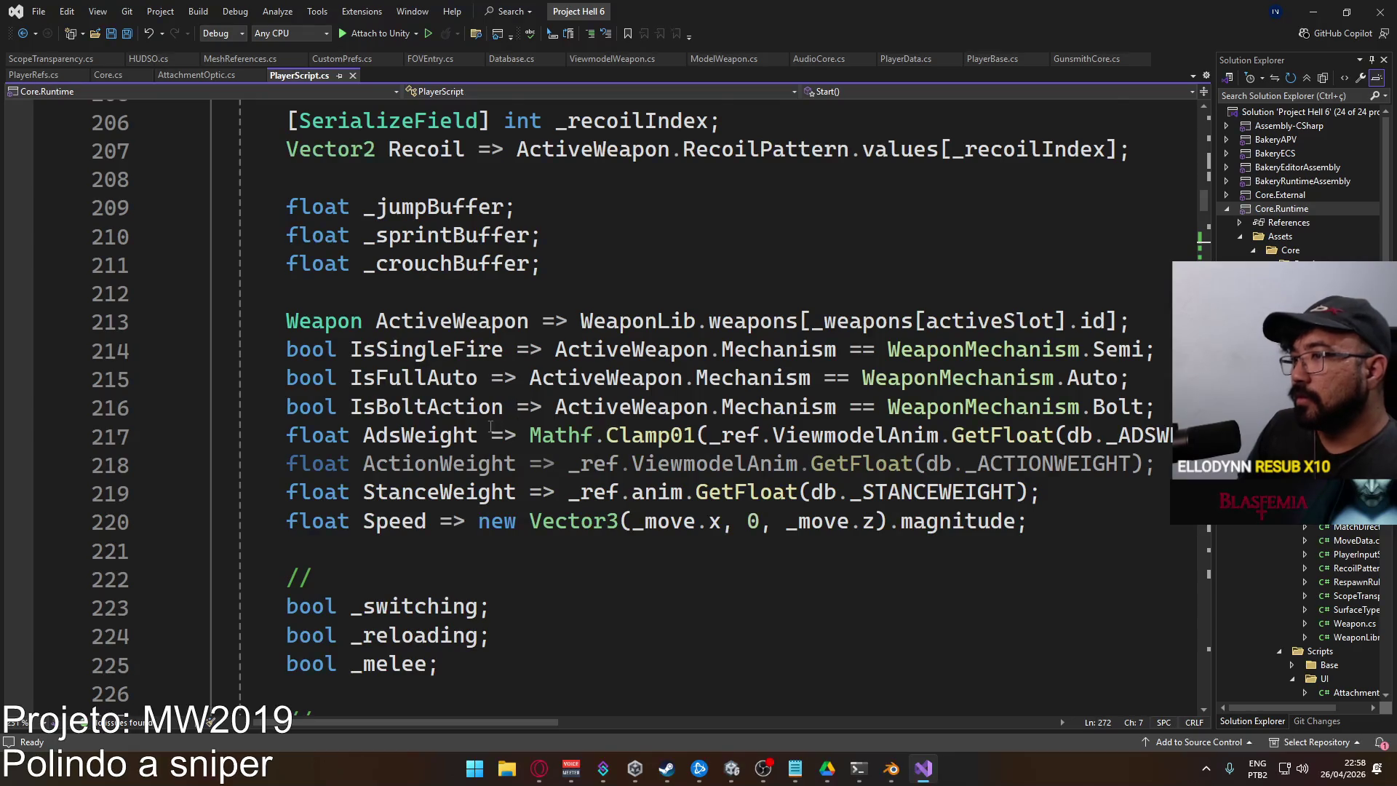
scroll(502, 407, down, 20)
scroll(517, 453, down, 15)
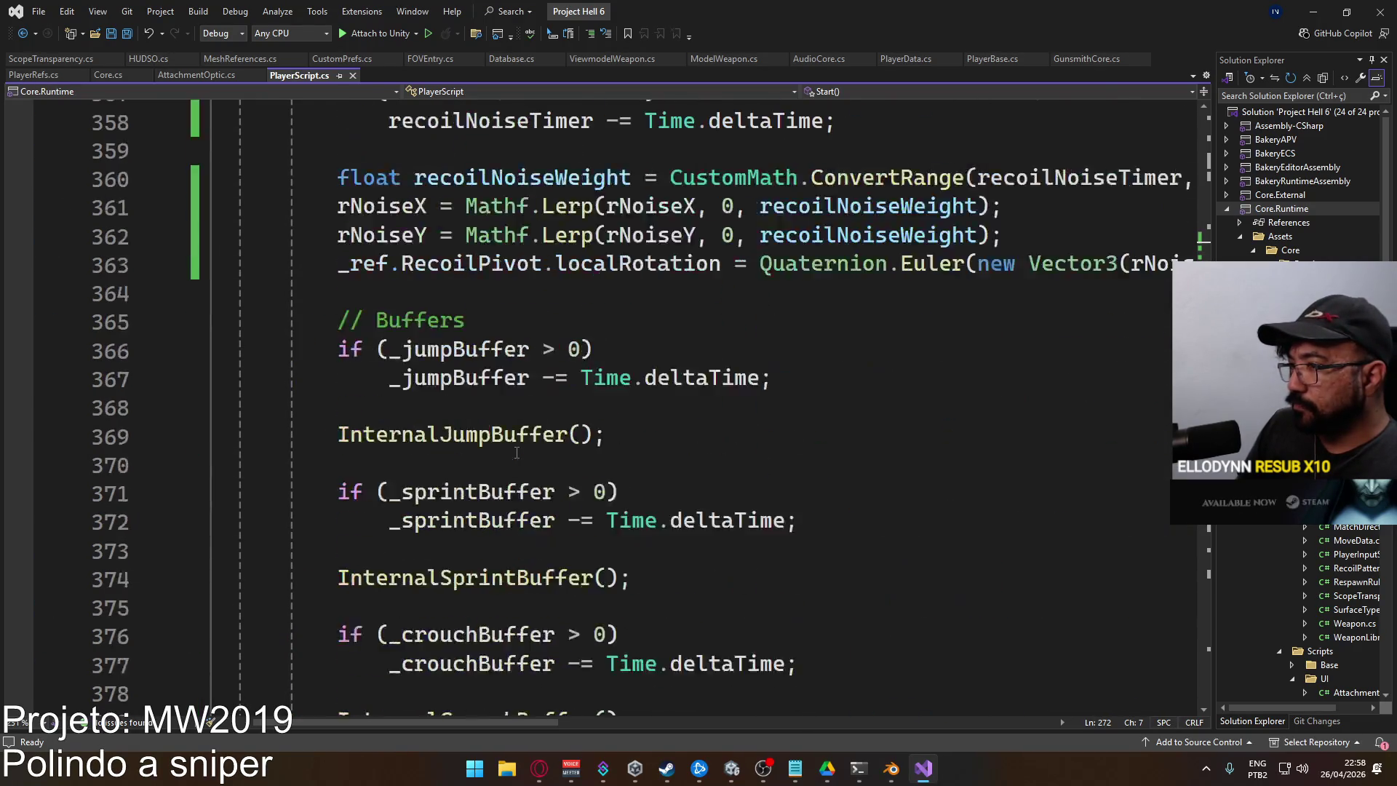
scroll(521, 449, down, 16)
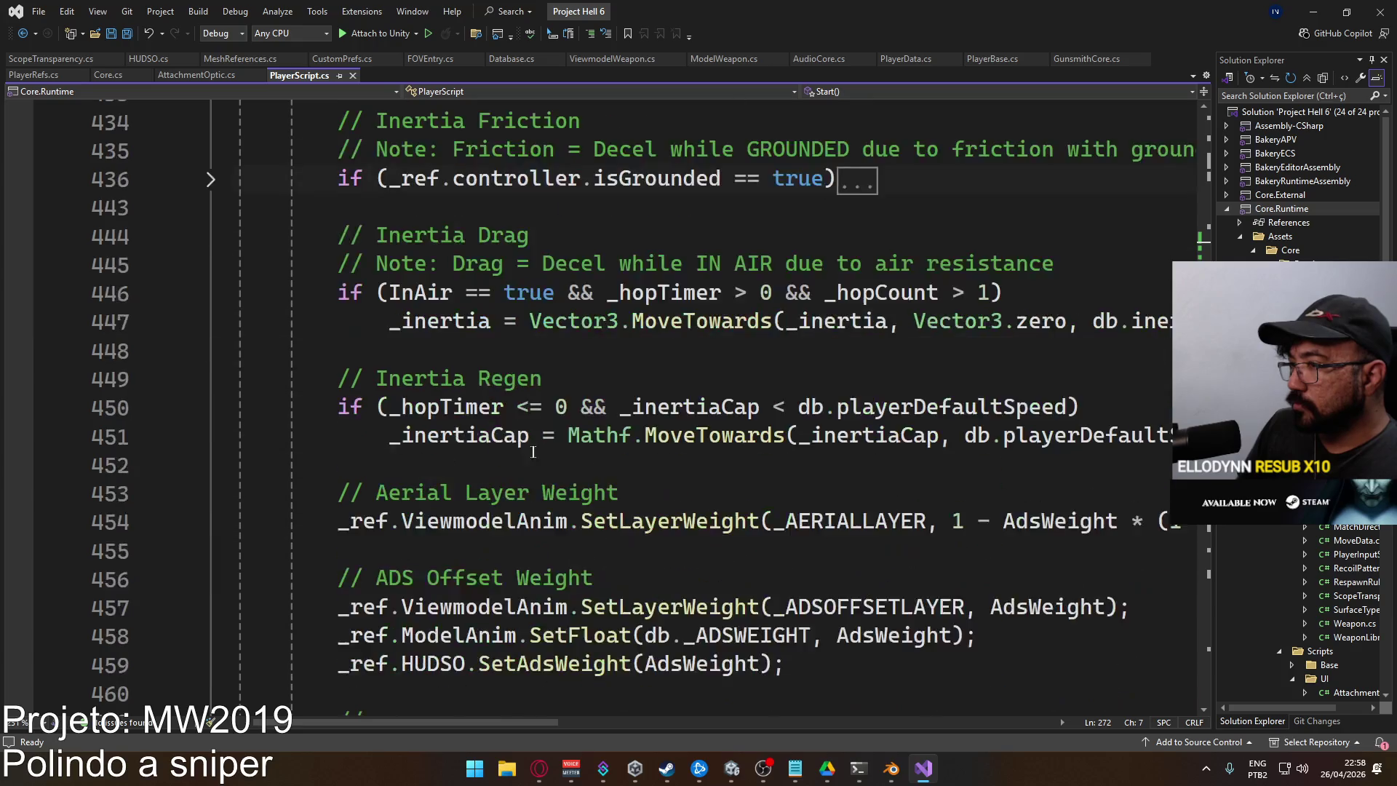
scroll(622, 329, up, 1)
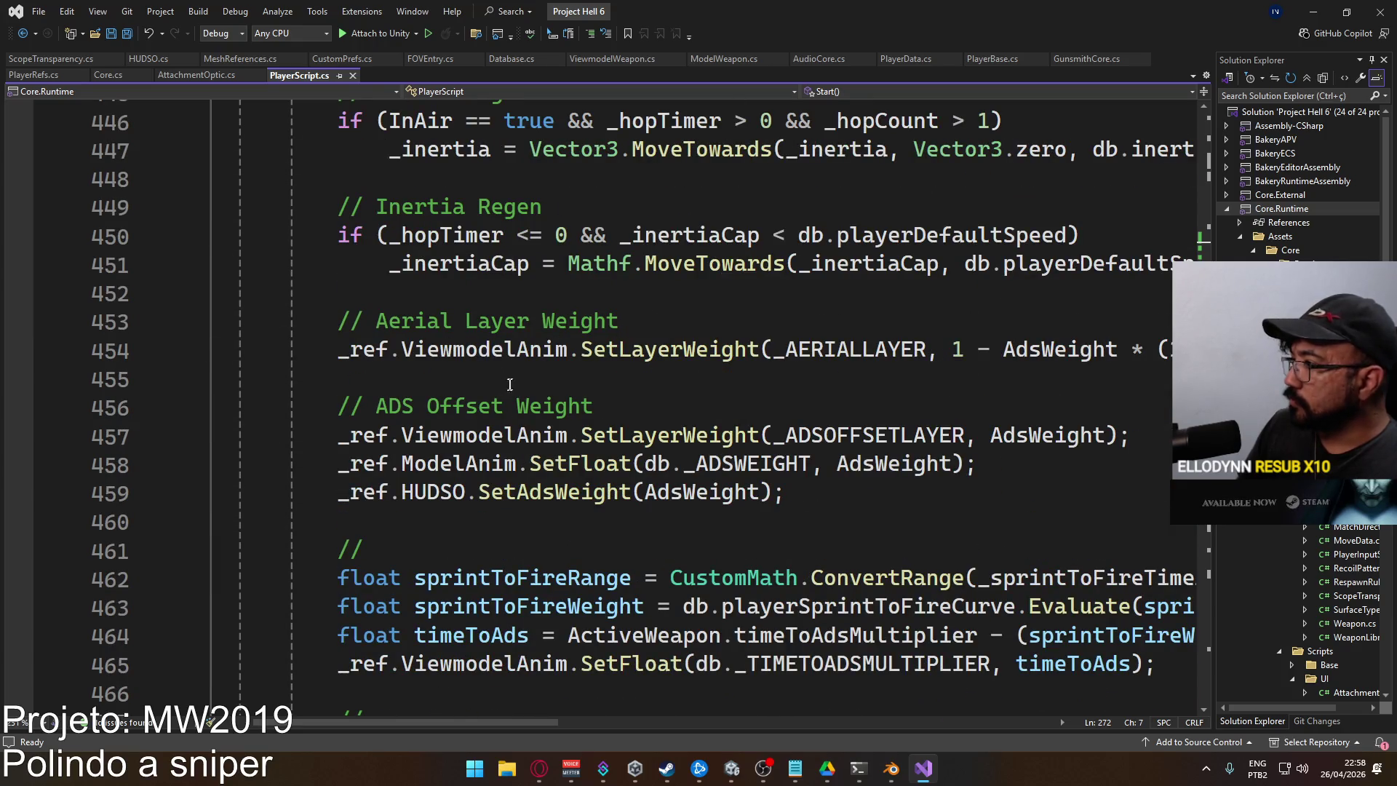
click(833, 466)
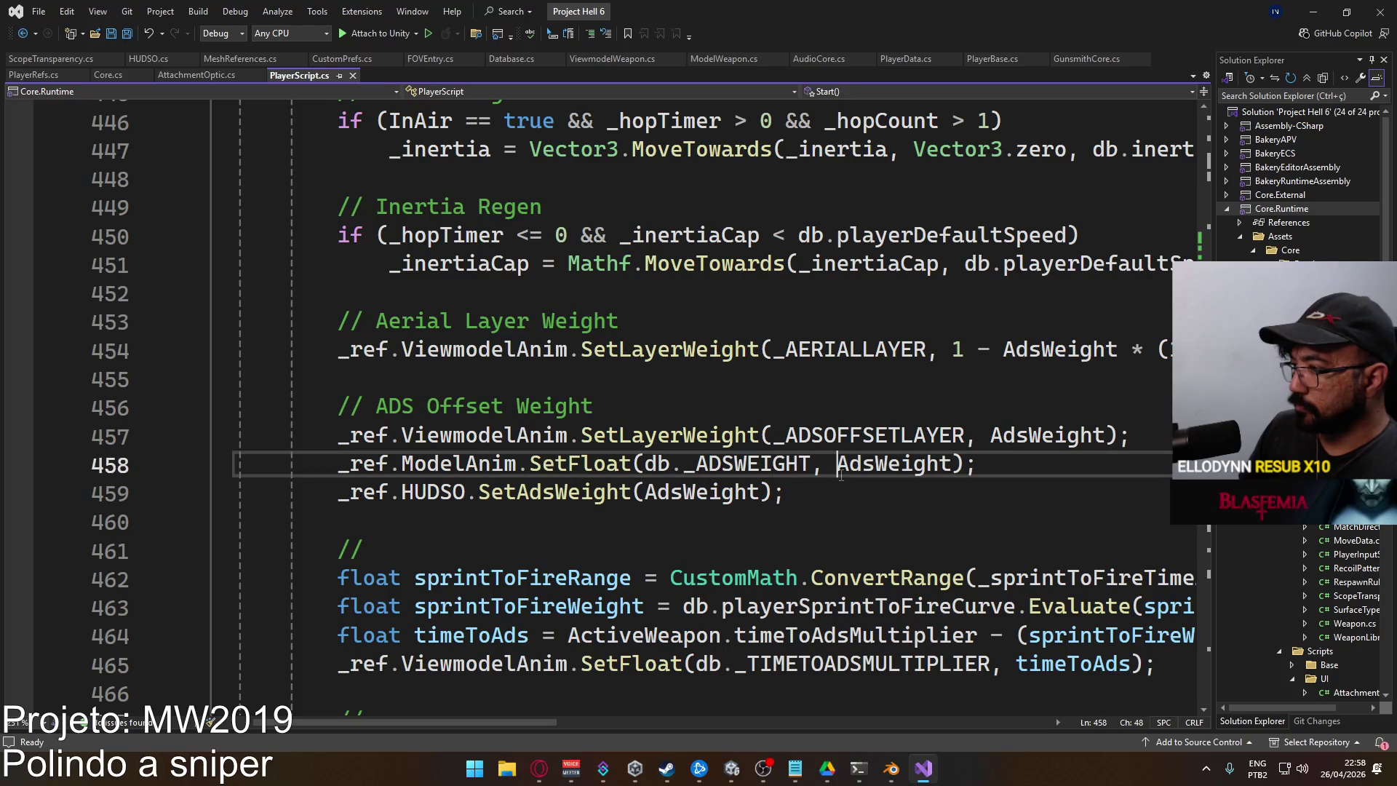
Add a '// Finger Pose Weight' comment line below the ADS Offset Weight block
click(820, 480)
key(Left)
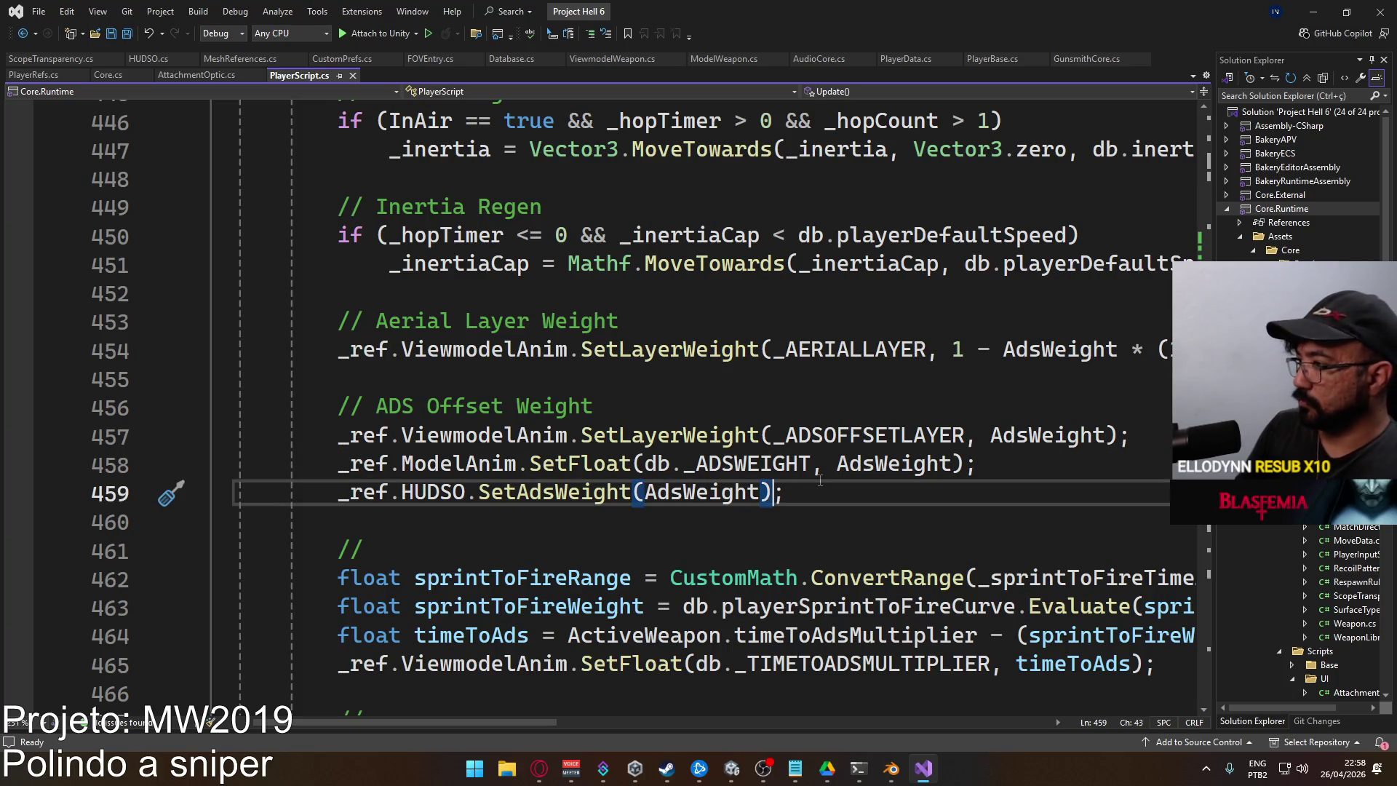
key(End)
key(Return)
key(Return)
text(// FINGE)
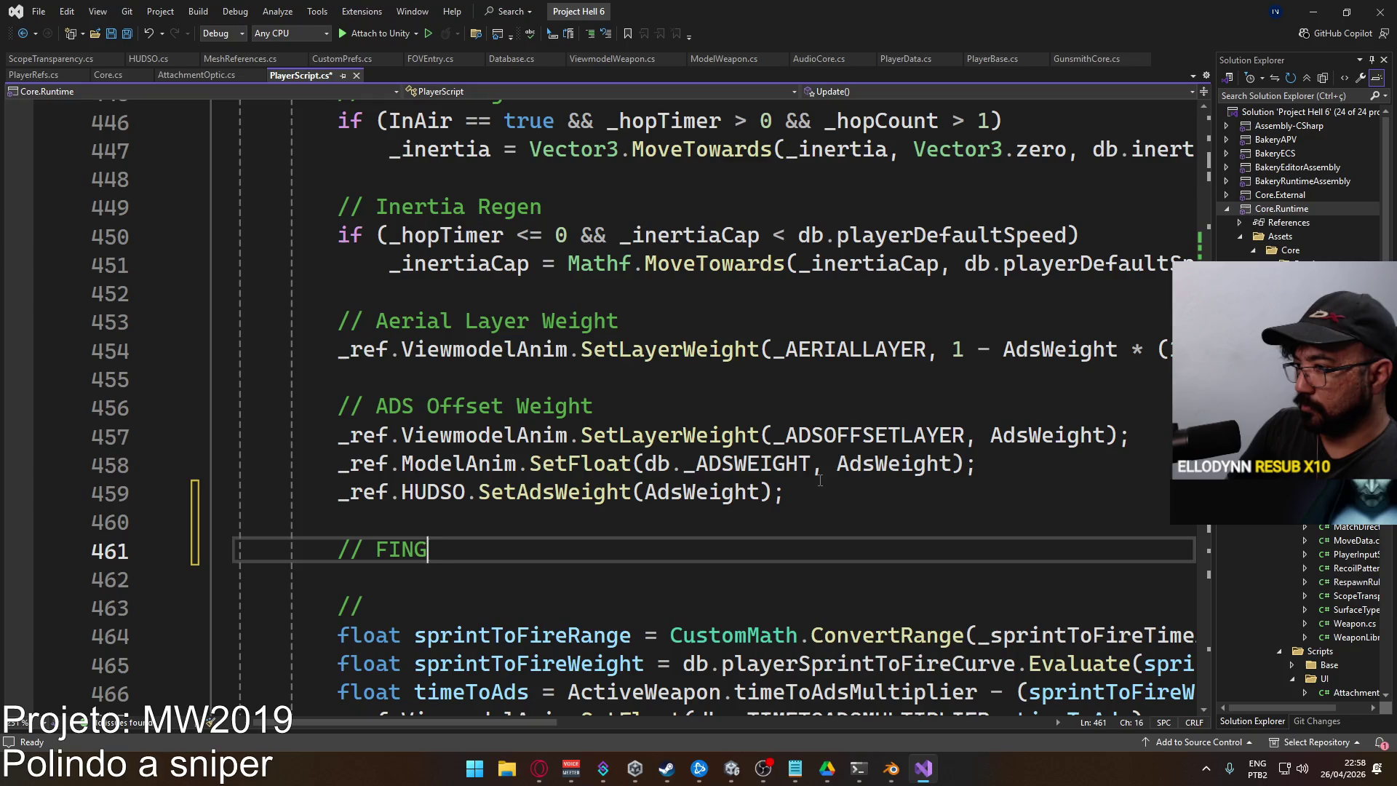
key(BackSpace)
key(BackSpace)
key(BackSpace)
text(inger )
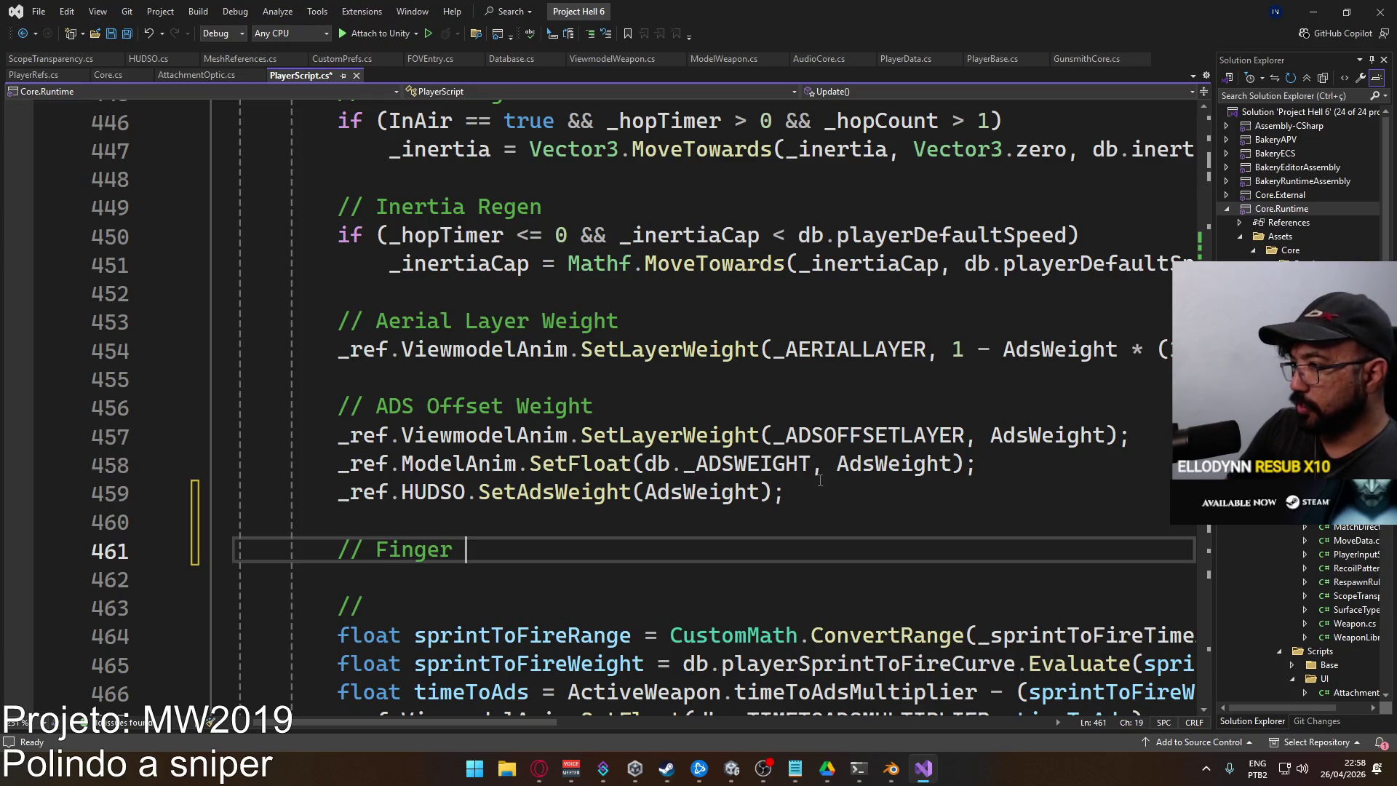
text(Pose We)
key(BackSpace)
key(BackSpace)
text(ig)
key(Return)
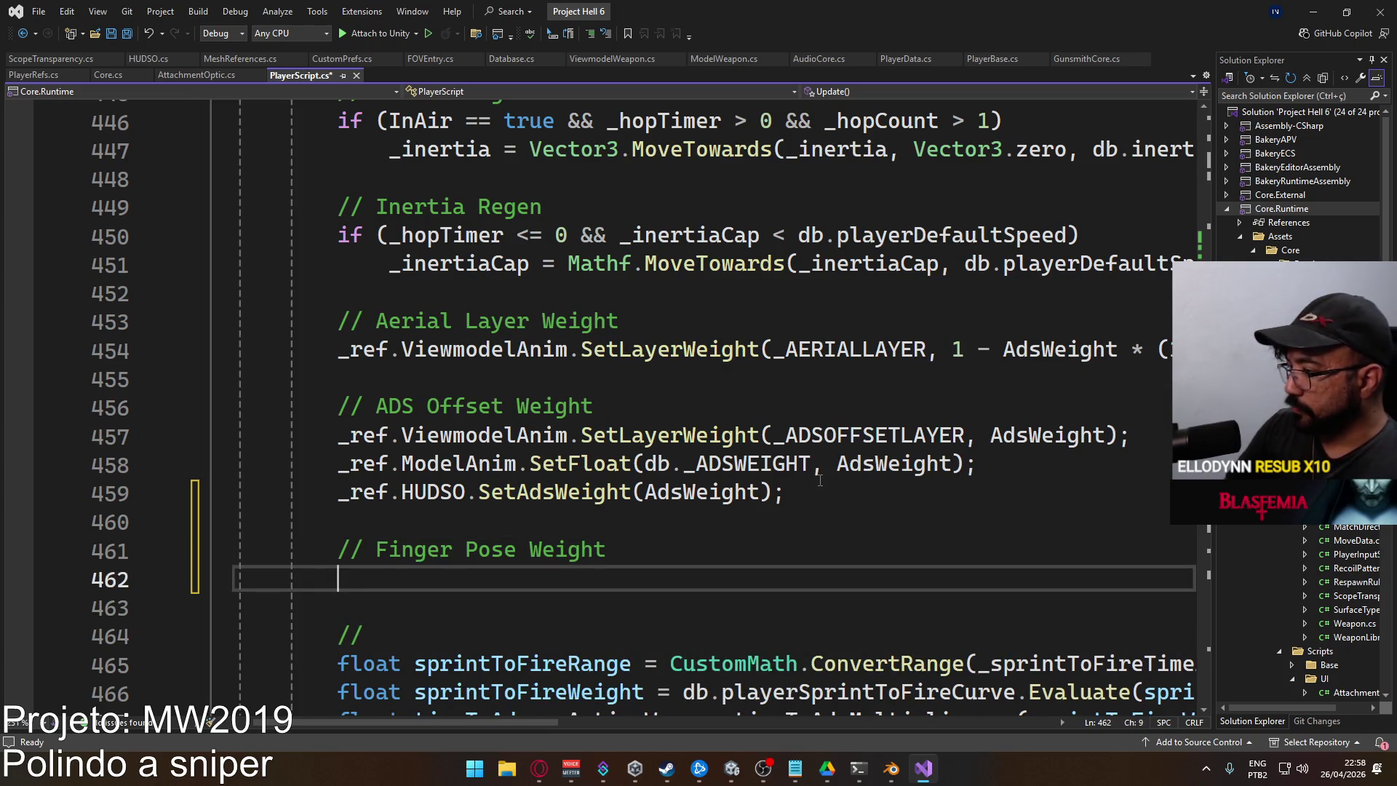
Add 'if (ActionWeight > 0) _ref.ViewmodelAnim.SetLayerWeight(_FINGERPOSELAYER, 1 - ActionWeight);' and save
text(if ()
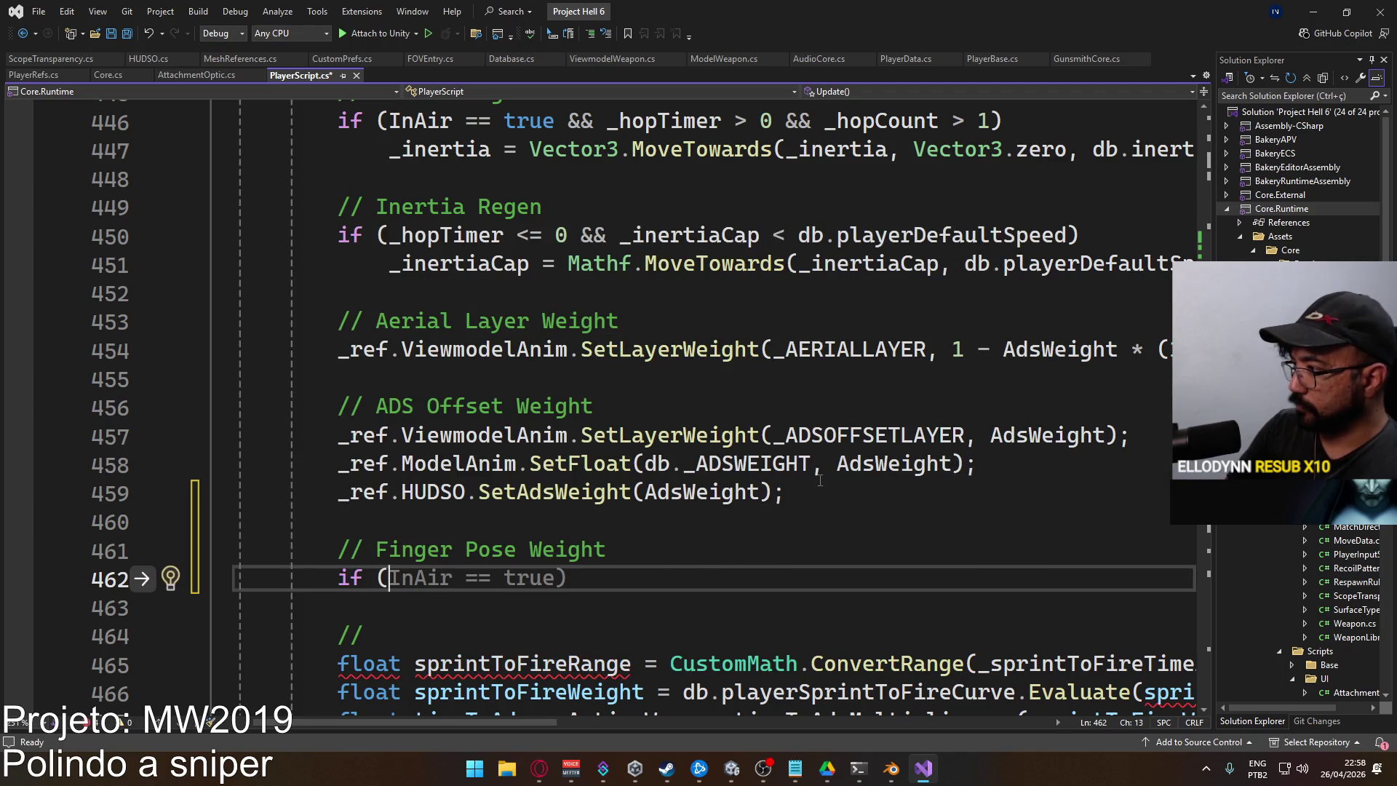
text(Actionwe )
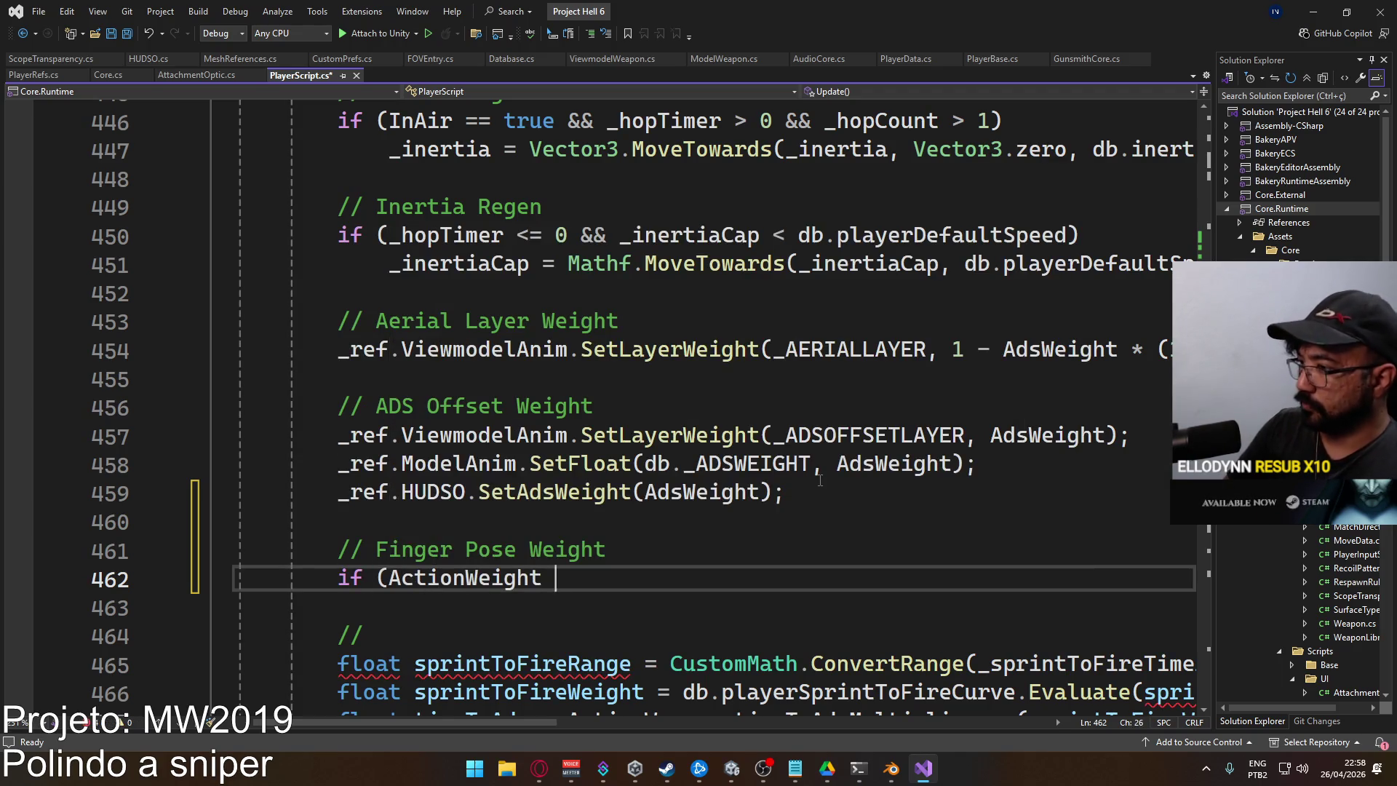
text(> 0))
key(Return)
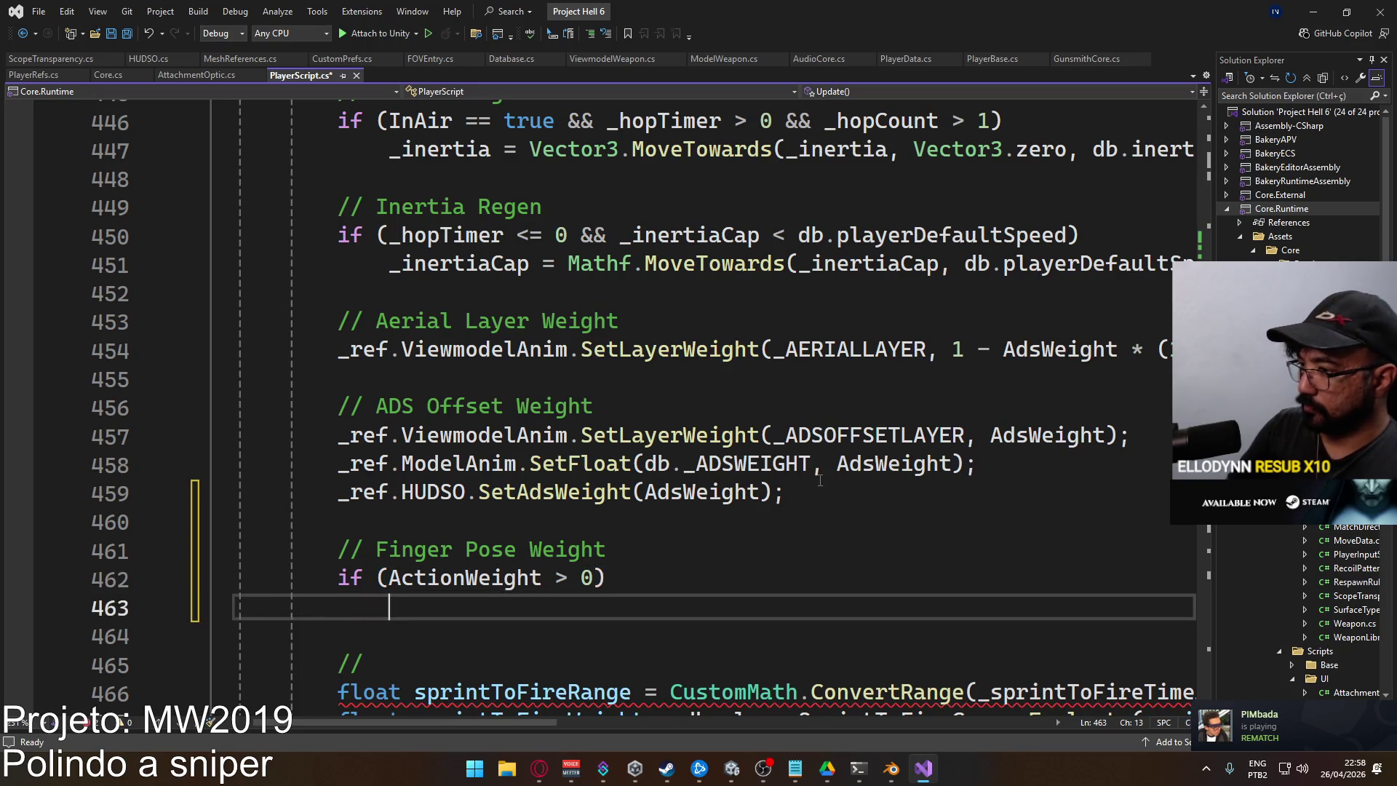
text(_ref.view)
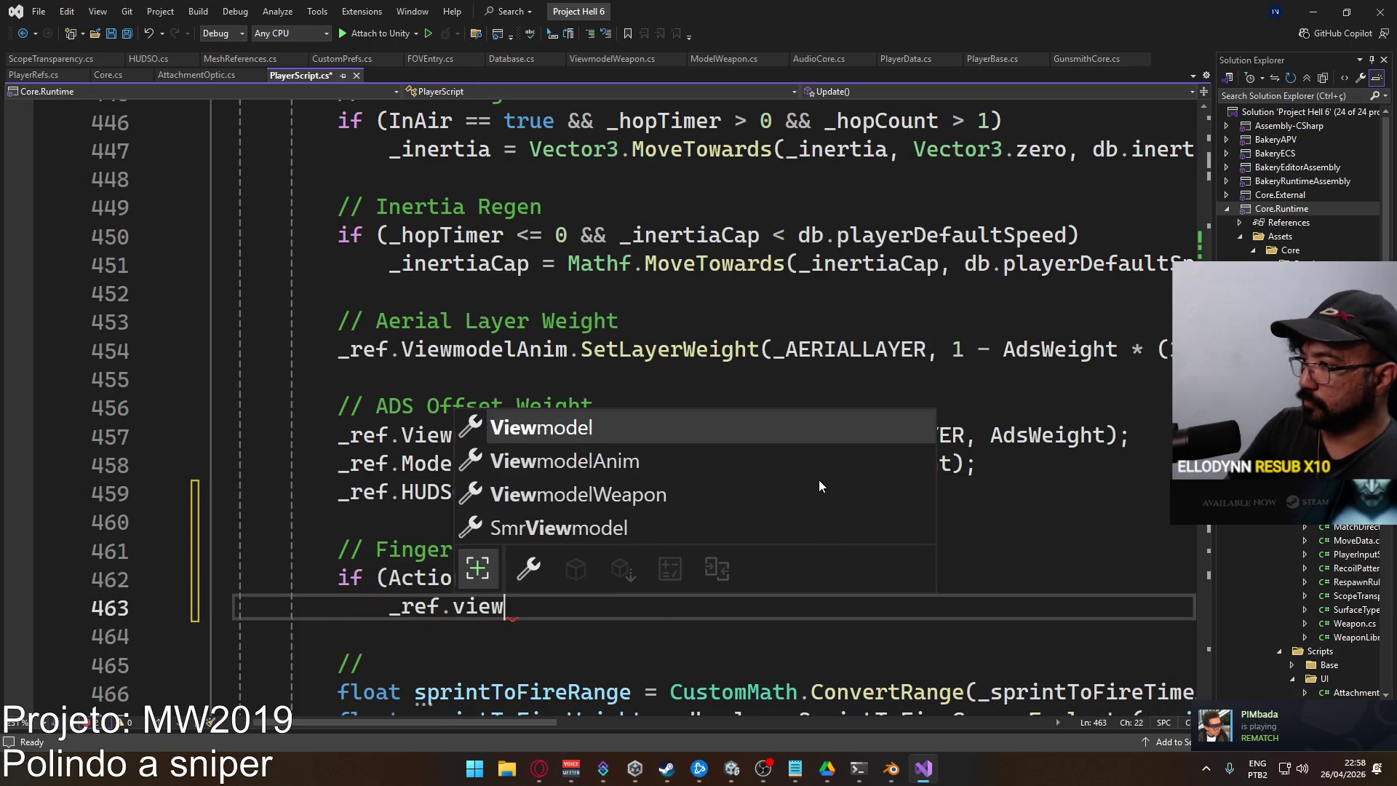
key(Down)
key(Tab)
text(.setla)
key(Tab)
text((_FIN)
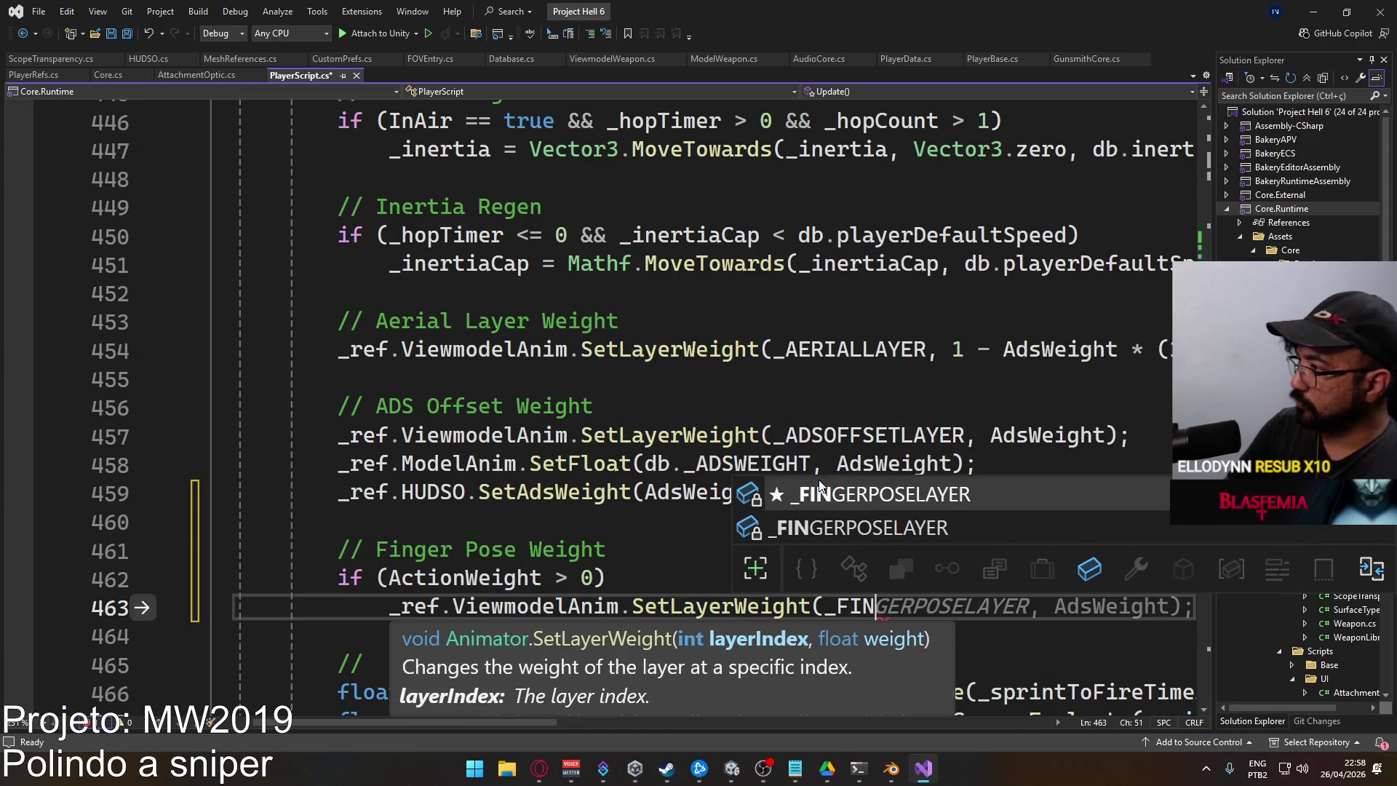
key(Tab)
text(,)
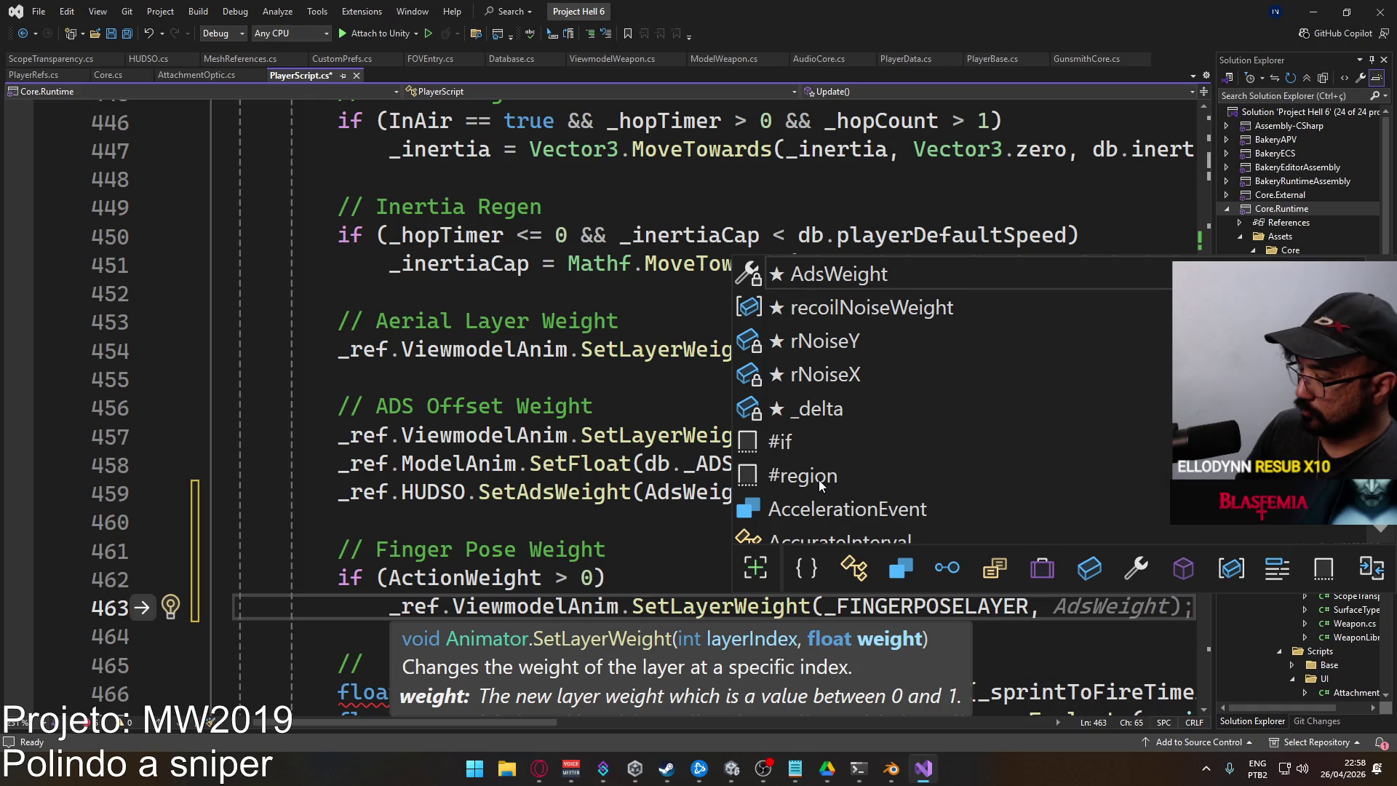
text(1 - Action)
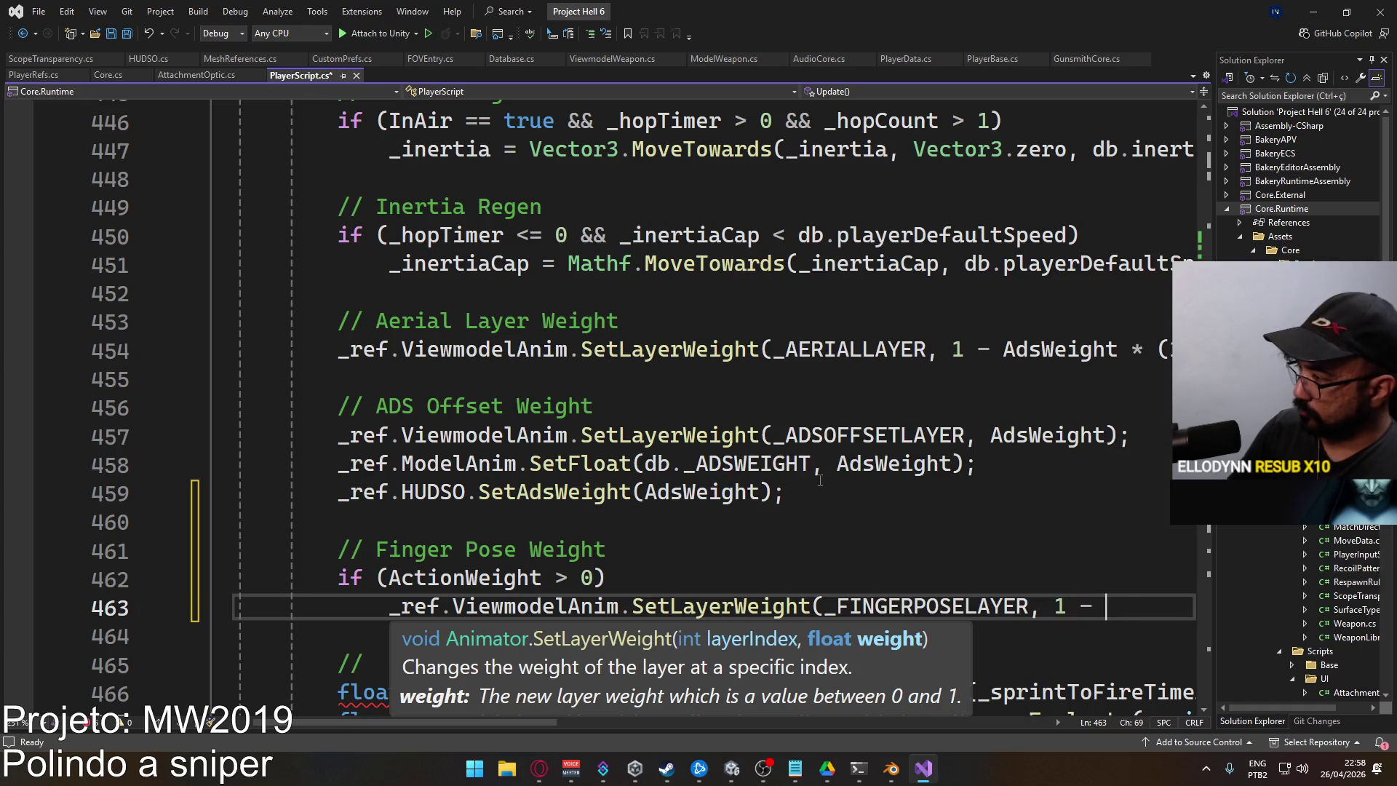
key(Tab)
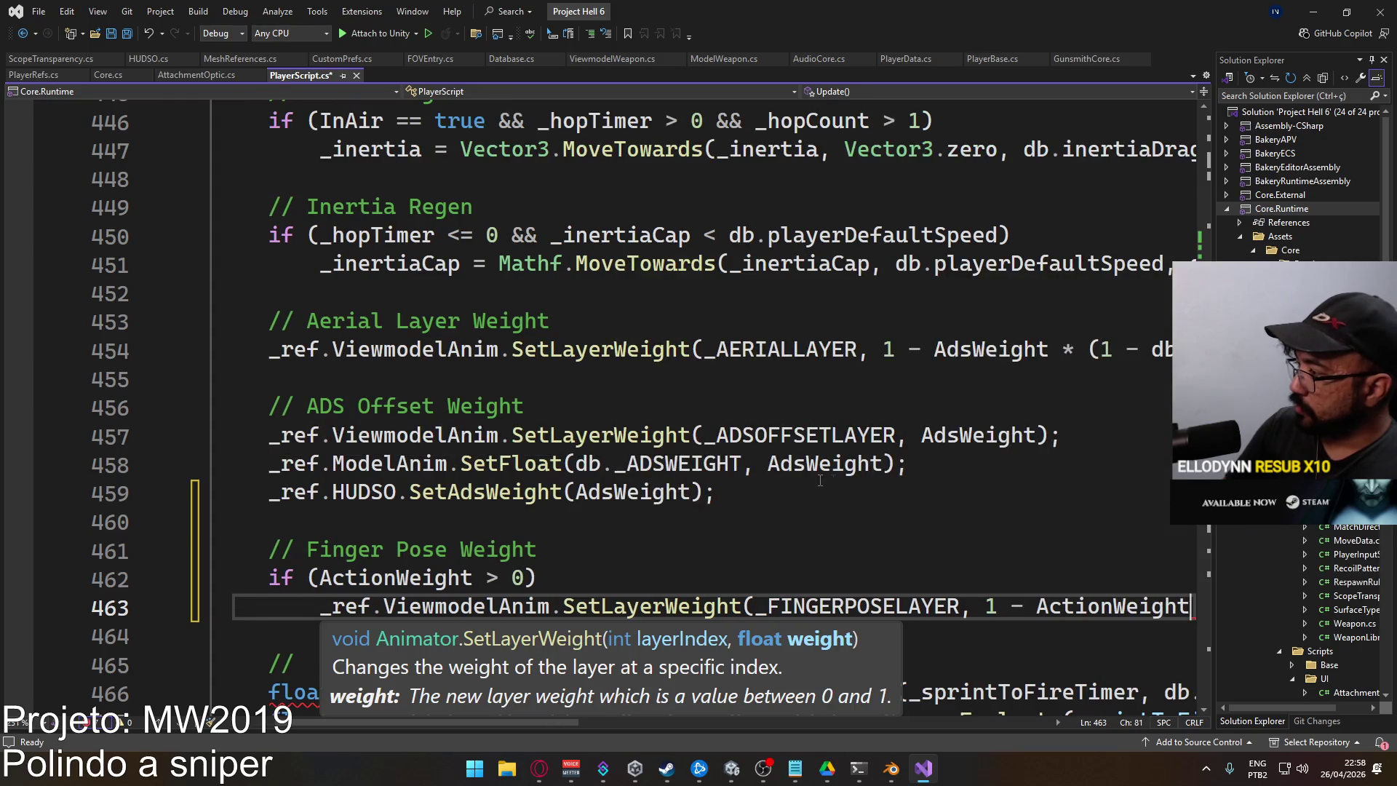
text();)
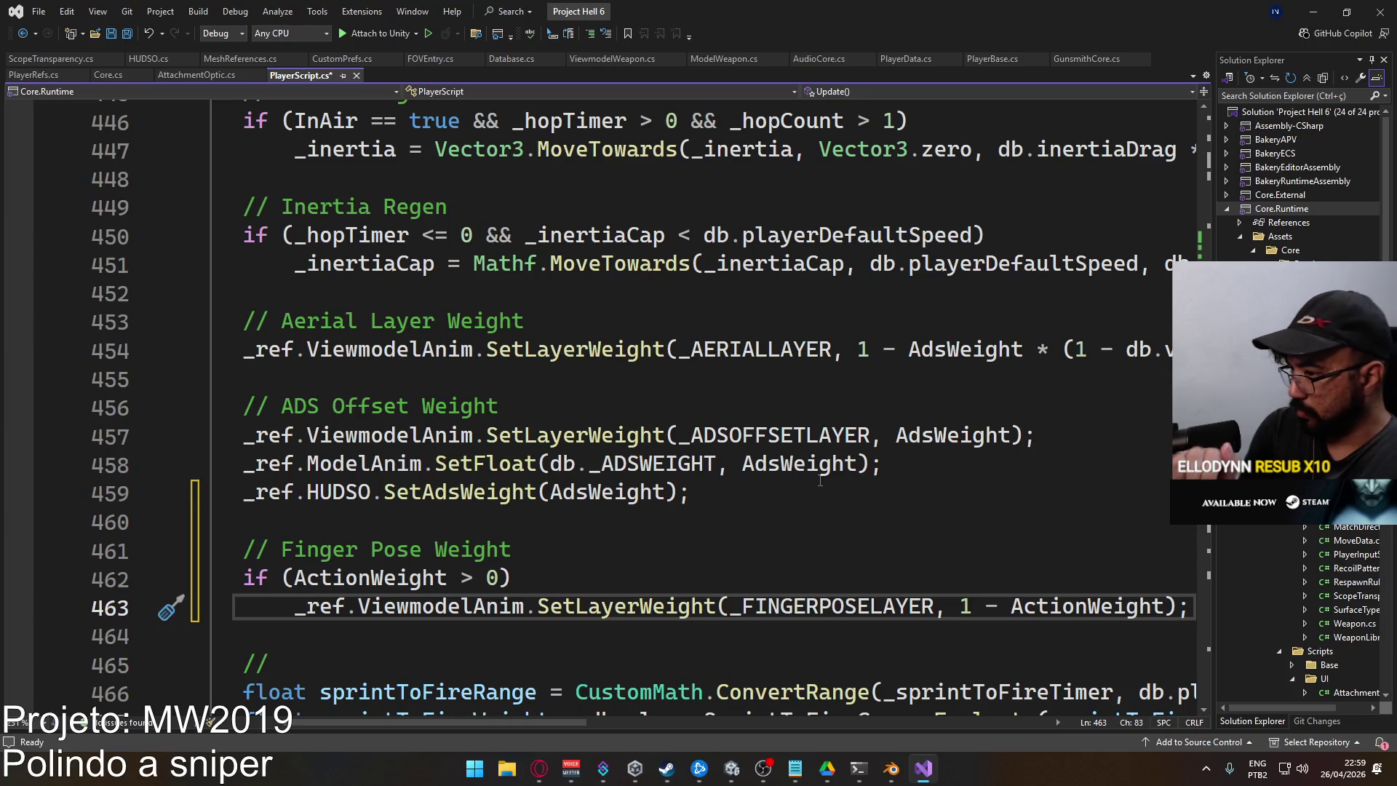
key(ctrl+s)
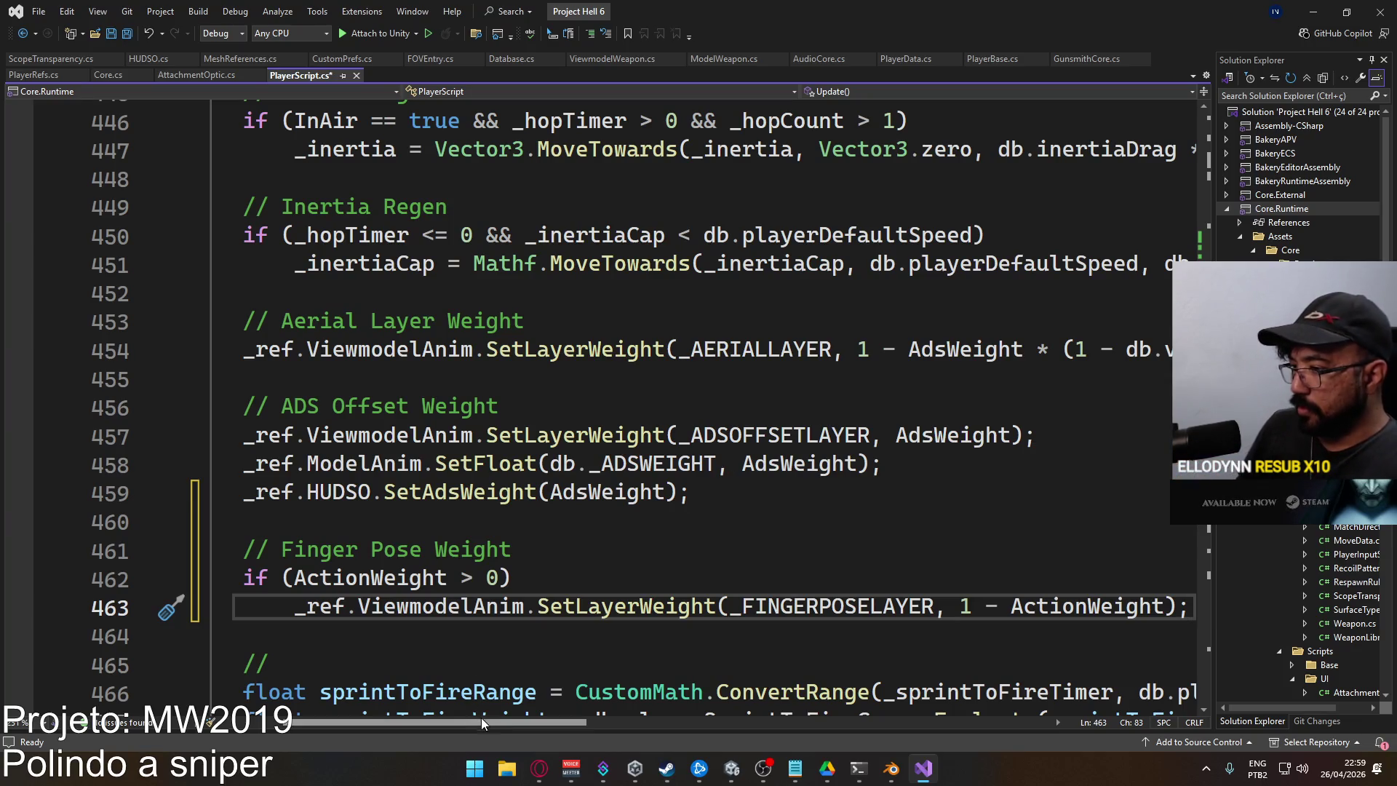
drag(484, 723, 459, 722)
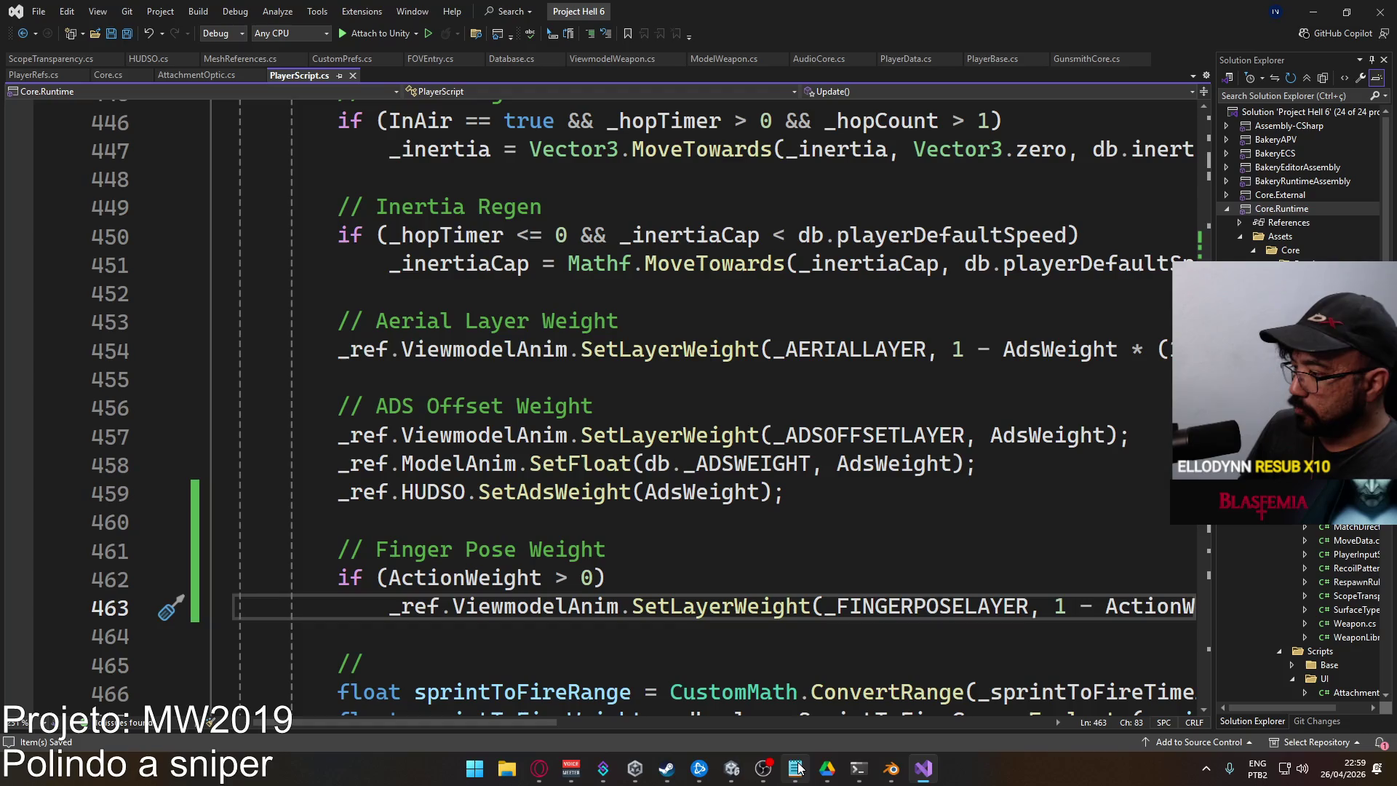
mouse_move(732, 767)
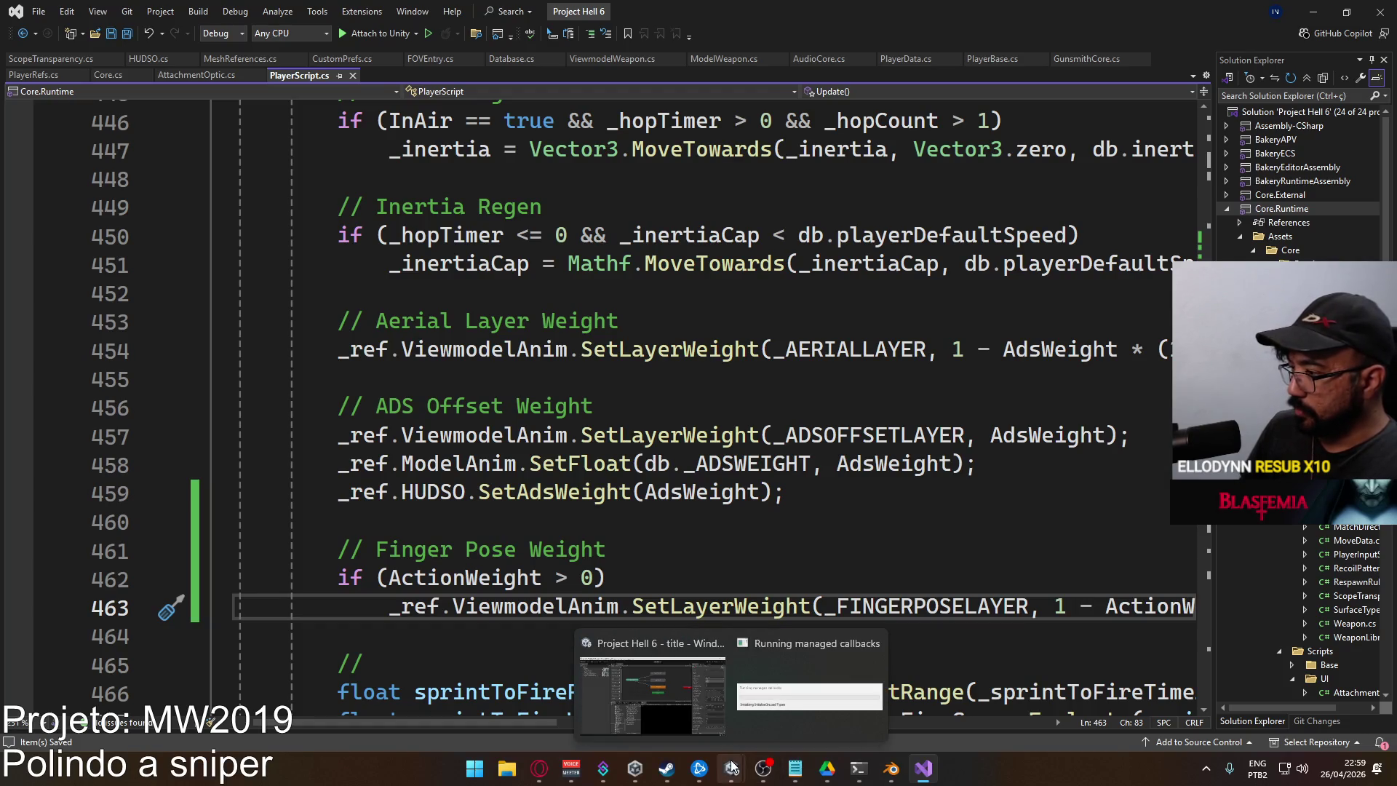
In Unity, open the Viewmodel animations folder and select the Bolt Action ADS Single model
key(alt+Tab)
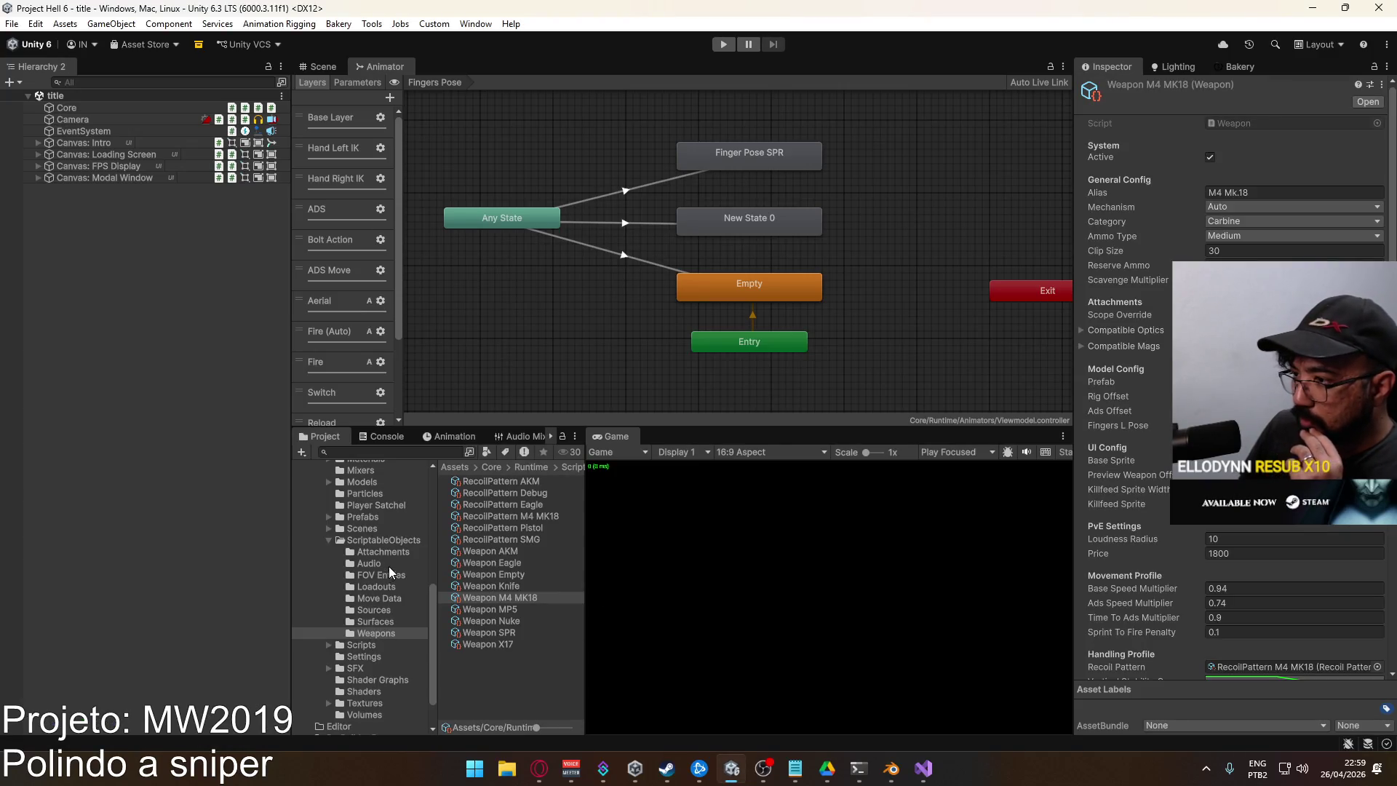
scroll(388, 568, up, 3)
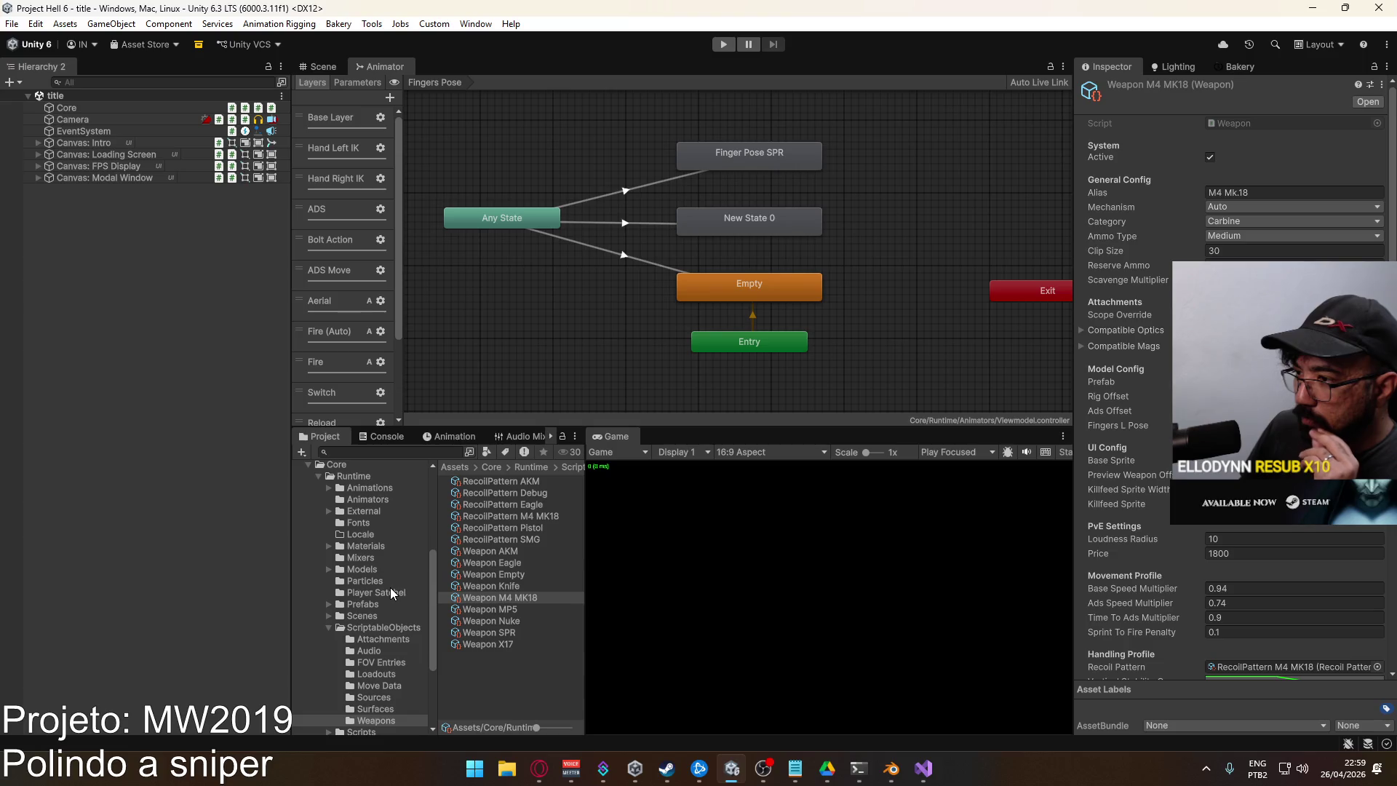
scroll(390, 593, down, 5)
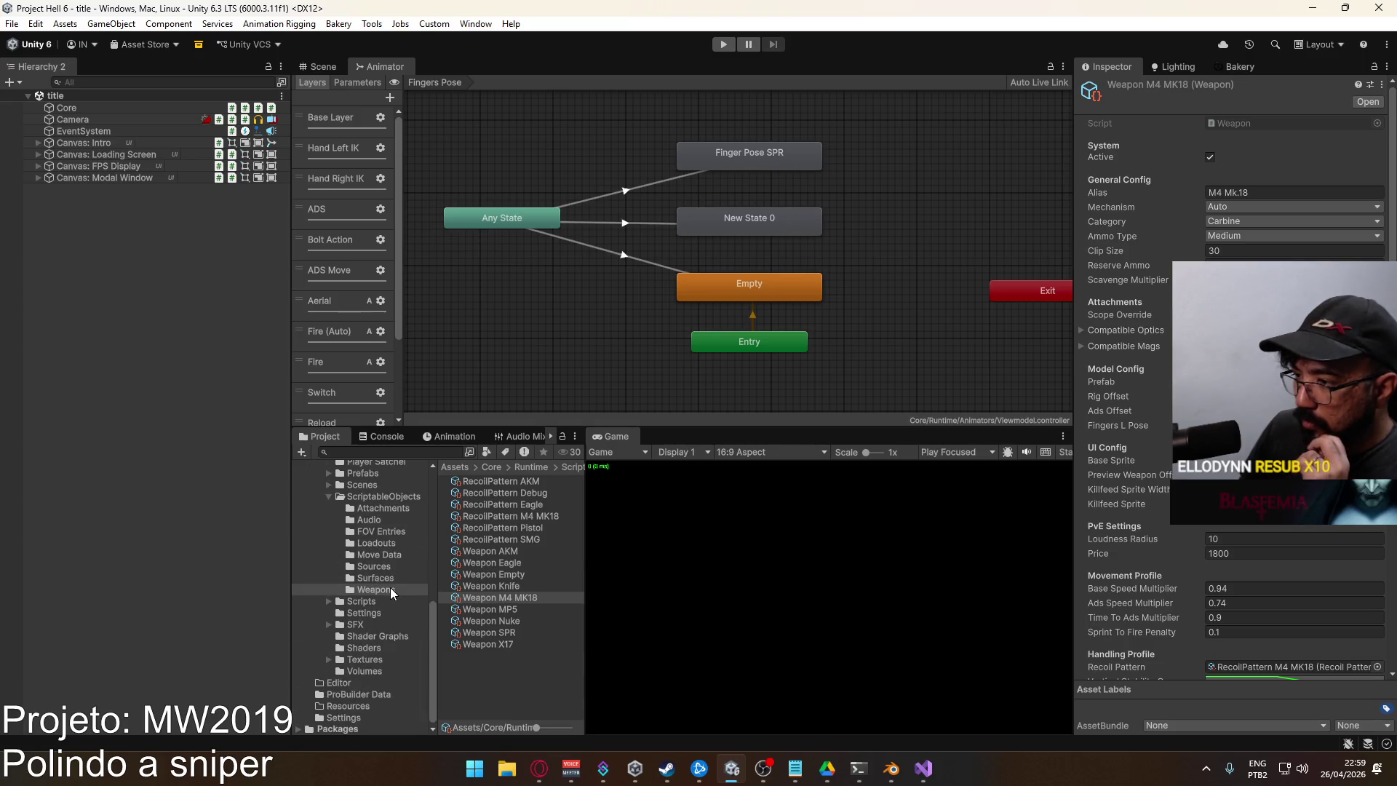
scroll(374, 554, up, 6)
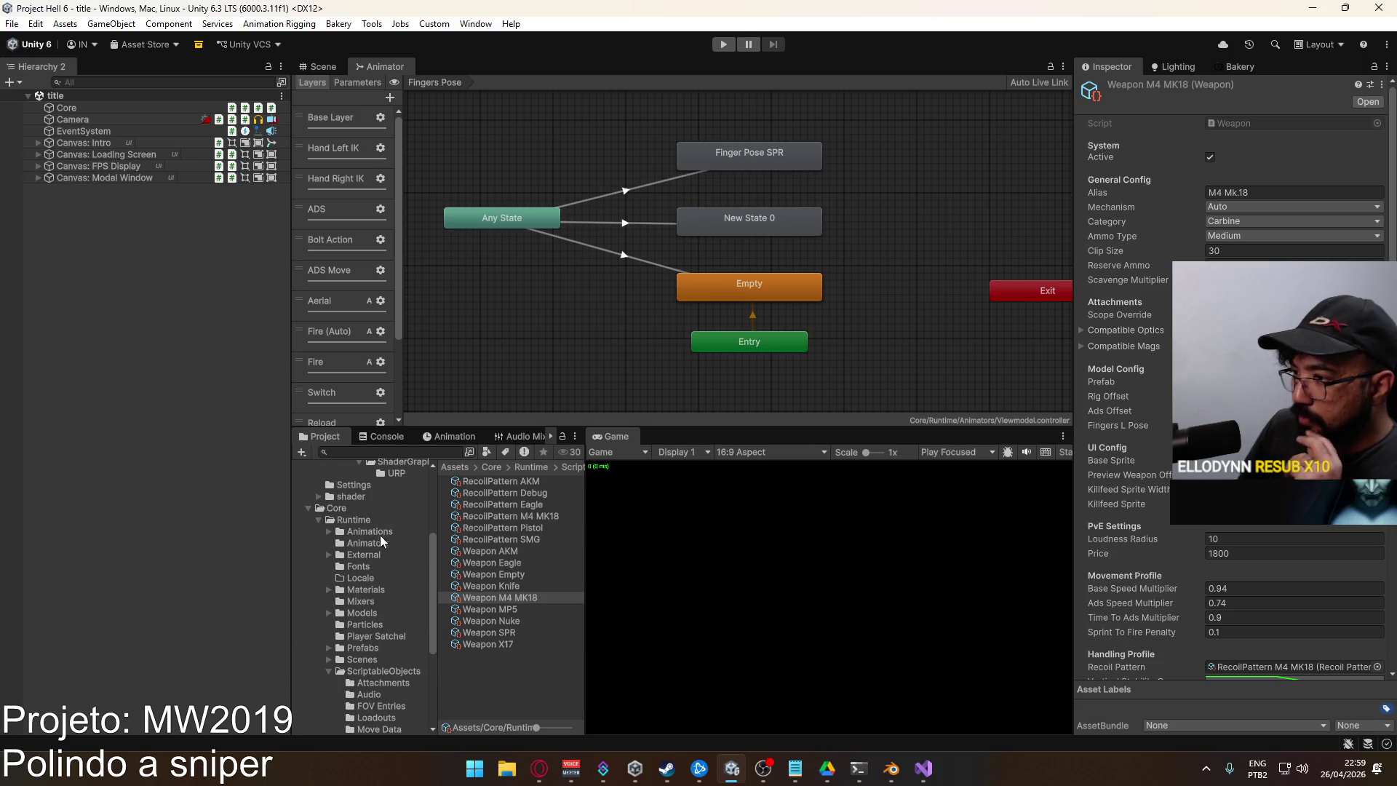
click(381, 532)
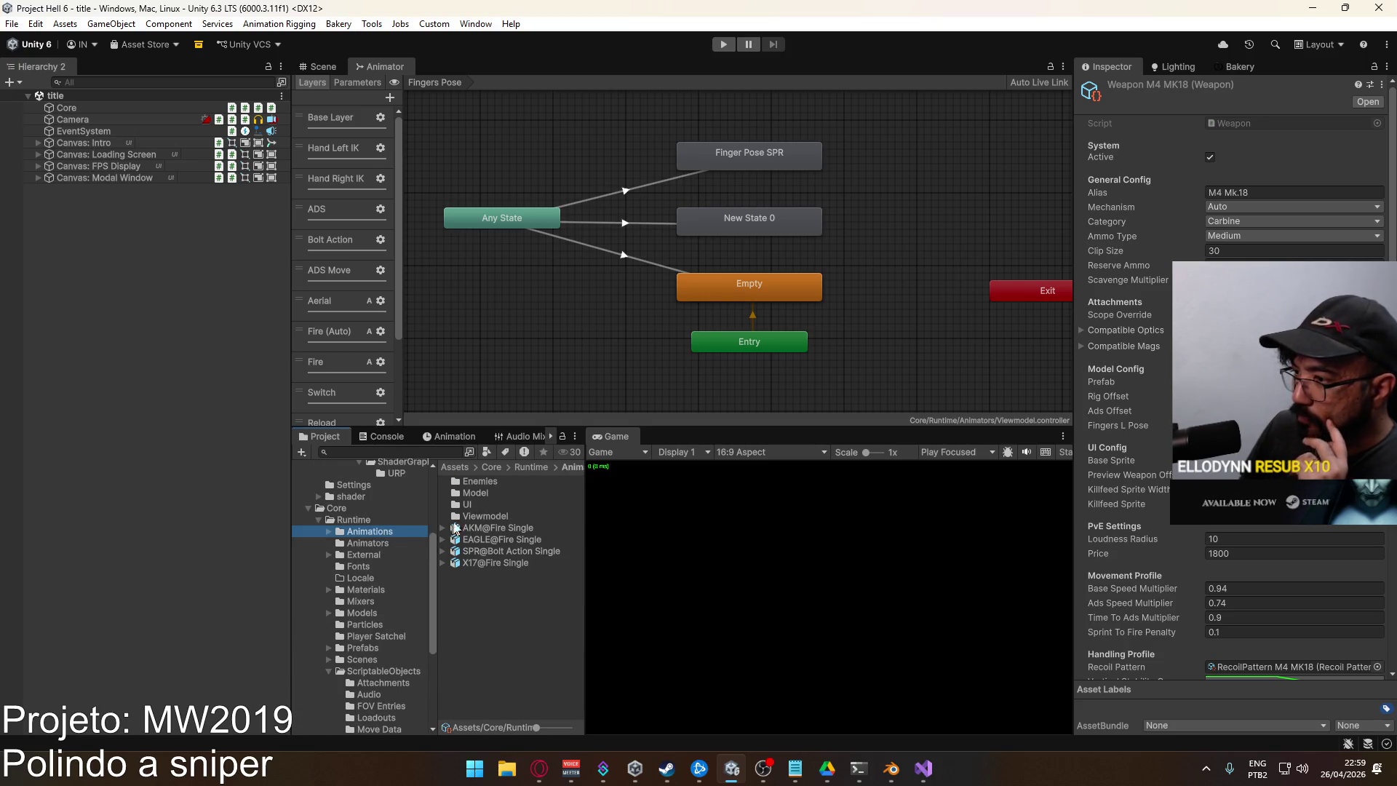
double_click(485, 516)
drag(582, 534, 748, 535)
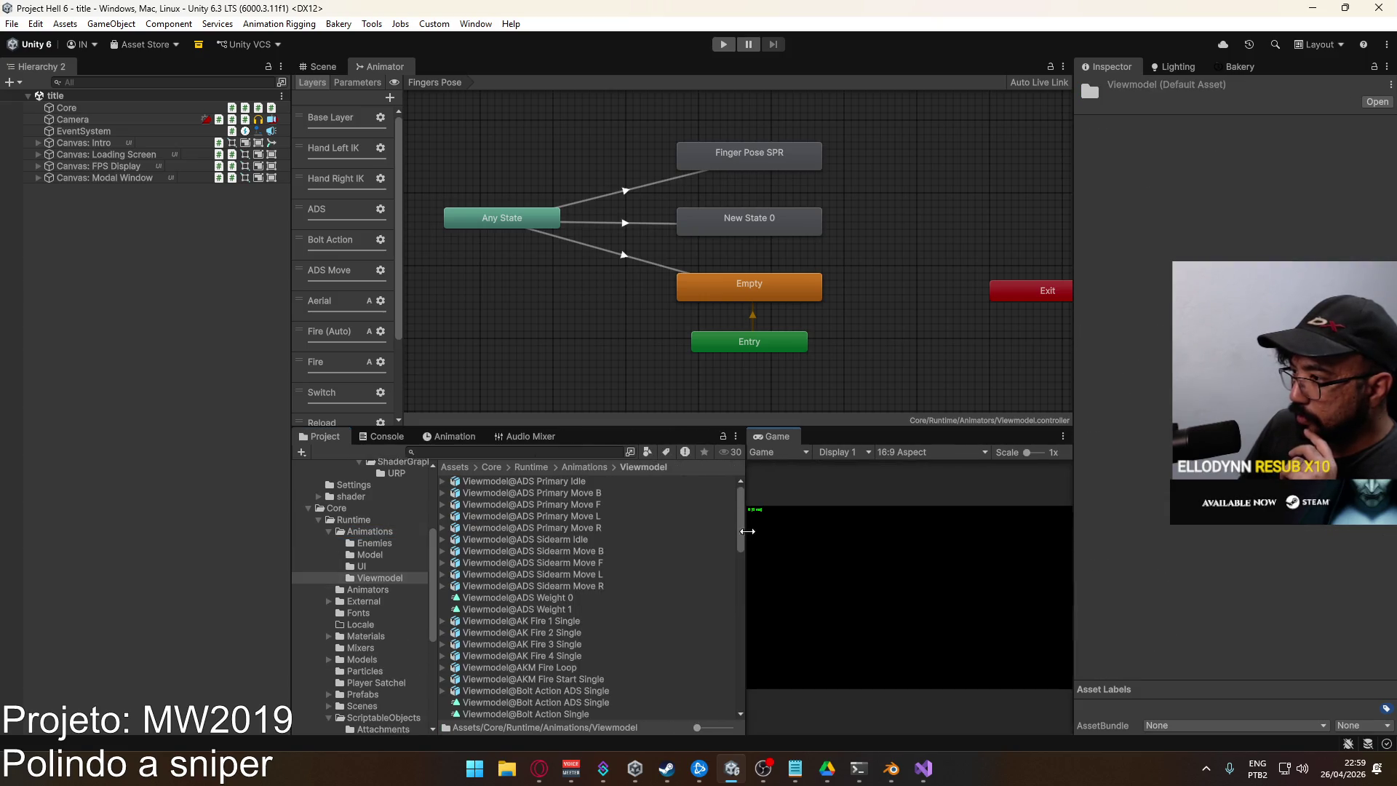
scroll(743, 514, down, 10)
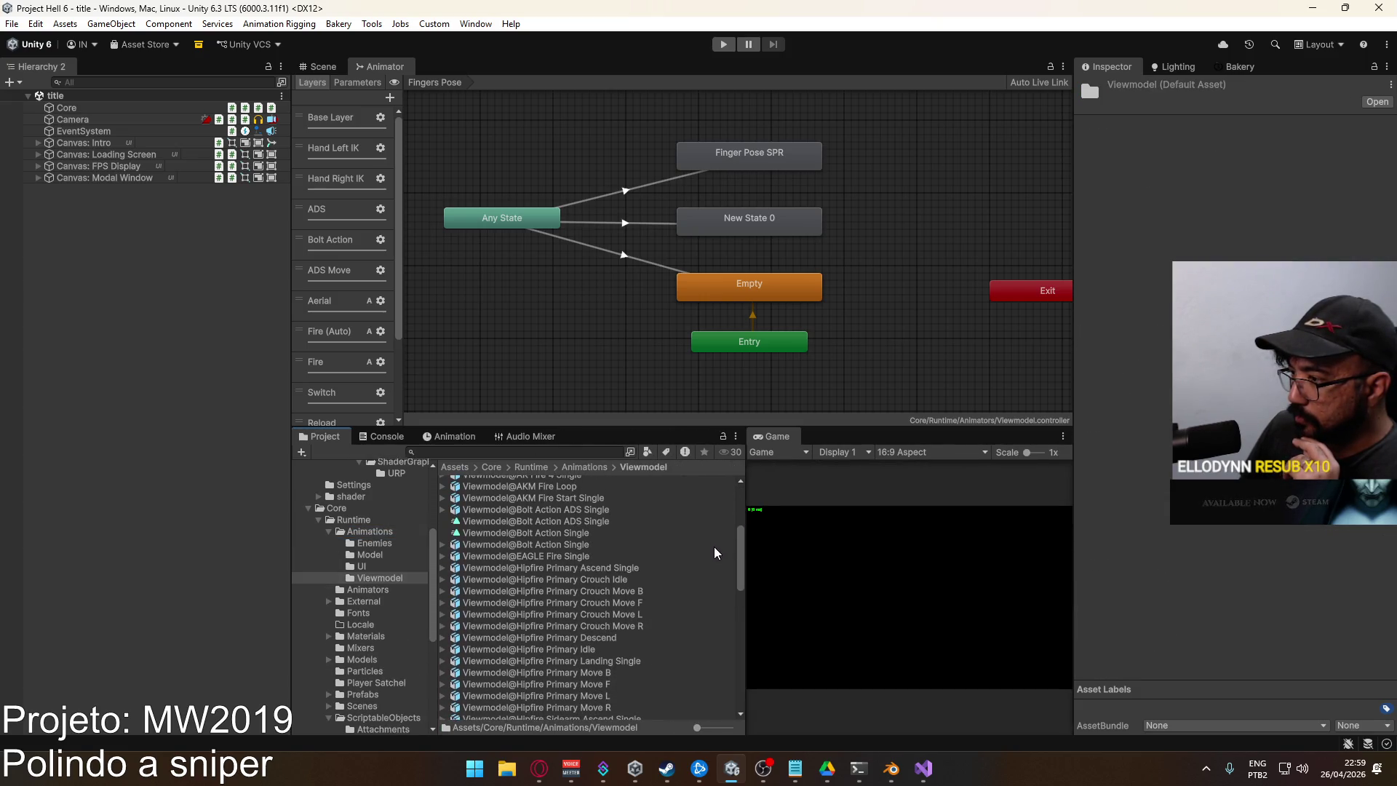
click(550, 548)
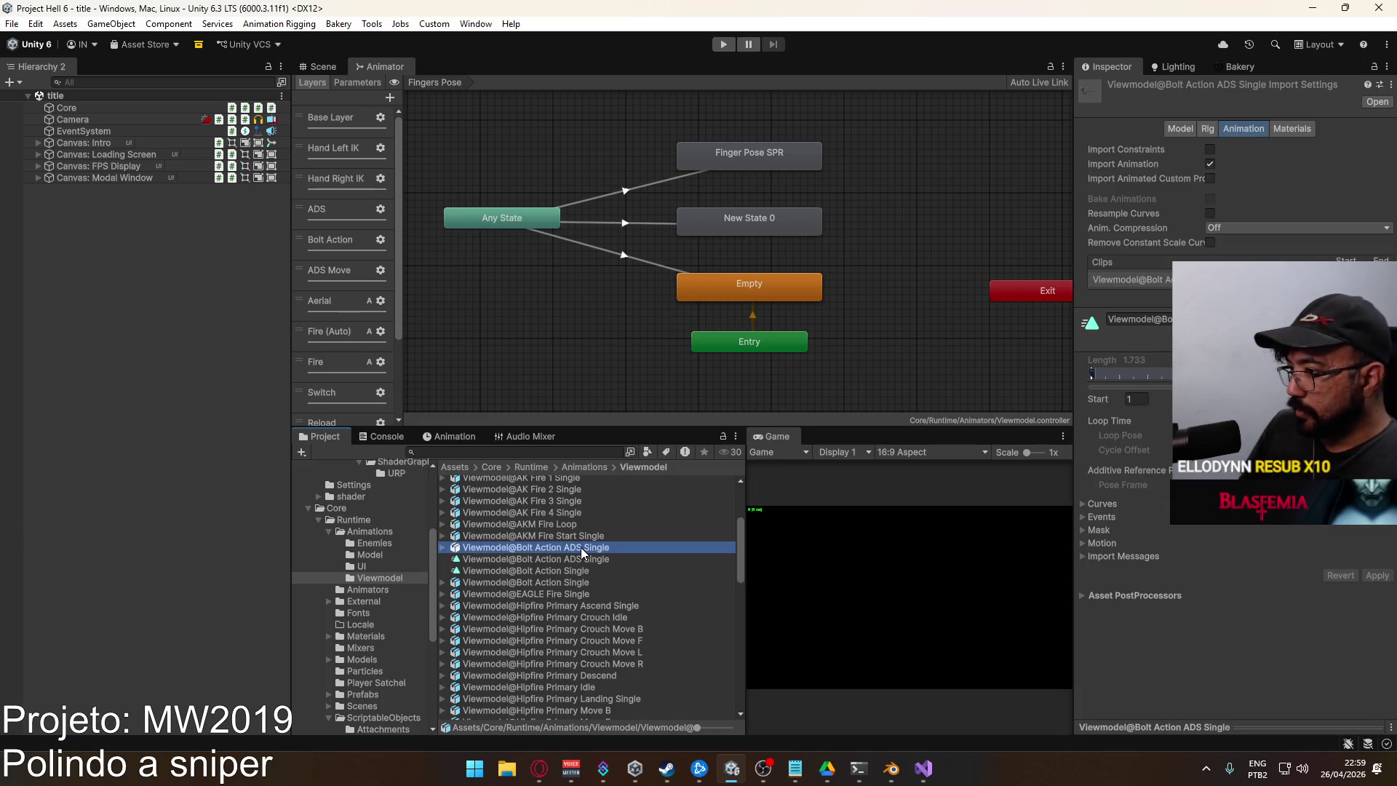
Compare both bolt-action models' Rig and Model settings, then reselect Bolt Action ADS Single alone
ctrl+click(543, 582)
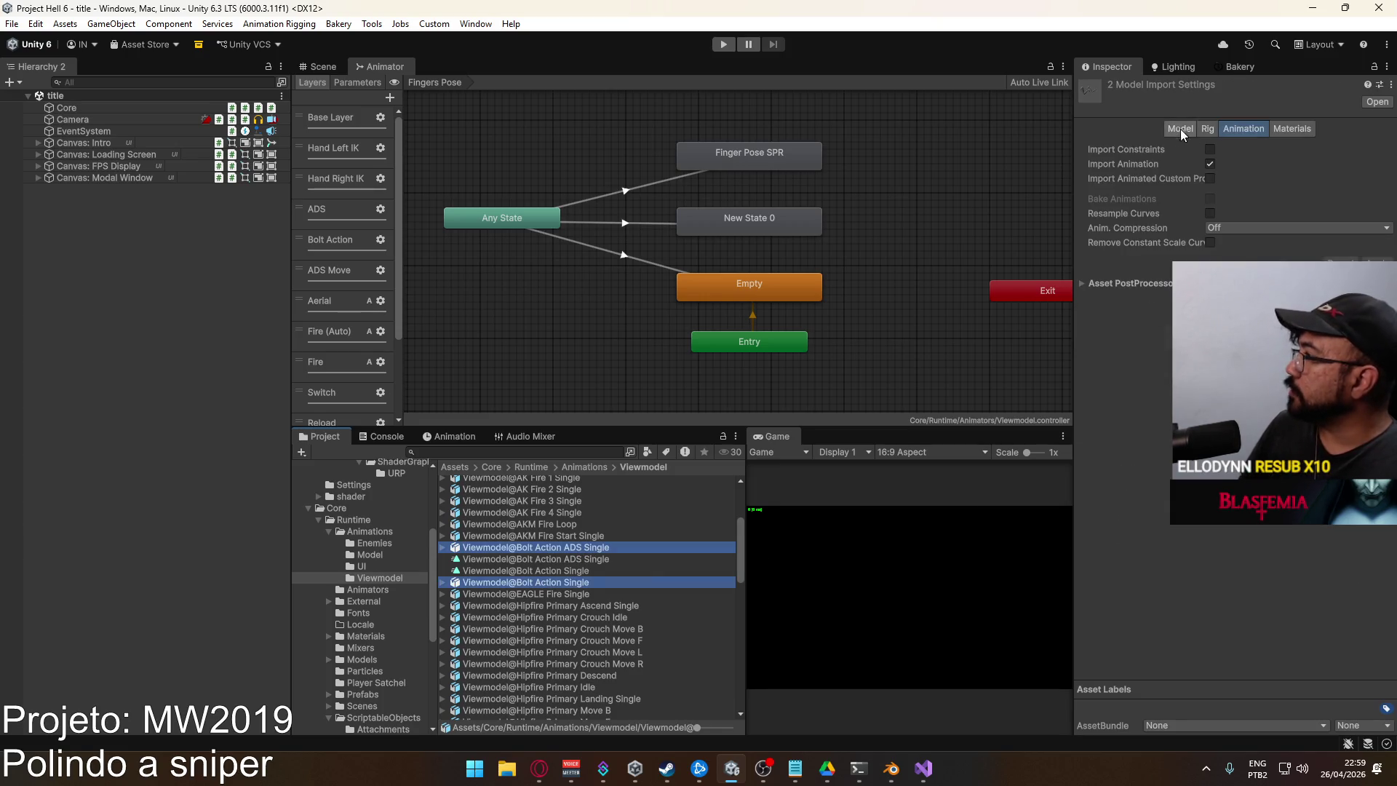
click(1209, 135)
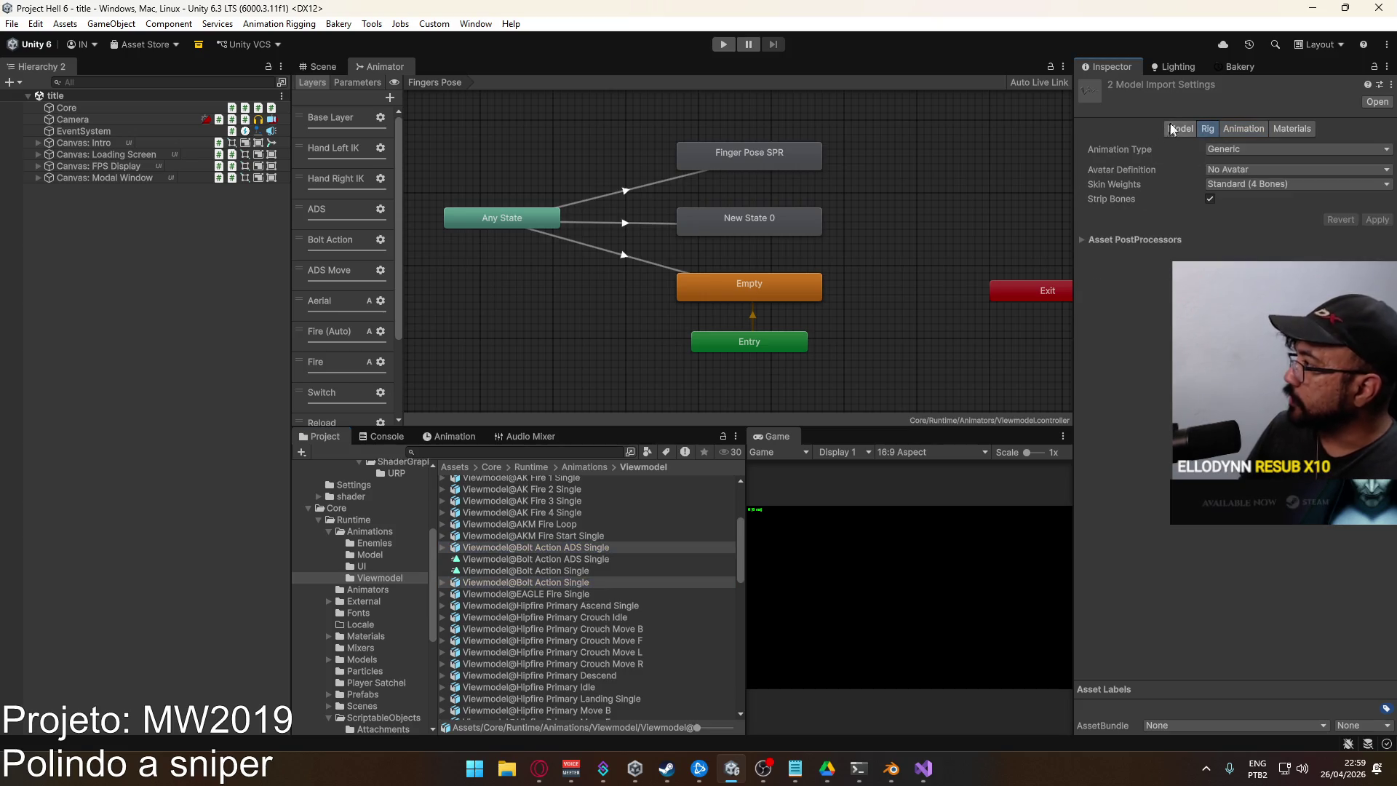
click(1242, 129)
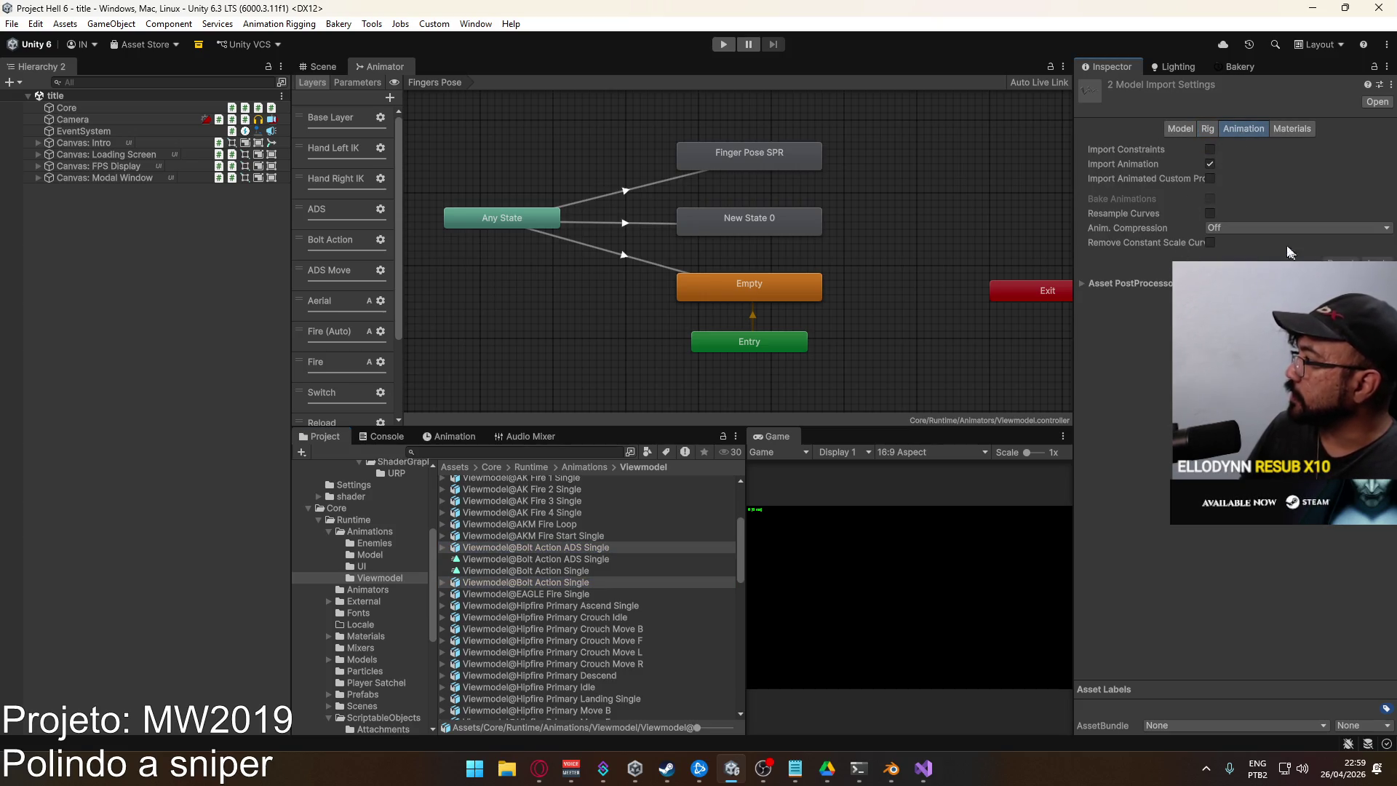
click(1190, 135)
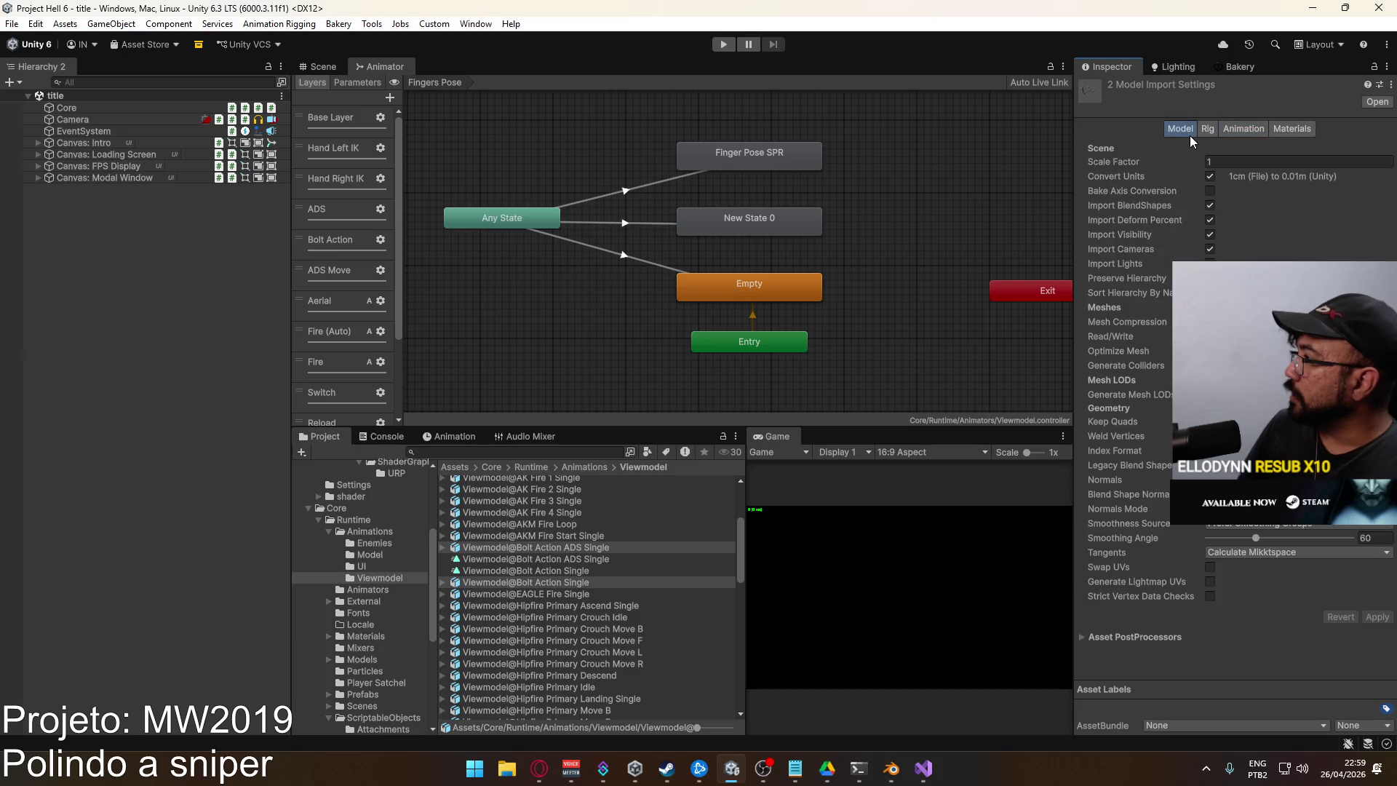
click(1234, 128)
click(565, 546)
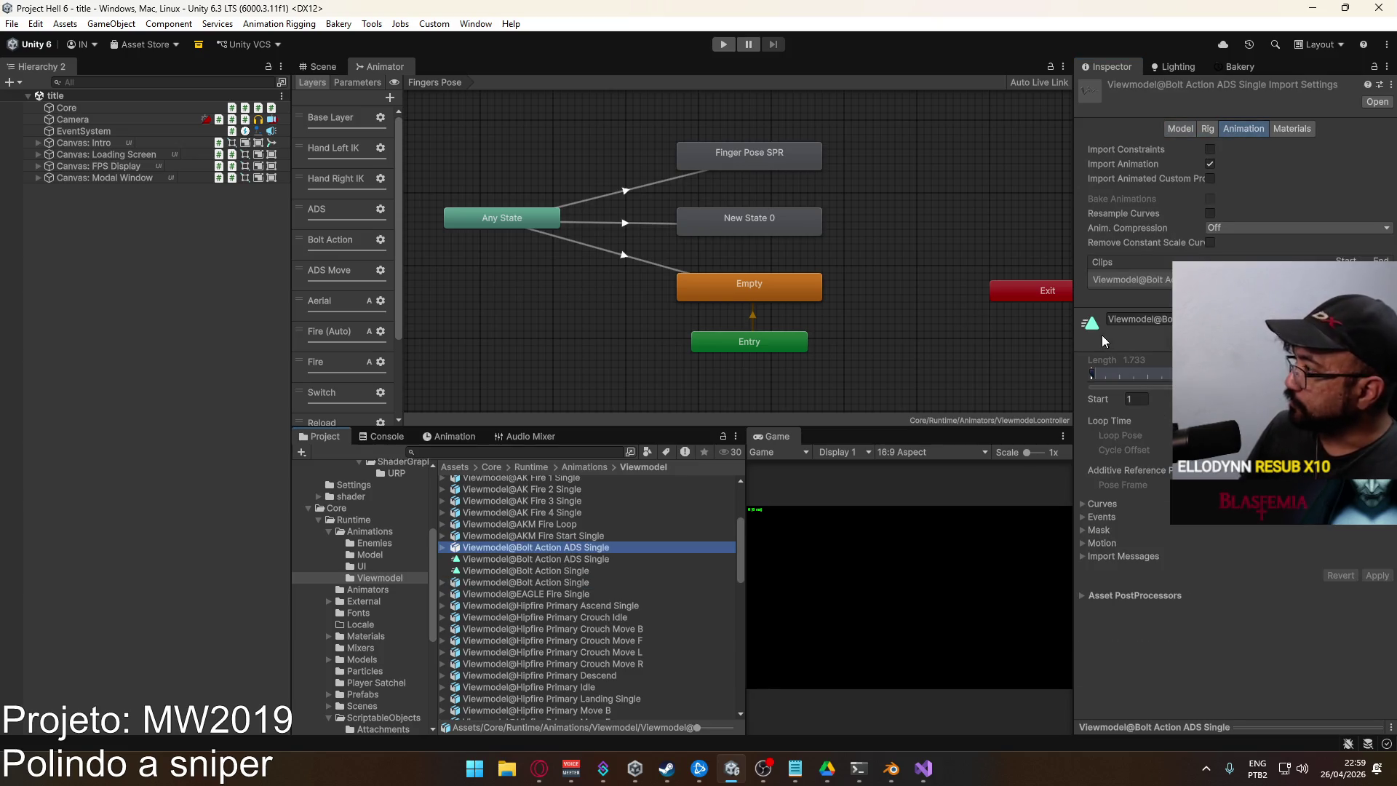
click(1083, 516)
Add an actionweight curve to the Bolt Action ADS Single clip and apply the import changes
click(1082, 517)
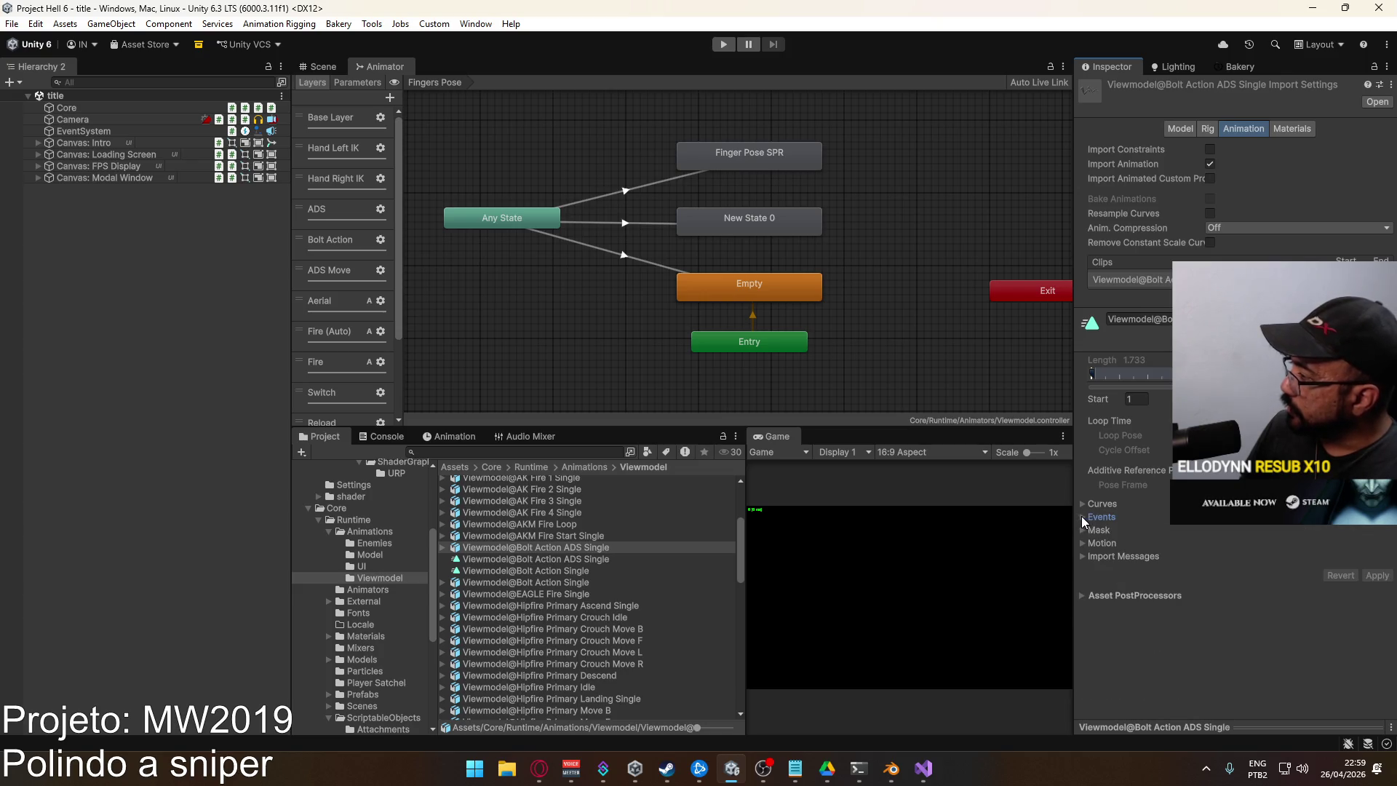
click(1081, 503)
click(1093, 518)
text(actionweight)
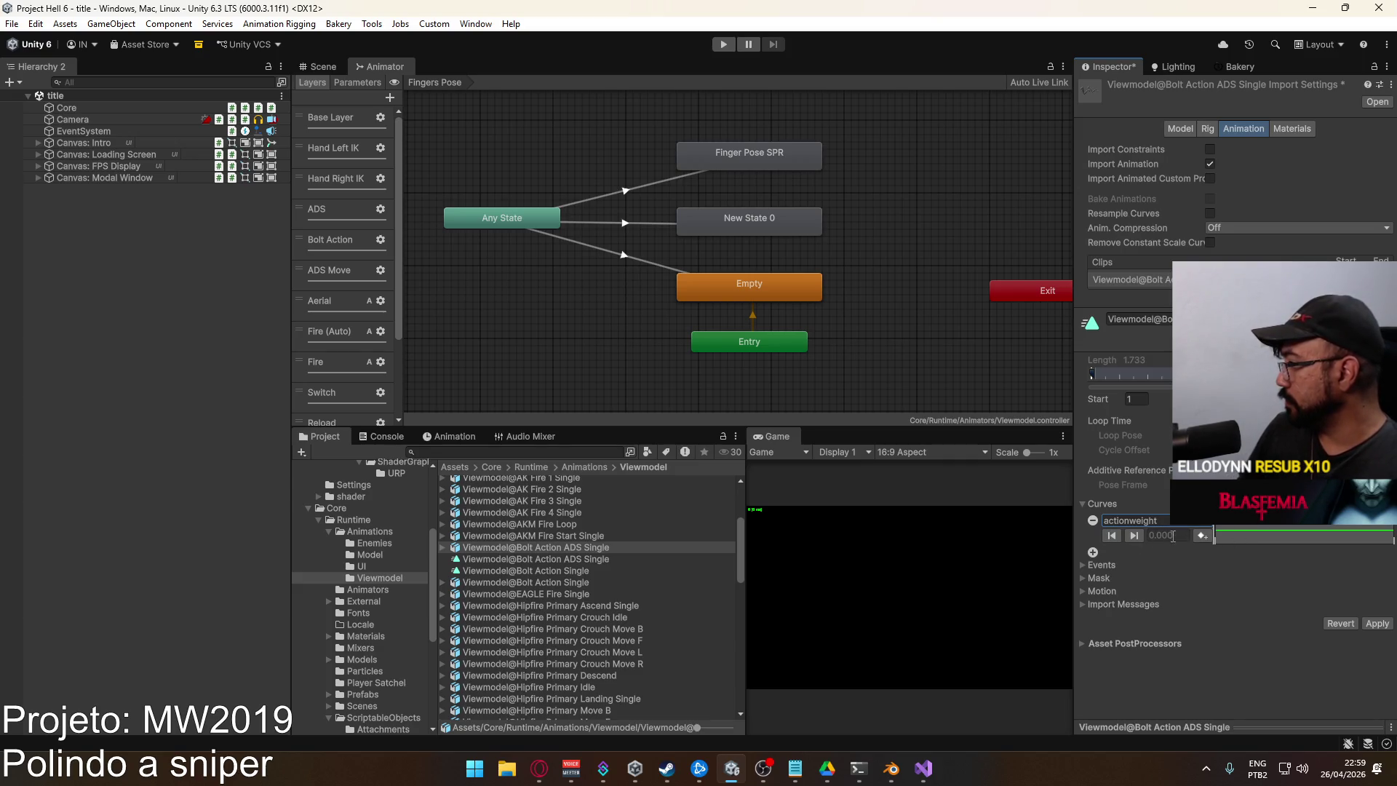
click(1221, 538)
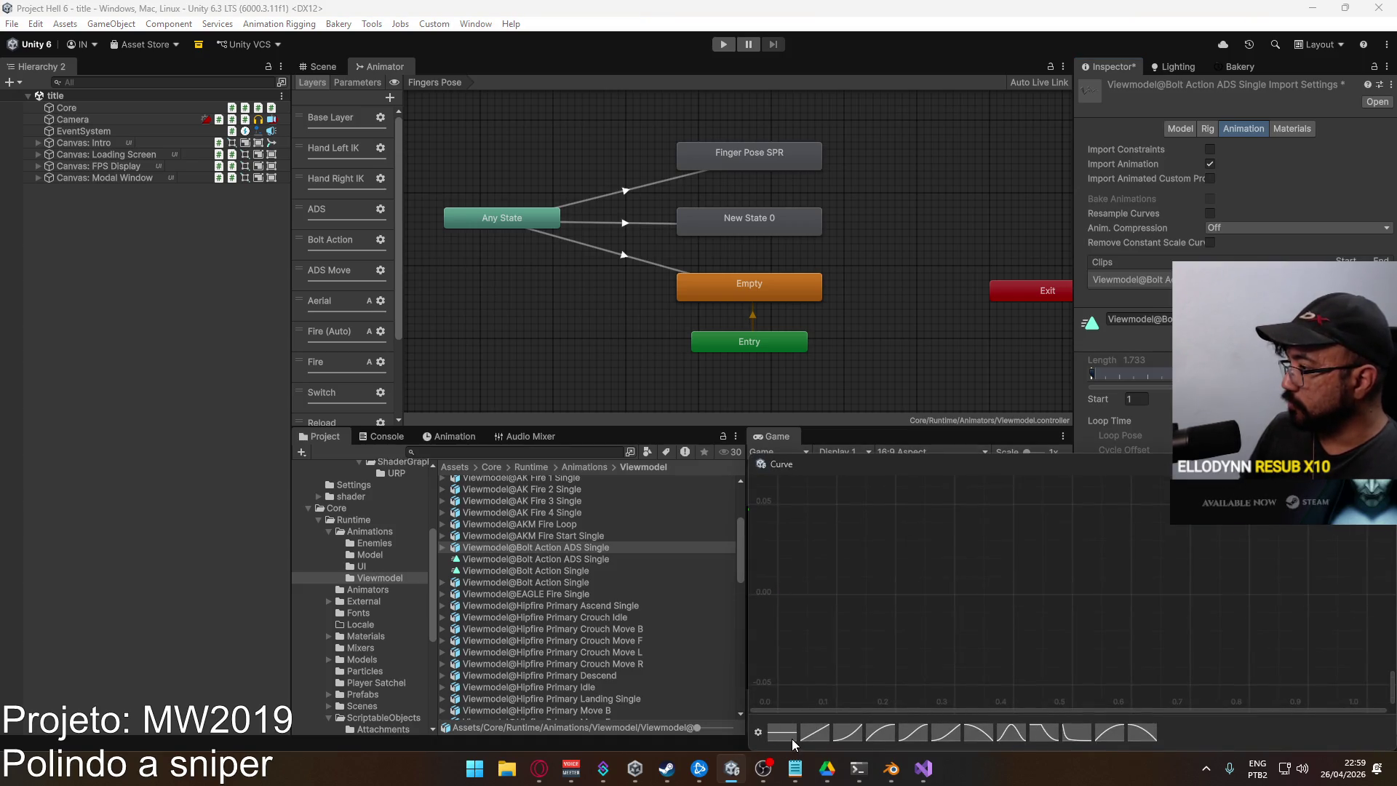
key(Escape)
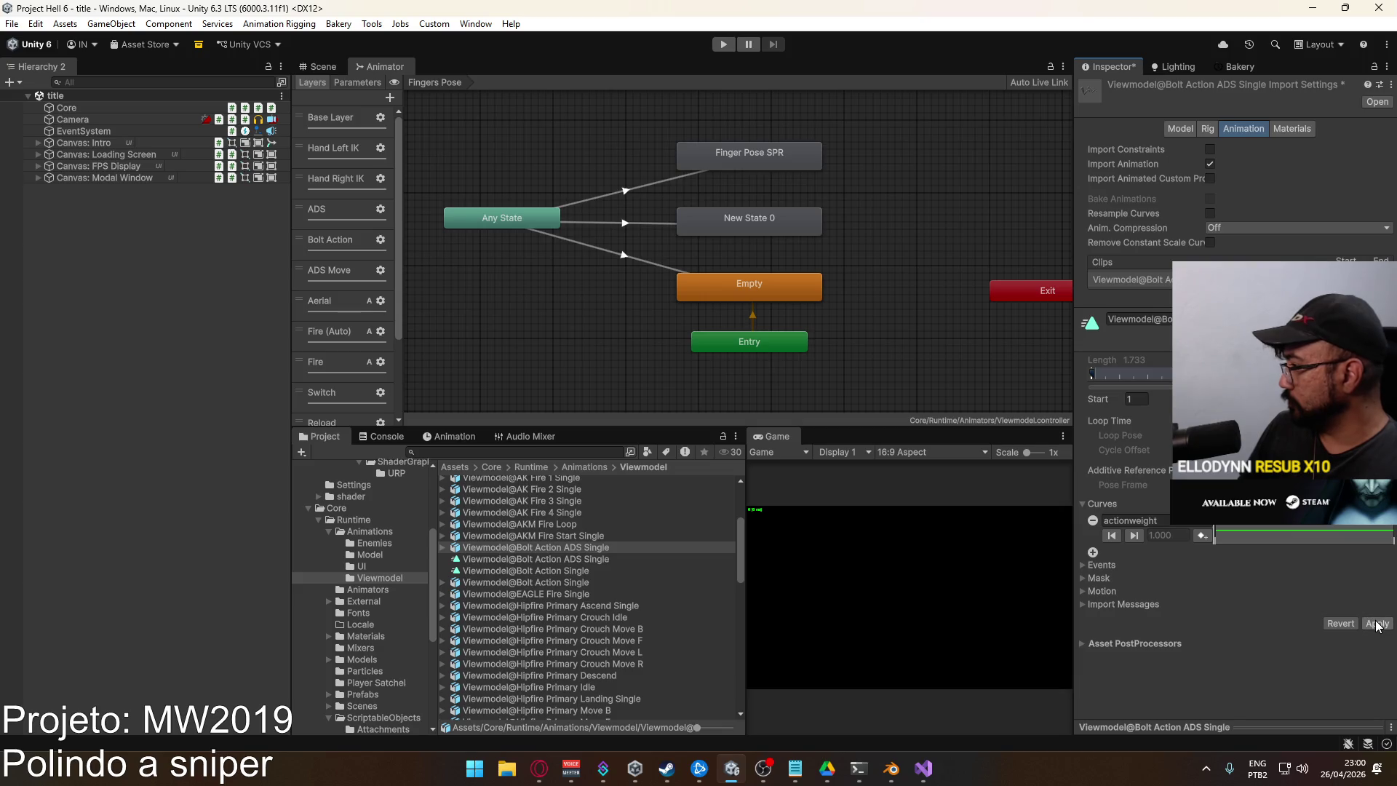
click(1377, 623)
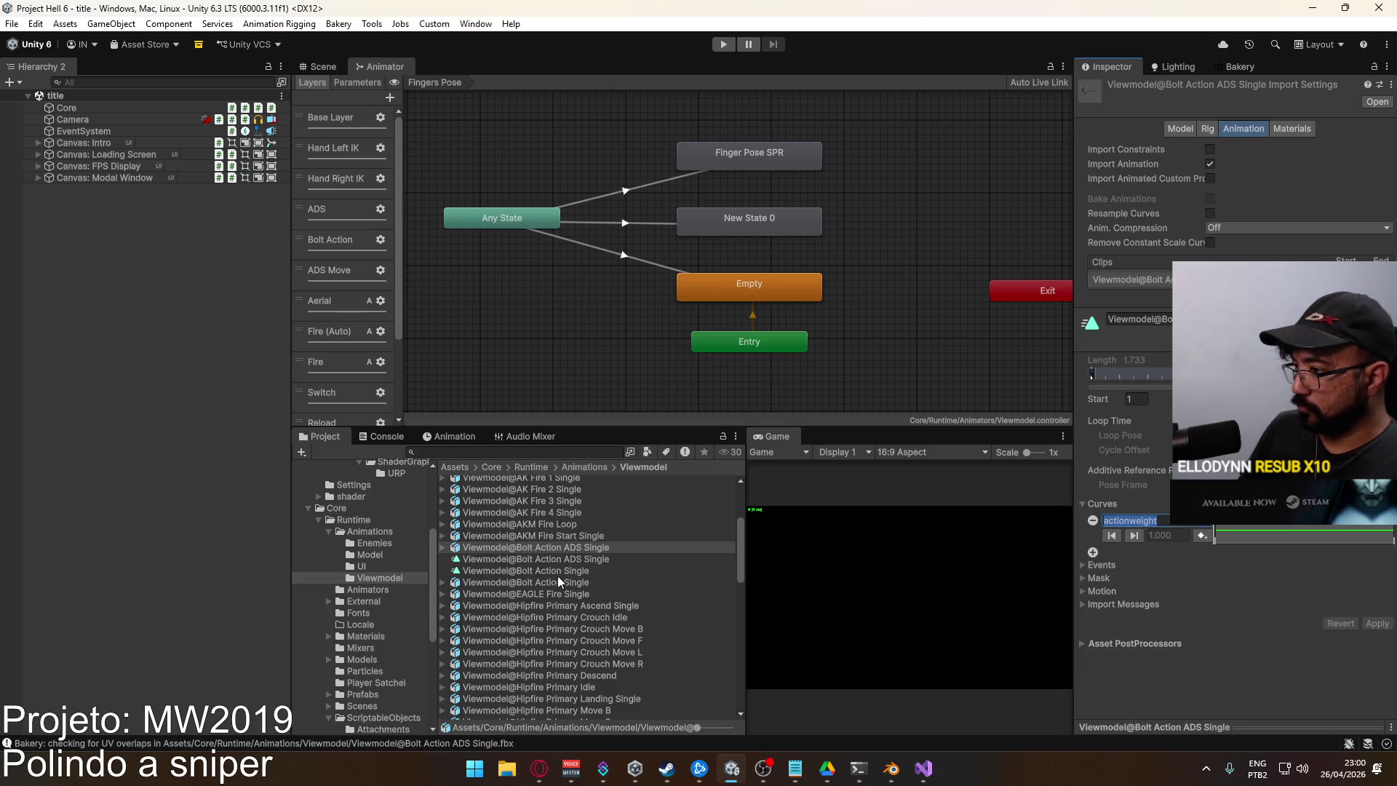
Add a flat actionweight curve to the Bolt Action Single clip and apply
click(575, 545)
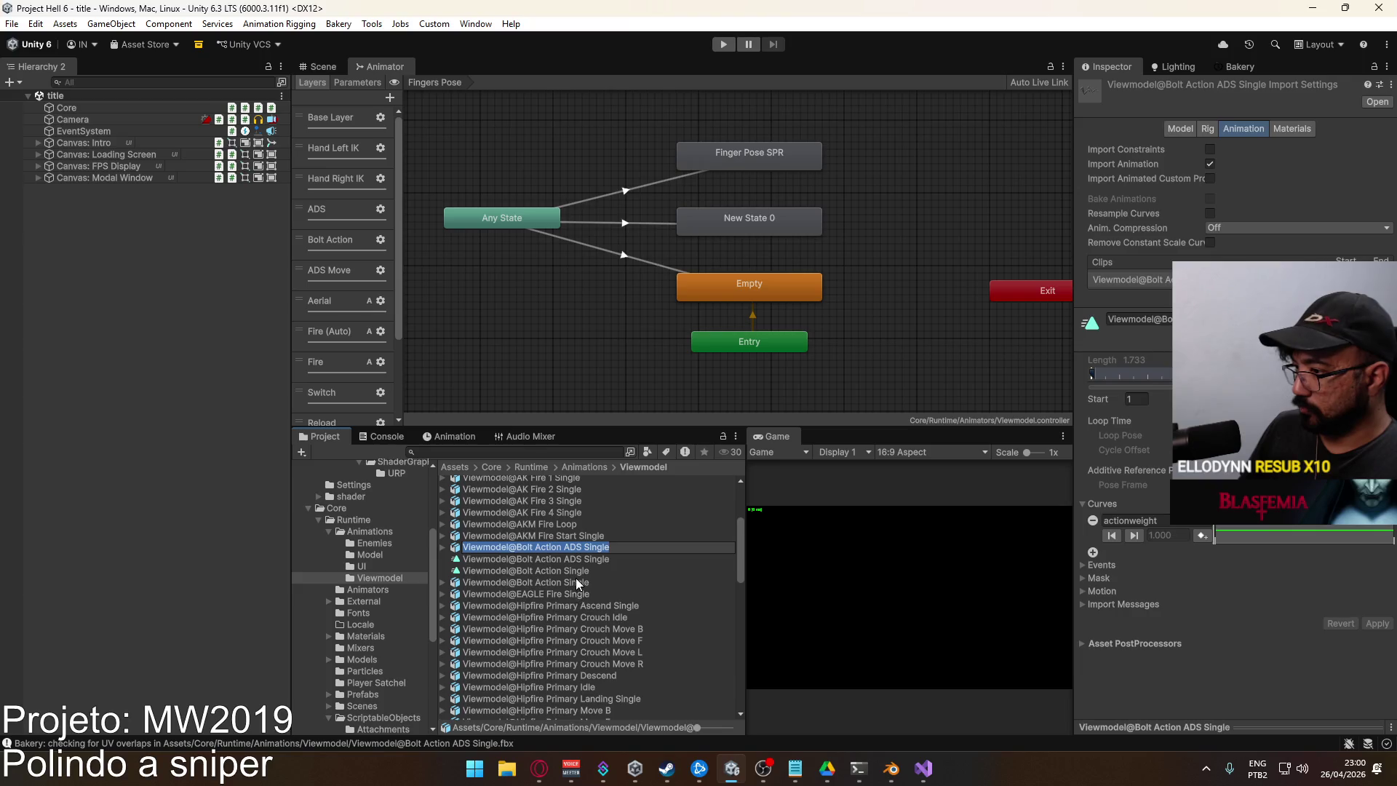
scroll(575, 577, up, 3)
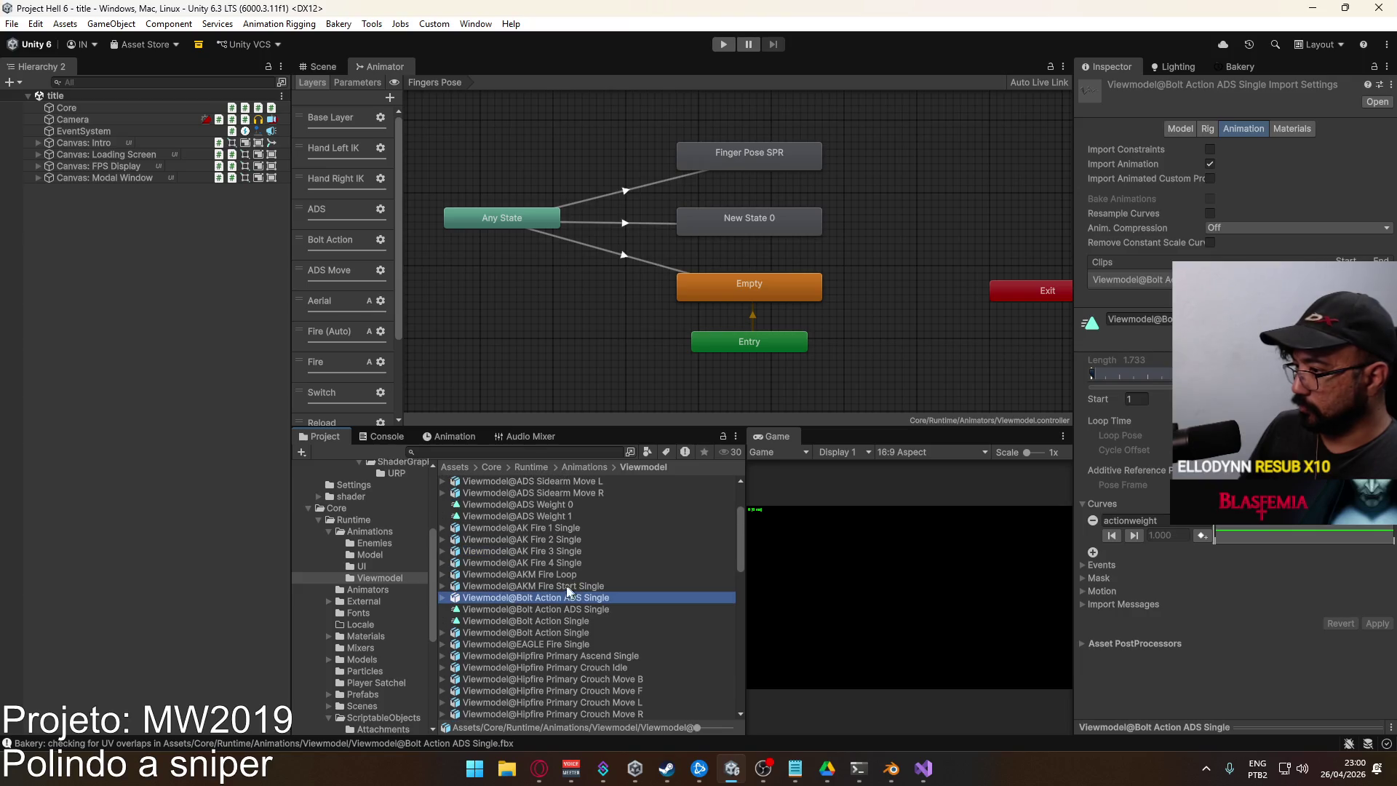
click(582, 635)
click(1095, 520)
click(1120, 521)
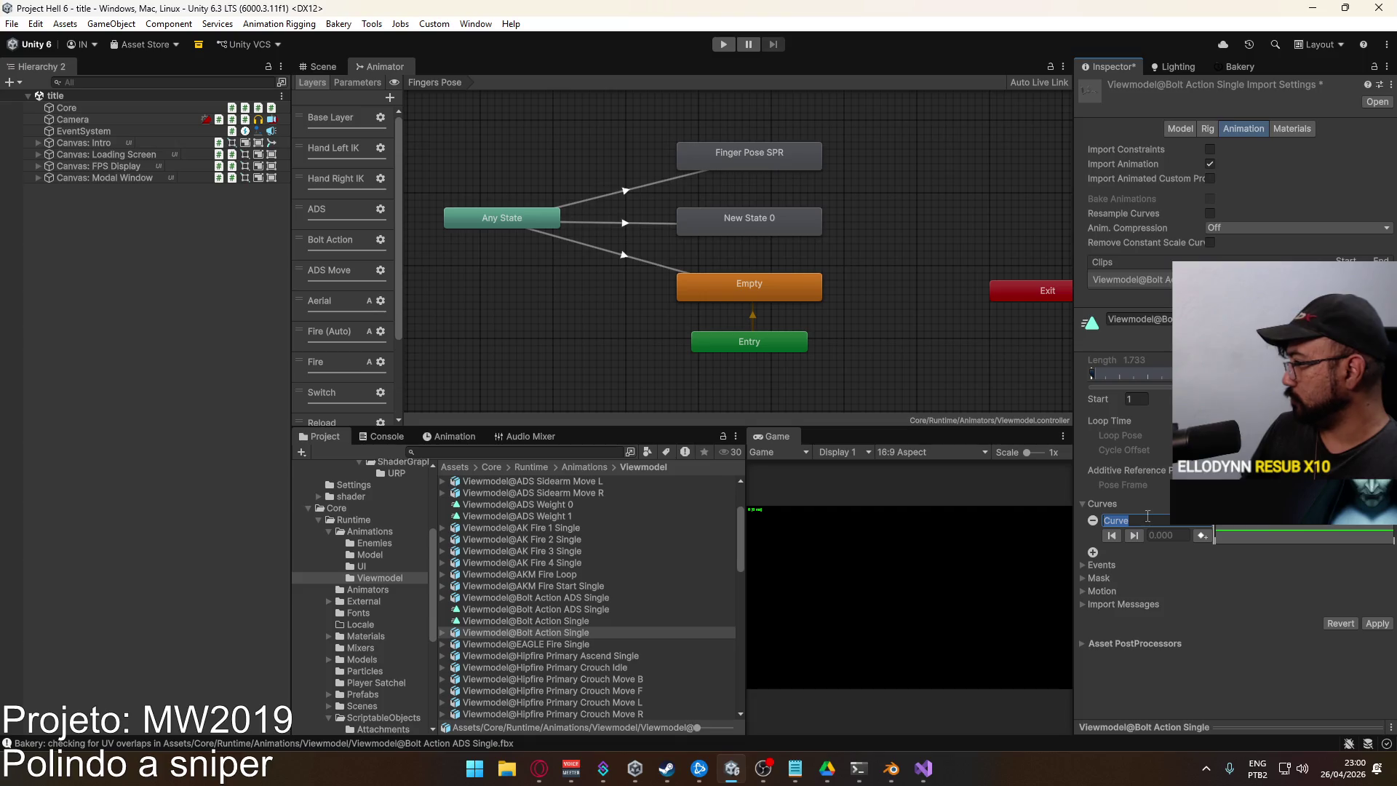
text(actionweight)
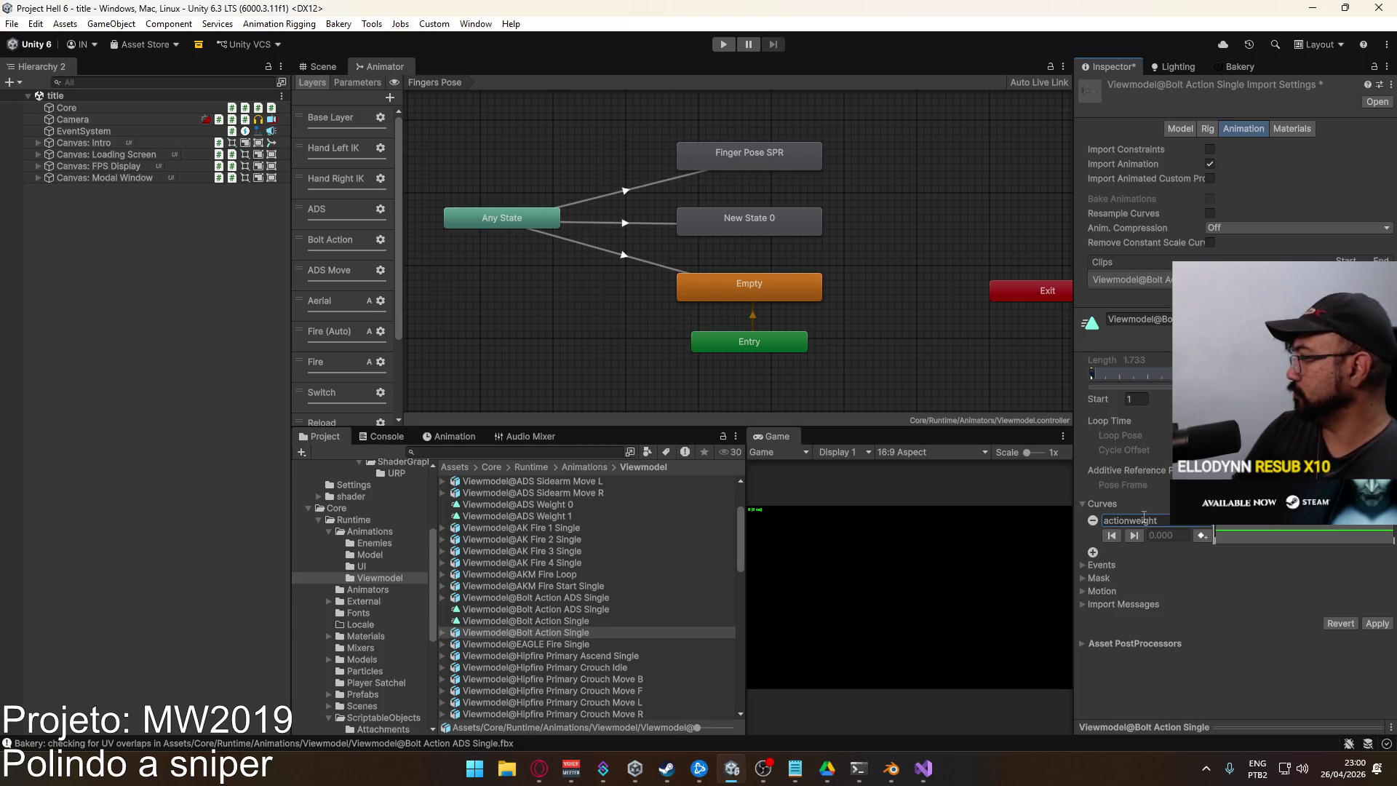
click(1261, 532)
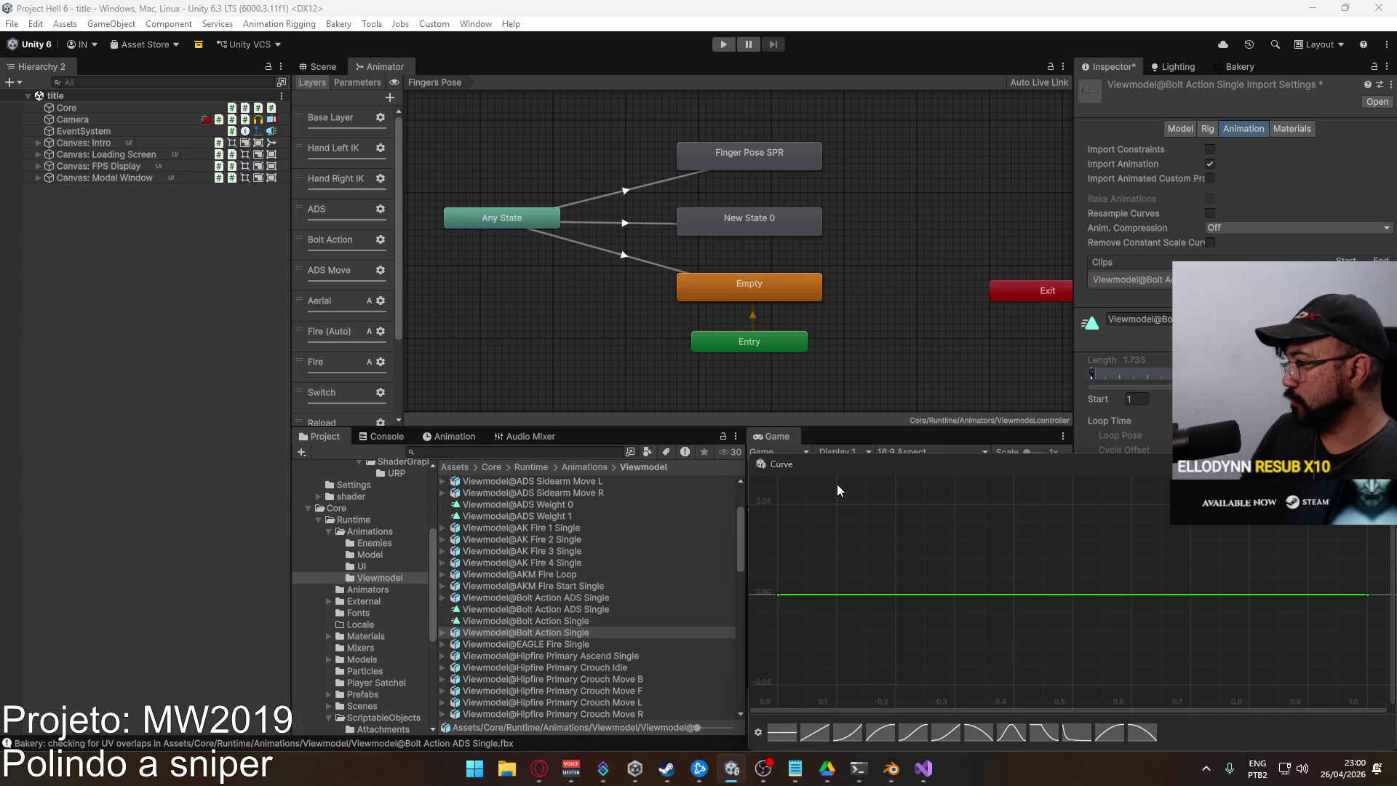
click(786, 735)
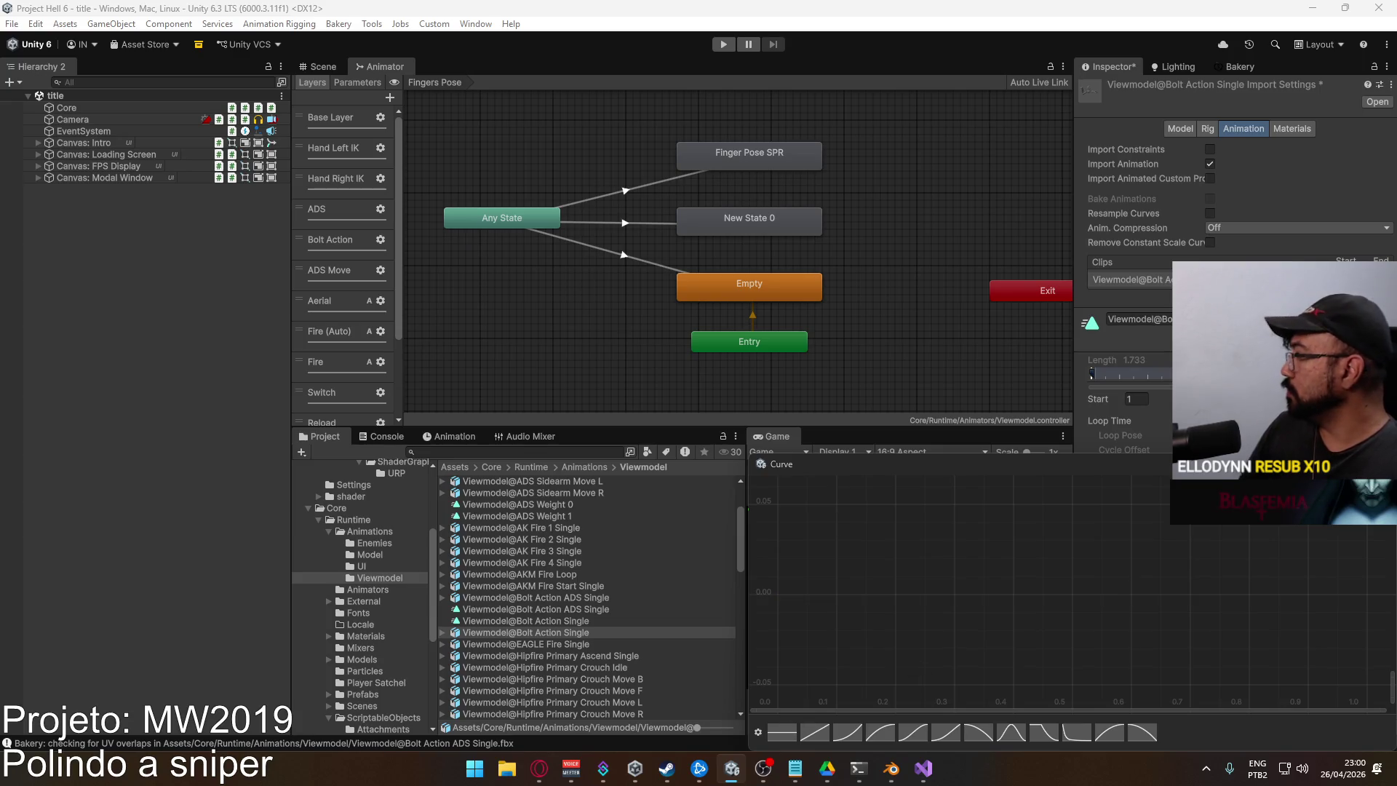
key(Escape)
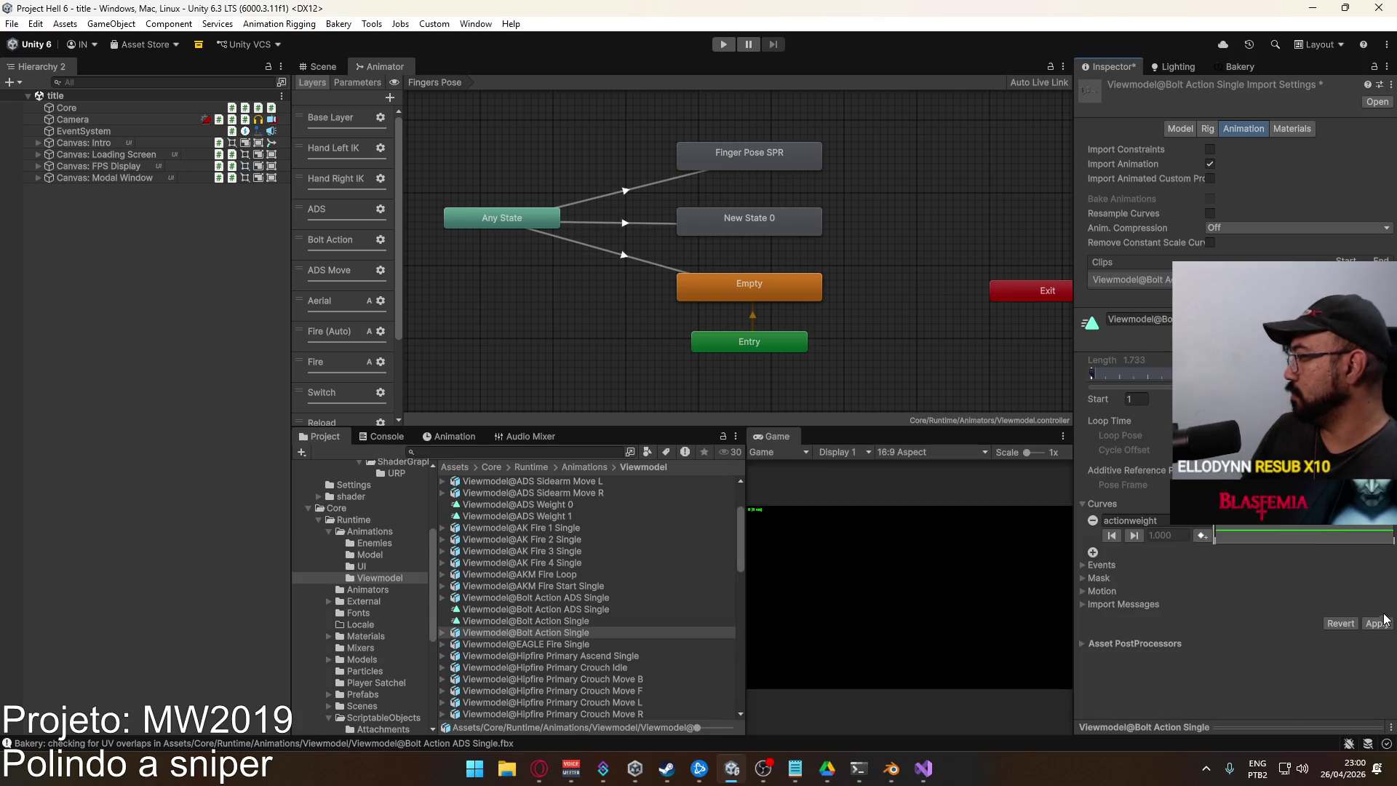
click(1377, 622)
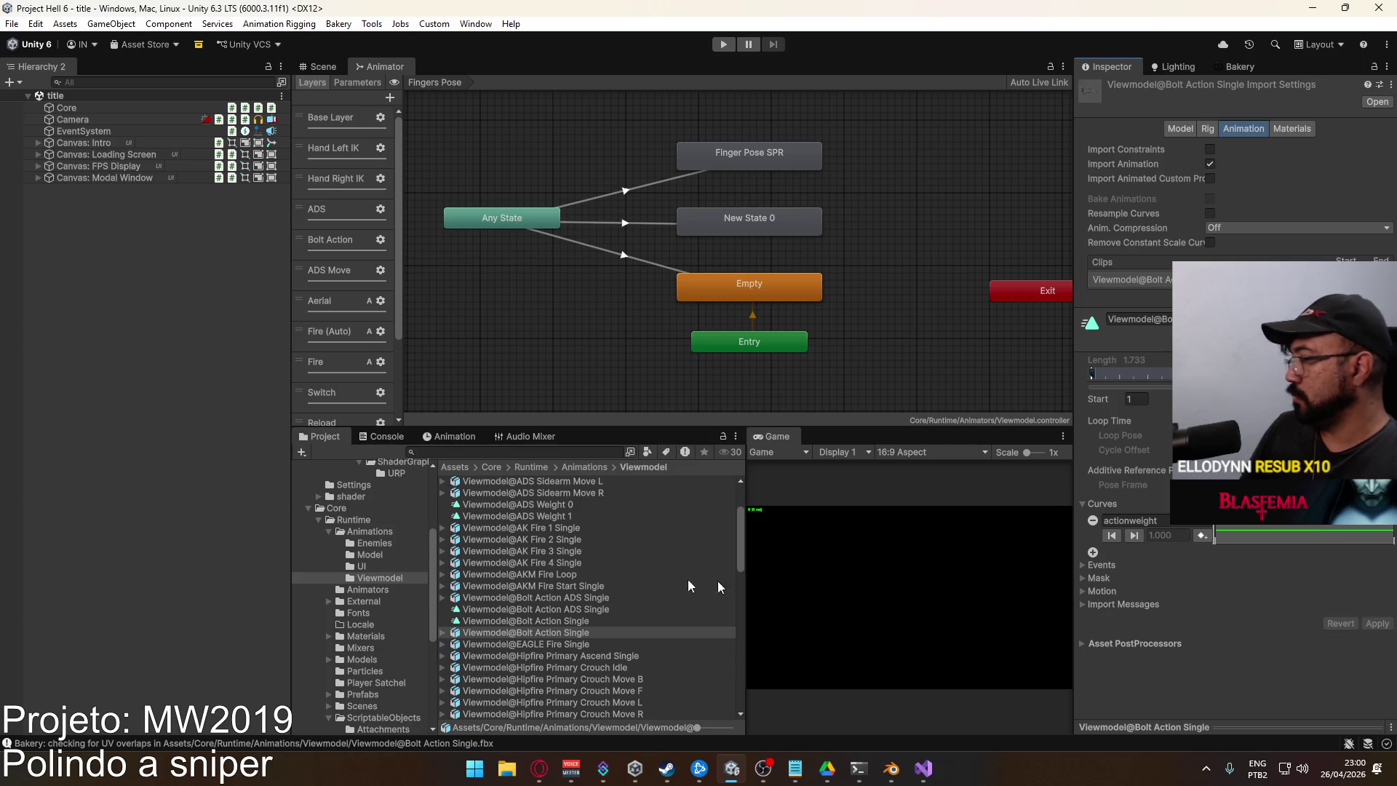
Inspect the Bolt Action Single clip, keying its start and expanding the Viewmodel Rig scale properties
double_click(509, 626)
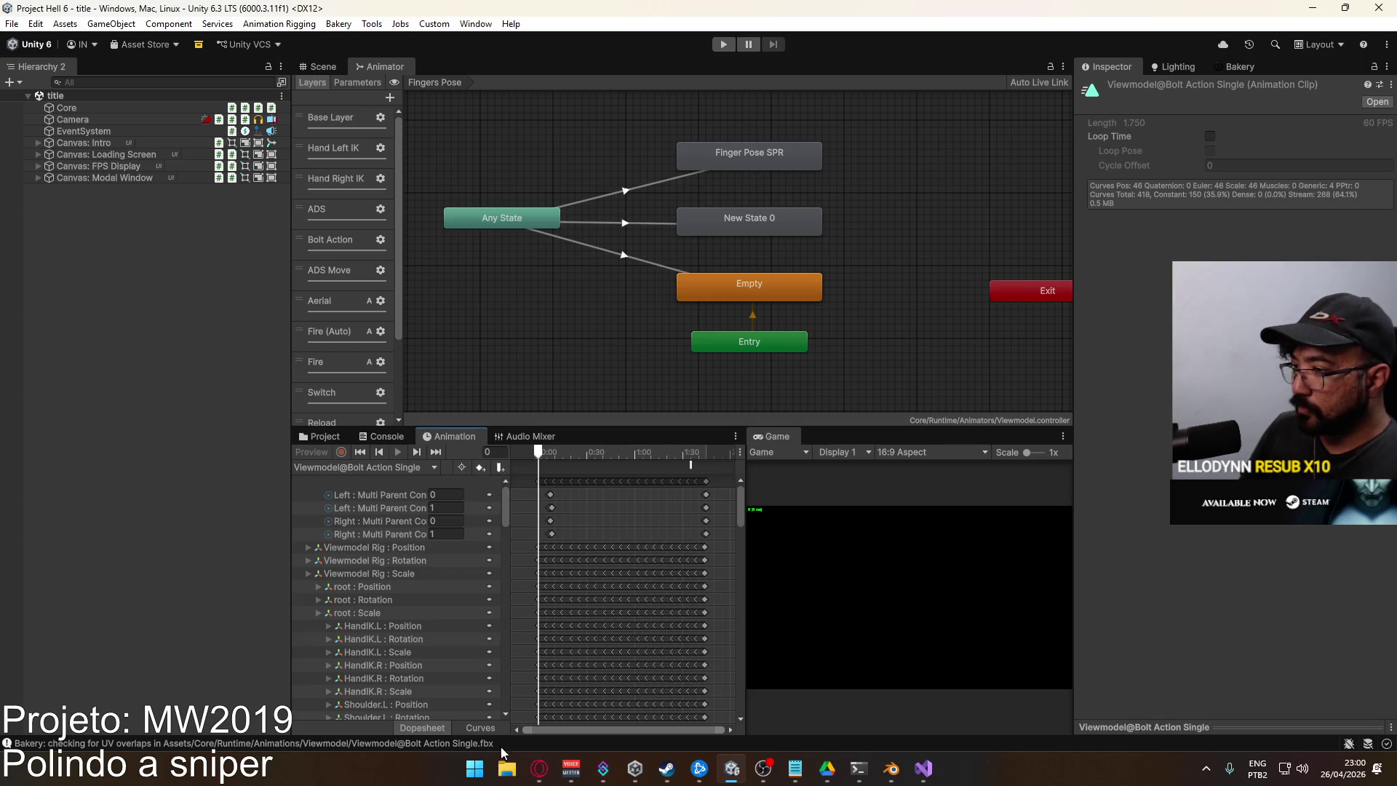
mouse_move(503, 510)
mouse_down()
mouse_move(496, 705)
mouse_move(483, 478)
mouse_up()
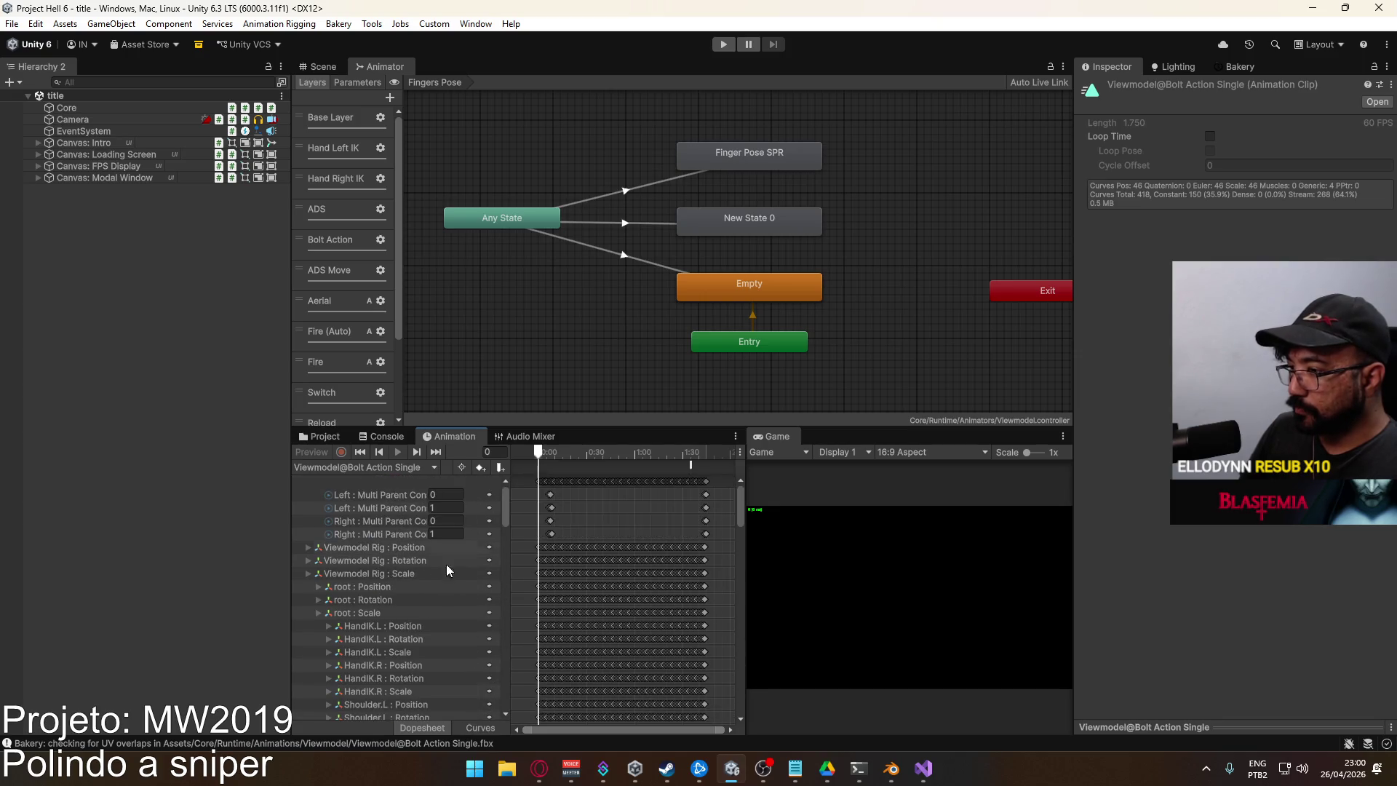
click(481, 468)
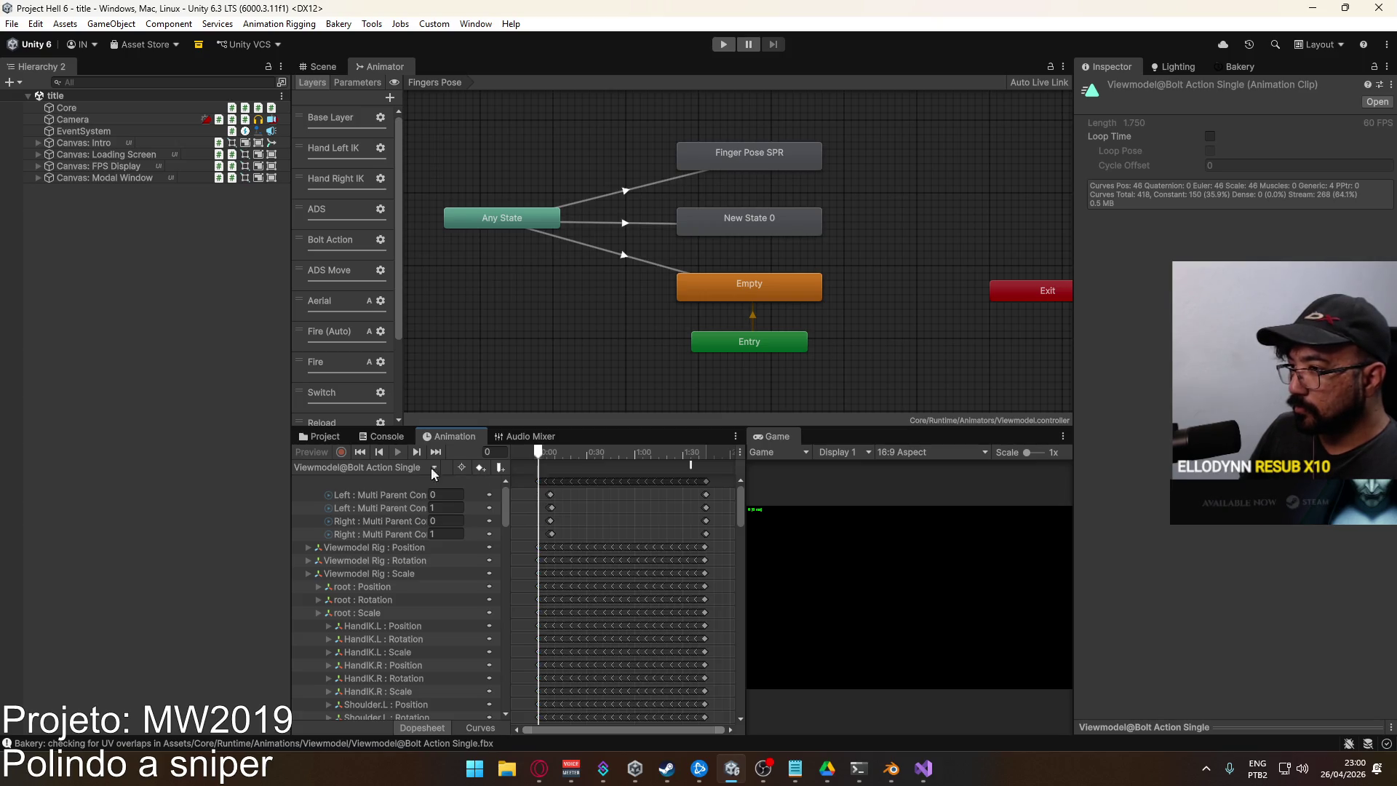
click(307, 574)
drag(504, 499, 489, 711)
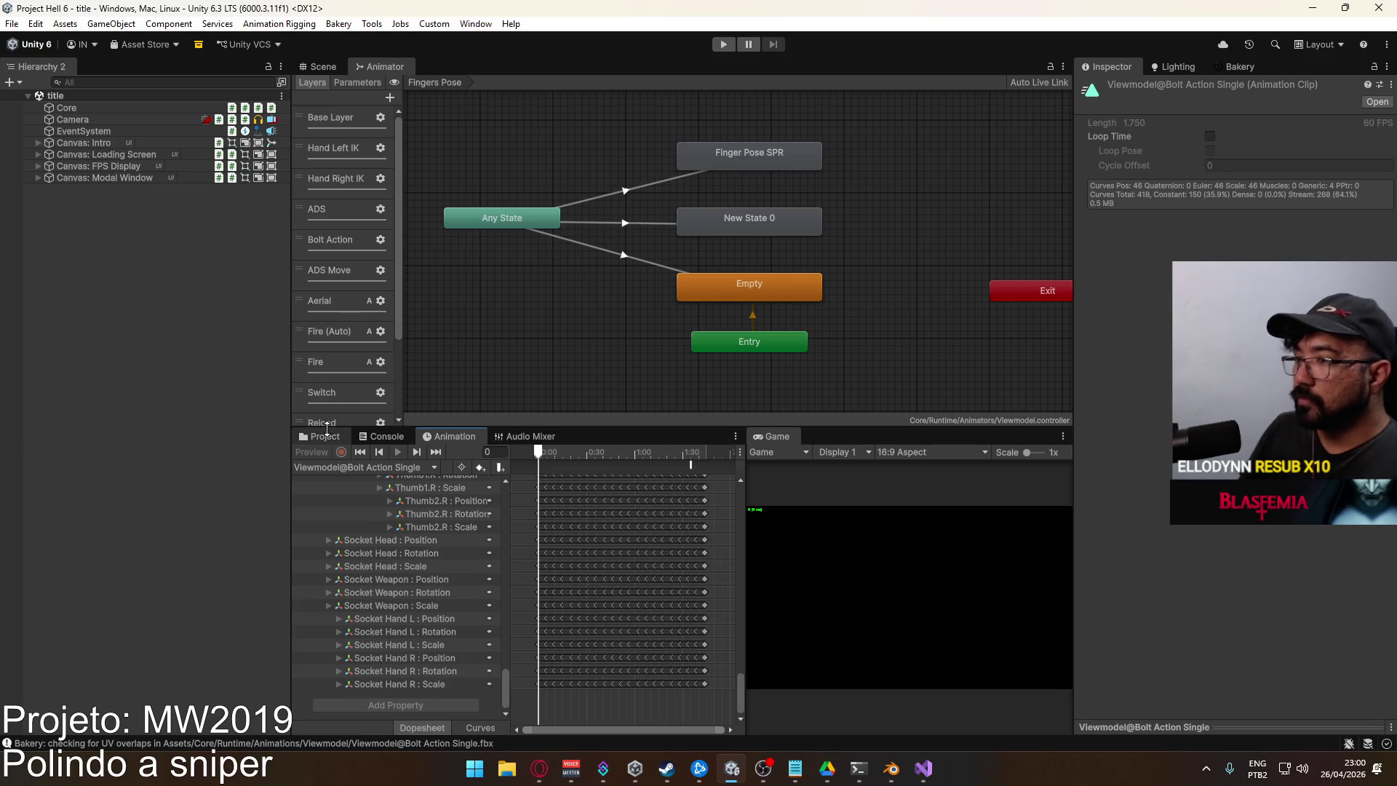
Open the Player prefab from the Prefabs folder for editing
click(321, 436)
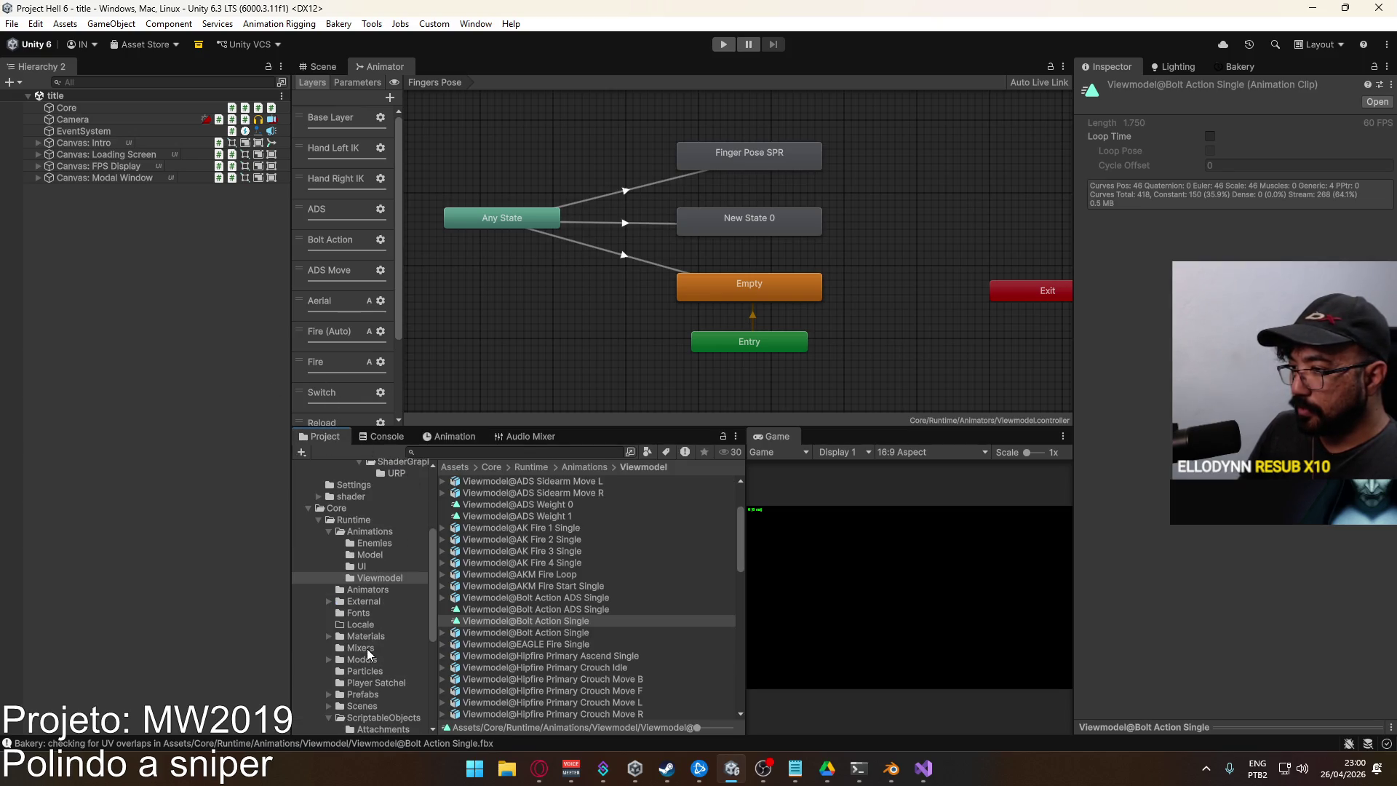
click(368, 693)
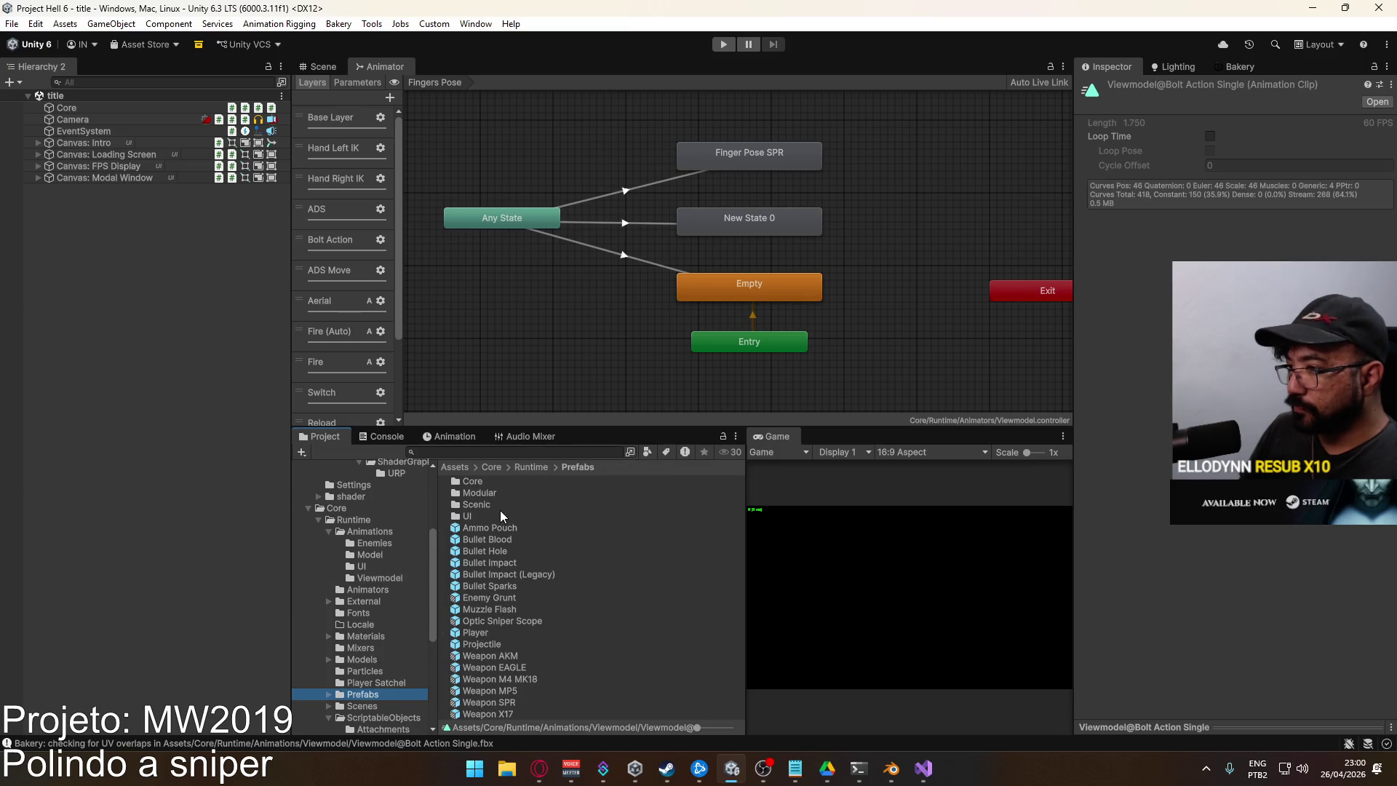
double_click(482, 632)
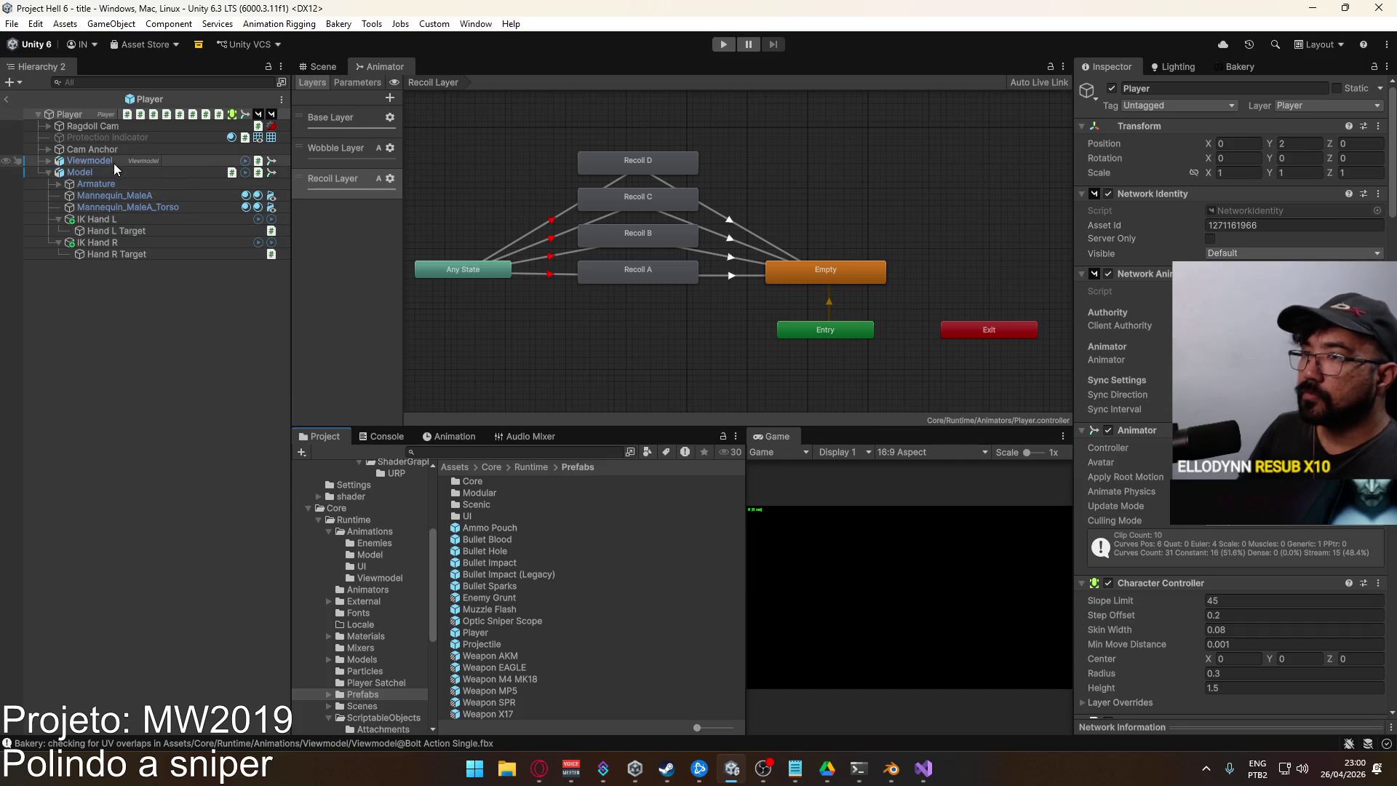
Select the Player's Viewmodel object and load its Bolt Action Single clip in the Animation window
click(115, 162)
click(451, 437)
click(408, 469)
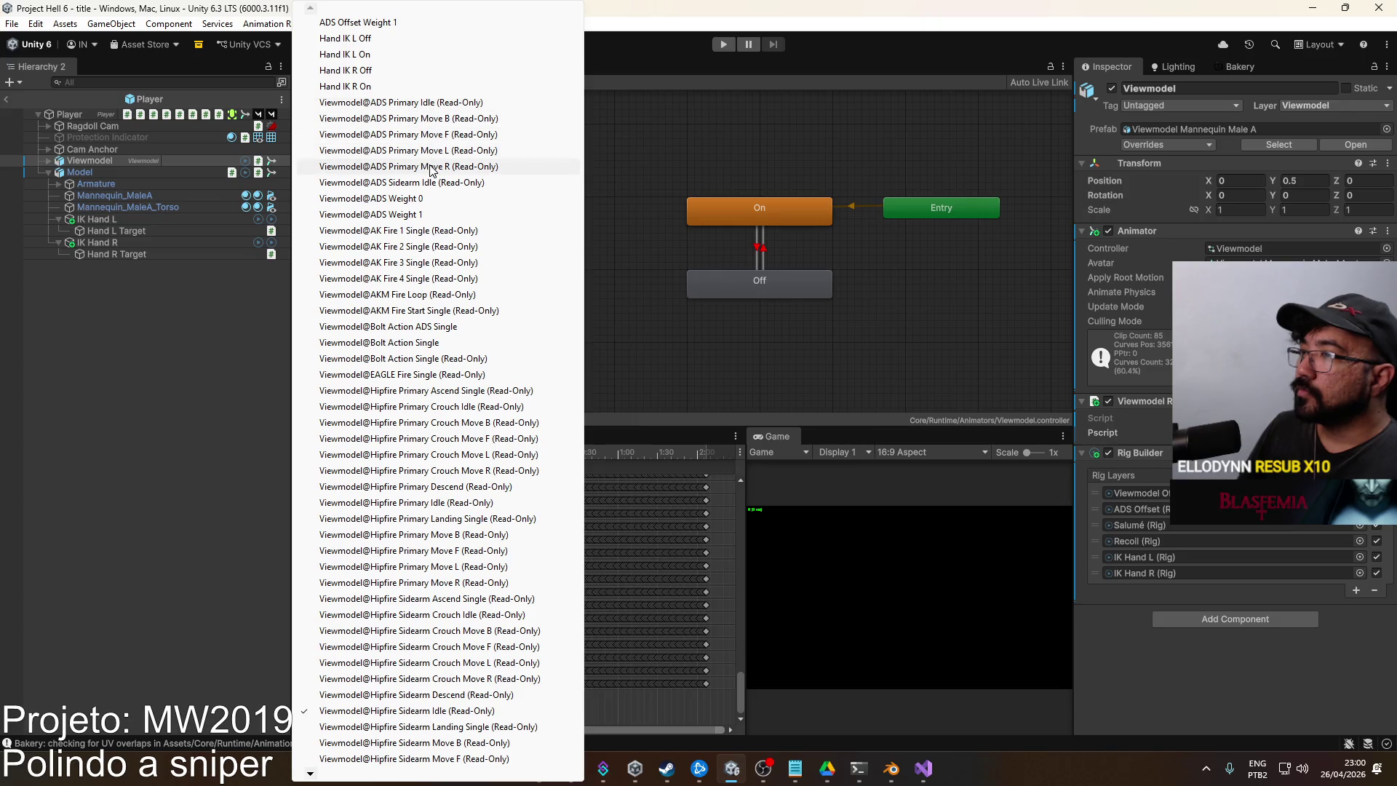
click(461, 347)
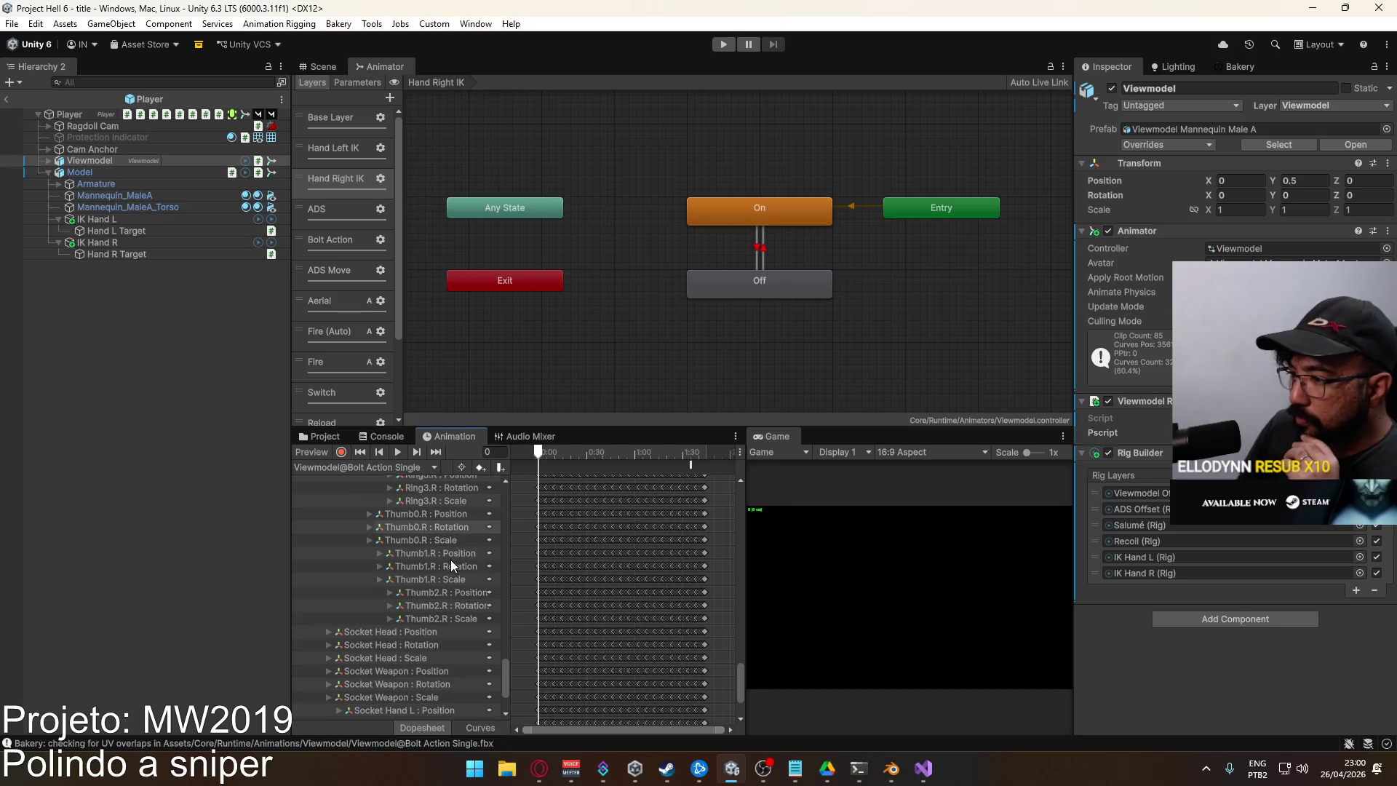
scroll(451, 557, down, 3)
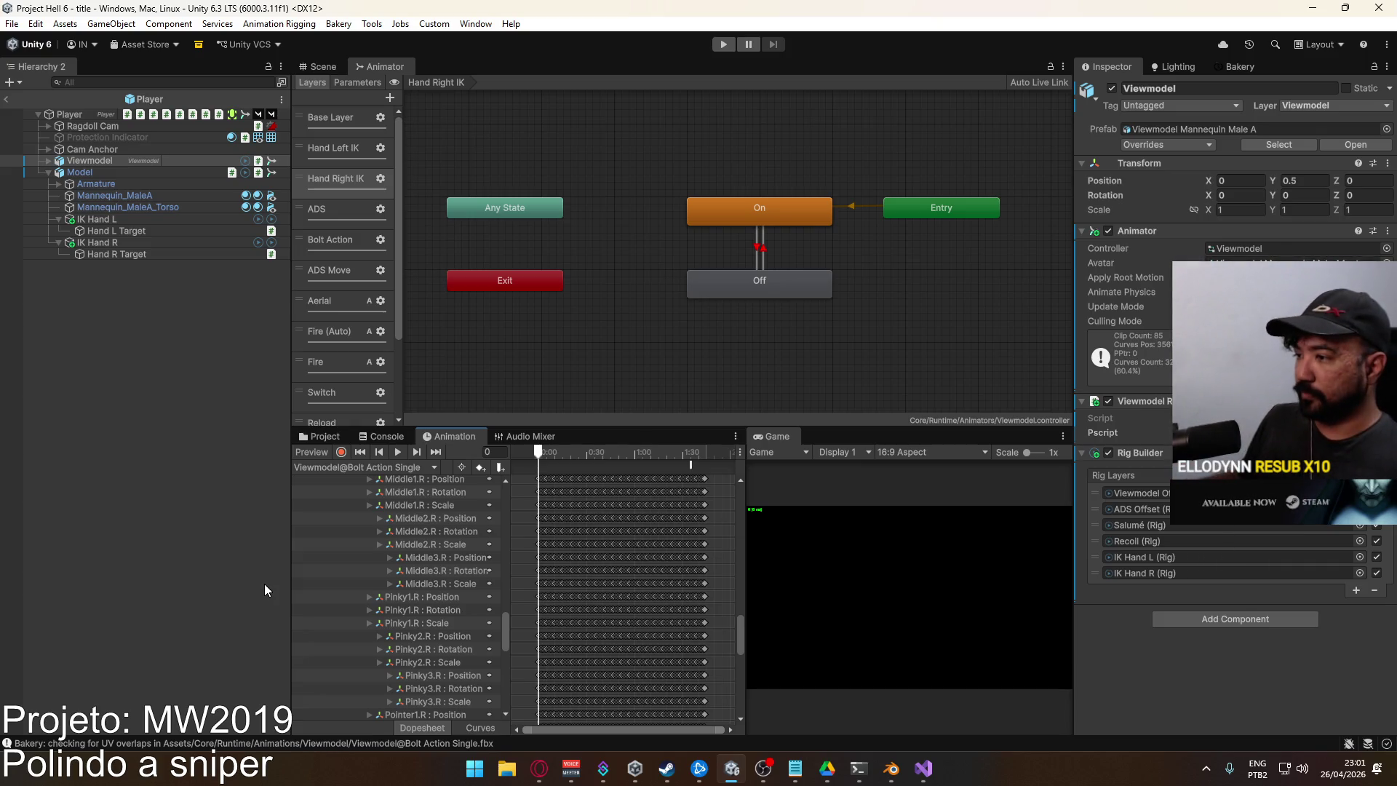
Add Animator Actionweight as an animated property and show the Animator's parameter list
drag(502, 626, 496, 518)
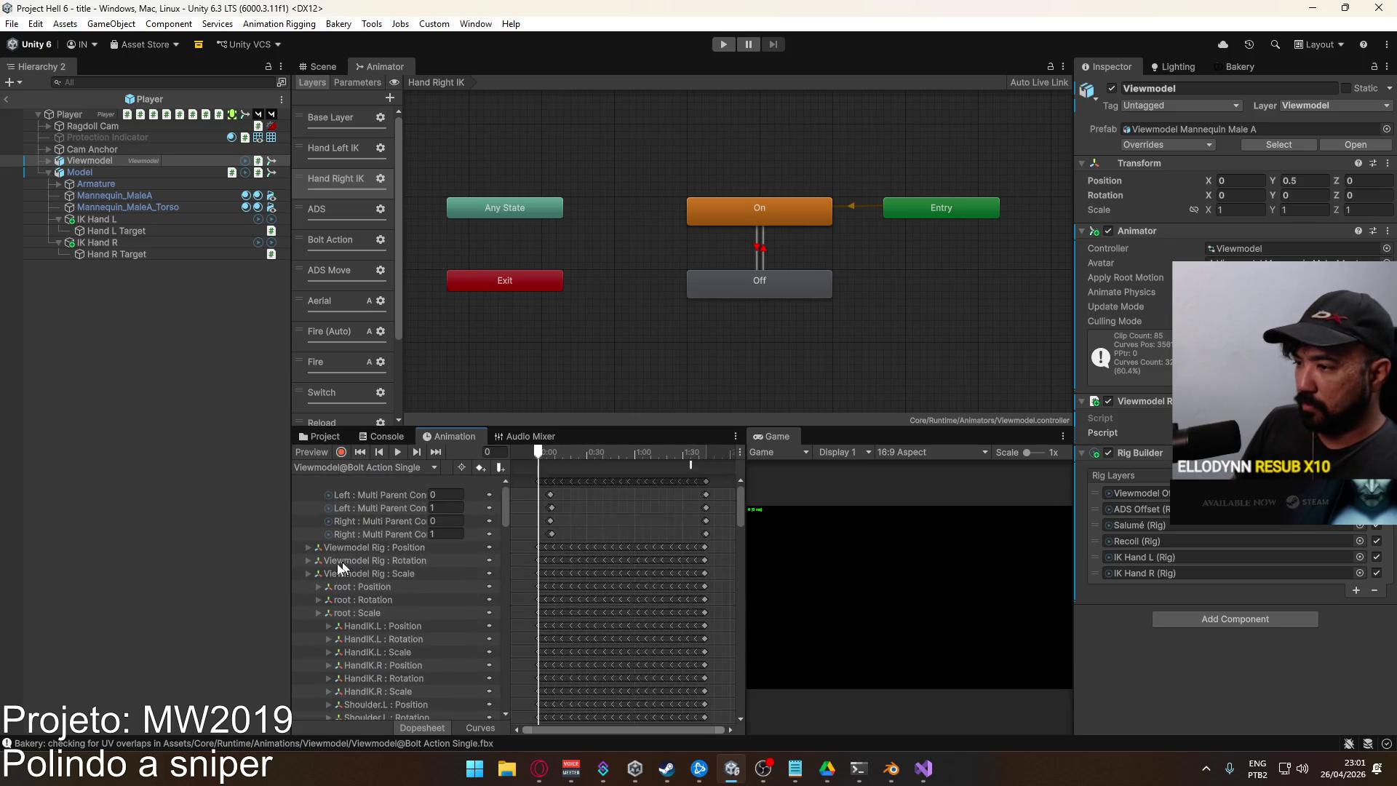
click(307, 574)
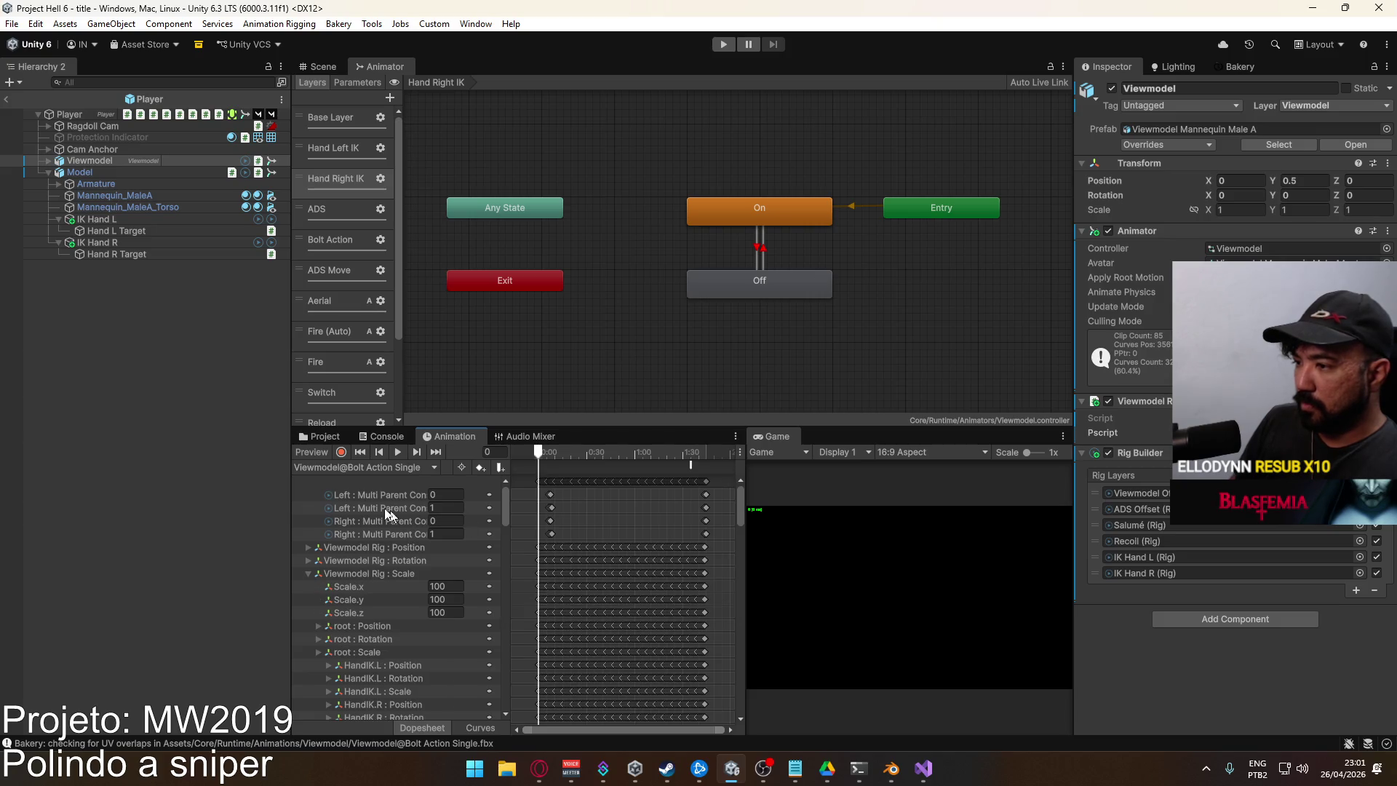
drag(505, 486, 504, 691)
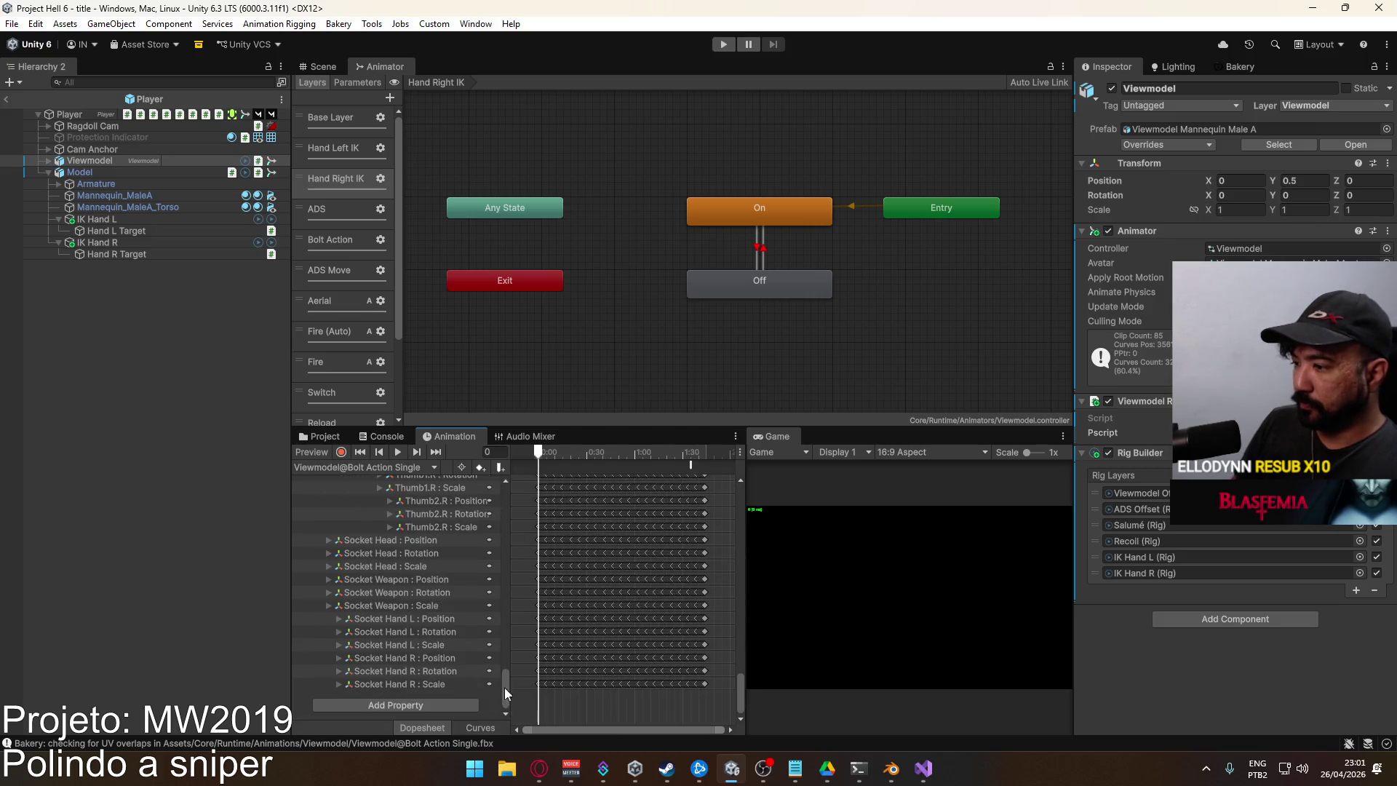
click(448, 704)
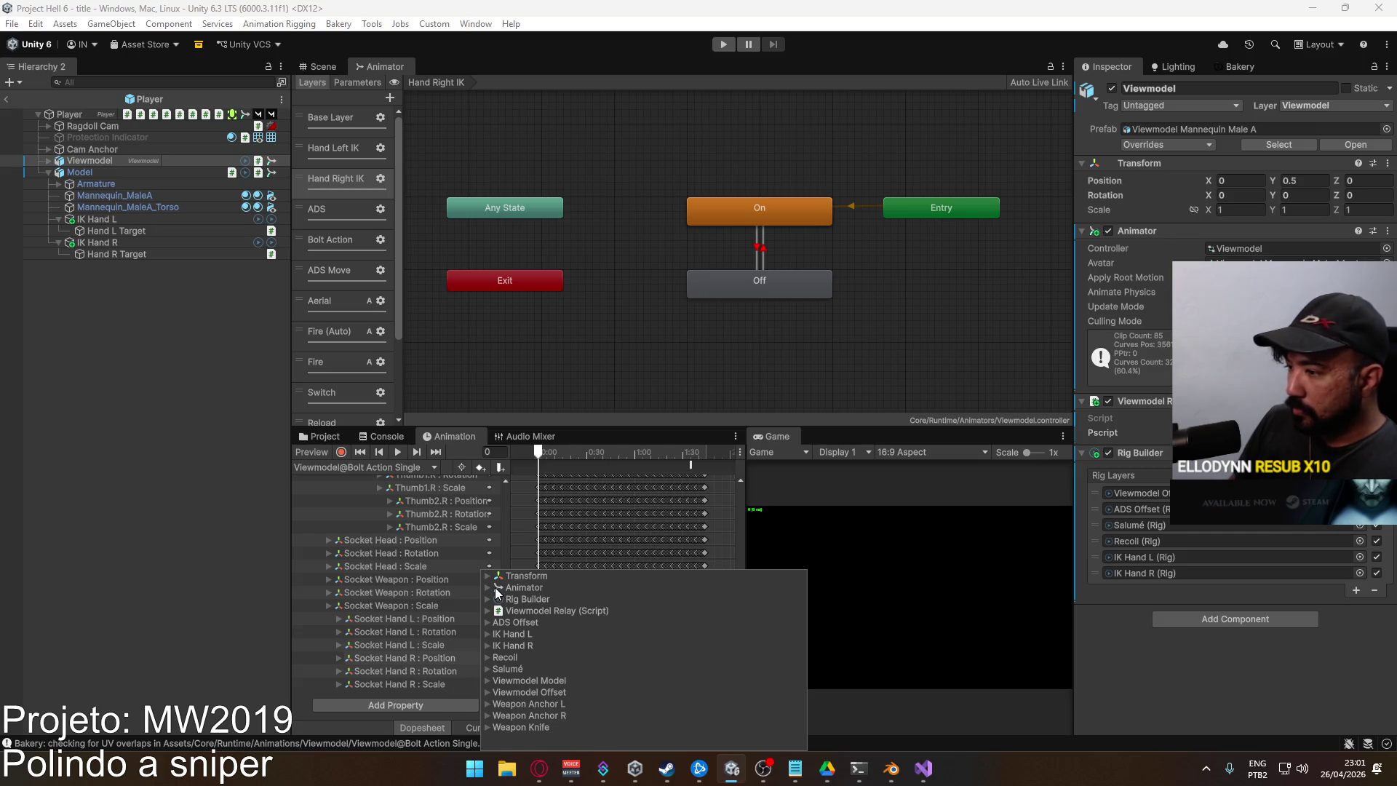
click(523, 587)
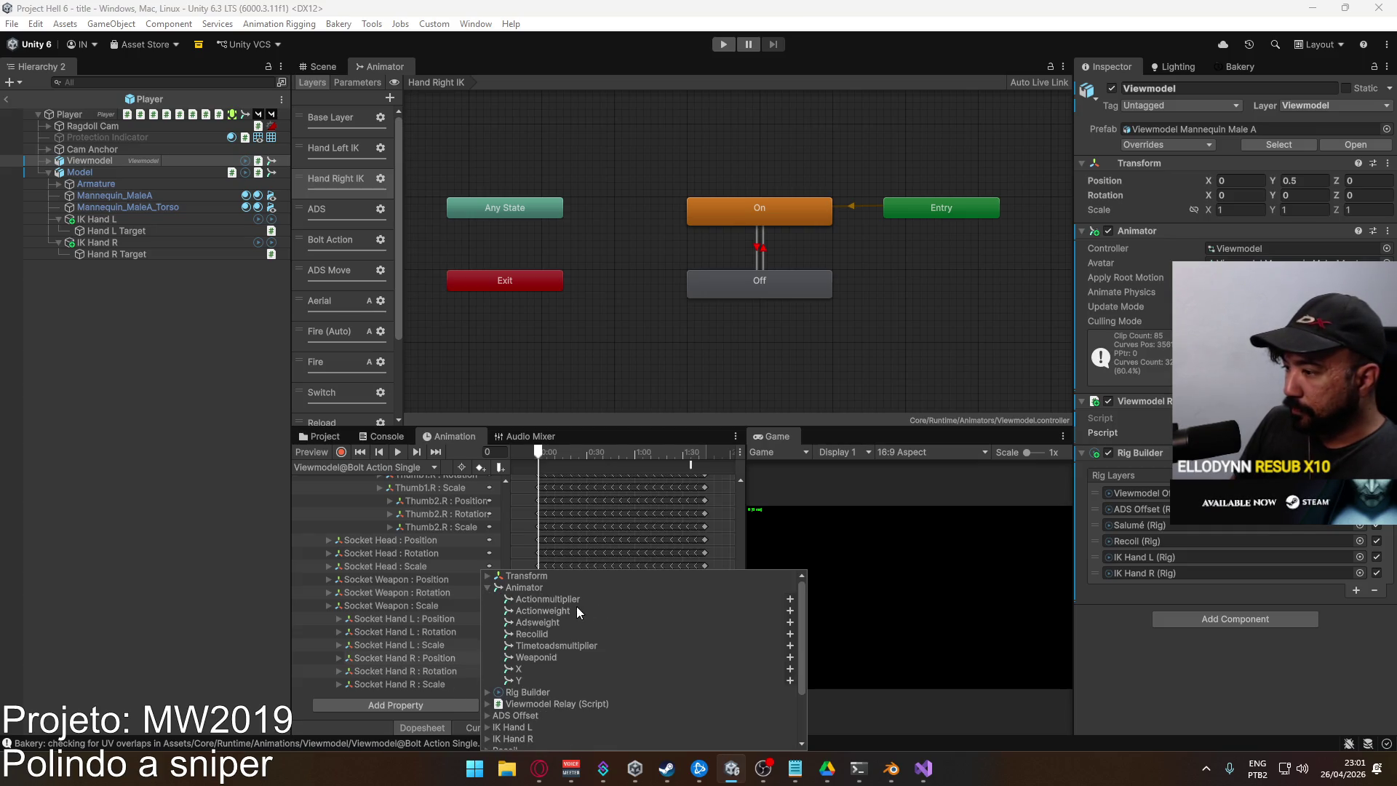
click(538, 609)
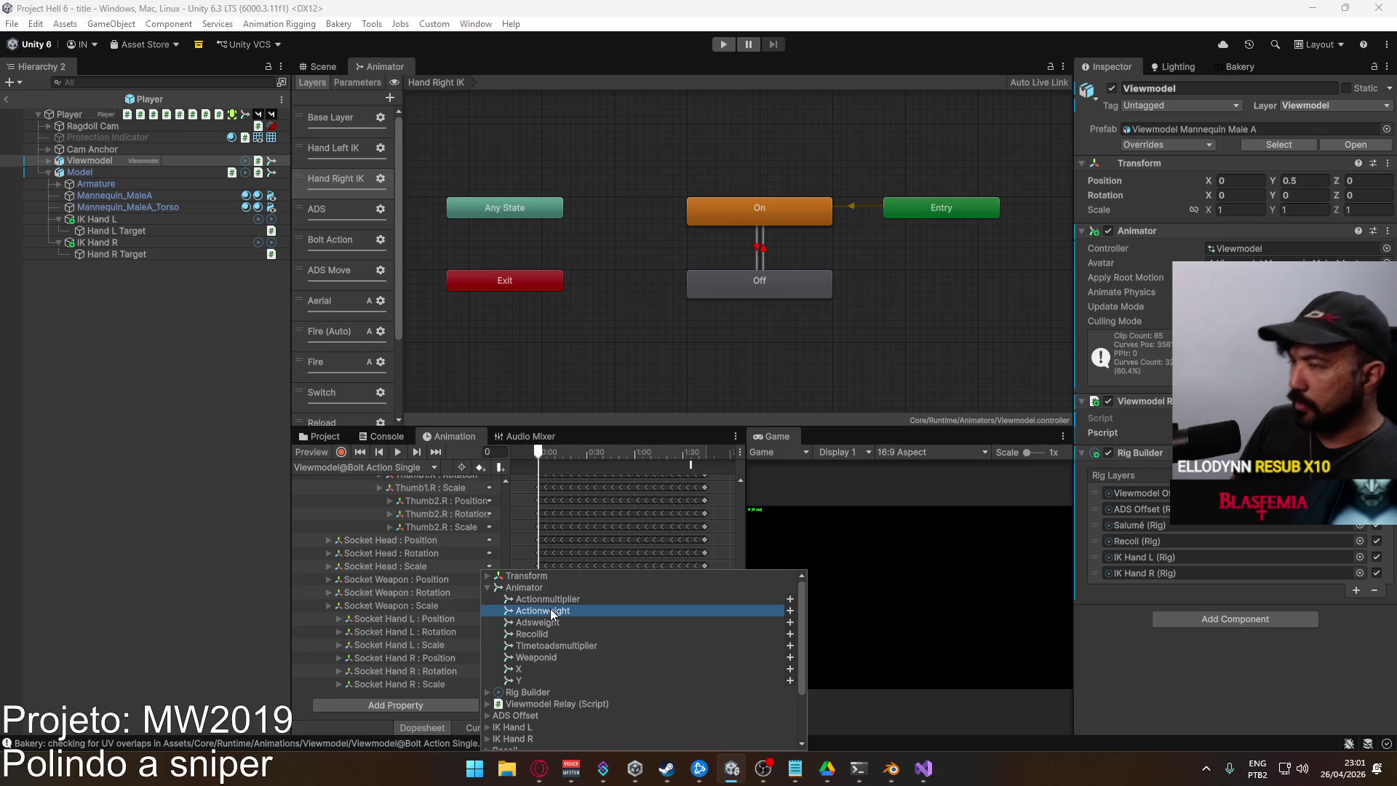
click(790, 610)
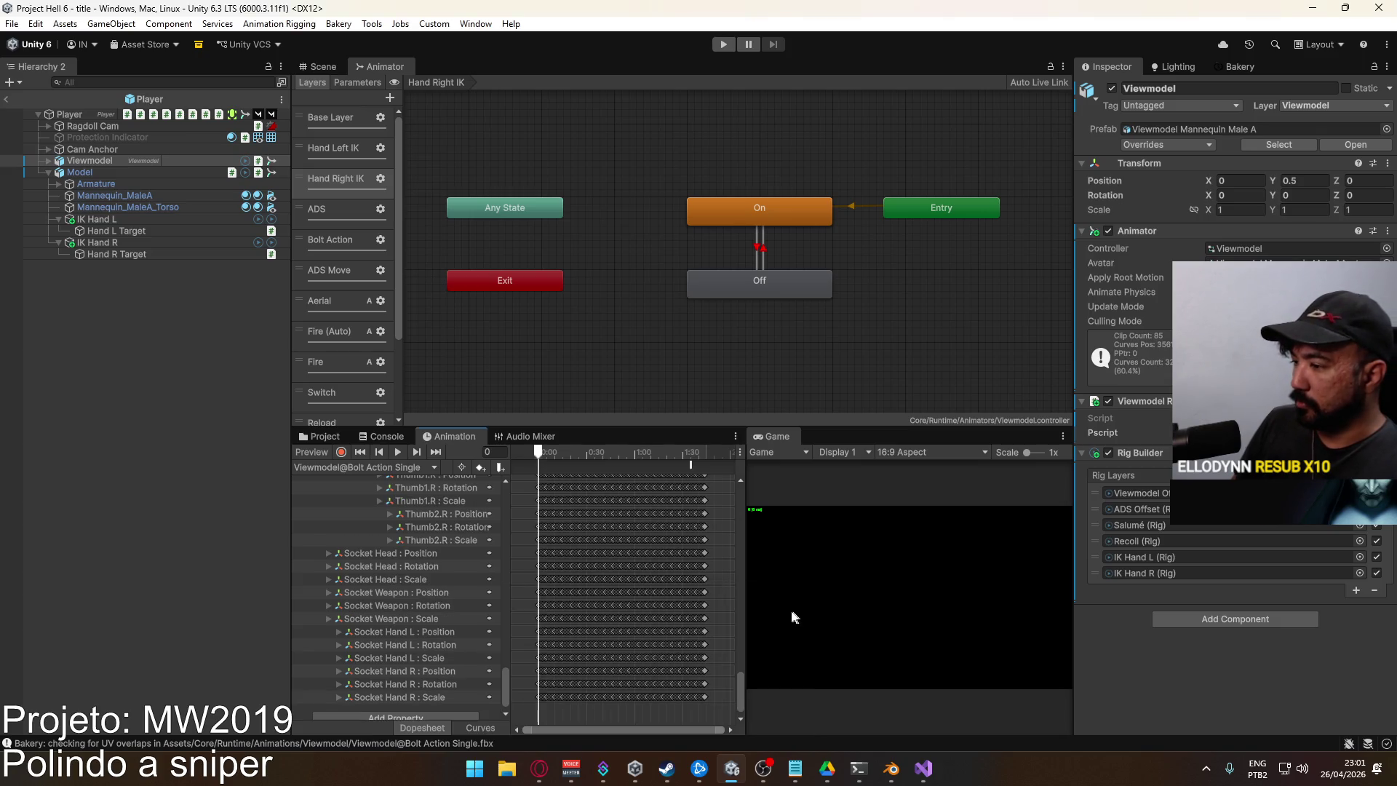
click(359, 83)
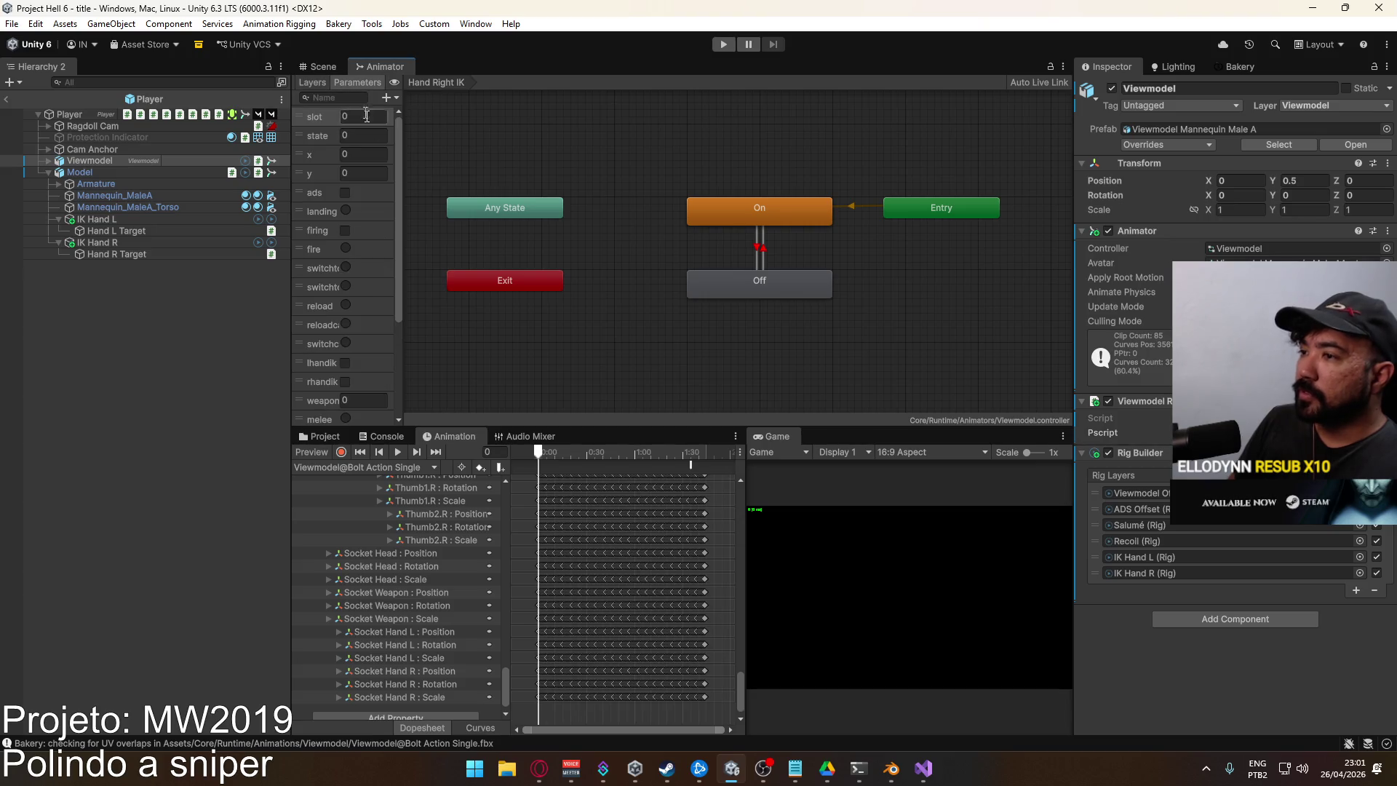
Key Animator.Actionweight to 1 at frame 0, then scrub Bolt Action Single to its end
scroll(398, 212, down, 5)
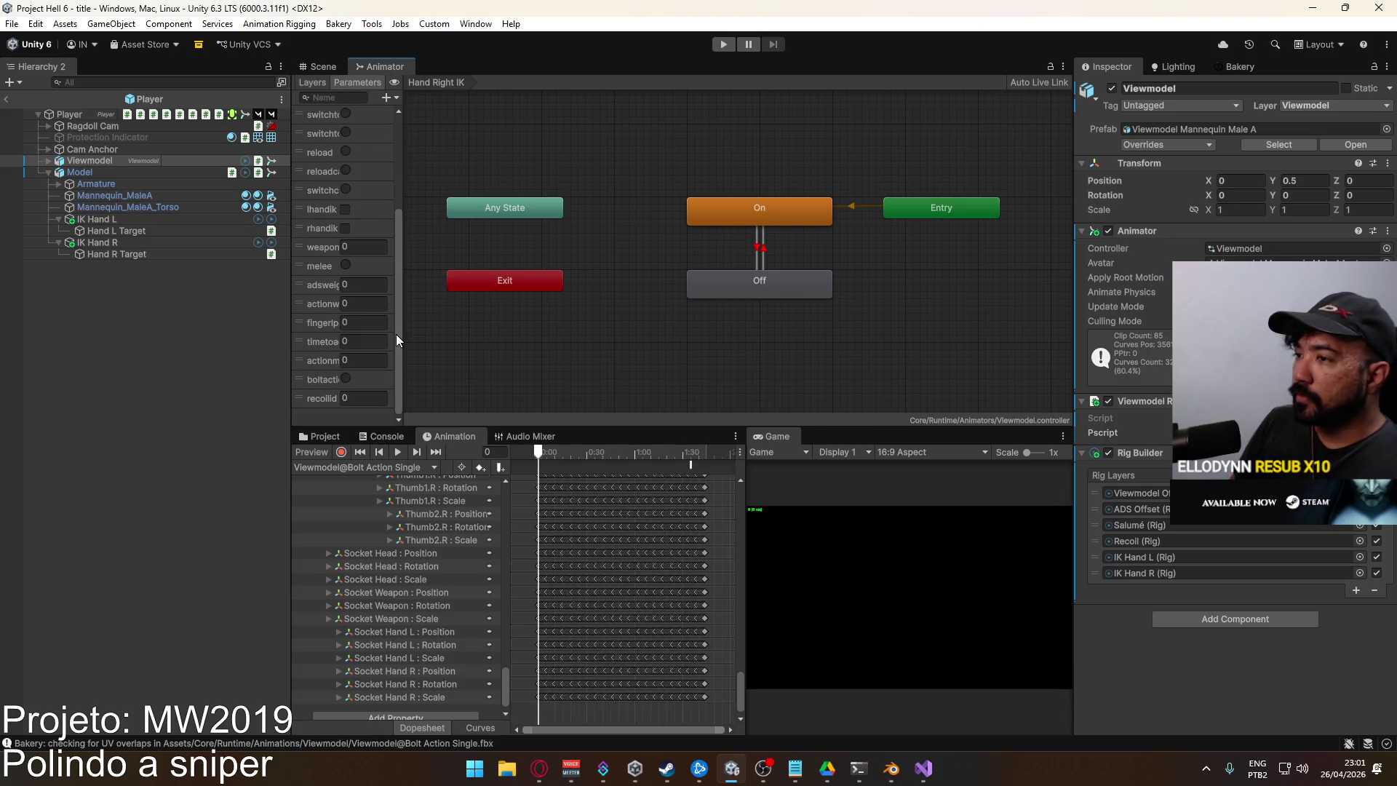
click(314, 82)
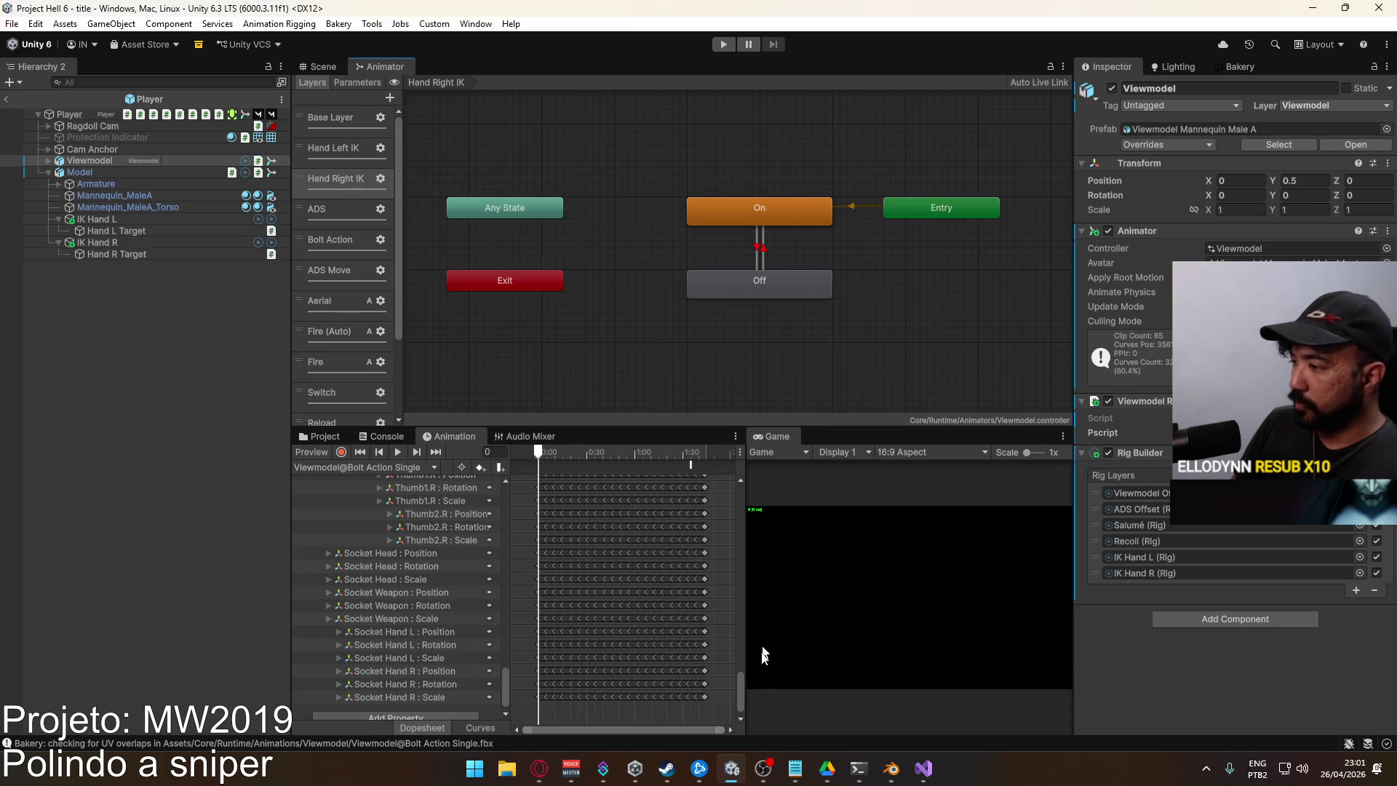
scroll(729, 483, up, 10)
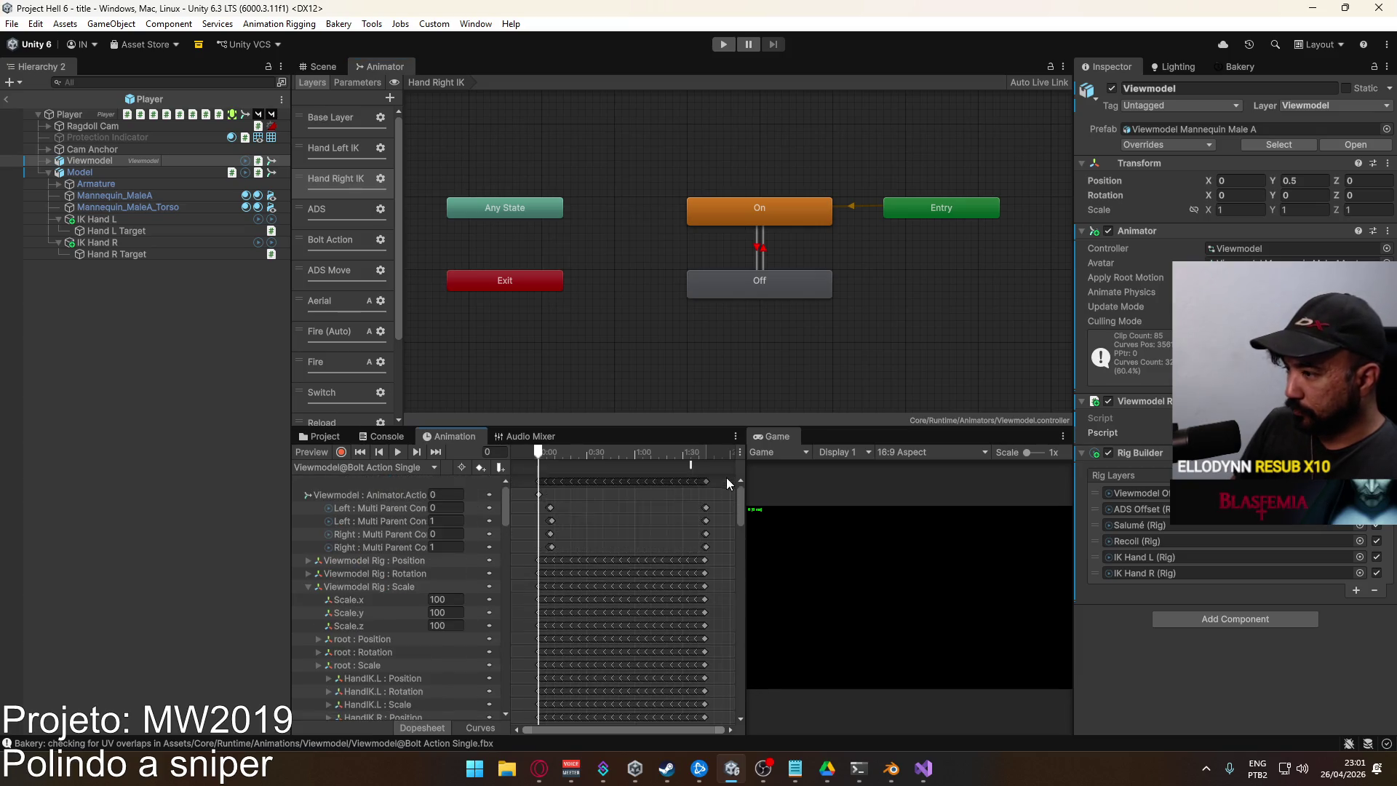
click(442, 497)
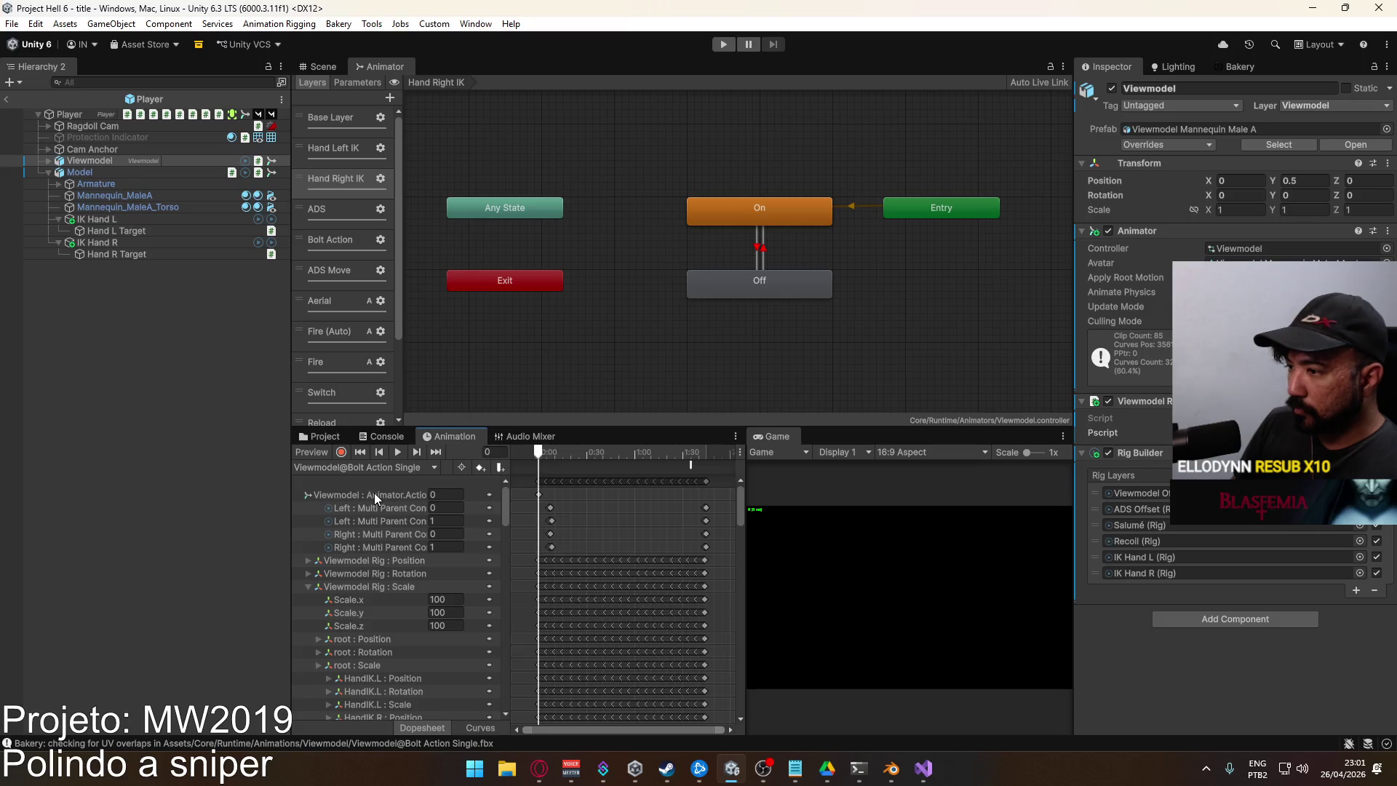
text(1)
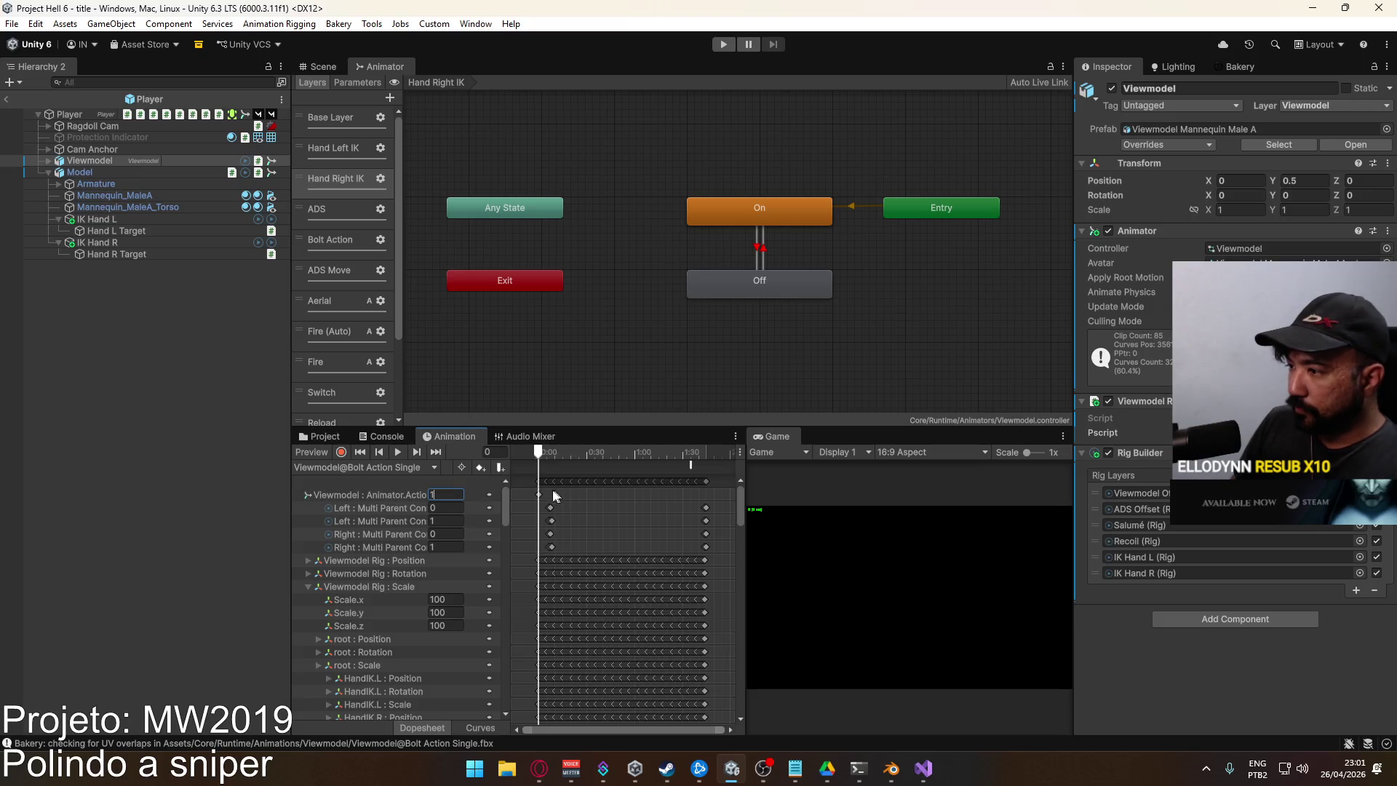
click(539, 493)
drag(544, 454, 706, 466)
scroll(712, 509, up, 3)
scroll(713, 517, up, 5)
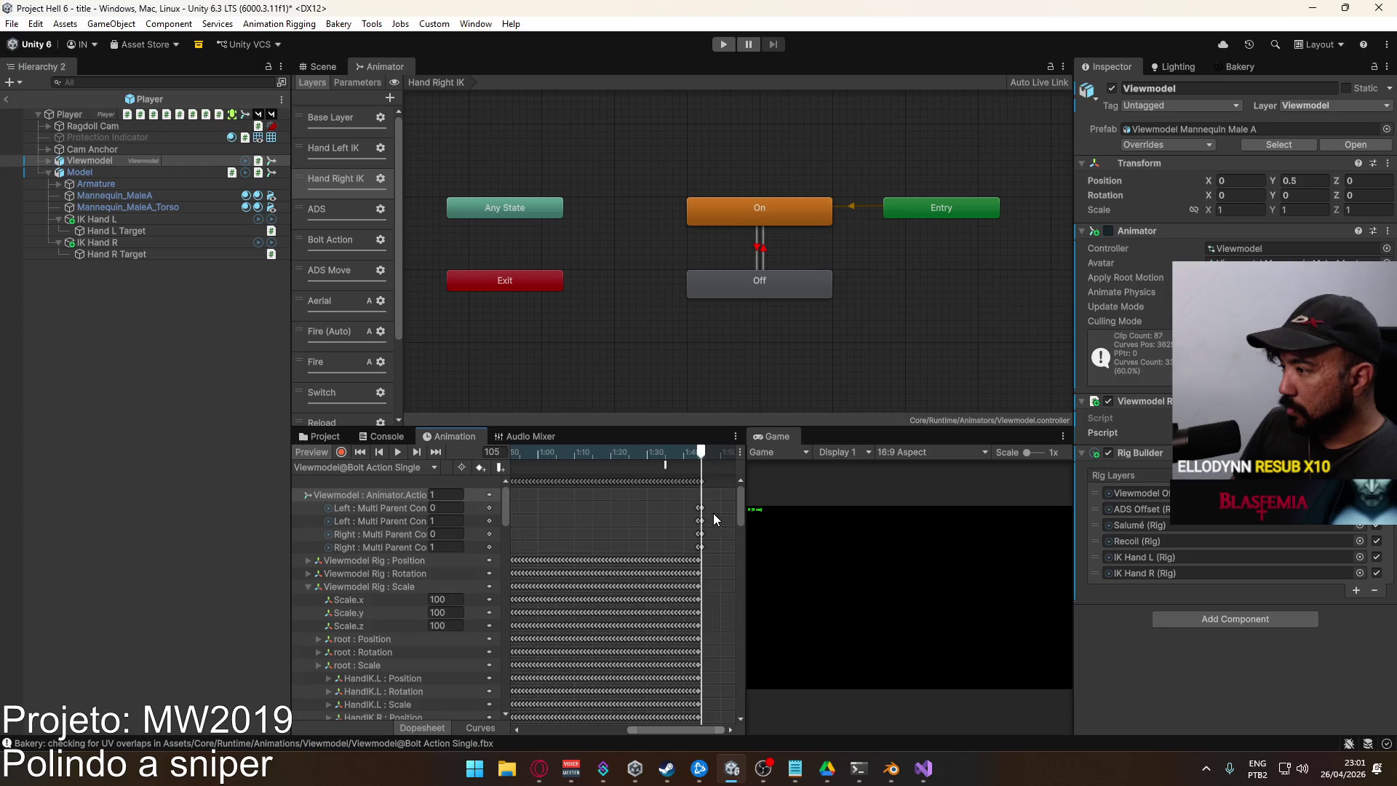
scroll(614, 525, down, 2)
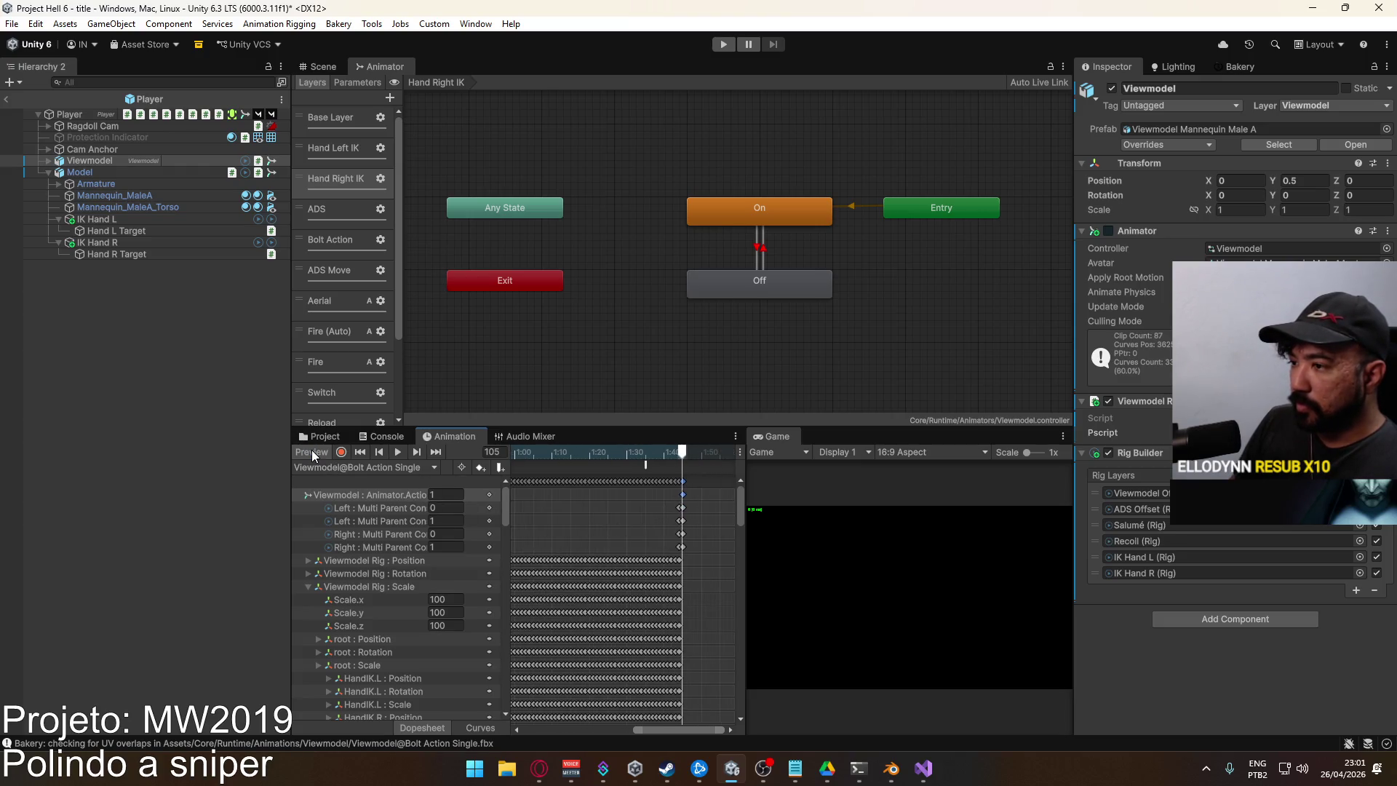
Preview the Bolt Action ADS Single clip's end, then return to the Prefabs folder and Scene view
click(364, 467)
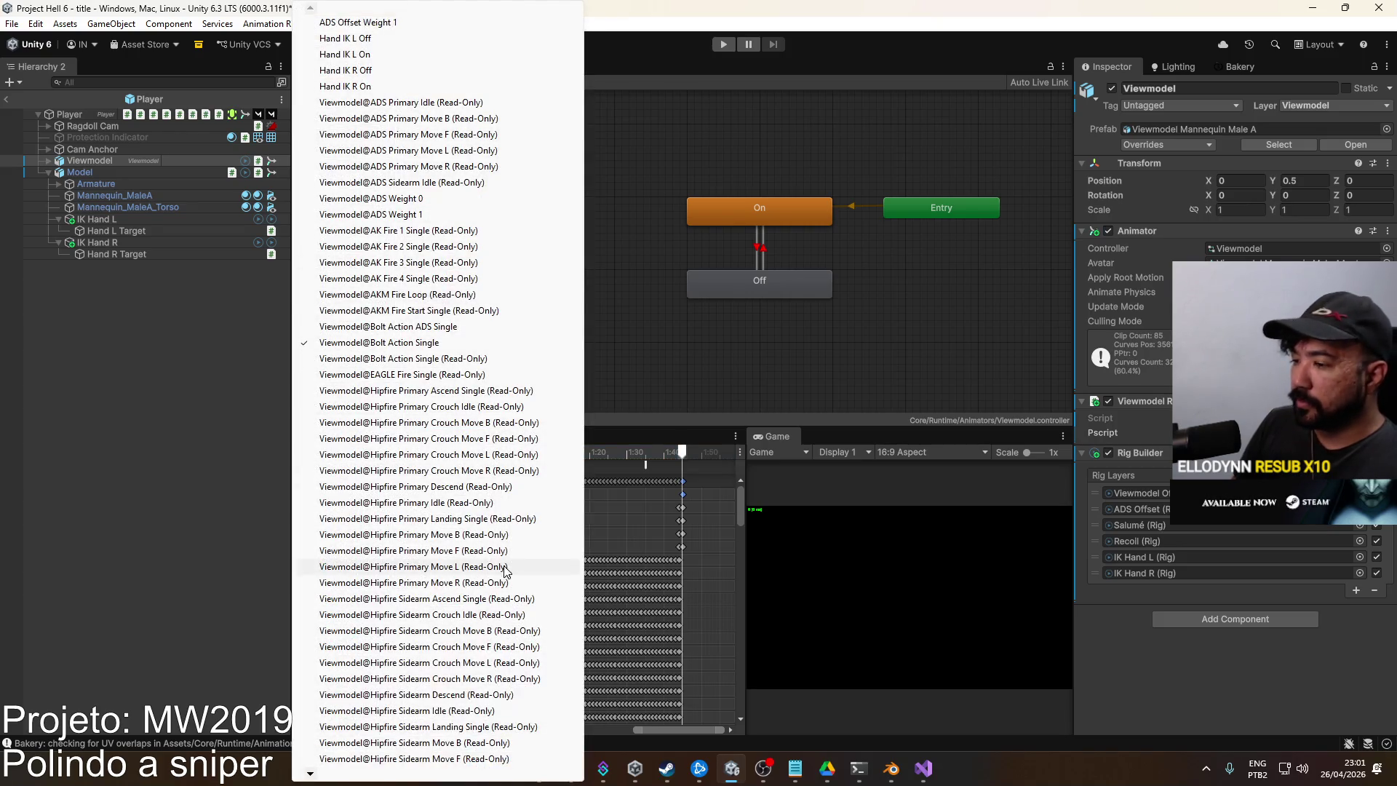
click(449, 332)
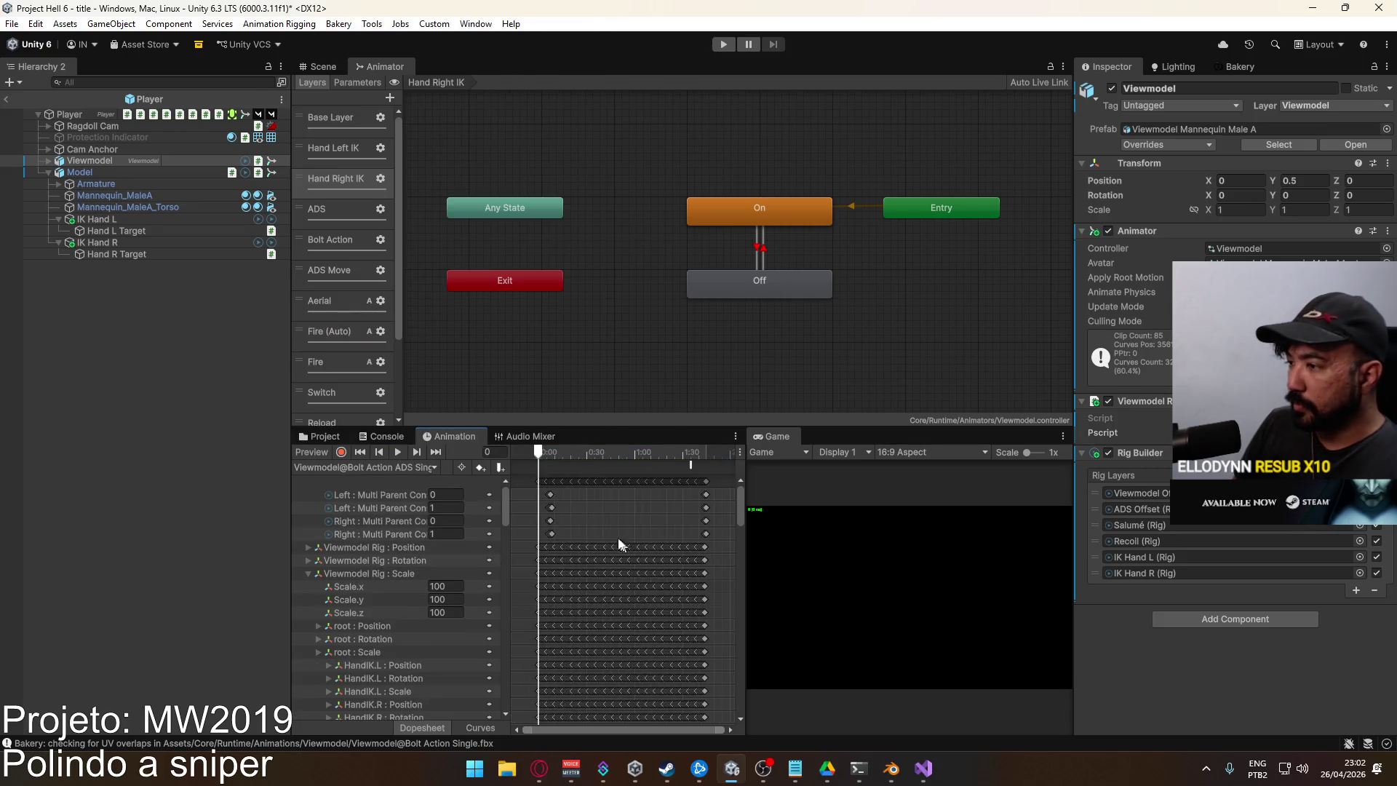
mouse_move(542, 452)
mouse_down()
mouse_move(727, 484)
mouse_move(706, 484)
mouse_up()
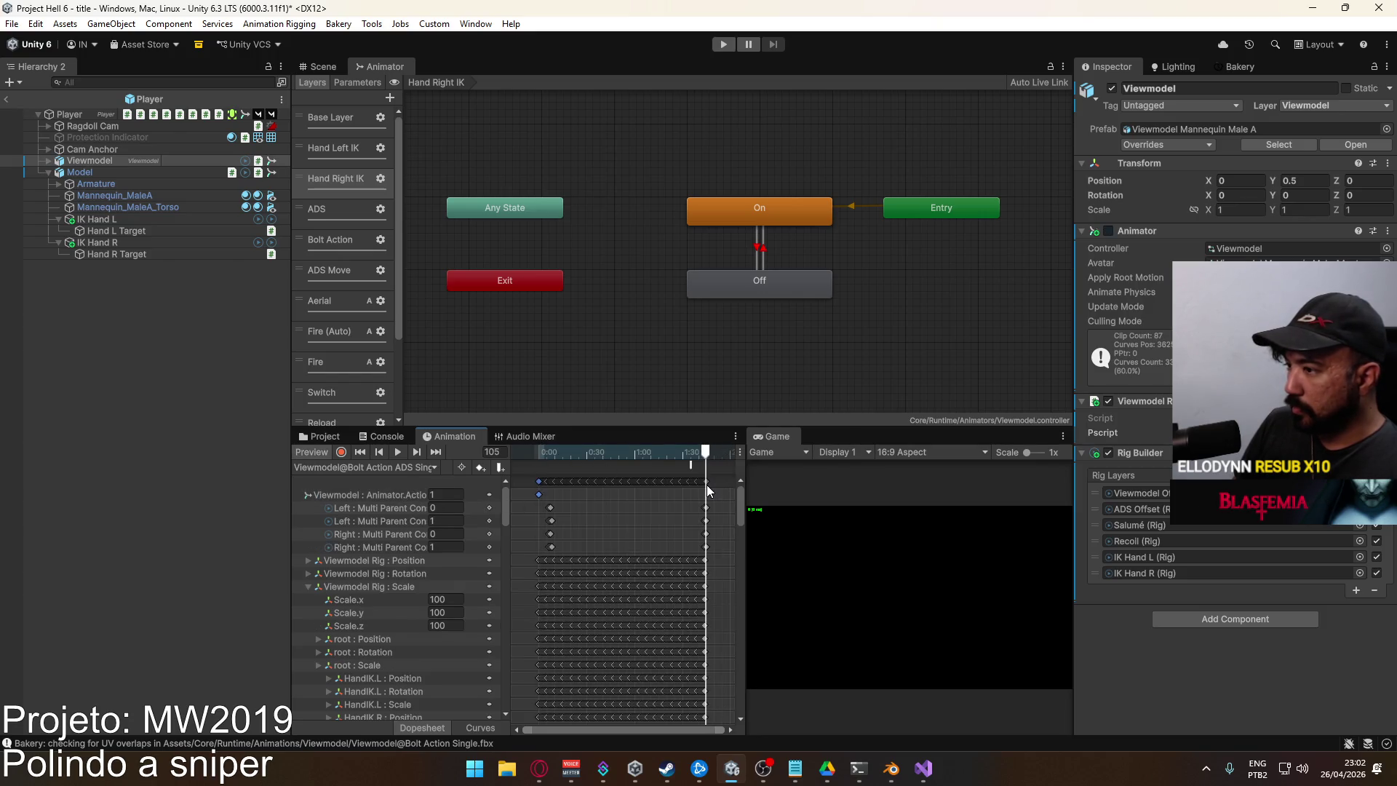
click(319, 436)
click(318, 67)
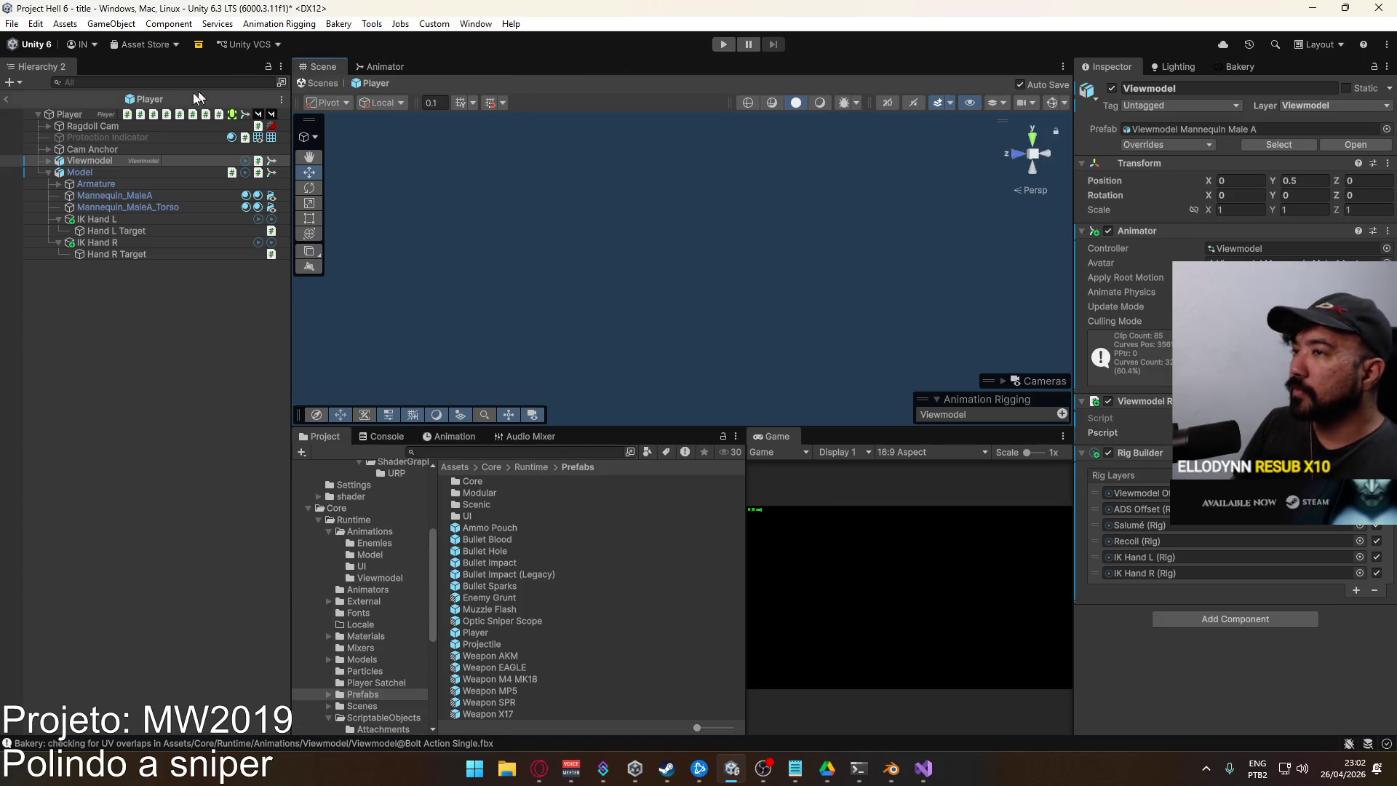
Exit the Player prefab, play the crash map, and bring up the weapon loadout screen
click(12, 96)
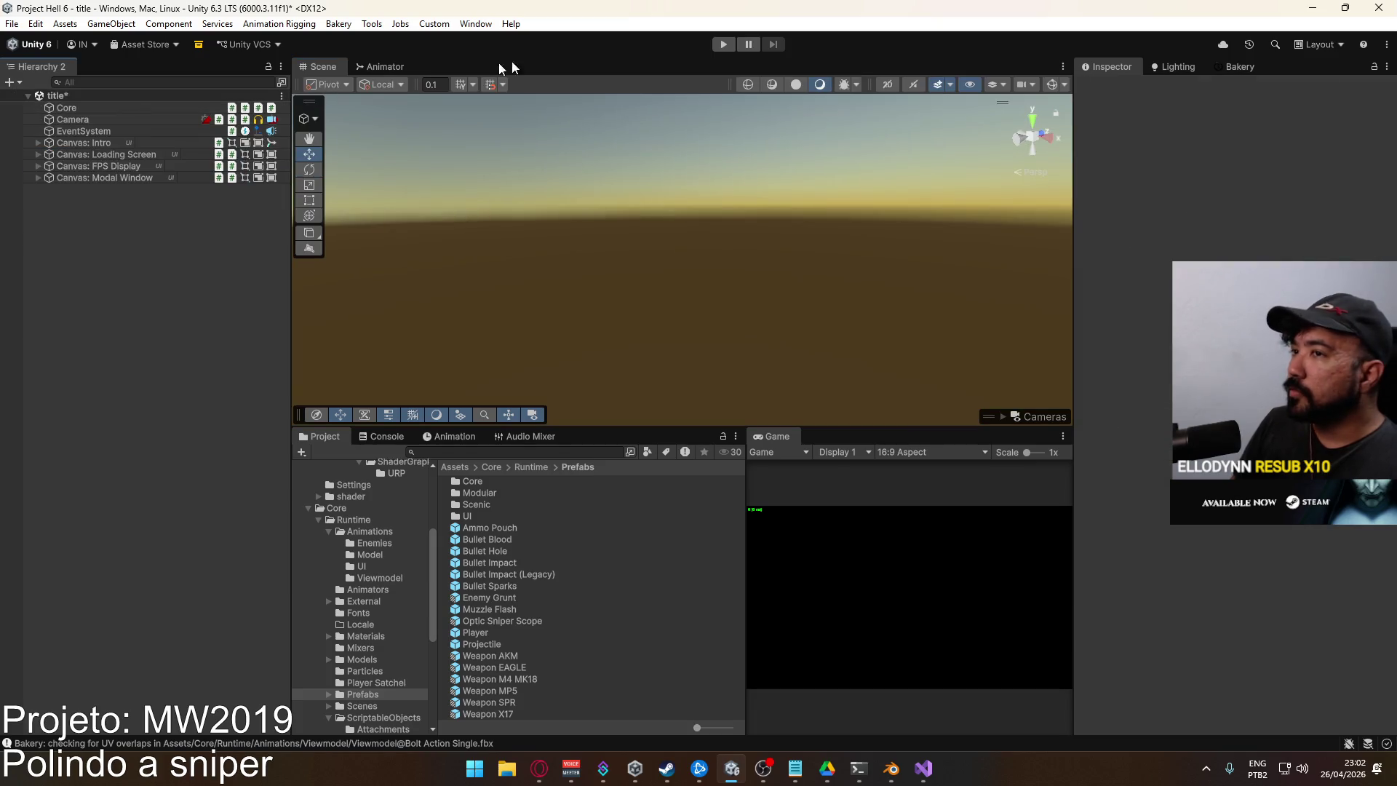
click(723, 49)
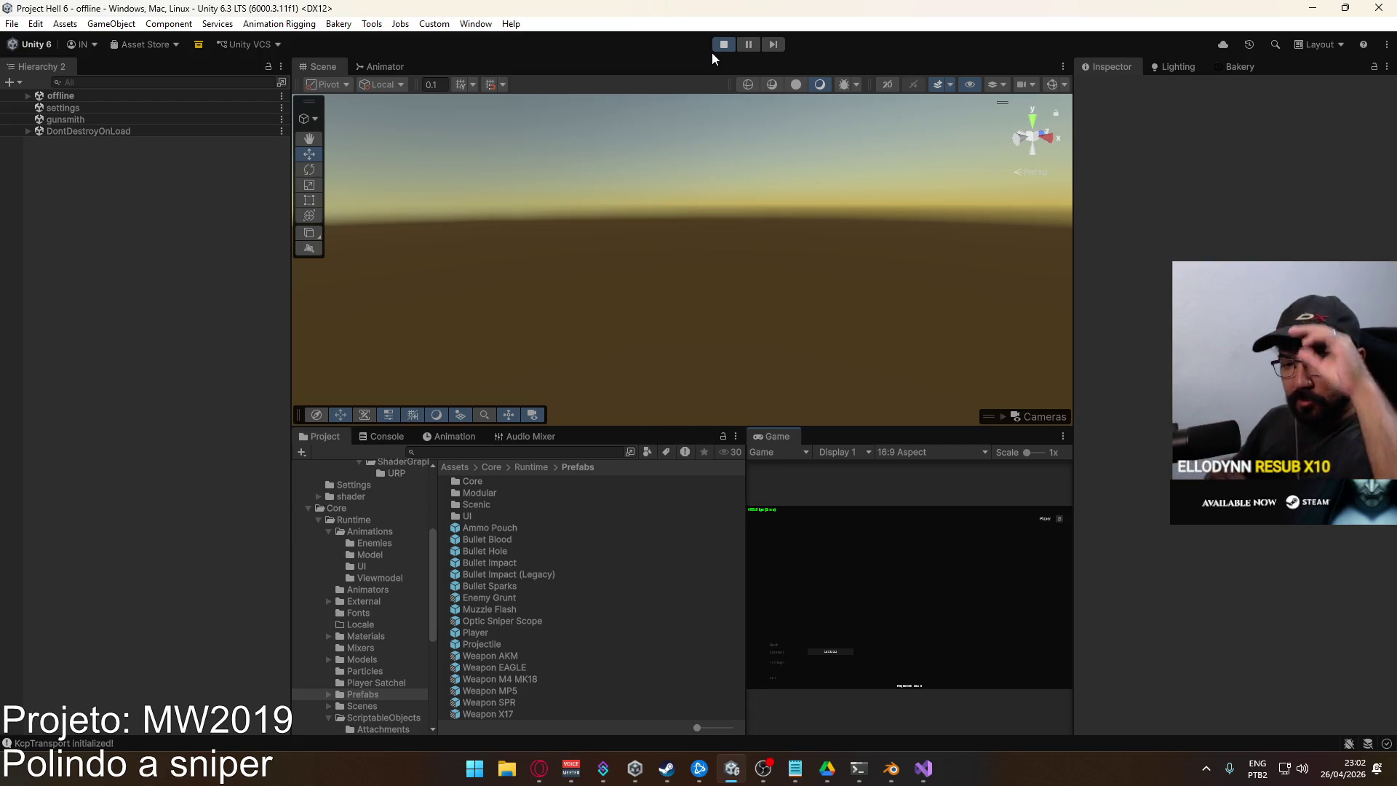
click(778, 644)
click(848, 681)
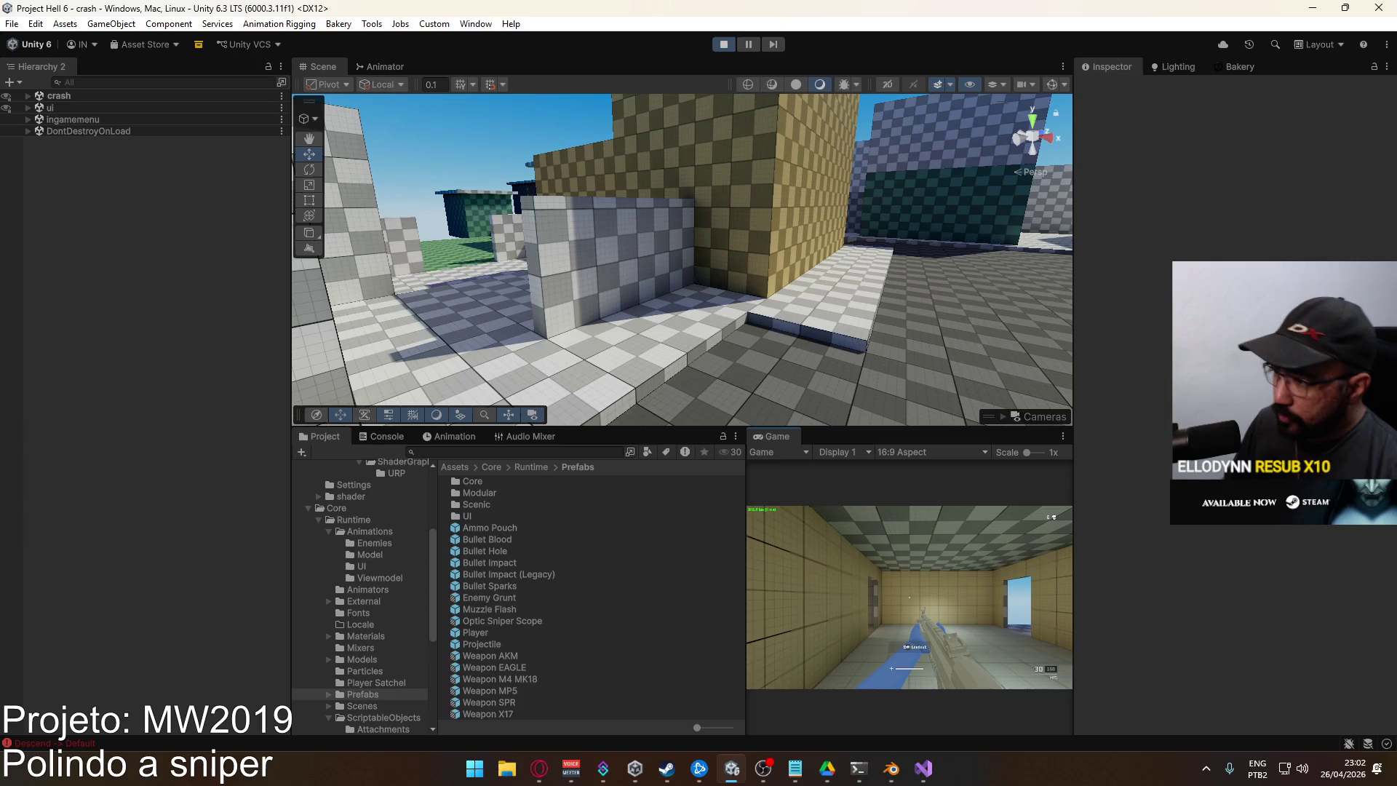
key(Escape)
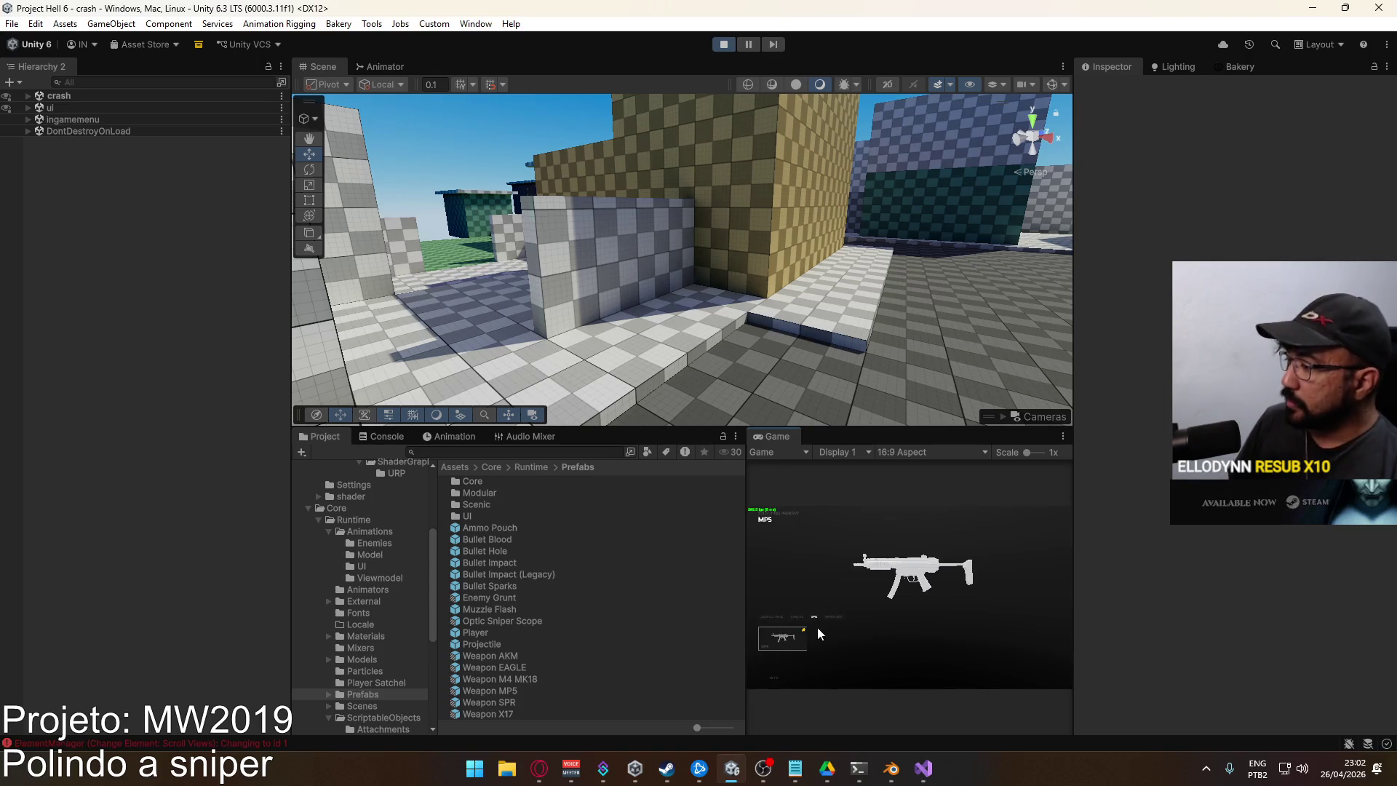